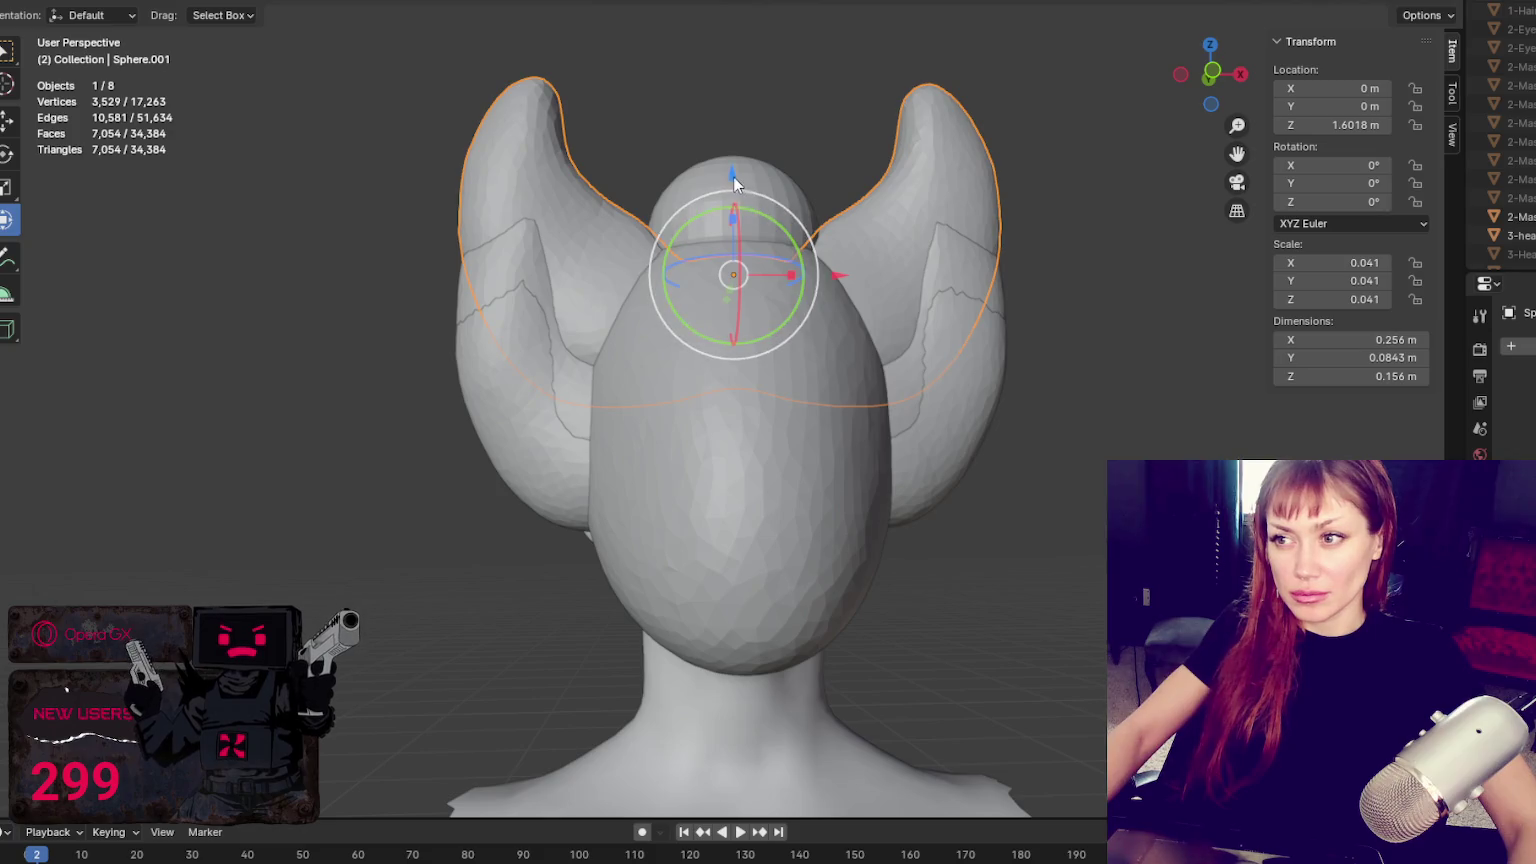
Scale Sphere.001 down into a small wing pair sitting above the head
key("s")
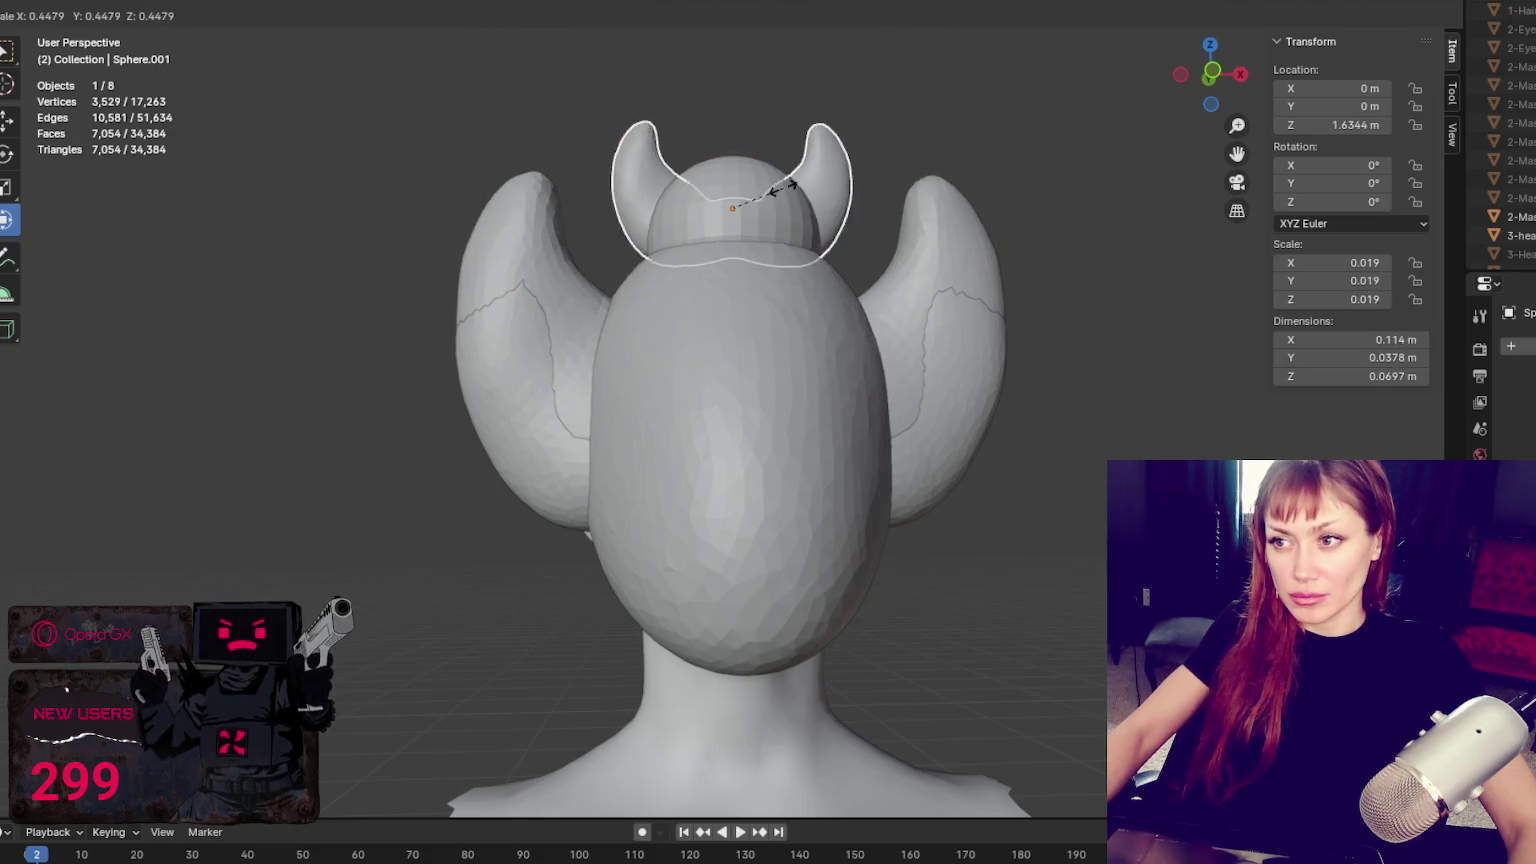
left_click(823, 178)
left_click_drag(735, 108, 733, 138)
Raise the large wing pair Sphere.003 along Z, then enter Sculpt Mode with the Grab brush
left_click(917, 460)
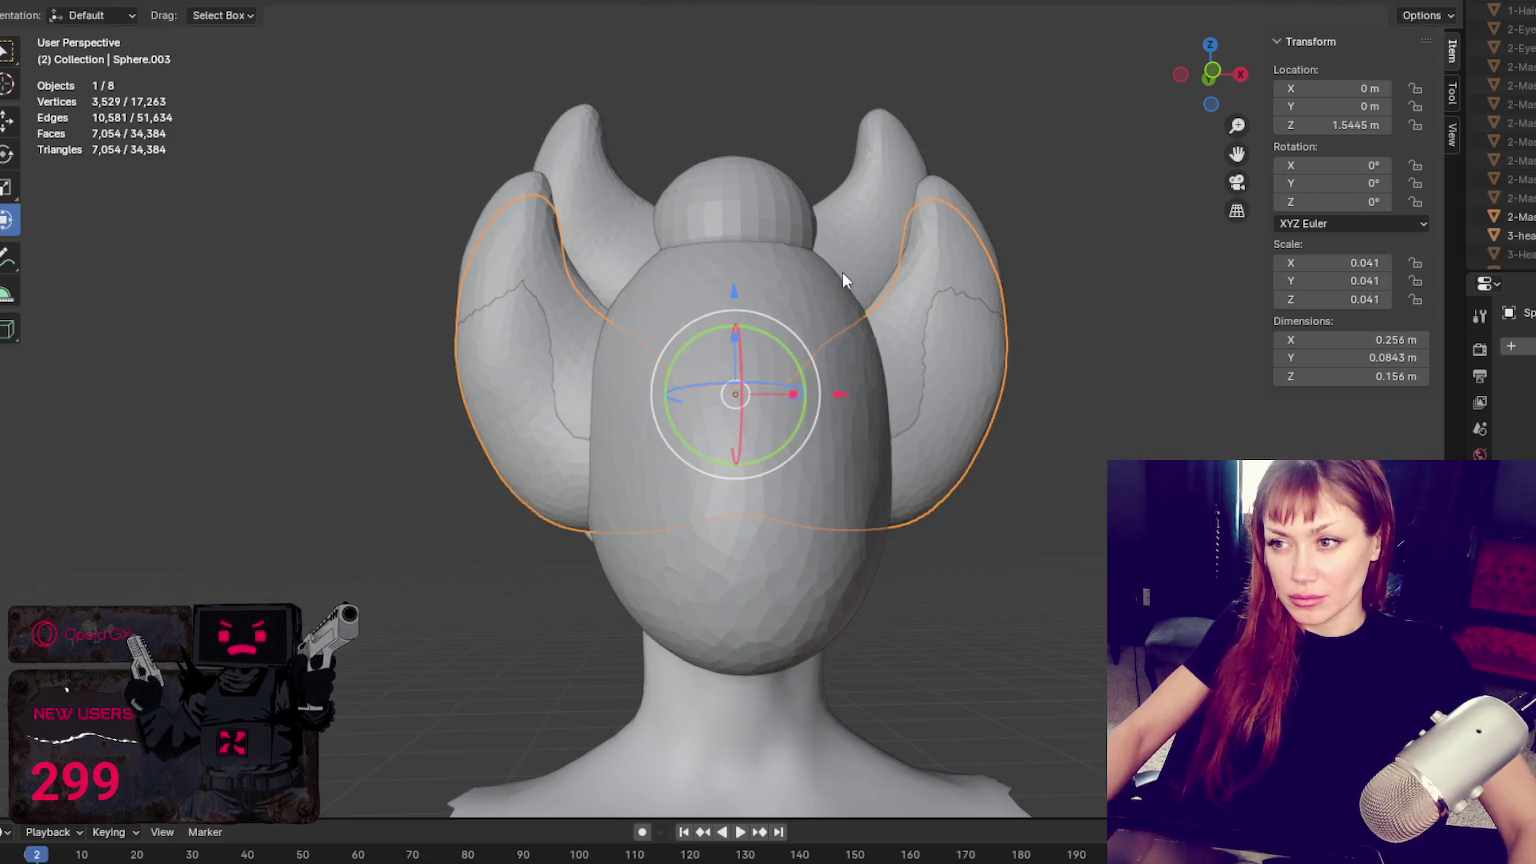
left_click_drag(733, 288, 748, 227)
scroll(812, 248, "down", 3)
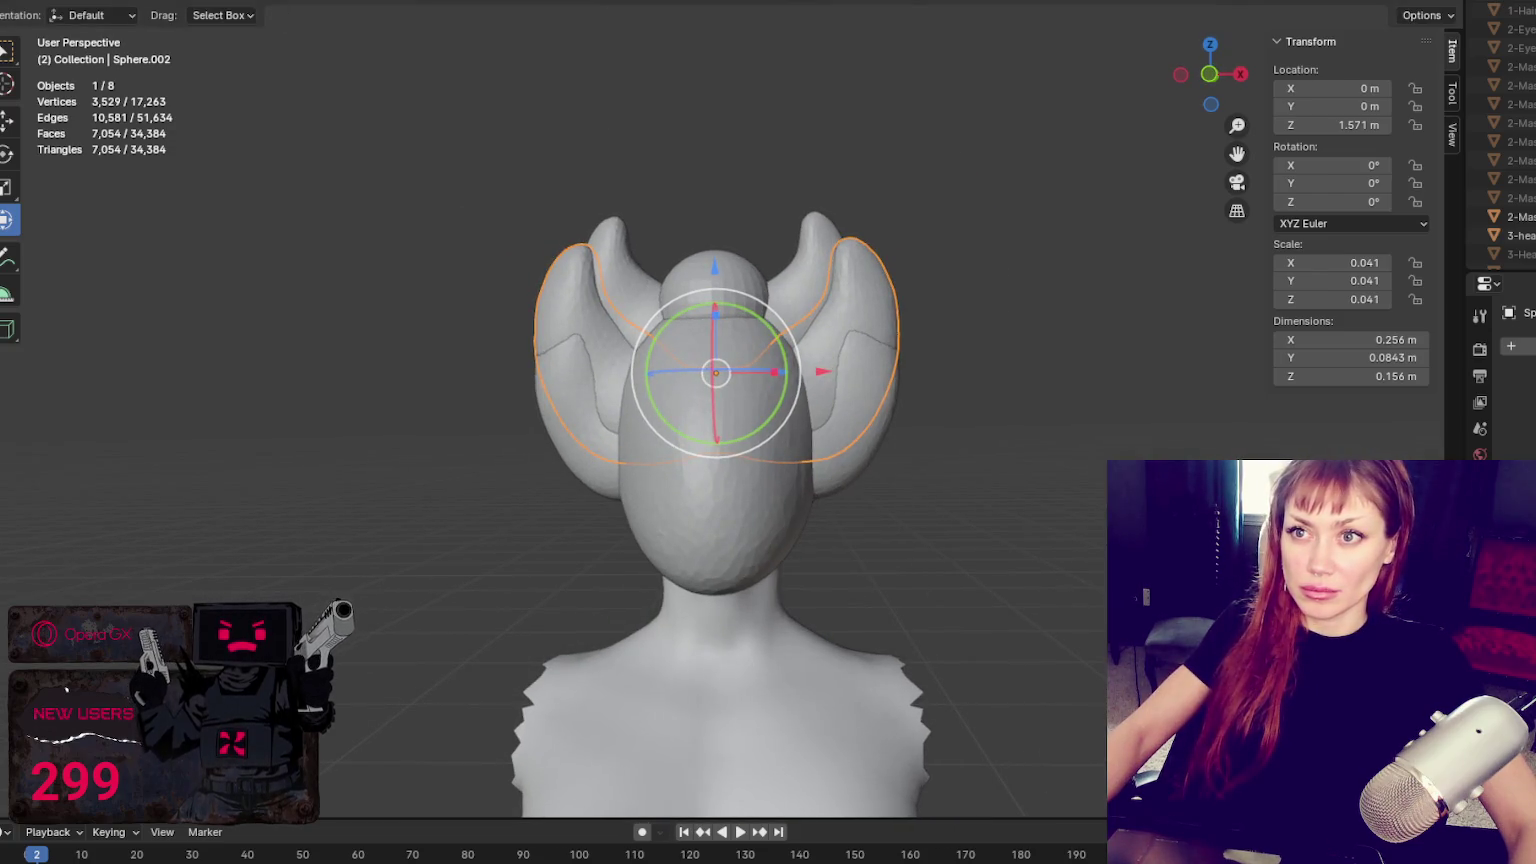
key("ctrl+Page_Down")
With a 100 px X-symmetric Grab brush, sweep the upper wing tips into horn-like points, then return to Object Mode
key("f")
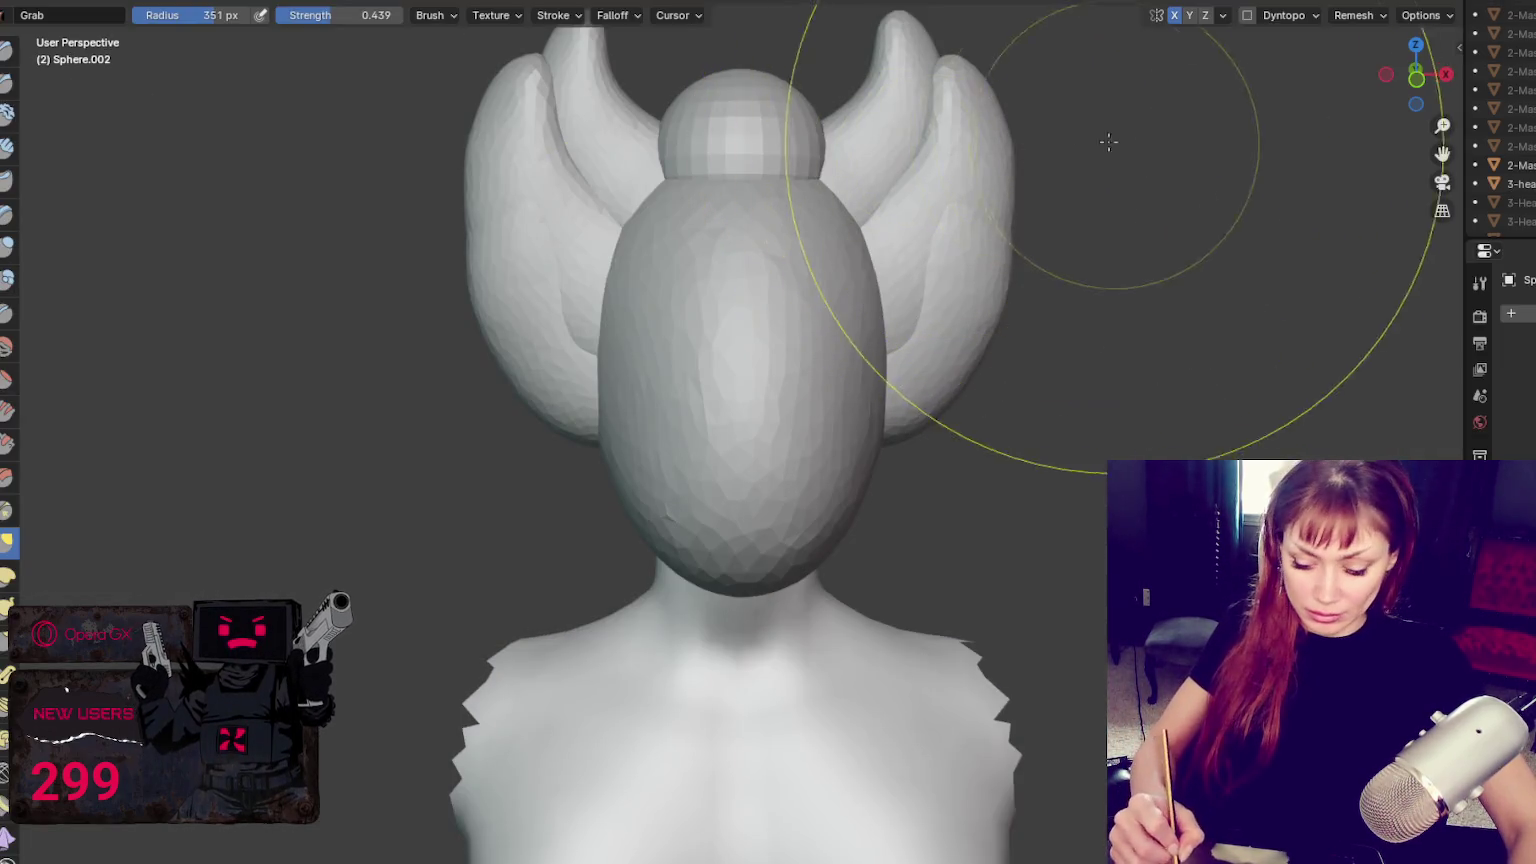
left_click_drag(1116, 145, 1135, 123)
key("ctrl+z")
key("ctrl+z")
key("ctrl+z")
key("ctrl+z")
key("ctrl+z")
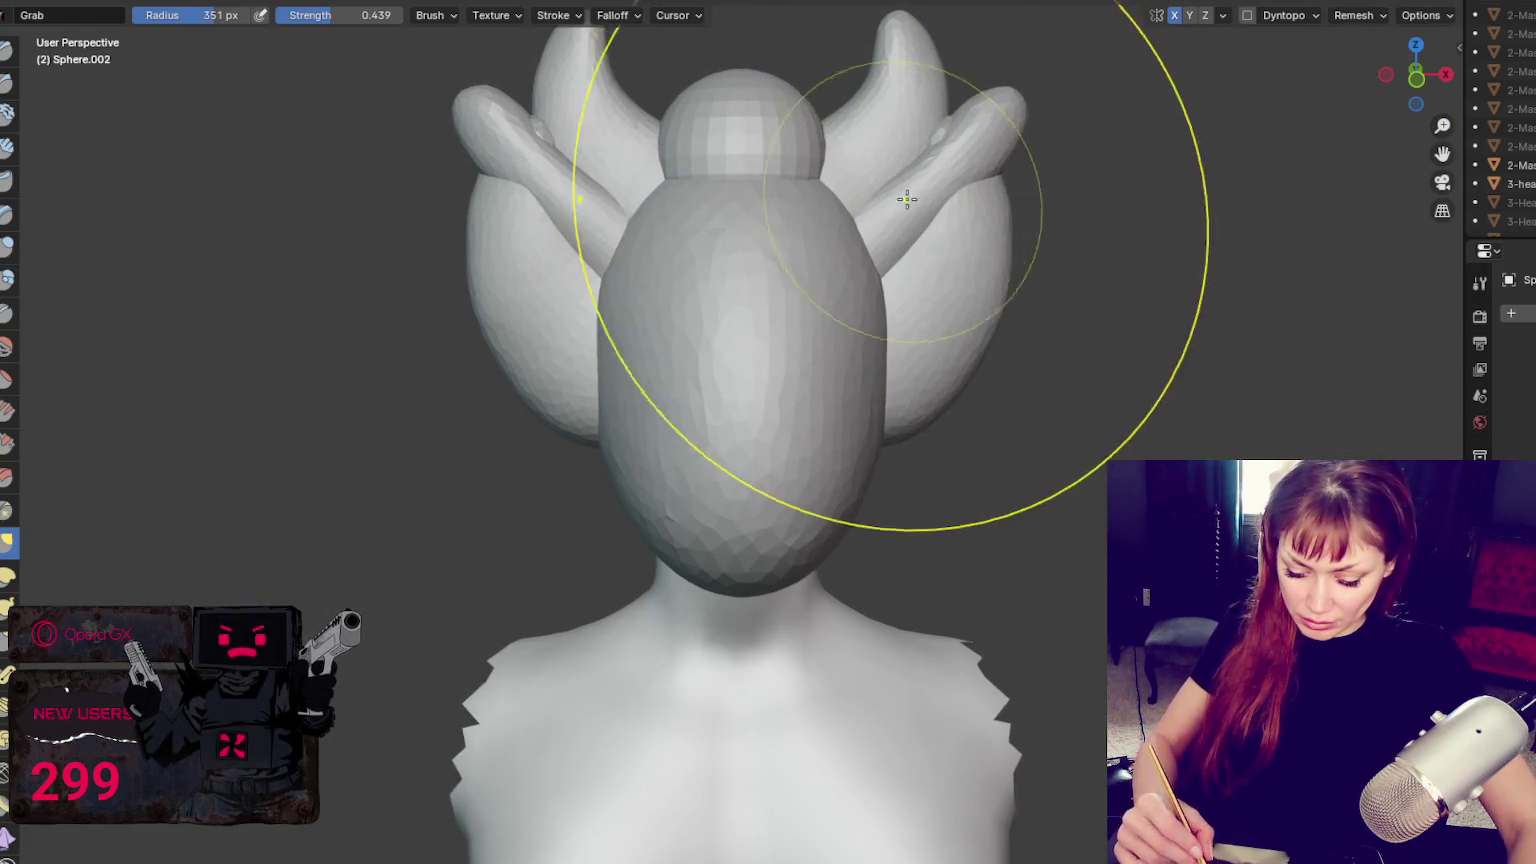
left_click(947, 308)
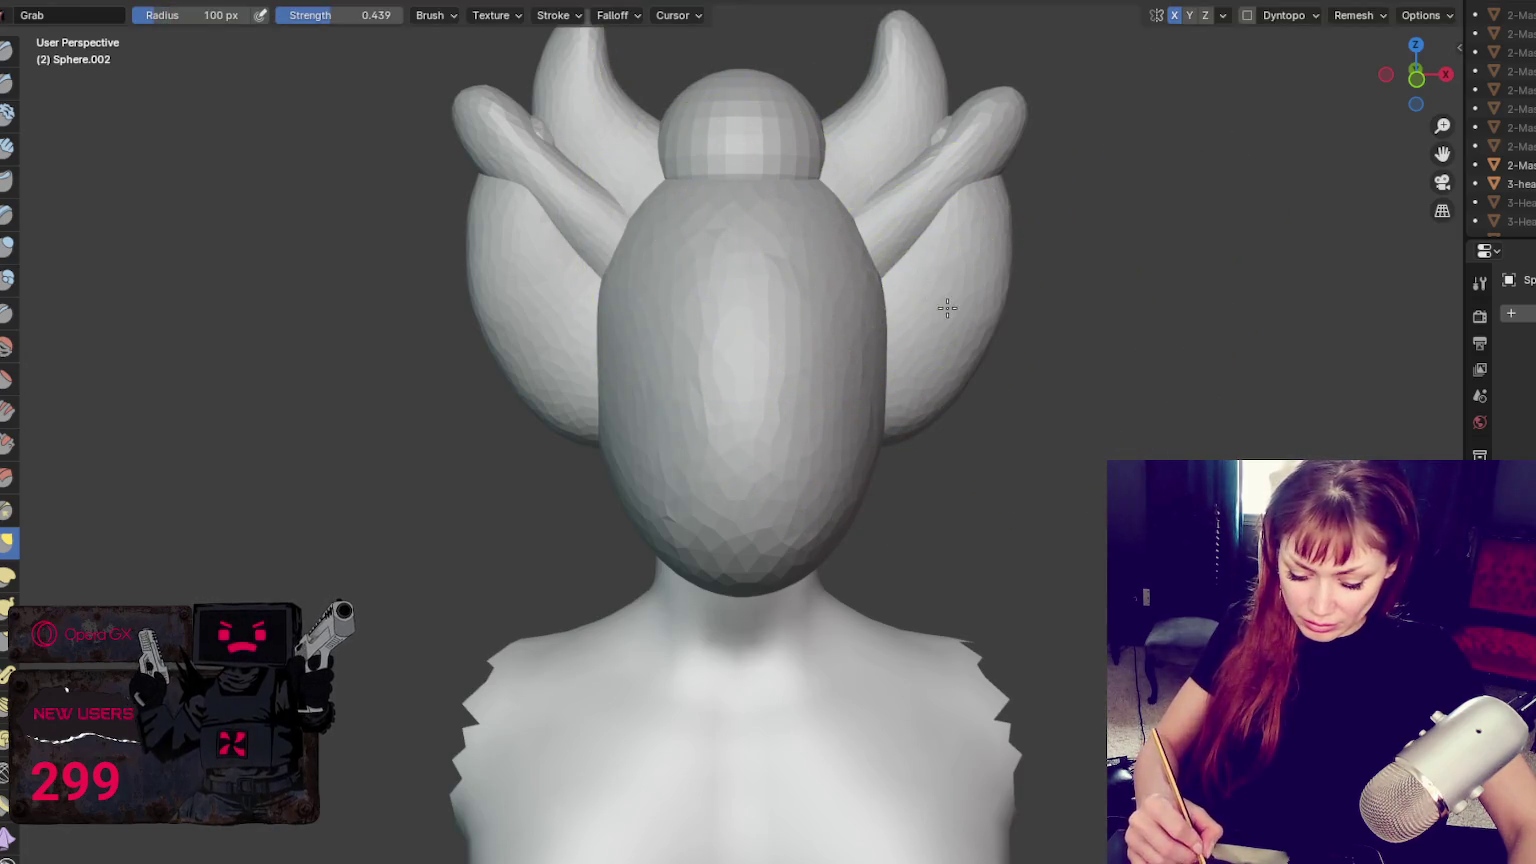
mouse_move(1043, 205)
left_mouse_down()
mouse_move(967, 171)
mouse_move(875, 165)
left_mouse_up()
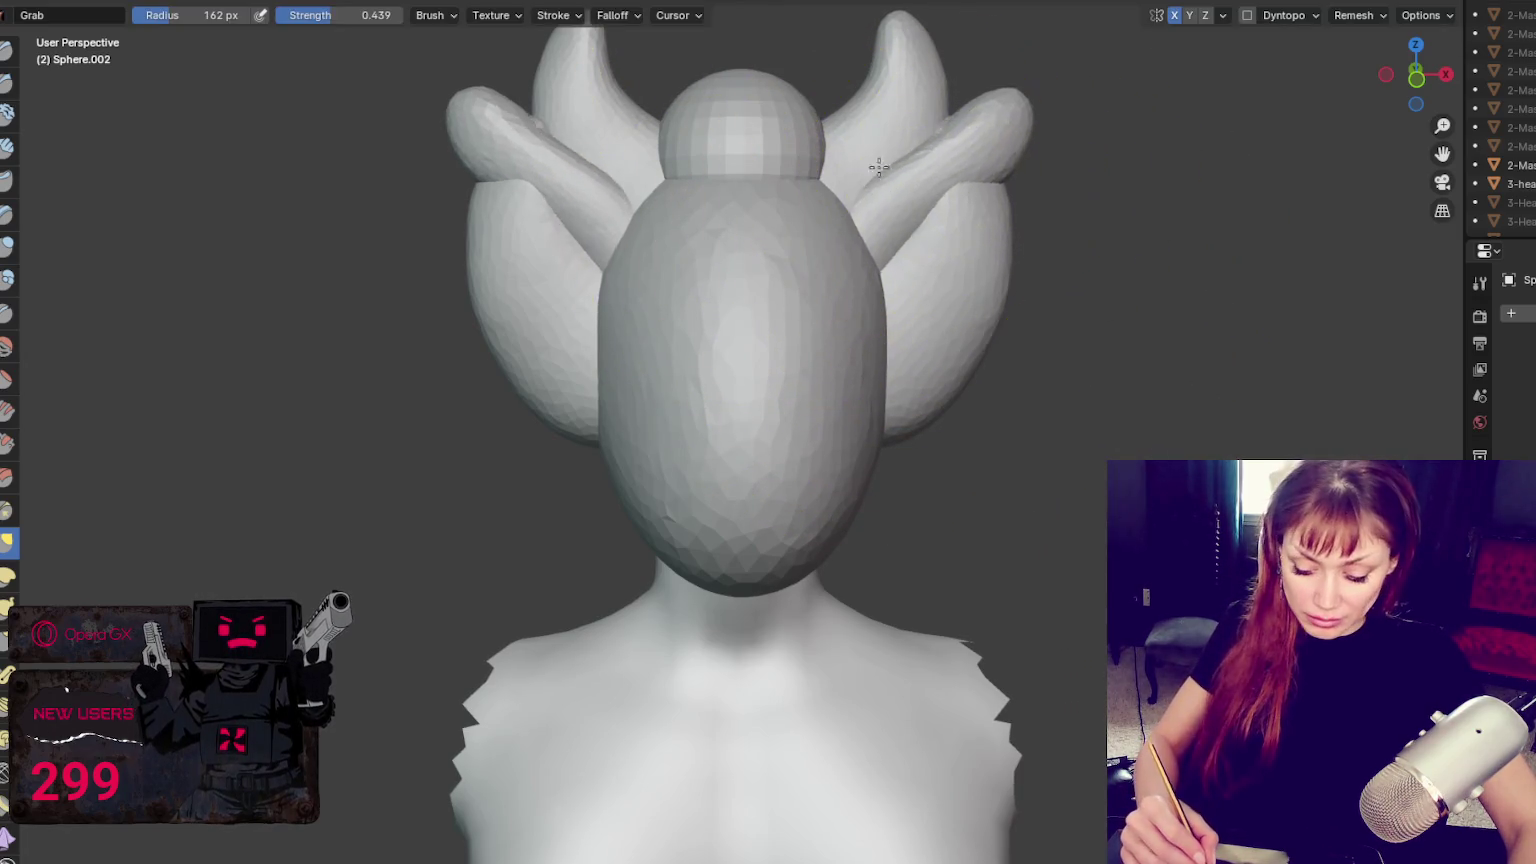
mouse_move(970, 120)
left_mouse_down()
mouse_move(1057, 116)
mouse_move(1029, 128)
left_mouse_up()
mouse_move(970, 206)
left_mouse_down()
mouse_move(1015, 258)
mouse_move(957, 274)
left_mouse_up()
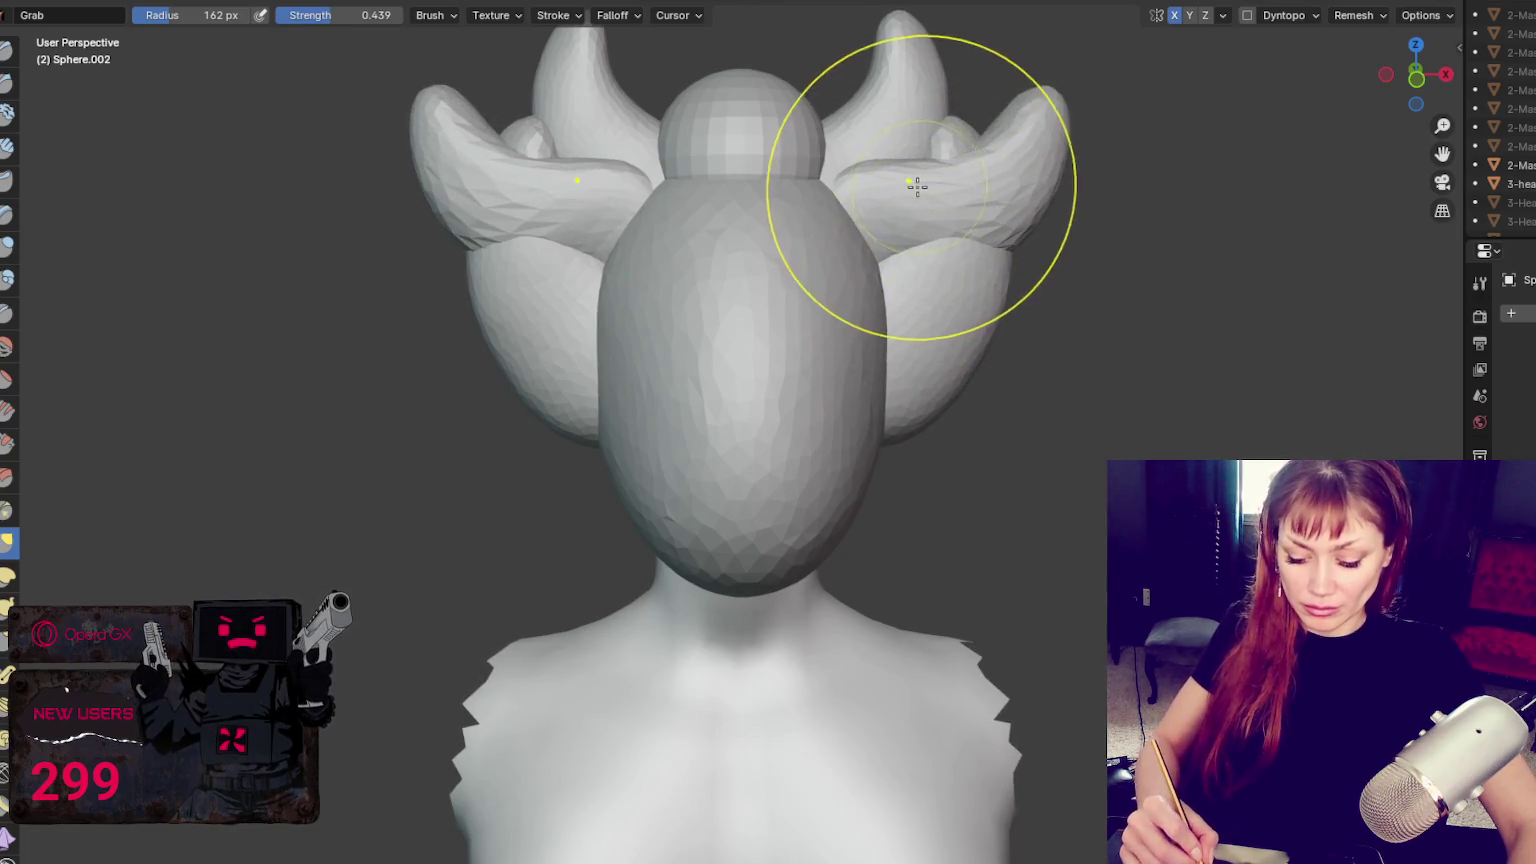
mouse_move(868, 182)
left_mouse_down()
mouse_move(953, 171)
mouse_move(948, 137)
mouse_move(1030, 105)
mouse_move(1005, 61)
left_mouse_up()
key("f")
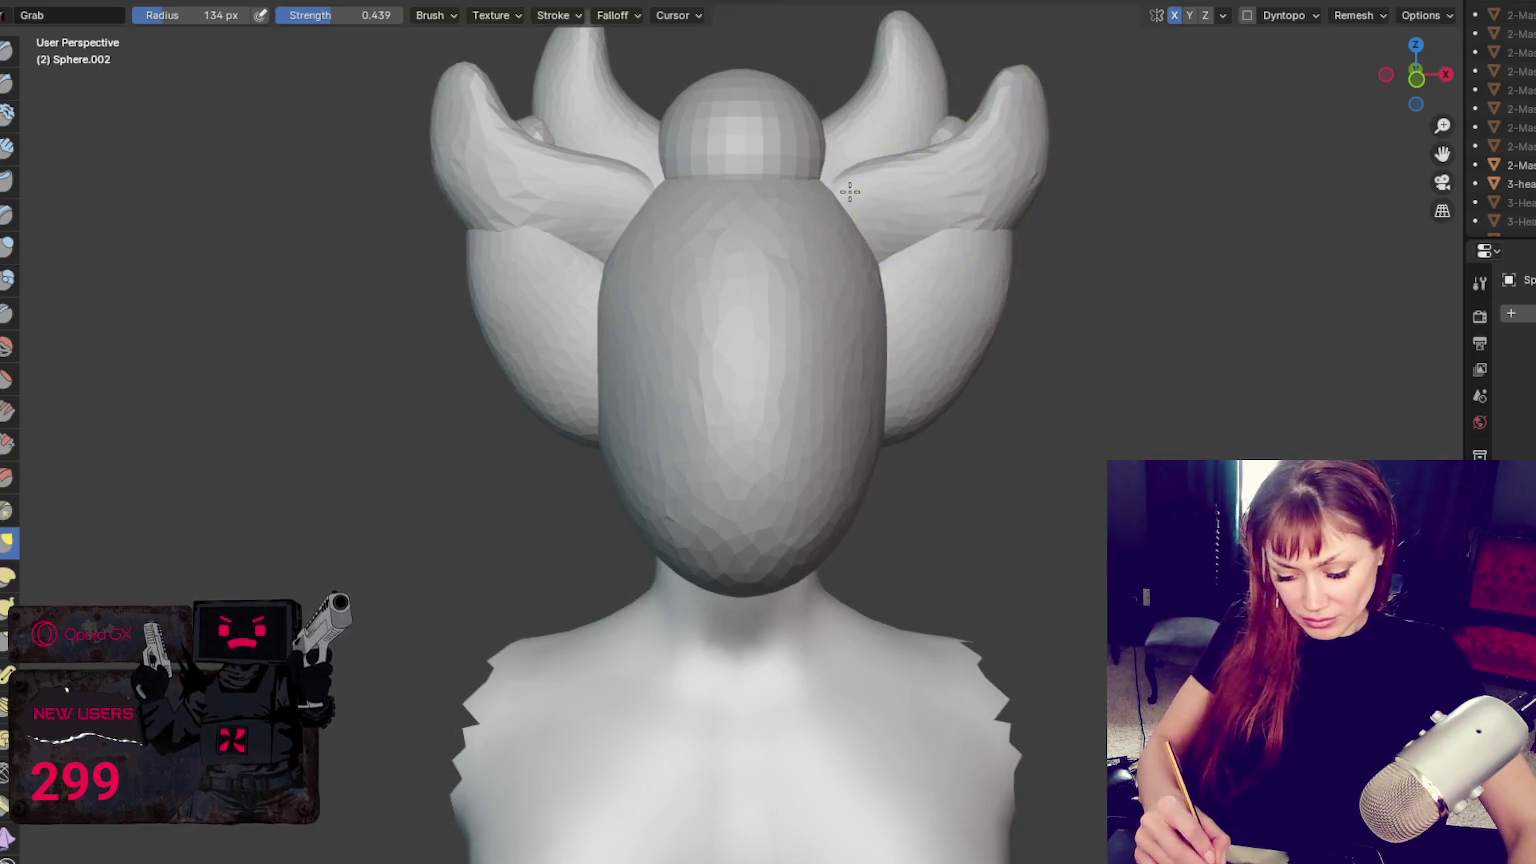
key("ctrl+Page_Up")
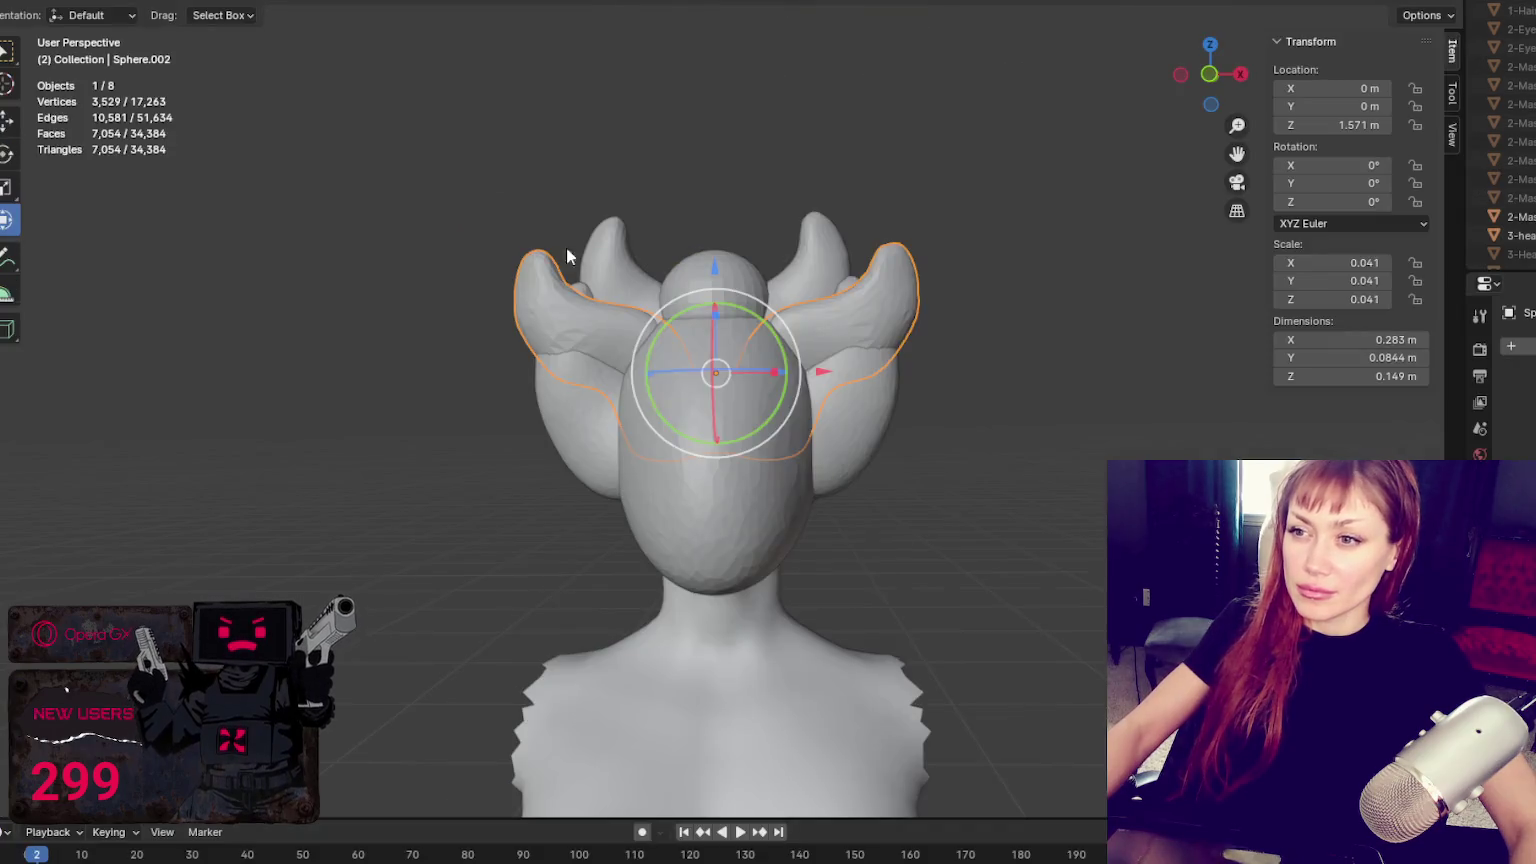
Move the lower wing pair Sphere.003 into place and switch back to sculpting
left_click(851, 432)
key("g")
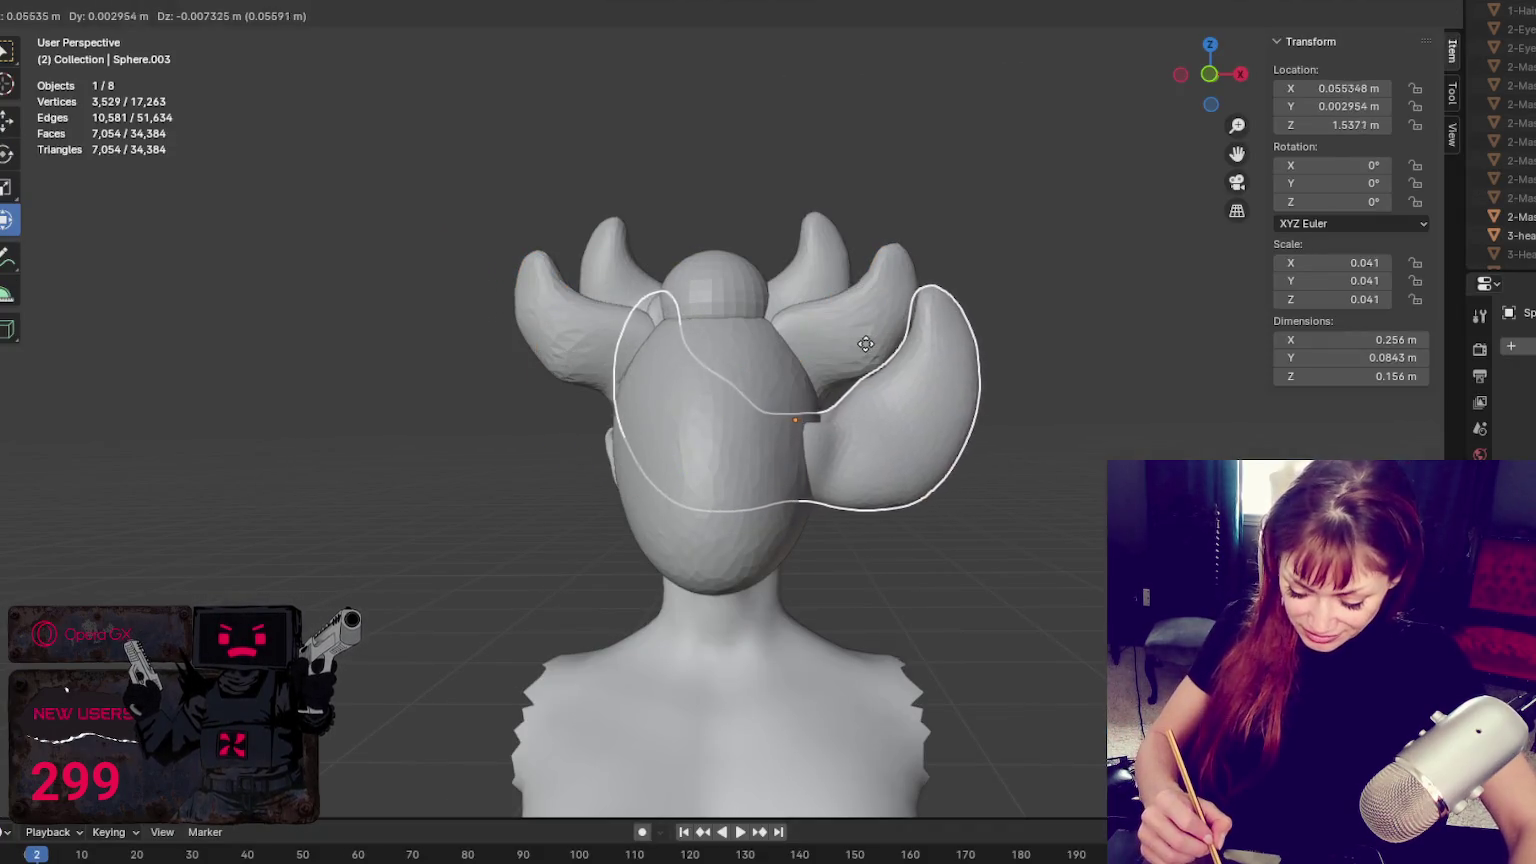
left_click(862, 340)
key("ctrl+Page_Down")
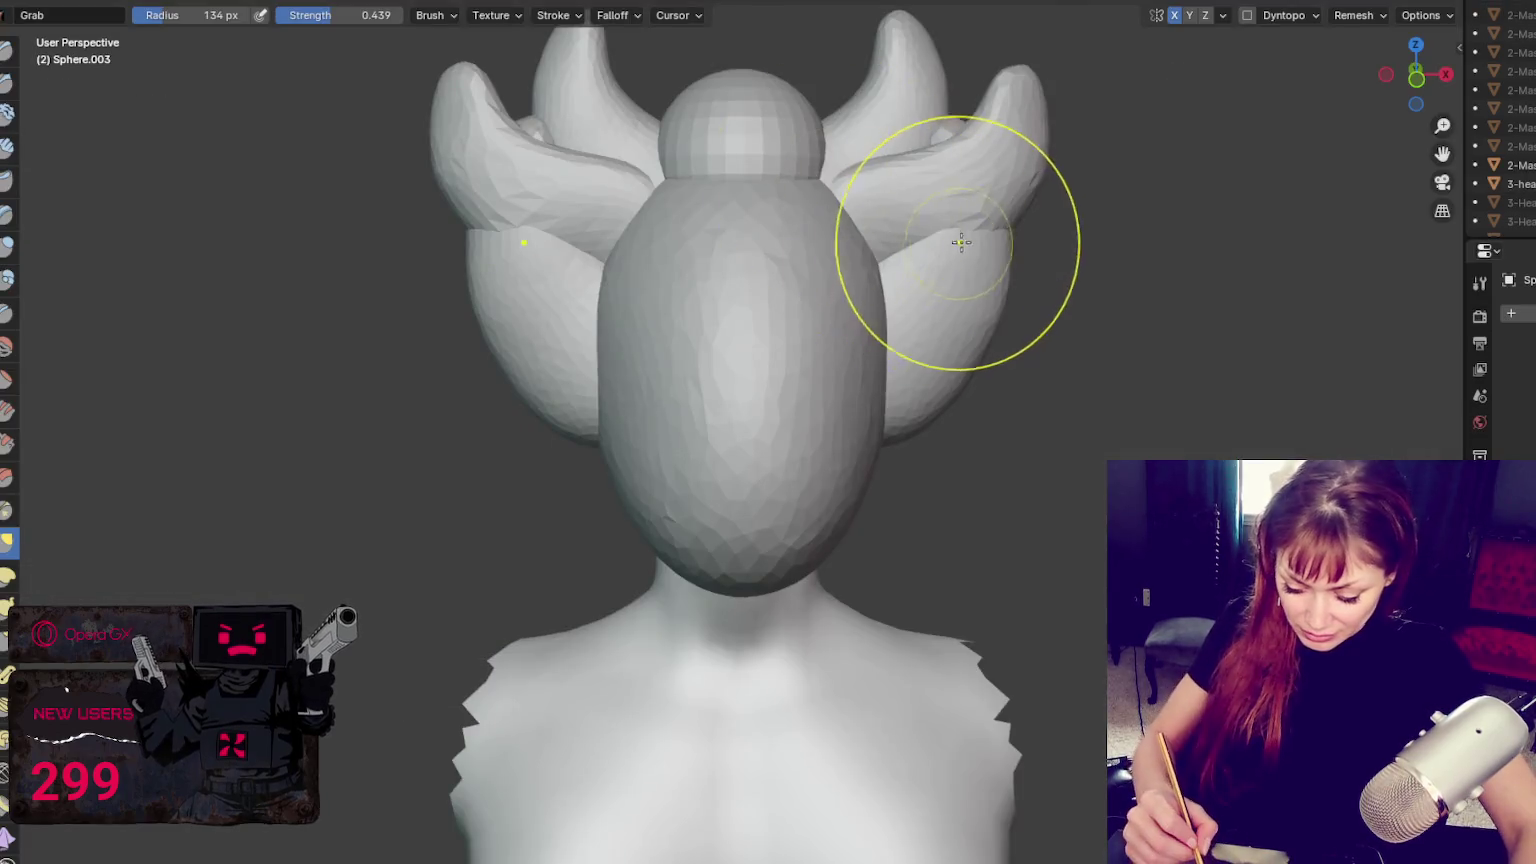
Reshape the lower wing lobes symmetrically with the Grab brush at 295 and 140 px radii
mouse_move(963, 171)
left_mouse_down()
mouse_move(1066, 254)
mouse_move(1040, 200)
mouse_move(1047, 172)
mouse_move(1030, 210)
mouse_move(995, 180)
mouse_move(1020, 215)
left_mouse_up()
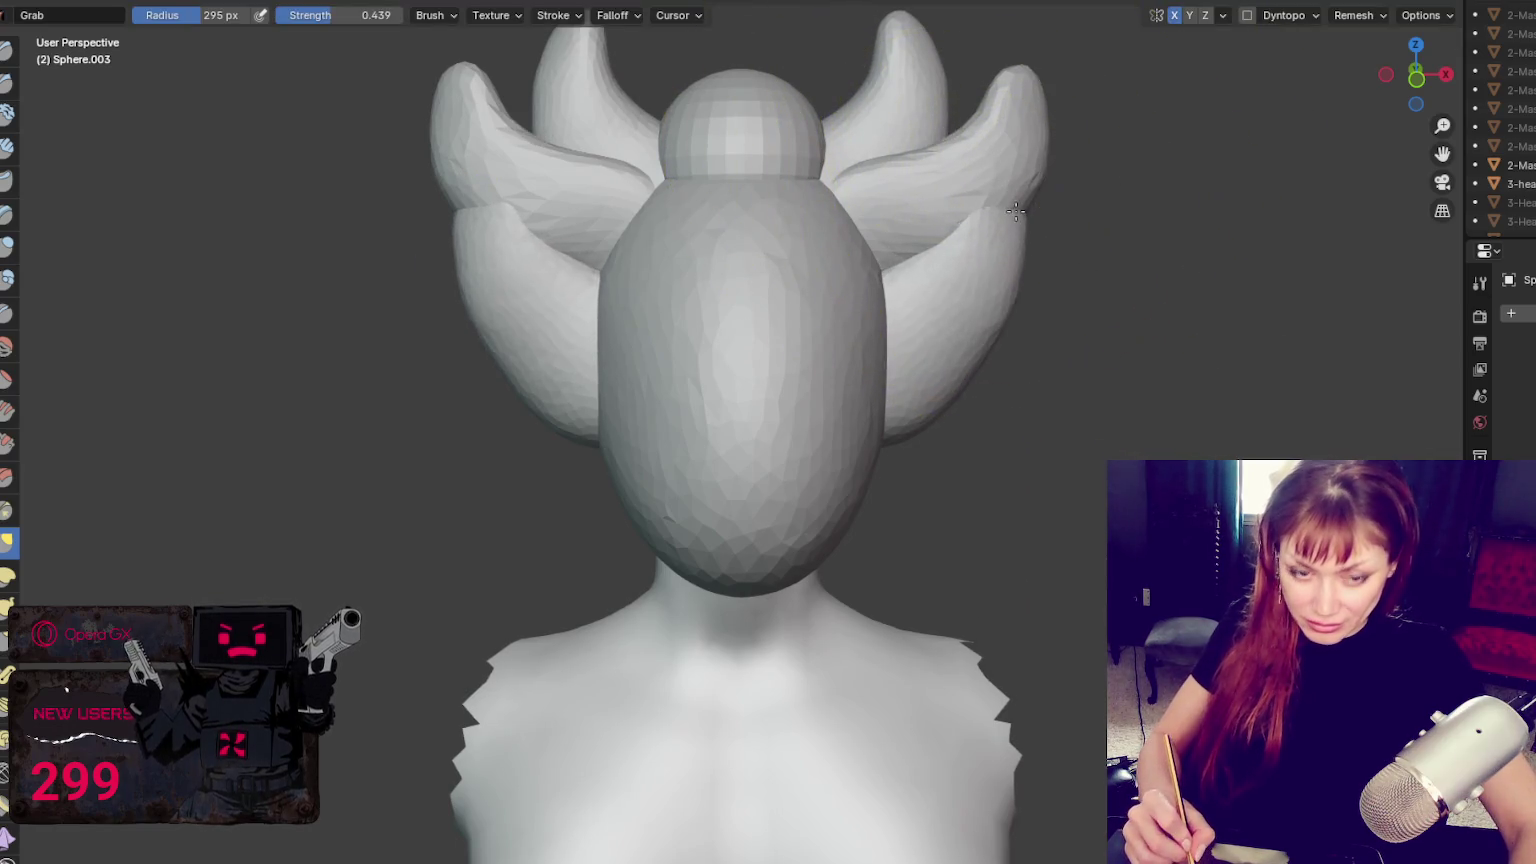
key("f")
left_click(970, 202)
mouse_move(970, 202)
middle_mouse_down()
mouse_move(1108, 233)
mouse_move(1248, 230)
middle_mouse_up()
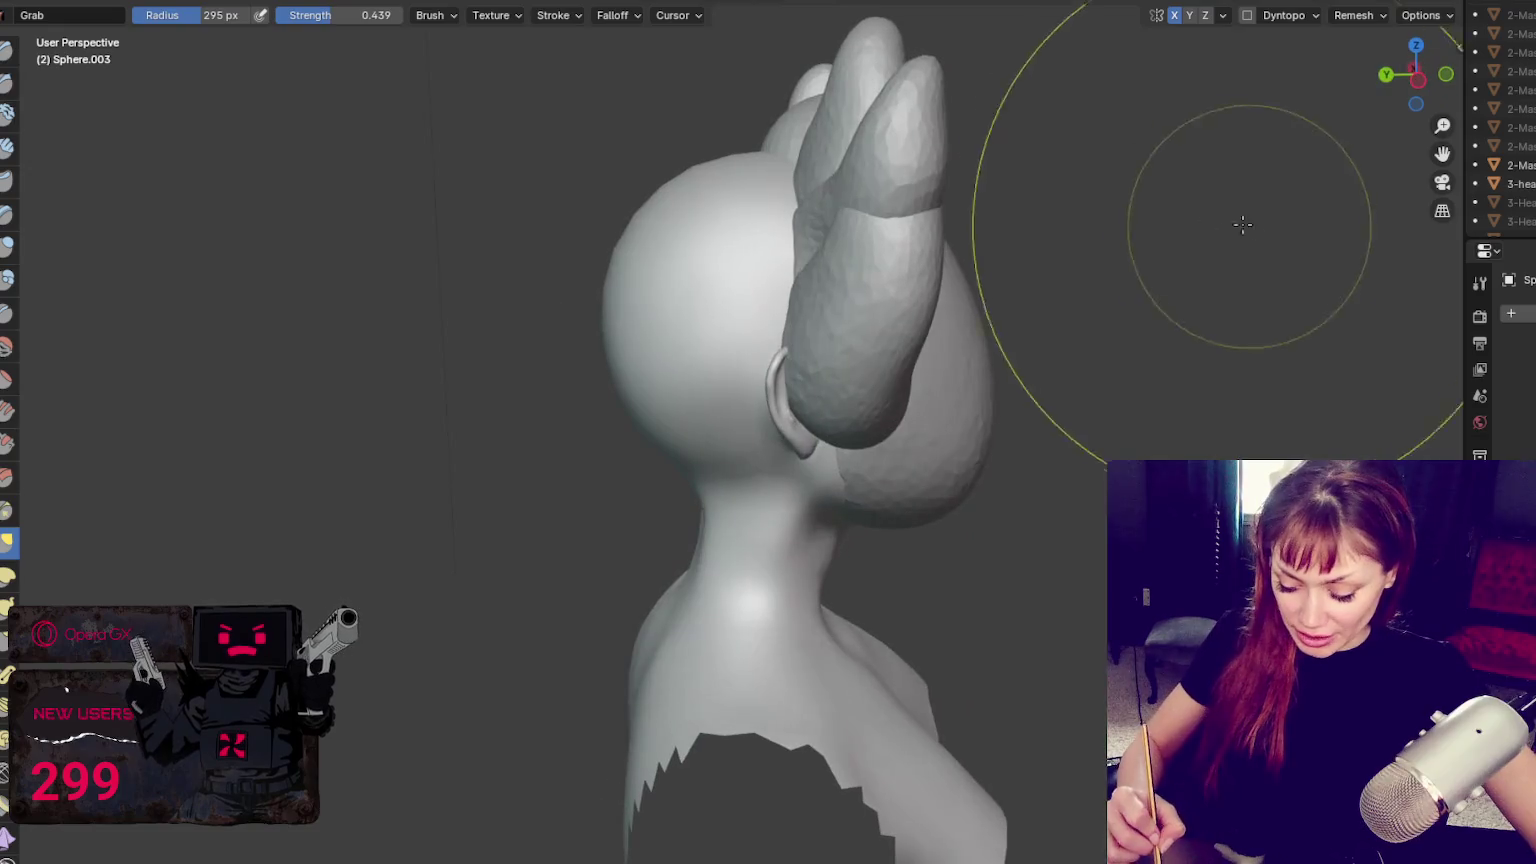
mouse_move(889, 205)
middle_mouse_down()
mouse_move(741, 247)
mouse_move(730, 206)
middle_mouse_up()
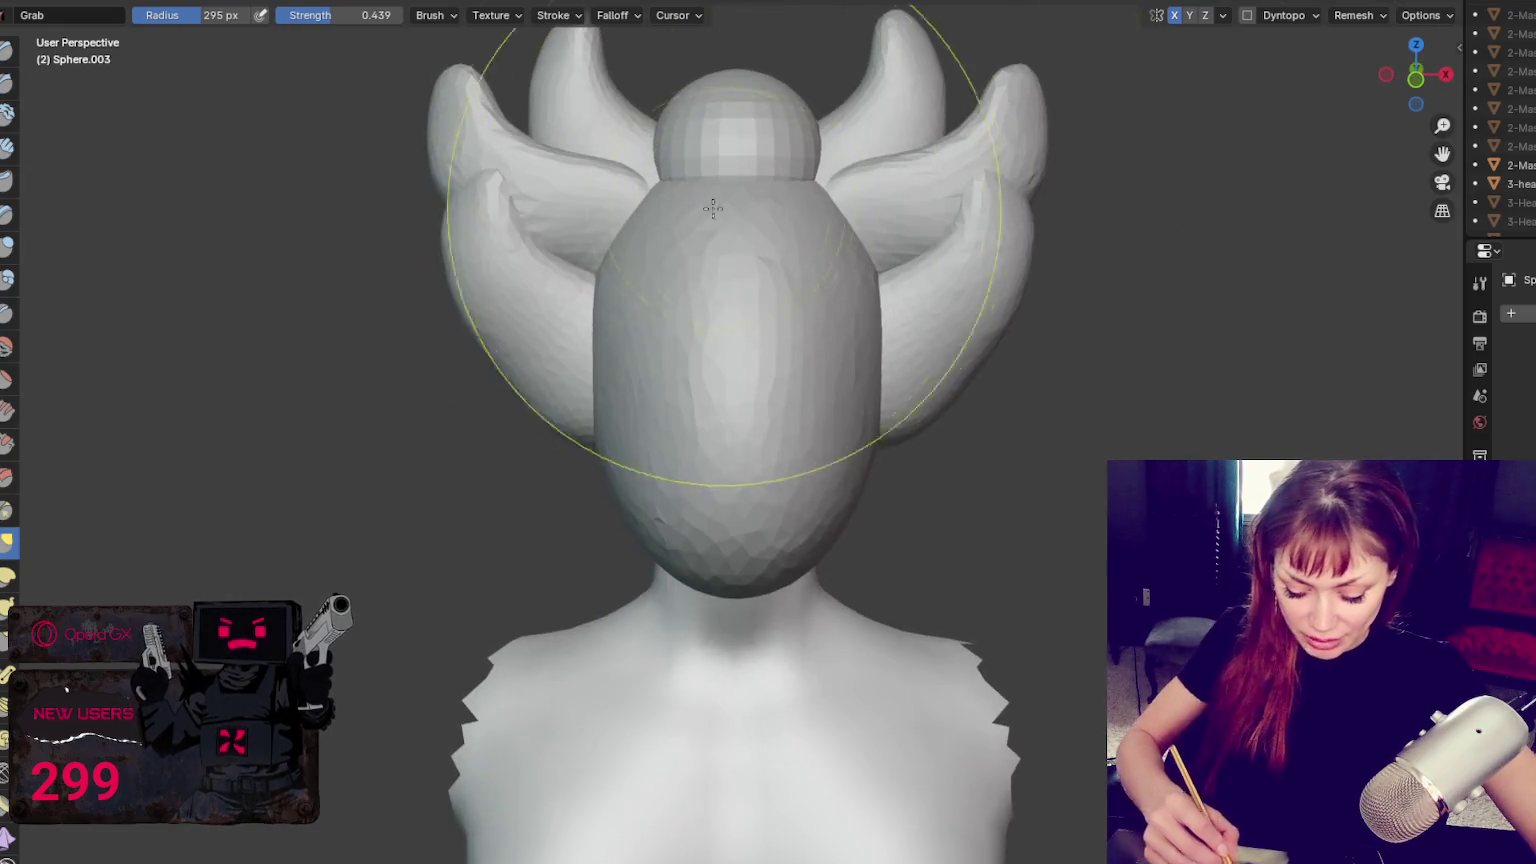
key("f")
left_click(748, 207)
left_click_drag(565, 270, 450, 180)
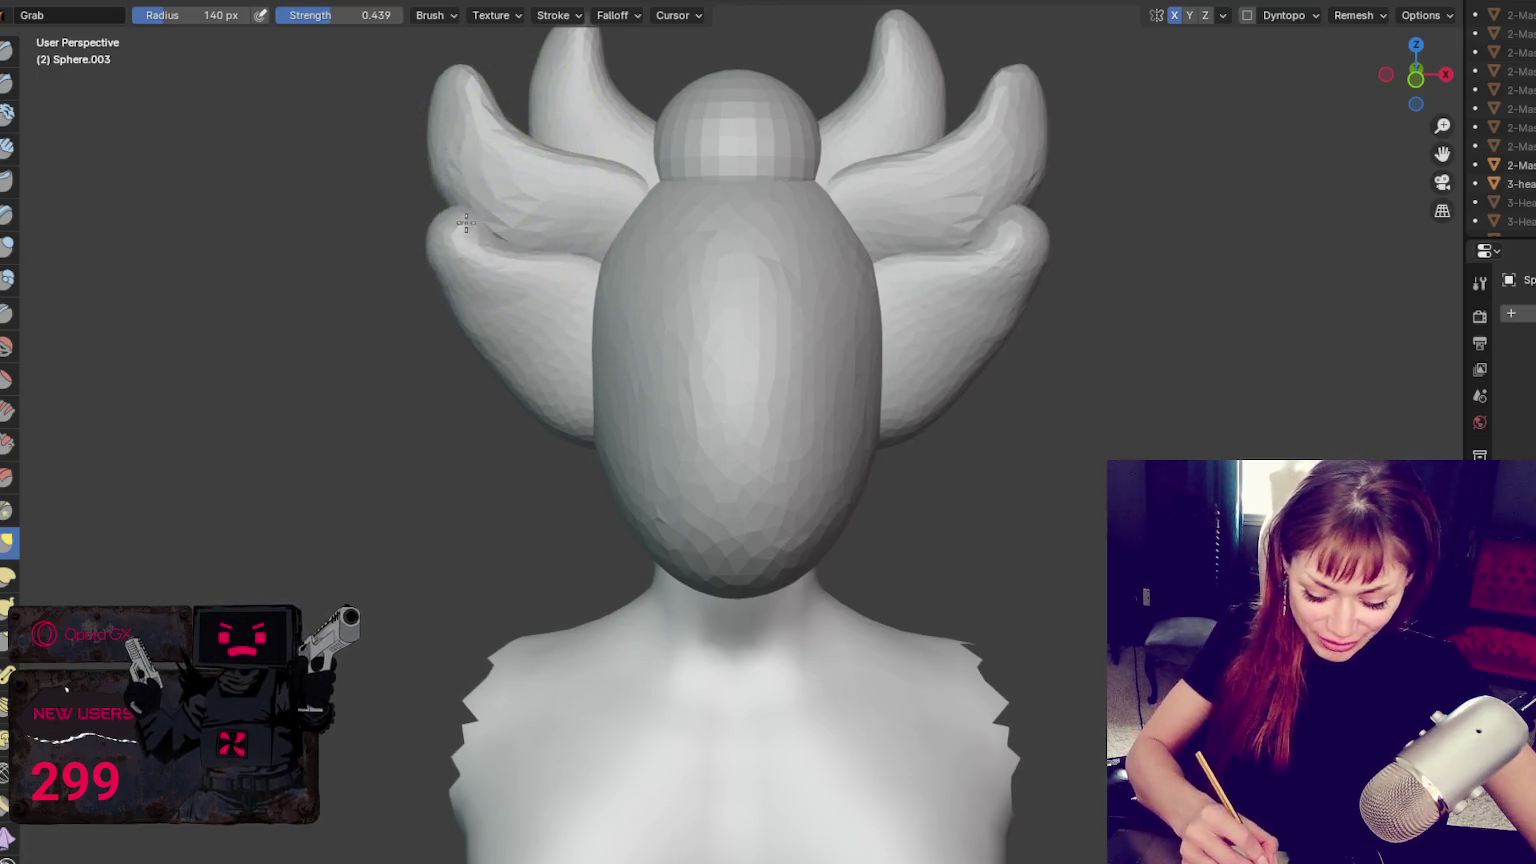
Check the lower wings from several angles with a 199 px brush, then stretch them outward on both sides
mouse_move(460, 196)
middle_mouse_down()
mouse_move(711, 235)
mouse_move(720, 345)
mouse_move(640, 330)
mouse_move(761, 481)
middle_mouse_up()
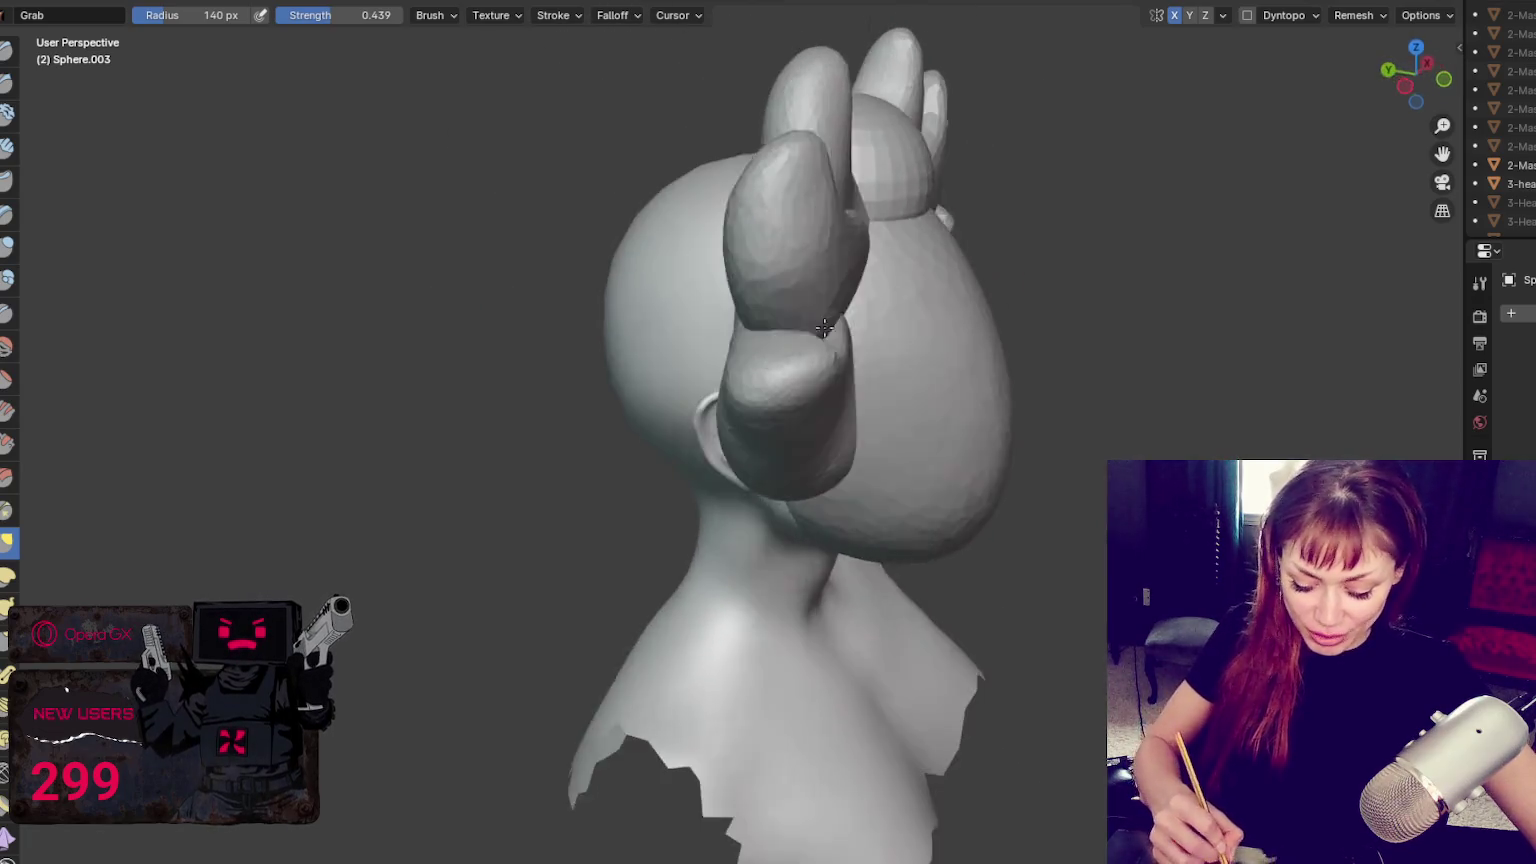
key("f")
mouse_move(811, 367)
middle_mouse_down()
mouse_move(987, 353)
mouse_move(829, 347)
mouse_move(788, 323)
middle_mouse_up()
left_click(987, 353)
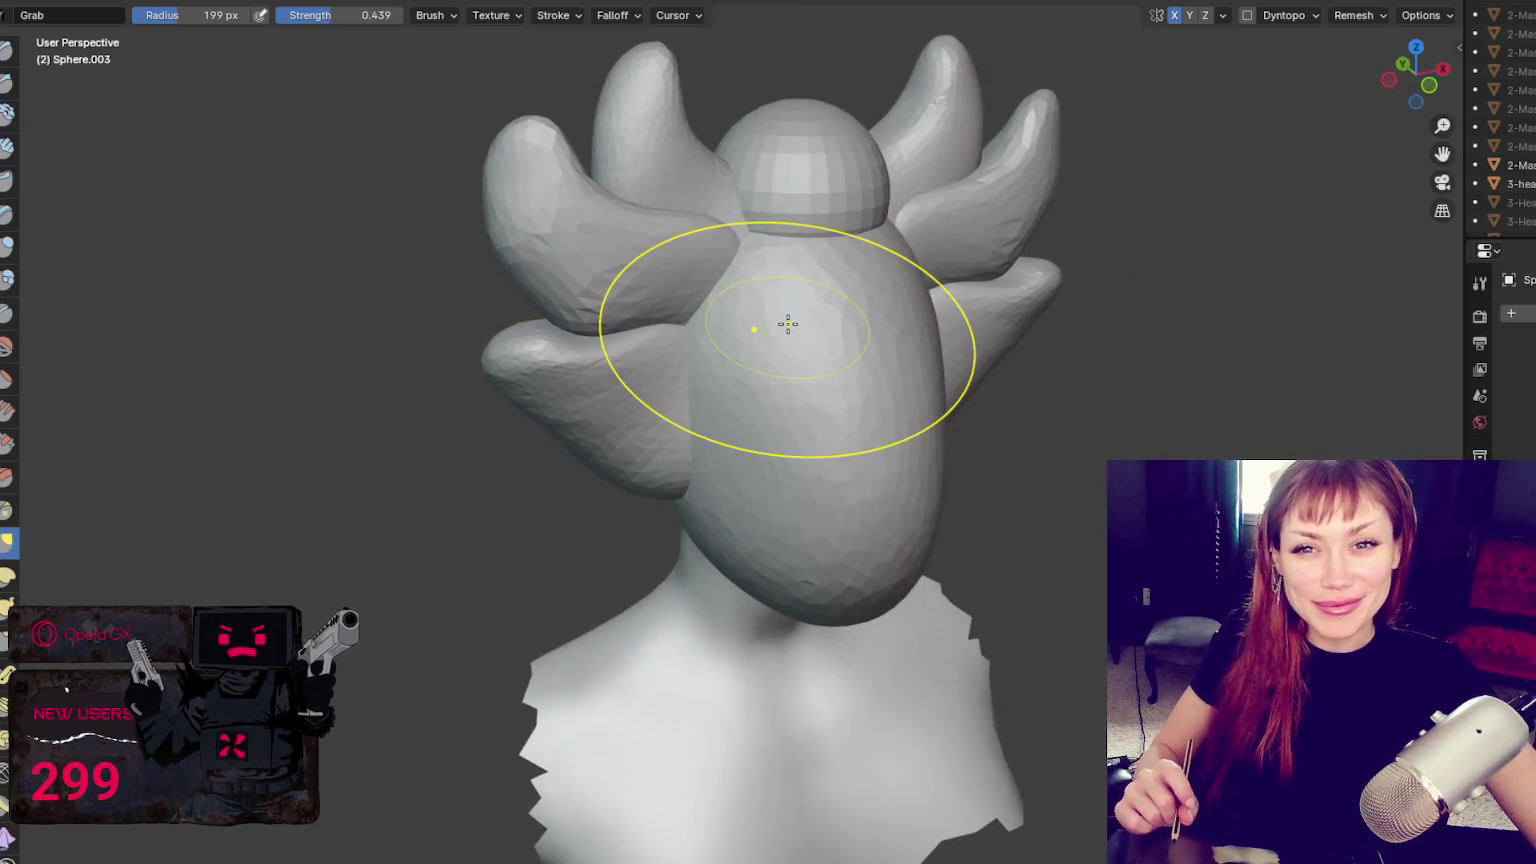
mouse_move(788, 323)
middle_mouse_down()
mouse_move(1029, 288)
mouse_move(786, 288)
middle_mouse_up()
middle_click_drag(983, 284, 840, 302)
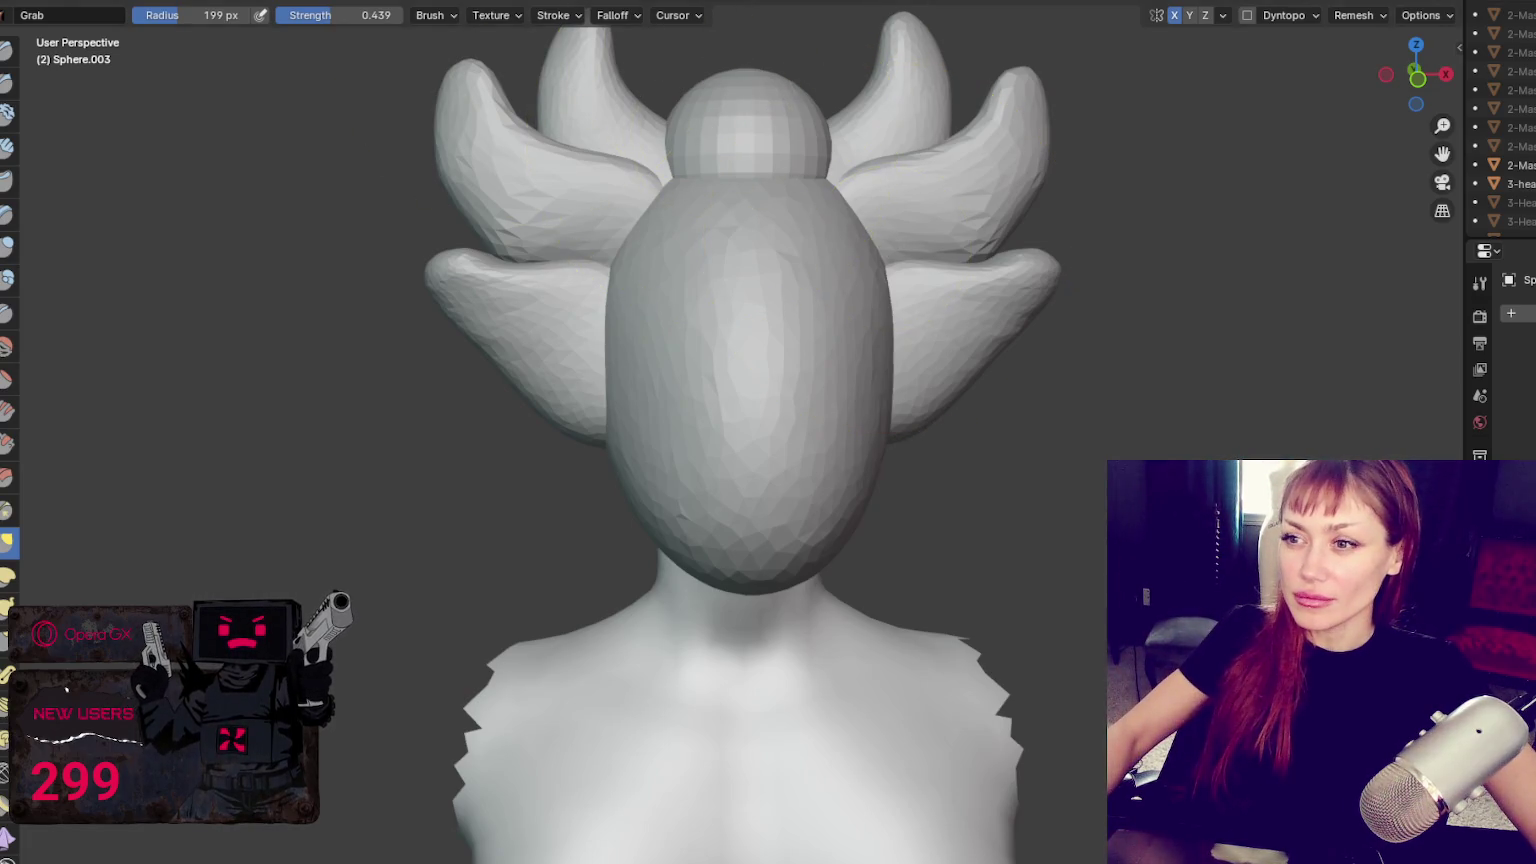
key("ctrl+Page_Up")
key("ctrl+Page_Down")
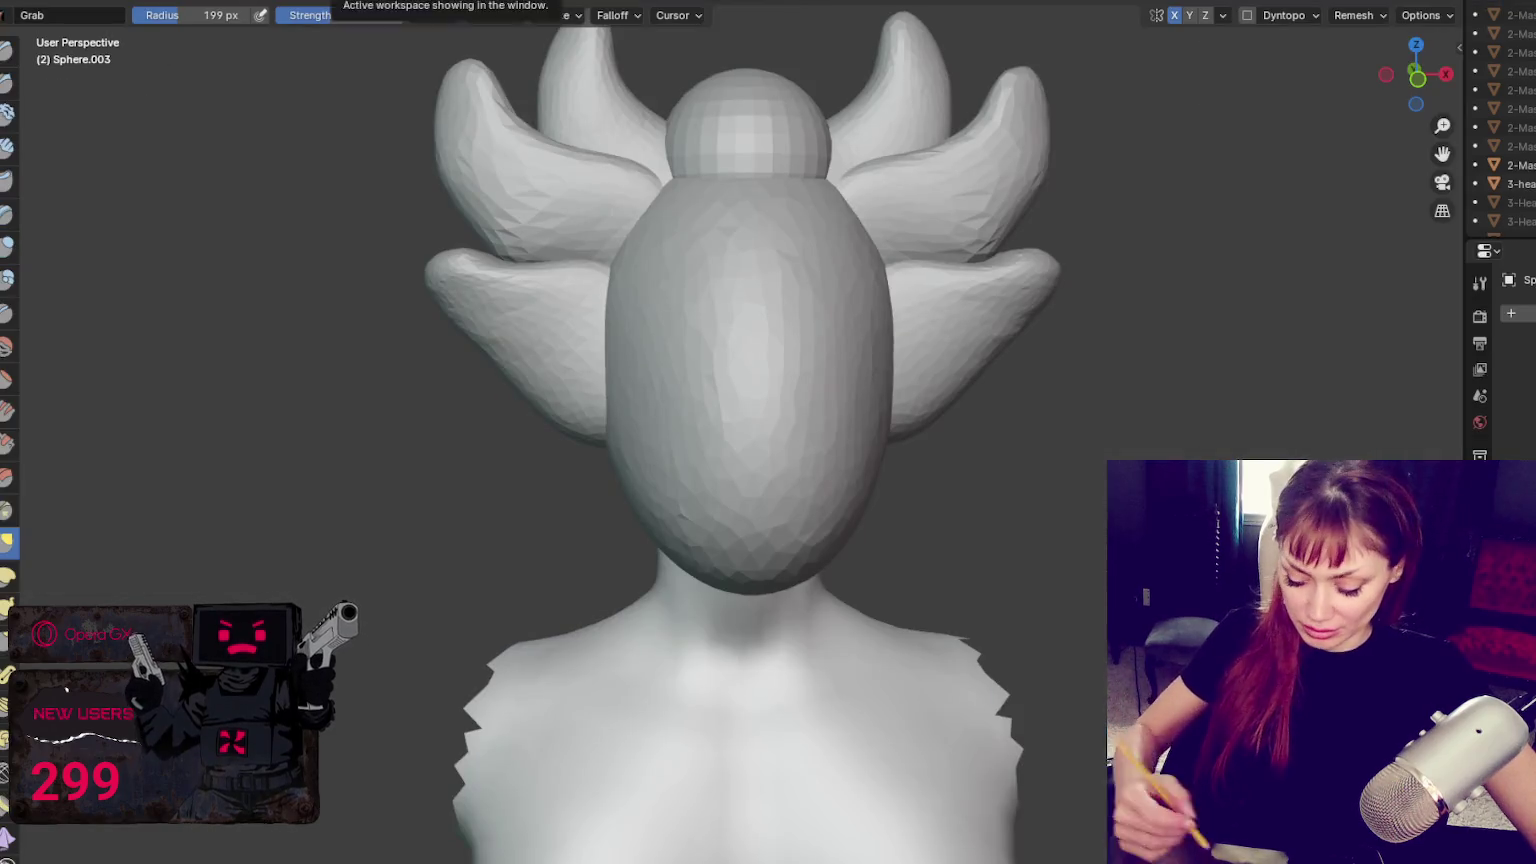
left_click_drag(1011, 349, 1166, 414)
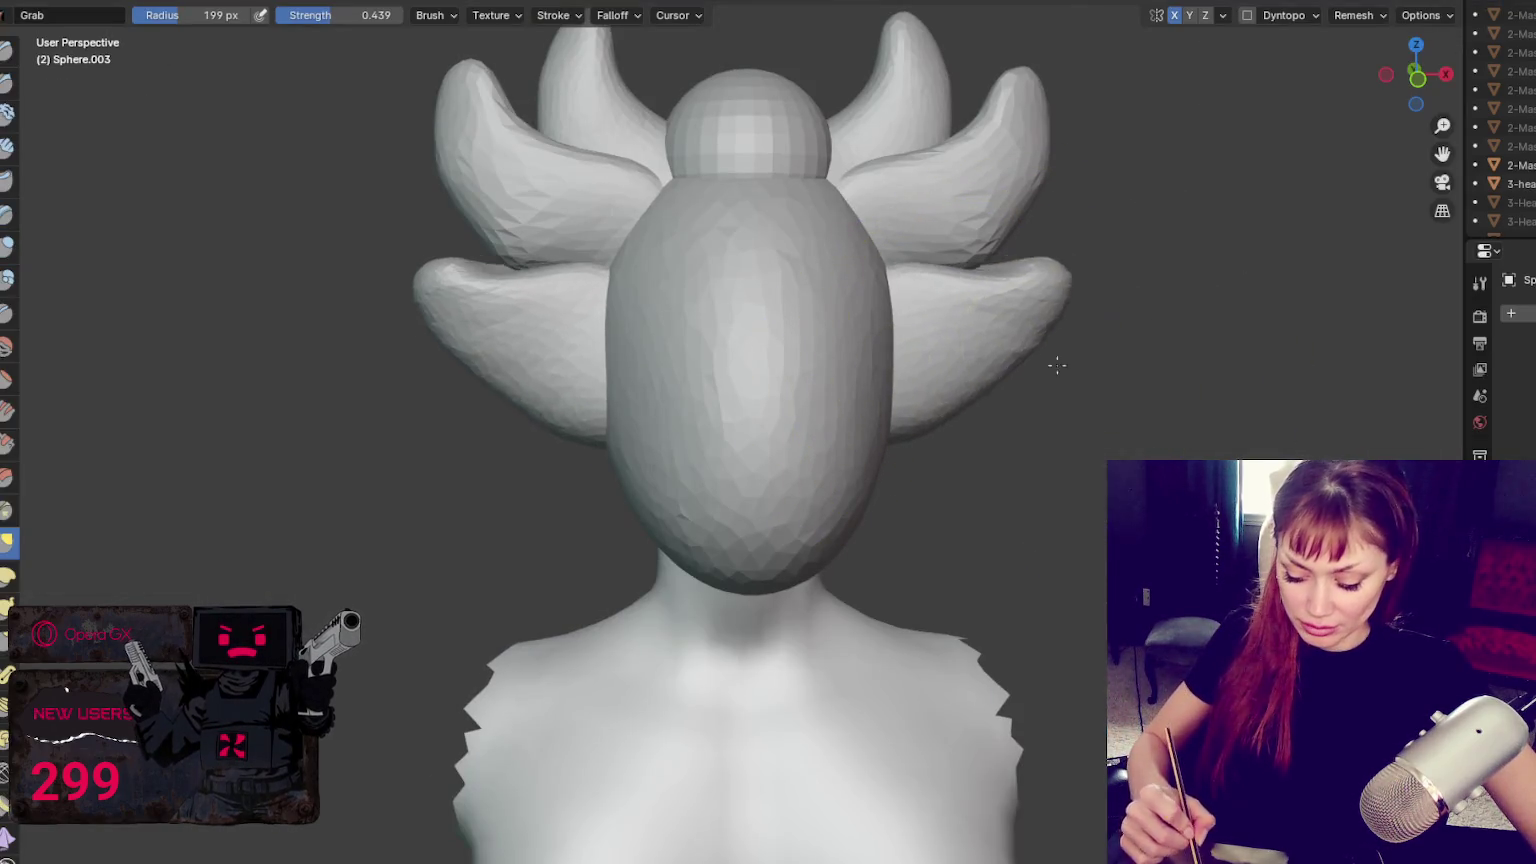
mouse_move(1063, 308)
left_mouse_down()
mouse_move(1149, 343)
mouse_move(995, 360)
mouse_move(1068, 378)
mouse_move(1056, 292)
mouse_move(1027, 291)
mouse_move(1000, 340)
mouse_move(1043, 331)
left_mouse_up()
Settle on a 219 px Grab brush and pull the lower wings further outward
key("f")
left_click(1060, 290)
key("f")
left_click(1020, 330)
key("f")
left_click(1080, 280)
left_click_drag(1080, 280, 1140, 290)
key("f")
left_click(1110, 300)
key("f")
left_click(977, 288)
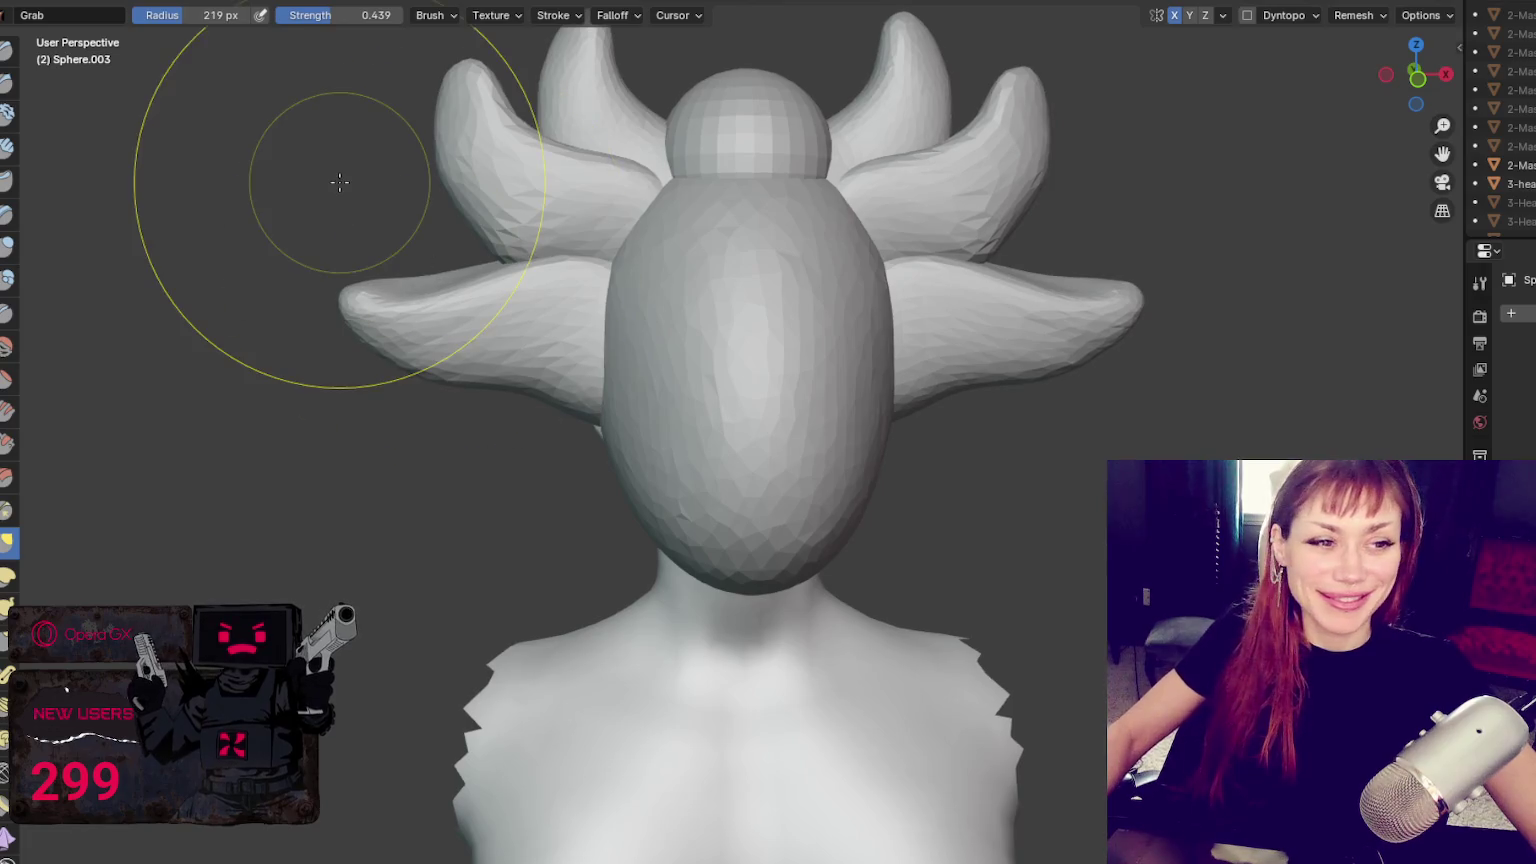
Enable Dyntopo and pull the lower wing lobe upward from a side view with a 113 px Grab brush
mouse_move(1113, 276)
middle_mouse_down()
mouse_move(1148, 333)
mouse_move(1063, 357)
middle_mouse_up()
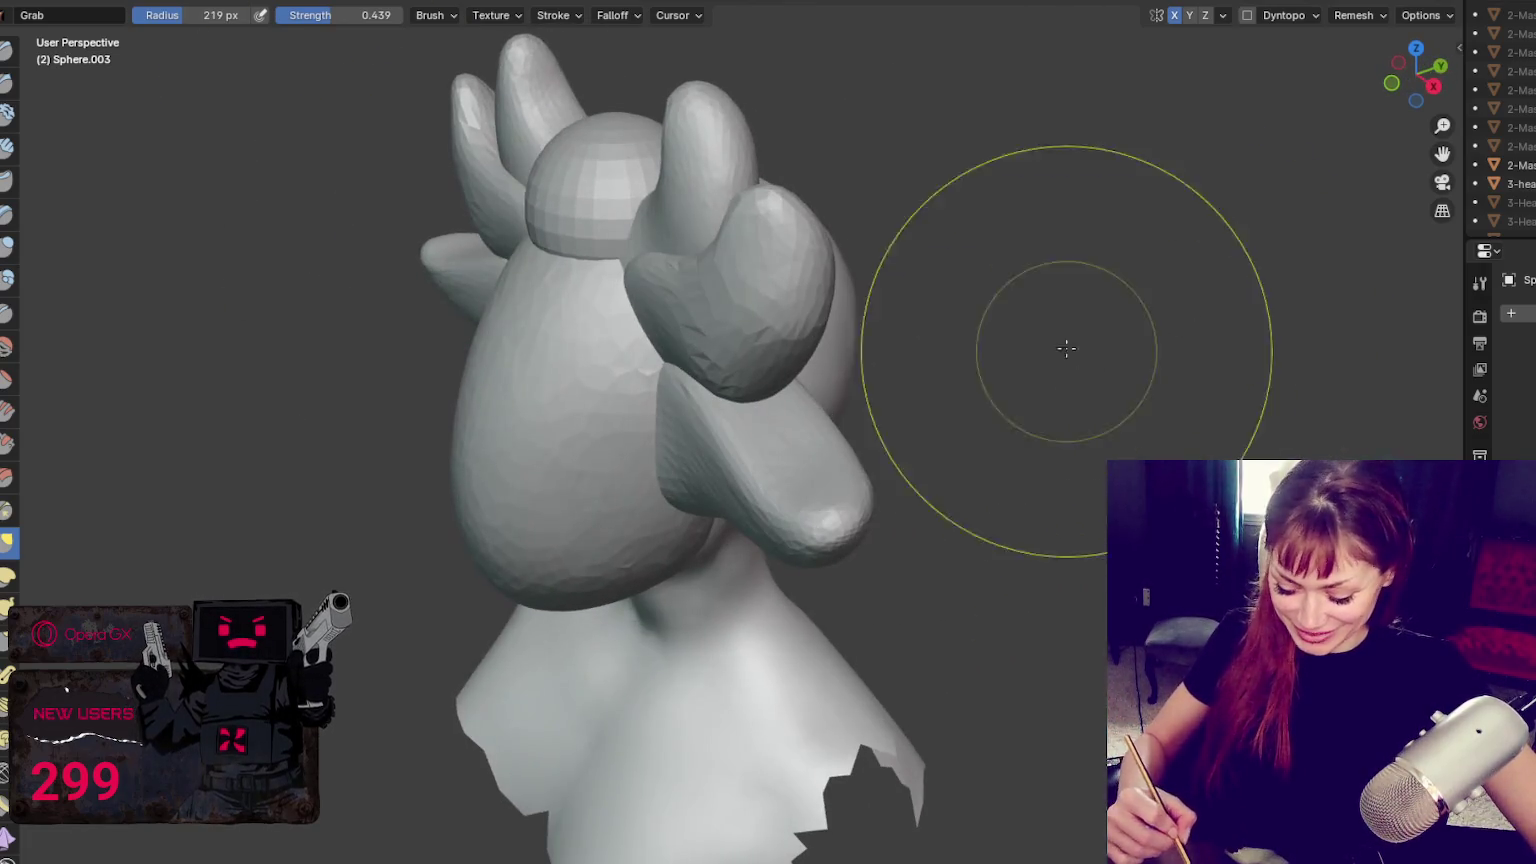
left_click(1247, 15)
middle_click_drag(1131, 137, 677, 498)
left_click_drag(677, 498, 659, 446)
key("x")
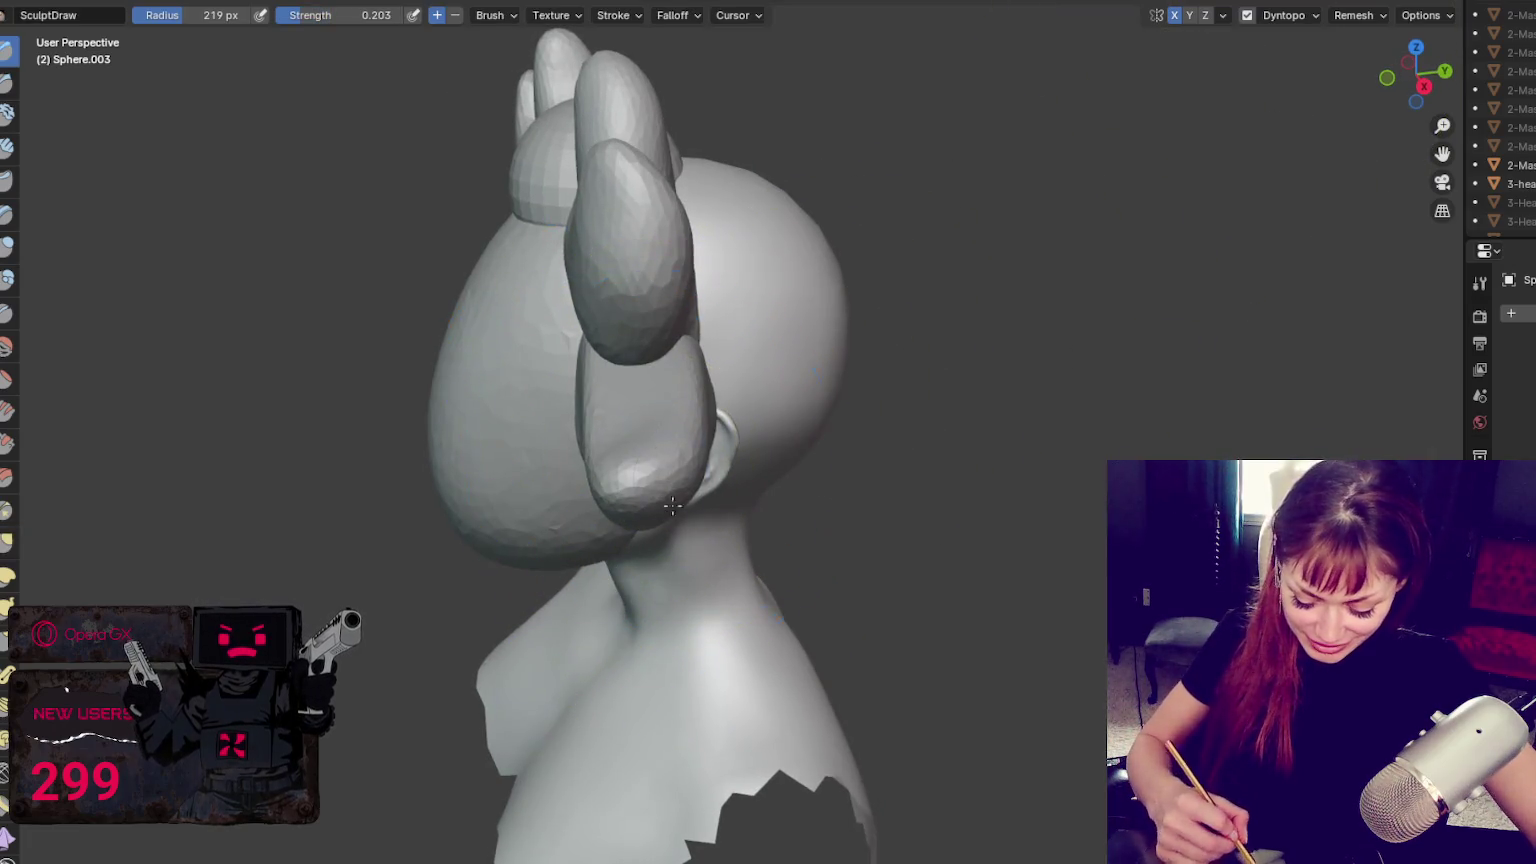
key("g")
key("f")
left_click(667, 466)
Pull the wing lobe up and outward, then refine it from behind with 180, 120 and 70 px brushes
middle_click_drag(676, 466, 737, 446)
mouse_move(737, 446)
left_mouse_down()
mouse_move(737, 405)
mouse_move(670, 308)
left_mouse_up()
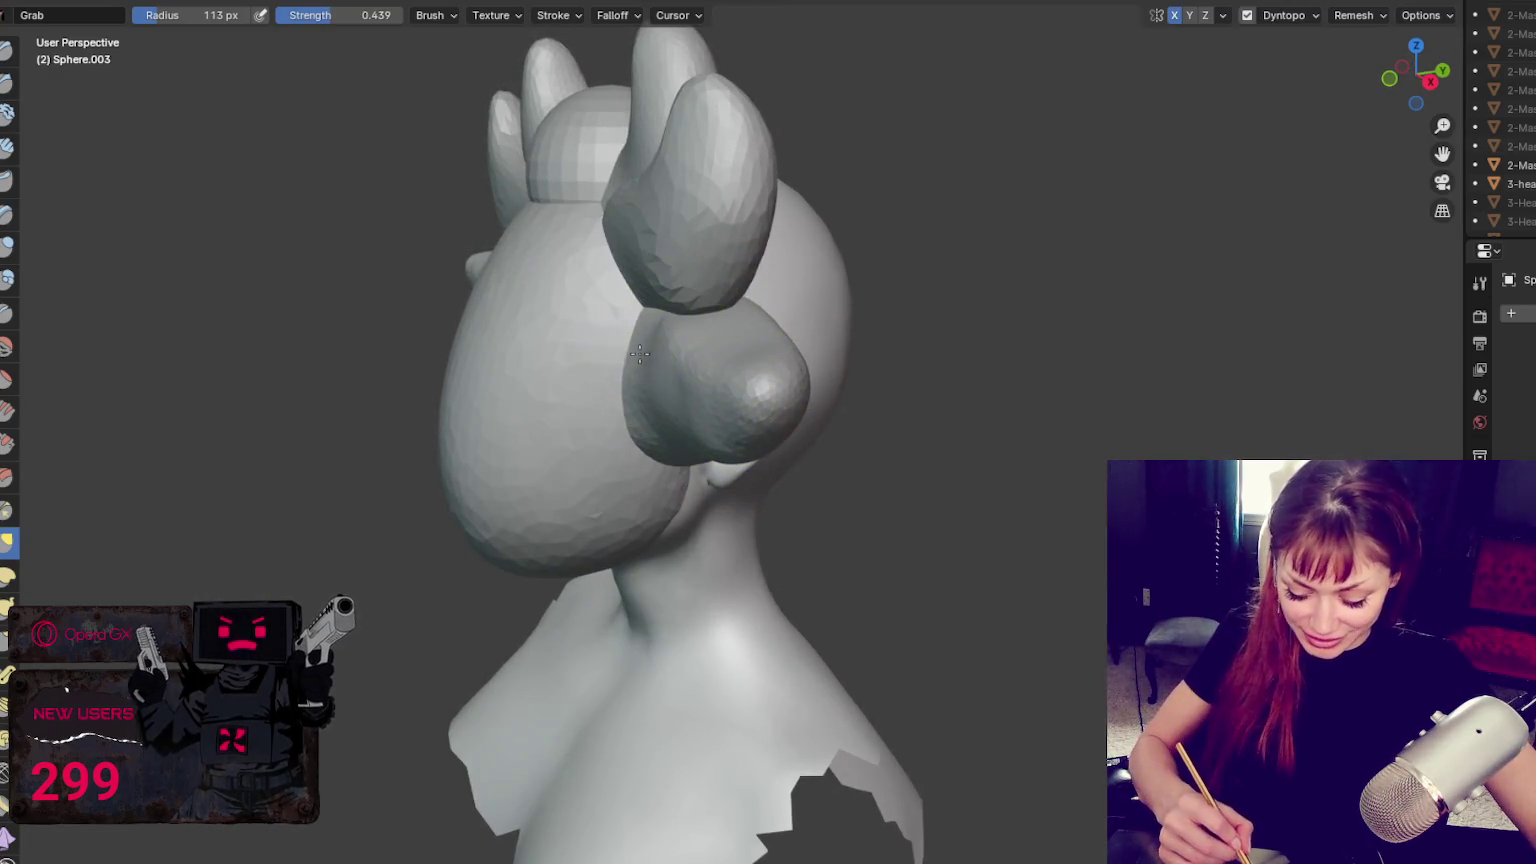
key("f")
left_click(629, 451)
mouse_move(703, 336)
middle_mouse_down()
mouse_move(884, 305)
mouse_move(822, 364)
mouse_move(857, 394)
mouse_move(926, 371)
mouse_move(795, 395)
middle_mouse_up()
key("f")
left_click(793, 428)
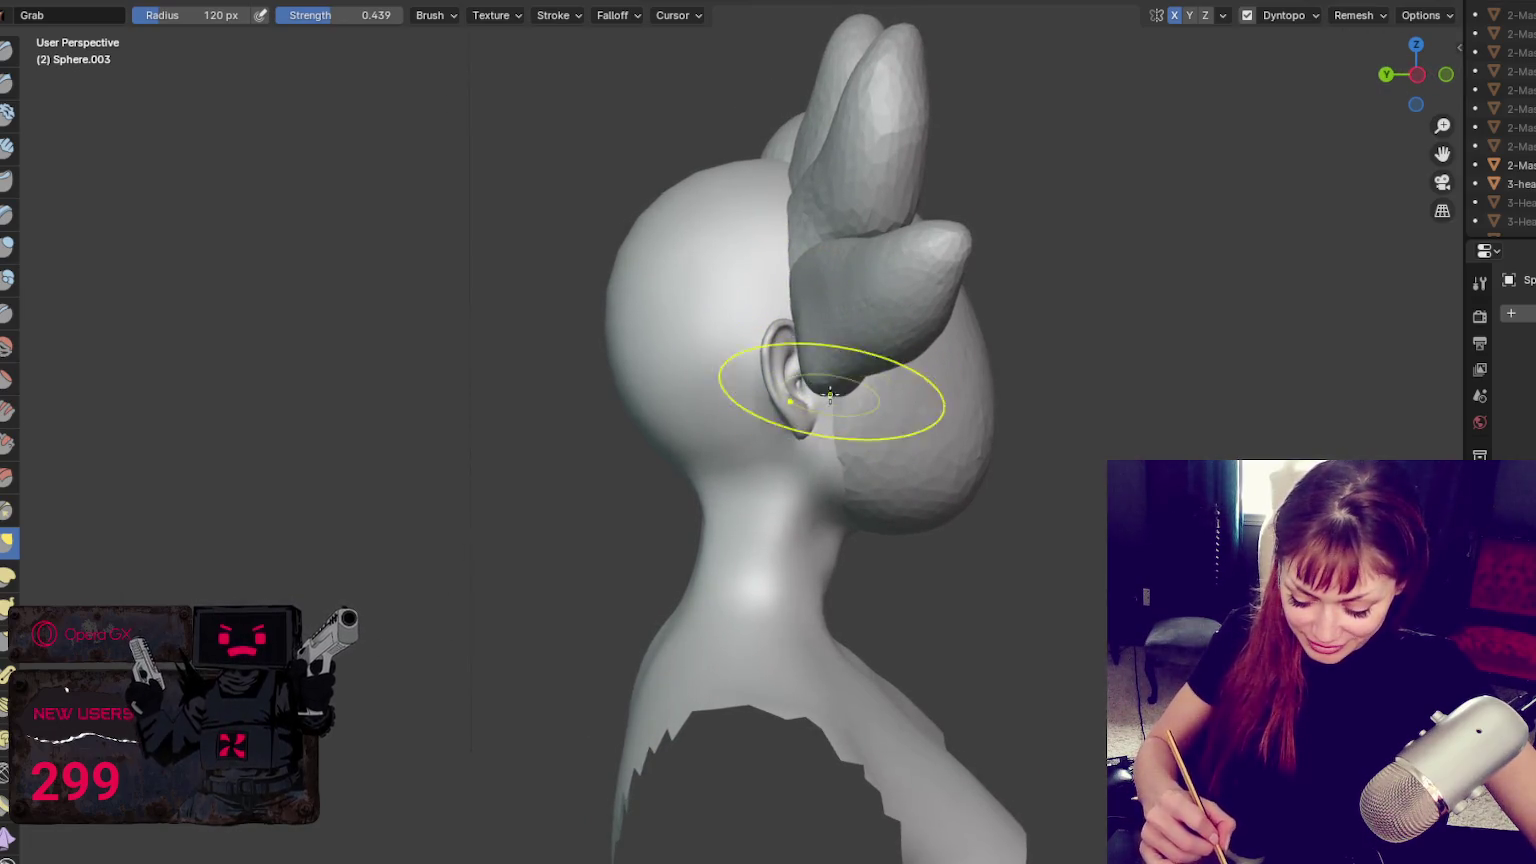
key("f")
left_click(782, 368)
middle_click_drag(822, 385, 831, 286)
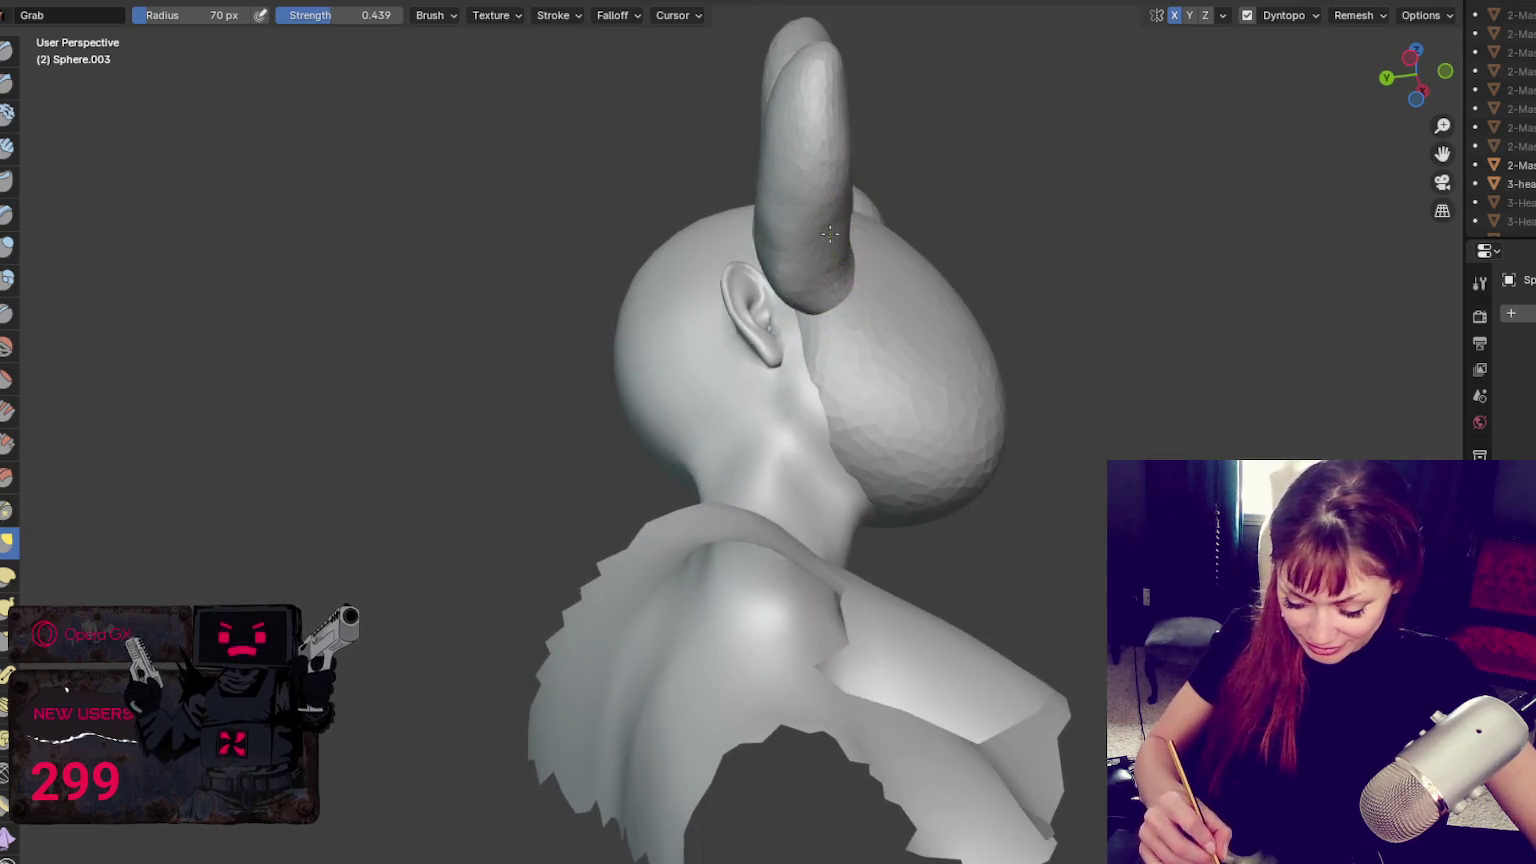
mouse_move(801, 57)
middle_mouse_down()
mouse_move(785, 161)
mouse_move(710, 237)
mouse_move(906, 230)
middle_mouse_up()
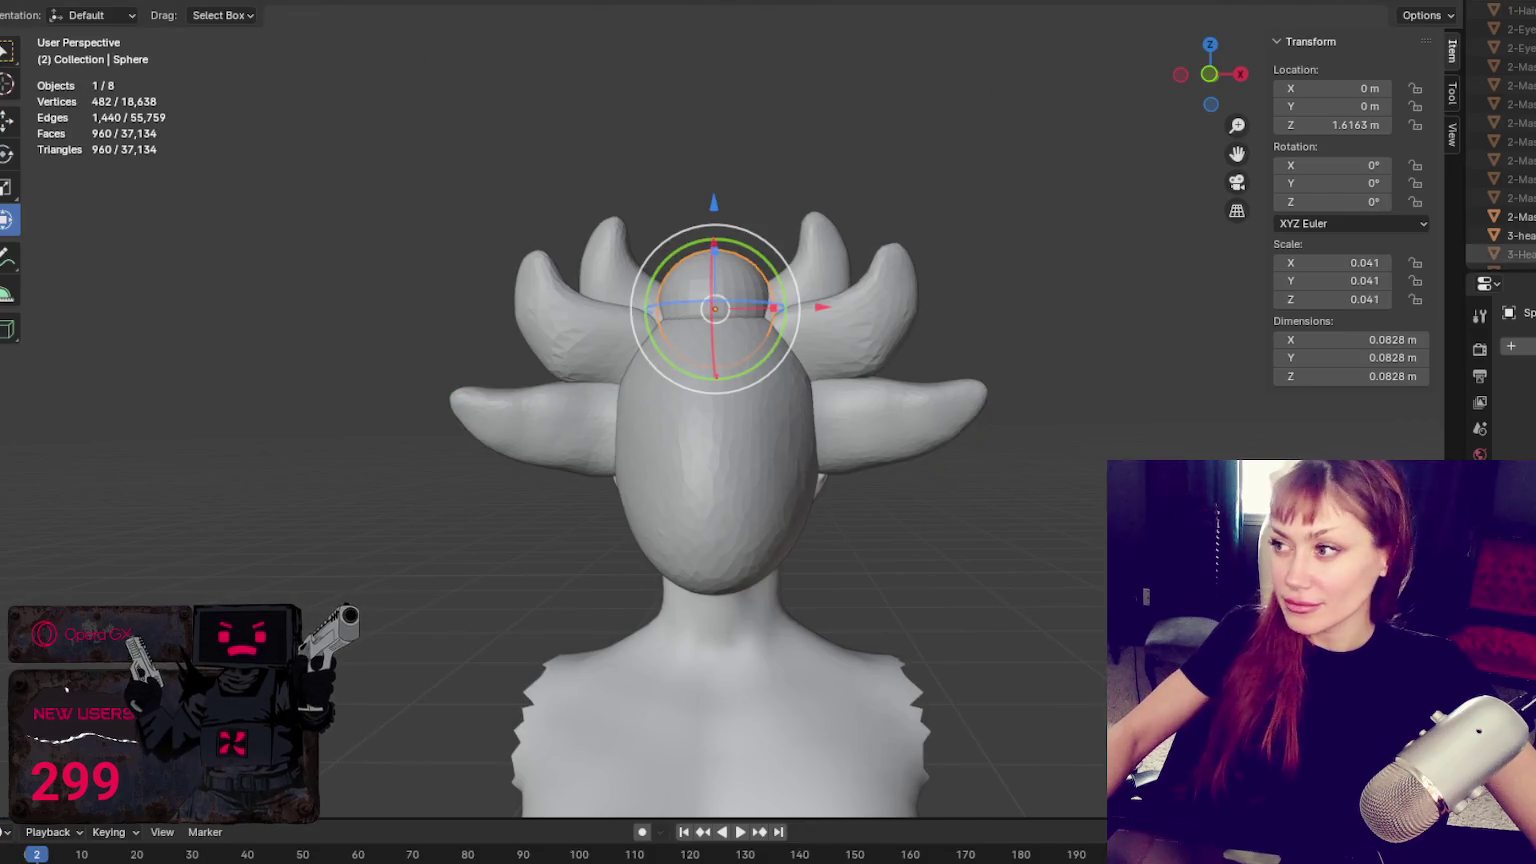
Lower the head-top sphere slightly, then select the head mask object and enter Sculpt Mode
scroll(1500, 140, "down", 5)
left_click_drag(713, 203, 708, 236)
left_click(604, 367)
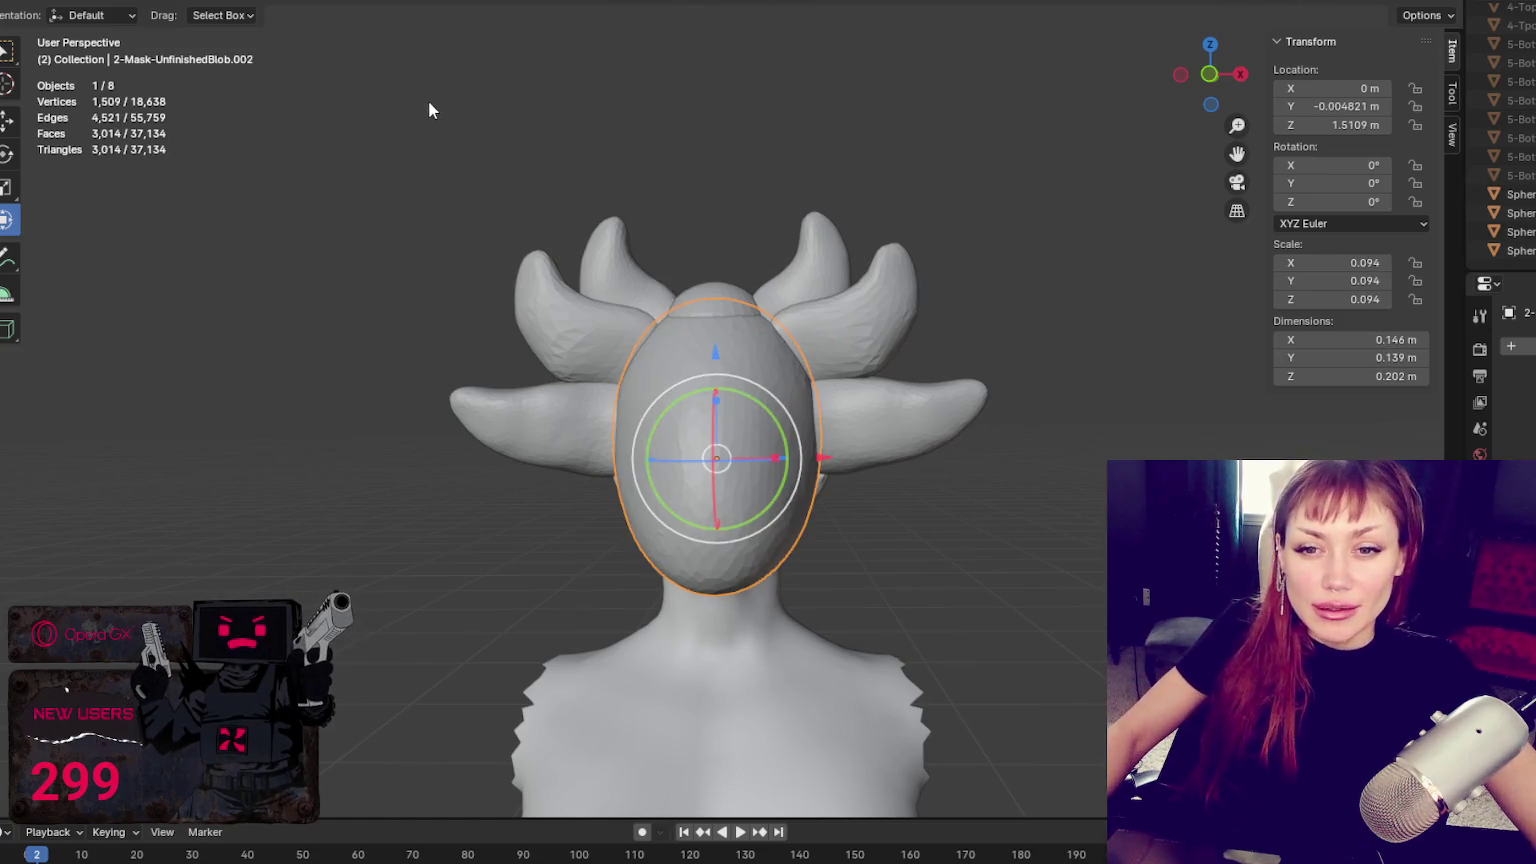
left_click(378, 4)
scroll(868, 285, "down", 1)
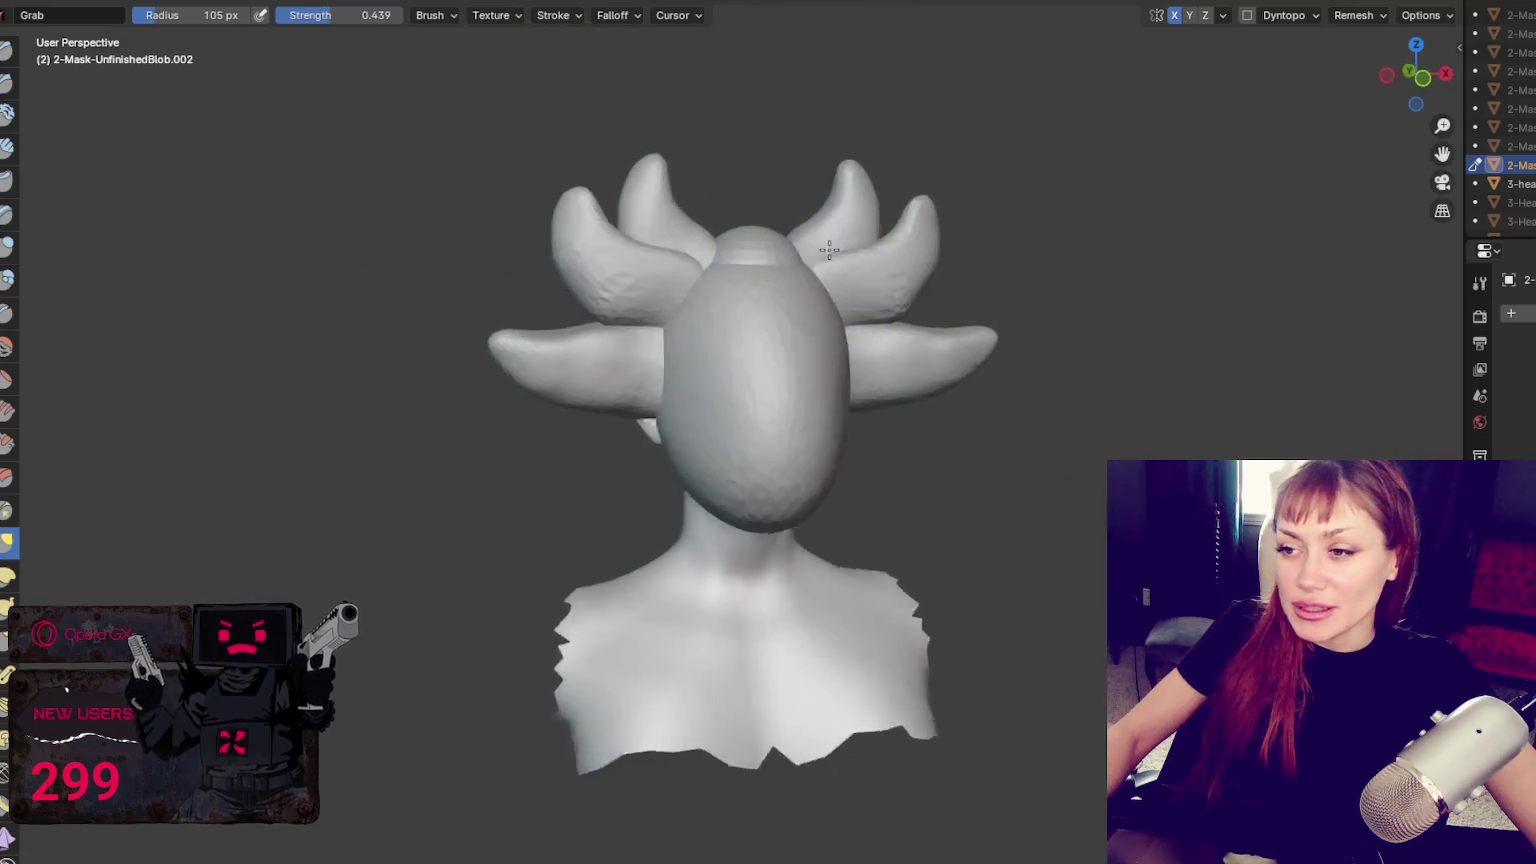
middle_click_drag(868, 285, 978, 257)
Turn on wireframe X-ray and try Grab brush radii from about 192 px down to 75 px
key("f")
left_click(1074, 247)
key("shift+z")
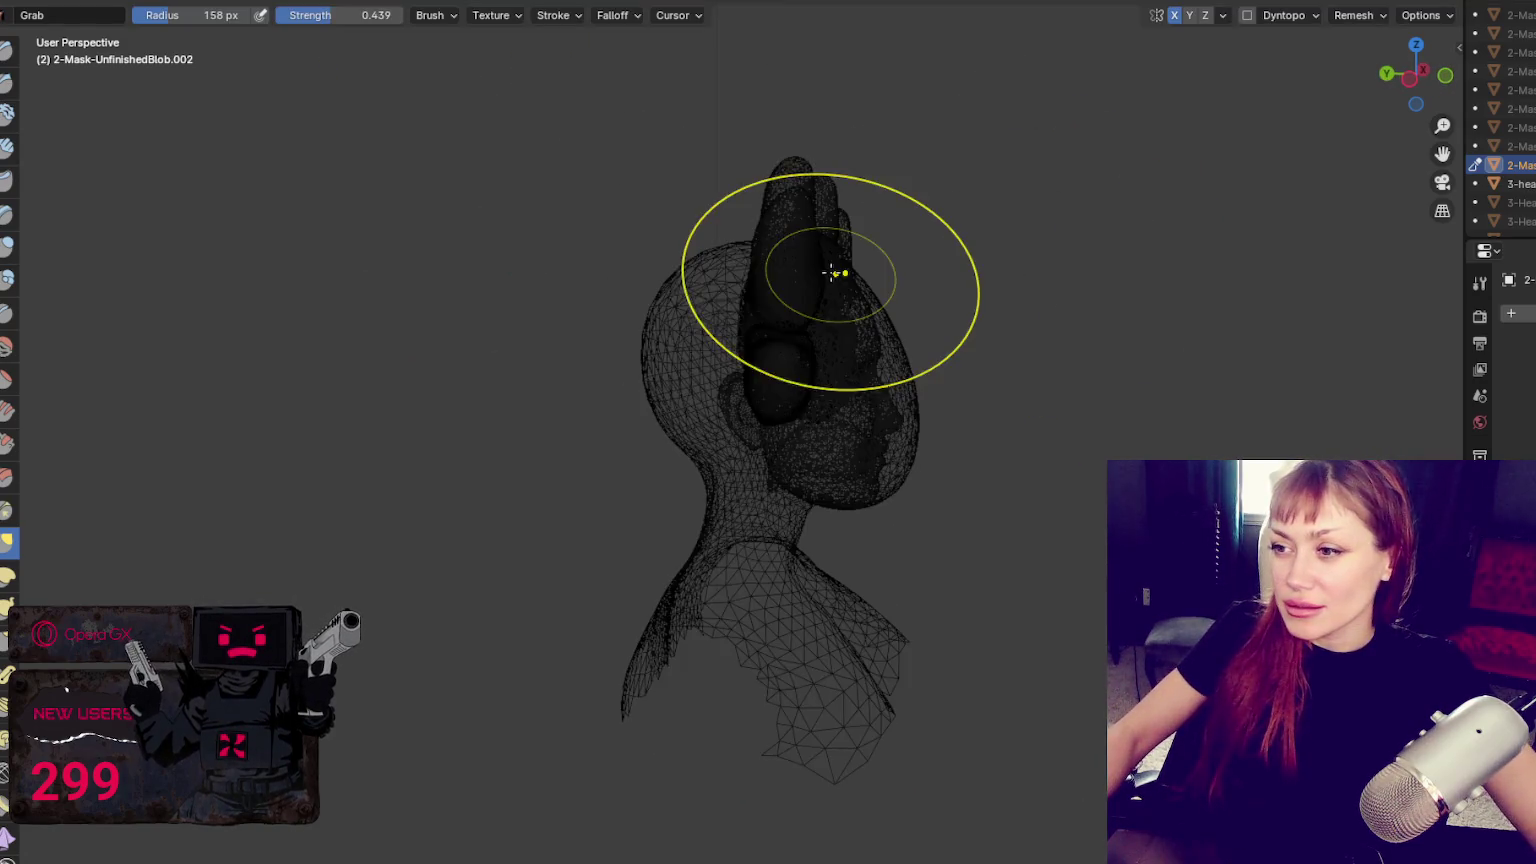
key("f")
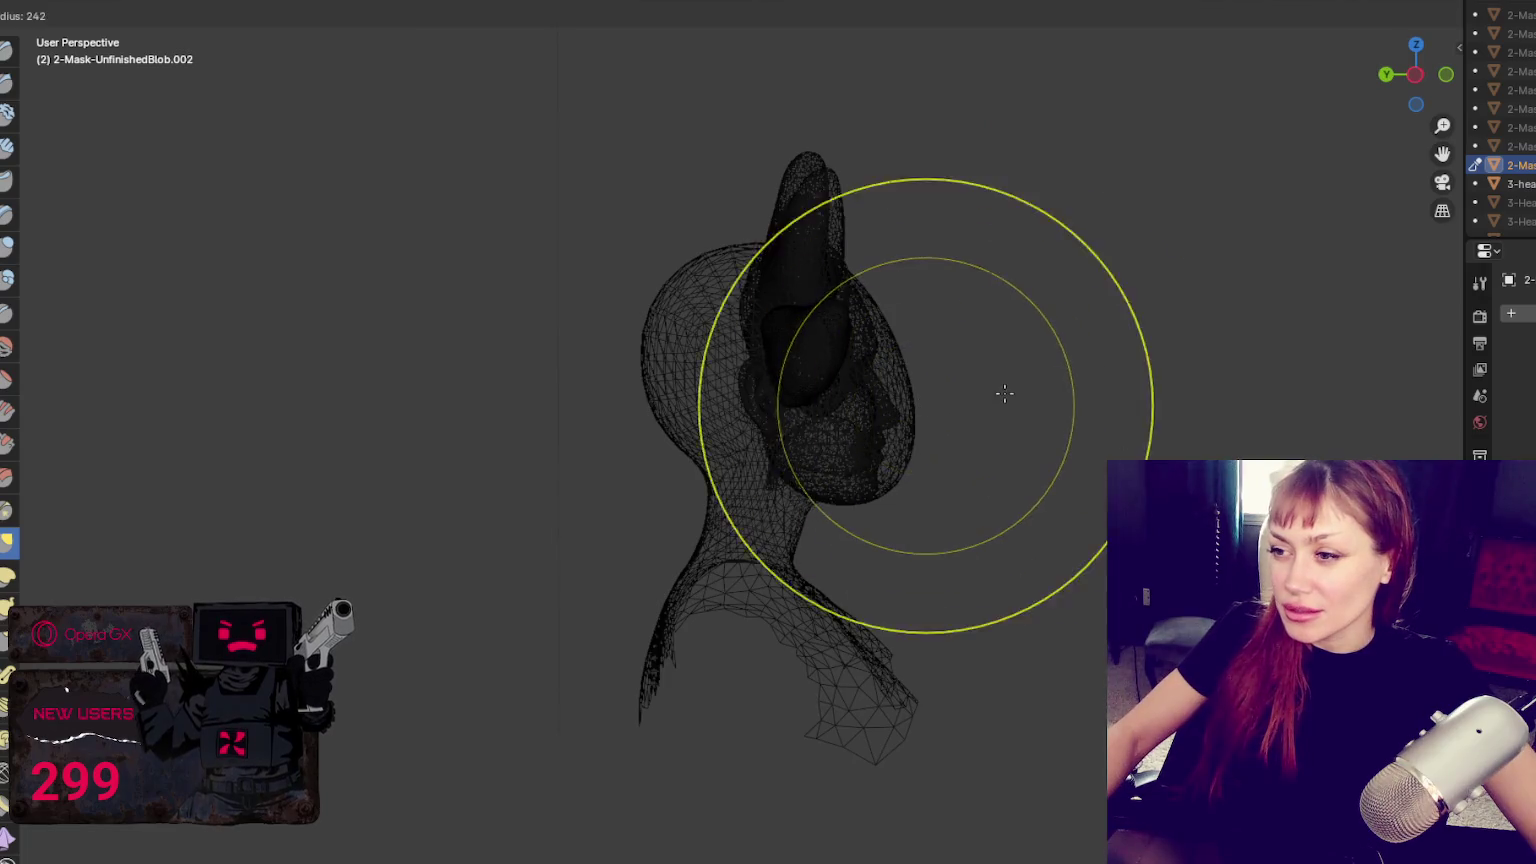
left_click(892, 418)
key("f")
left_click(735, 463)
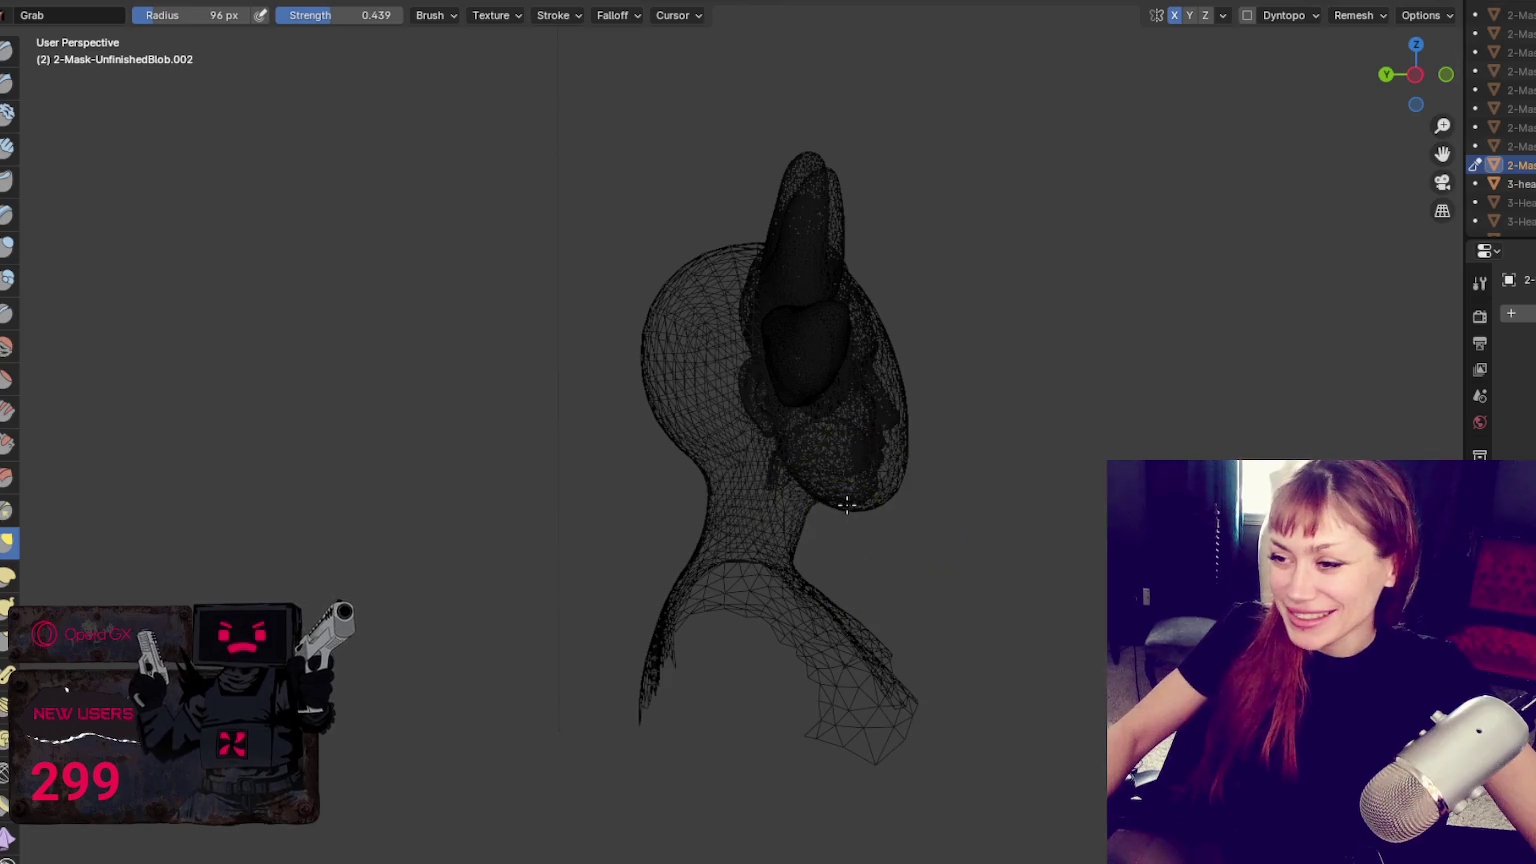
key("bracketright")
key("bracketright")
key("bracketright")
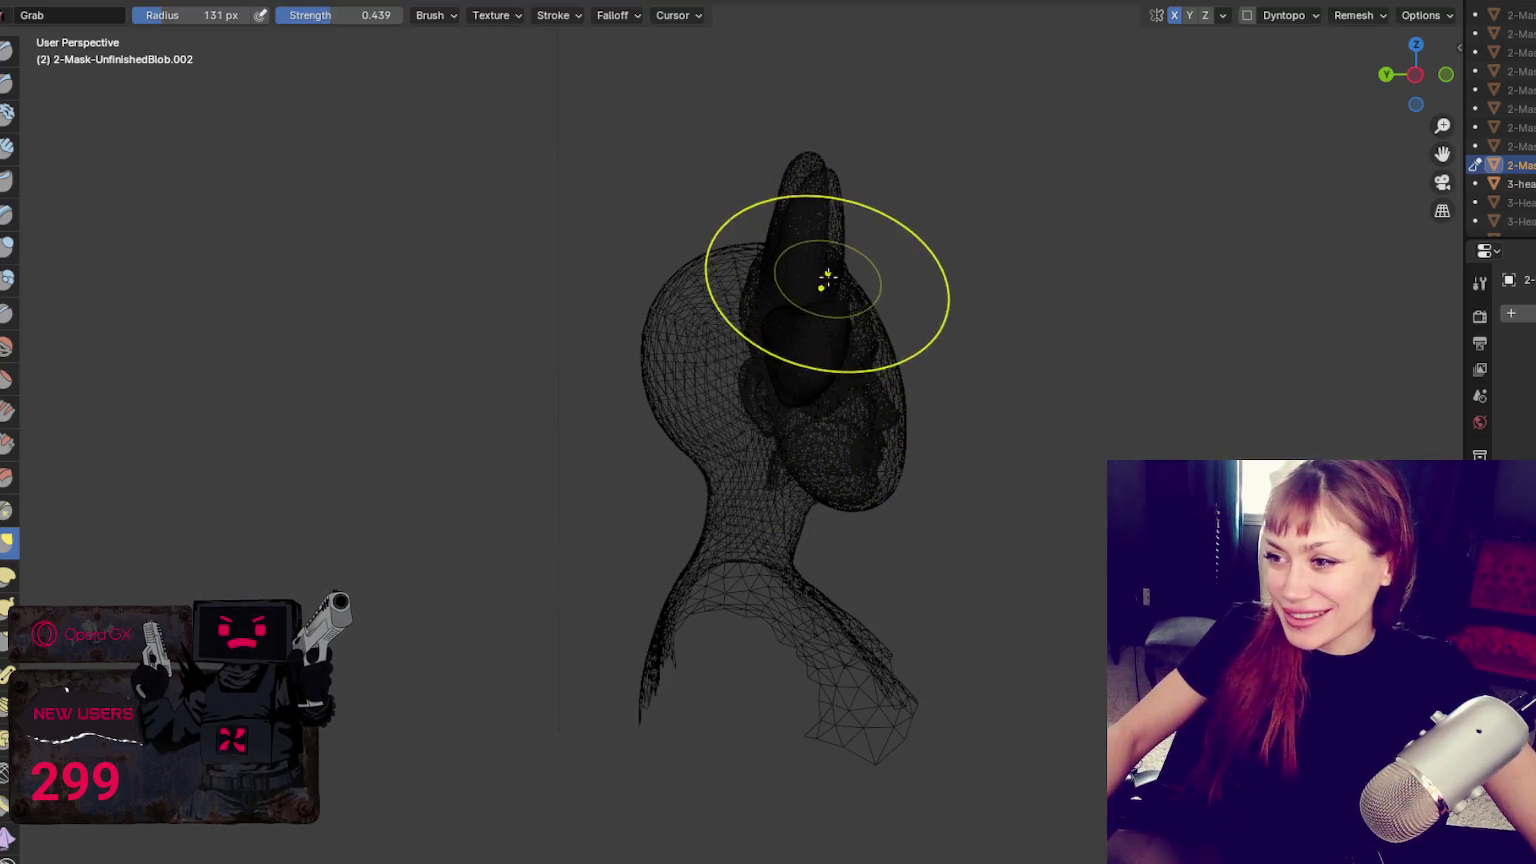
key("bracketright")
key("bracketright")
key("bracketright")
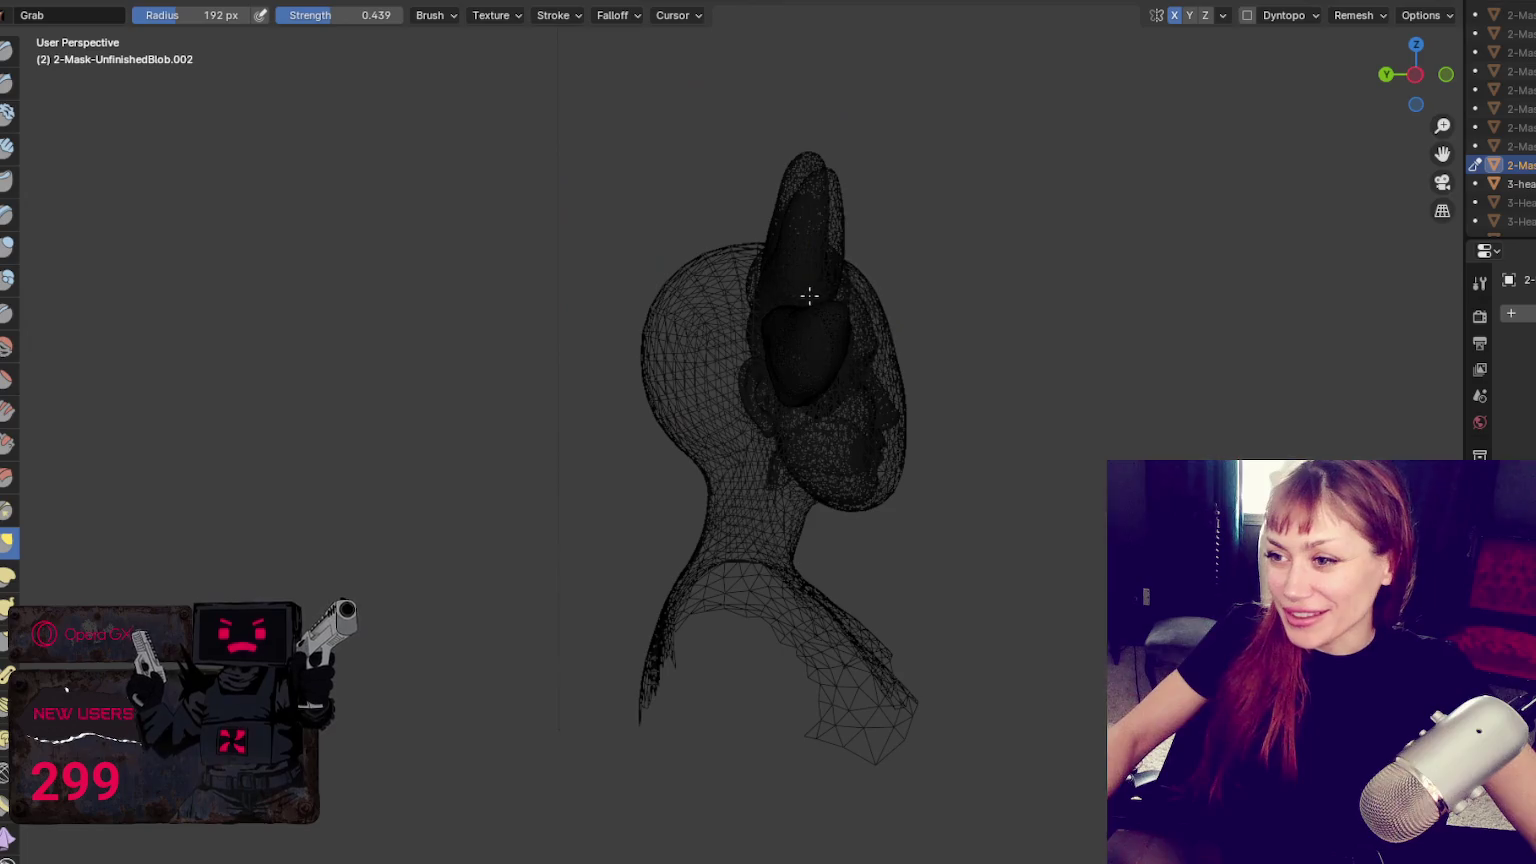
mouse_move(926, 302)
middle_mouse_down()
mouse_move(536, 316)
mouse_move(723, 343)
middle_mouse_up()
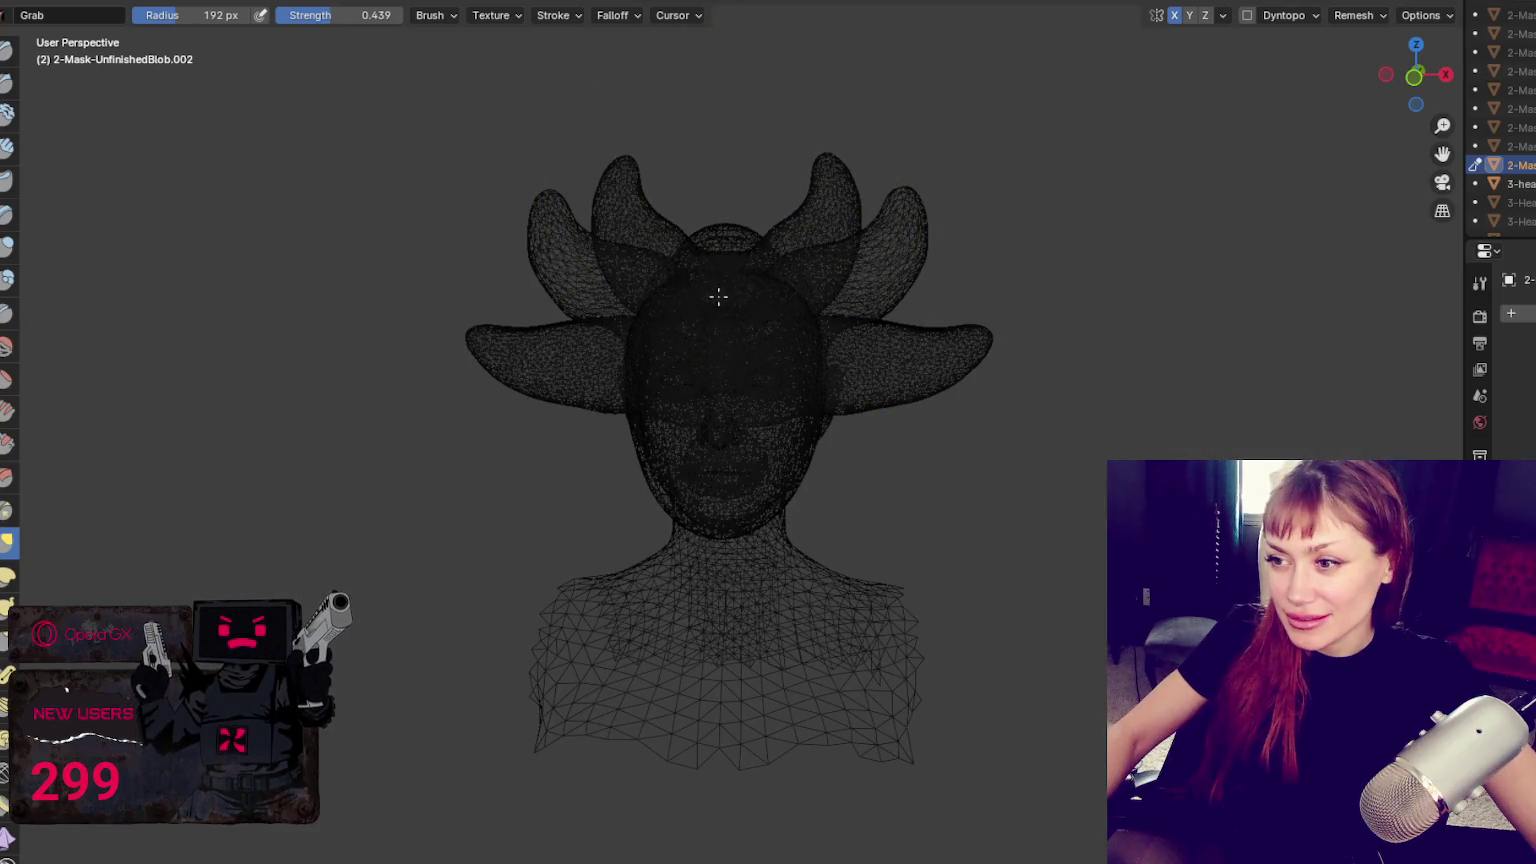
key("f")
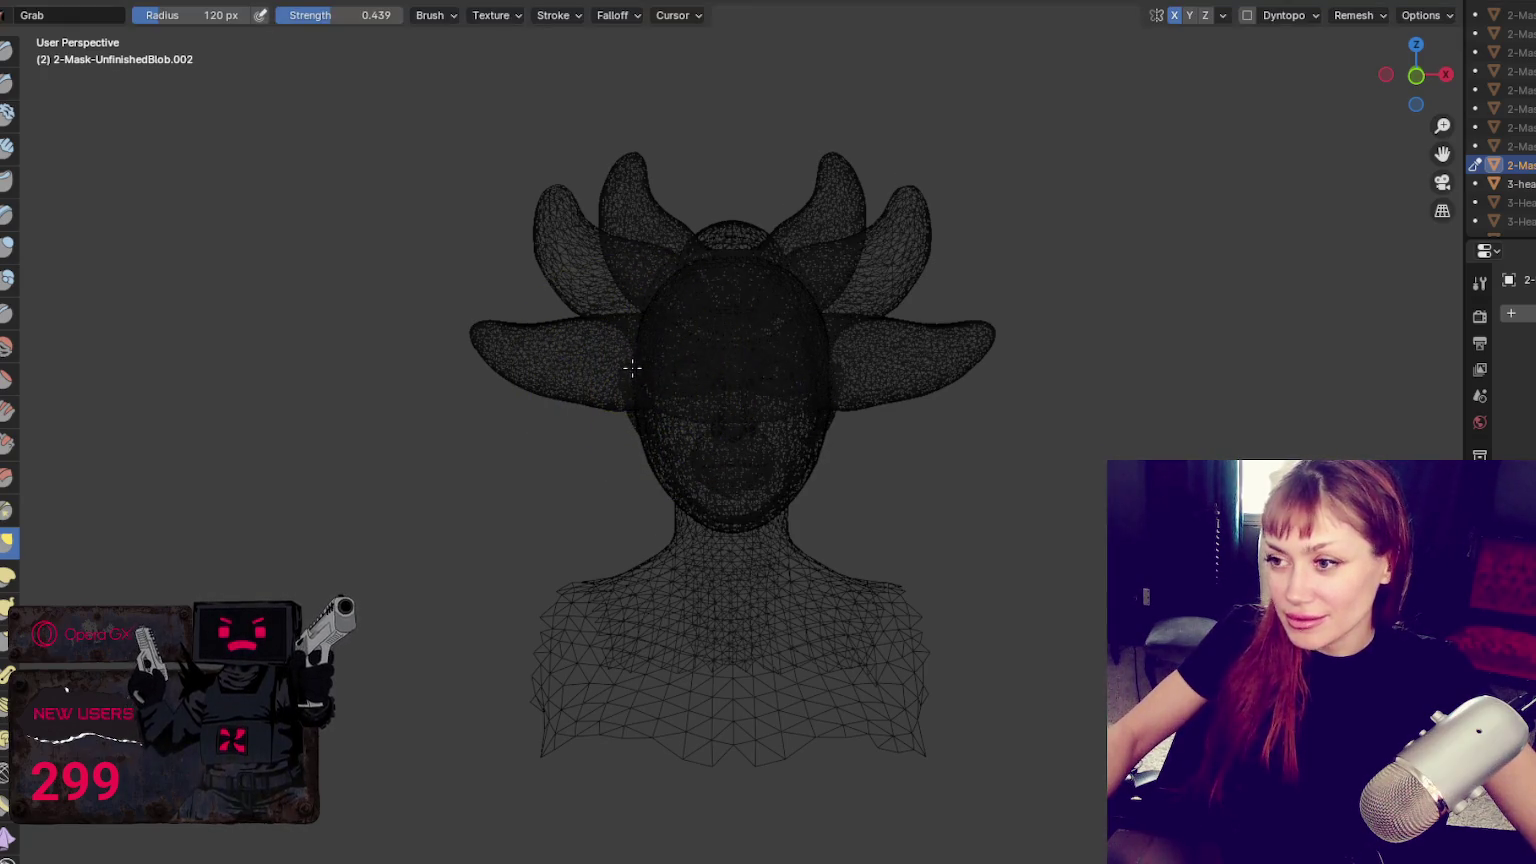
Nudge the mesh where the wing meets the side of the face using a 119 px Grab brush
middle_click_drag(769, 340, 578, 319)
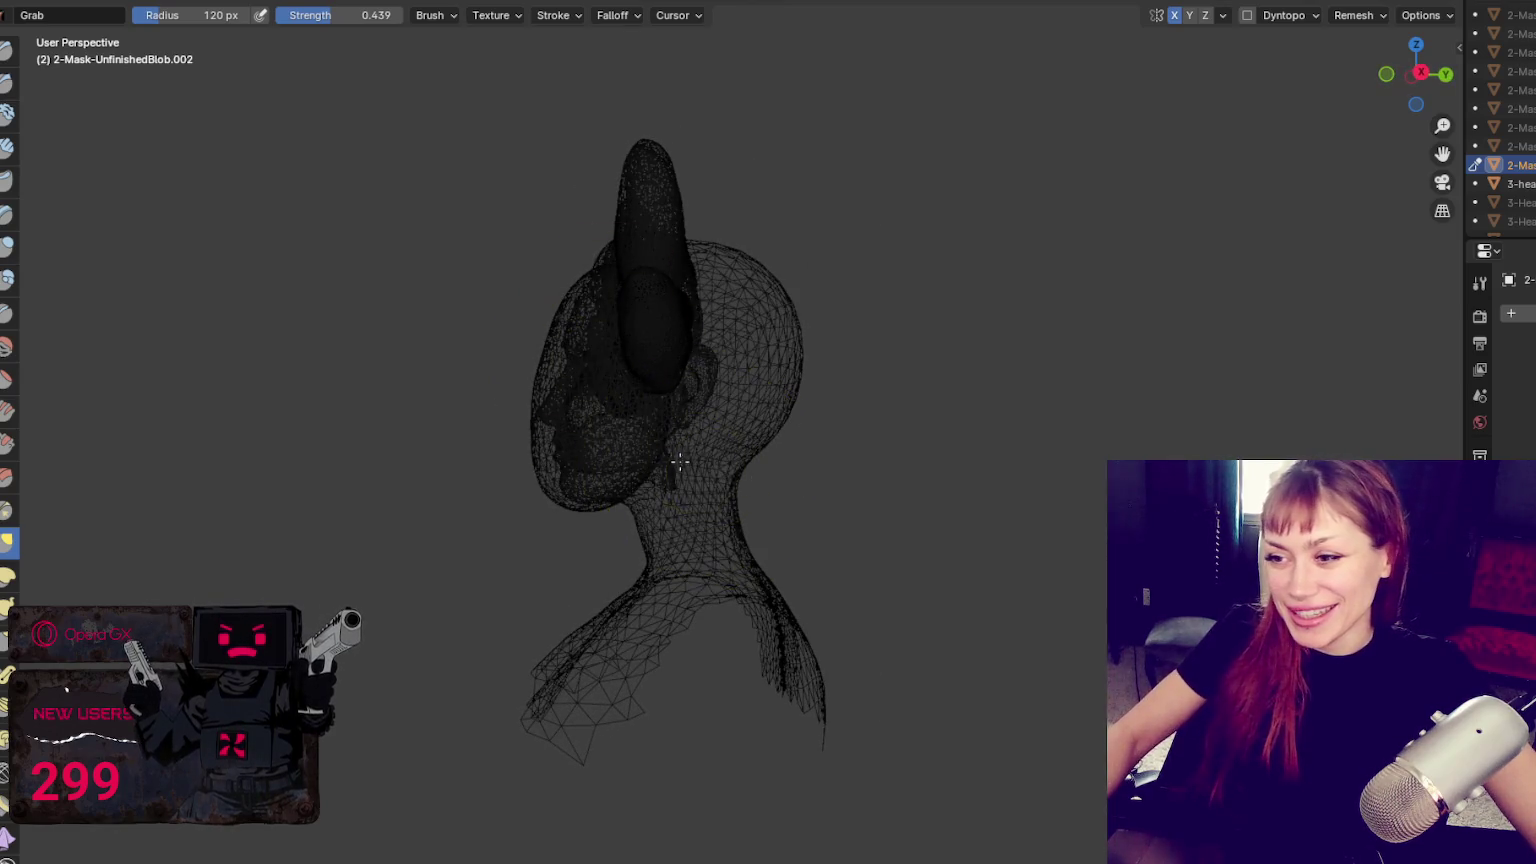
key("f")
left_click(535, 432)
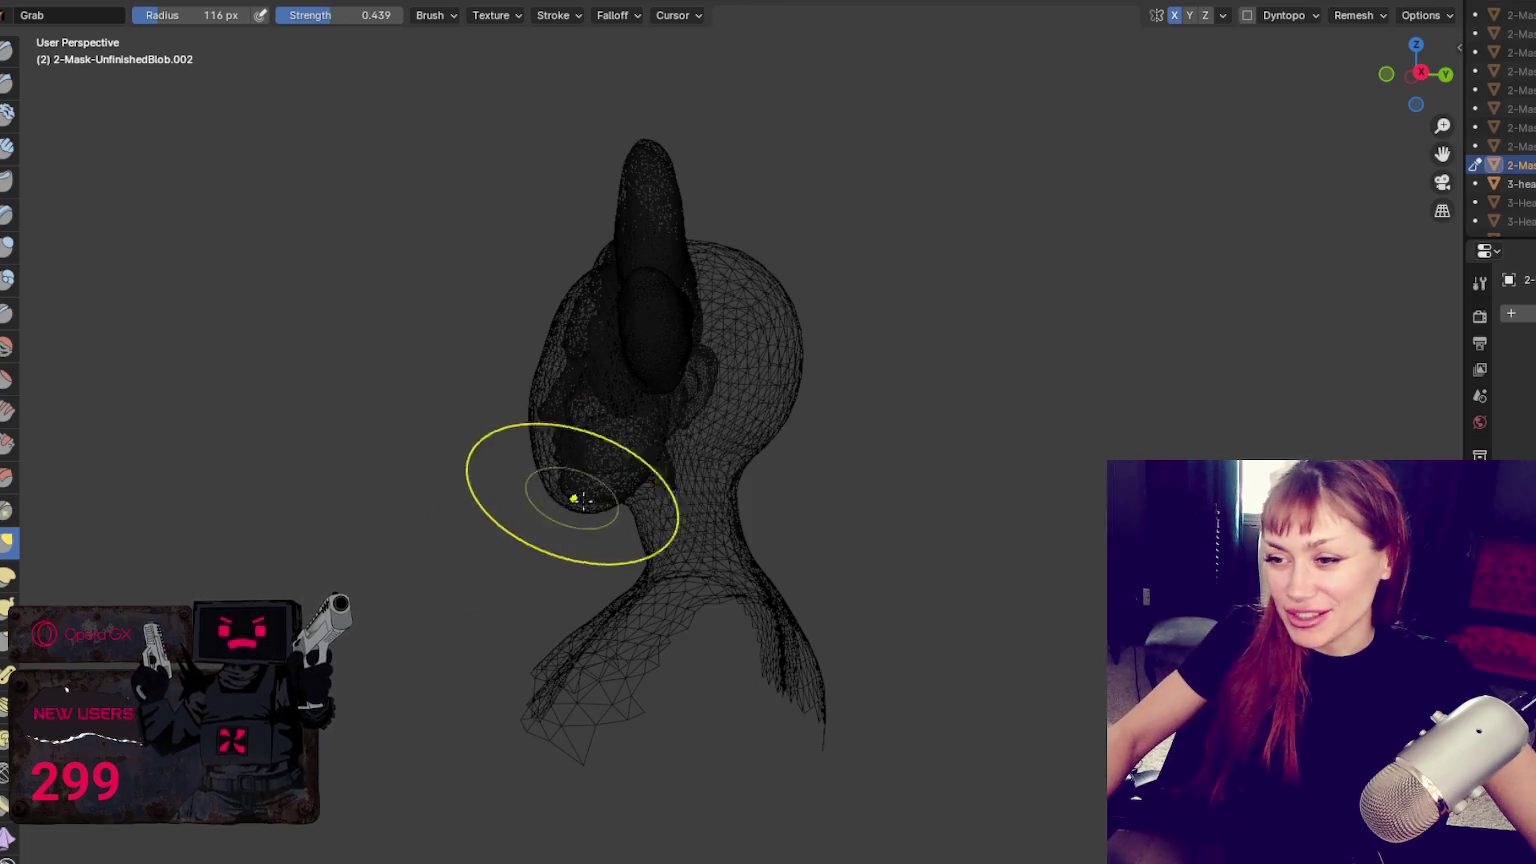
key("f")
left_click(515, 497)
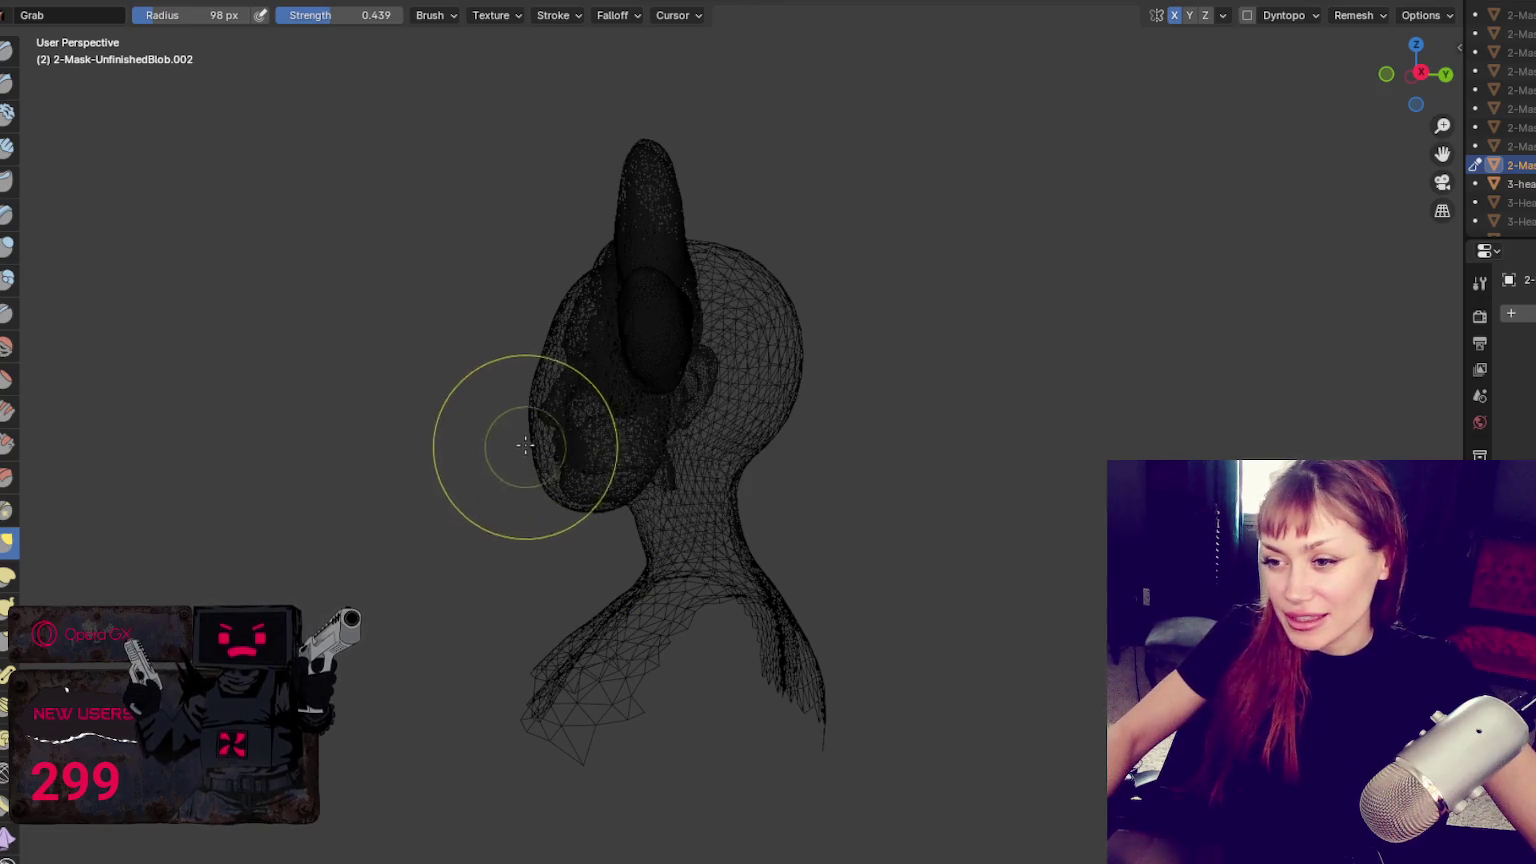
key("f")
left_click(527, 393)
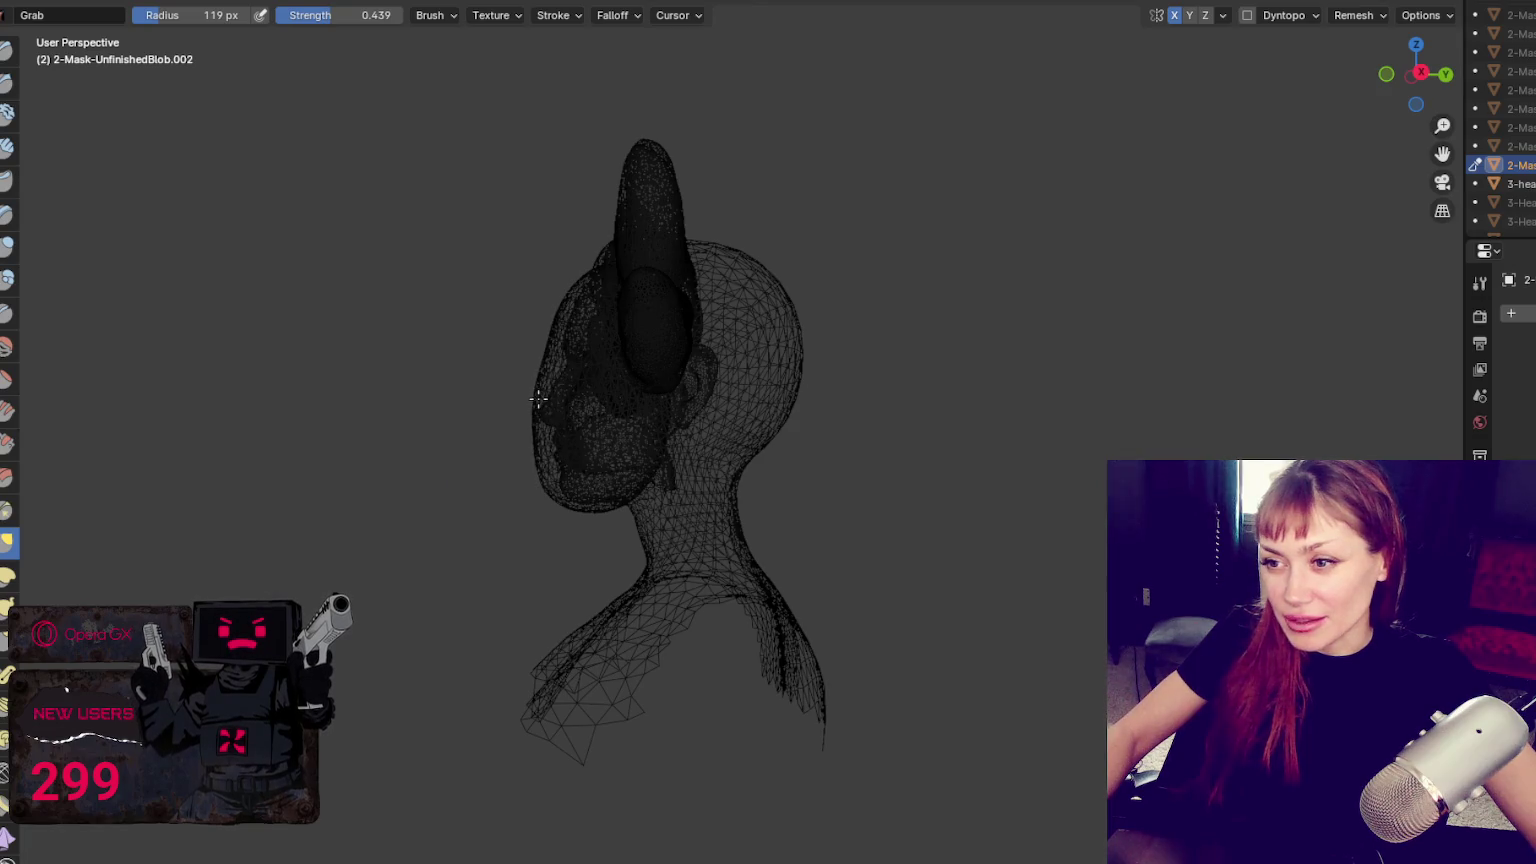
left_click_drag(609, 311, 550, 326)
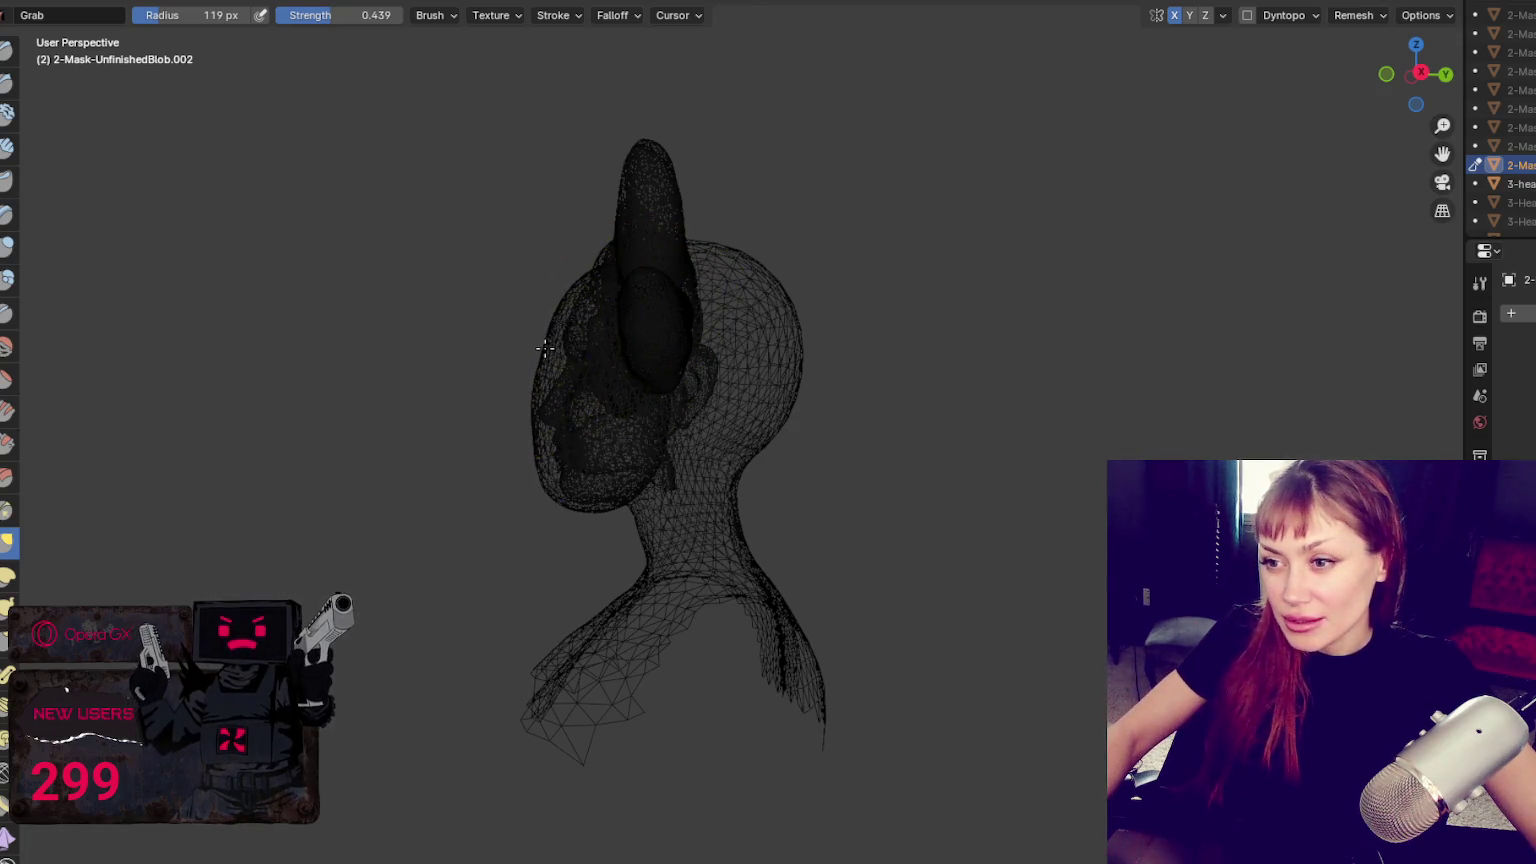
left_click(545, 350)
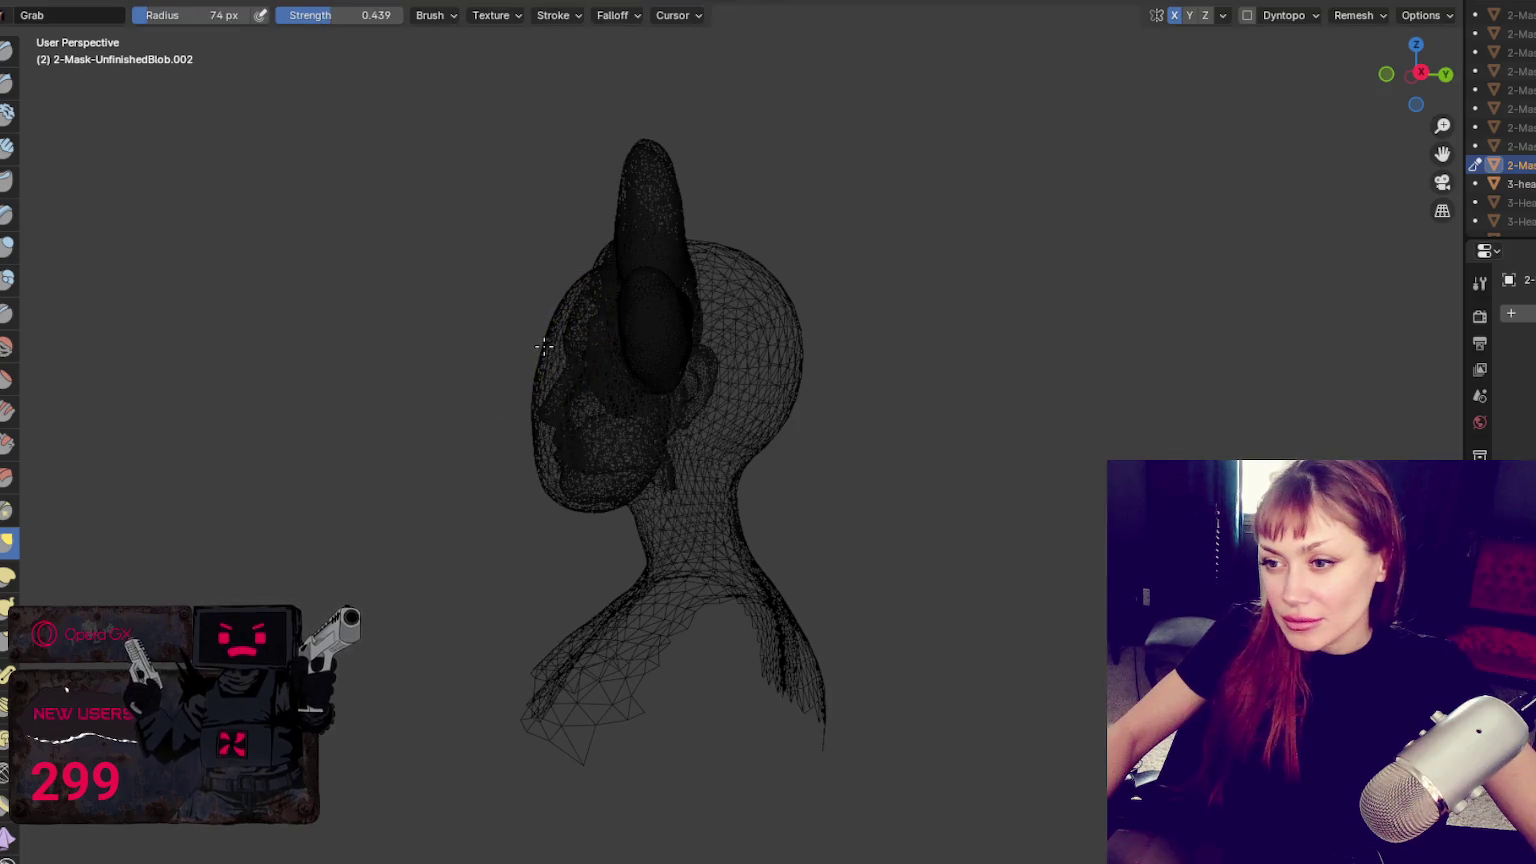
middle_click_drag(537, 405, 919, 401)
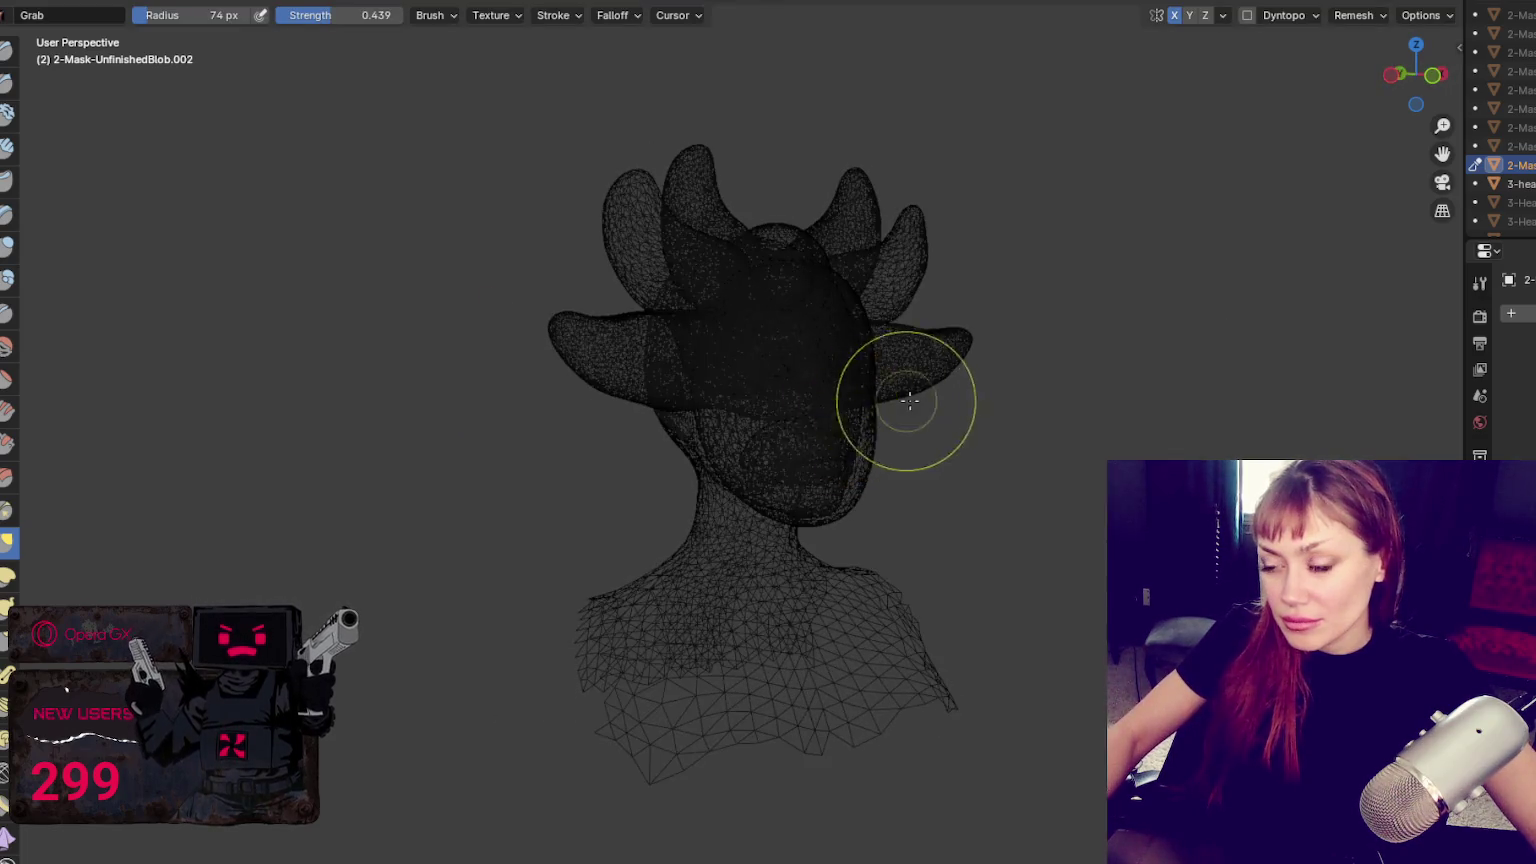
Return to solid shading, go back to Object Mode and select the small sphere on the head
key("shift+z")
key("f")
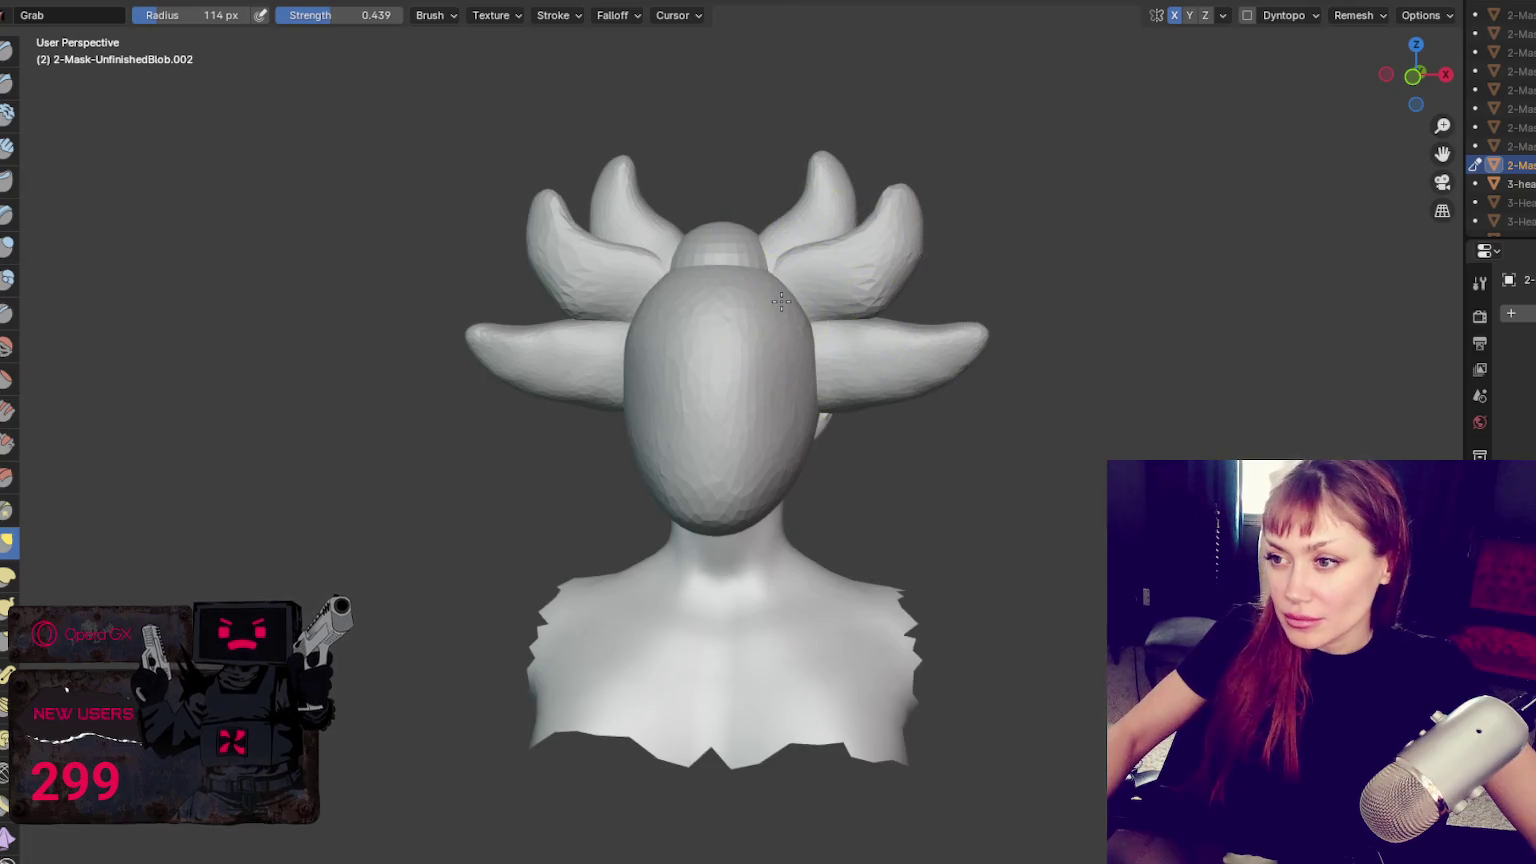
key("ctrl+Tab")
left_click(710, 226)
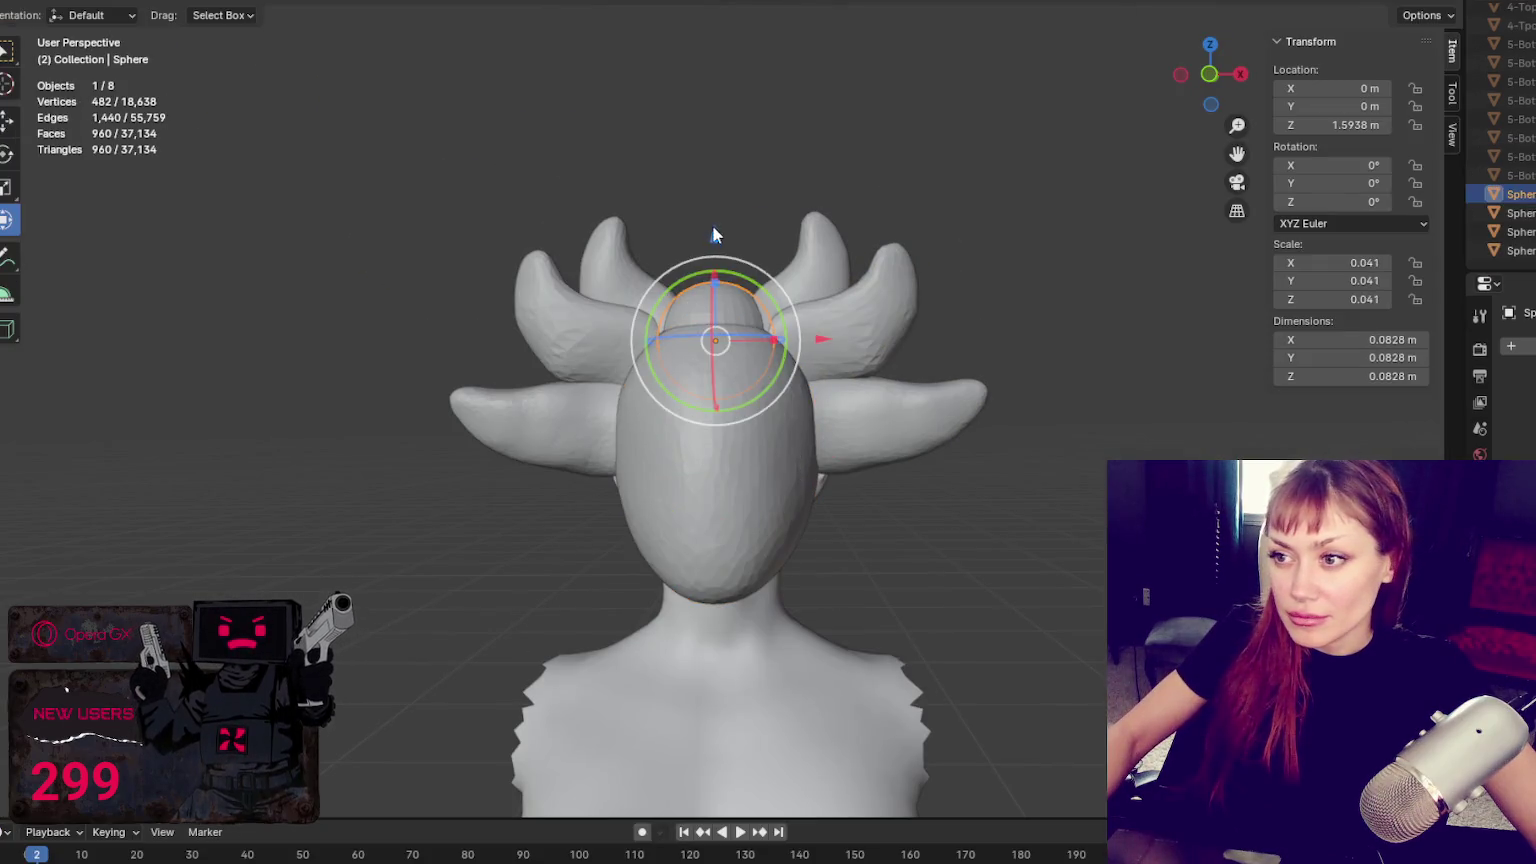
Raise the small head-top sphere vertically with G Z
key("g")
key("z")
left_click(724, 242)
Select Sphere.002 and, with a 139 px Grab brush, sweep its wings higher and outward
left_click(874, 307)
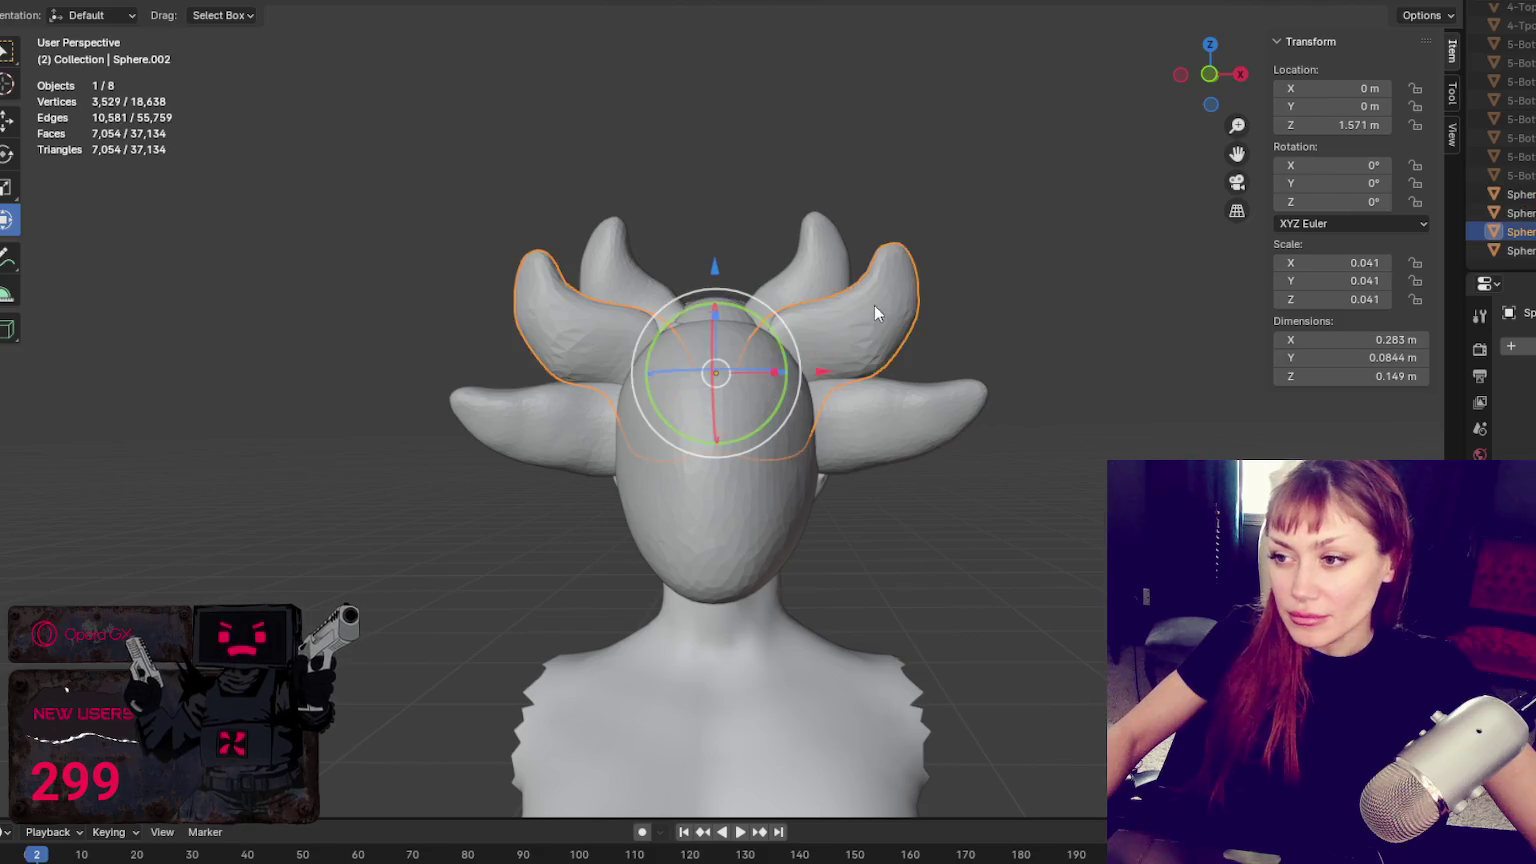
key("ctrl+Tab")
key("f")
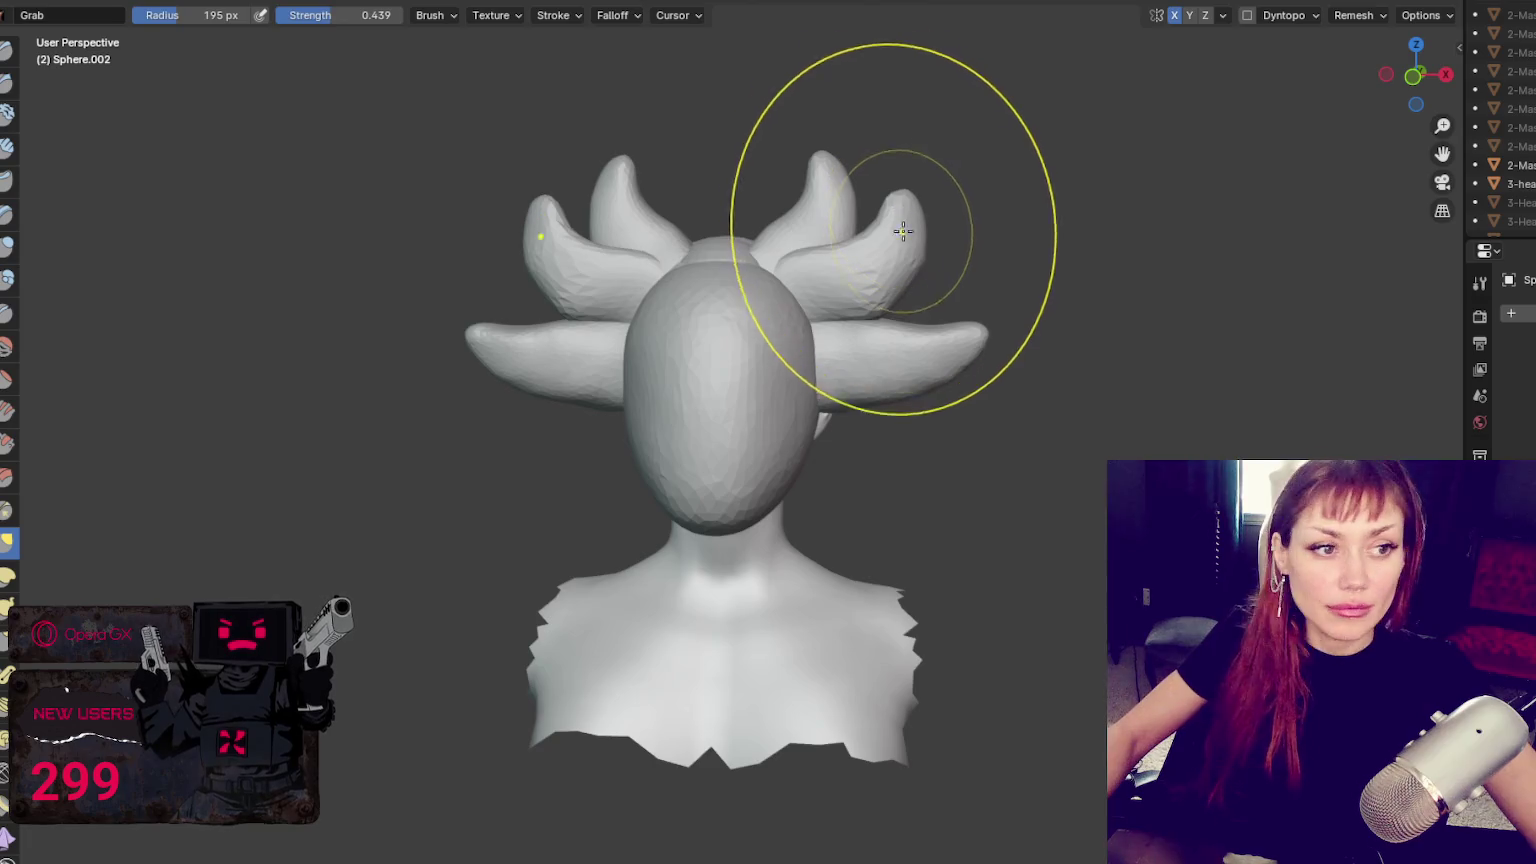
left_click(915, 242)
left_click_drag(920, 242, 972, 240)
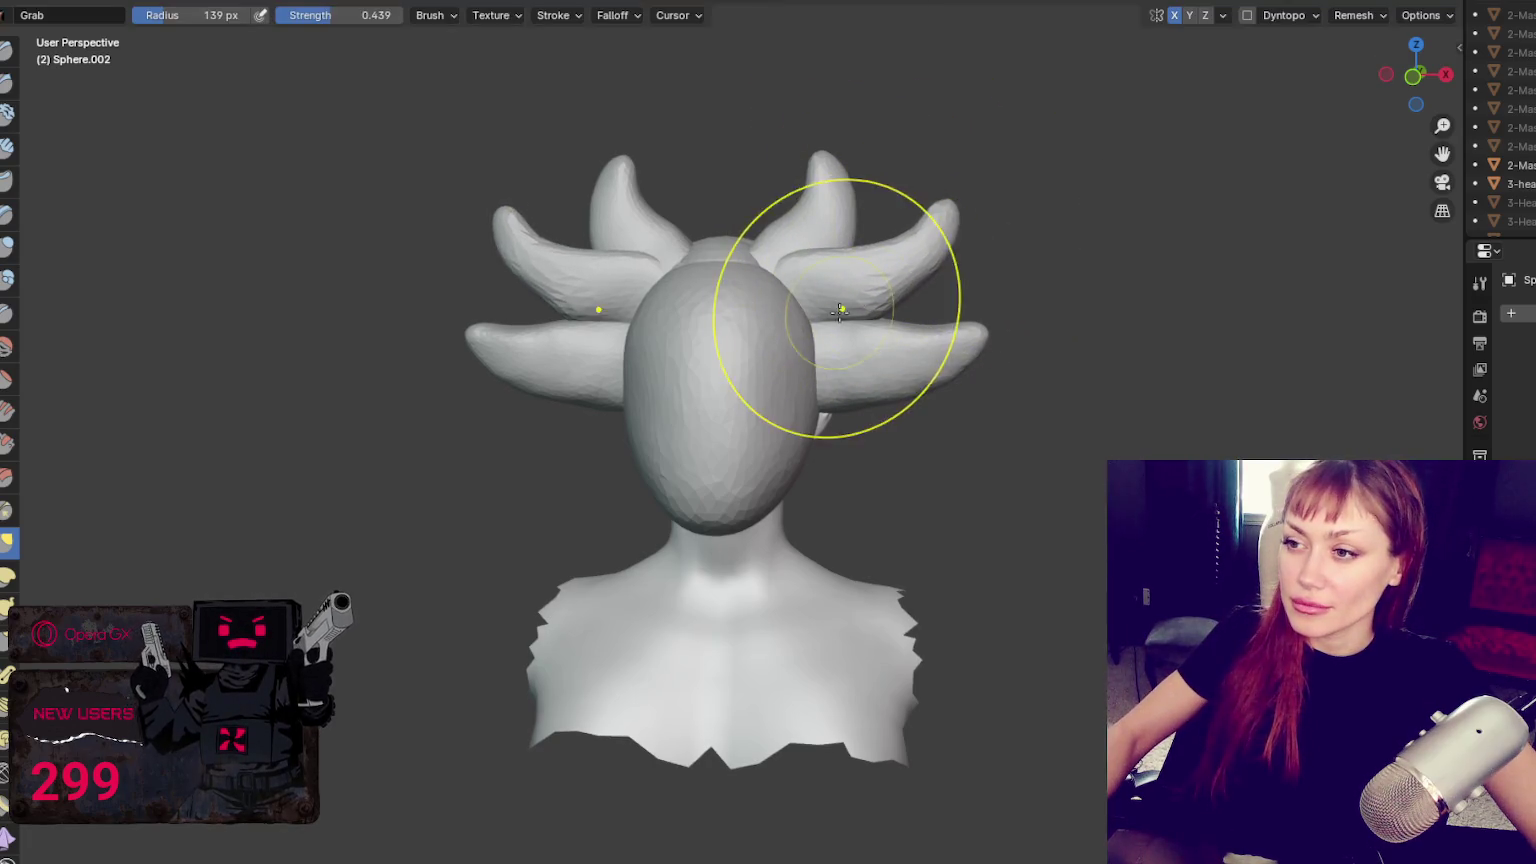
left_click_drag(840, 302, 885, 258)
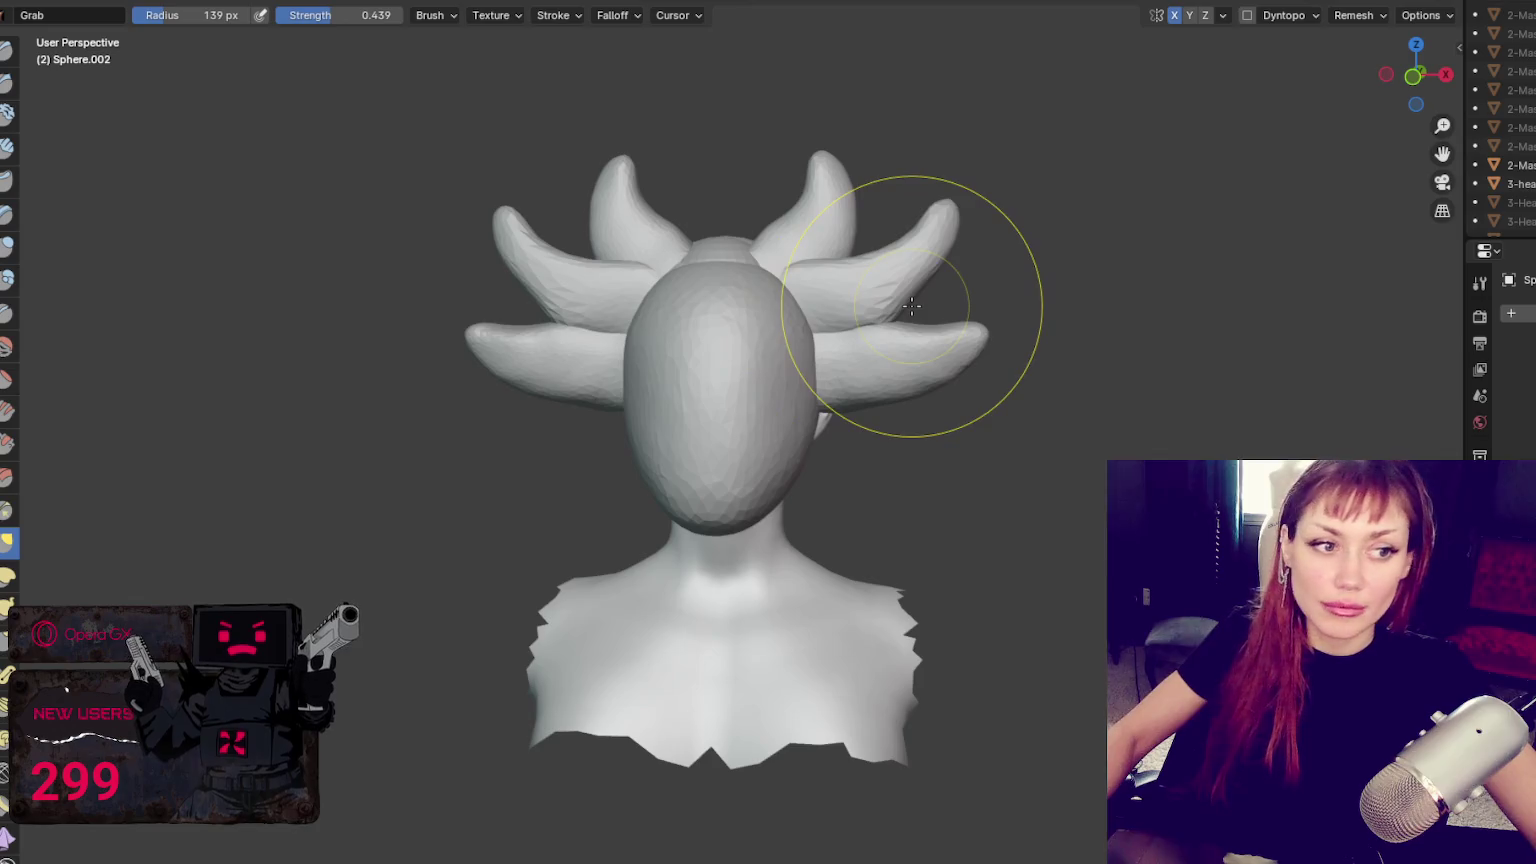
Hide the inner and upper wing pairs with H, leaving only the lowest pair visible
scroll(874, 292, "up", 2)
middle_click_drag(874, 292, 761, 343)
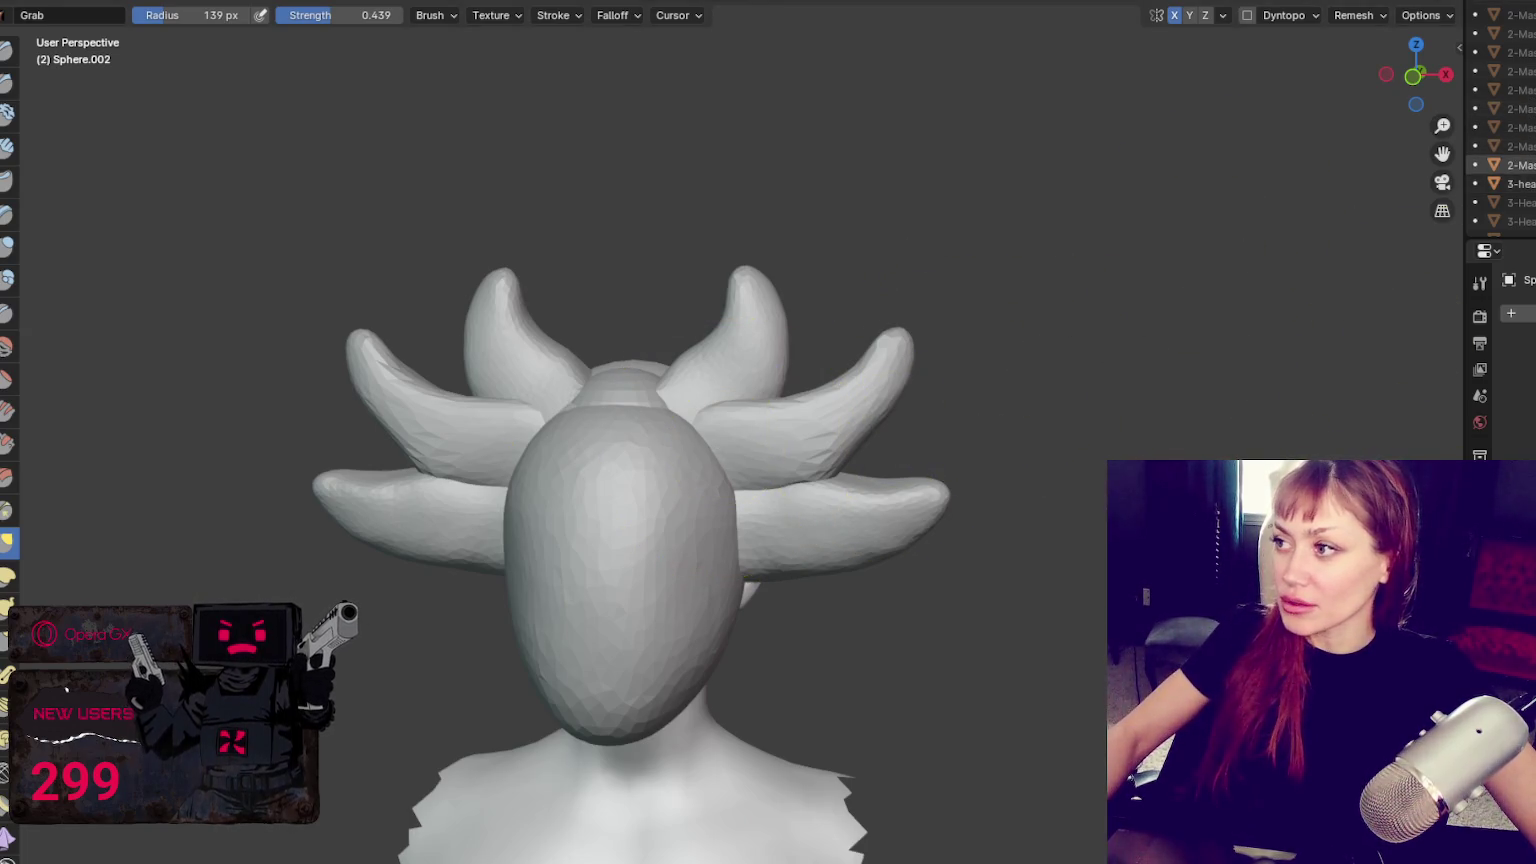
scroll(1500, 163, "down", 5)
key("h")
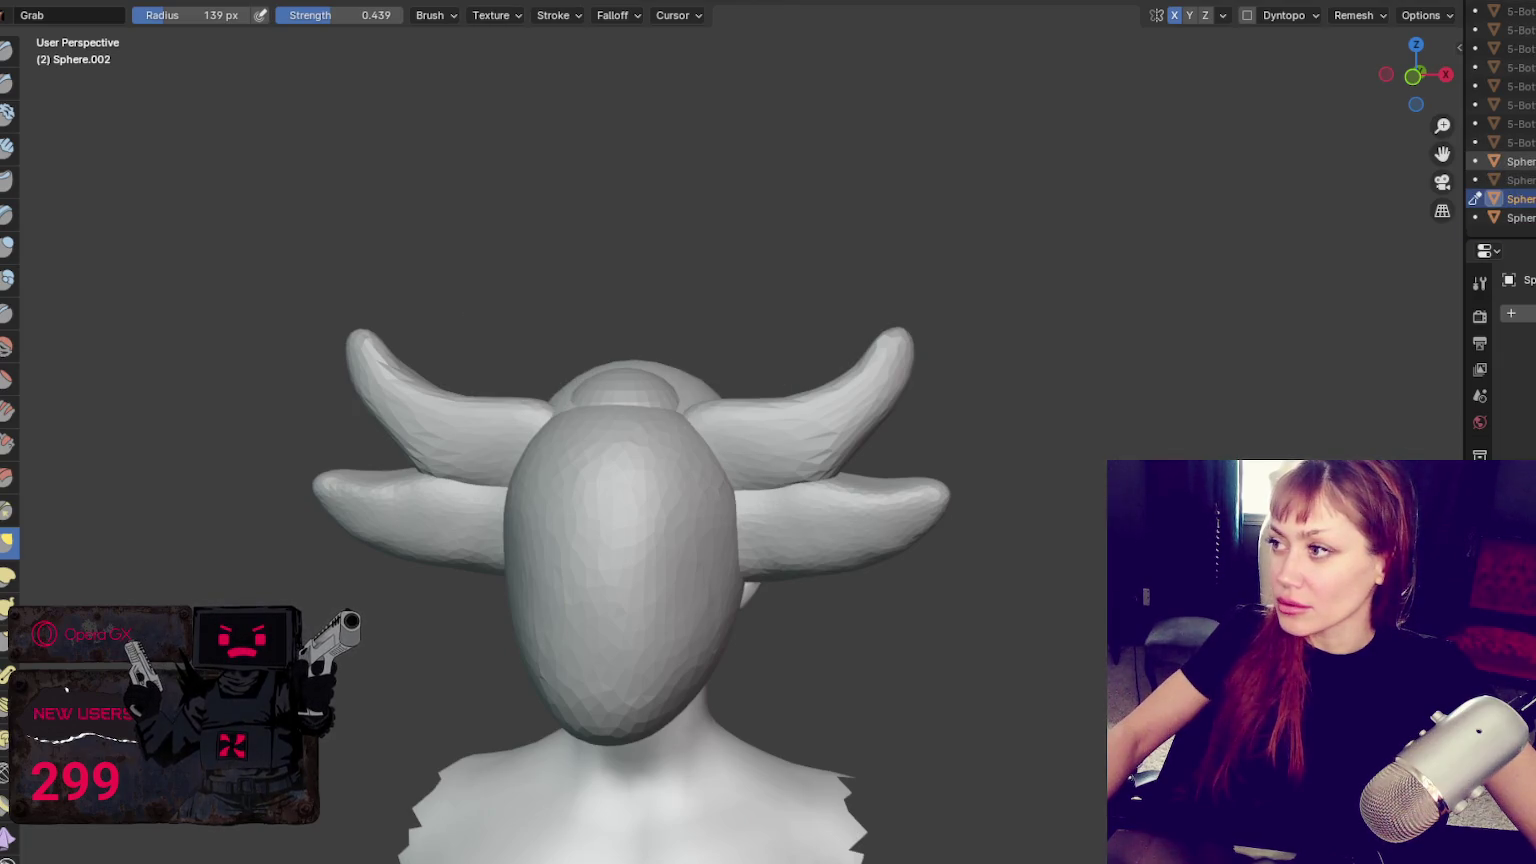
key("h")
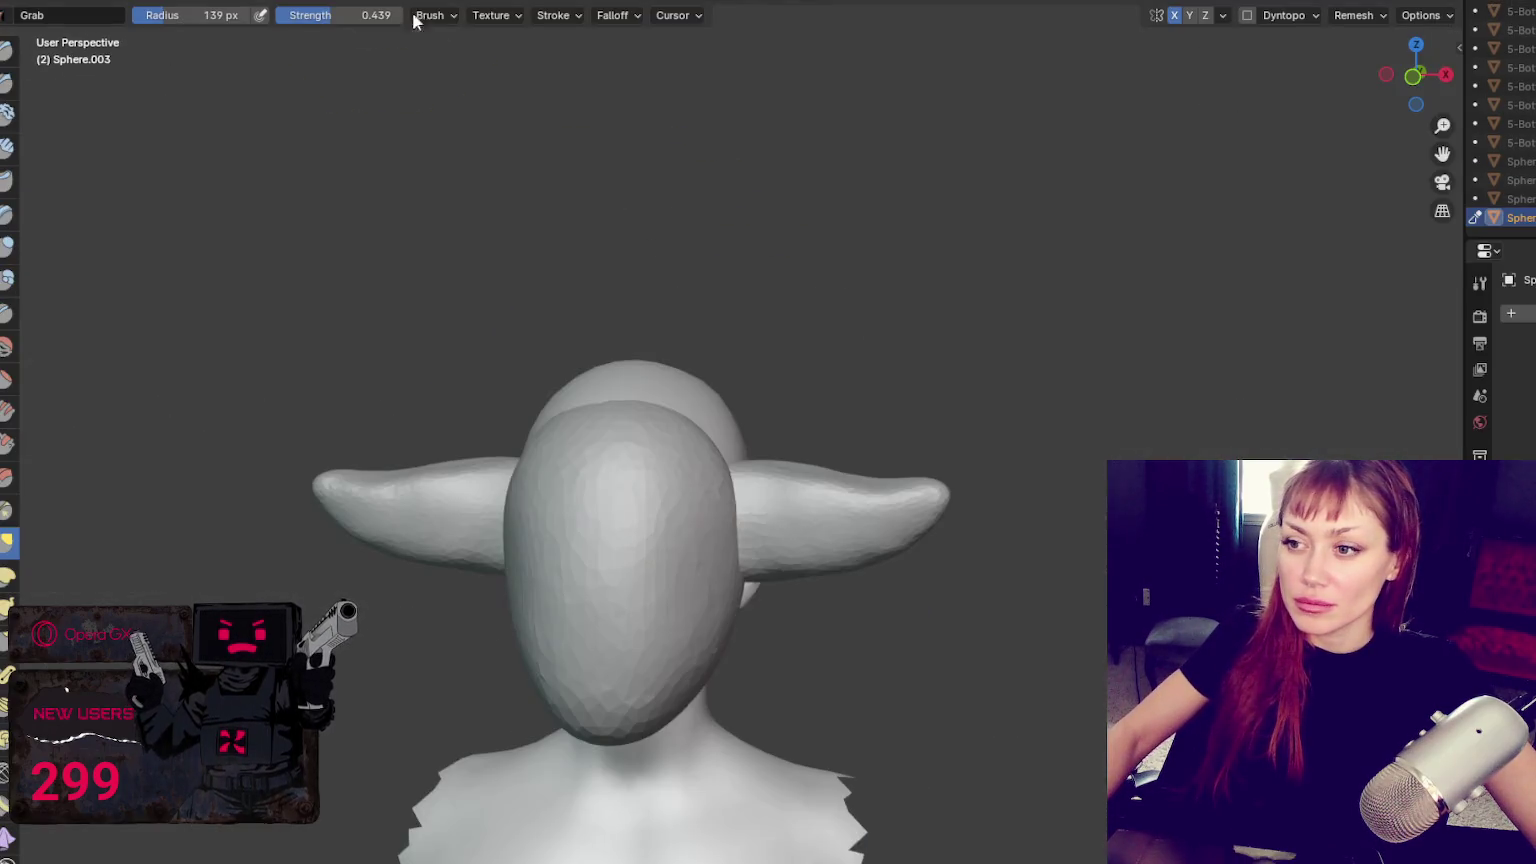
Enable dynamic topology and pull the side forms into longer ear-like lumps with a 102 px brush
left_click(1246, 15)
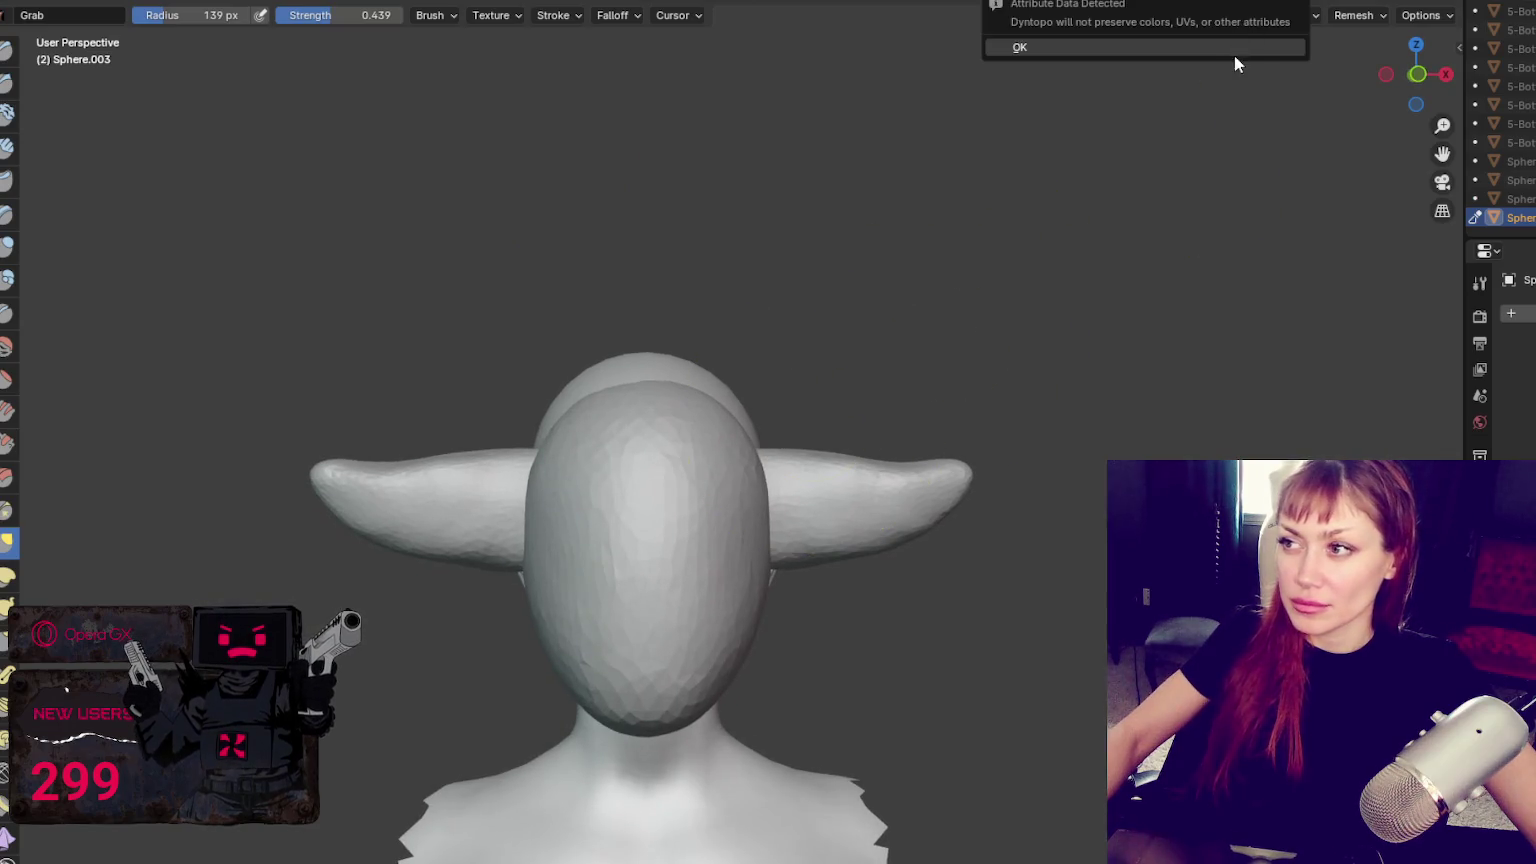
key("Return")
key("f")
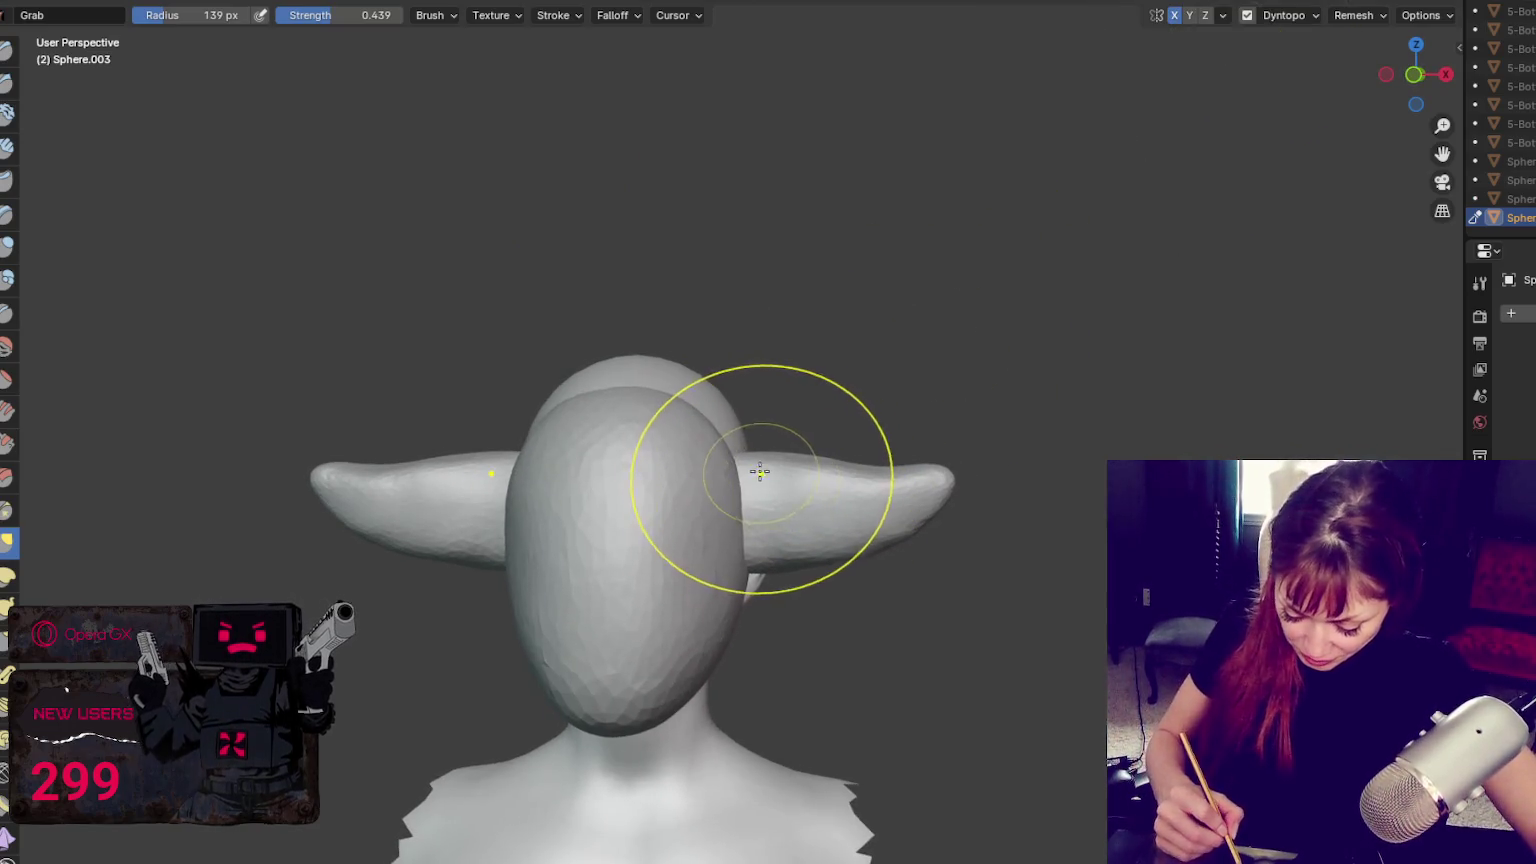
left_click(783, 445)
middle_click_drag(784, 431, 640, 470)
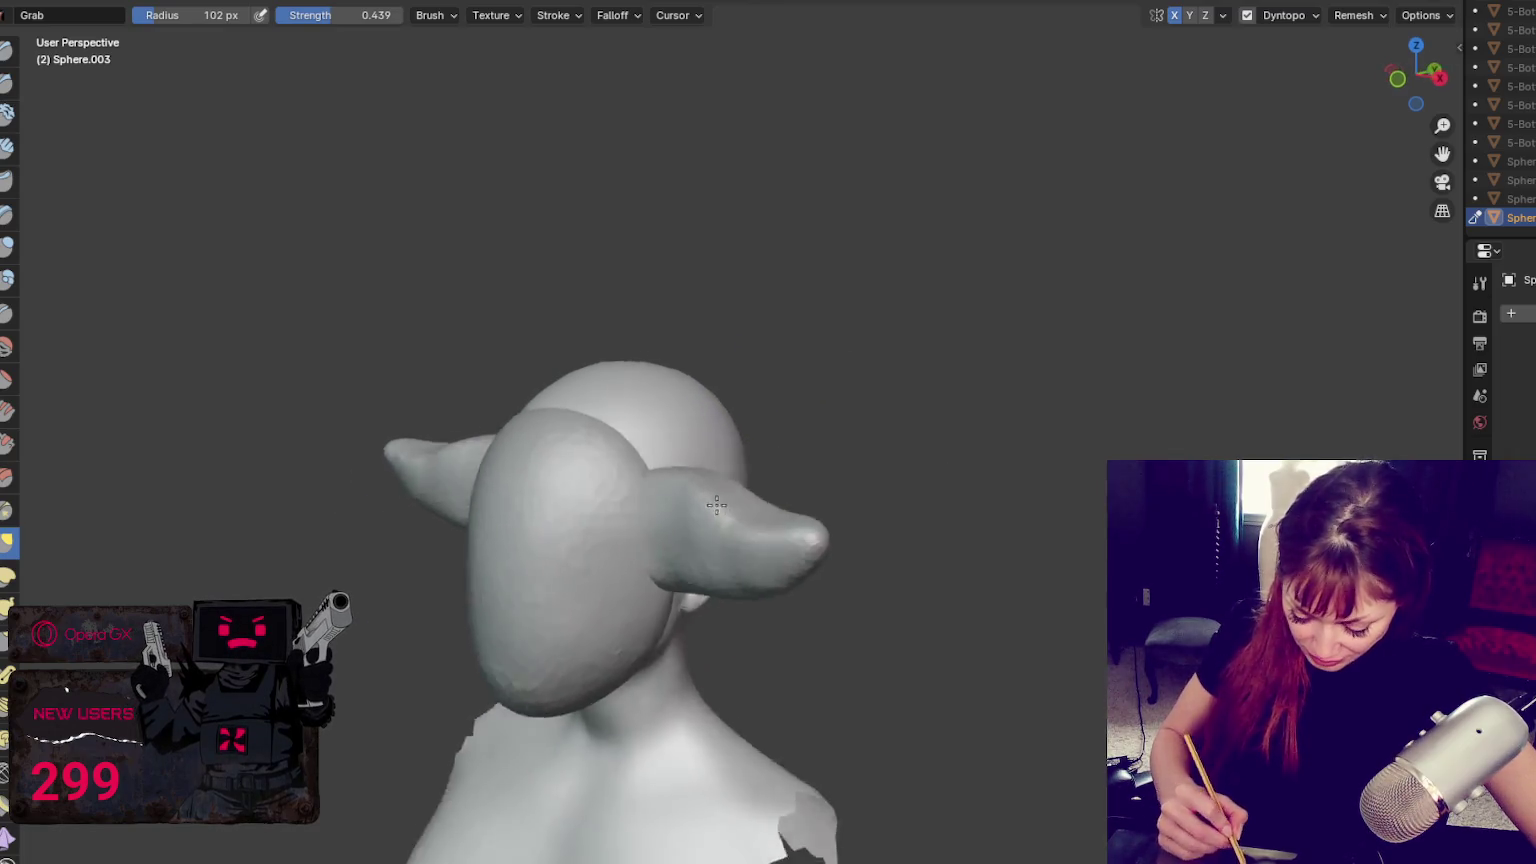
left_click_drag(634, 480, 652, 507)
middle_click_drag(652, 507, 634, 549)
left_click_drag(634, 549, 627, 531)
Resize the Grab brush (212, 197, then 92 px) and pull the right side form outward
key("f")
left_click(709, 615)
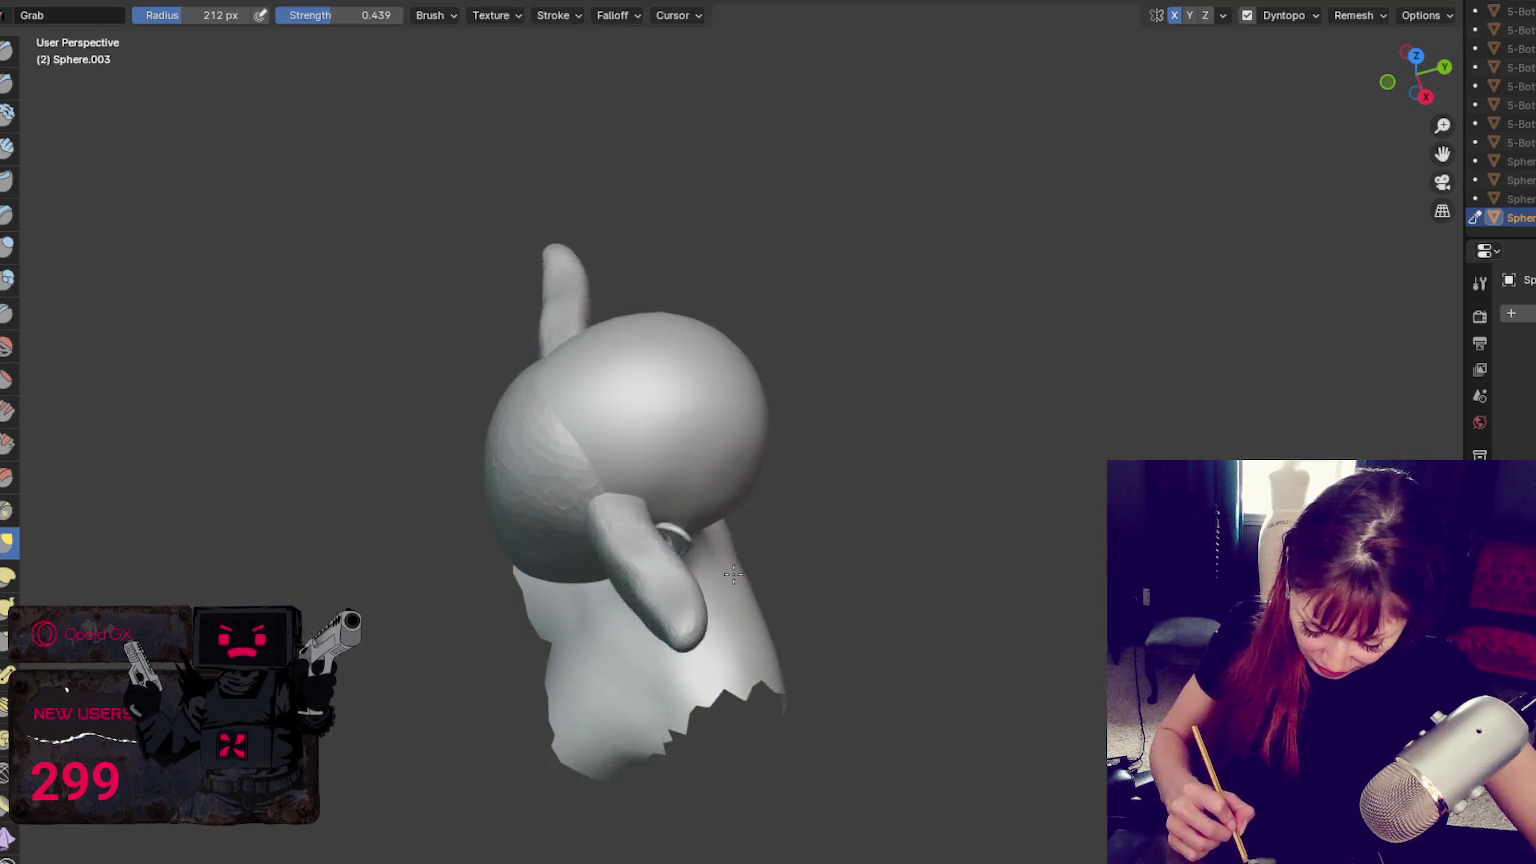
mouse_move(747, 600)
middle_mouse_down()
mouse_move(803, 568)
mouse_move(700, 598)
middle_mouse_up()
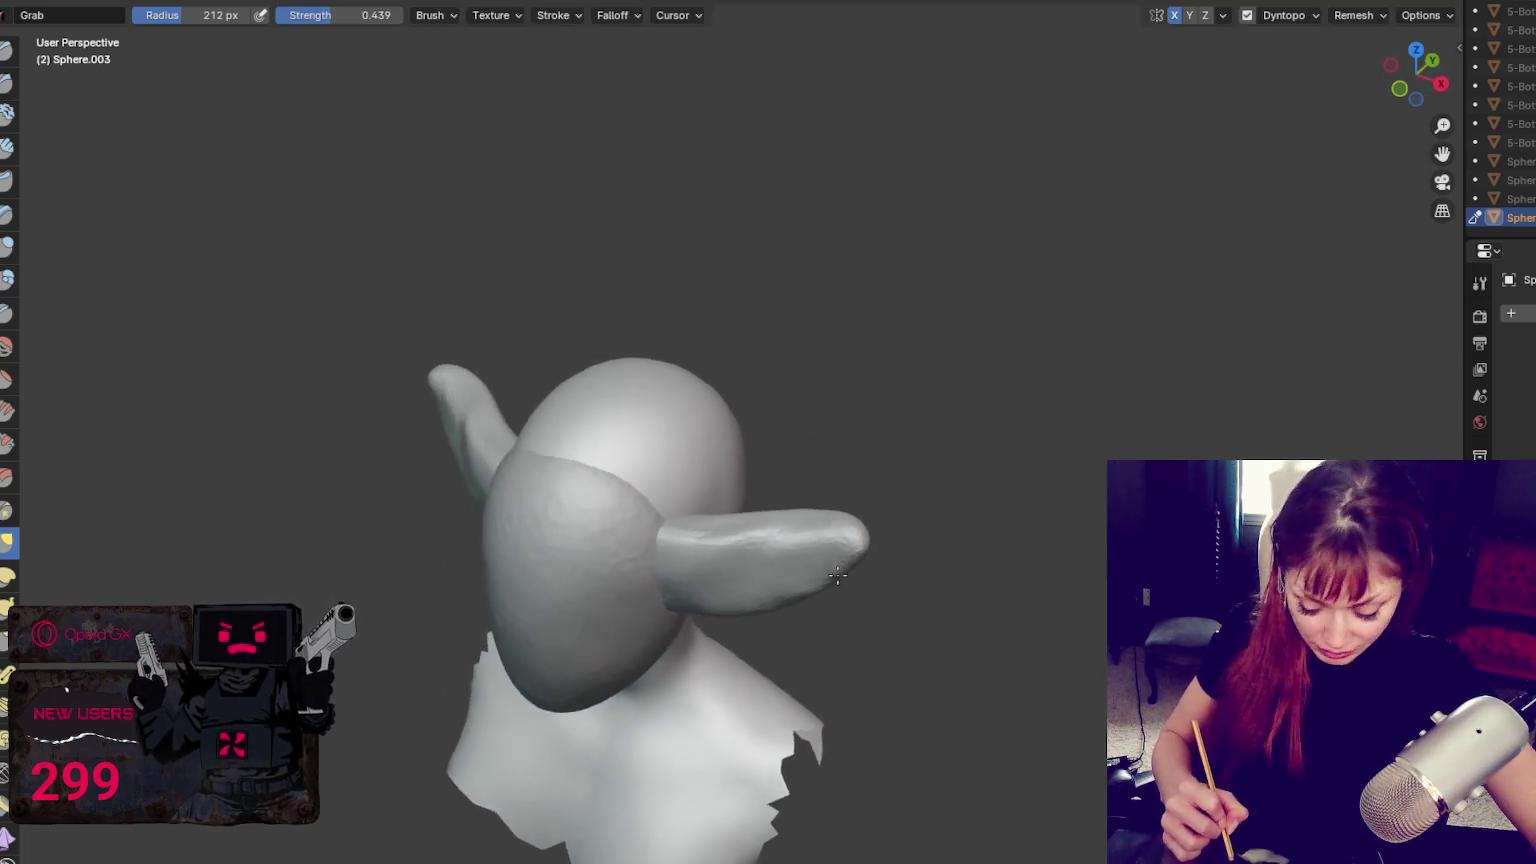
key("f")
left_click(697, 598)
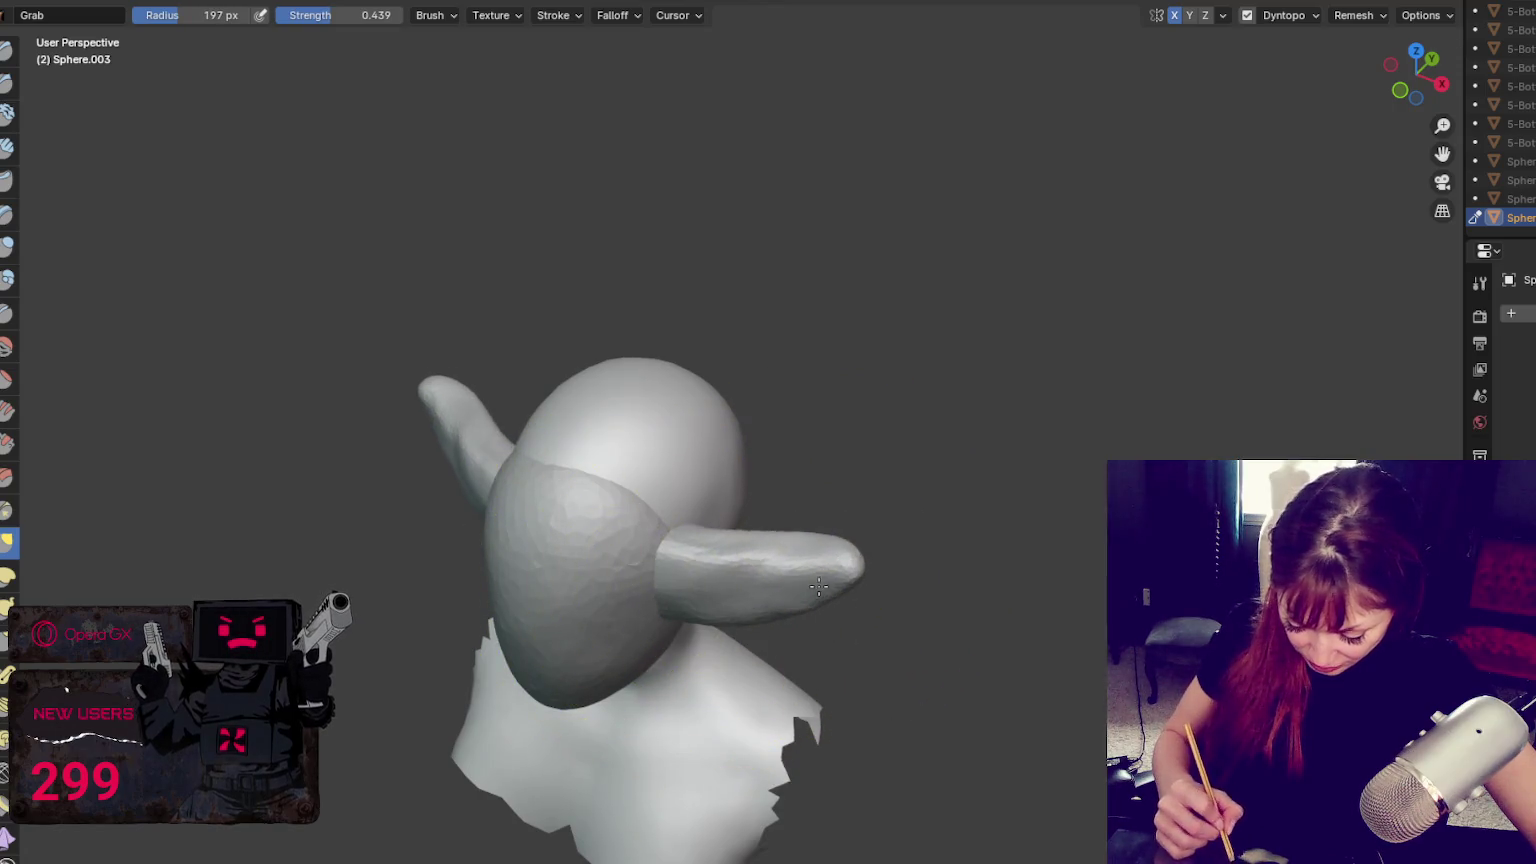
mouse_move(823, 556)
middle_mouse_down()
mouse_move(885, 621)
mouse_move(878, 609)
middle_mouse_up()
key("f")
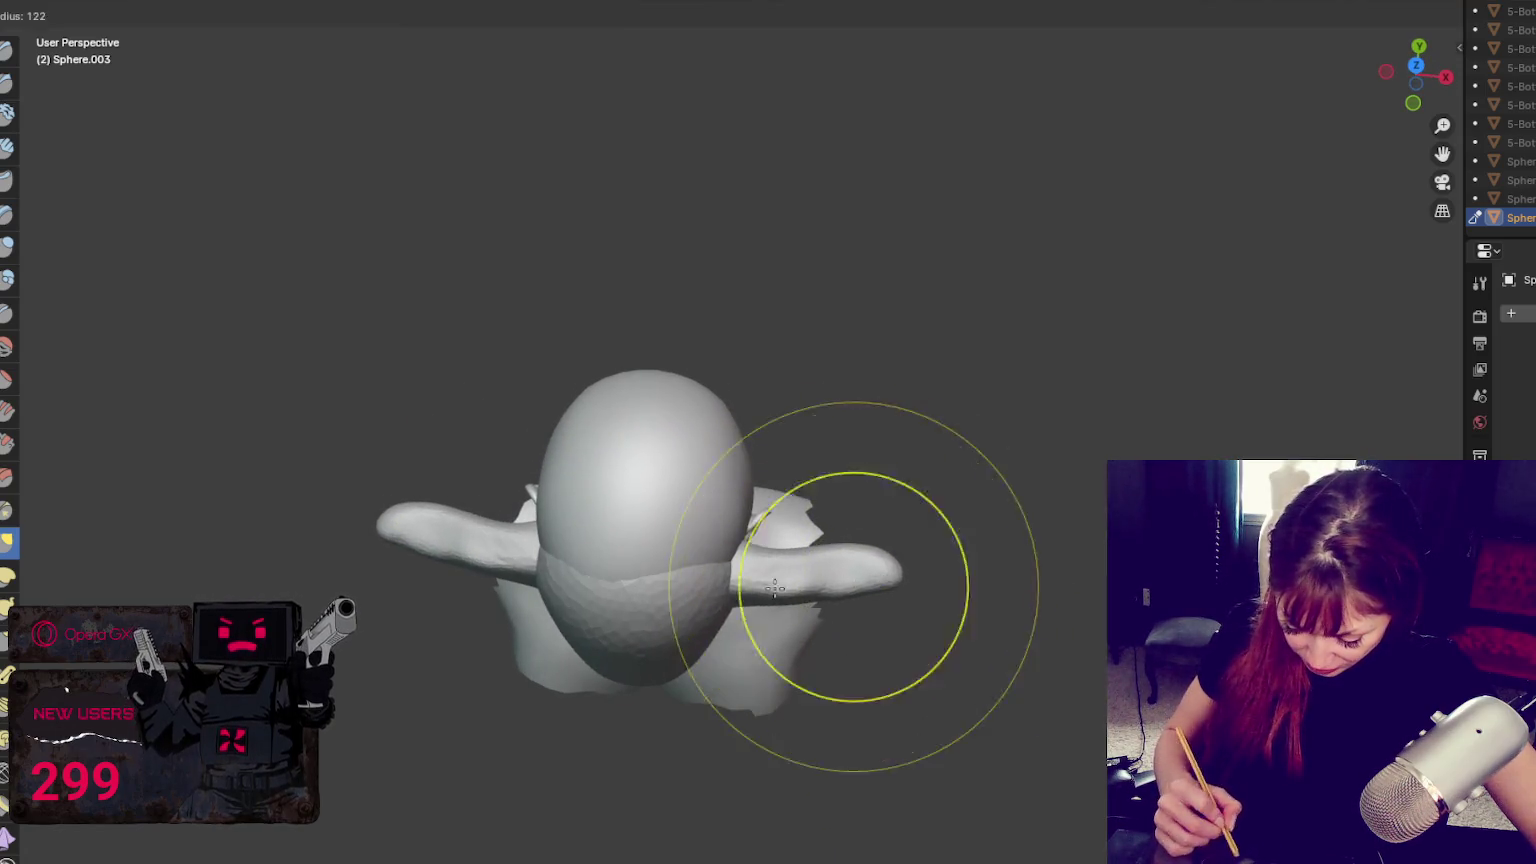
left_click(777, 537)
left_click_drag(808, 595, 821, 595)
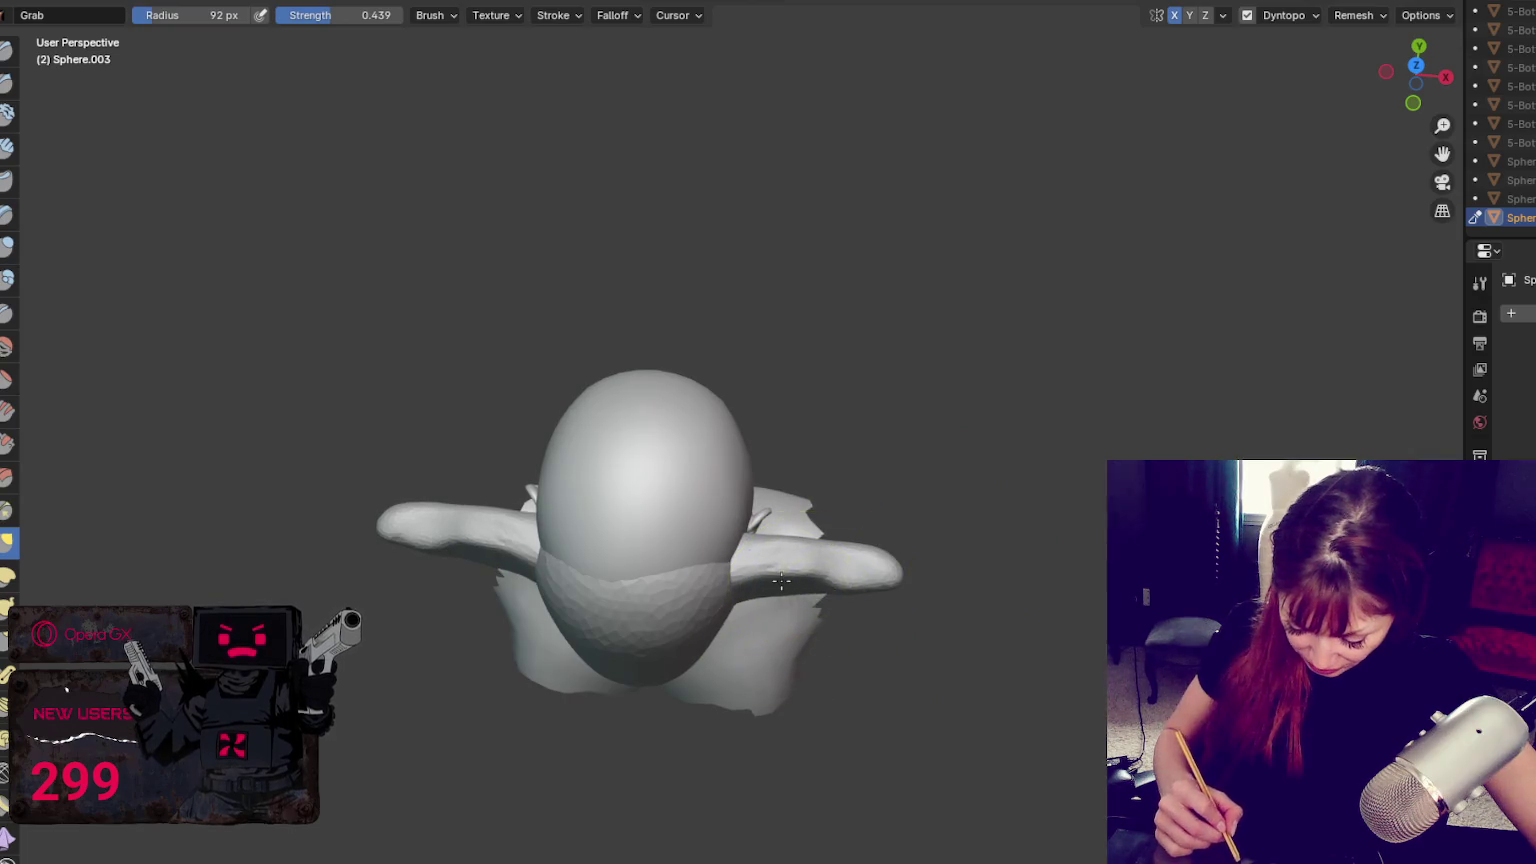
mouse_move(775, 583)
middle_mouse_down()
mouse_move(847, 439)
mouse_move(841, 483)
mouse_move(768, 456)
middle_mouse_up()
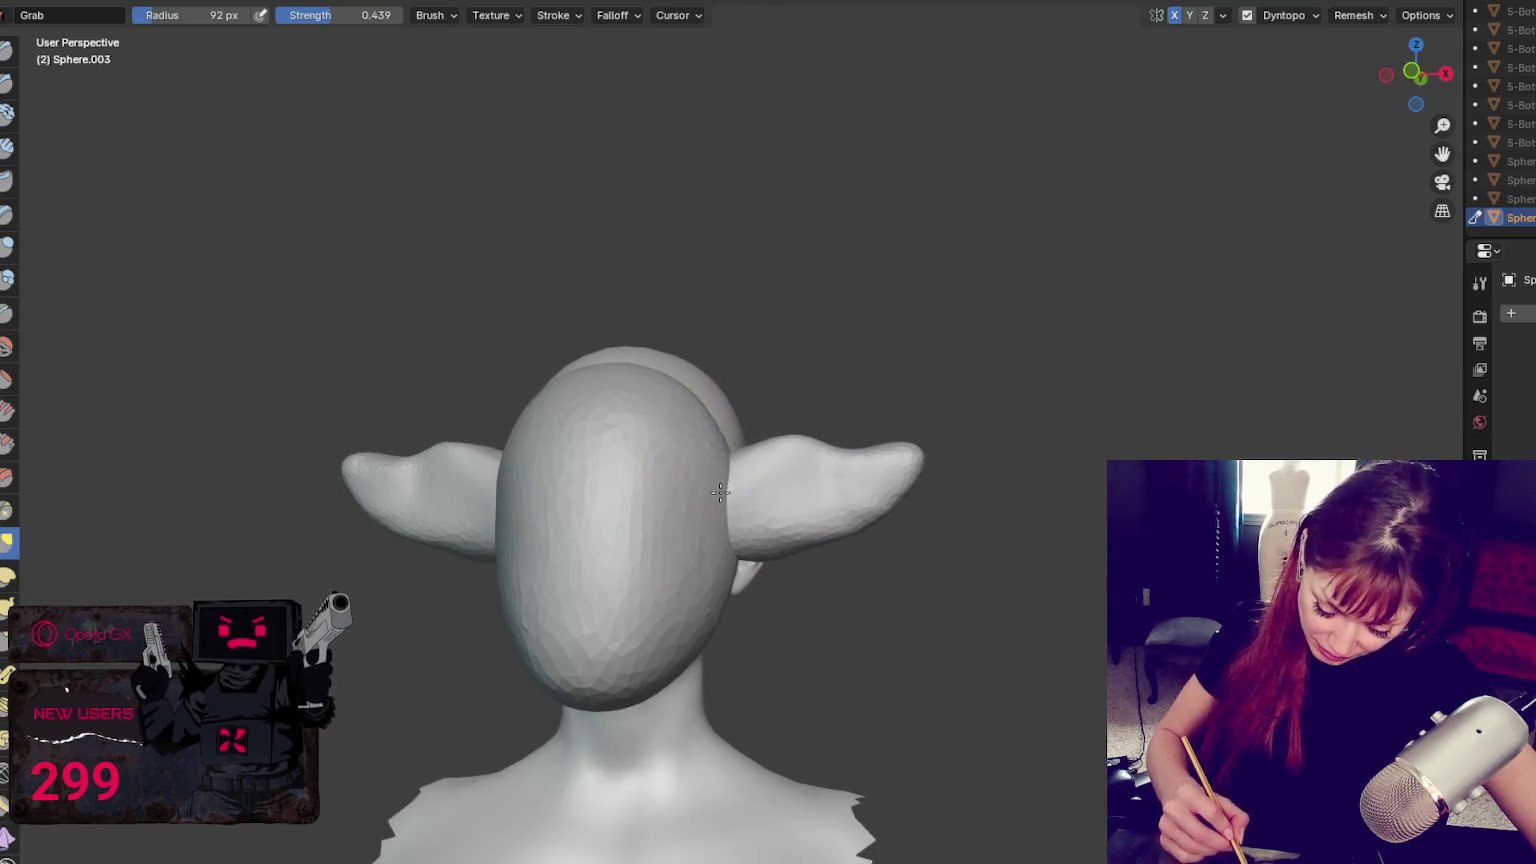
Set the brush to about 103 px, zoom in on the head and switch to Draw
key("f")
left_click(707, 460)
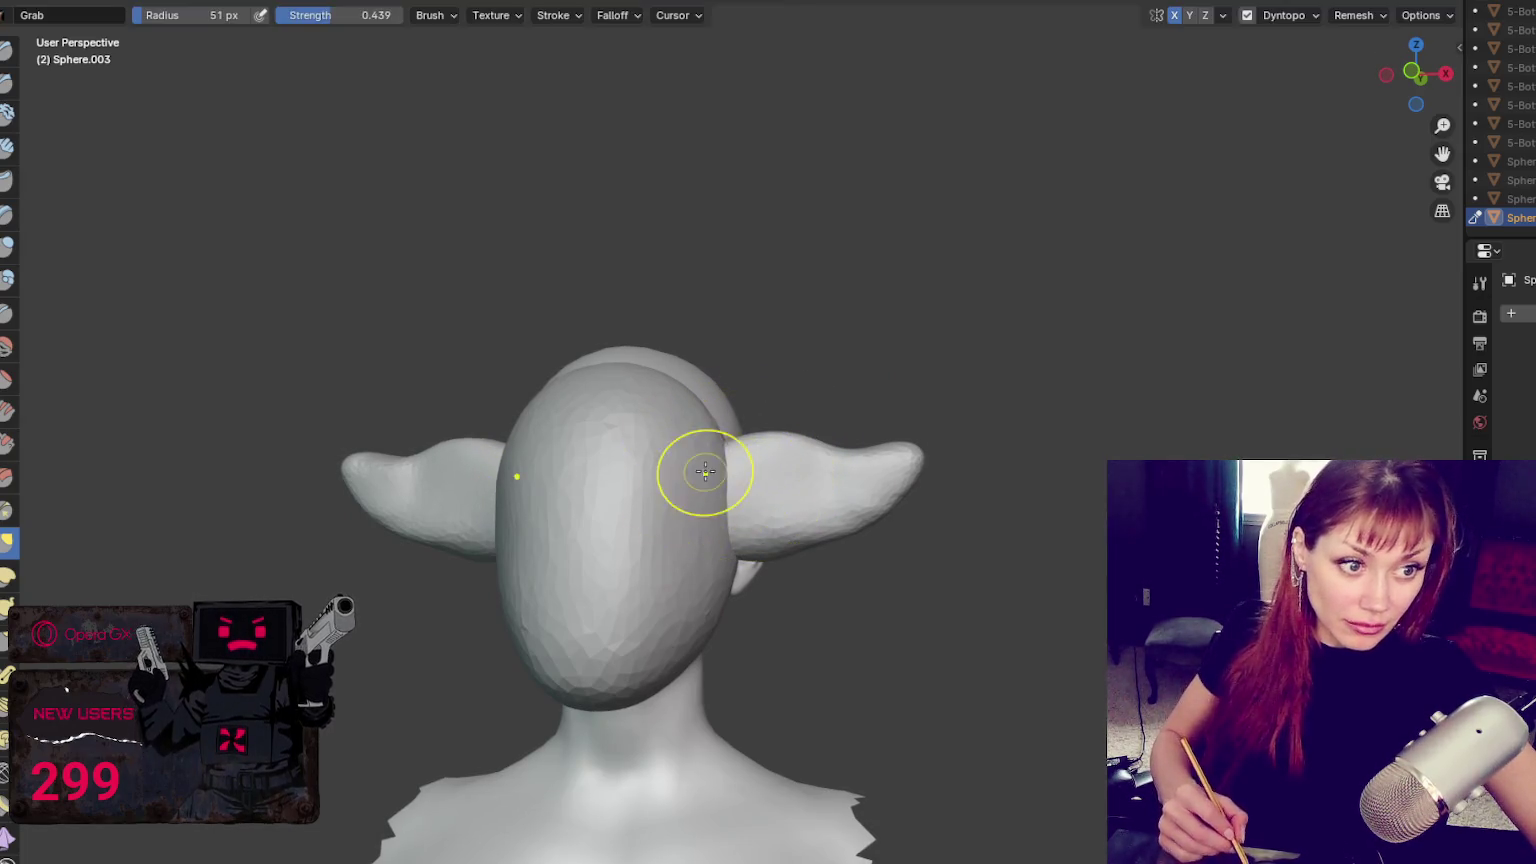
key("f")
left_click(853, 535)
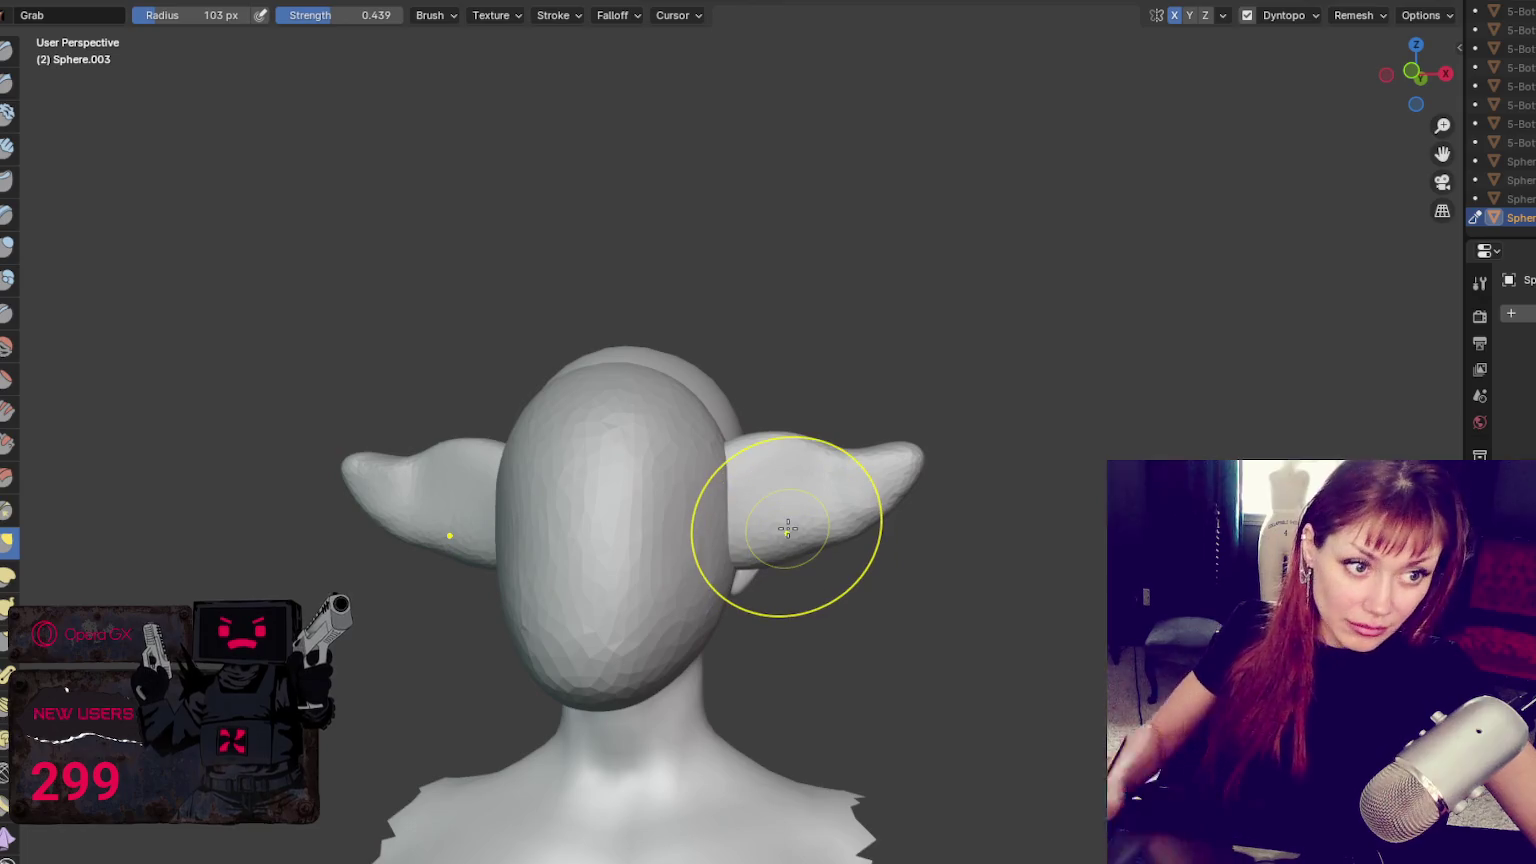
scroll(786, 540, "up", 2)
scroll(788, 535, "up", 2)
scroll(843, 545, "up", 2)
scroll(843, 545, "up", 1)
key("x")
middle_click_drag(893, 582, 838, 561)
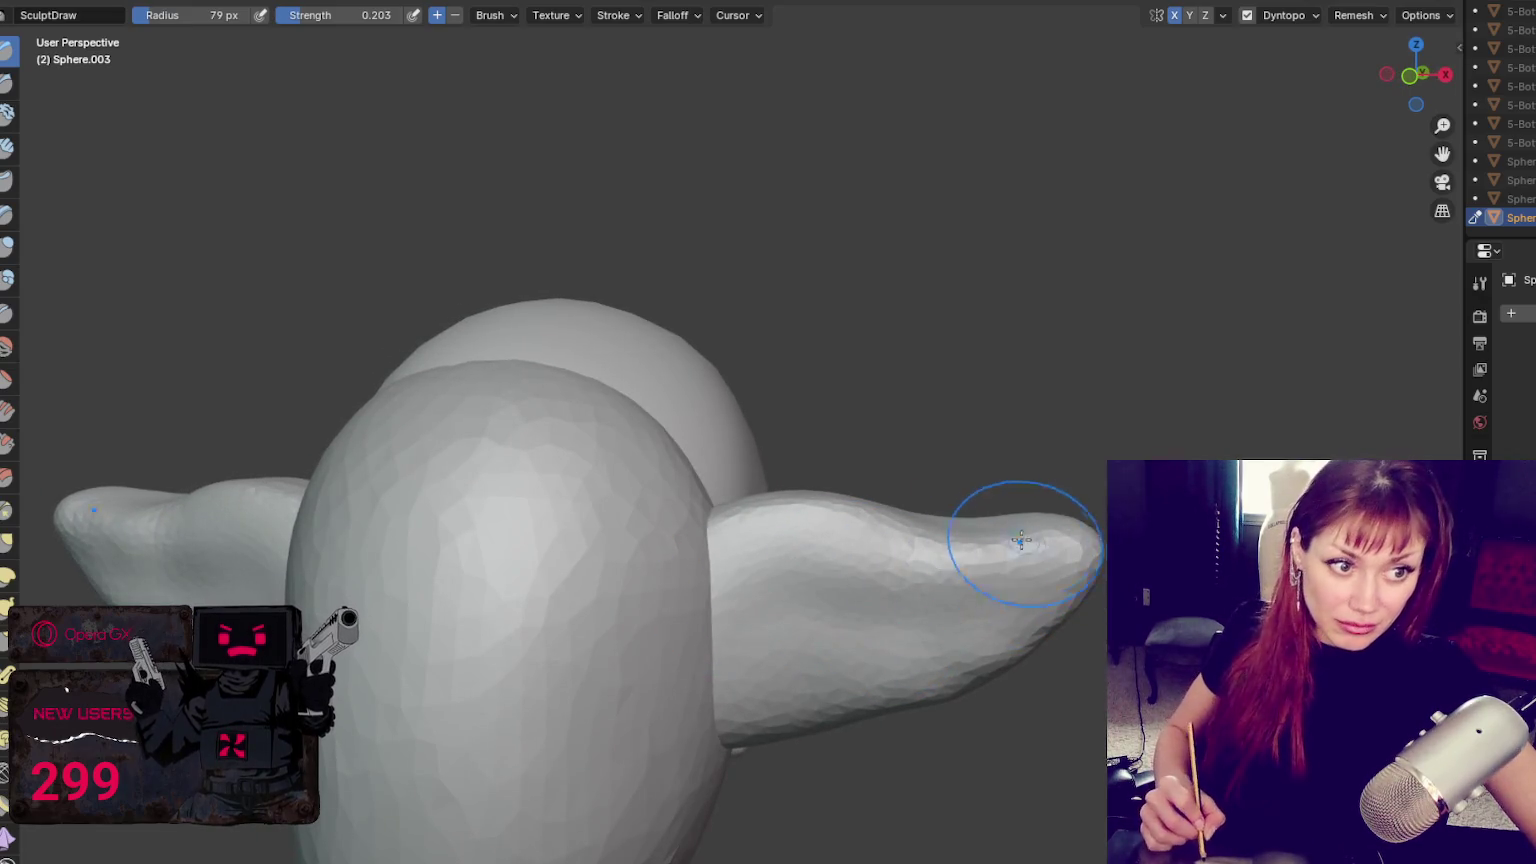
Pull the right wing tip outward into an upright point, mirrored on the left, then select Crease
key("f")
left_click(1100, 548)
middle_click_drag(1100, 548, 1060, 520)
mouse_move(1027, 507)
left_mouse_down()
mouse_move(1100, 505)
mouse_move(1090, 518)
left_mouse_up()
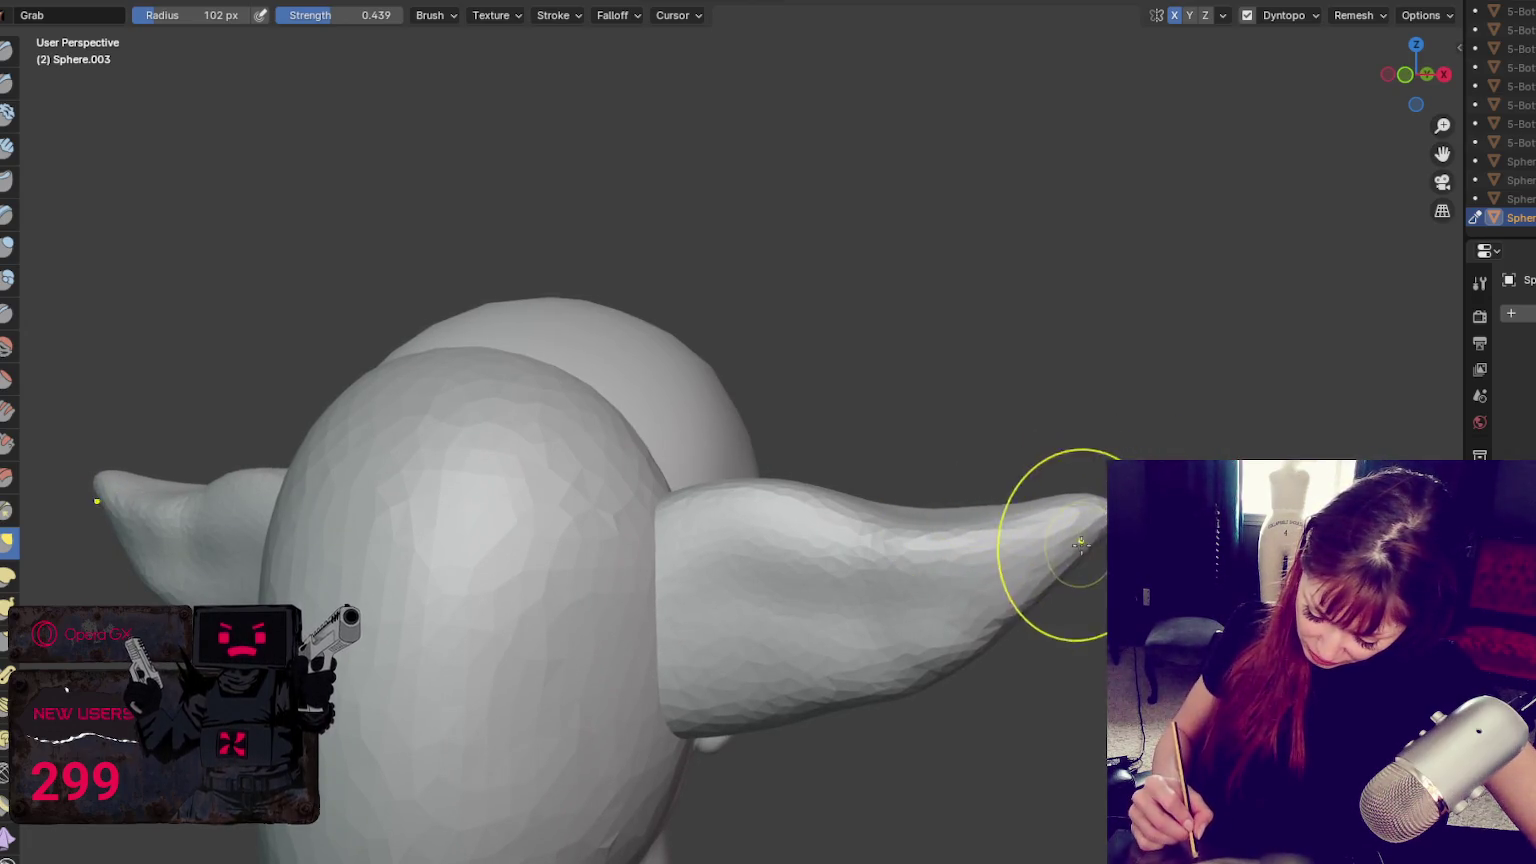
middle_click_drag(1075, 512, 1029, 497)
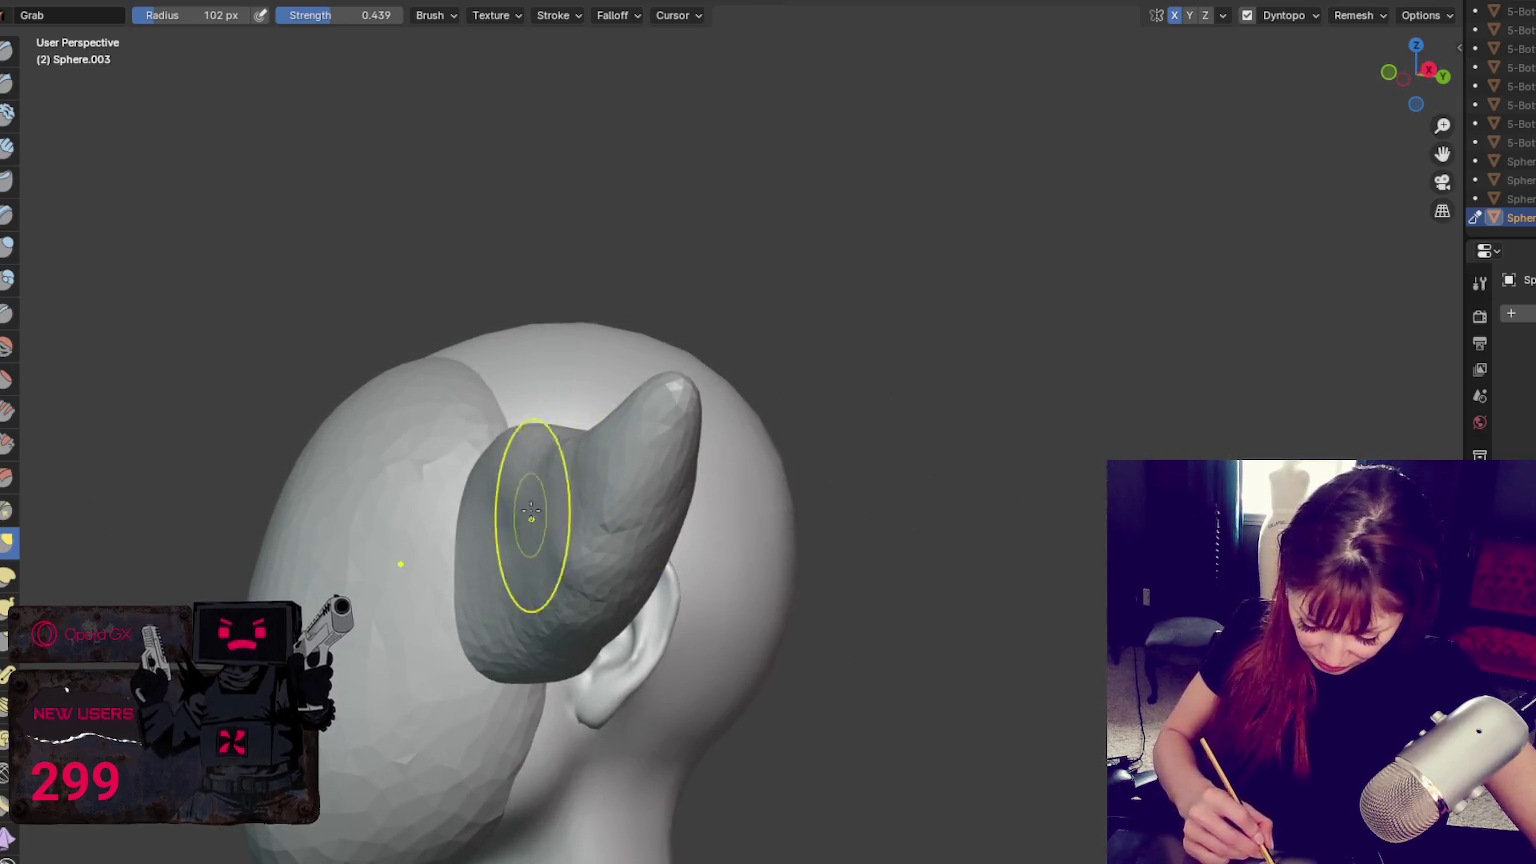
mouse_move(566, 617)
middle_mouse_down()
mouse_move(638, 538)
mouse_move(722, 516)
mouse_move(909, 556)
middle_mouse_up()
key("shift+c")
Carve a crease line along the right wing with a 22 px Crease brush
key("f")
left_click(877, 558)
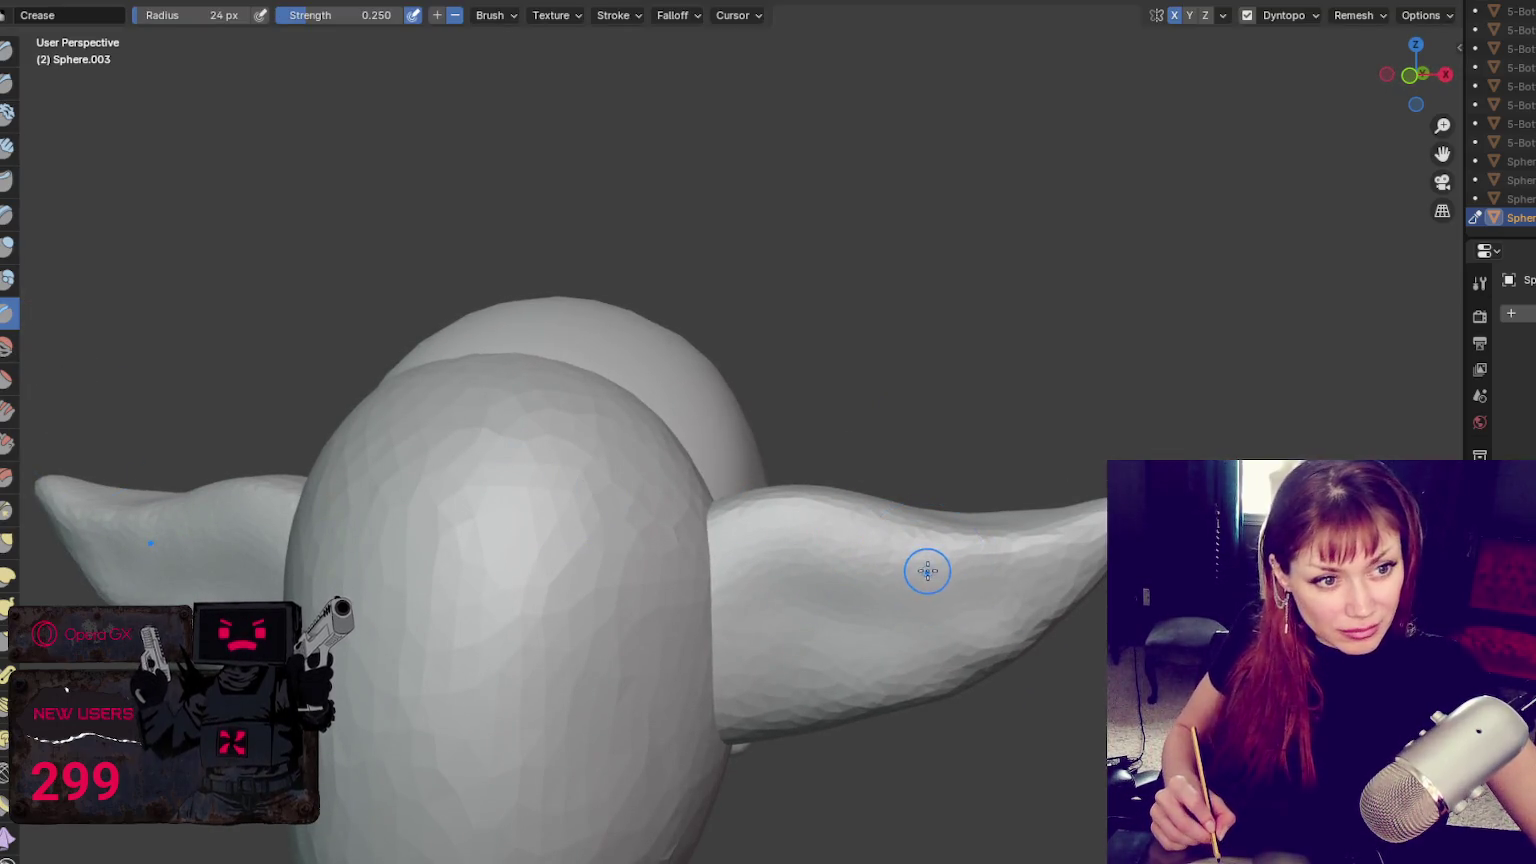
left_click_drag(941, 557, 1059, 561)
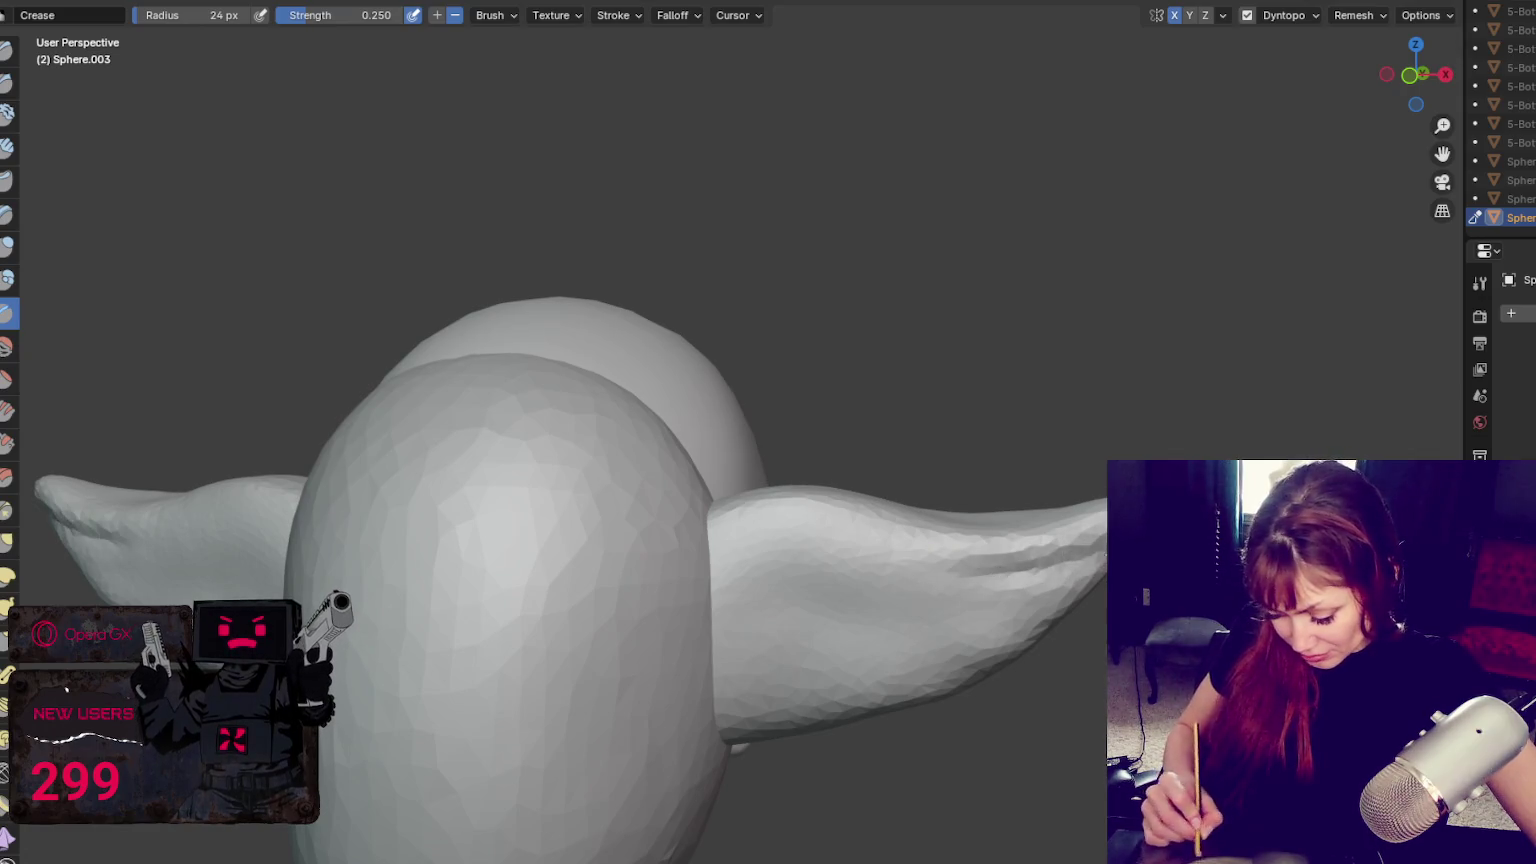
middle_click_drag(1004, 572, 900, 470)
Add bumps along both wings with a 39 px Blob brush
left_click(8, 280)
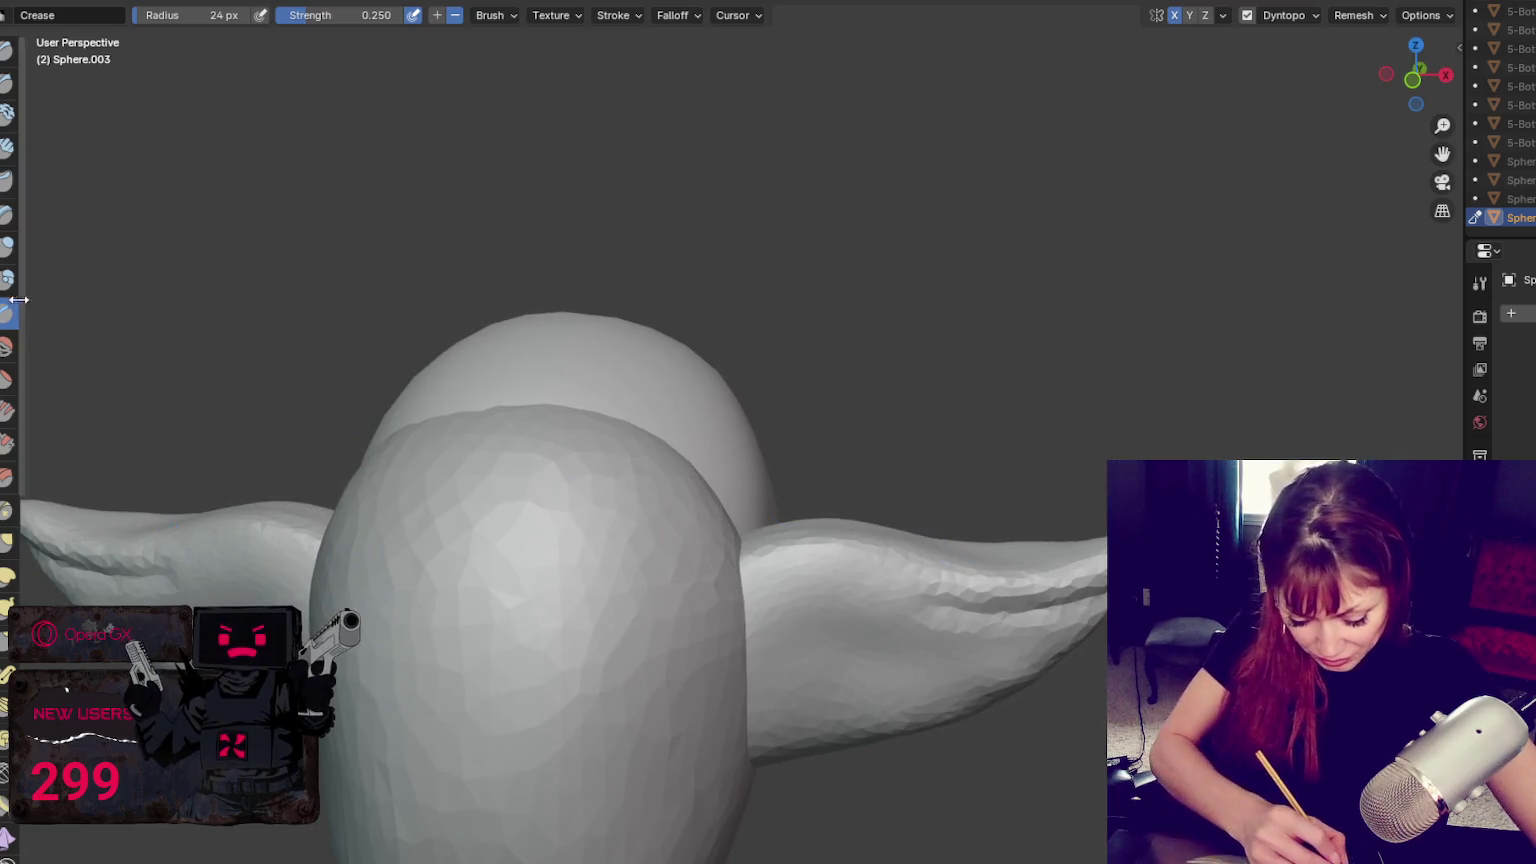
key("f")
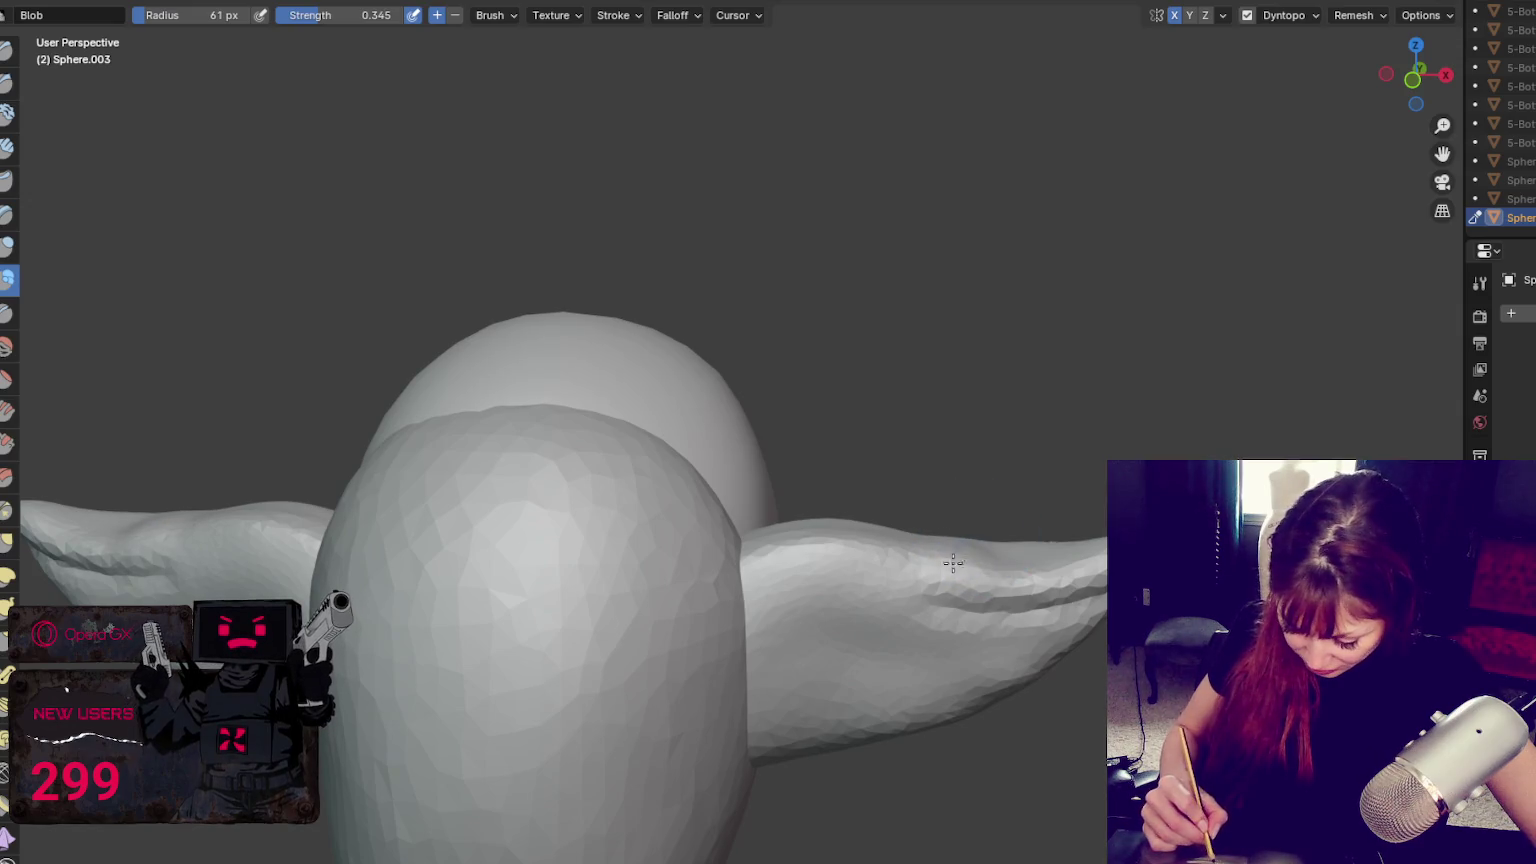
middle_click_drag(953, 561, 950, 600)
left_click_drag(940, 612, 946, 626)
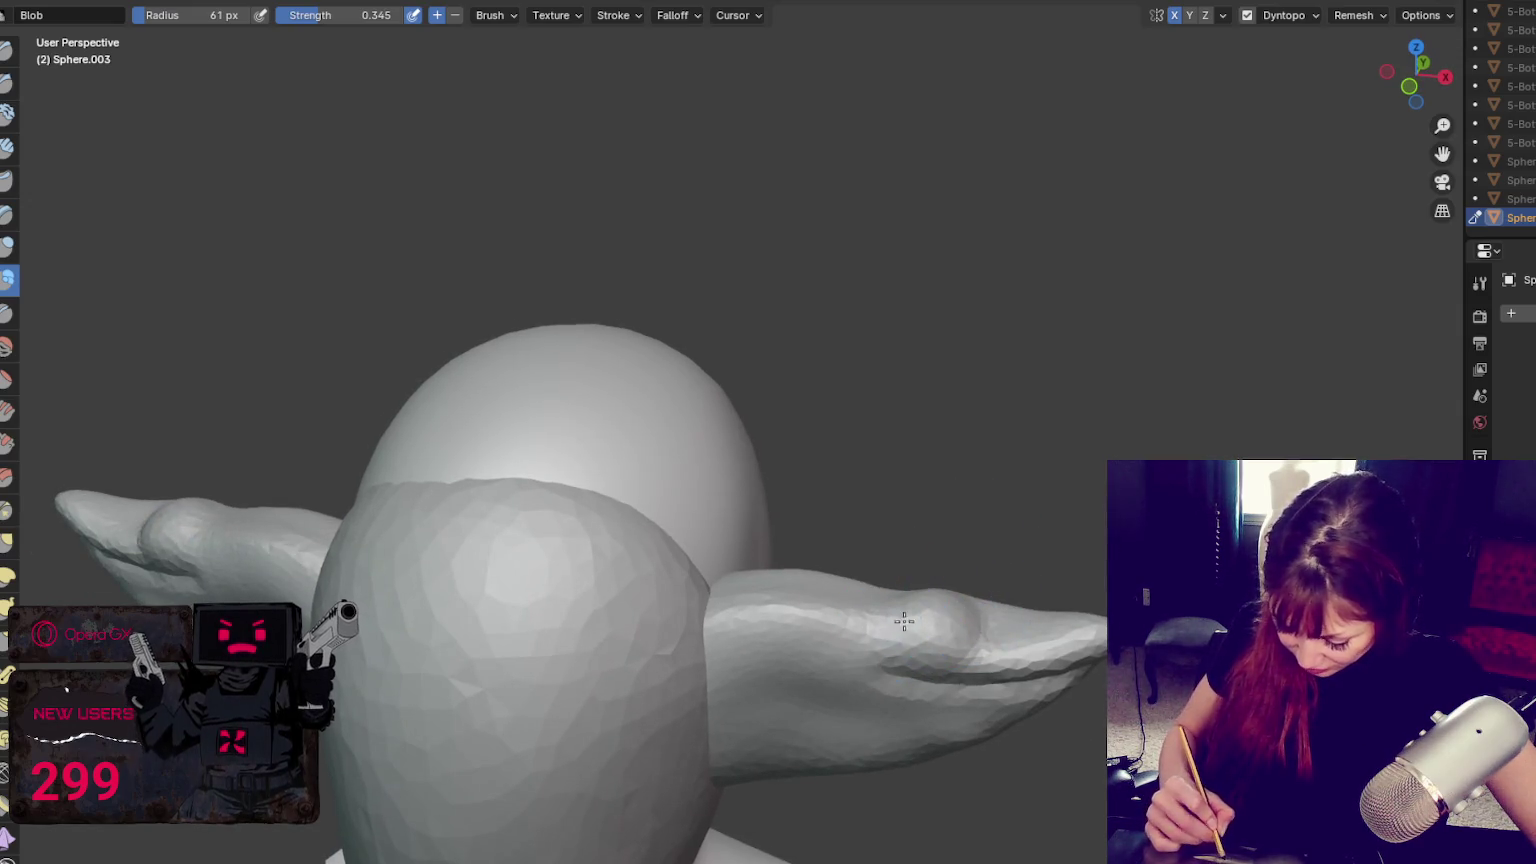
key("g")
middle_click_drag(982, 610, 1018, 531)
Return to the Crease brush at about 29 px and orbit to a new angle
key("shift+c")
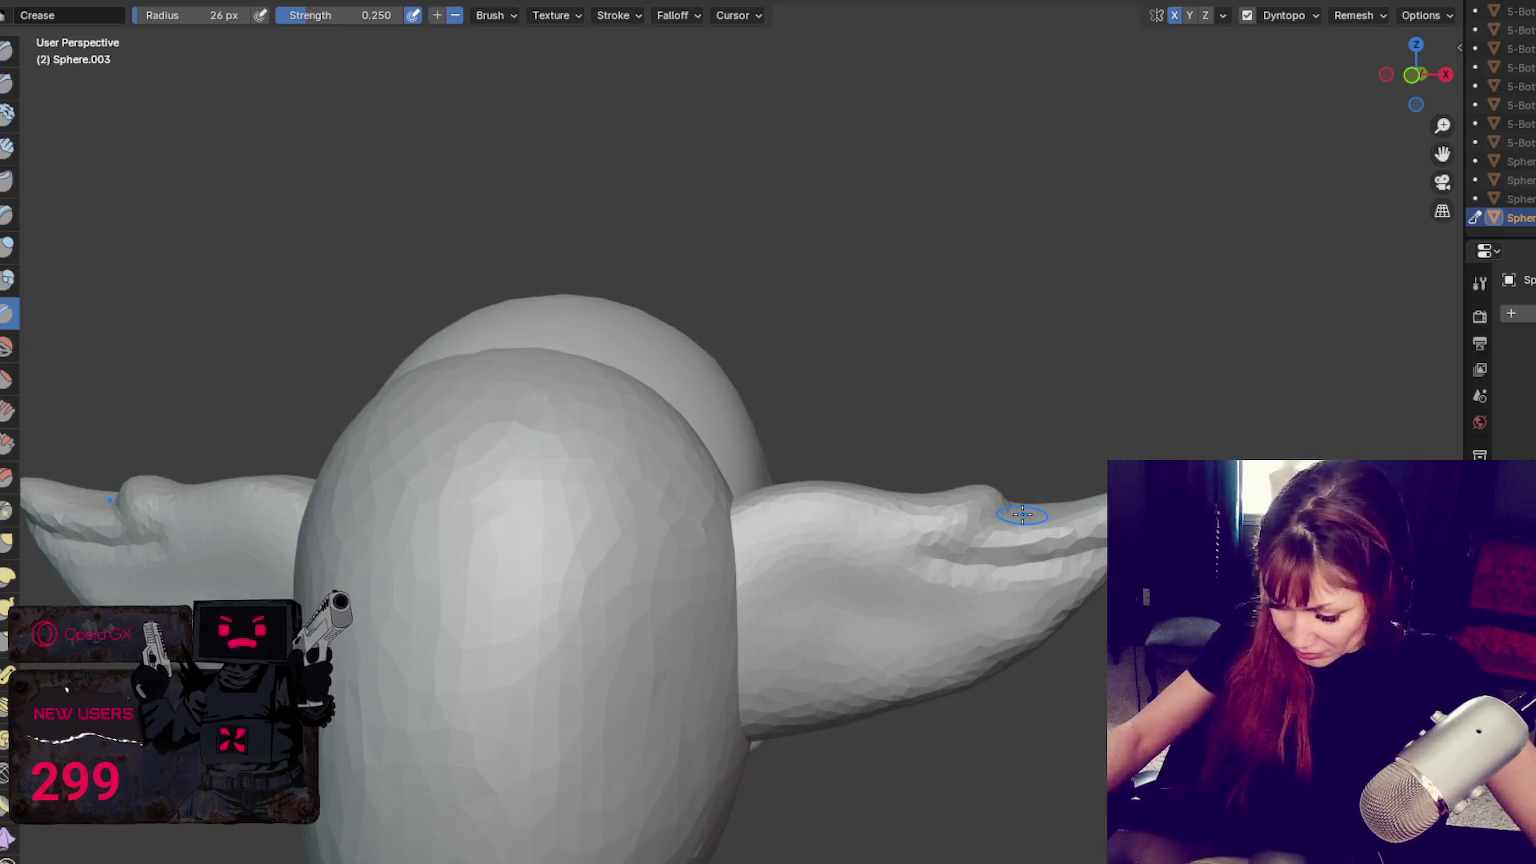
scroll(1022, 515, "up", 1)
key("f")
left_click(1073, 538)
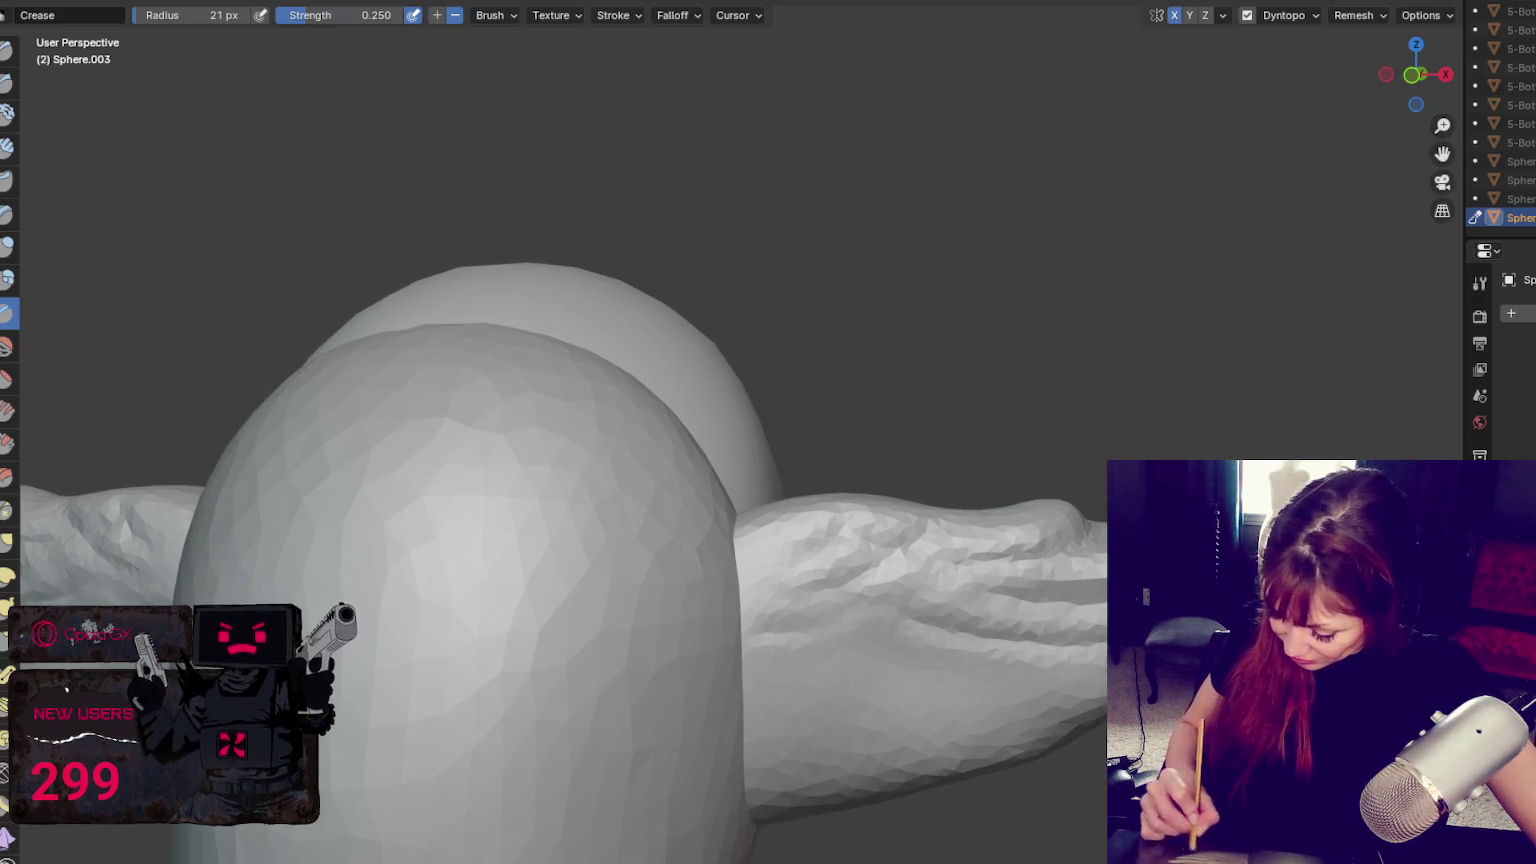
middle_click_drag(998, 651, 1040, 645)
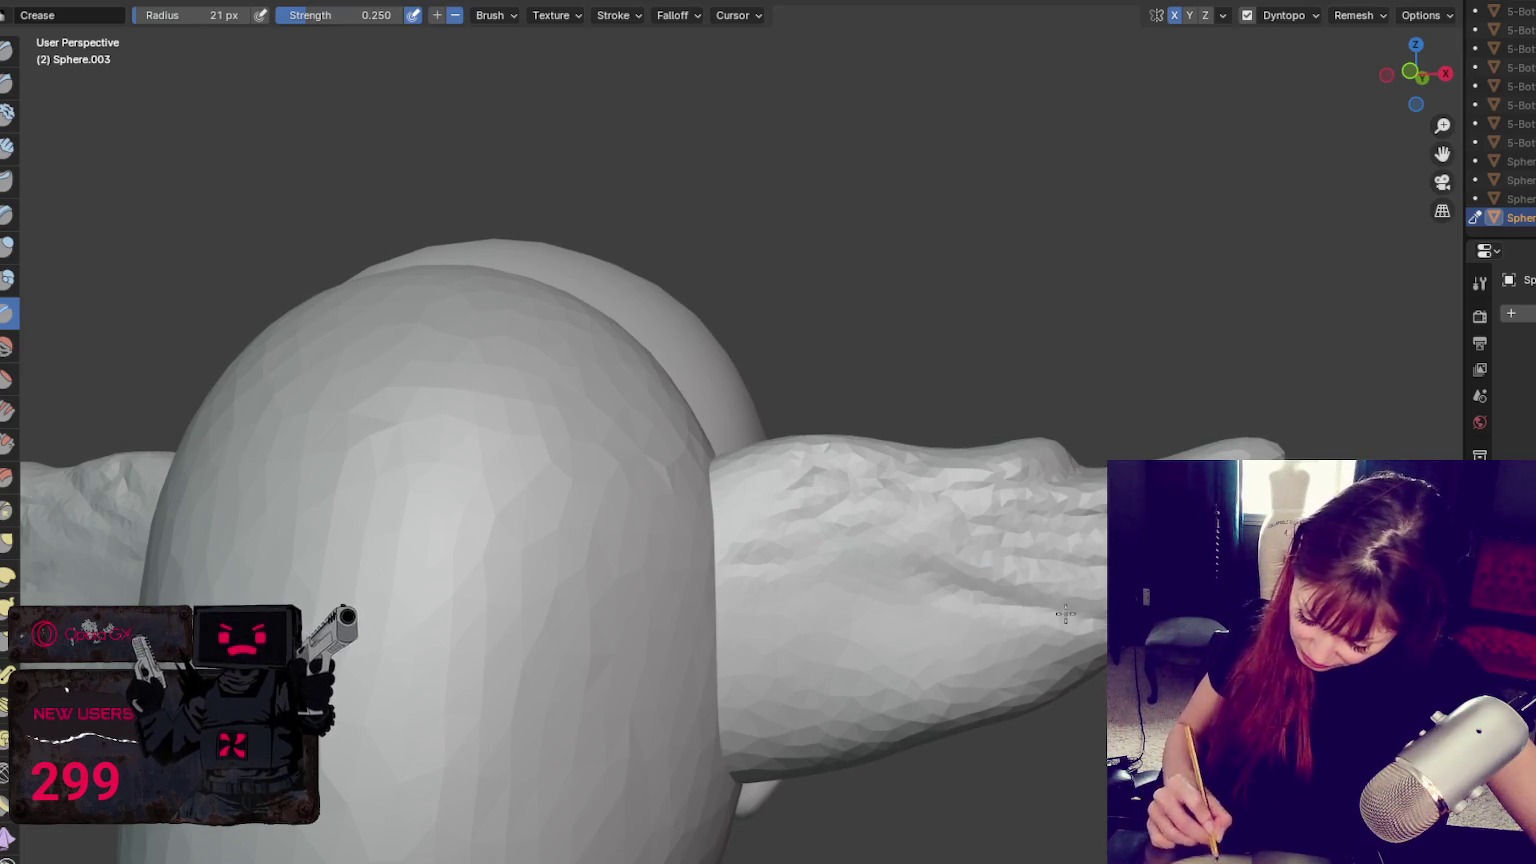
middle_click_drag(940, 704, 823, 665)
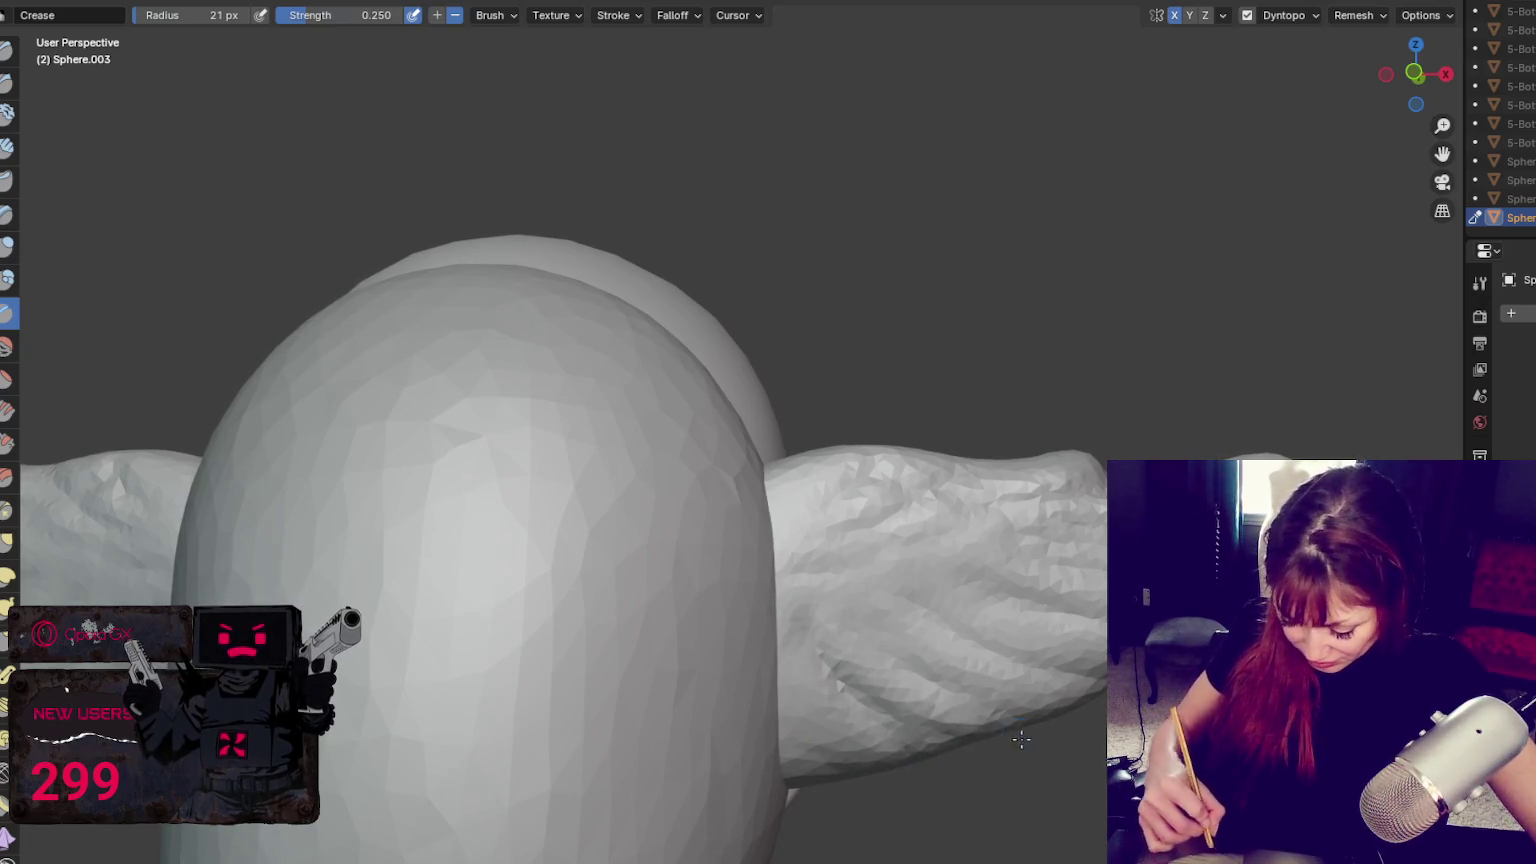
Smooth the craggy right wing with Draw, then Grab its lower edge into shape at 37 px
key("x")
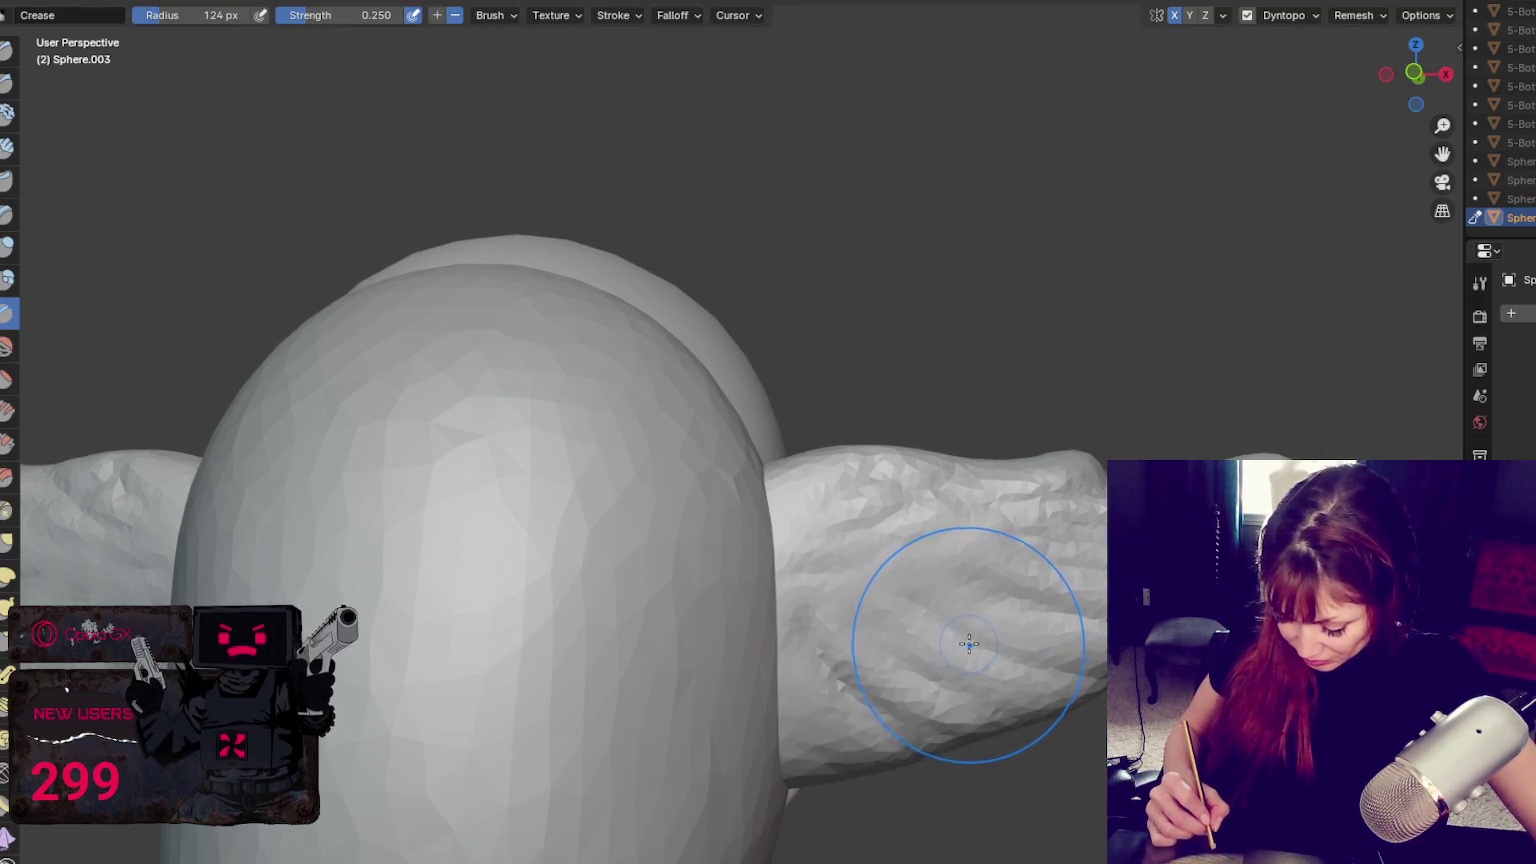
left_click_drag(955, 648, 1084, 628, "shift")
key("f")
left_click(856, 692)
key("f")
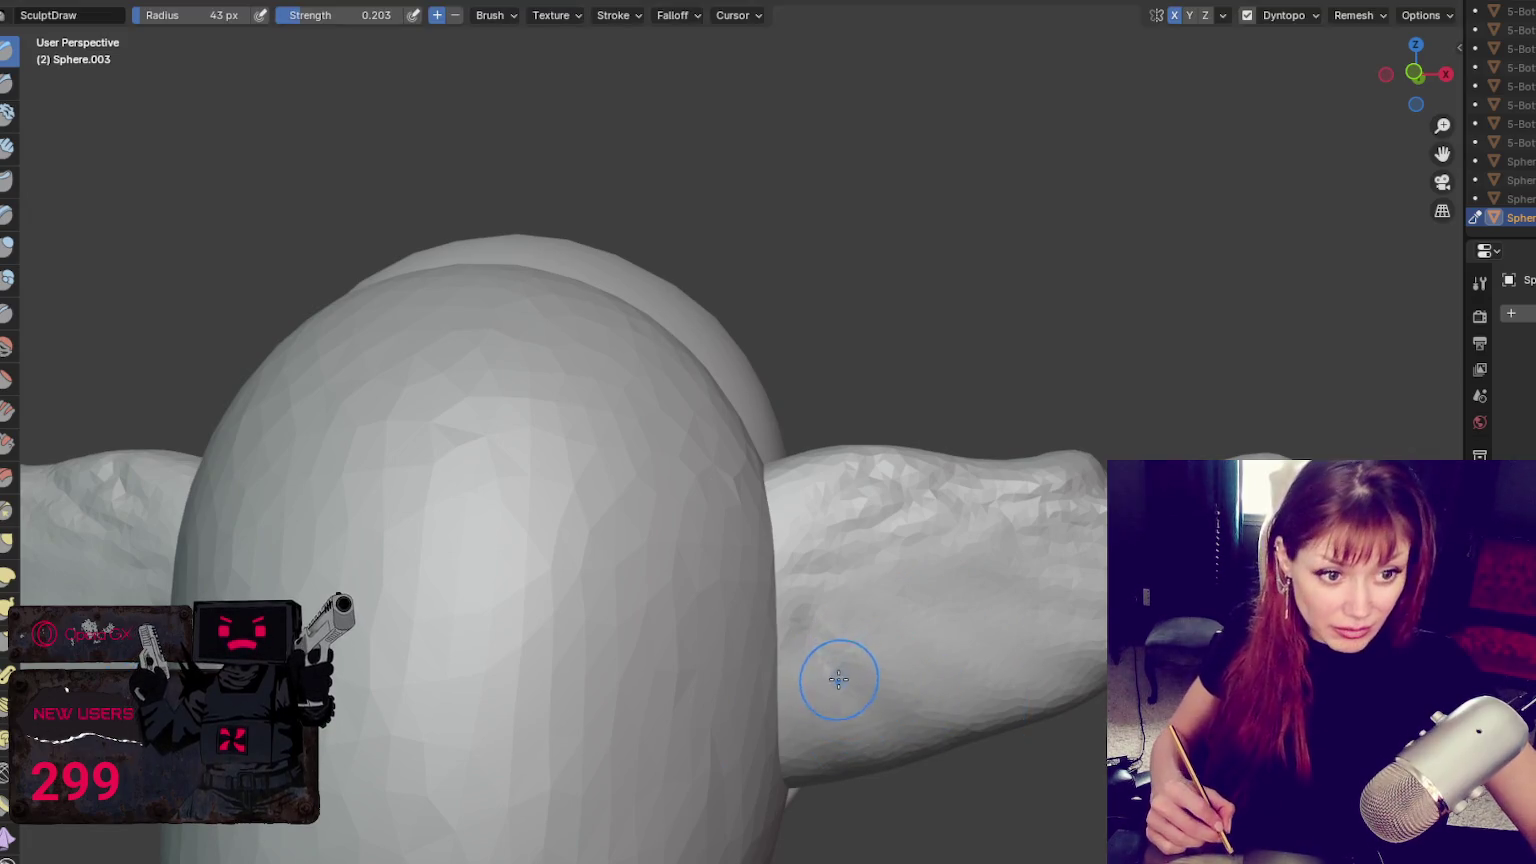
left_click(825, 681)
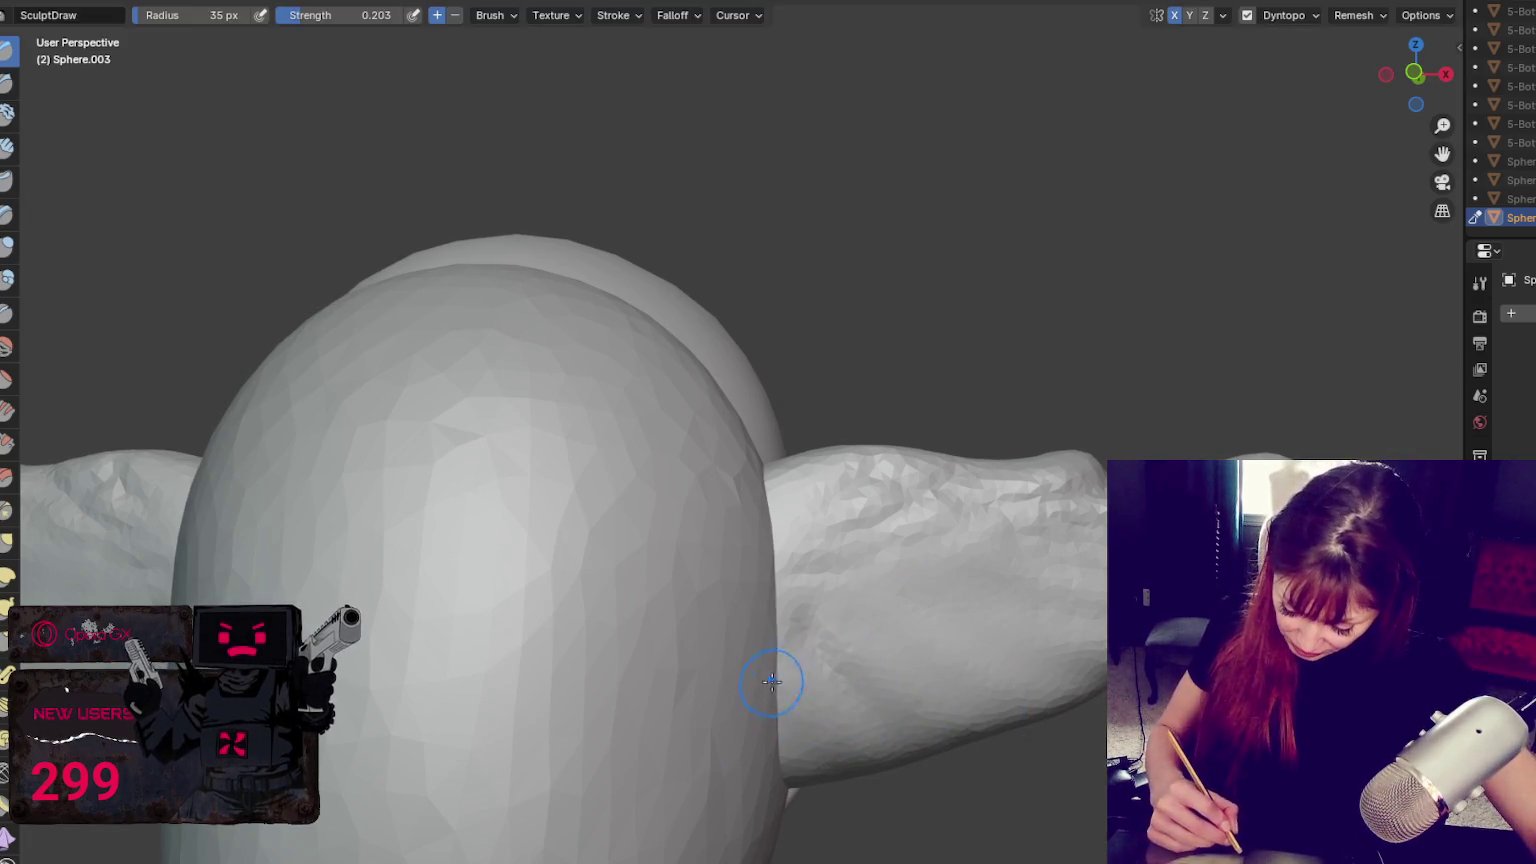
key("g")
left_click_drag(950, 668, 860, 735)
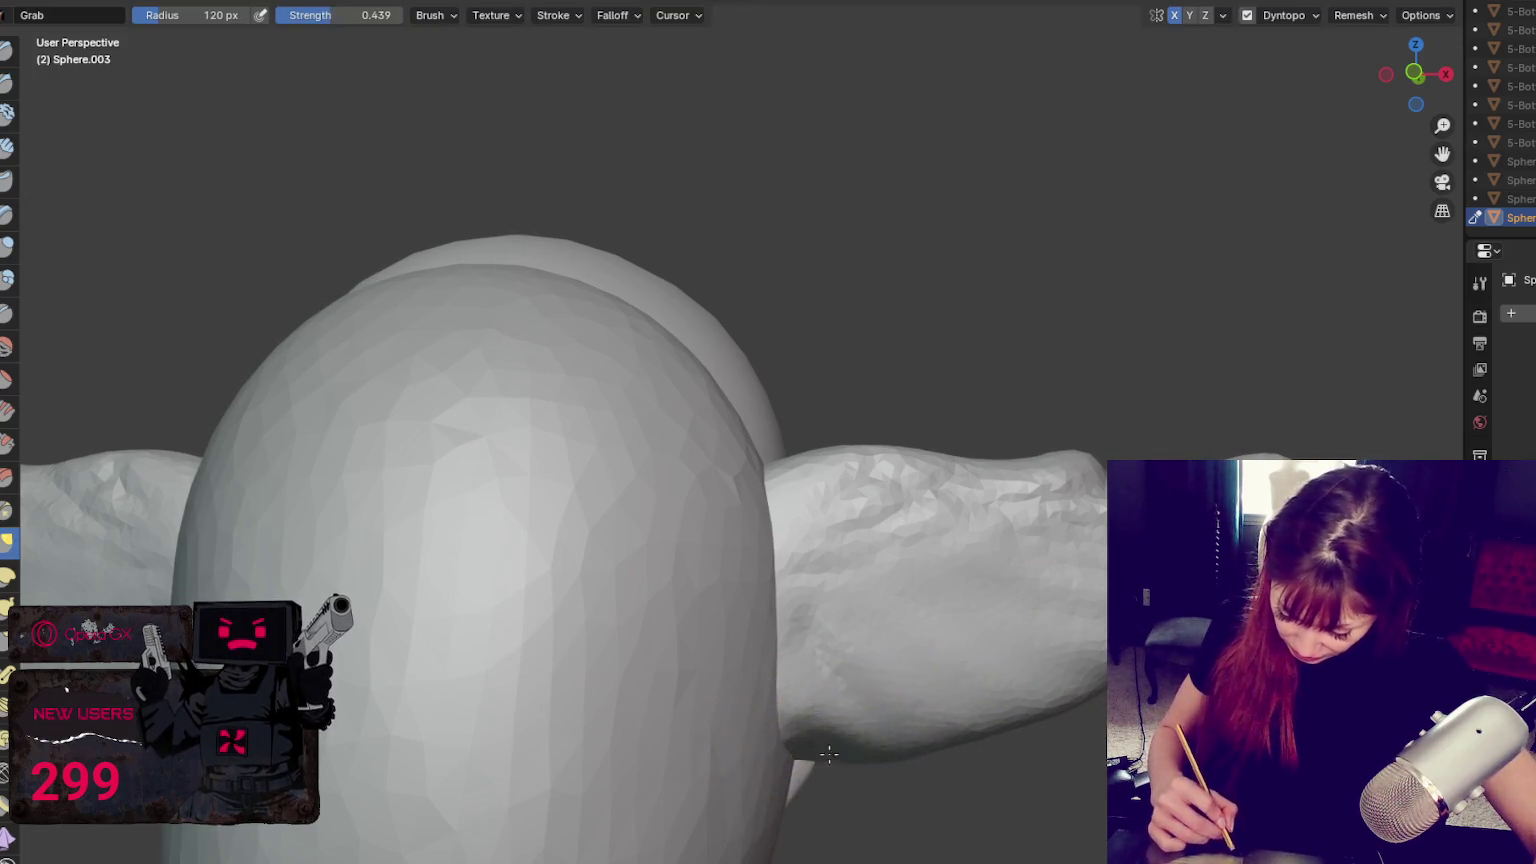
middle_click_drag(860, 735, 902, 719)
Nudge the wing's lower edge up and down with a large 160–209 px Grab brush
key("f")
left_click(875, 668)
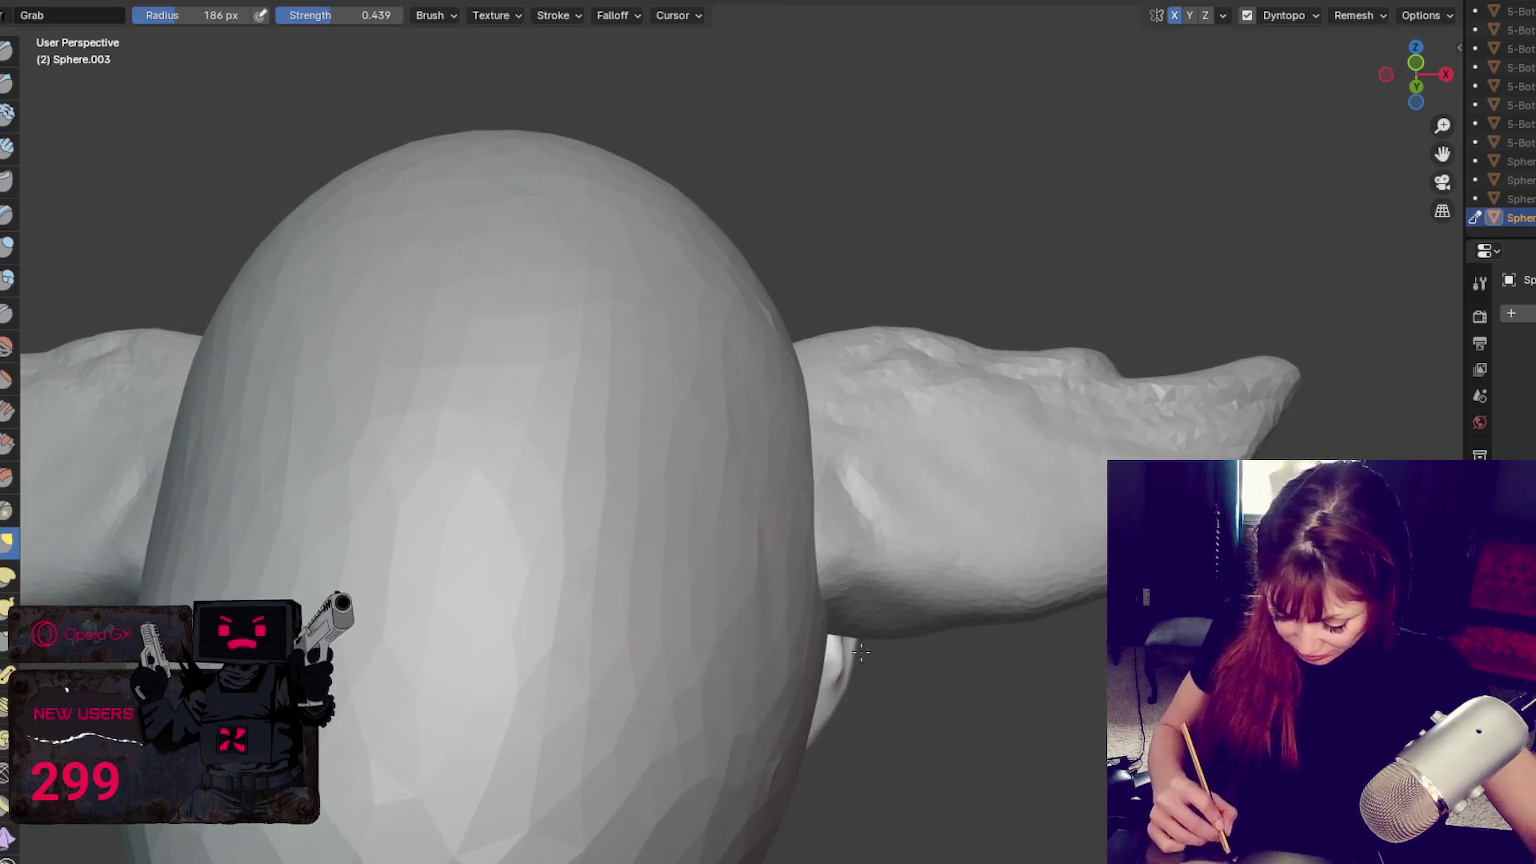
left_click_drag(905, 668, 908, 641)
middle_click_drag(908, 641, 858, 686)
key("f")
left_click(870, 690)
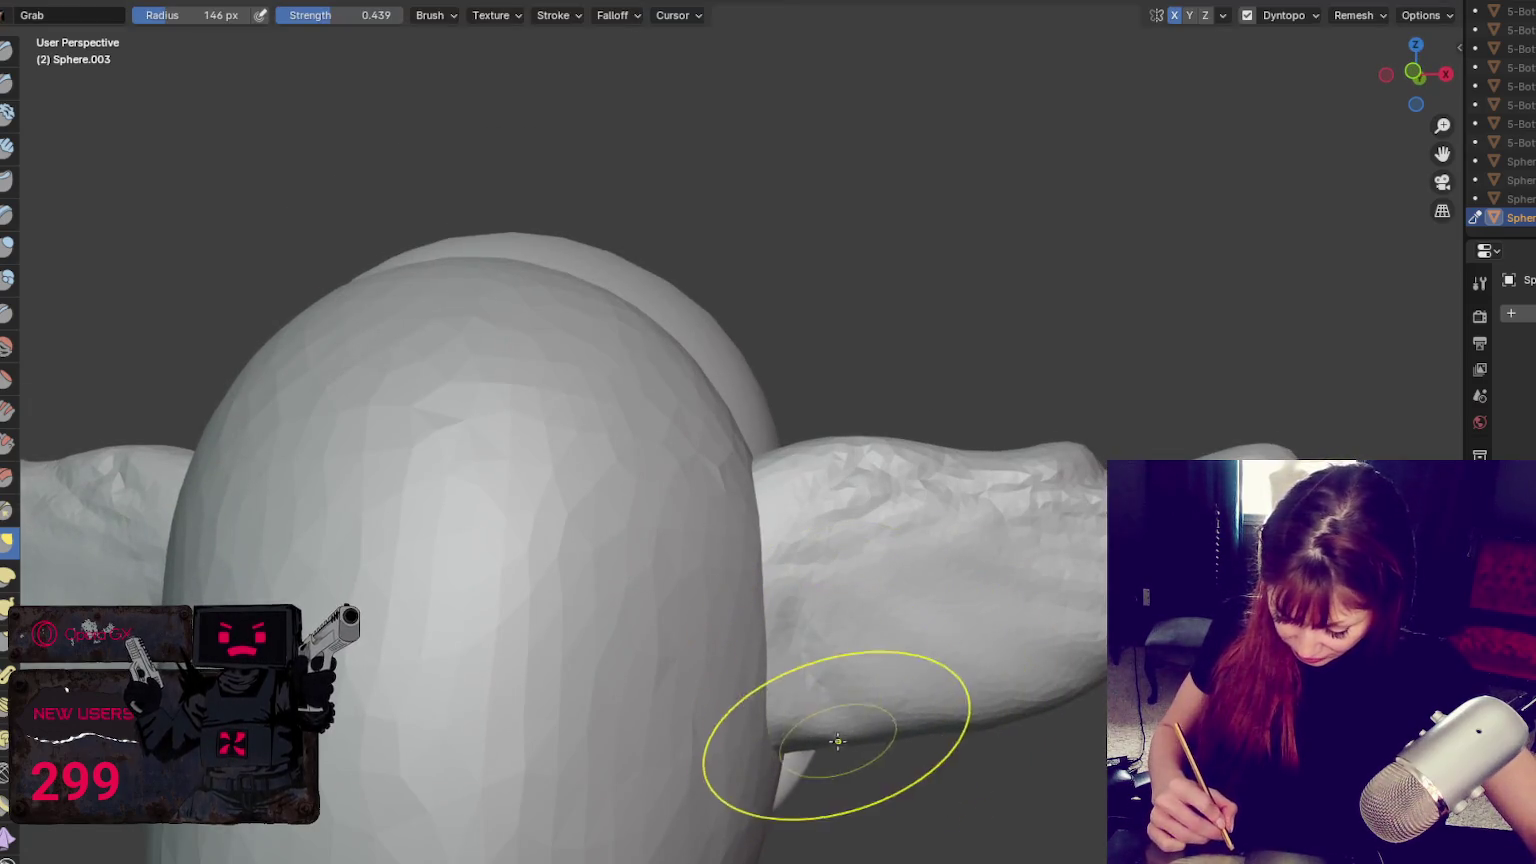
key("f")
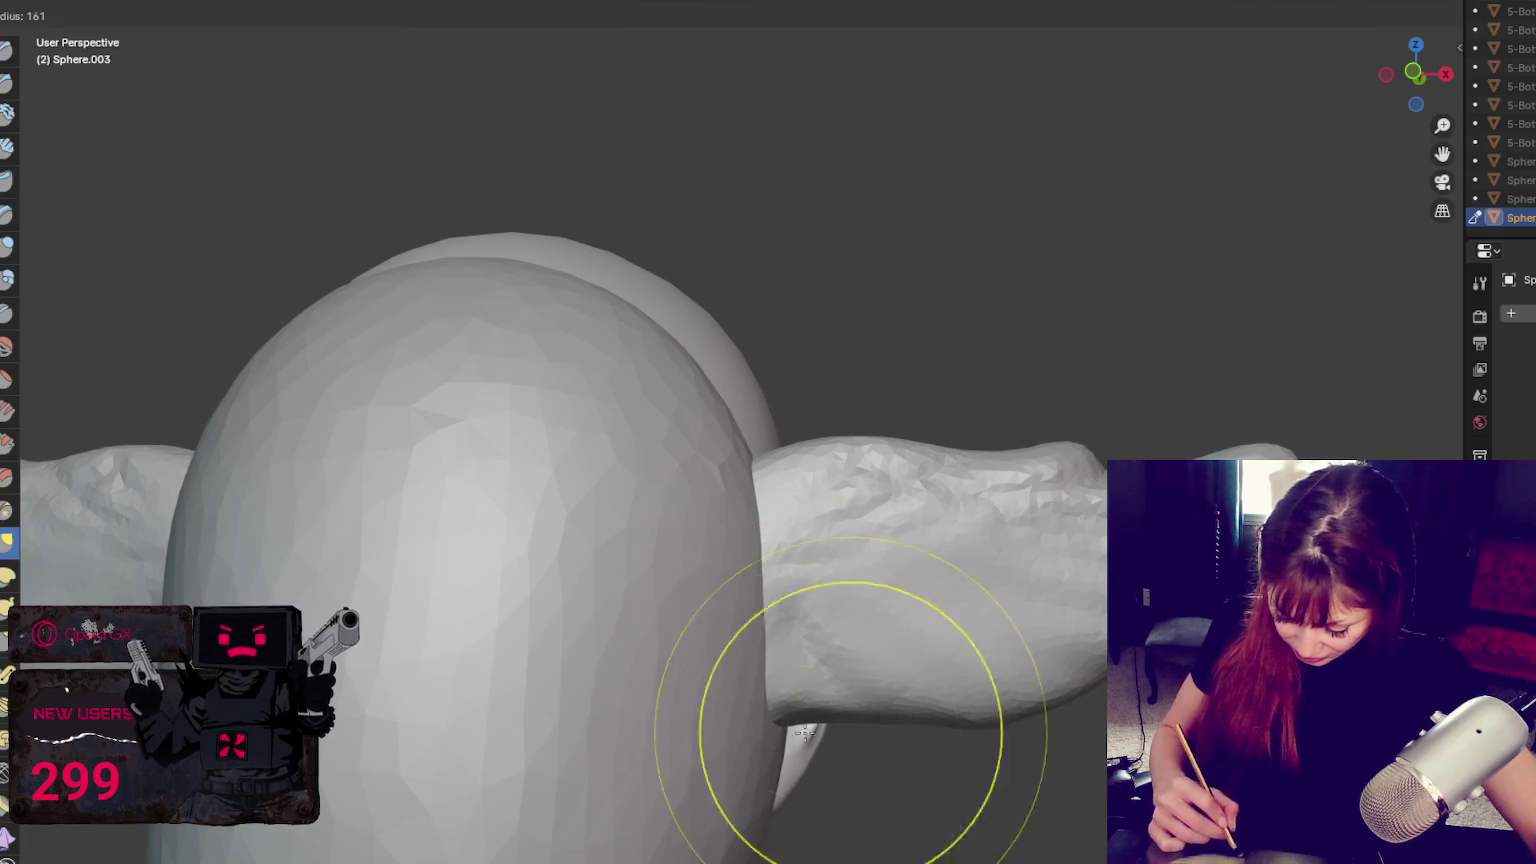
left_click(850, 720)
left_click_drag(862, 728, 897, 767)
Adjust both wing roots beside the head with a 117 px brush, then shrink it to 84 px
scroll(893, 773, "down", 5)
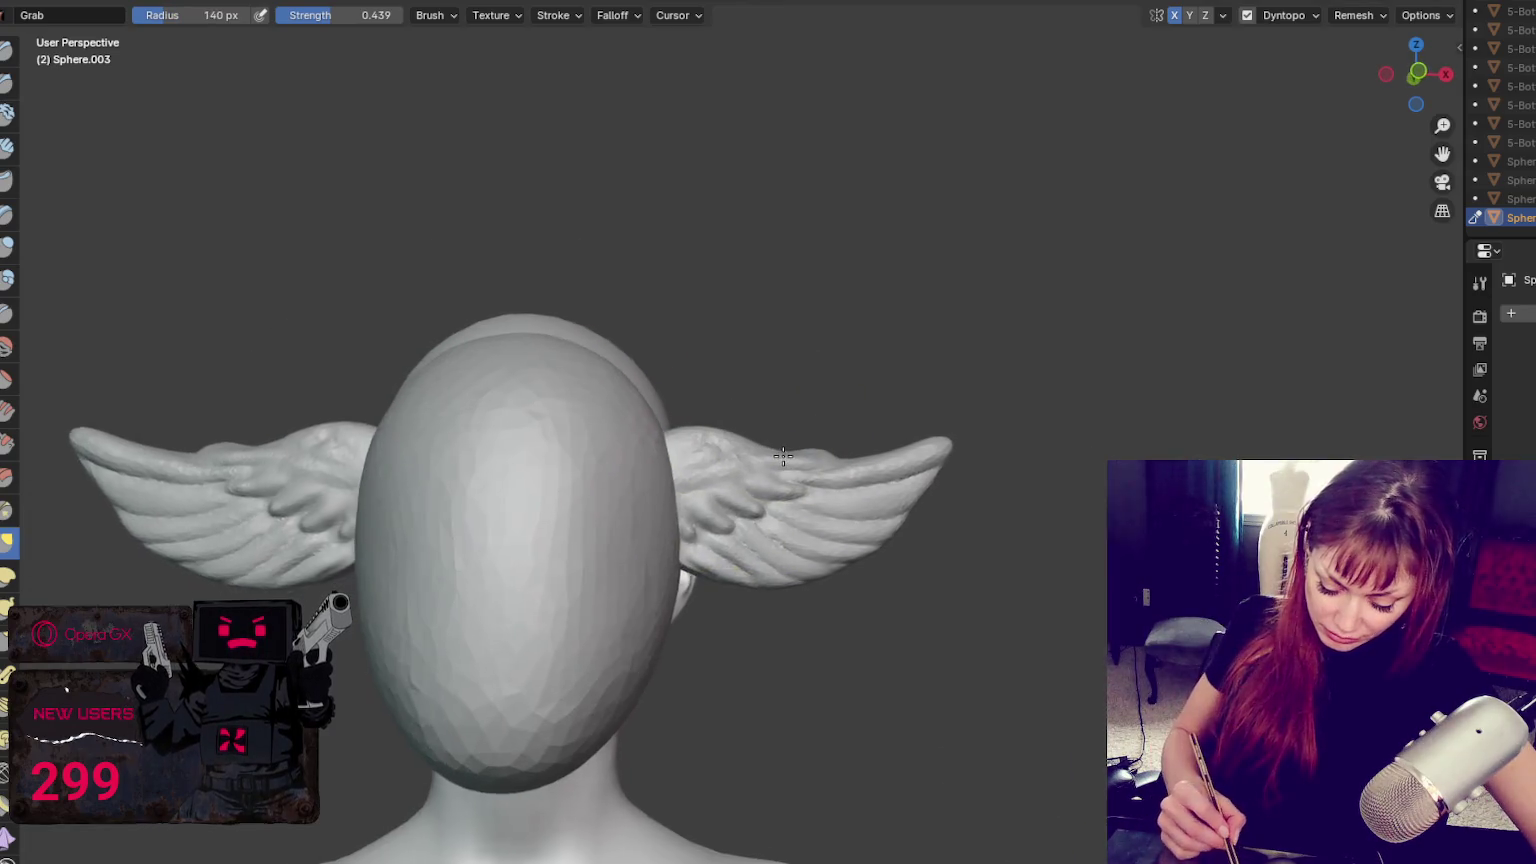
key("f")
left_click(781, 560)
key("f")
left_click(651, 549)
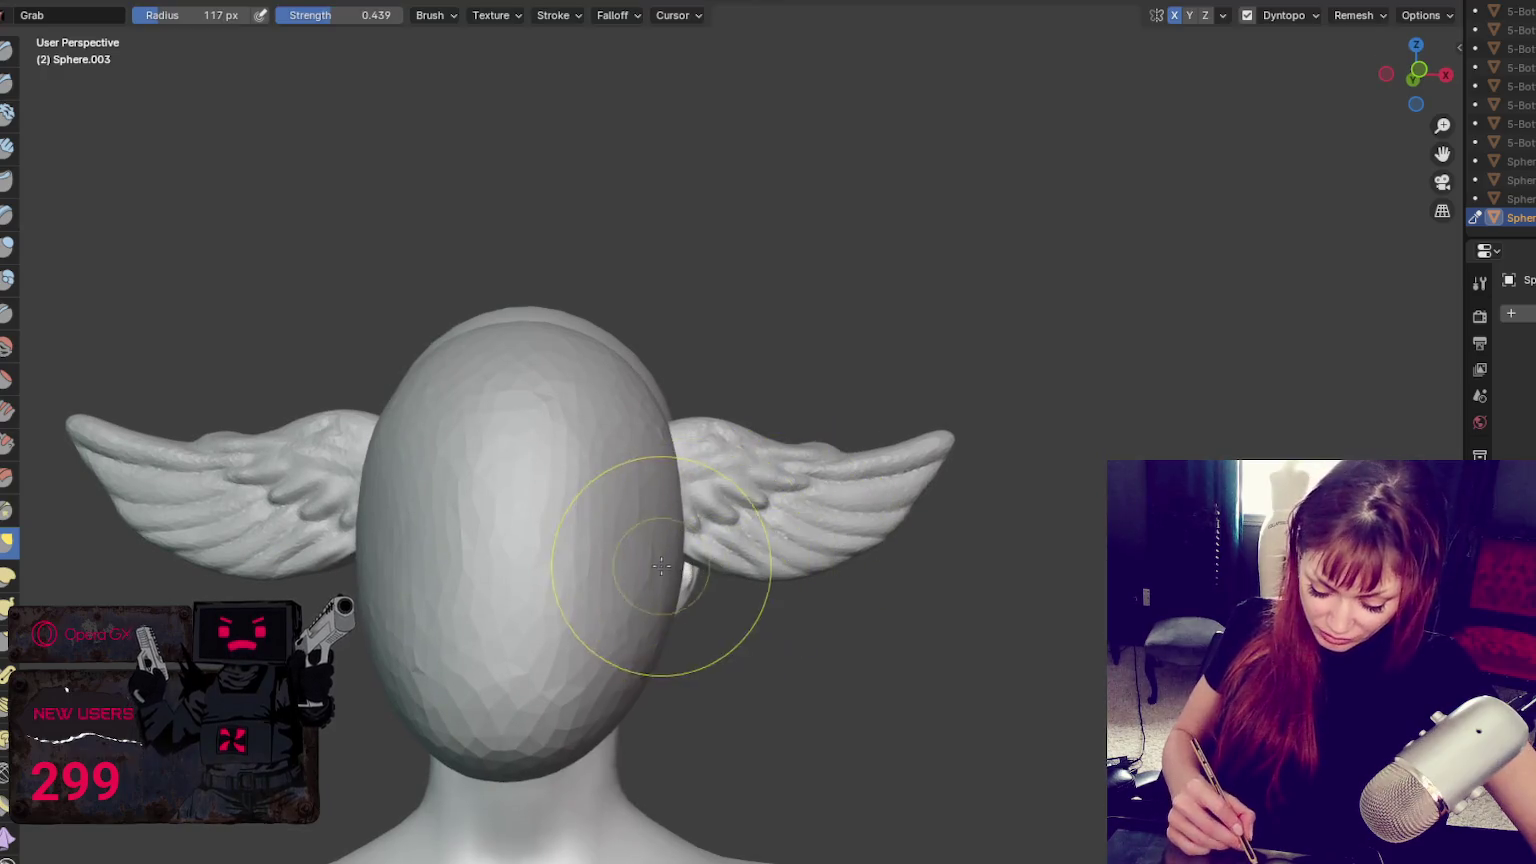
left_click_drag(669, 566, 714, 572)
key("f")
left_click(733, 569)
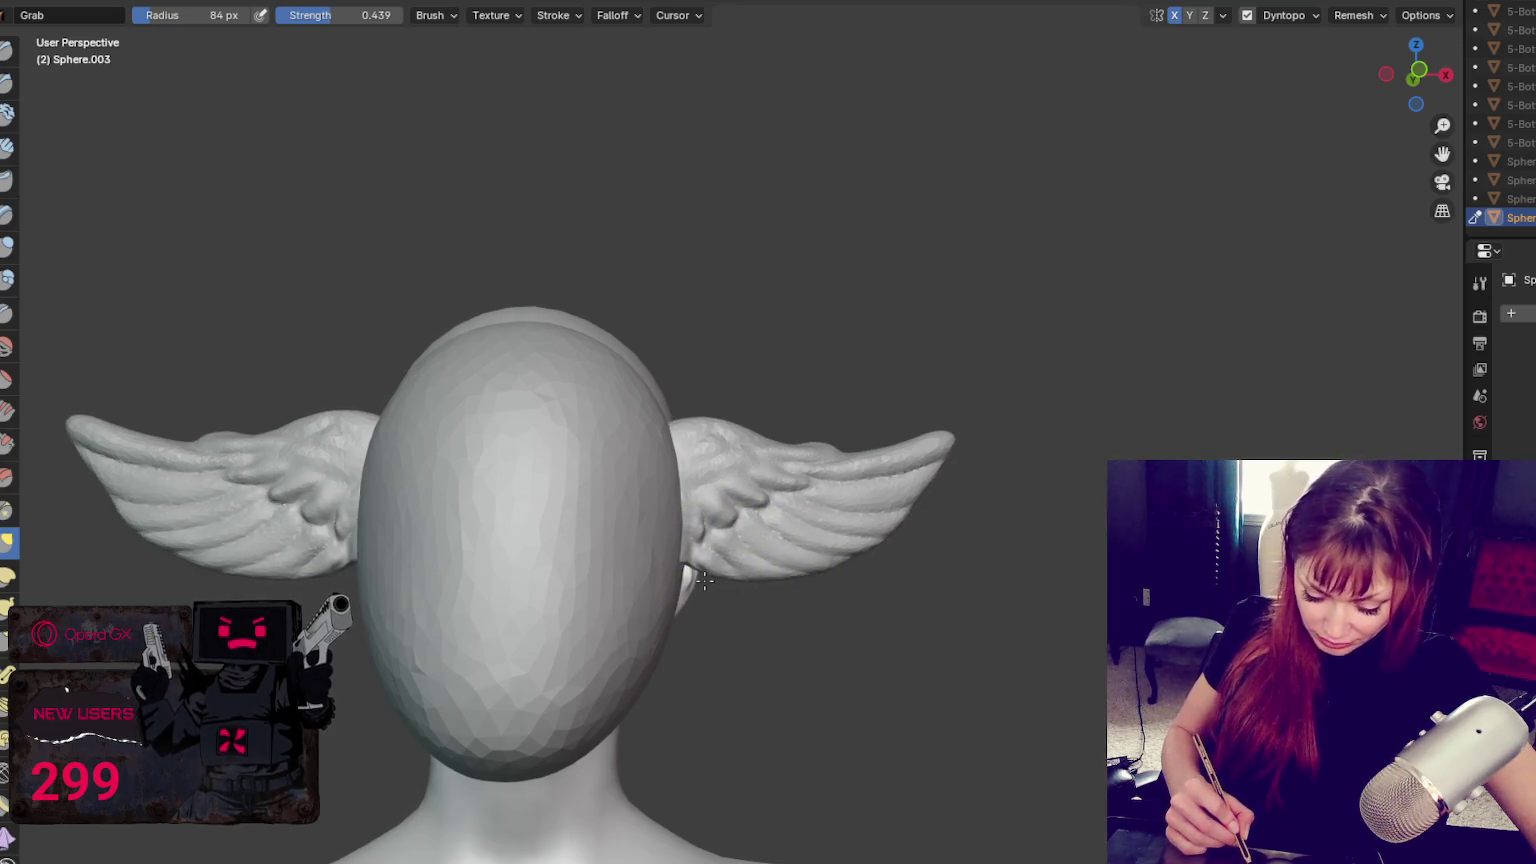
middle_click_drag(705, 580, 782, 593)
Pull the right wing tip up and outward with a 45 px brush
key("f")
left_click(710, 436)
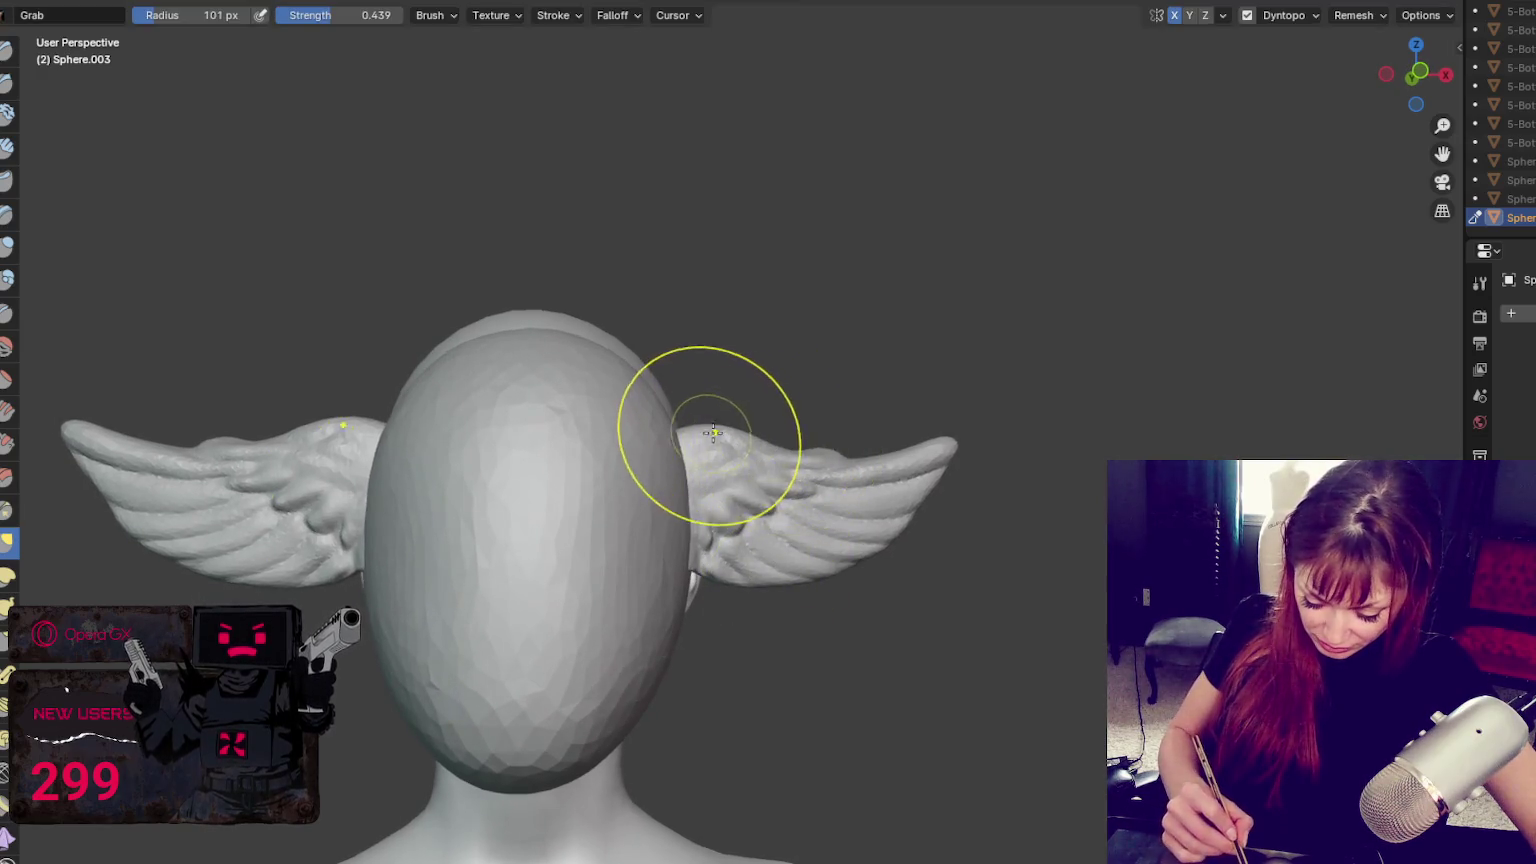
key("f")
left_click(676, 439)
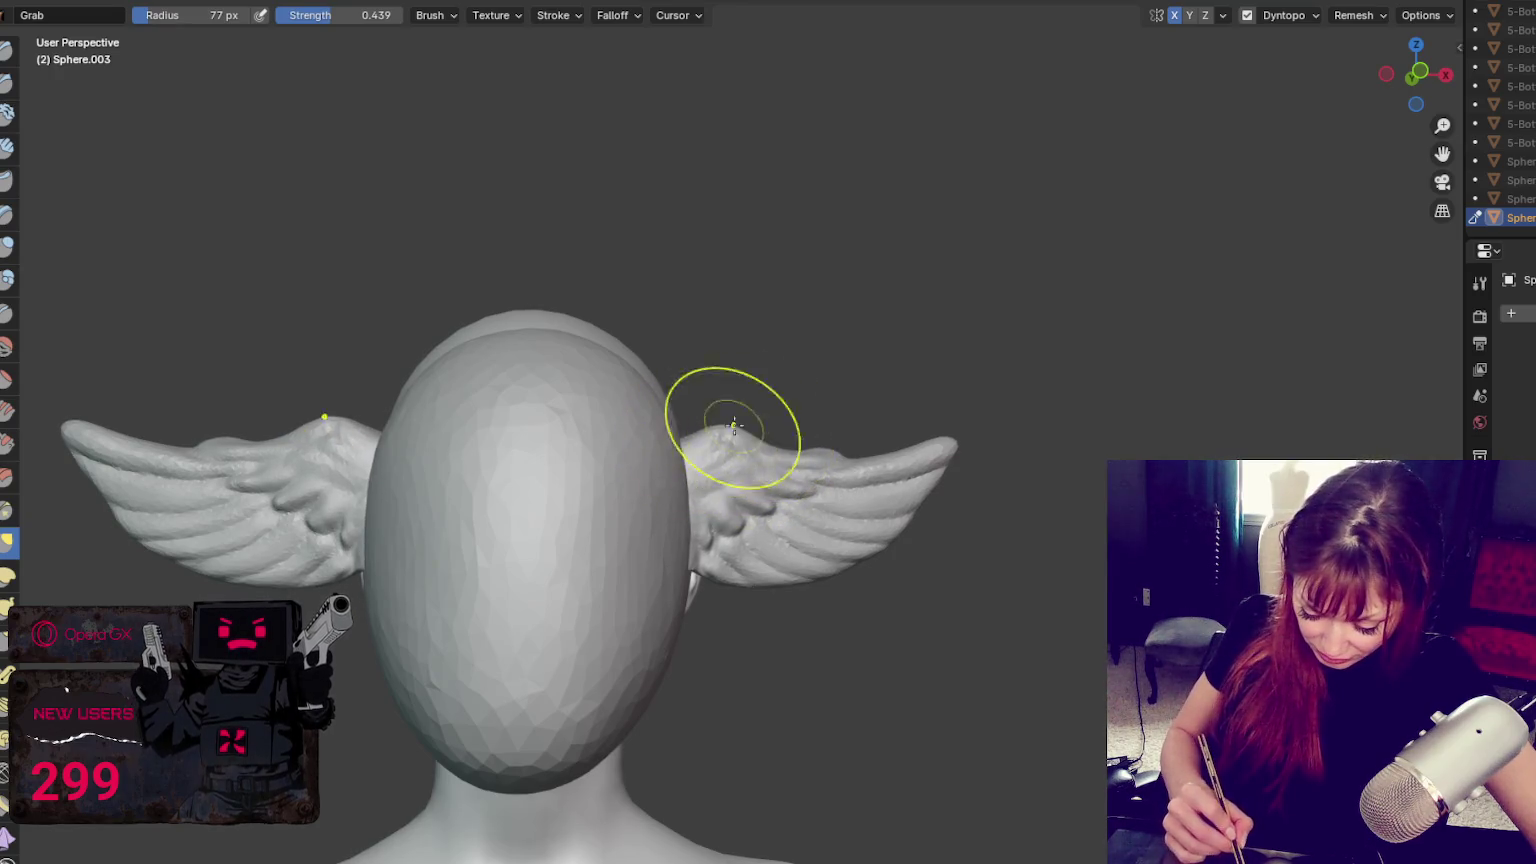
key("f")
left_click(849, 463)
key("f")
left_click(881, 441)
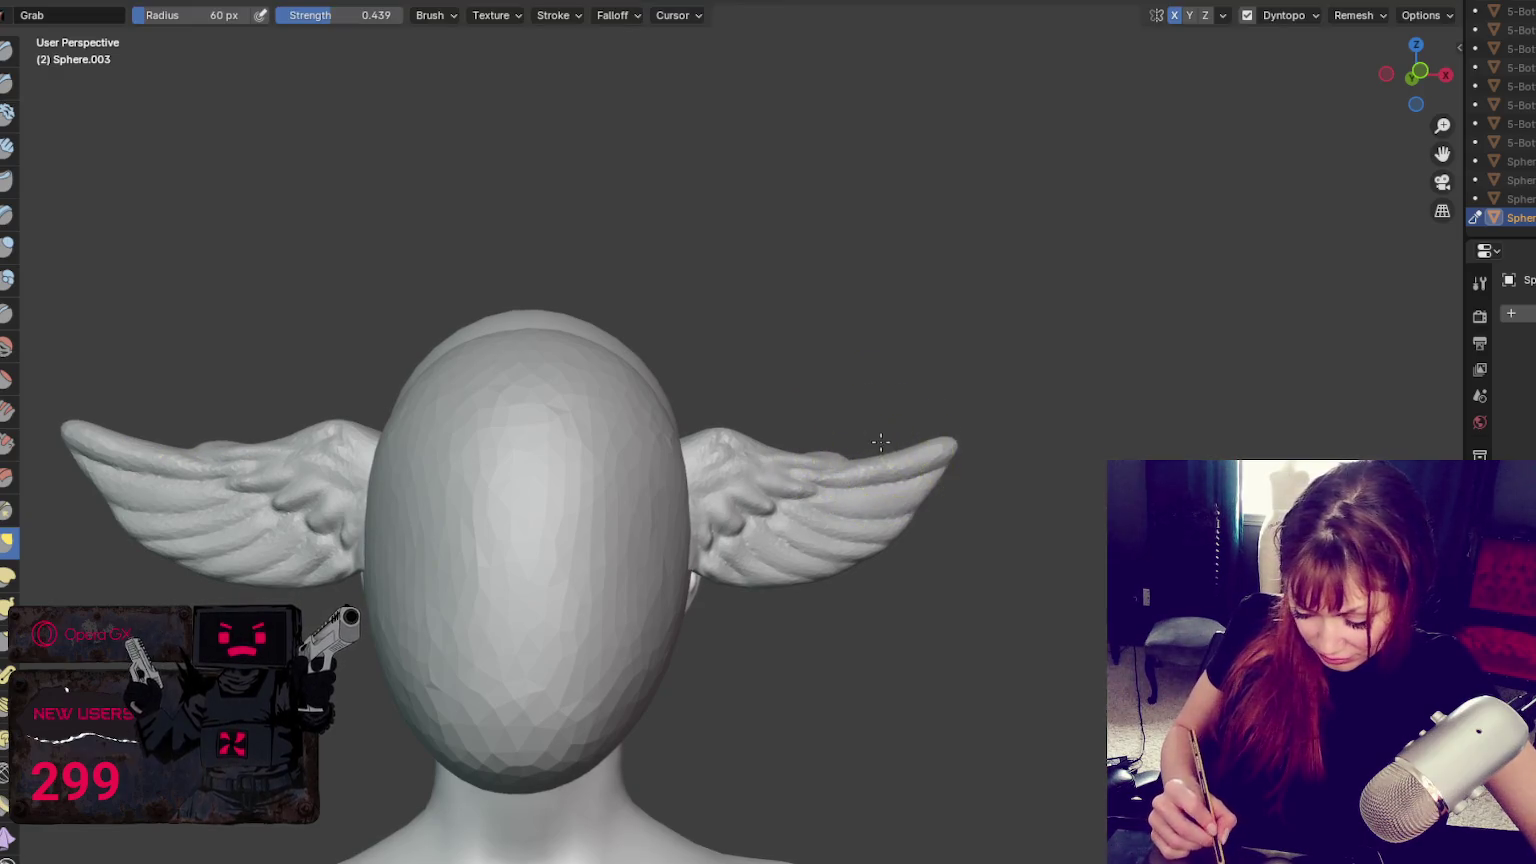
key("f")
left_click(921, 460)
key("f")
left_click(873, 499)
left_click_drag(919, 468, 972, 444)
Reshape both wing tips and finish with the brush at 73 px
key("f")
left_click_drag(874, 470, 880, 455)
key("f")
left_click(881, 461)
key("f")
left_click(864, 508)
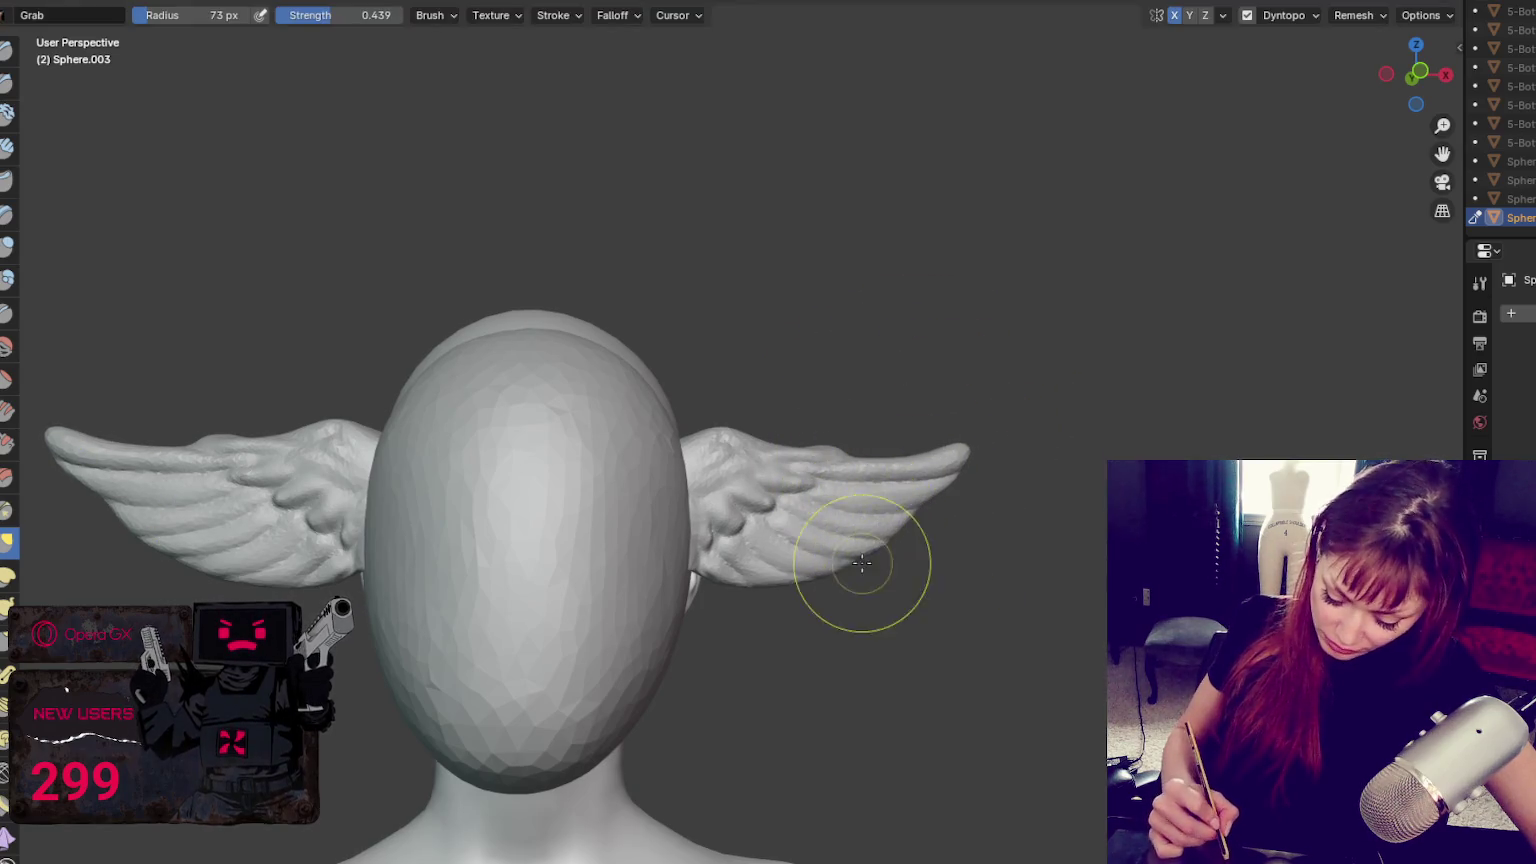
View the winged head from the side and settle the Grab brush at 44 px
mouse_move(785, 580)
middle_mouse_down()
mouse_move(572, 606)
mouse_move(600, 768)
middle_mouse_up()
key("f")
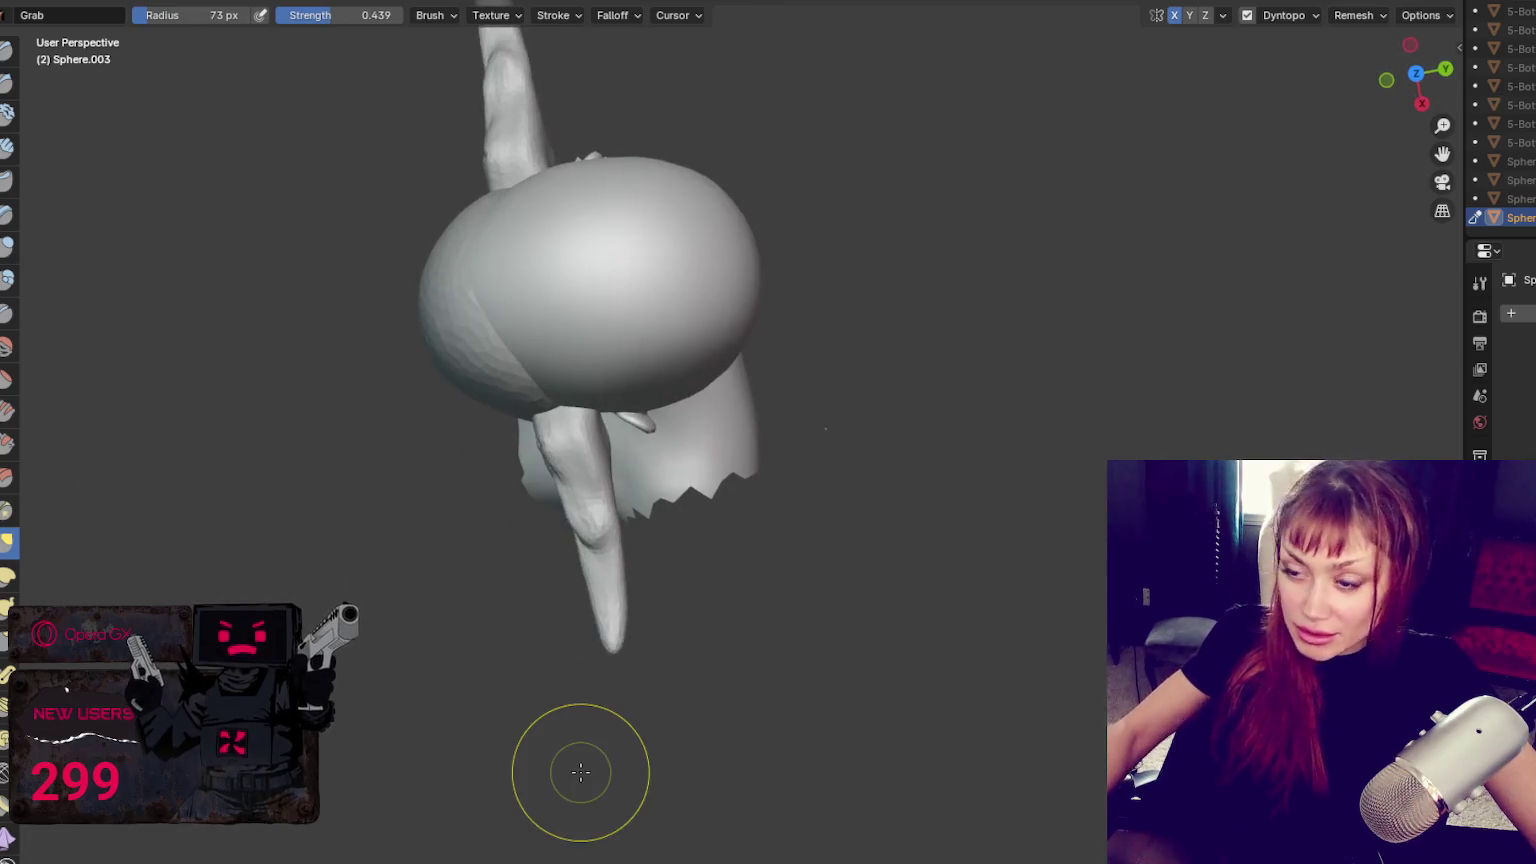
left_click(534, 768)
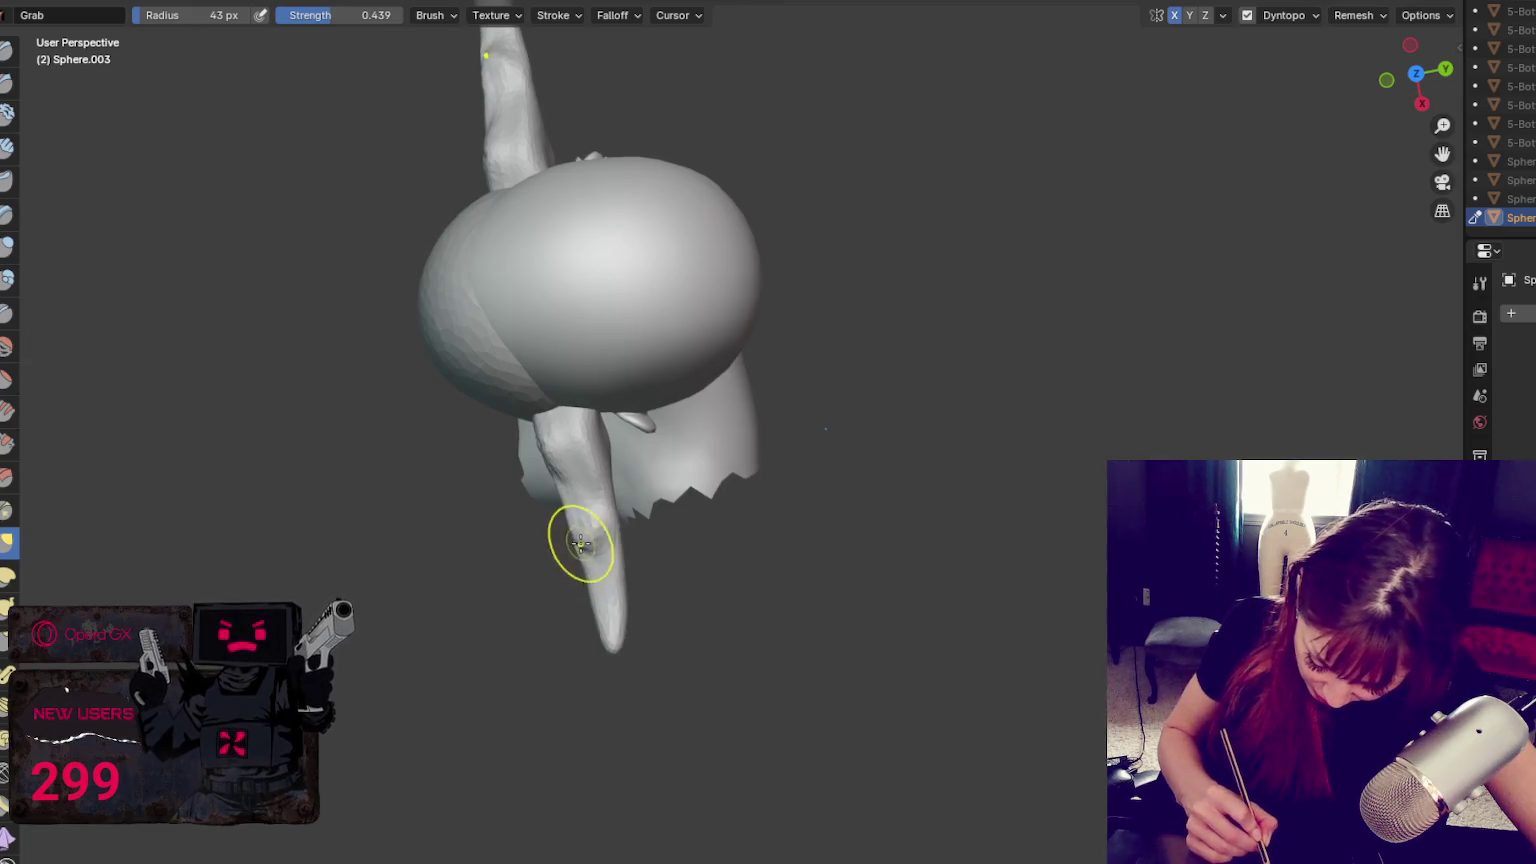
key("f")
left_click(626, 425)
mouse_move(598, 459)
middle_mouse_down()
mouse_move(622, 409)
mouse_move(588, 490)
mouse_move(627, 507)
middle_mouse_up()
key("f")
left_click(611, 572)
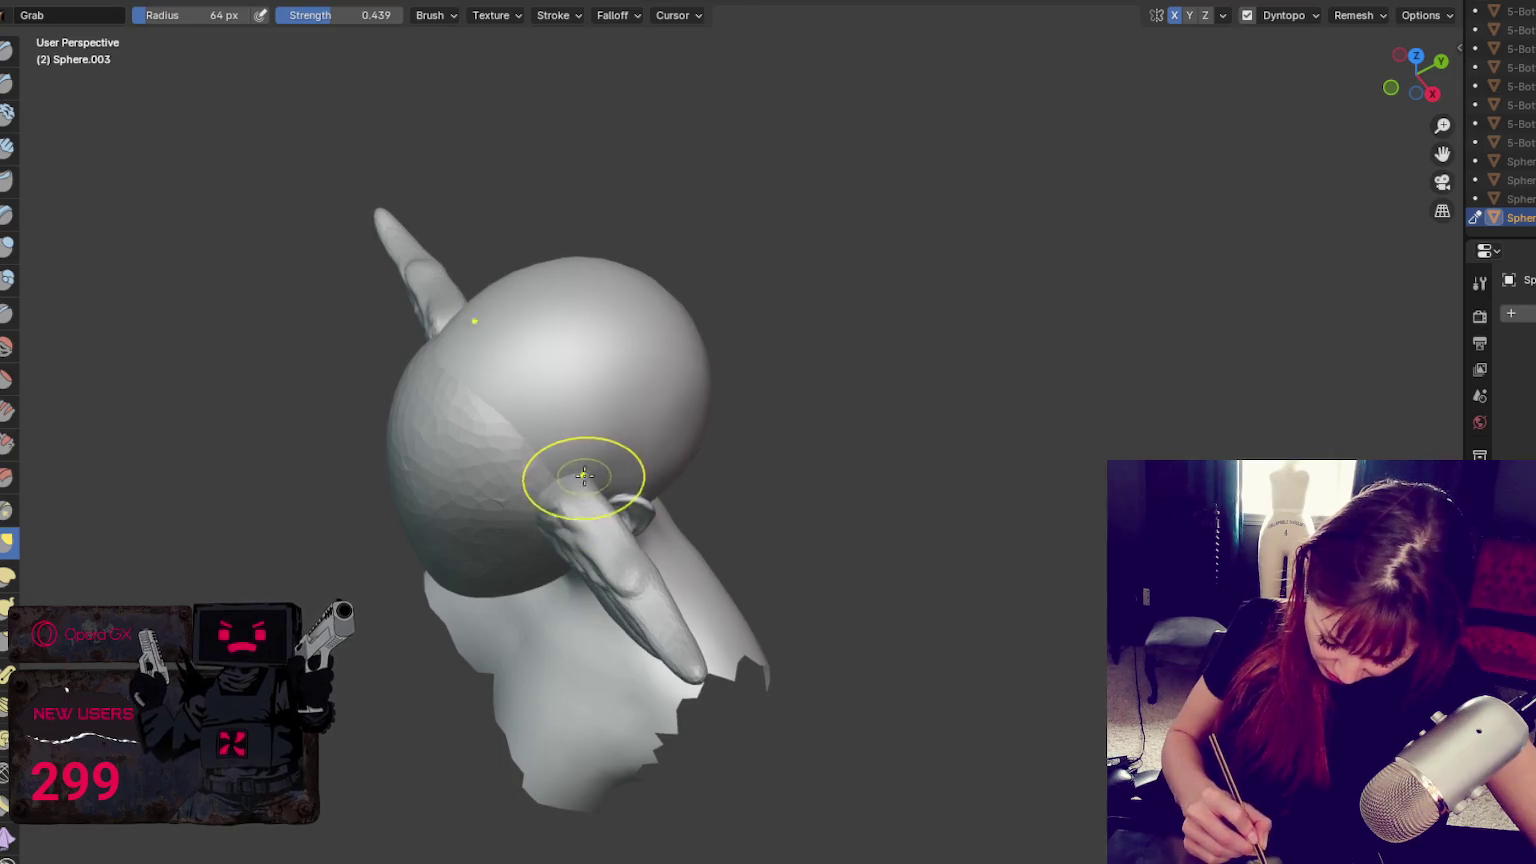
key("bracketleft")
key("bracketleft")
key("bracketleft")
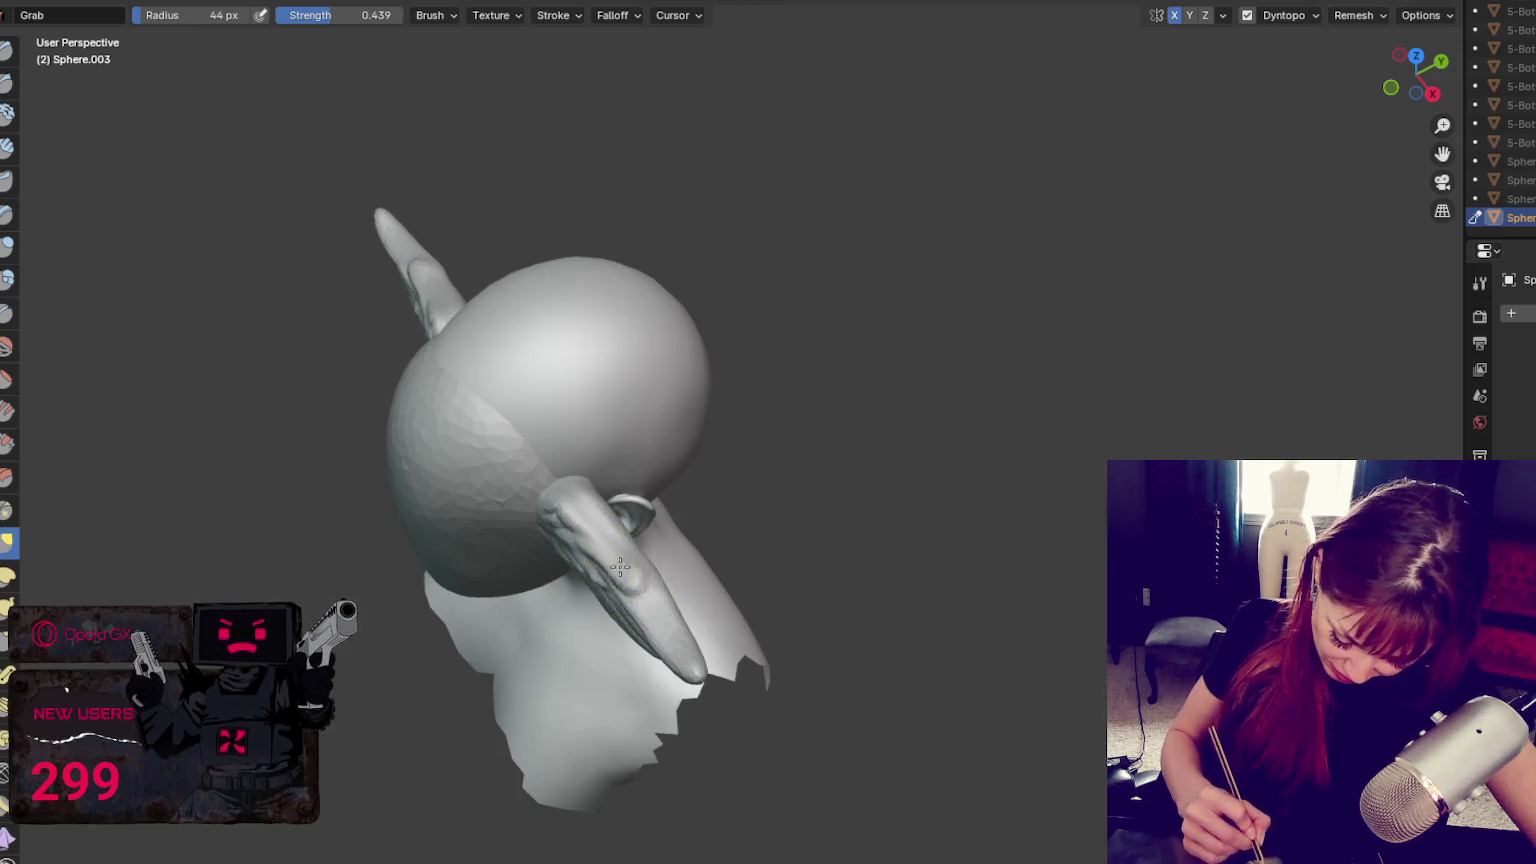
Inspect the crest and both wings from back and three-quarter views, with a 63 px brush
mouse_move(667, 650)
middle_mouse_down()
mouse_move(800, 587)
mouse_move(604, 614)
middle_mouse_up()
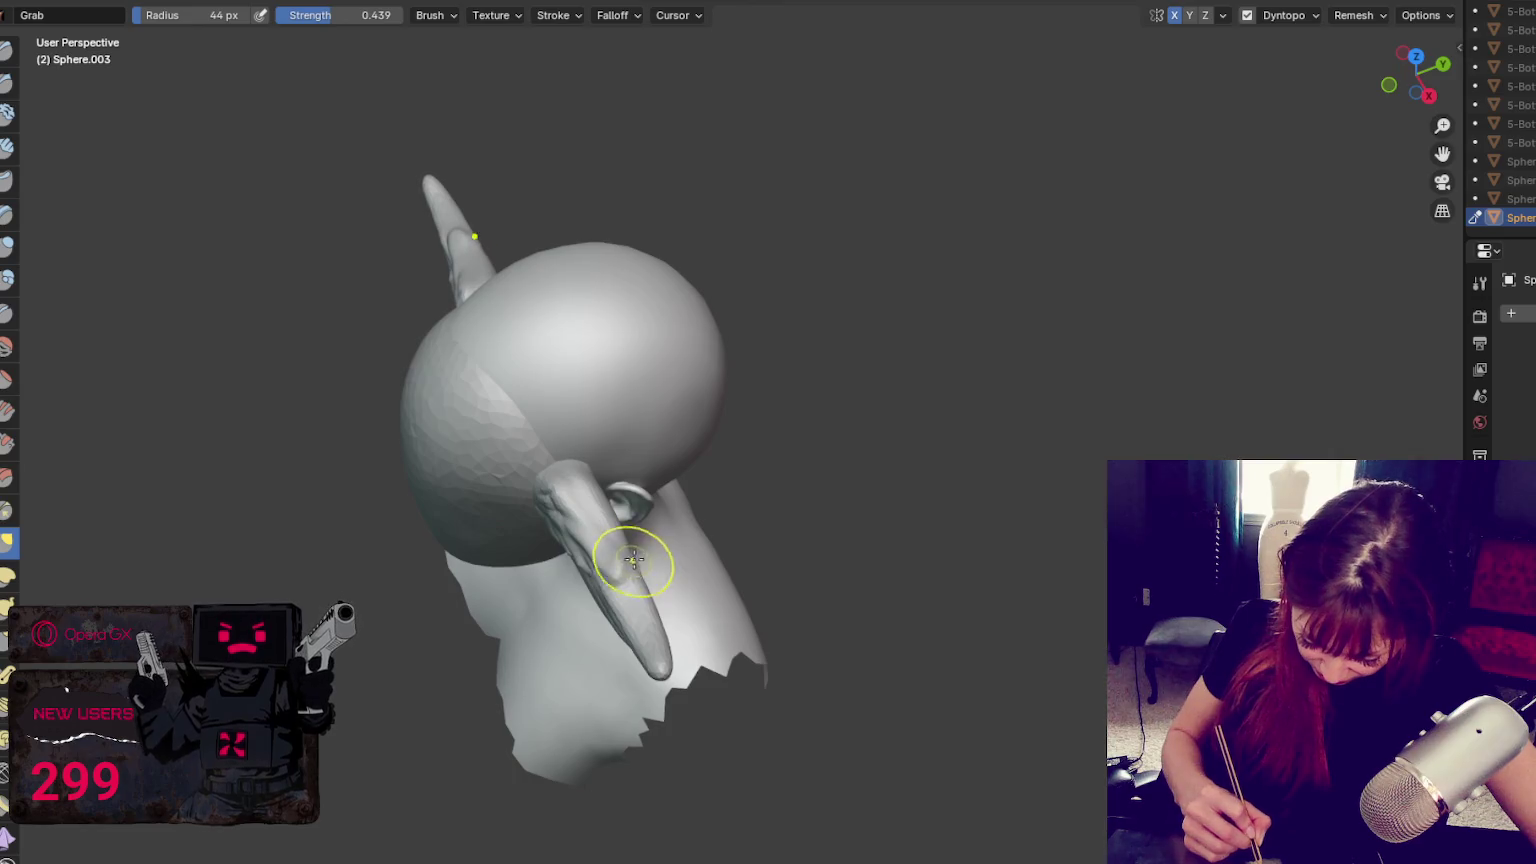
middle_click_drag(633, 562, 644, 556)
mouse_move(590, 458)
middle_mouse_down()
mouse_move(595, 574)
mouse_move(727, 507)
mouse_move(636, 634)
middle_mouse_up()
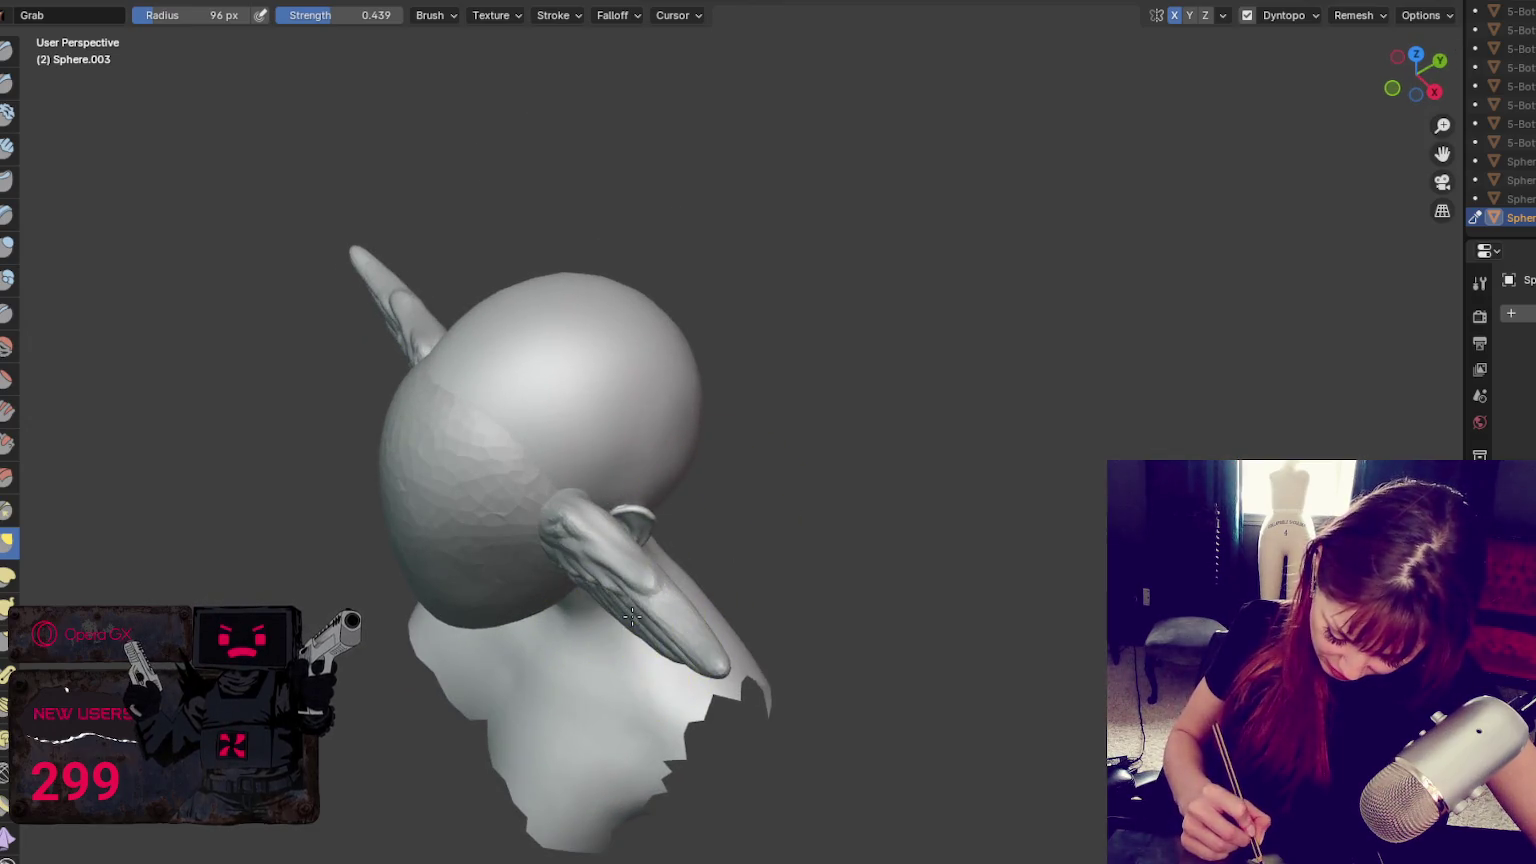
mouse_move(723, 596)
middle_mouse_down()
mouse_move(675, 634)
mouse_move(810, 475)
mouse_move(560, 490)
mouse_move(533, 531)
middle_mouse_up()
key("f")
left_click(589, 513)
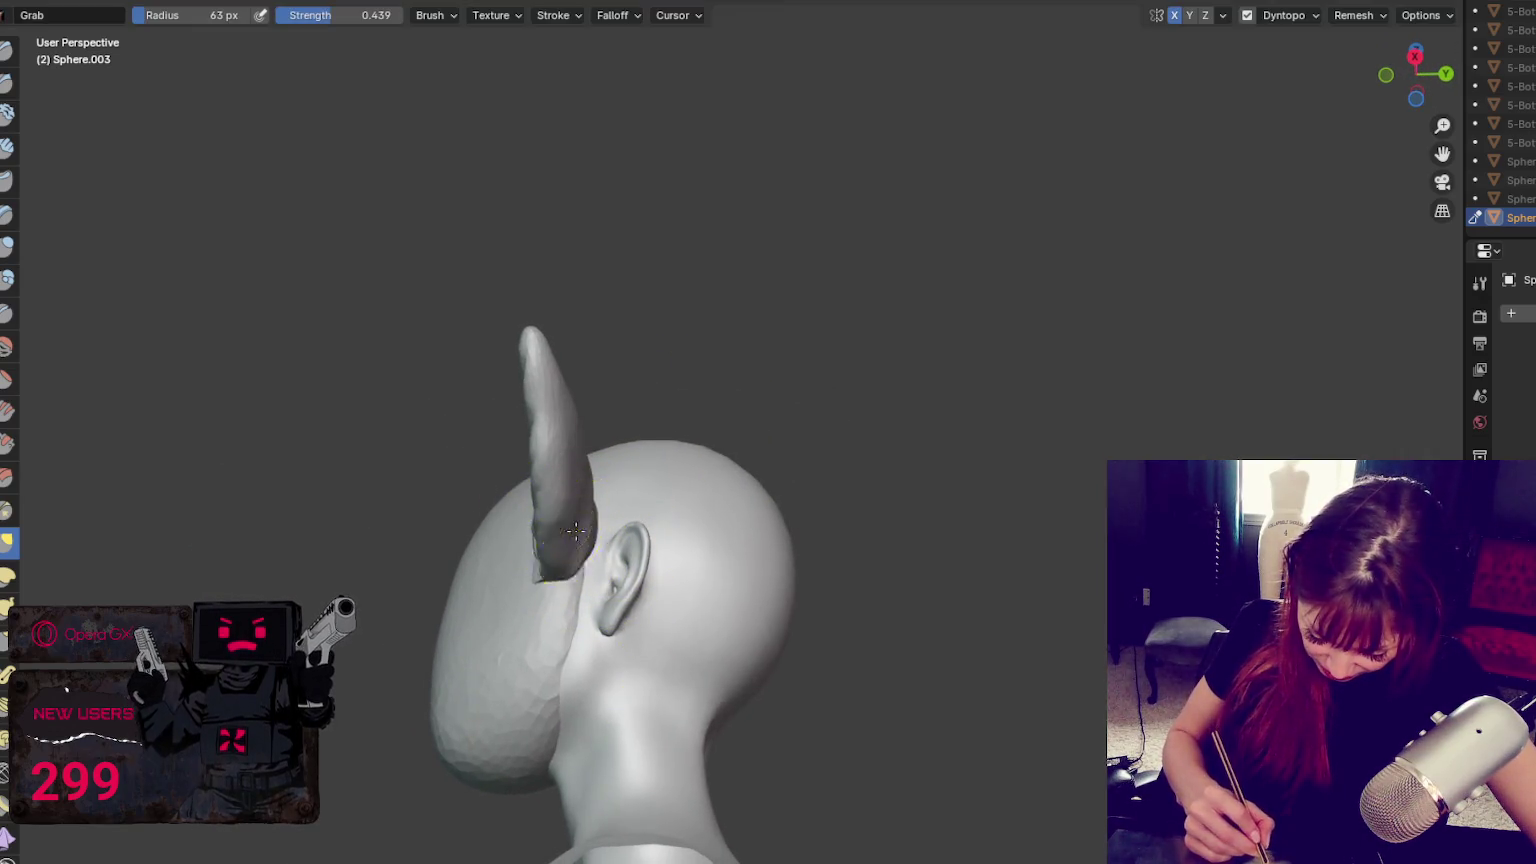
middle_click_drag(561, 485, 866, 578)
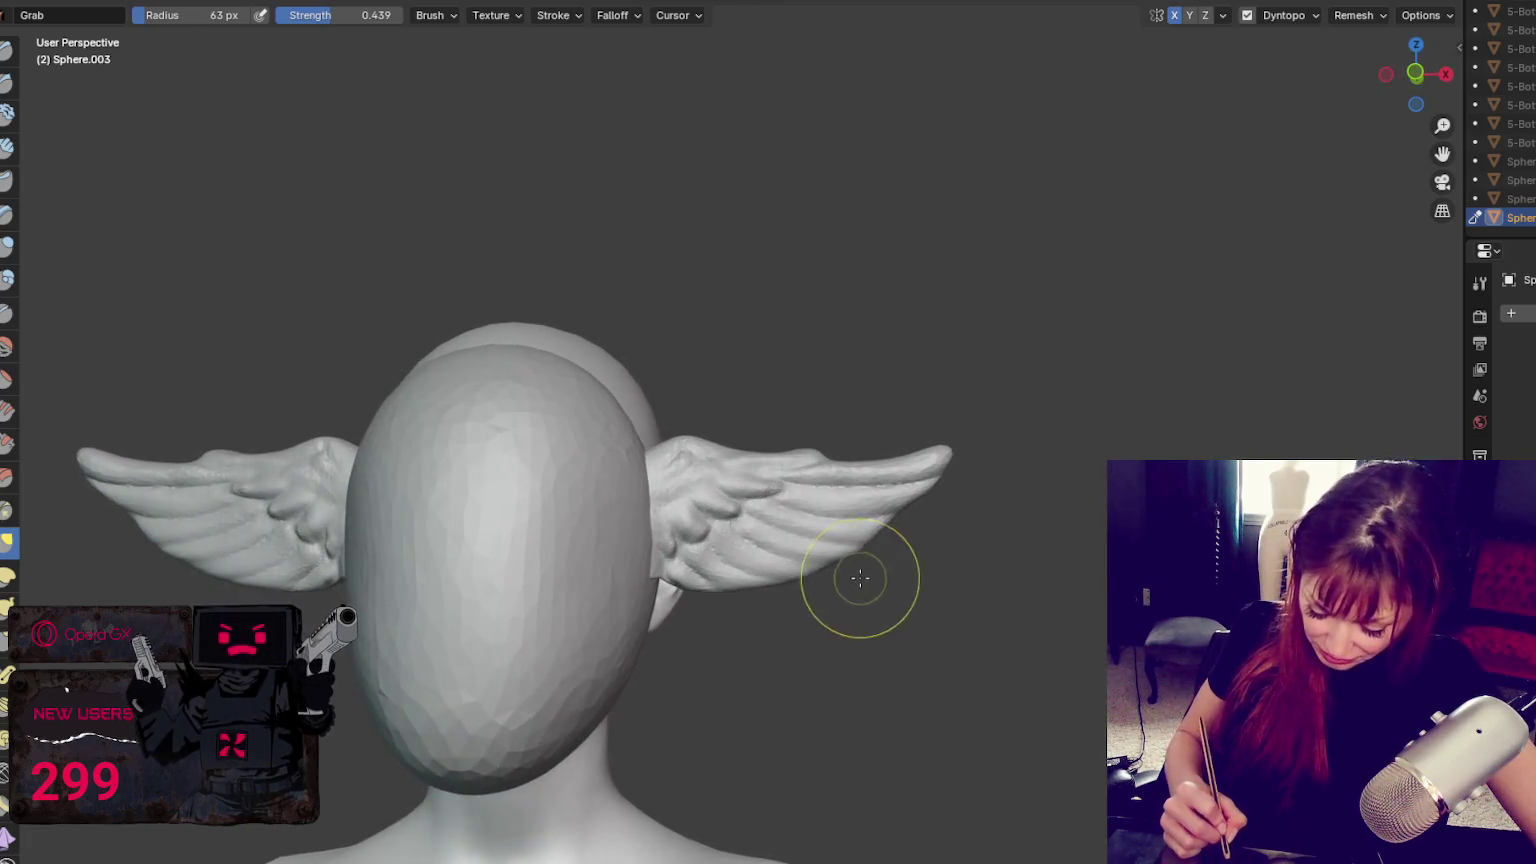
key("f")
left_click(826, 495)
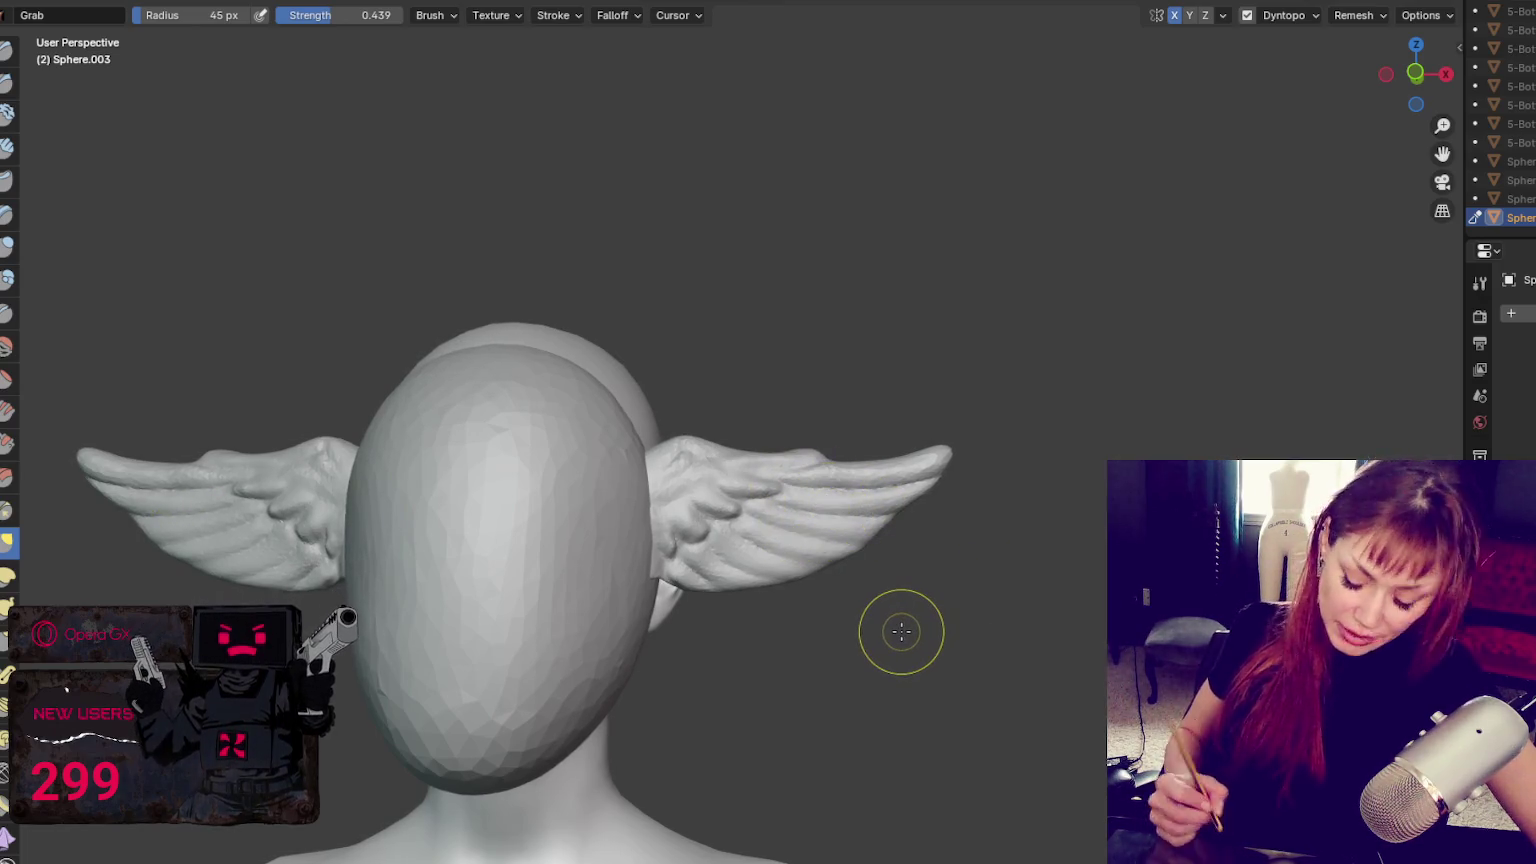
mouse_move(901, 631)
middle_mouse_down()
mouse_move(1052, 422)
mouse_move(1026, 416)
middle_mouse_up()
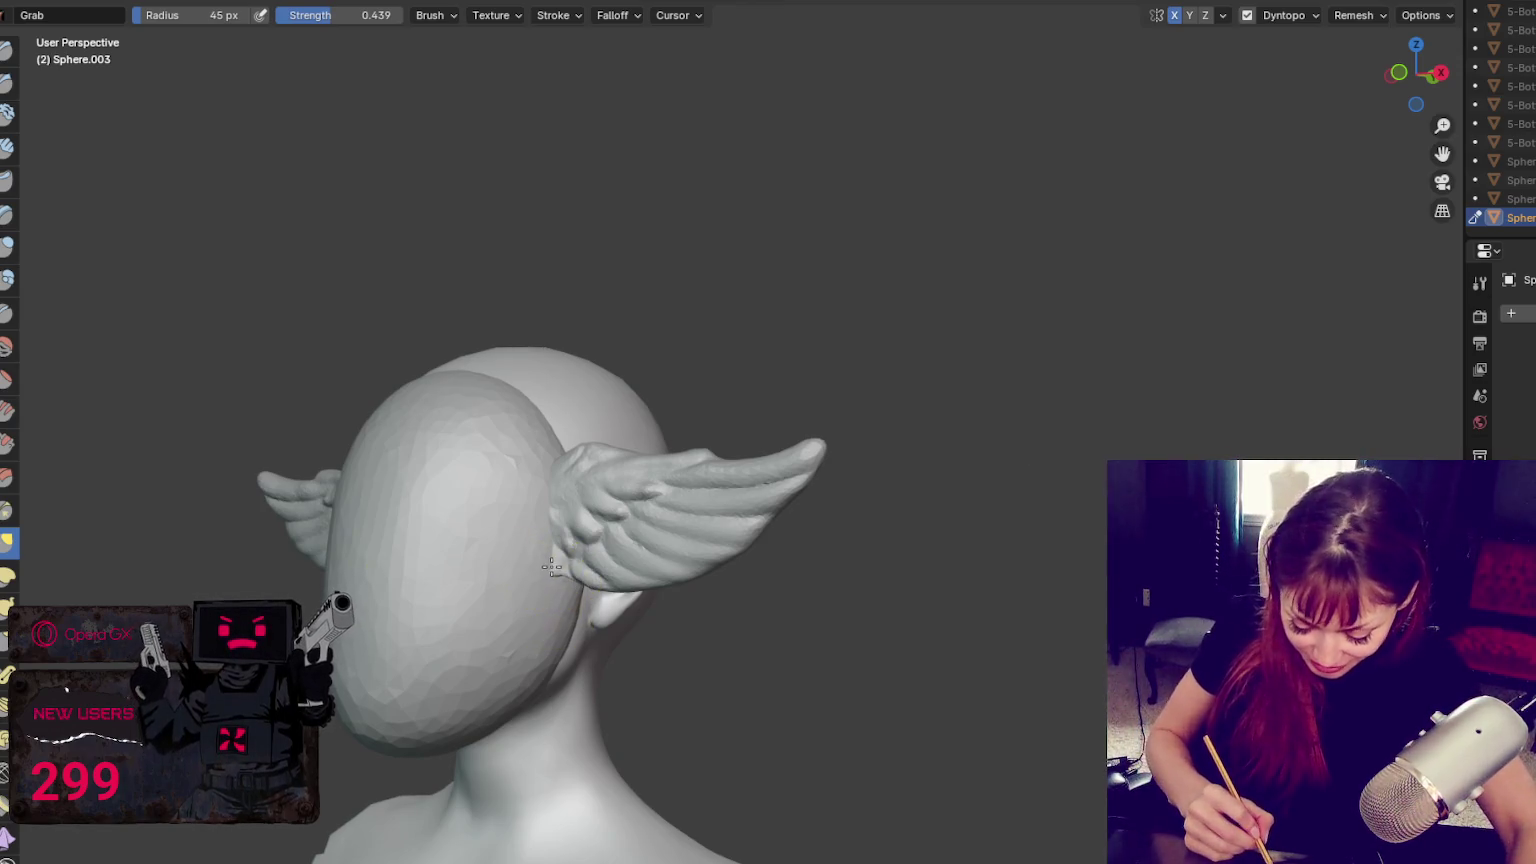
View the wing side-on and narrow the Grab brush through 42, 58 and 48 to 32 px
middle_click_drag(551, 567, 530, 572)
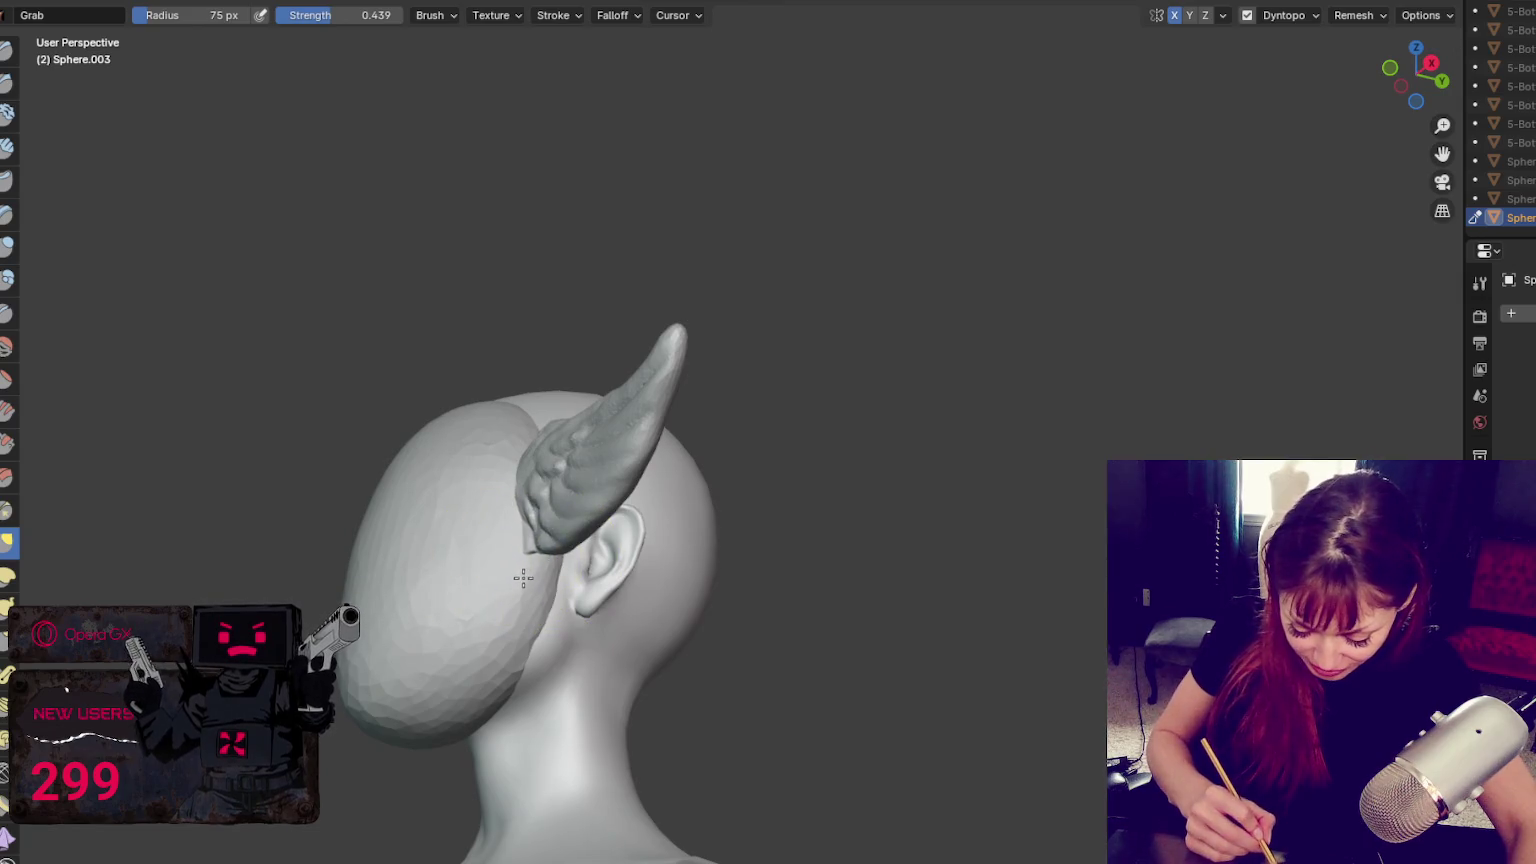
key("f")
left_click(525, 560)
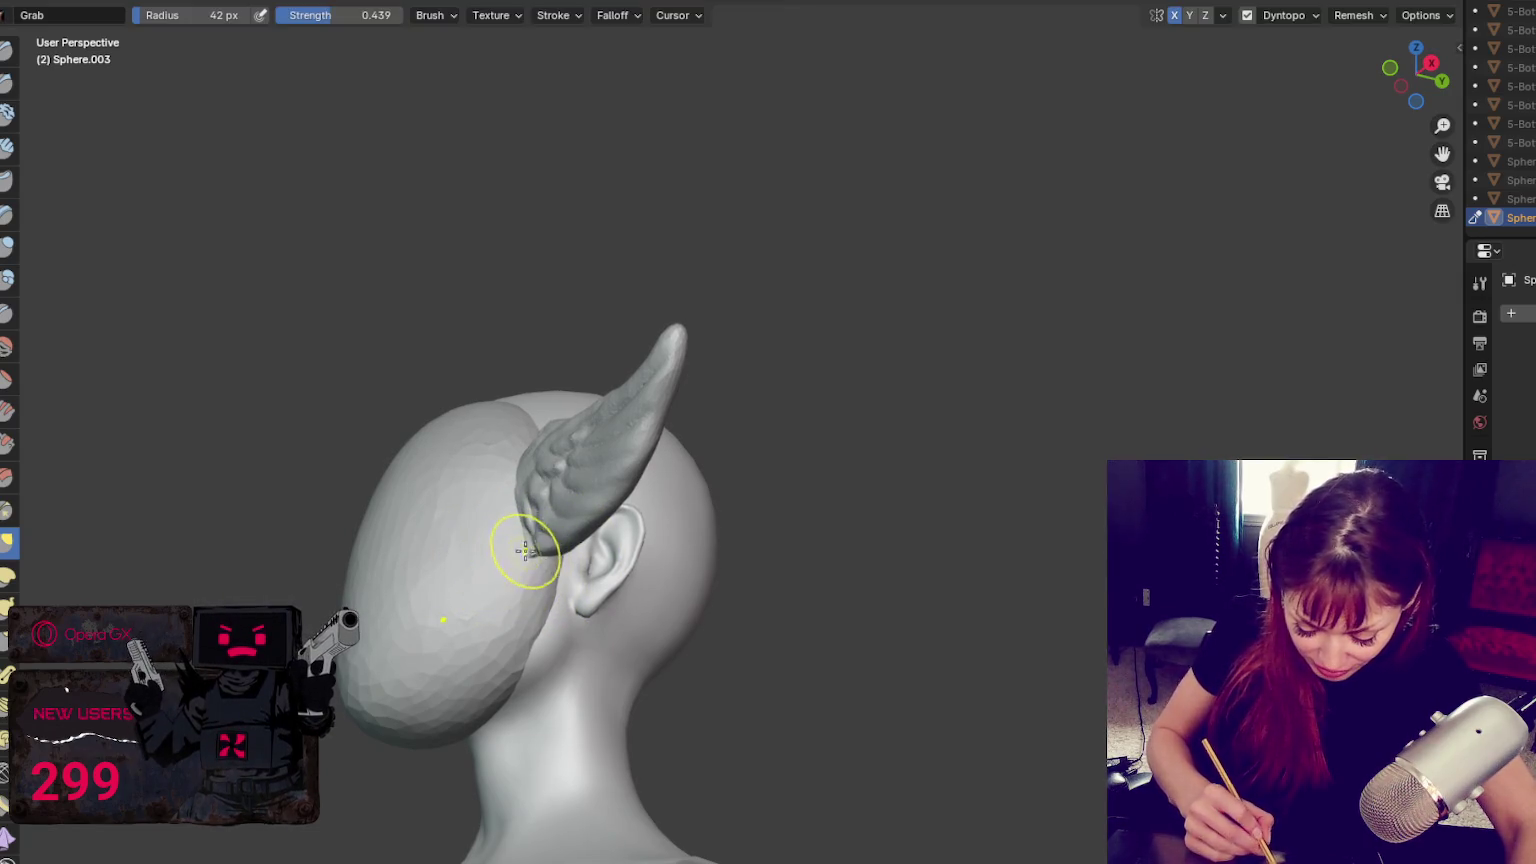
mouse_move(521, 553)
middle_mouse_down()
mouse_move(535, 540)
mouse_move(551, 553)
middle_mouse_up()
key("f")
left_click(542, 514)
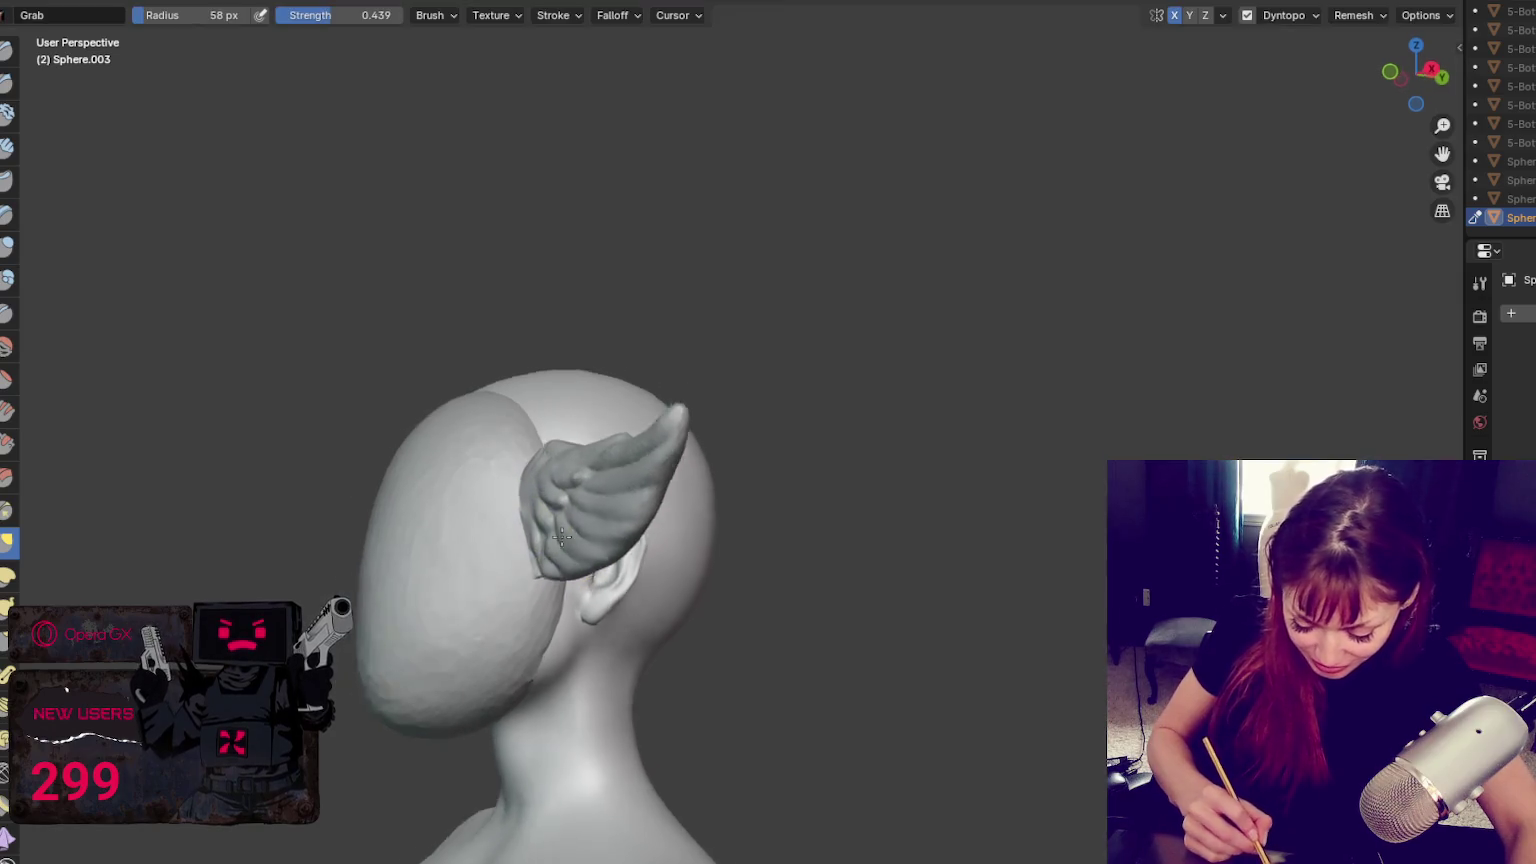
mouse_move(720, 560)
middle_mouse_down()
mouse_move(740, 598)
mouse_move(772, 590)
mouse_move(754, 593)
middle_mouse_up()
key("f")
left_click(627, 521)
key("f")
left_click(623, 512)
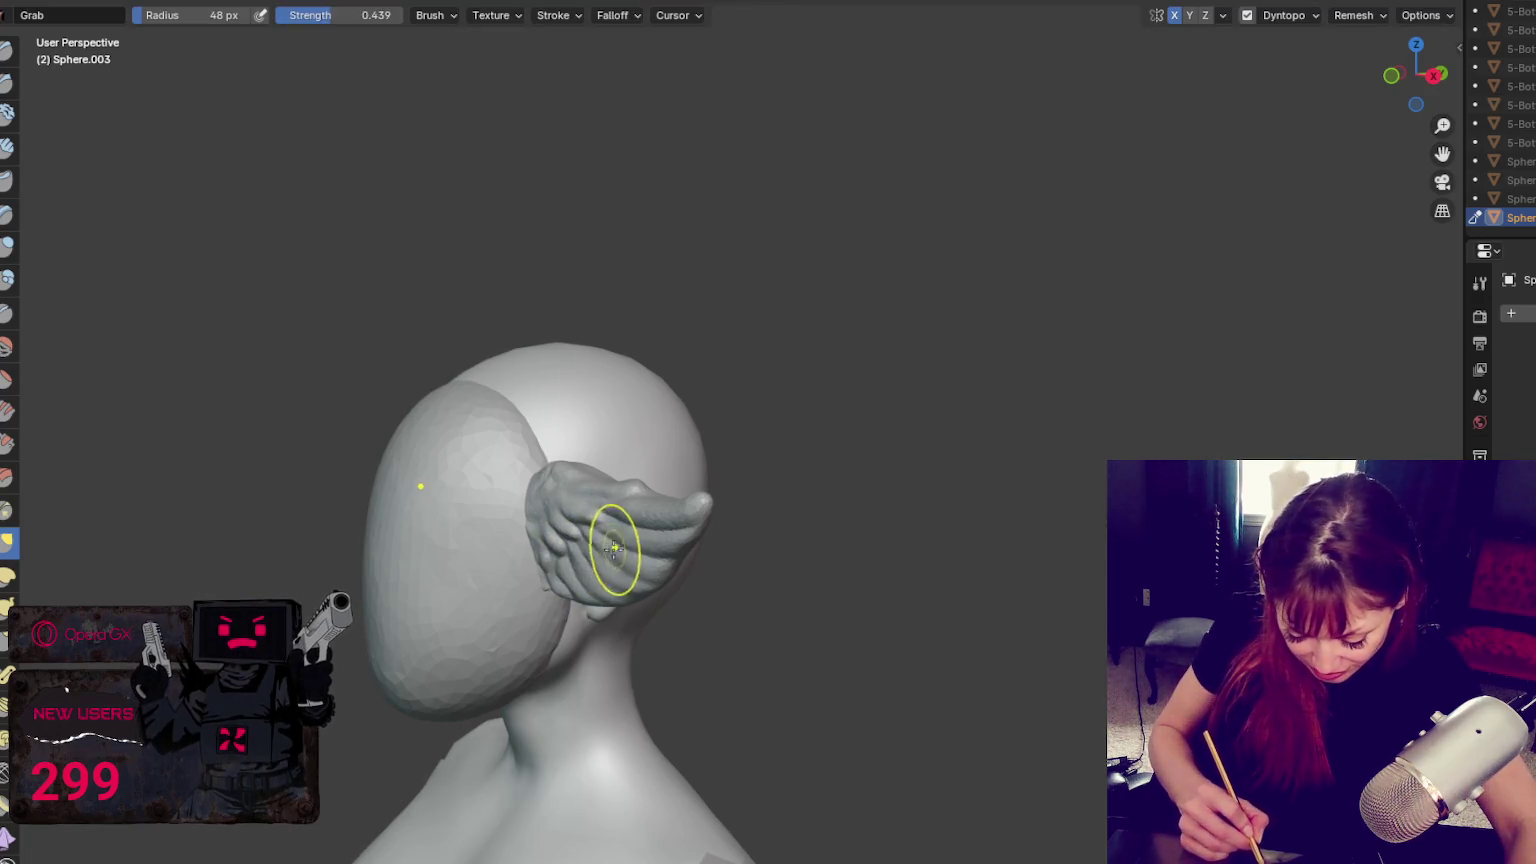
Pull the wing's lower feathers downward, then shrink the brush to 27 px
middle_click_drag(567, 560, 566, 543)
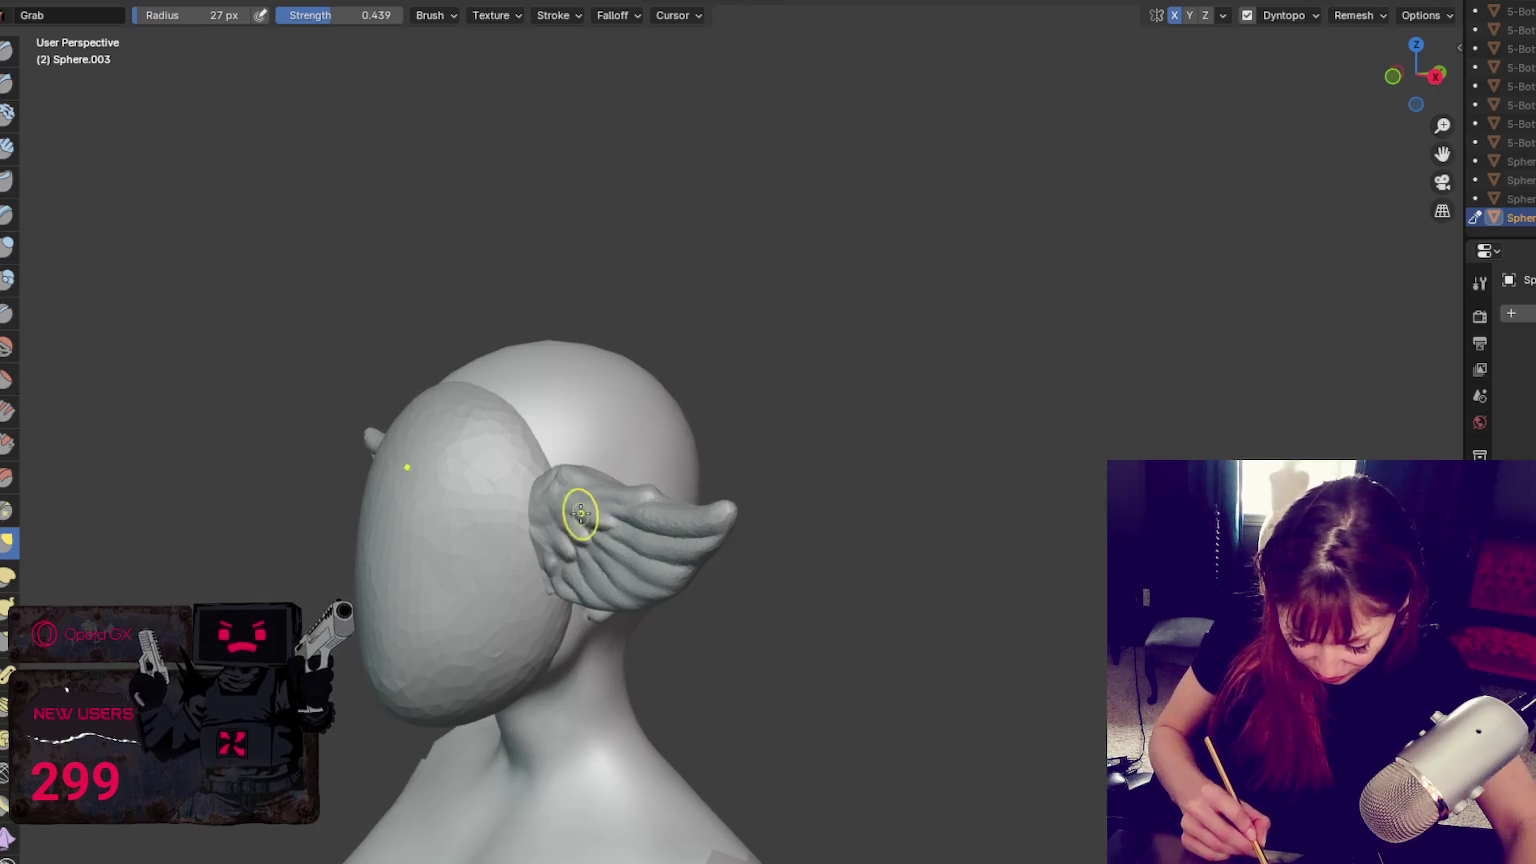
middle_click_drag(582, 515, 573, 513)
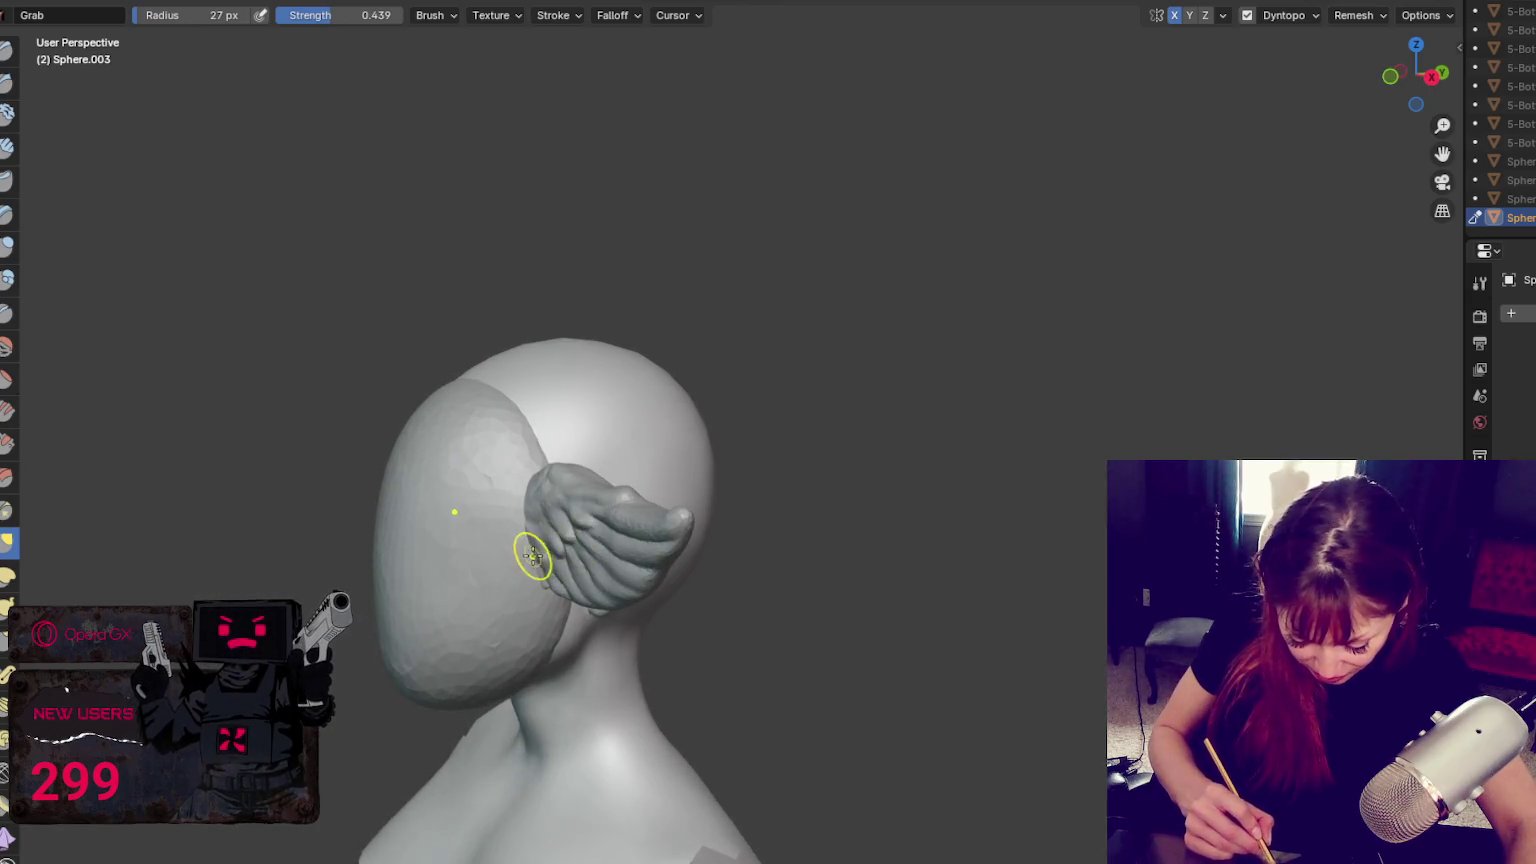
left_click_drag(577, 499, 595, 562)
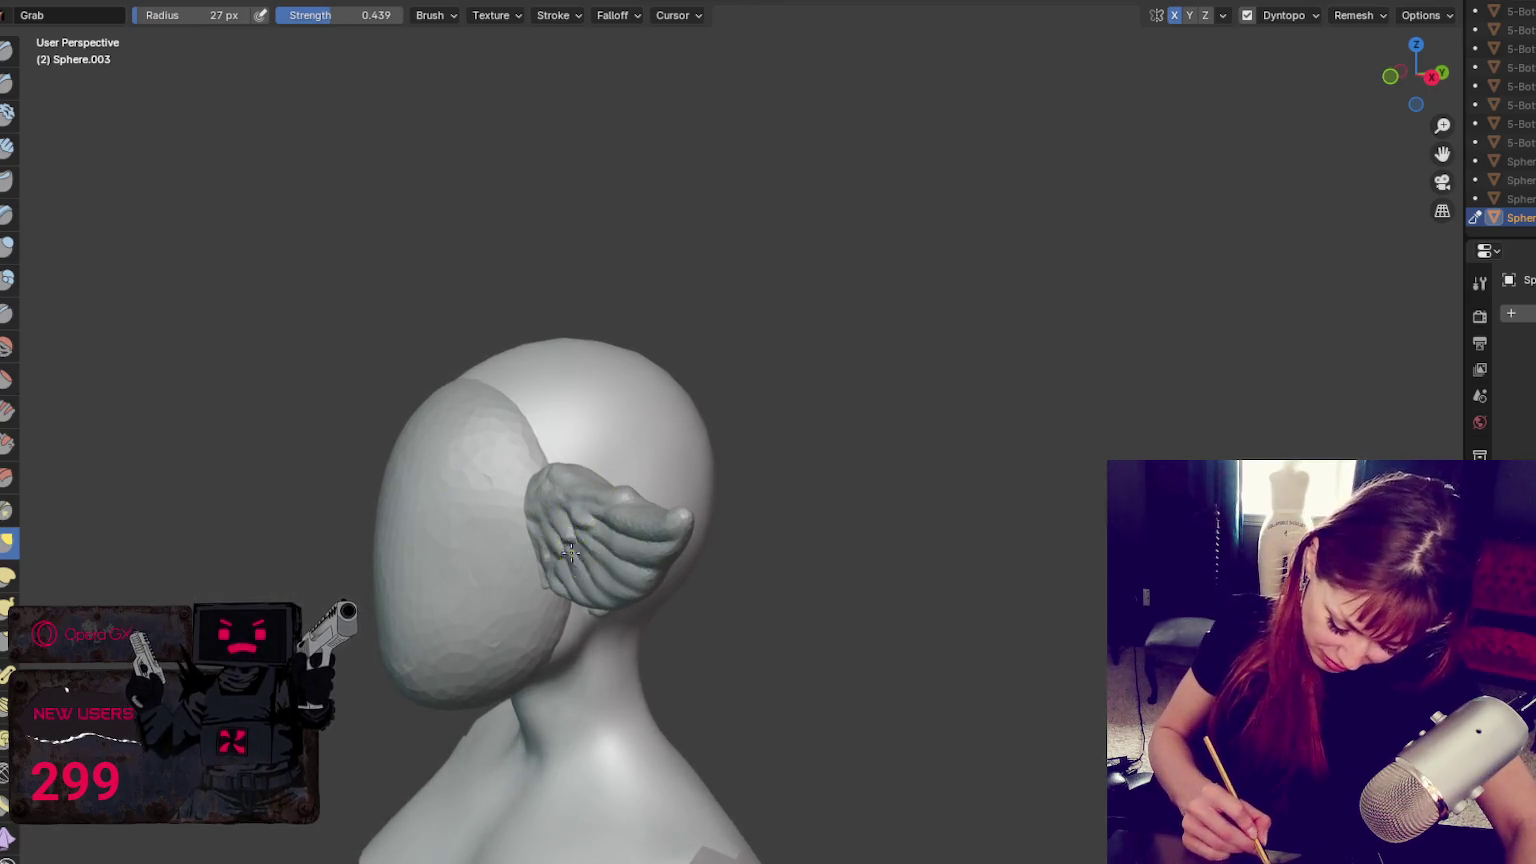
mouse_move(656, 538)
middle_mouse_down()
mouse_move(576, 551)
mouse_move(686, 515)
middle_mouse_up()
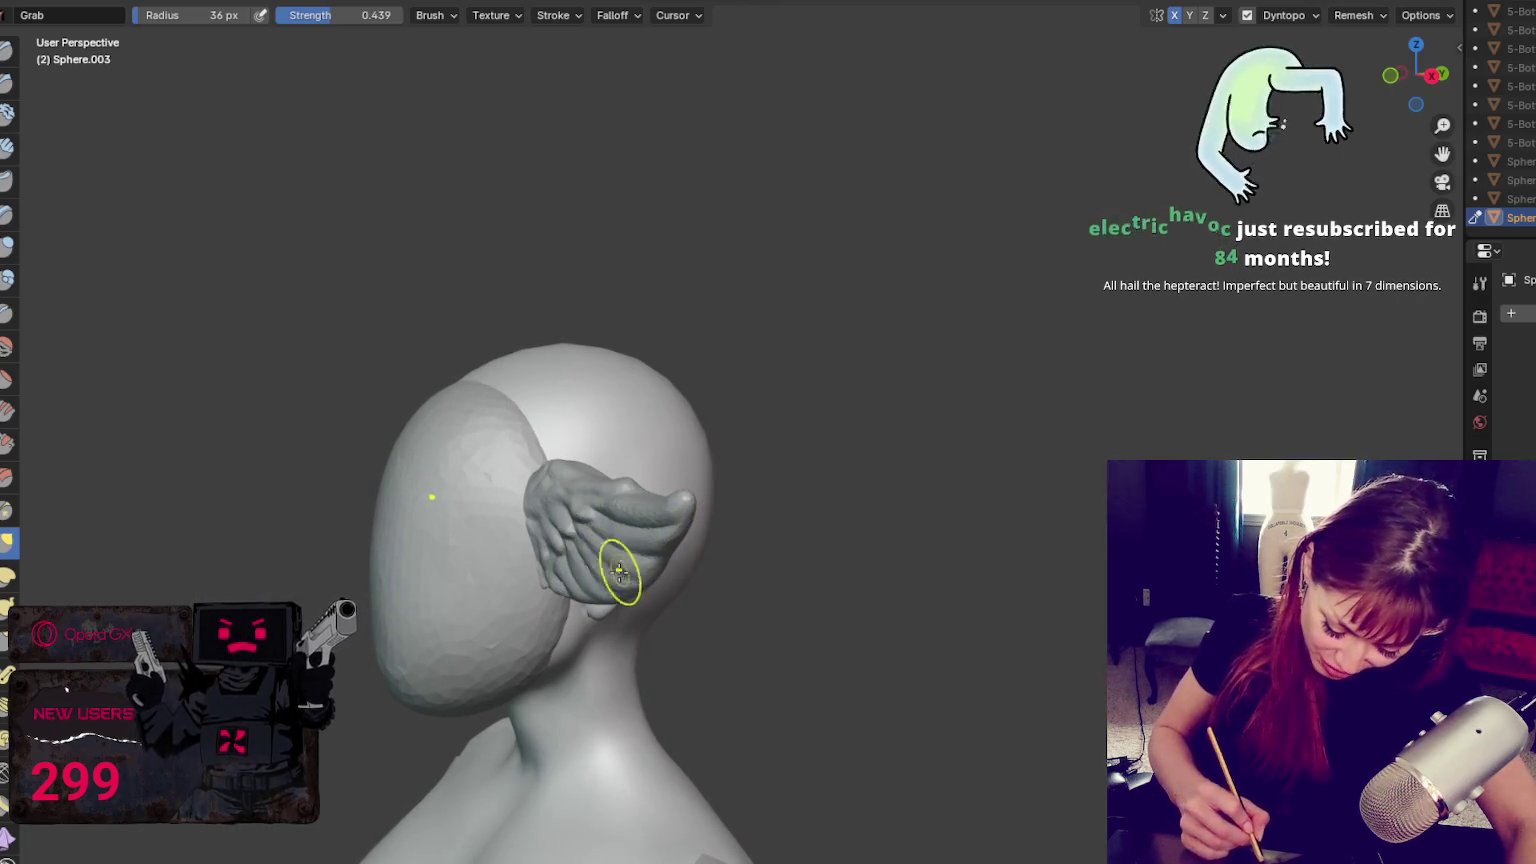
key("f")
left_click(559, 570)
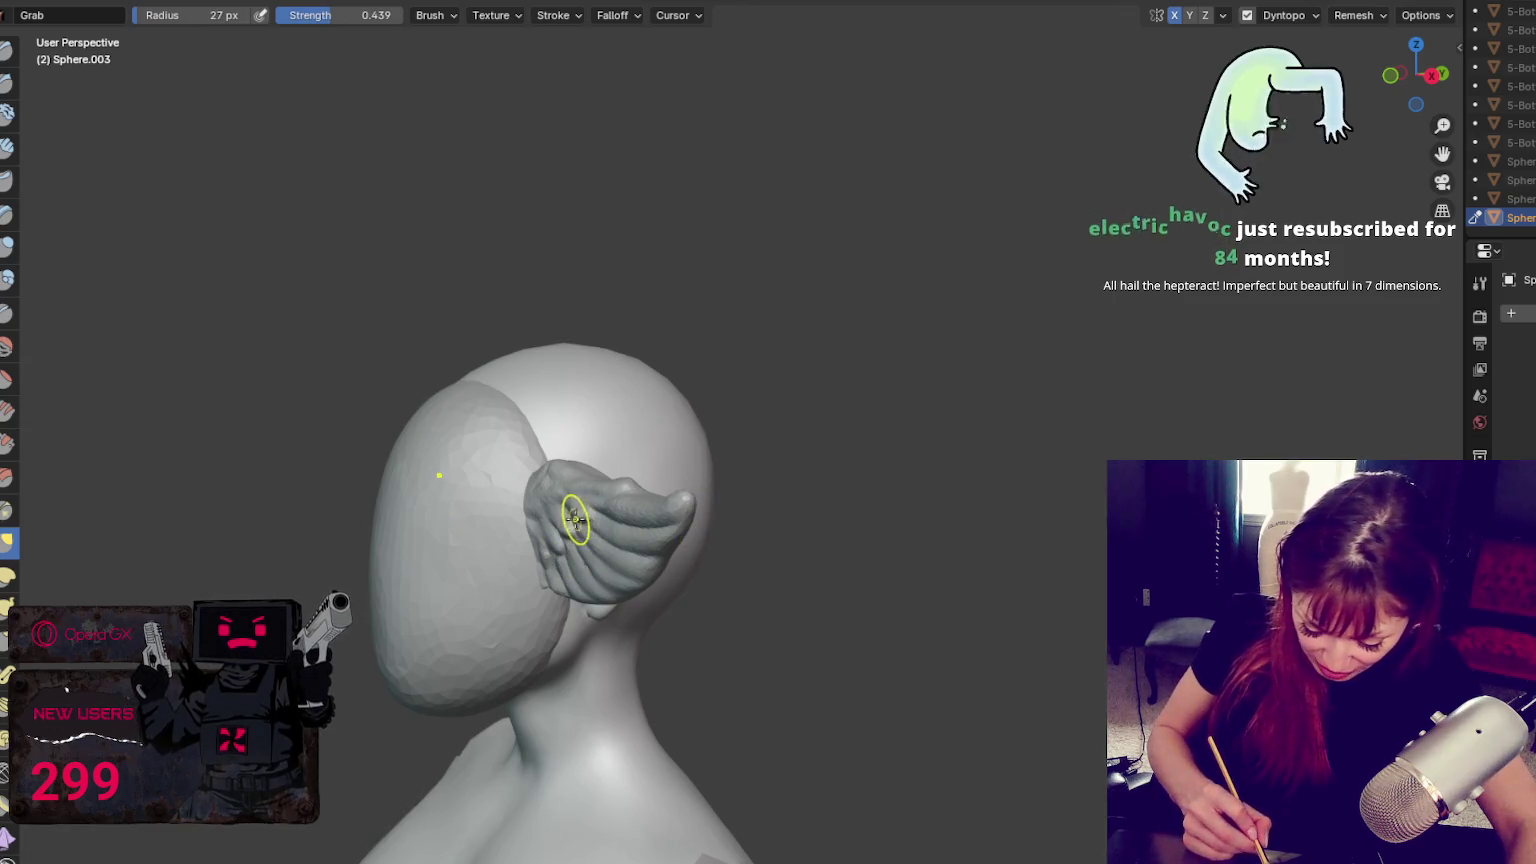
Nudge the right wing's feathers, mirrored on the left, then select the Blob brush
middle_click_drag(631, 516, 573, 540)
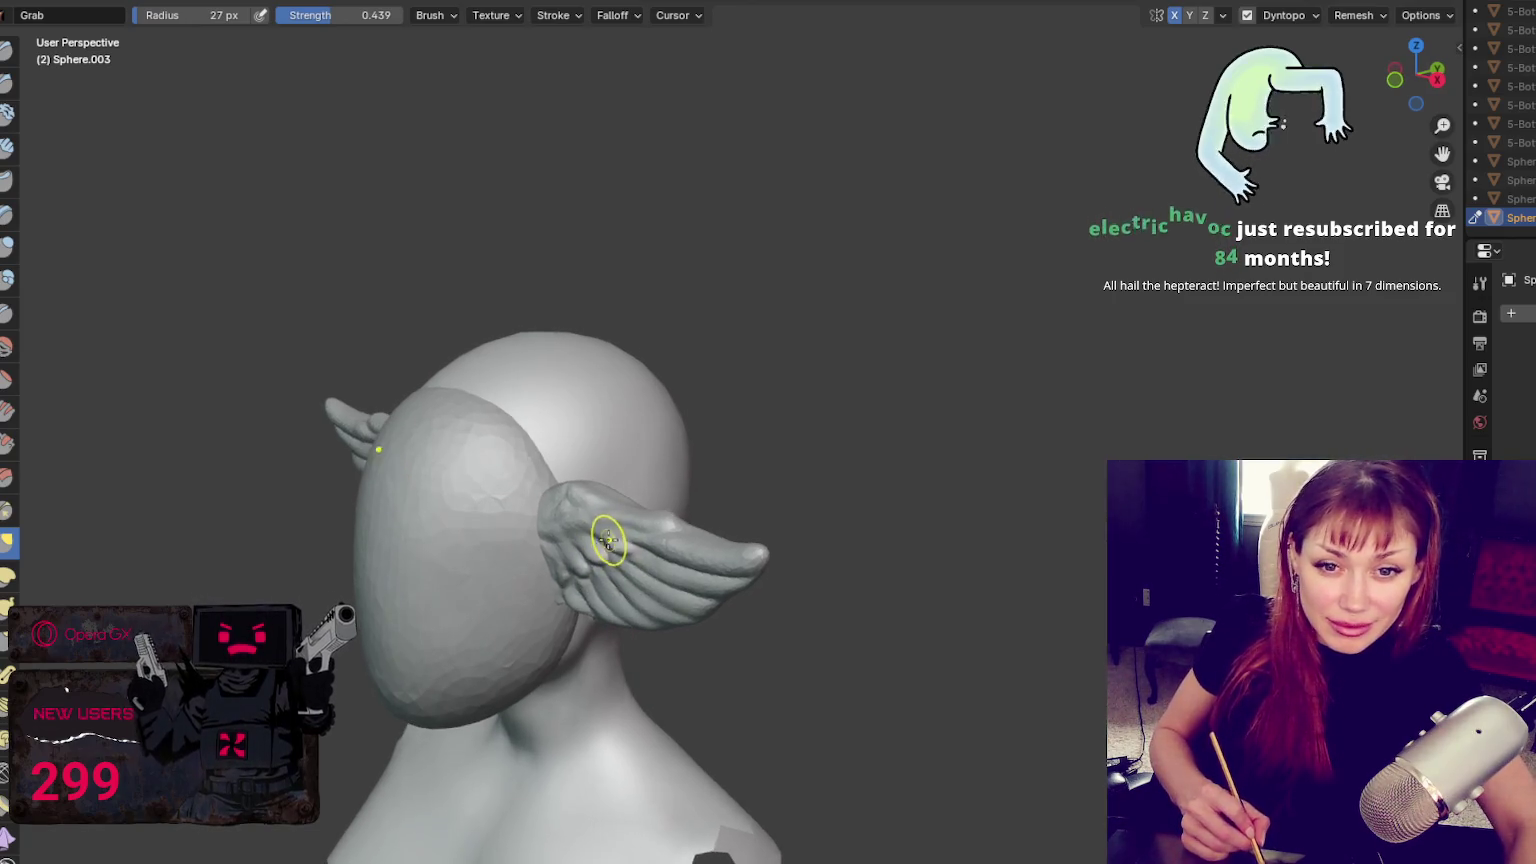
middle_click_drag(592, 543, 600, 537)
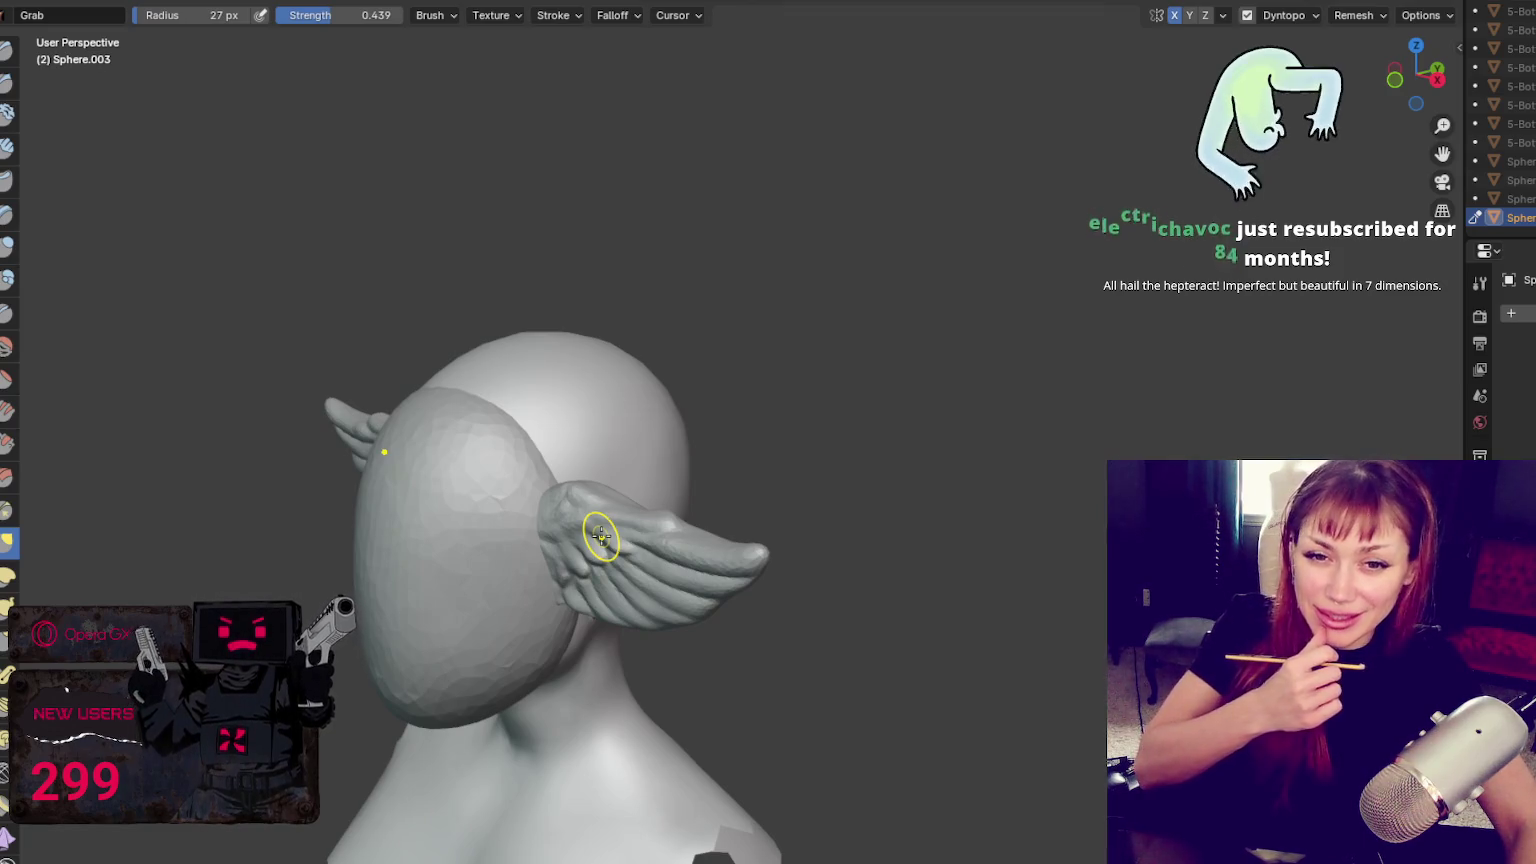
mouse_move(703, 531)
middle_mouse_down()
mouse_move(787, 507)
mouse_move(784, 553)
mouse_move(787, 524)
middle_mouse_up()
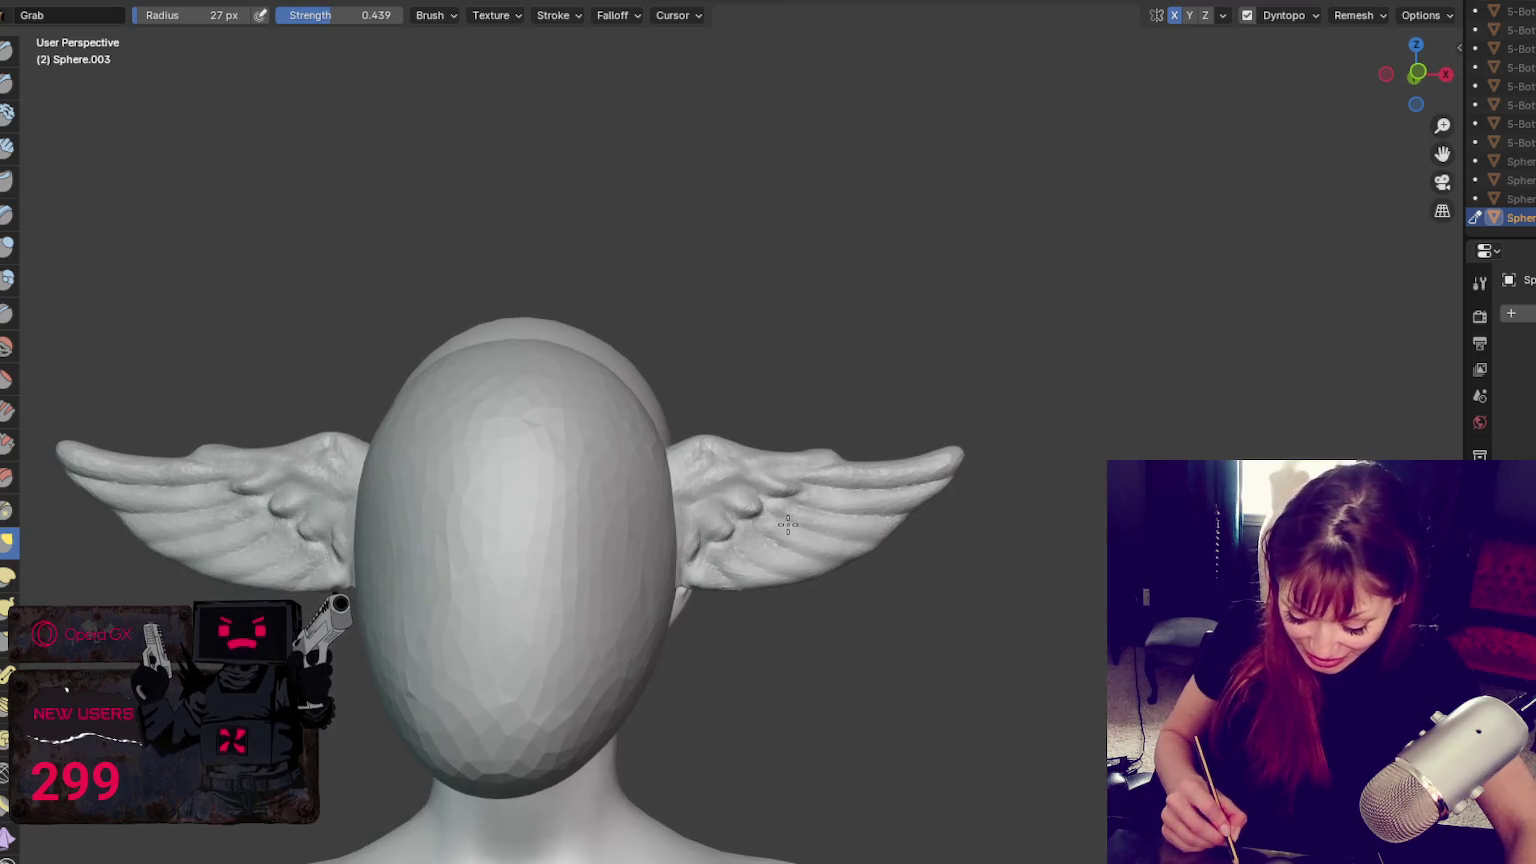
left_click_drag(806, 481, 873, 489)
mouse_move(921, 477)
middle_mouse_down()
mouse_move(957, 456)
mouse_move(821, 434)
middle_mouse_up()
left_click(8, 280)
Build up rounded Blob bulges along the wing's crest, working higher up
middle_click_drag(570, 435, 592, 470)
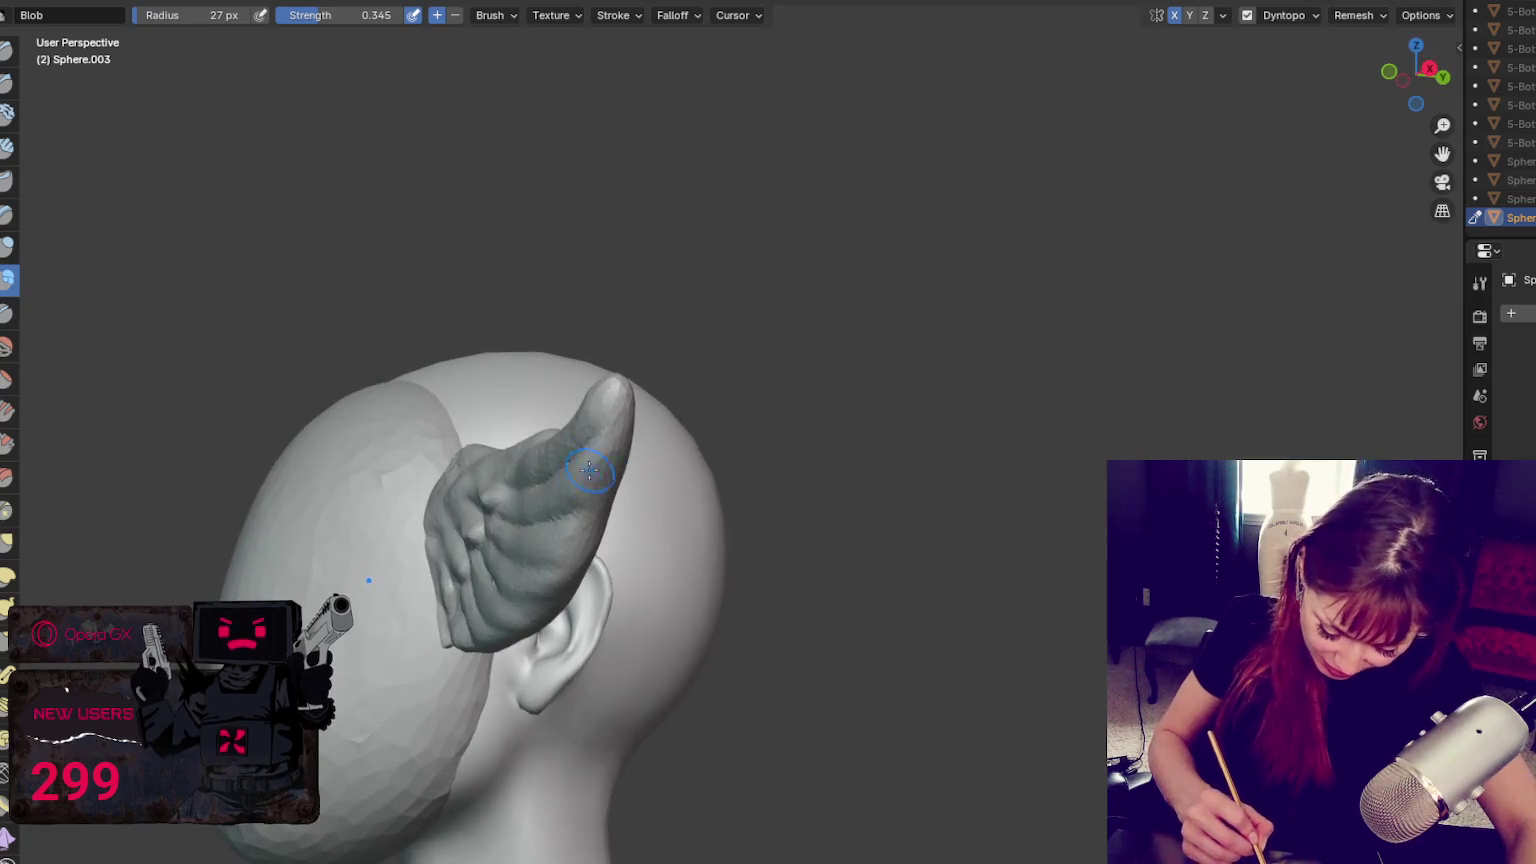
left_click_drag(623, 449, 614, 461)
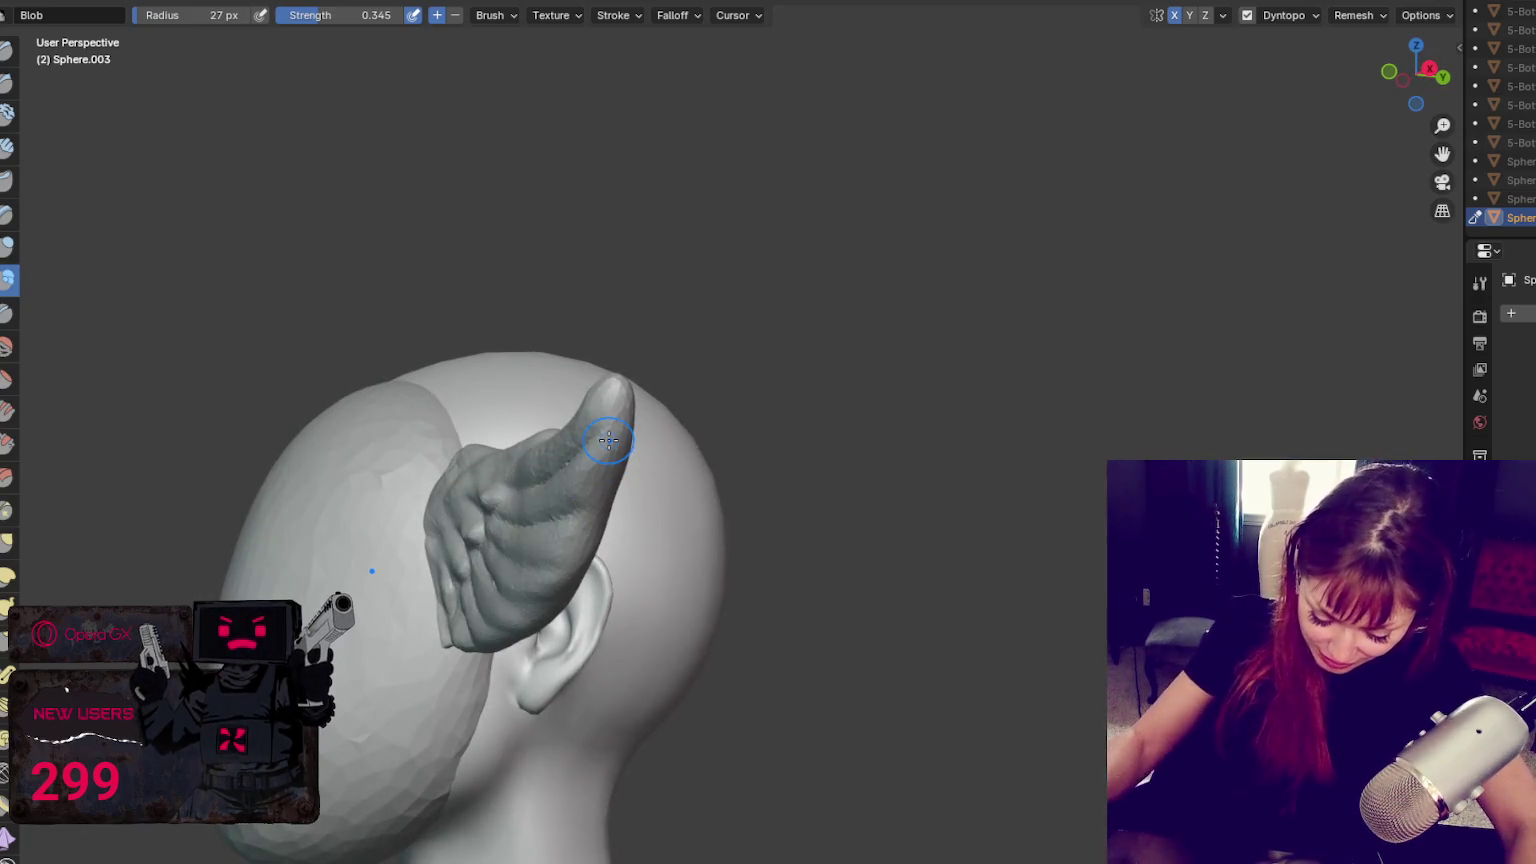
scroll(608, 440, "up", 2)
left_click_drag(520, 490, 541, 459)
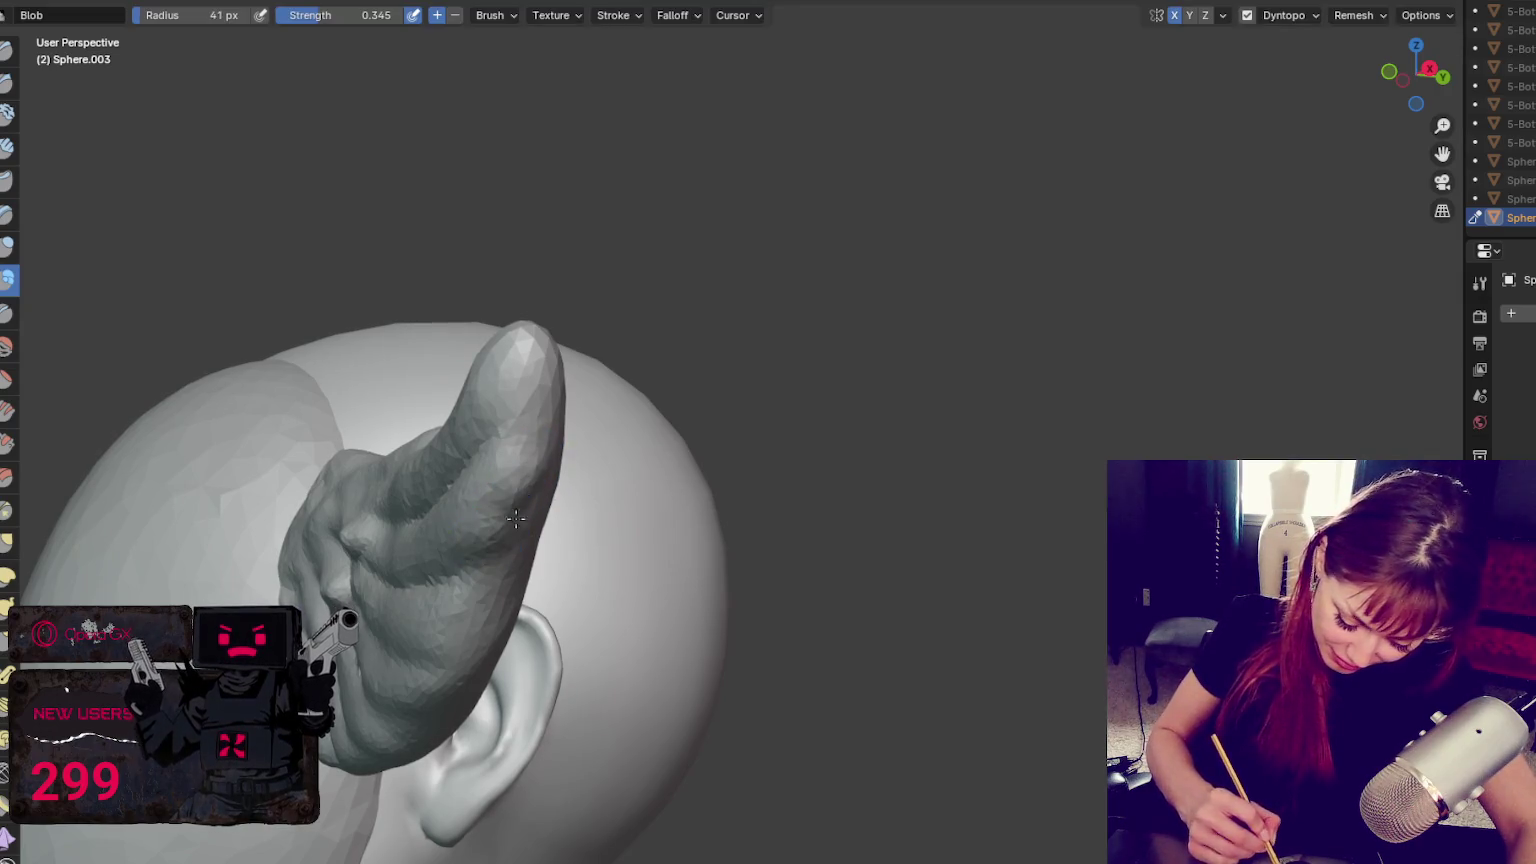
left_click_drag(508, 527, 466, 548)
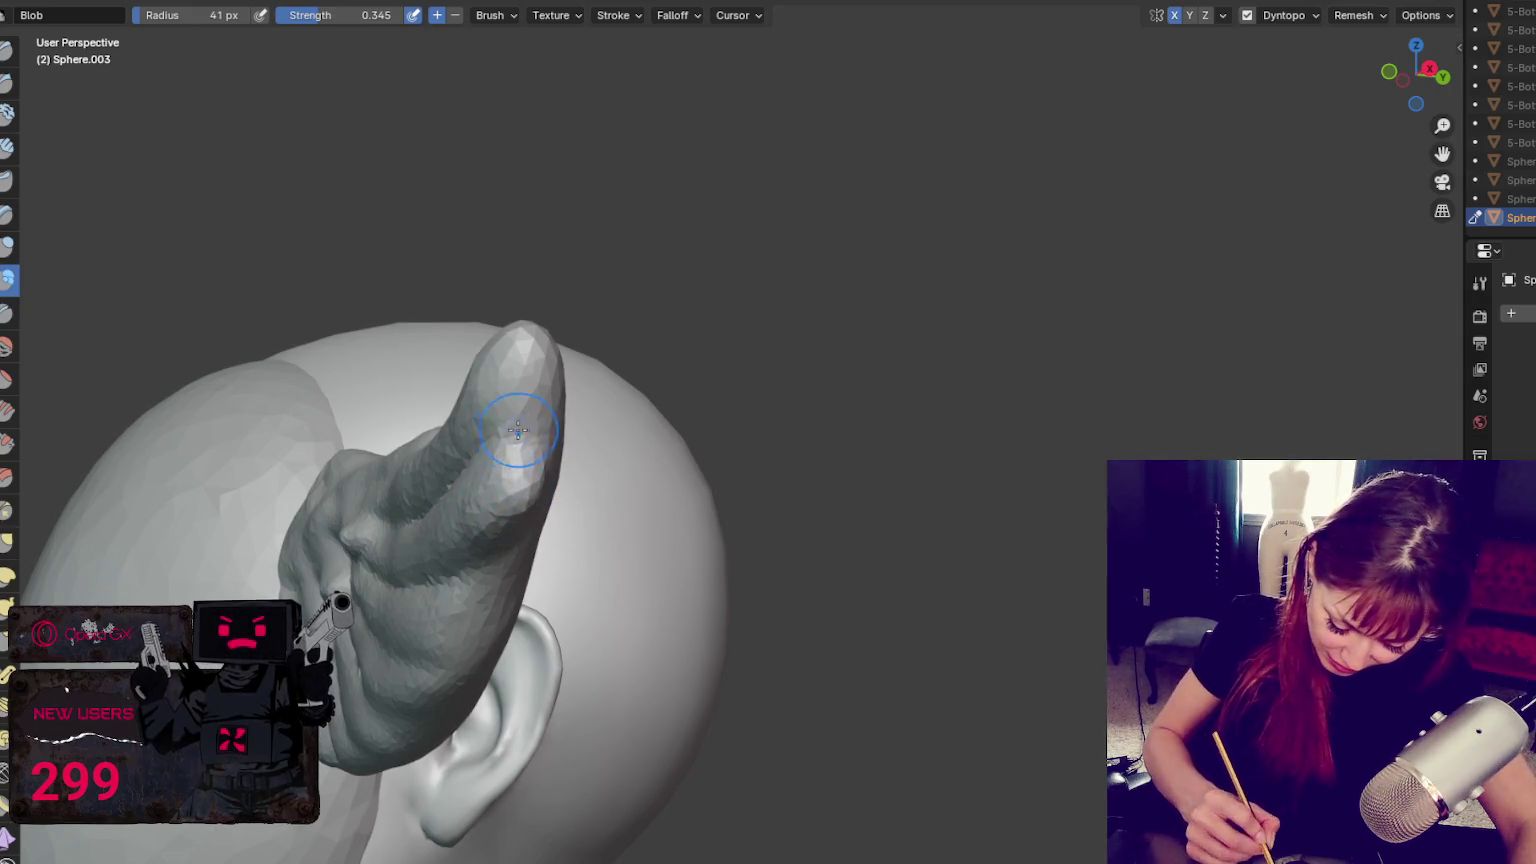
Orbit around the crest to check it from the side and front
key("shift+c")
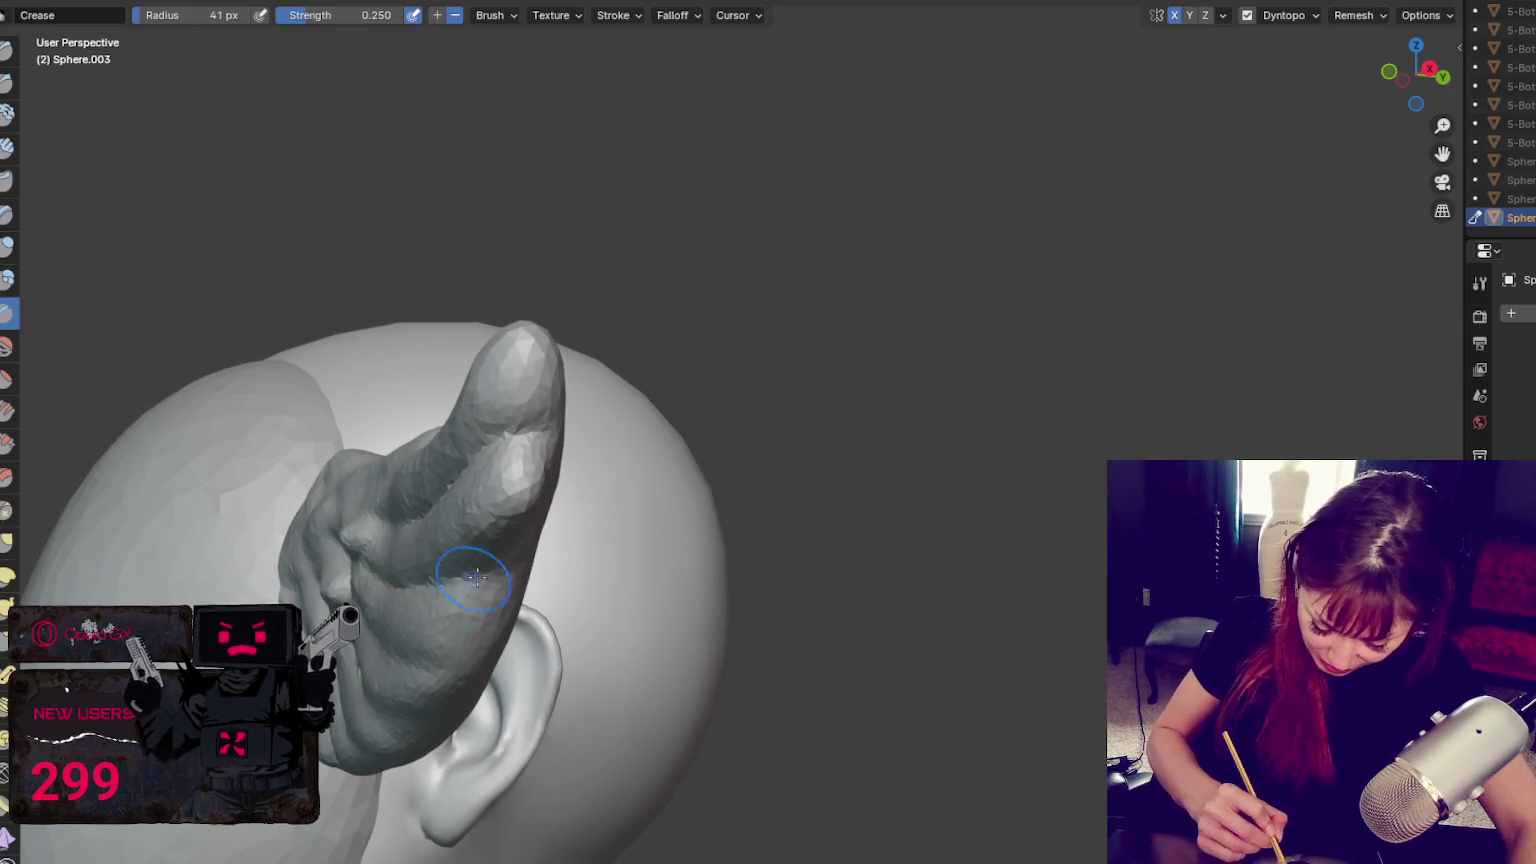
middle_click_drag(466, 582, 411, 512)
key("shift+c")
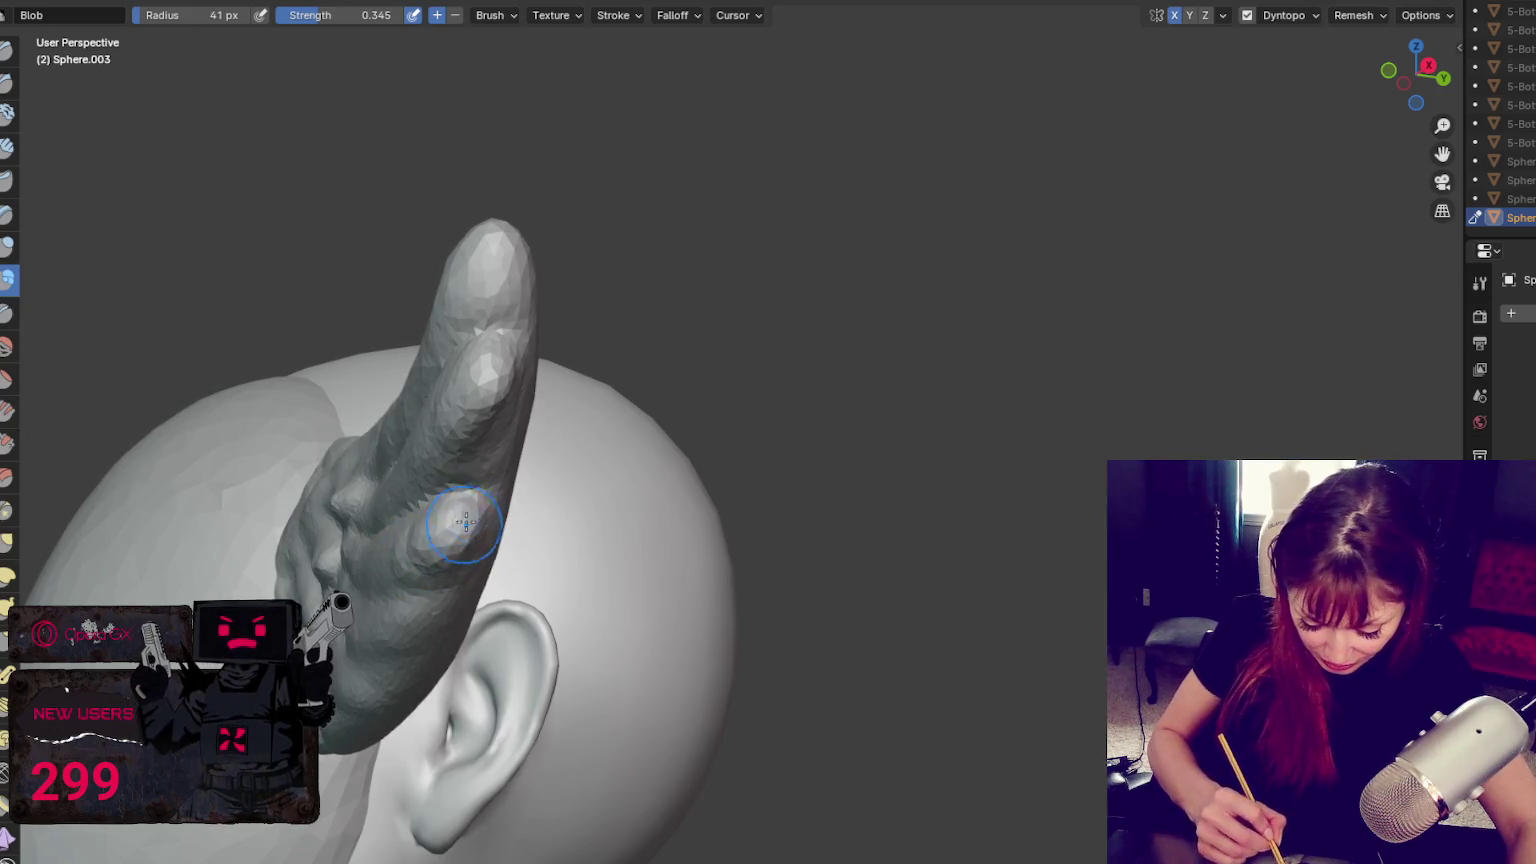
middle_click_drag(463, 524, 651, 500)
middle_click_drag(1003, 550, 971, 549)
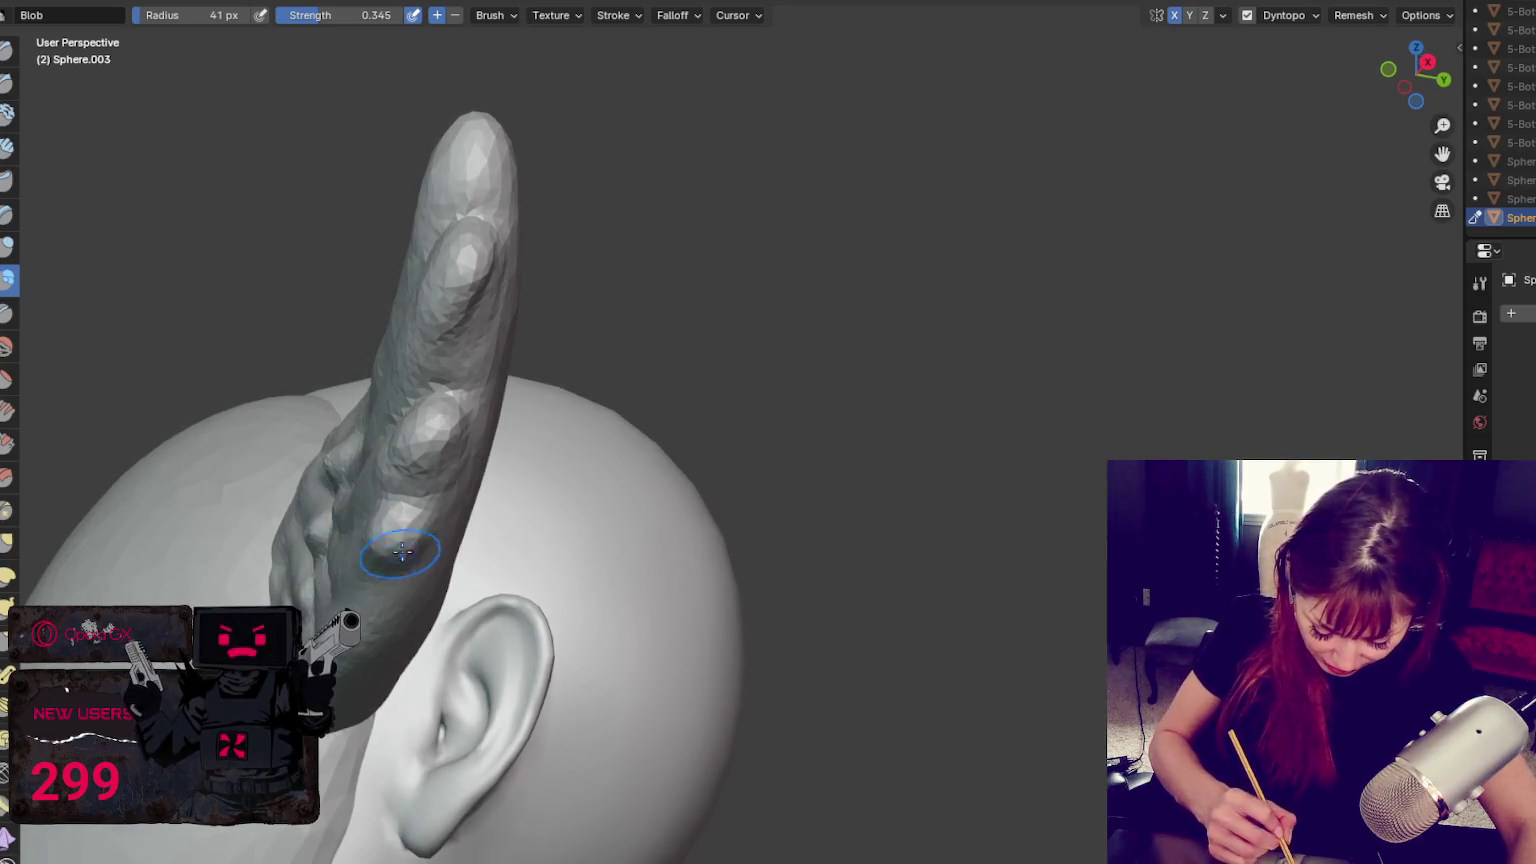
key("shift+c")
middle_click_drag(366, 558, 481, 480)
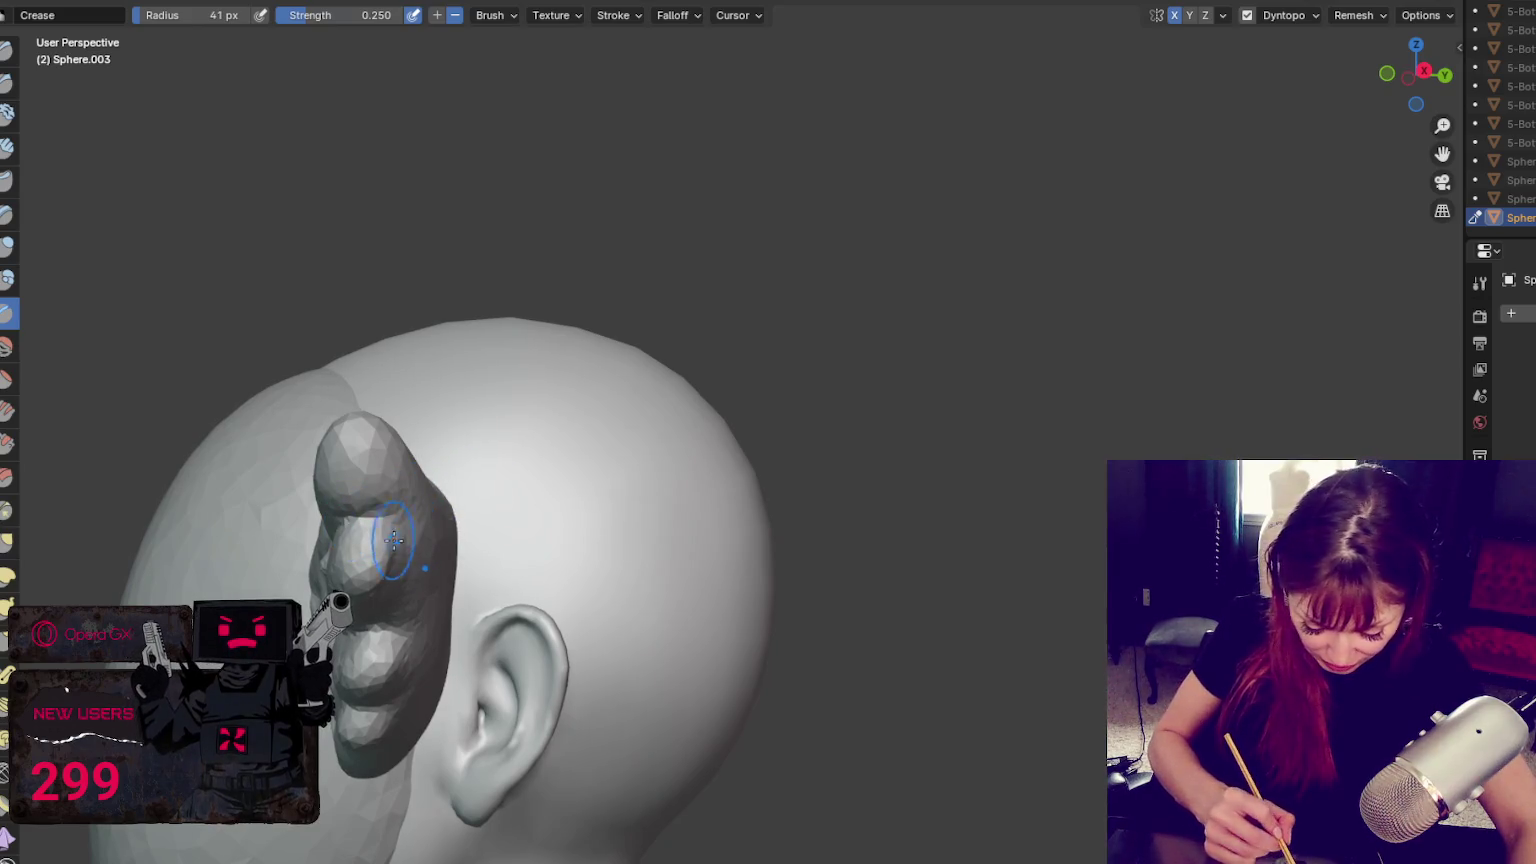
Pull the wing outward and upward with Grab, then undo the bad pull
key("g")
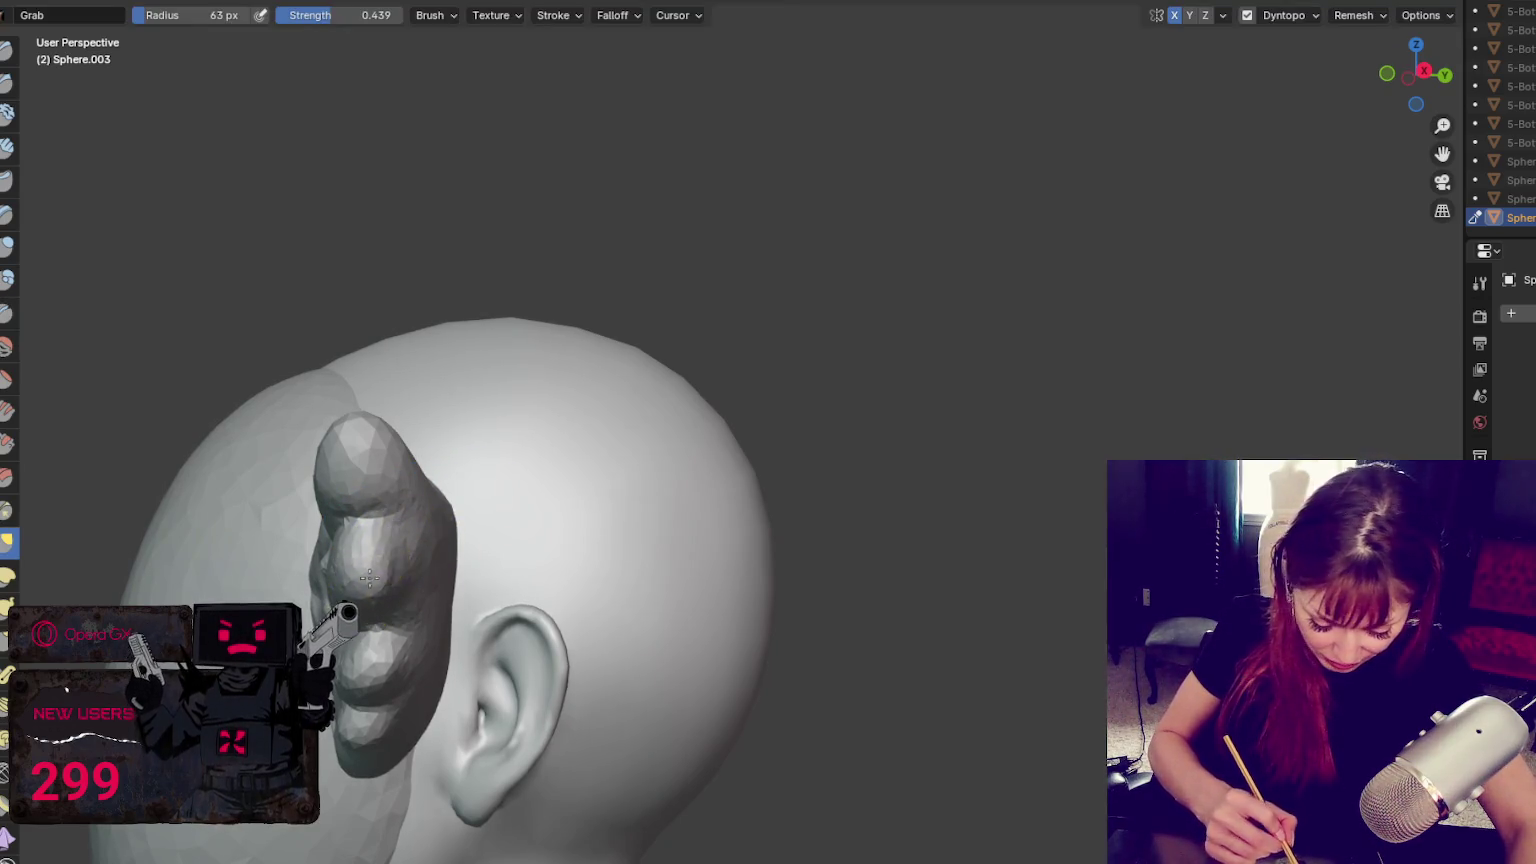
middle_click_drag(367, 531, 411, 497)
left_click_drag(442, 478, 408, 490)
key("f")
left_click(330, 481)
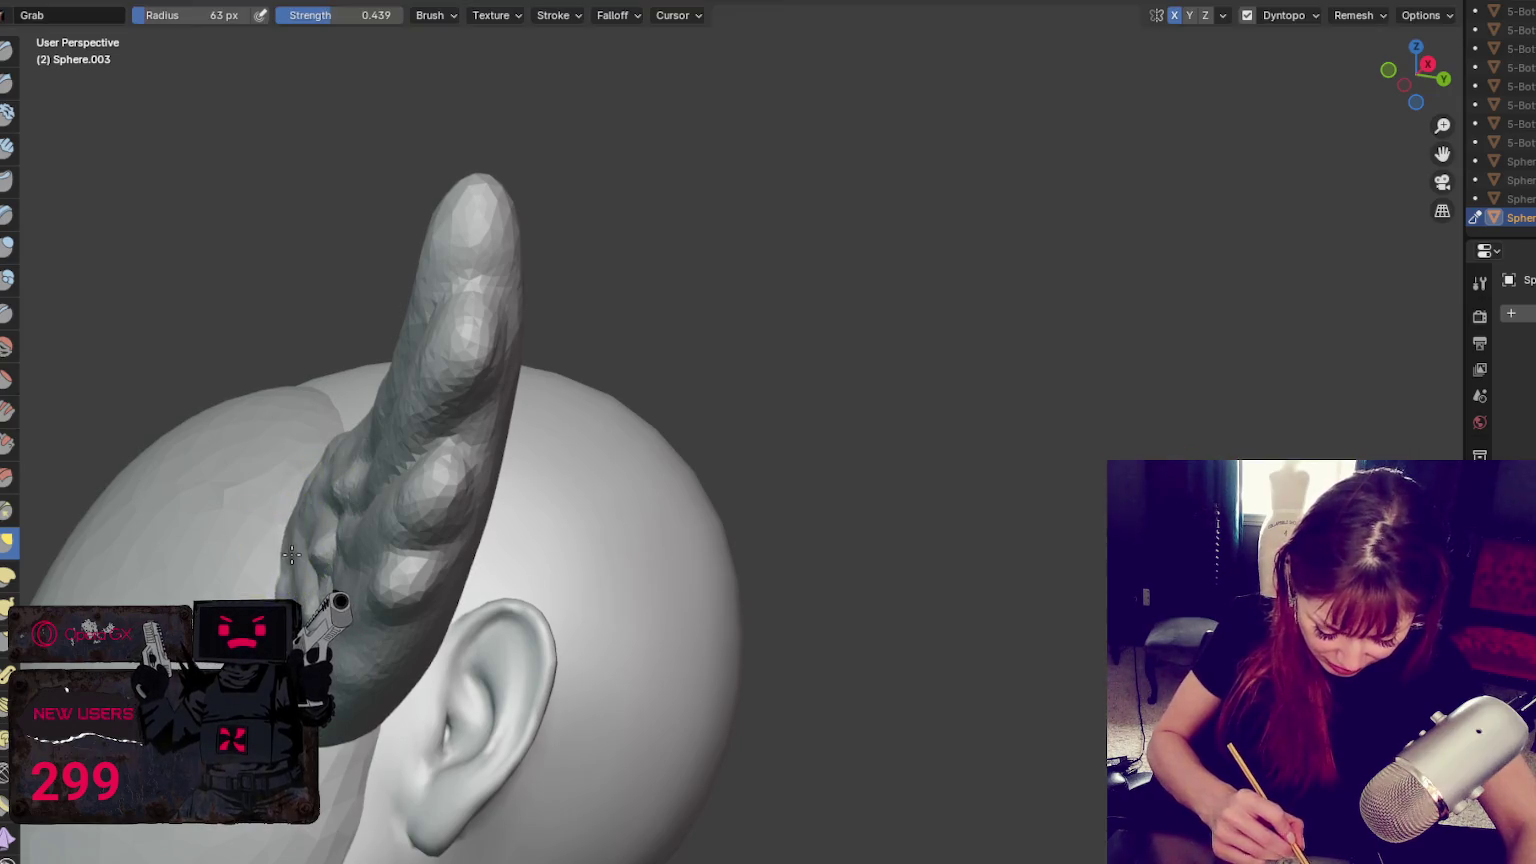
key("ctrl+z")
Switch to the Blob brush at a much smaller 34 px radius
left_click(8, 280)
key("f")
left_click(413, 588)
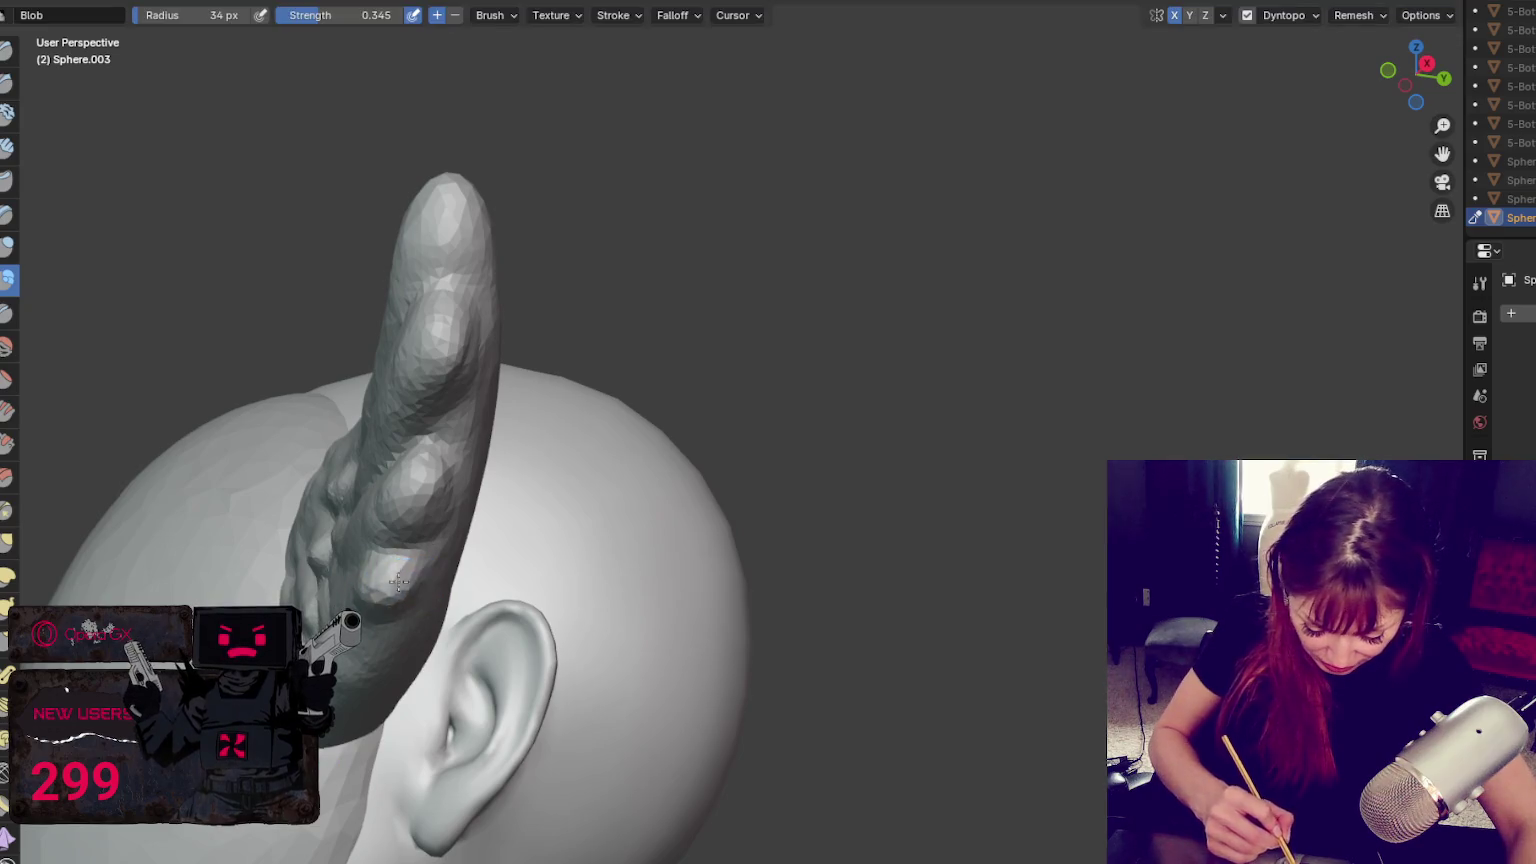
middle_click_drag(389, 591, 634, 609)
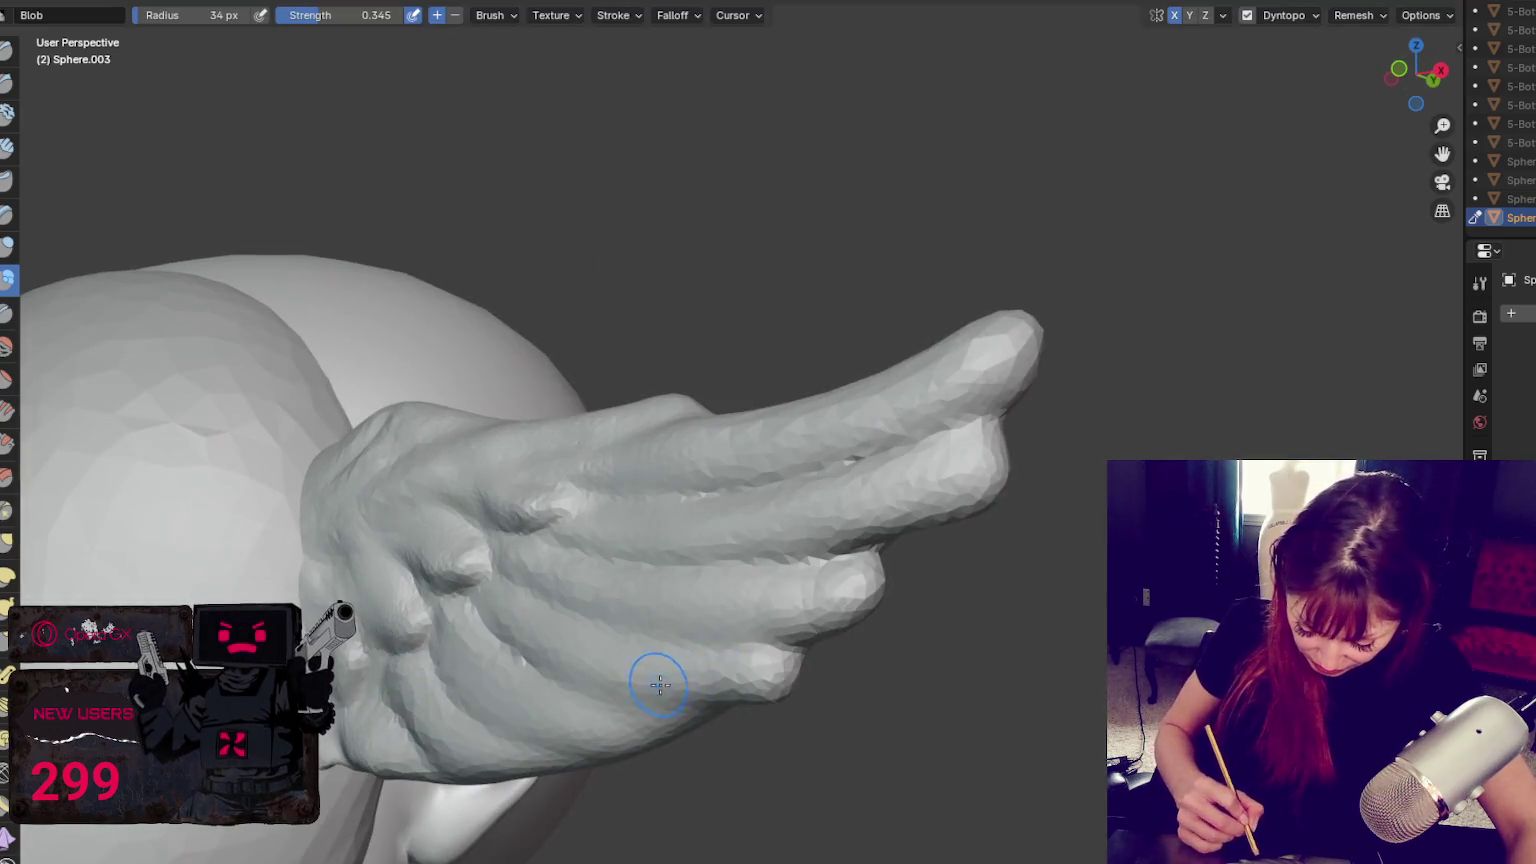
Puff up the lower feathers toward the middle one with Blob strokes
left_click_drag(624, 666, 806, 588)
left_click_drag(901, 507, 970, 452)
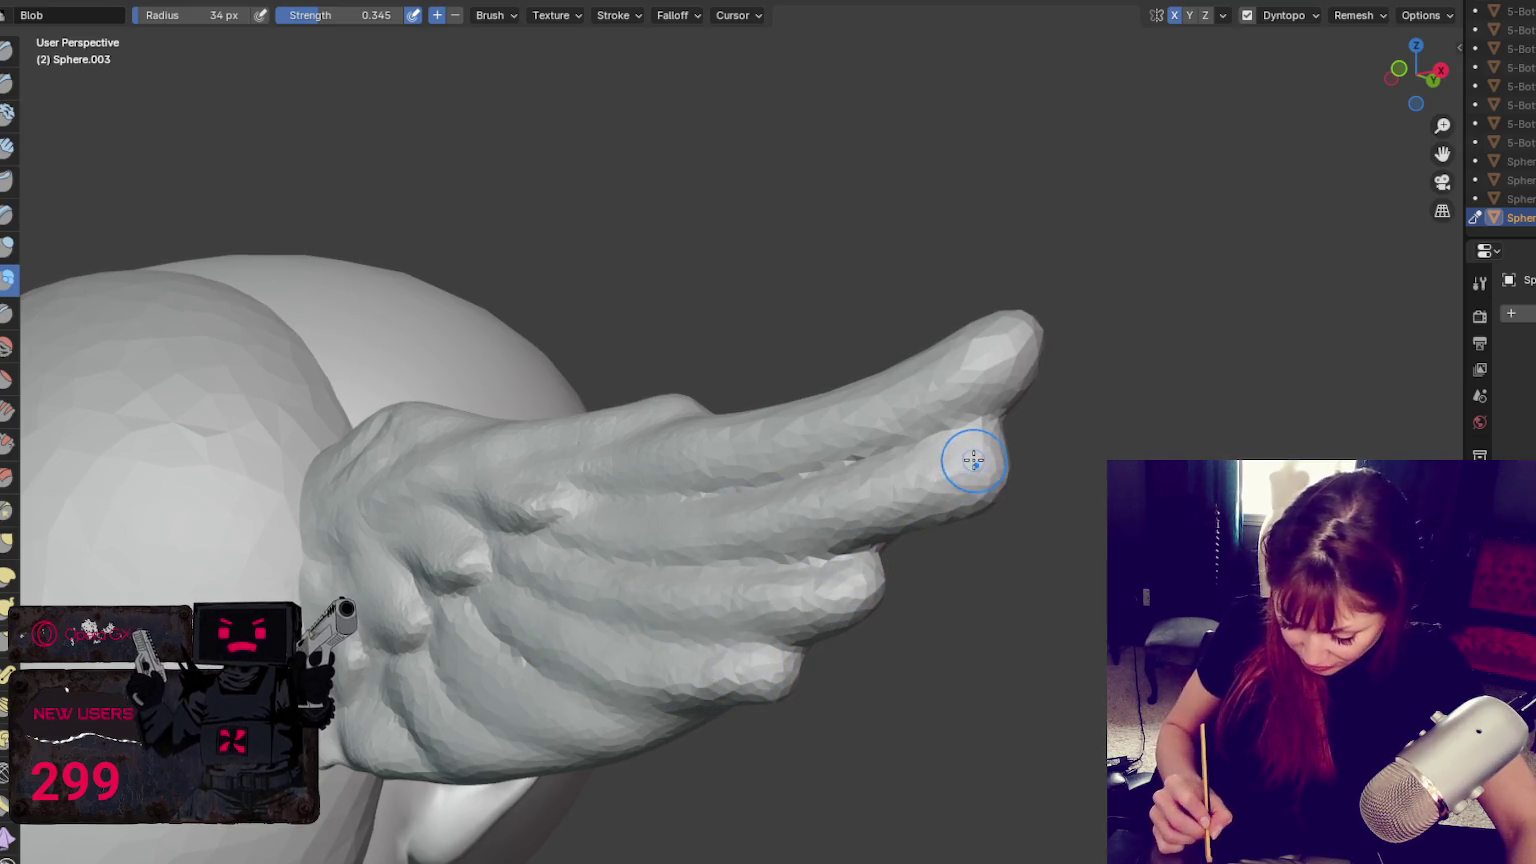
middle_click_drag(970, 452, 1020, 580)
Pull the lower feather tip further out with an enlarged Grab brush
key("g")
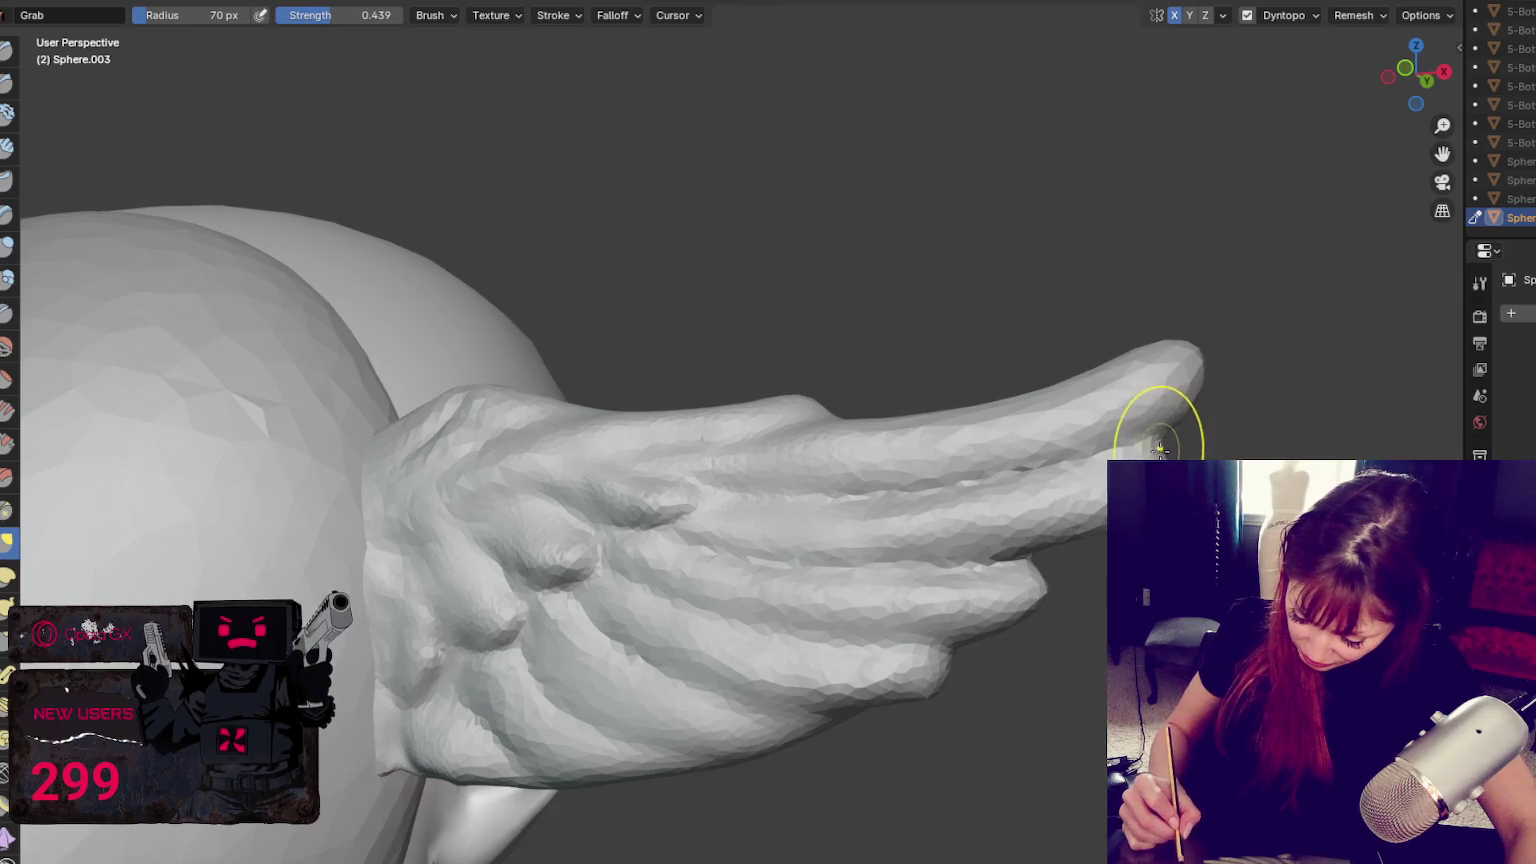
key("f")
left_click_drag(1035, 590, 1070, 583)
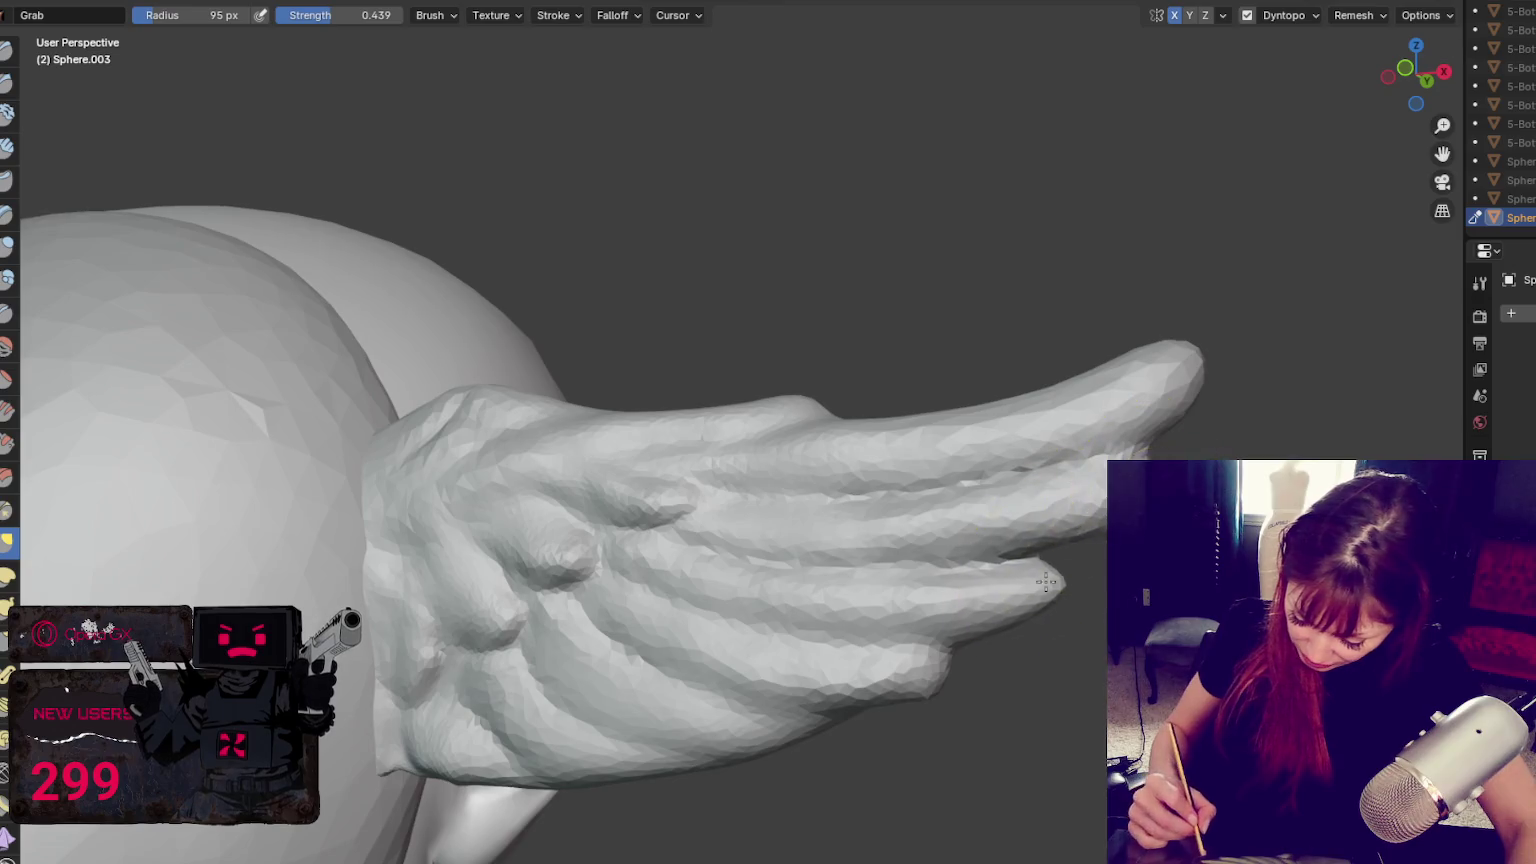
middle_click_drag(1036, 586, 1100, 556)
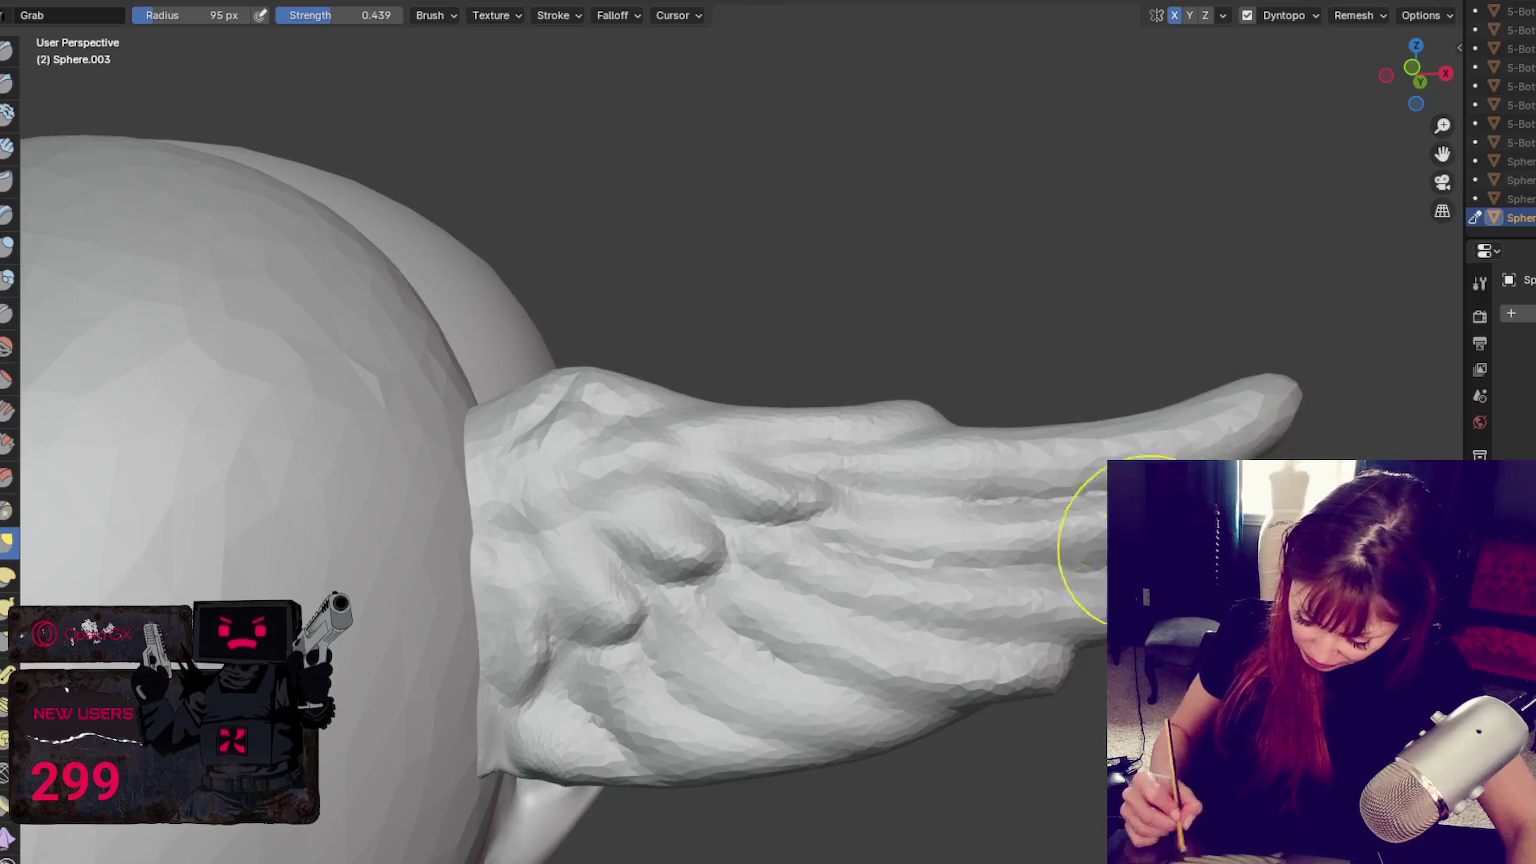
mouse_move(926, 727)
middle_mouse_down()
mouse_move(971, 732)
mouse_move(915, 679)
mouse_move(799, 651)
middle_mouse_up()
Fill and smooth the wing's lower edge near the ear with a 45 px Blob brush
key("i")
key("f")
left_click(482, 508)
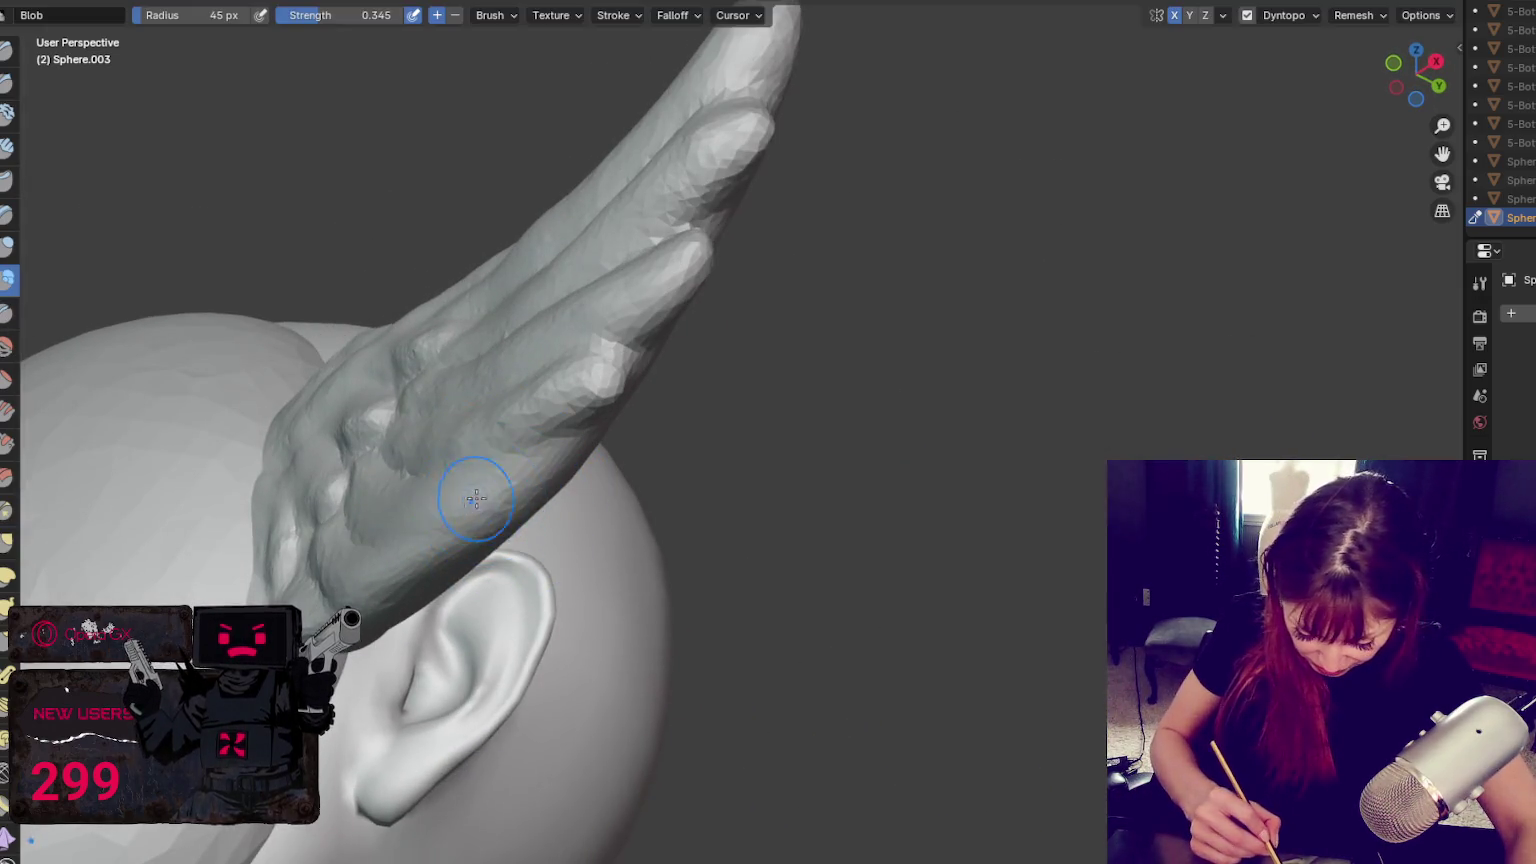
left_click_drag(481, 496, 373, 500)
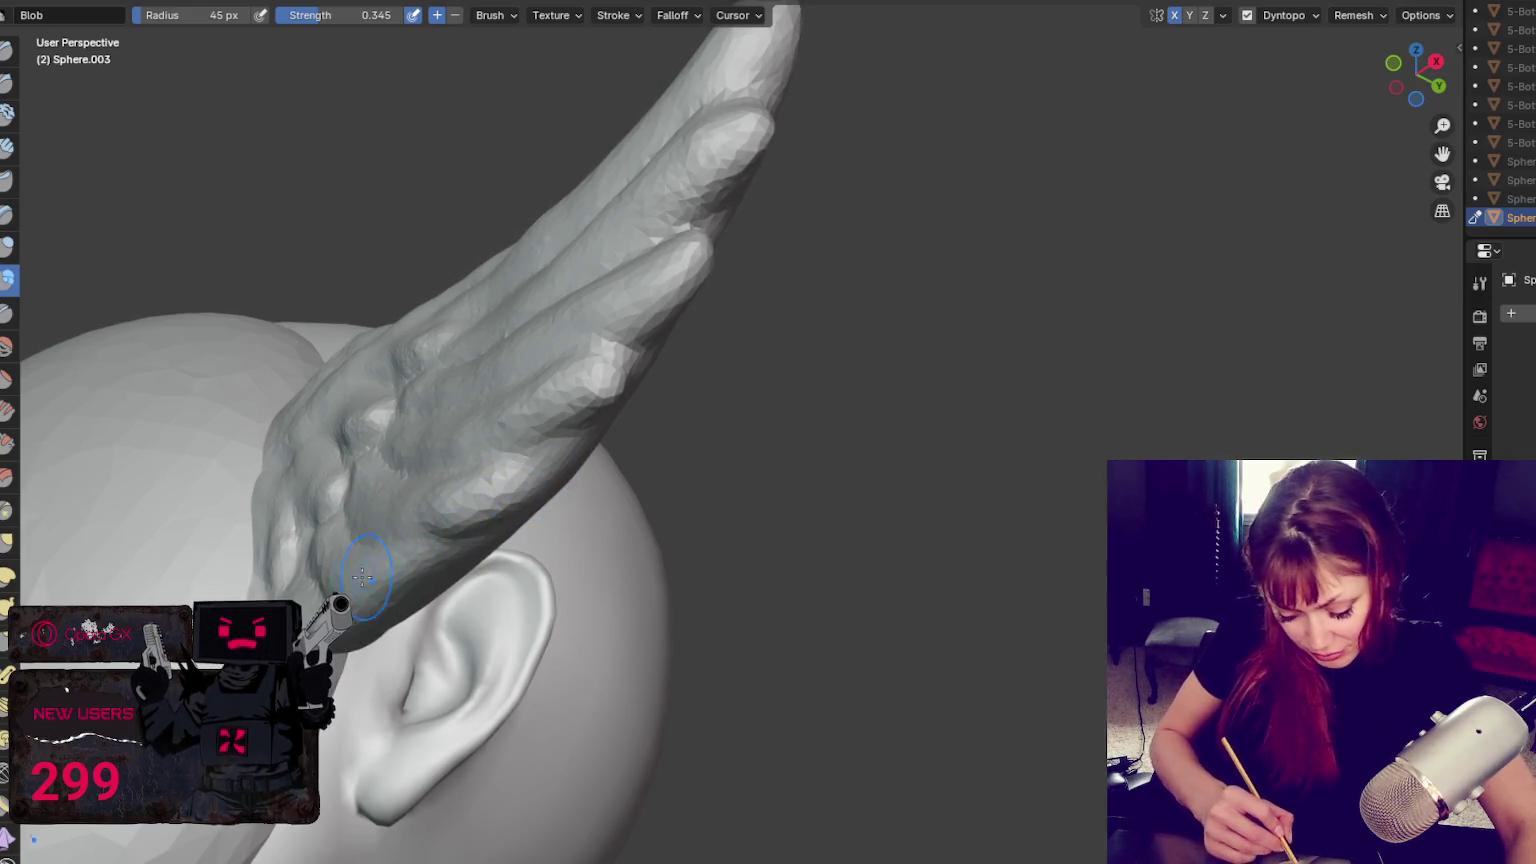
middle_click_drag(373, 500, 309, 515)
mouse_move(309, 515)
left_mouse_down()
mouse_move(330, 538)
mouse_move(275, 593)
left_mouse_up()
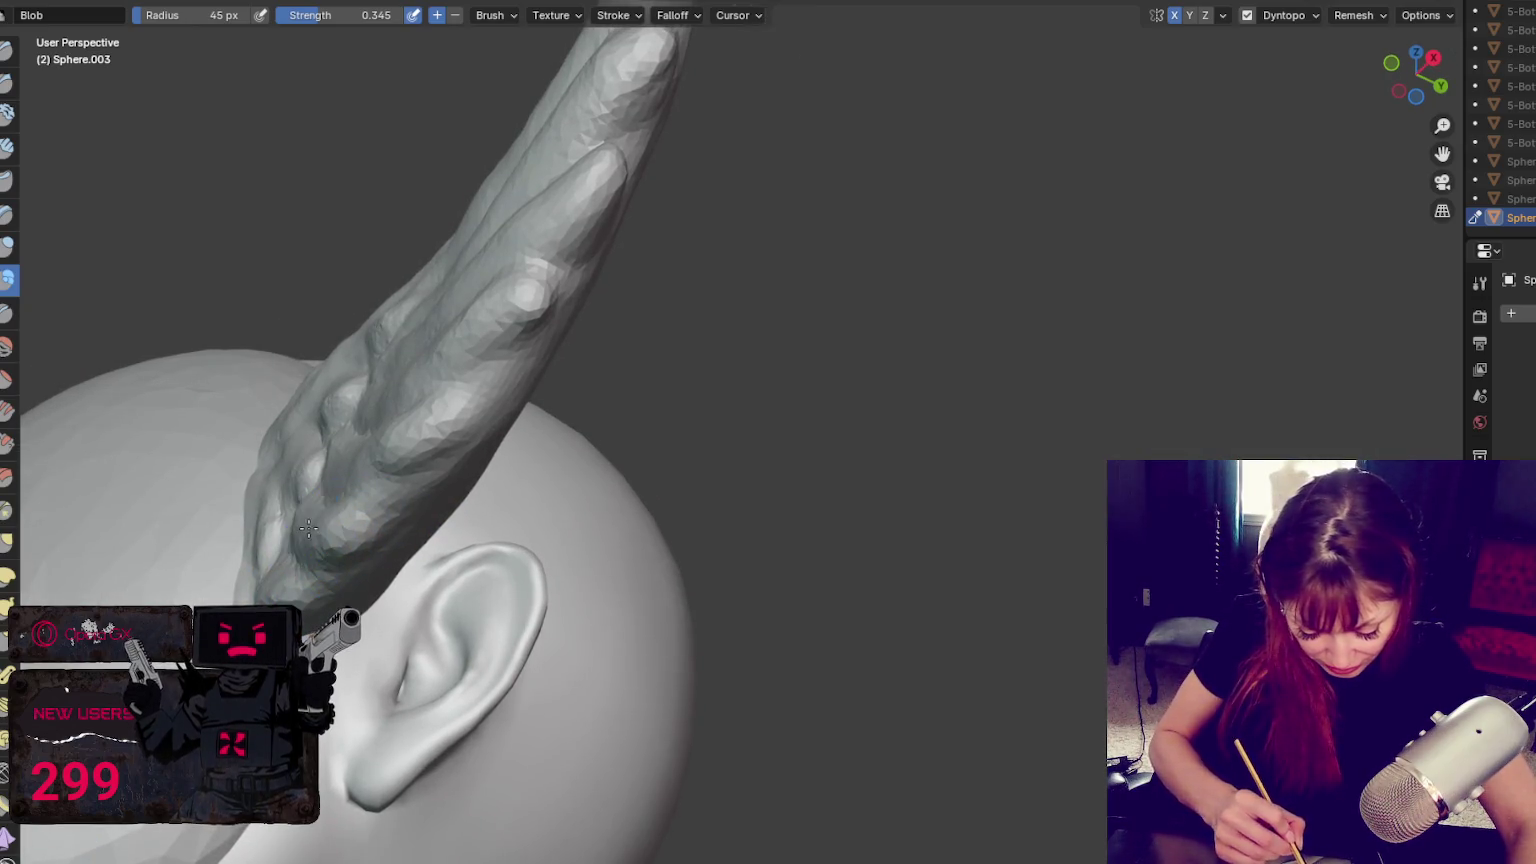
mouse_move(360, 514)
middle_mouse_down()
mouse_move(957, 674)
mouse_move(833, 800)
middle_mouse_up()
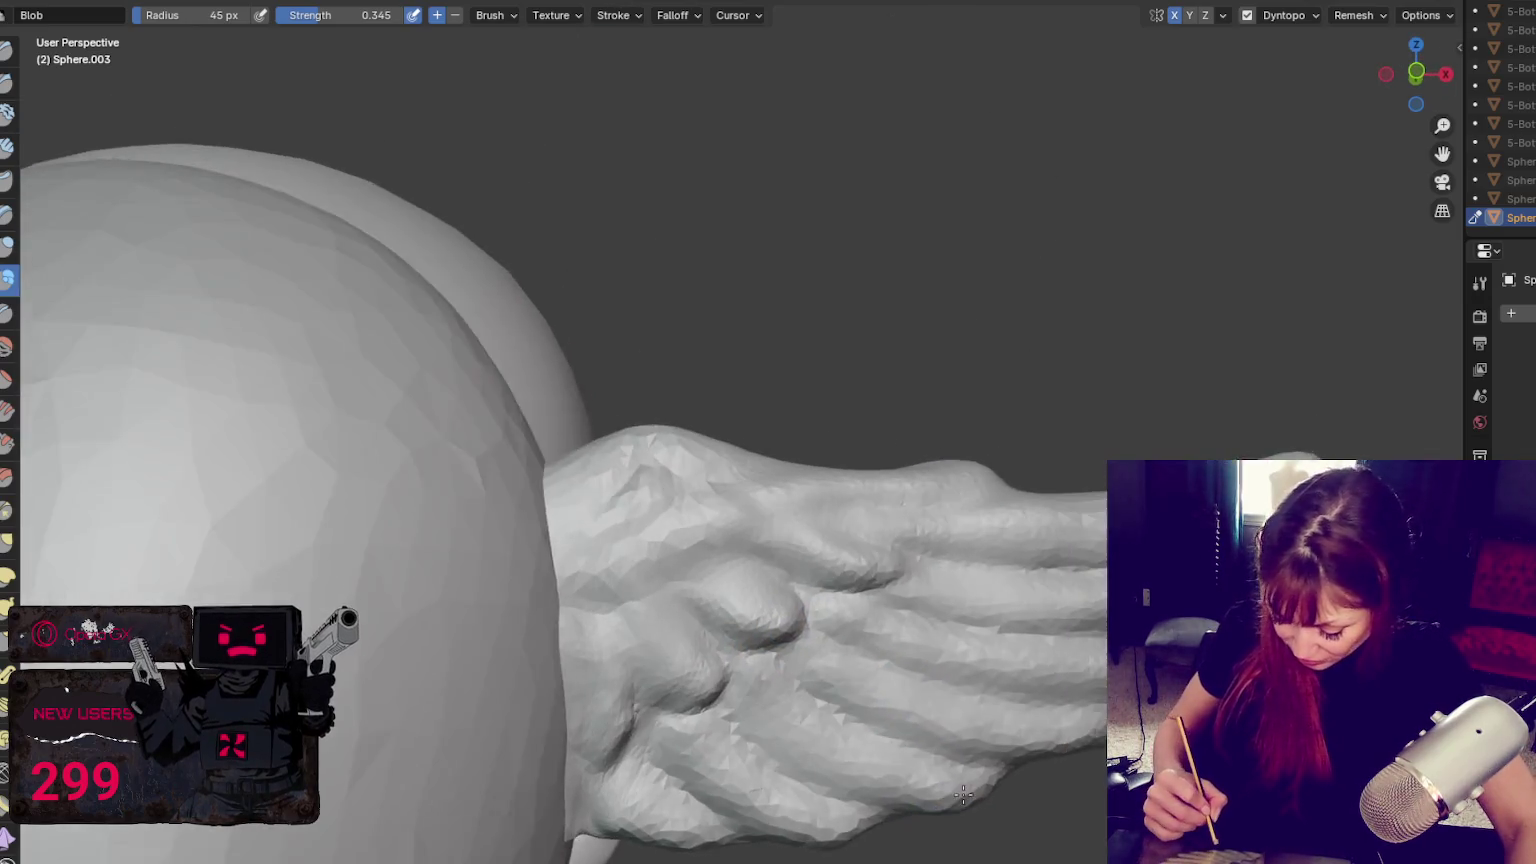
Crease the gaps between the lower and higher feathers
key("g")
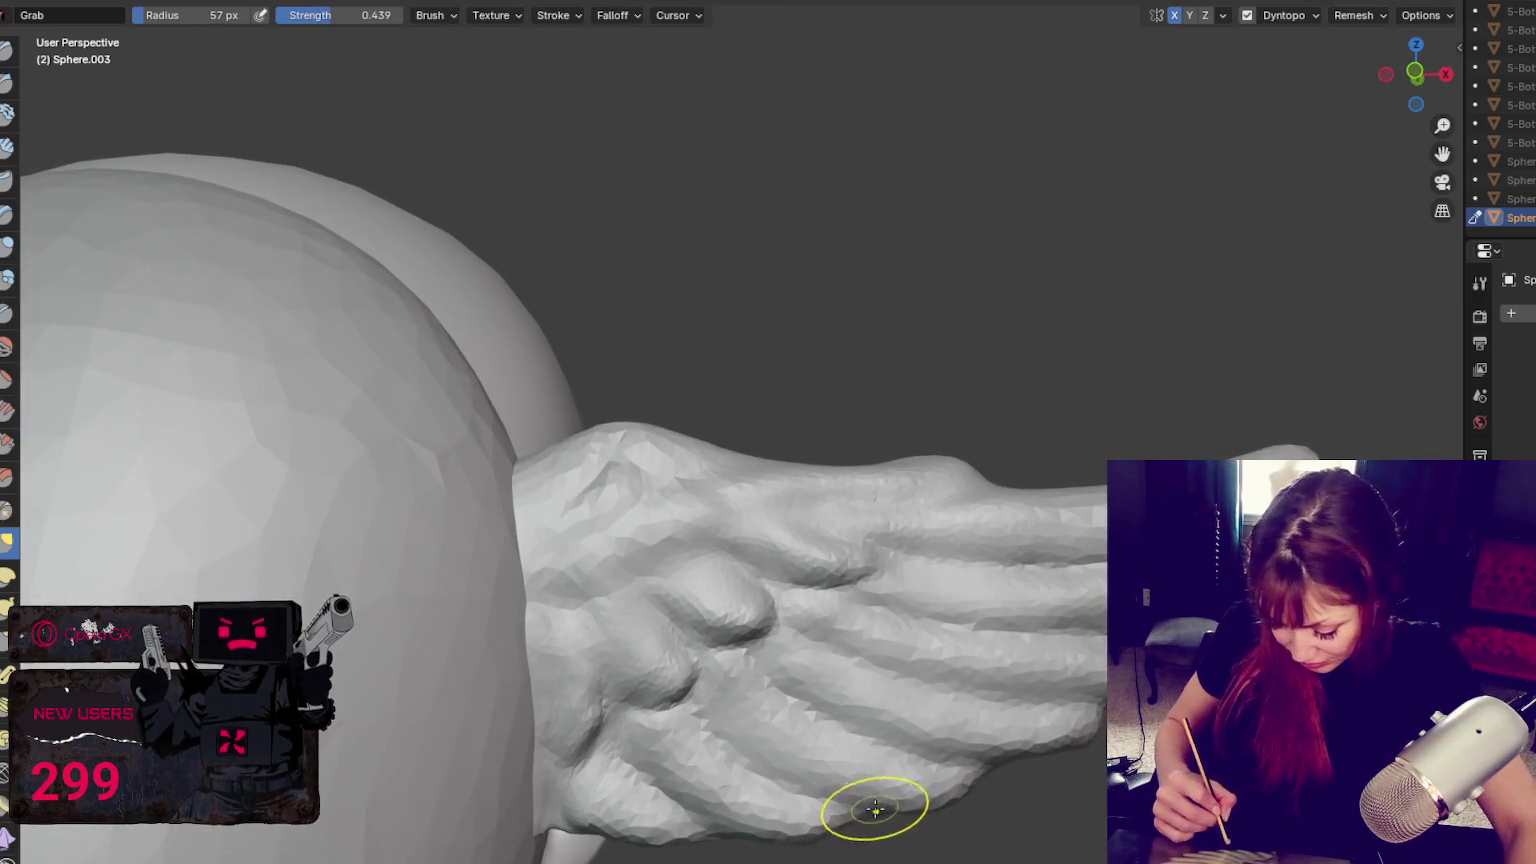
key("shift+c")
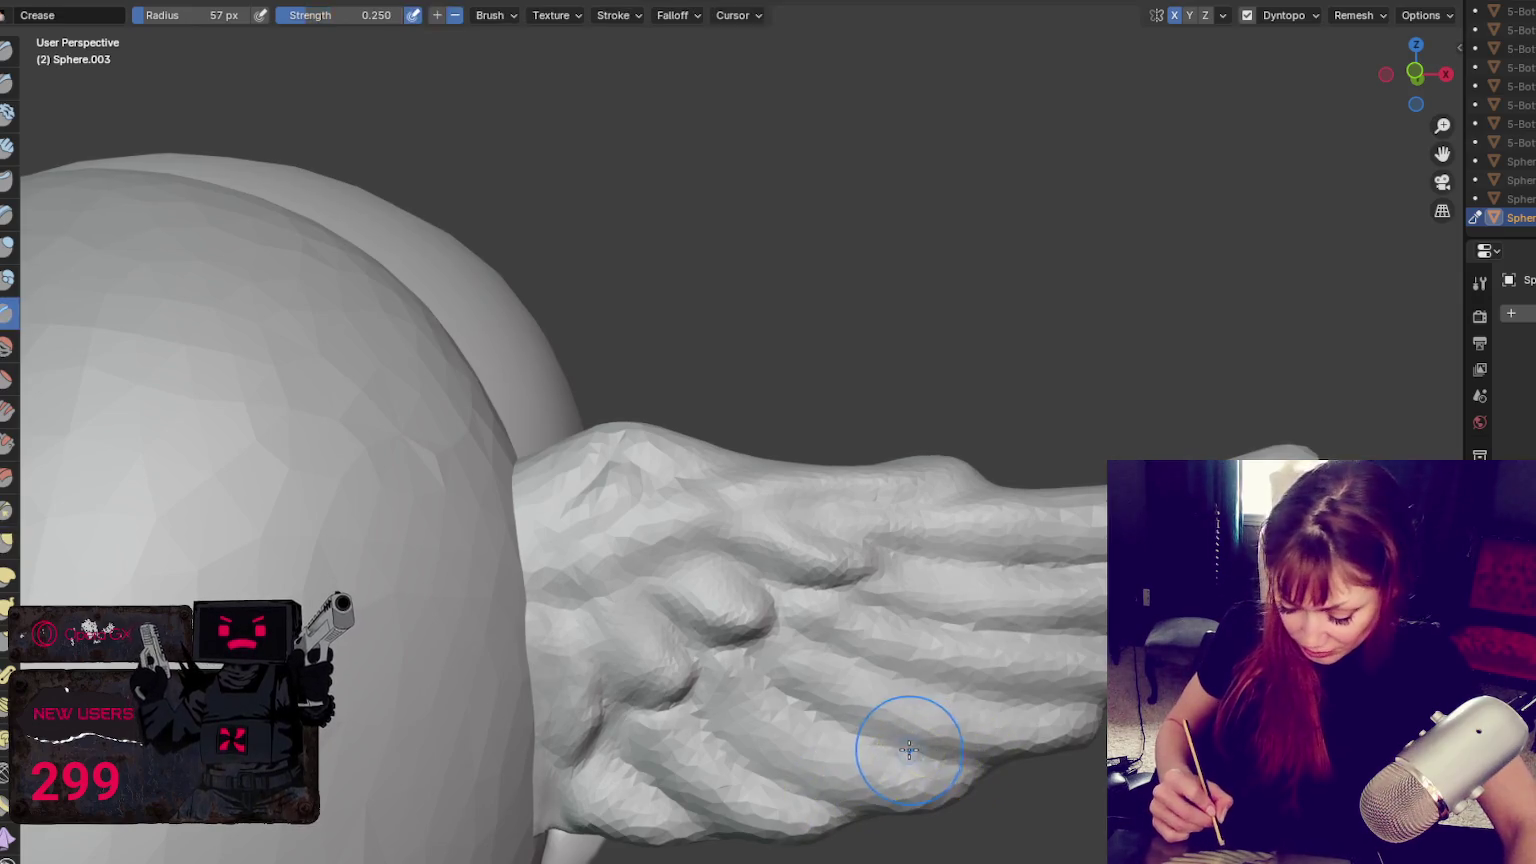
left_click_drag(884, 743, 1085, 705)
left_click_drag(1011, 645, 1100, 625)
scroll(956, 585, "down", 2)
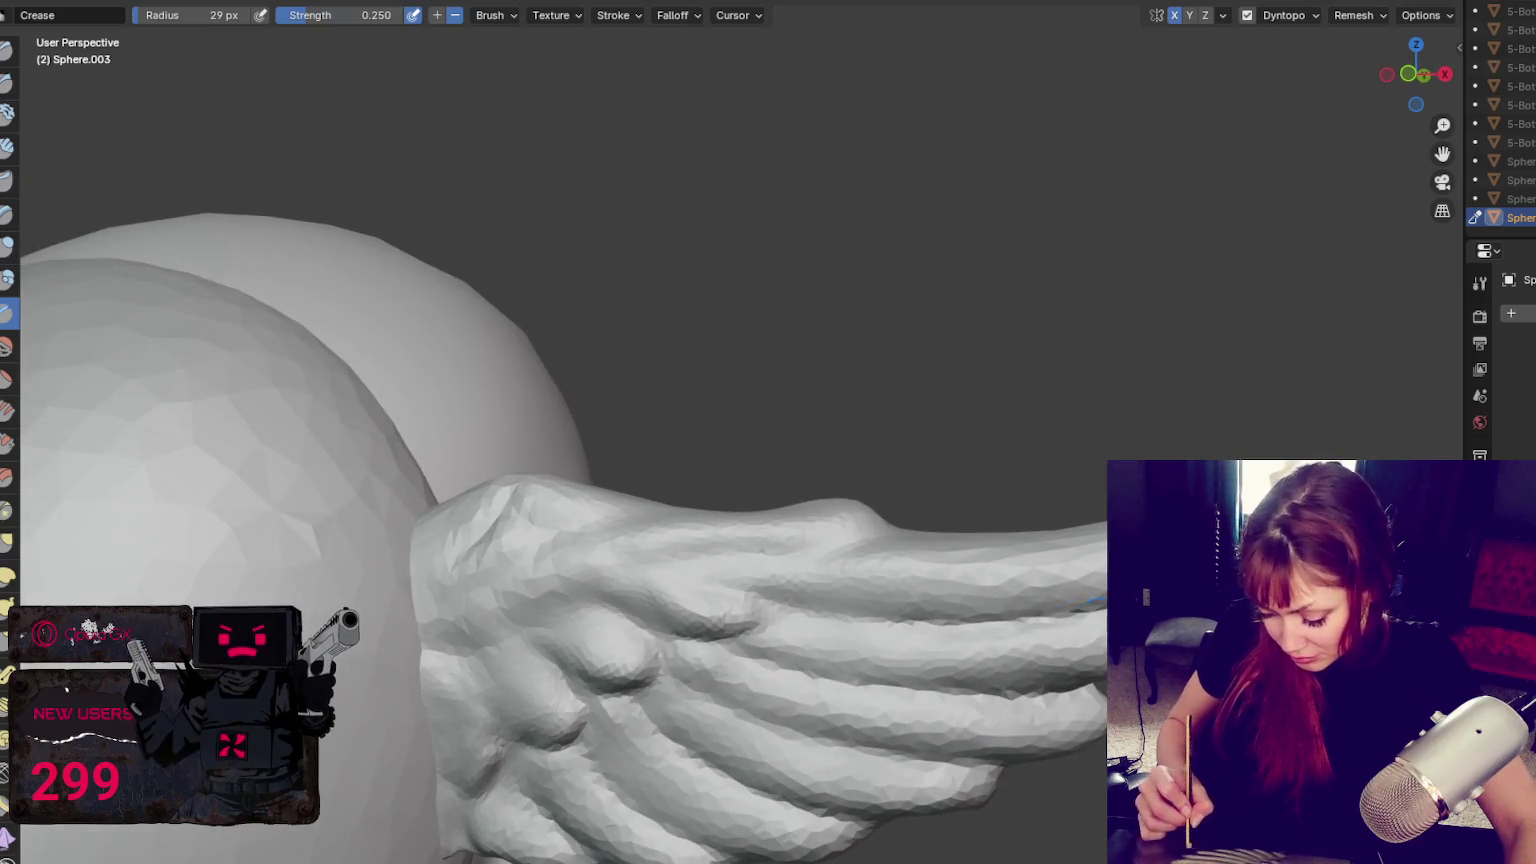
middle_click_drag(900, 600, 956, 585)
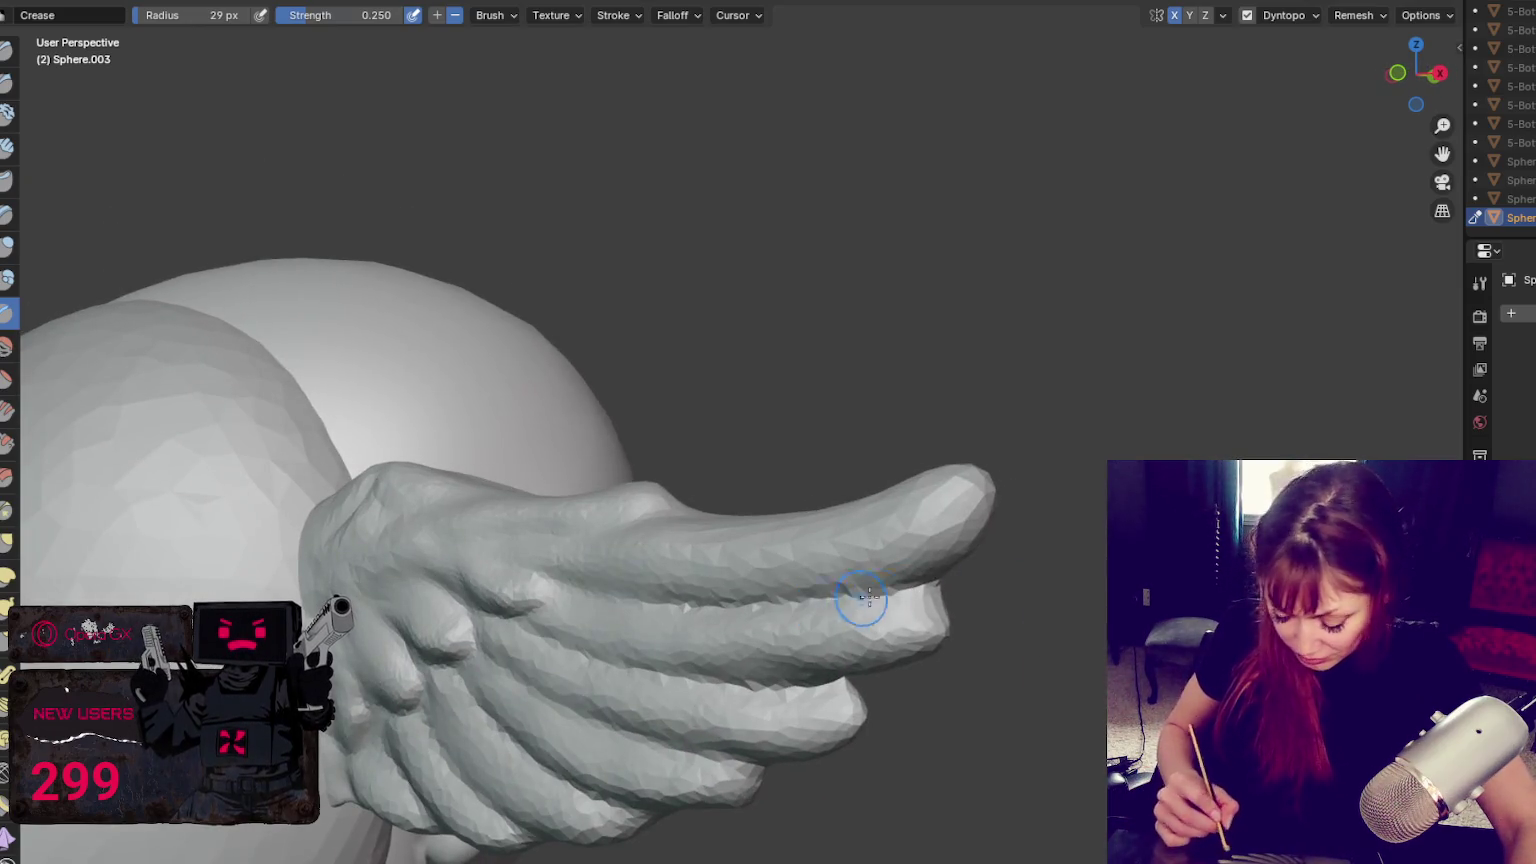
Switch to Grab and tune its radius for reshaping the feather tips
key("g")
key("bracketleft")
key("bracketleft")
key("bracketleft")
key("bracketright")
key("bracketright")
key("bracketright")
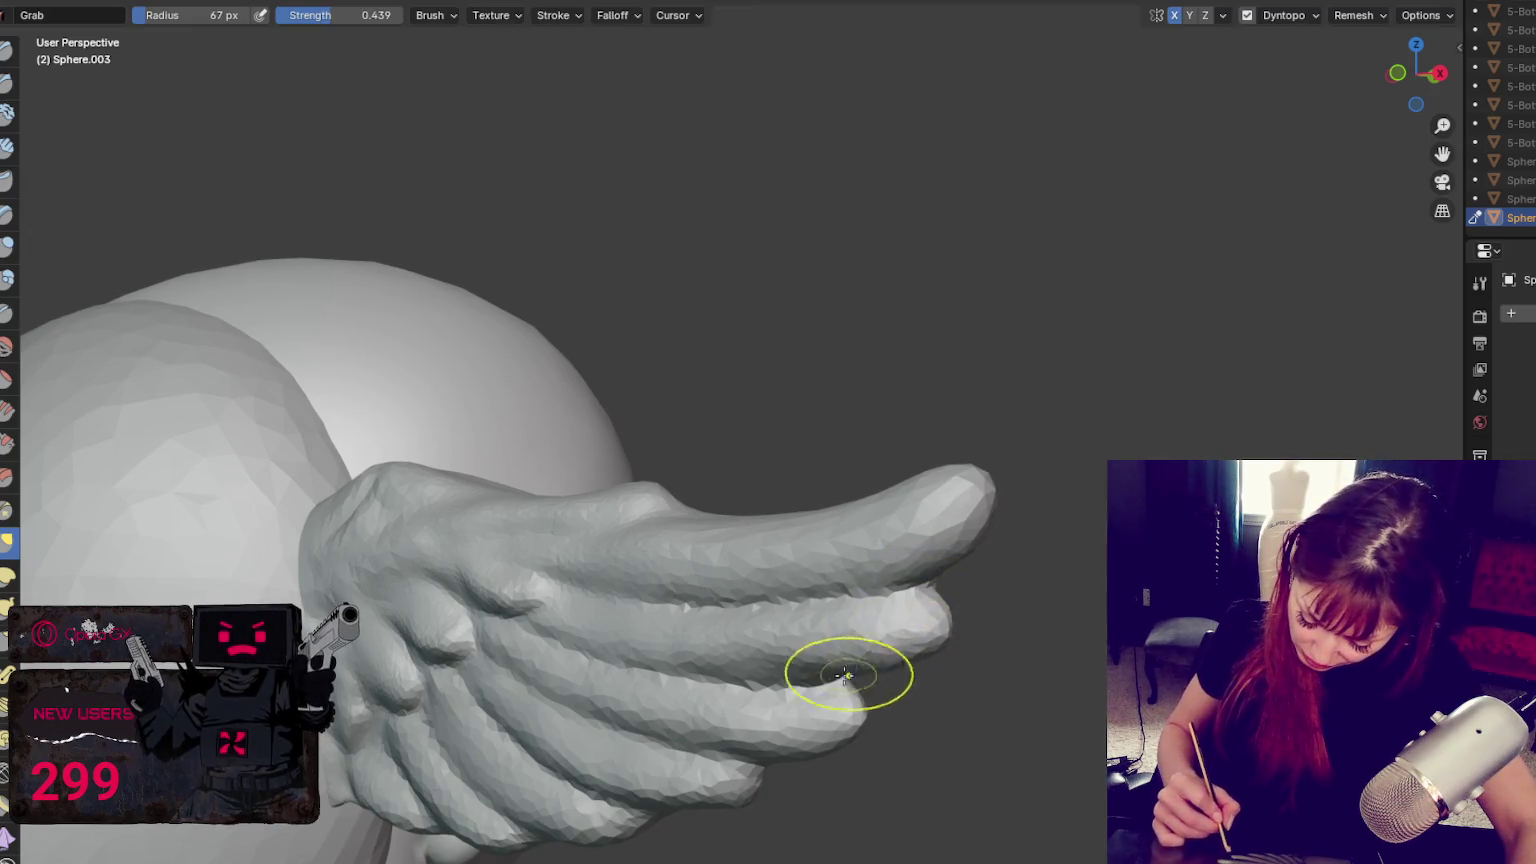
middle_click_drag(909, 651, 790, 555)
key("bracketleft")
key("bracketleft")
key("bracketleft")
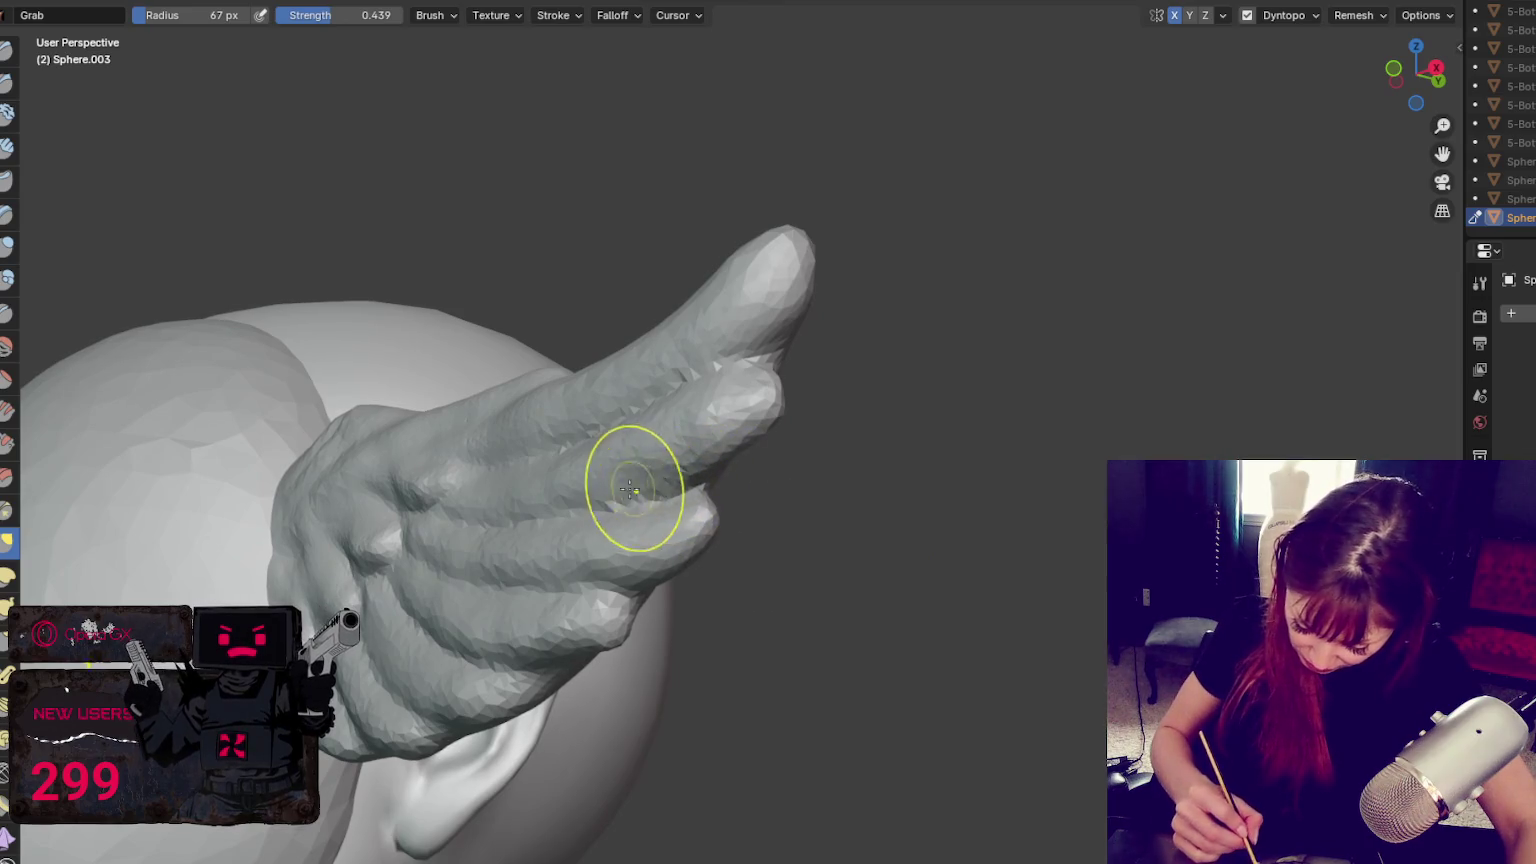
Resize the Grab brush and pull the knuckle lumps on the upper wing so it tapers
key("bracketright")
key("bracketright")
key("bracketright")
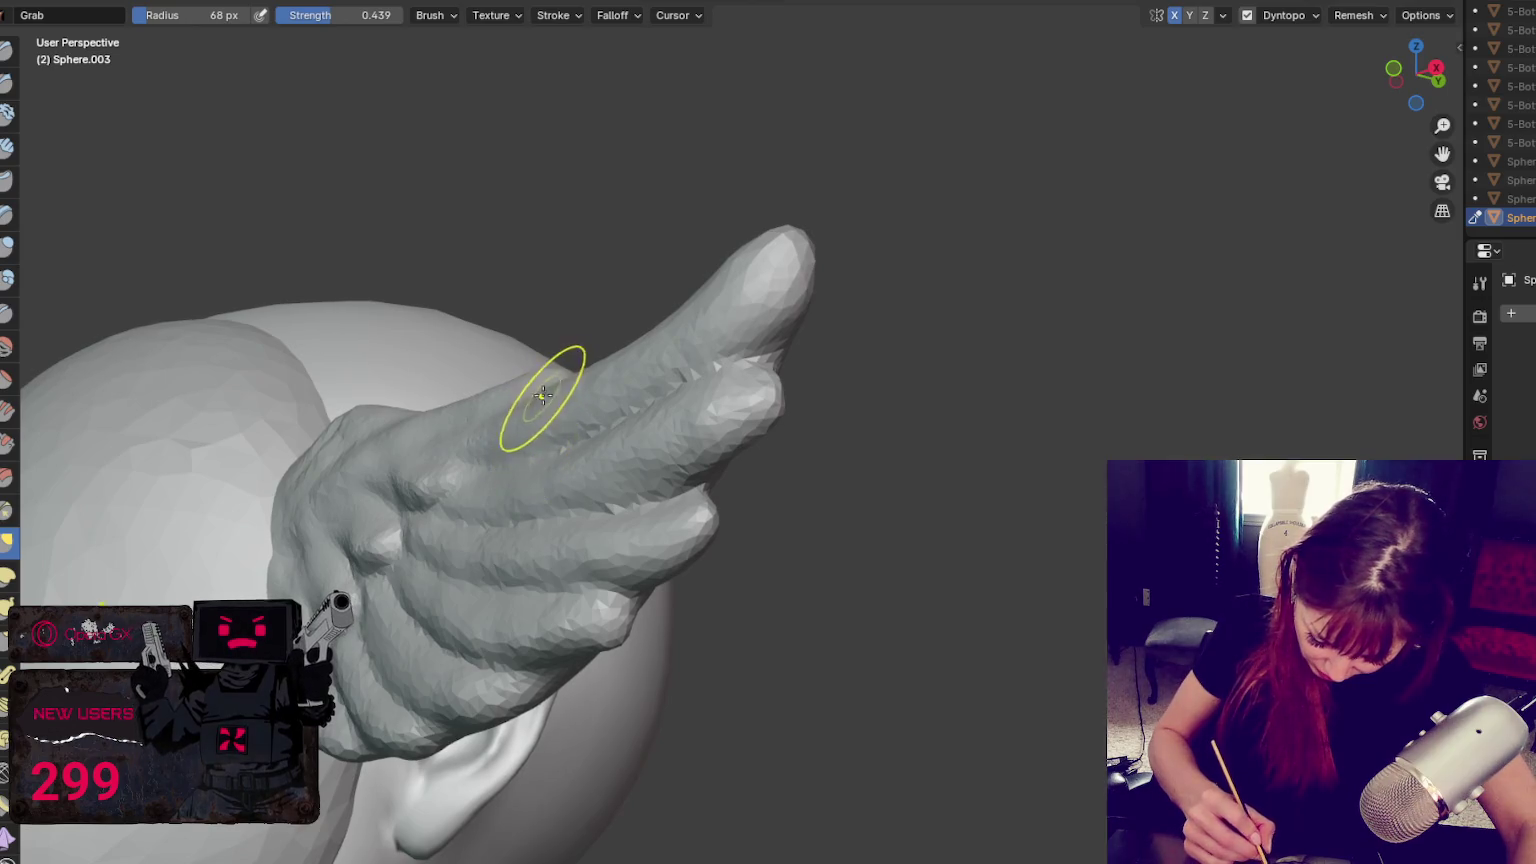
key("f")
middle_click_drag(700, 312, 700, 315)
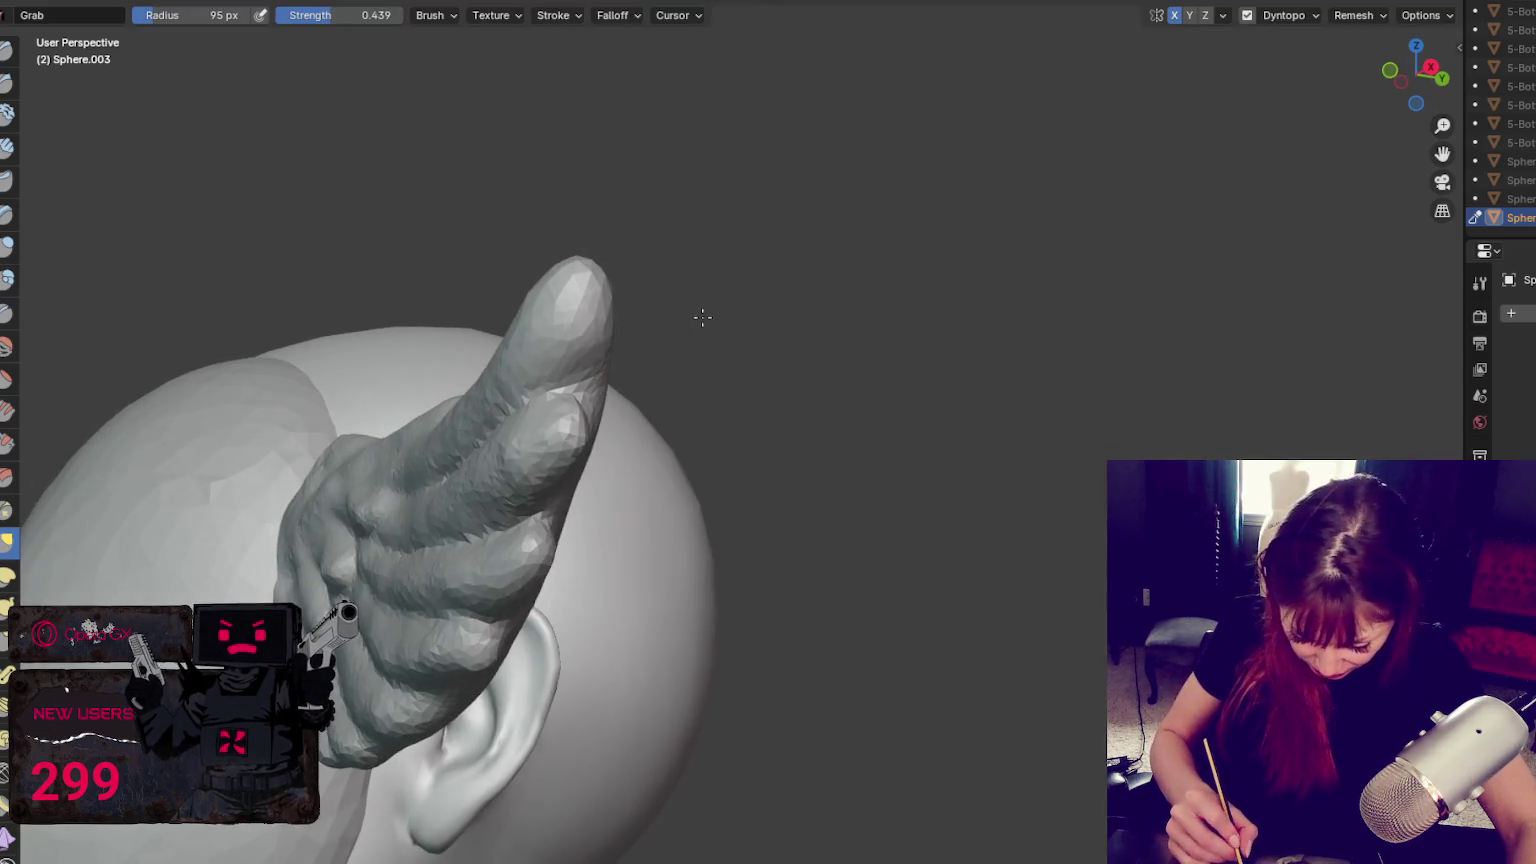
key("f")
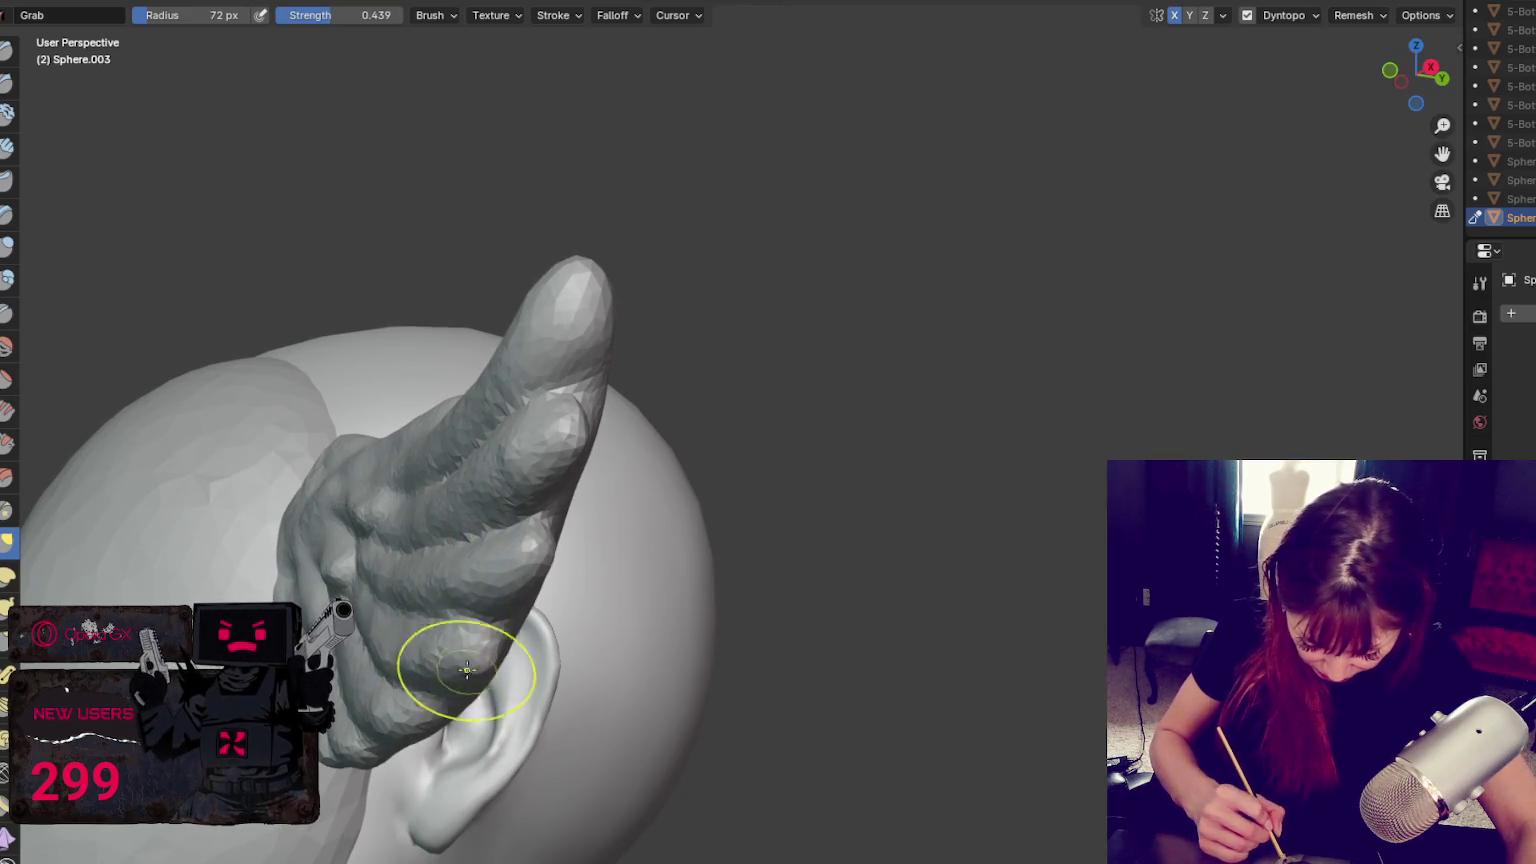
key("f")
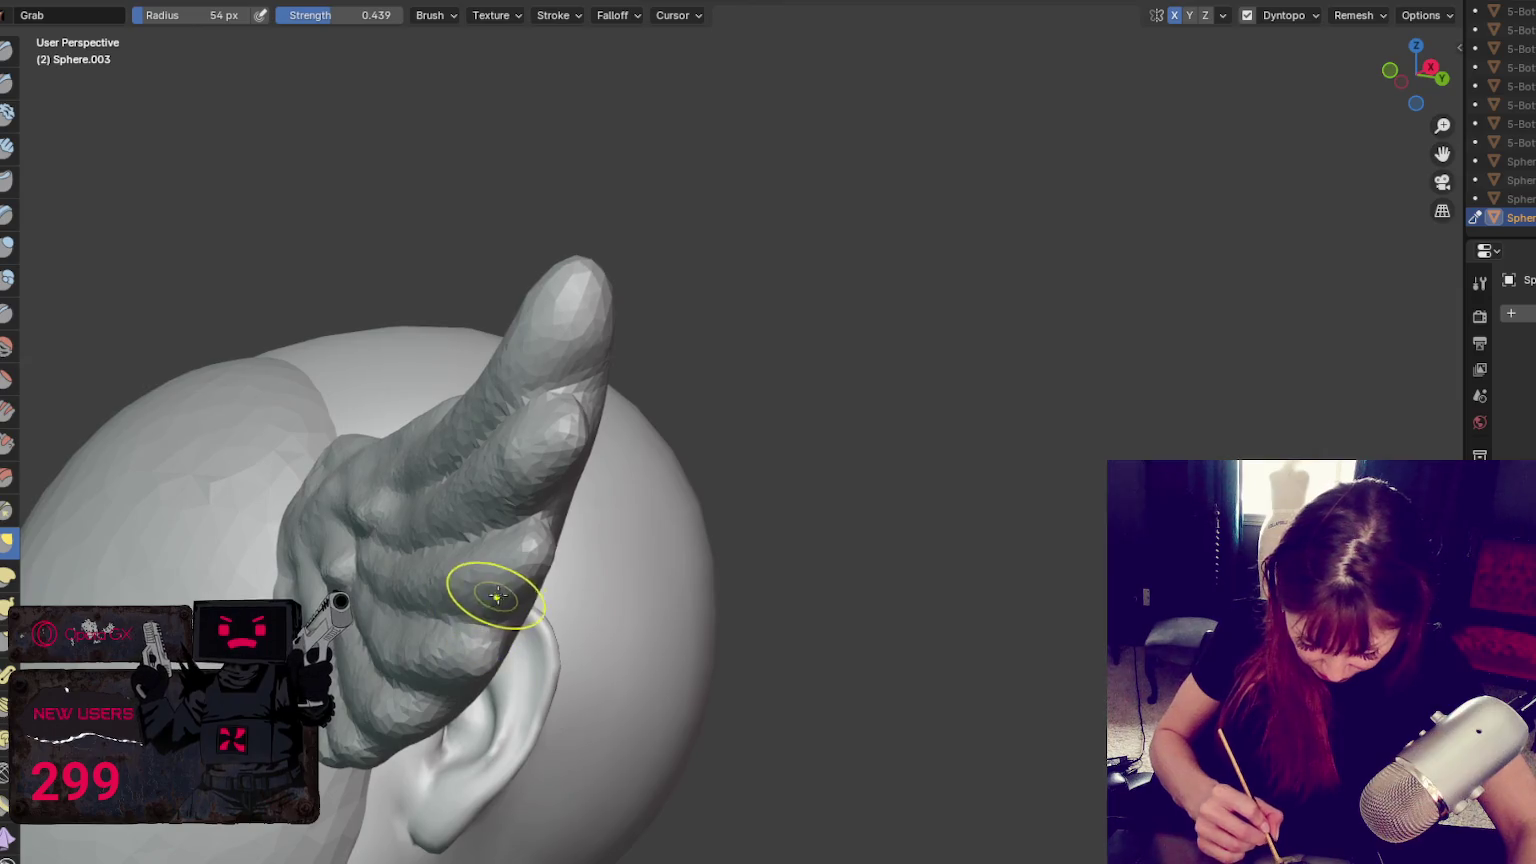
middle_click_drag(504, 549, 502, 549)
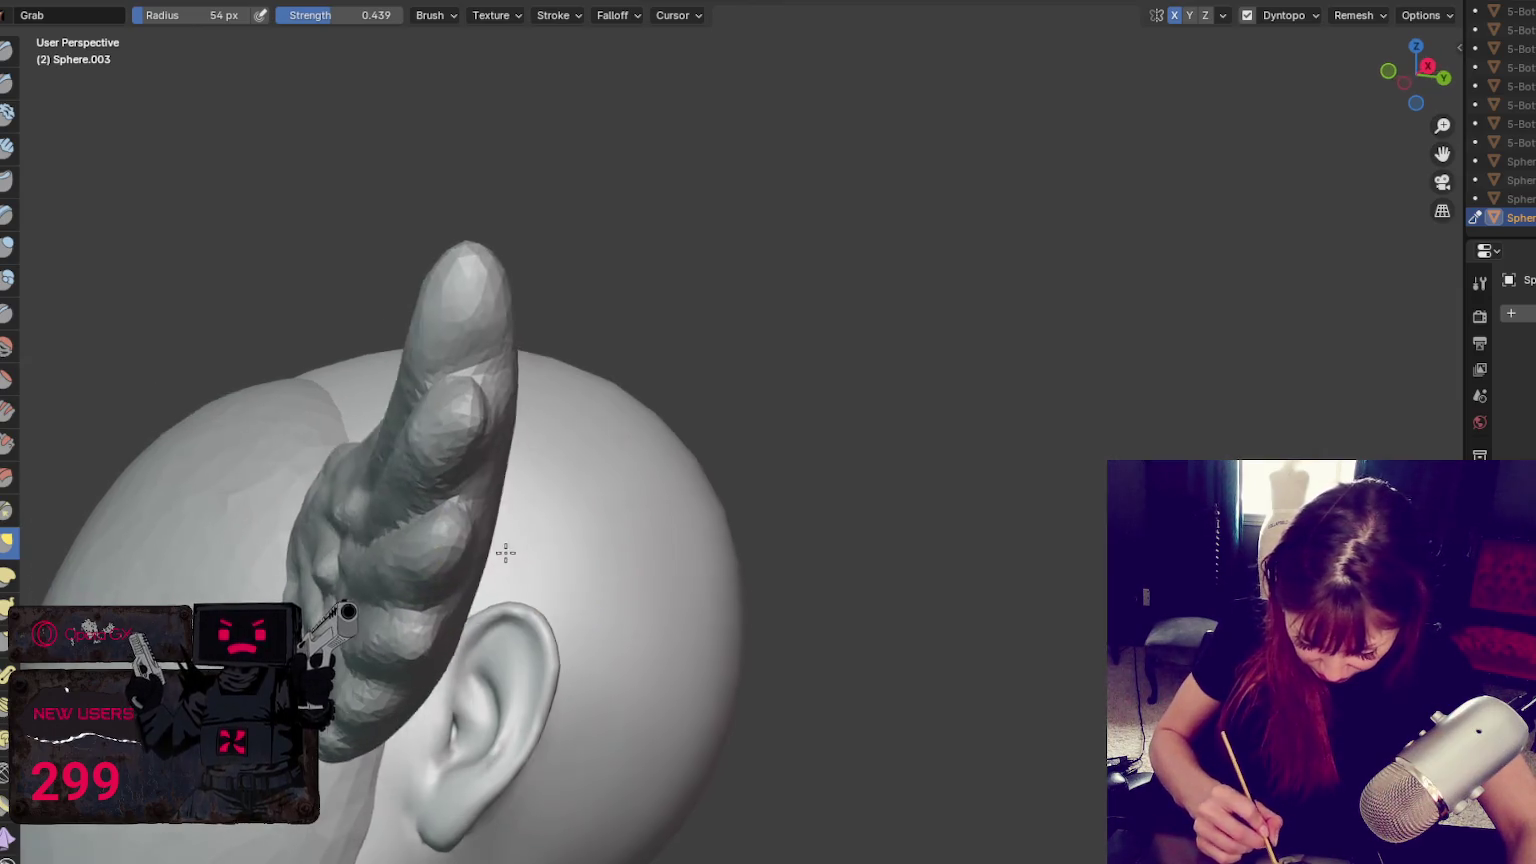
key("f")
left_click(385, 548)
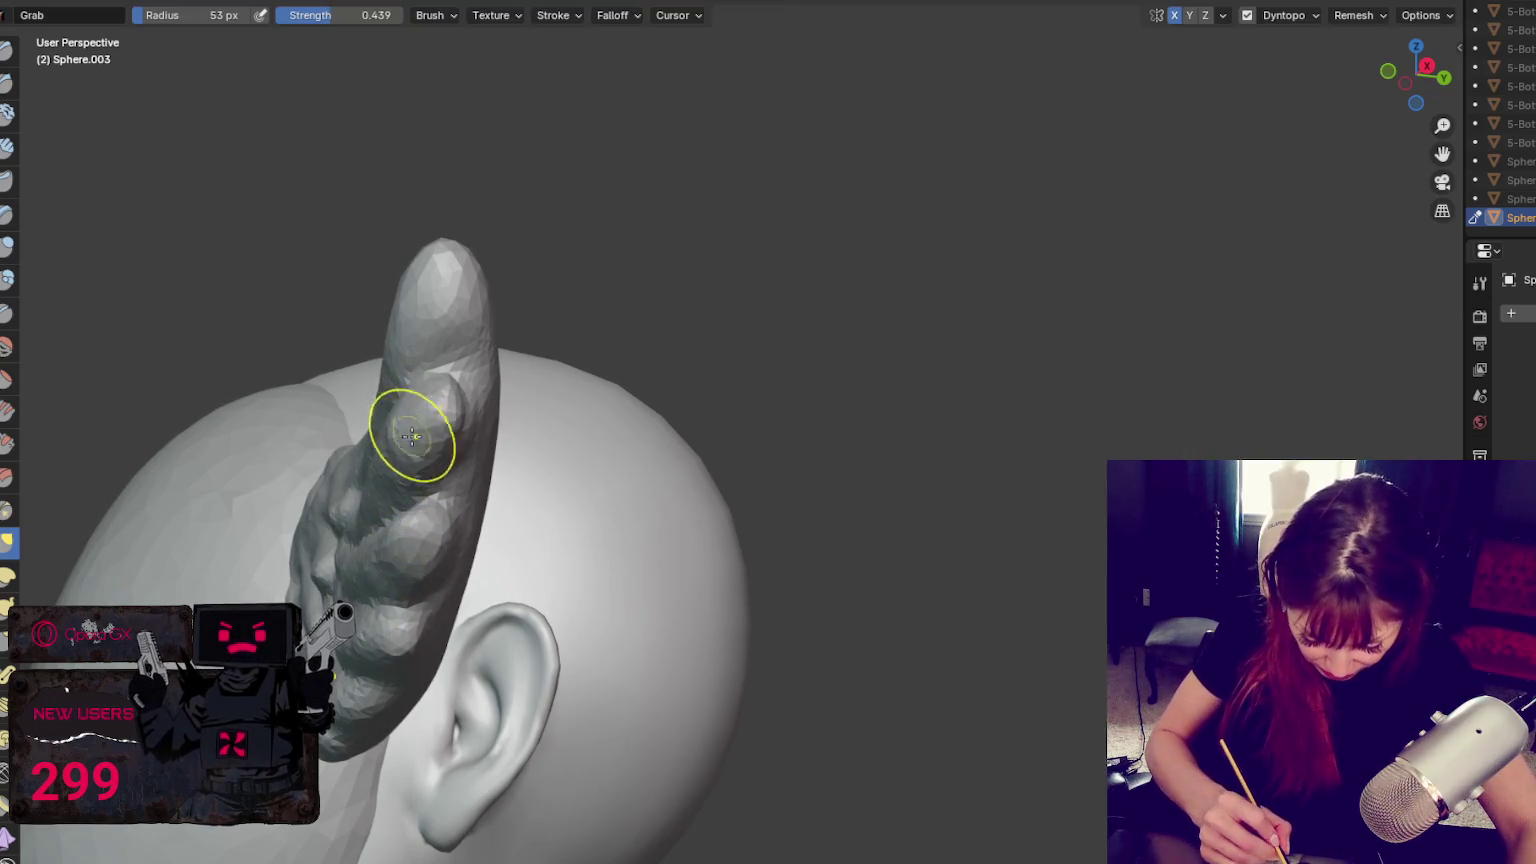
left_click_drag(418, 433, 411, 377)
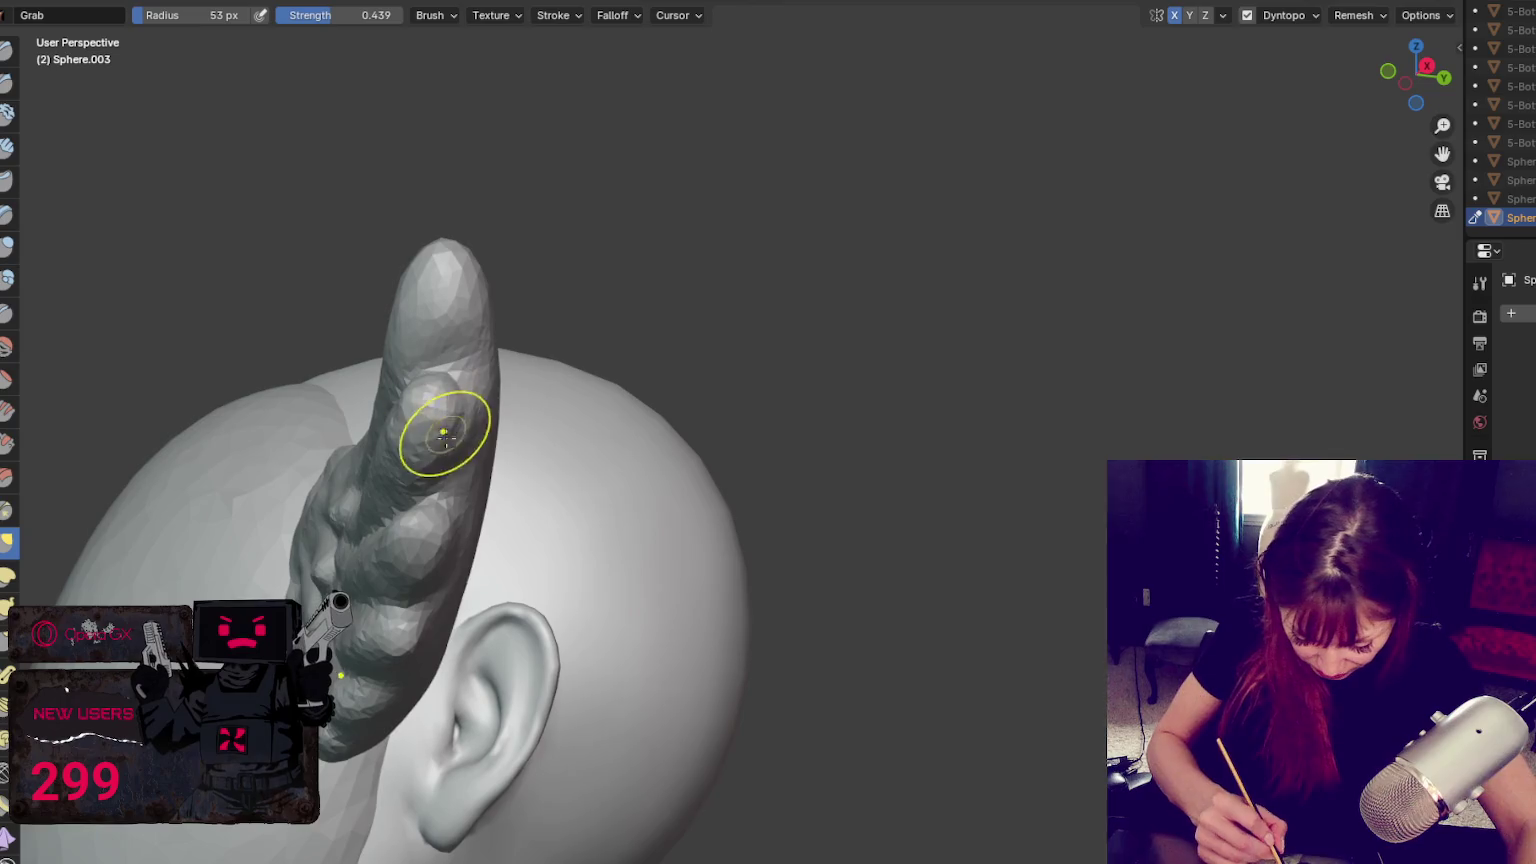
Switch to Crease and orbit around to the back of the head
key("shift+c")
middle_click_drag(435, 514, 242, 583)
middle_click_drag(270, 522, 389, 562)
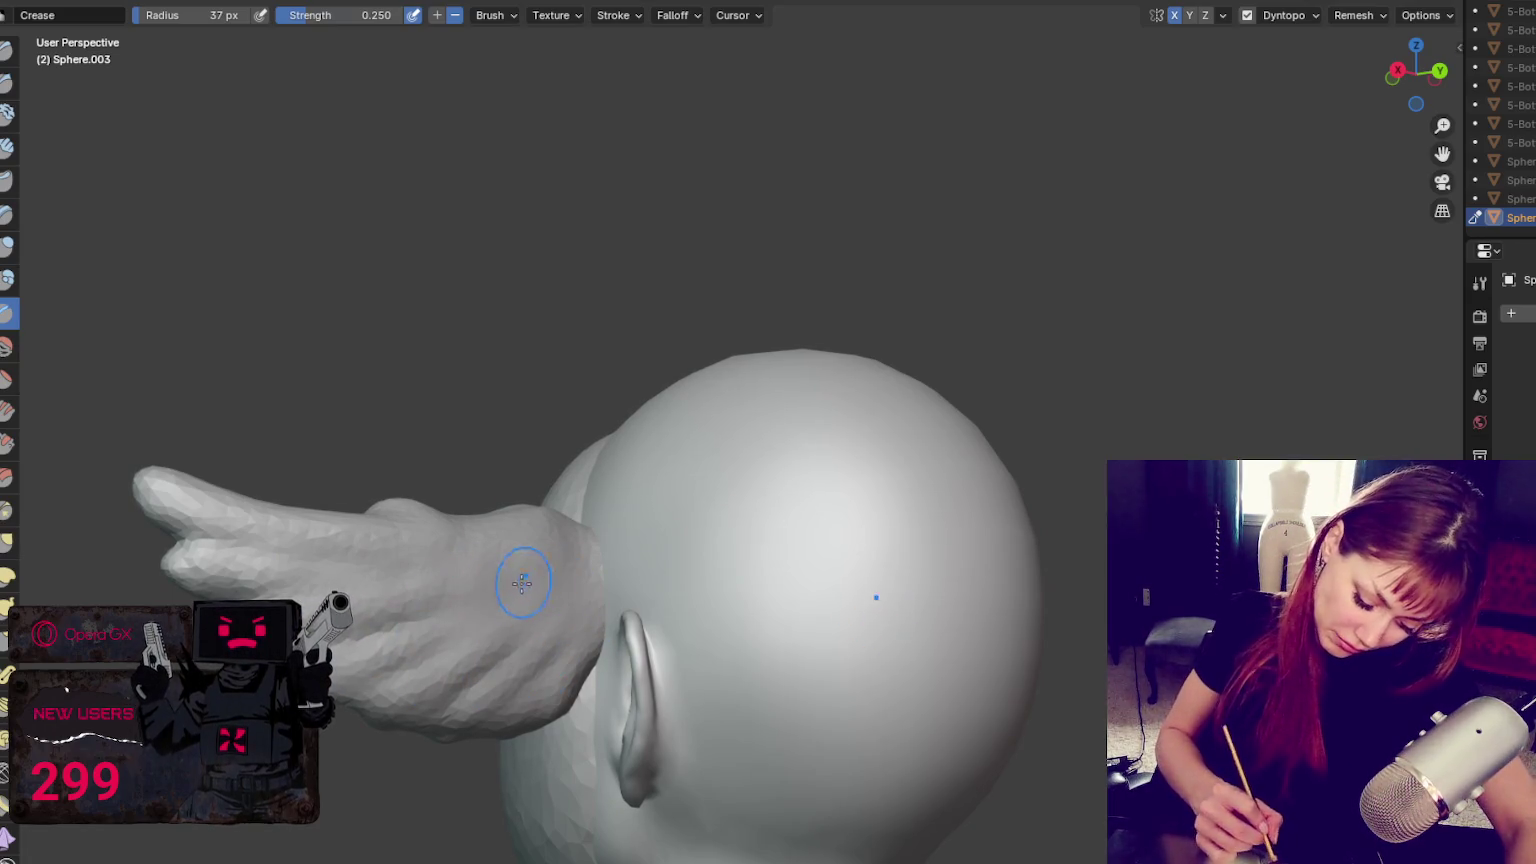
mouse_move(778, 610)
middle_mouse_down()
mouse_move(884, 666)
mouse_move(823, 449)
mouse_move(396, 513)
middle_mouse_up()
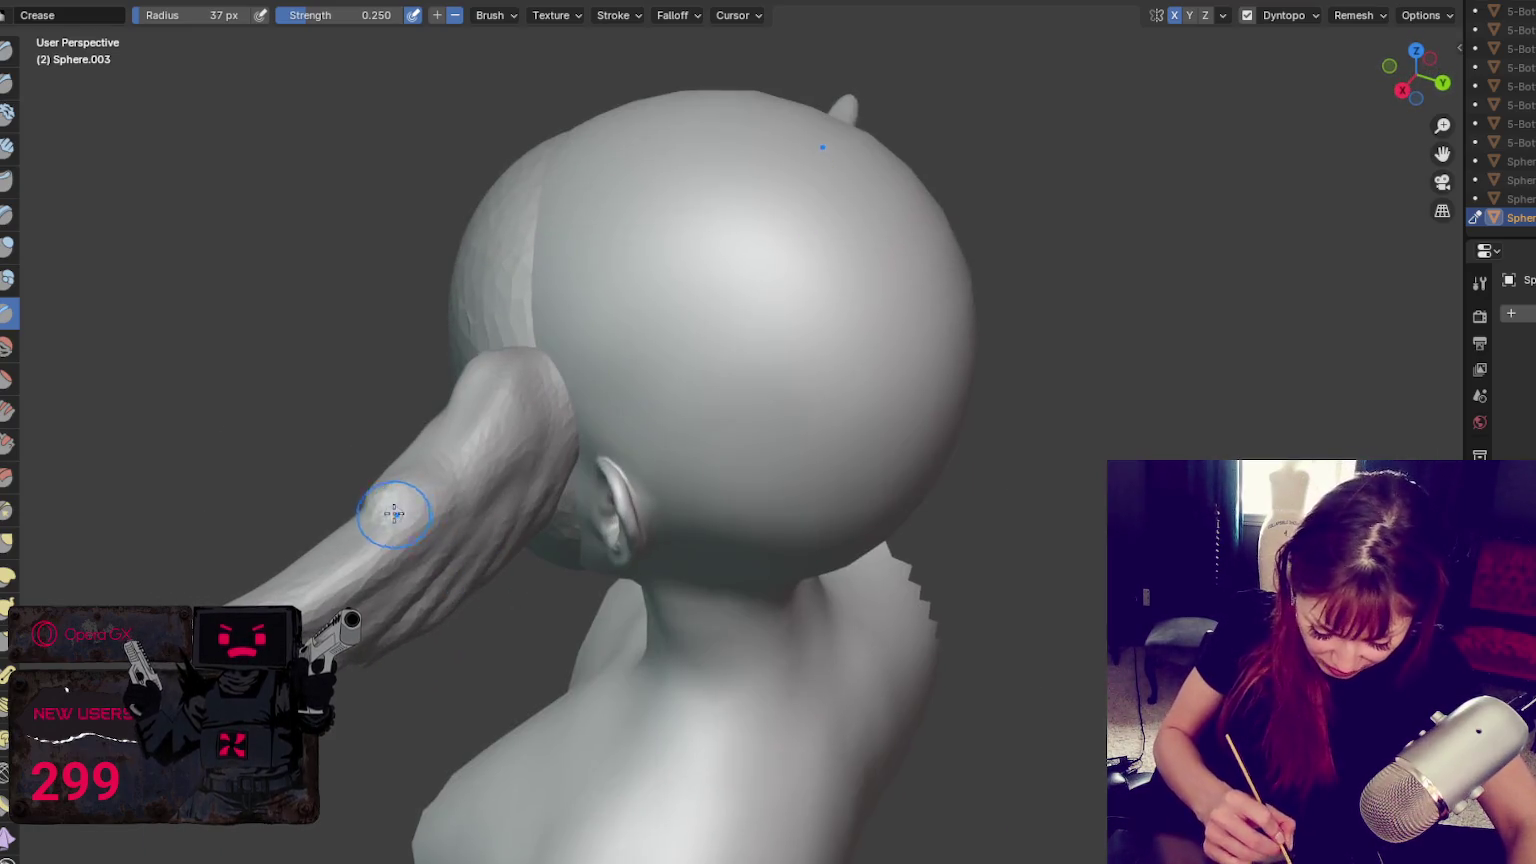
key("g")
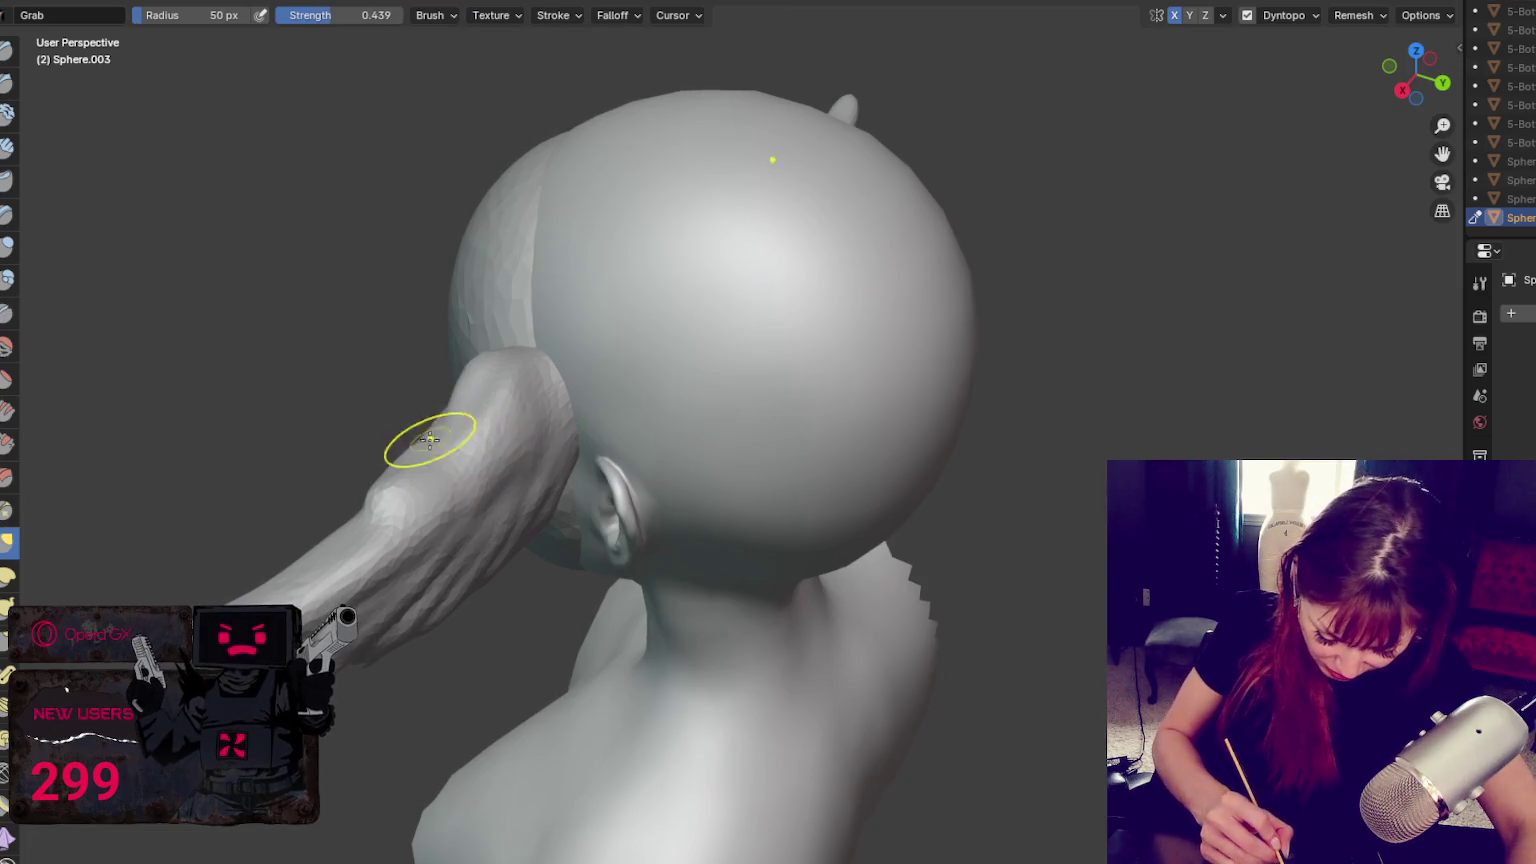
mouse_move(423, 432)
middle_mouse_down()
mouse_move(902, 401)
mouse_move(936, 497)
middle_mouse_up()
key("f")
left_click(868, 604)
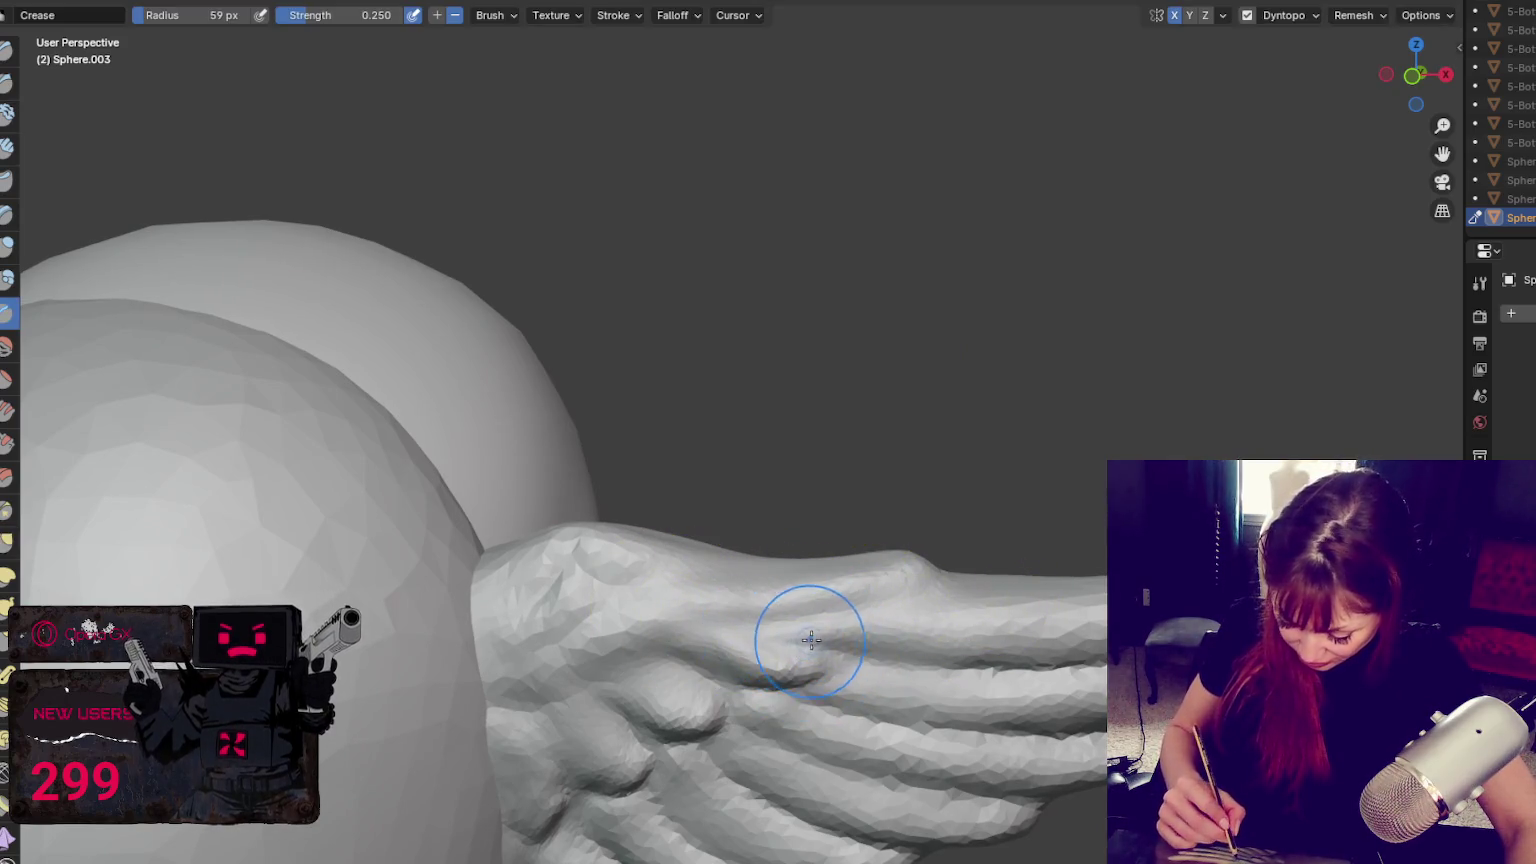
Resize the Crease brush, first to a 17 px fine tip, then to 30 px
key("shift+c")
key("f")
left_click(845, 636)
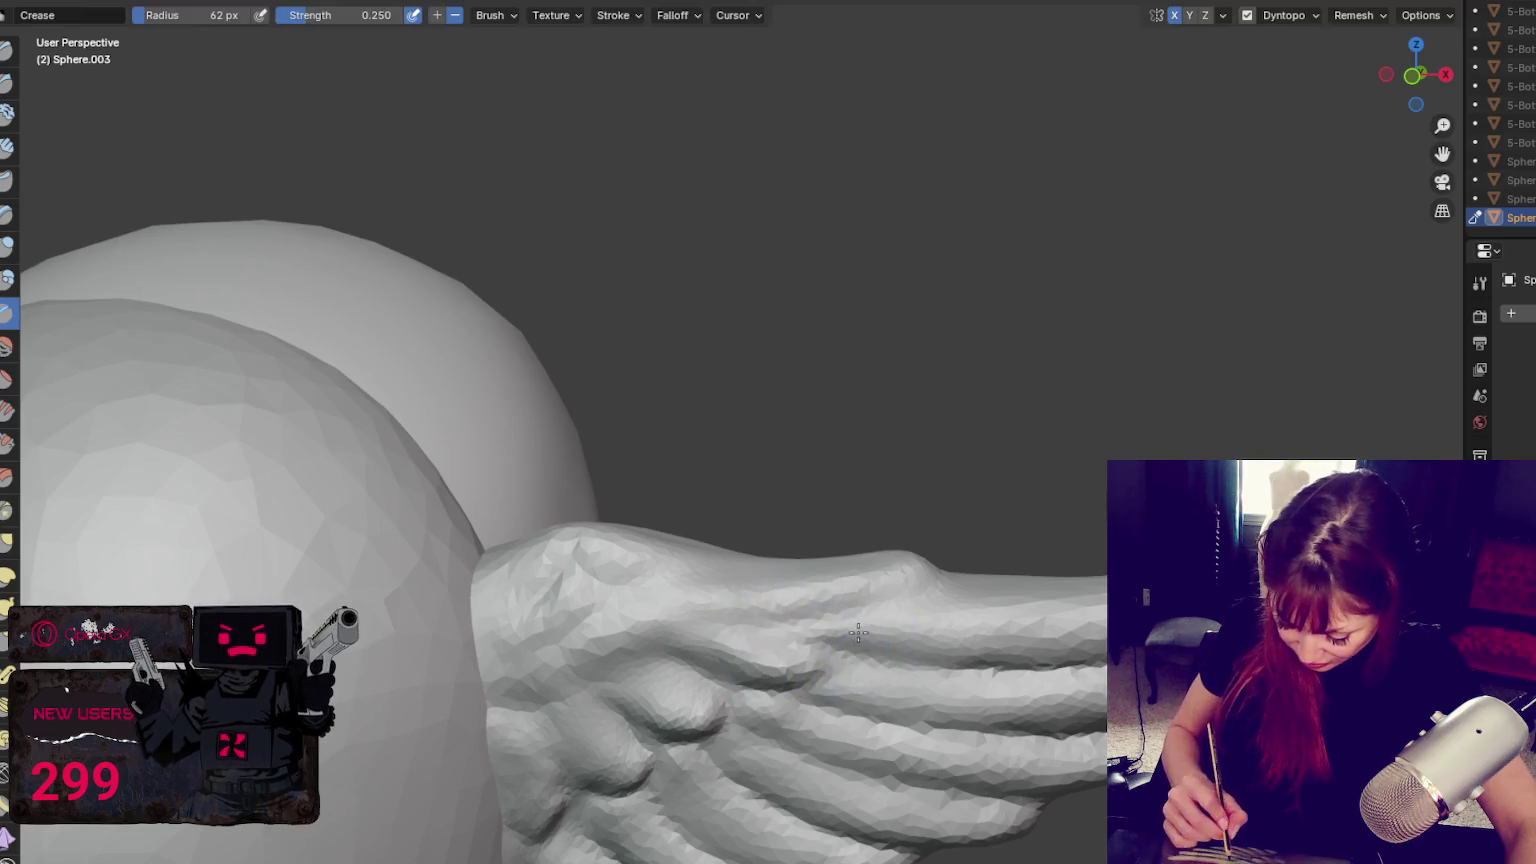
key("f")
left_click(917, 630)
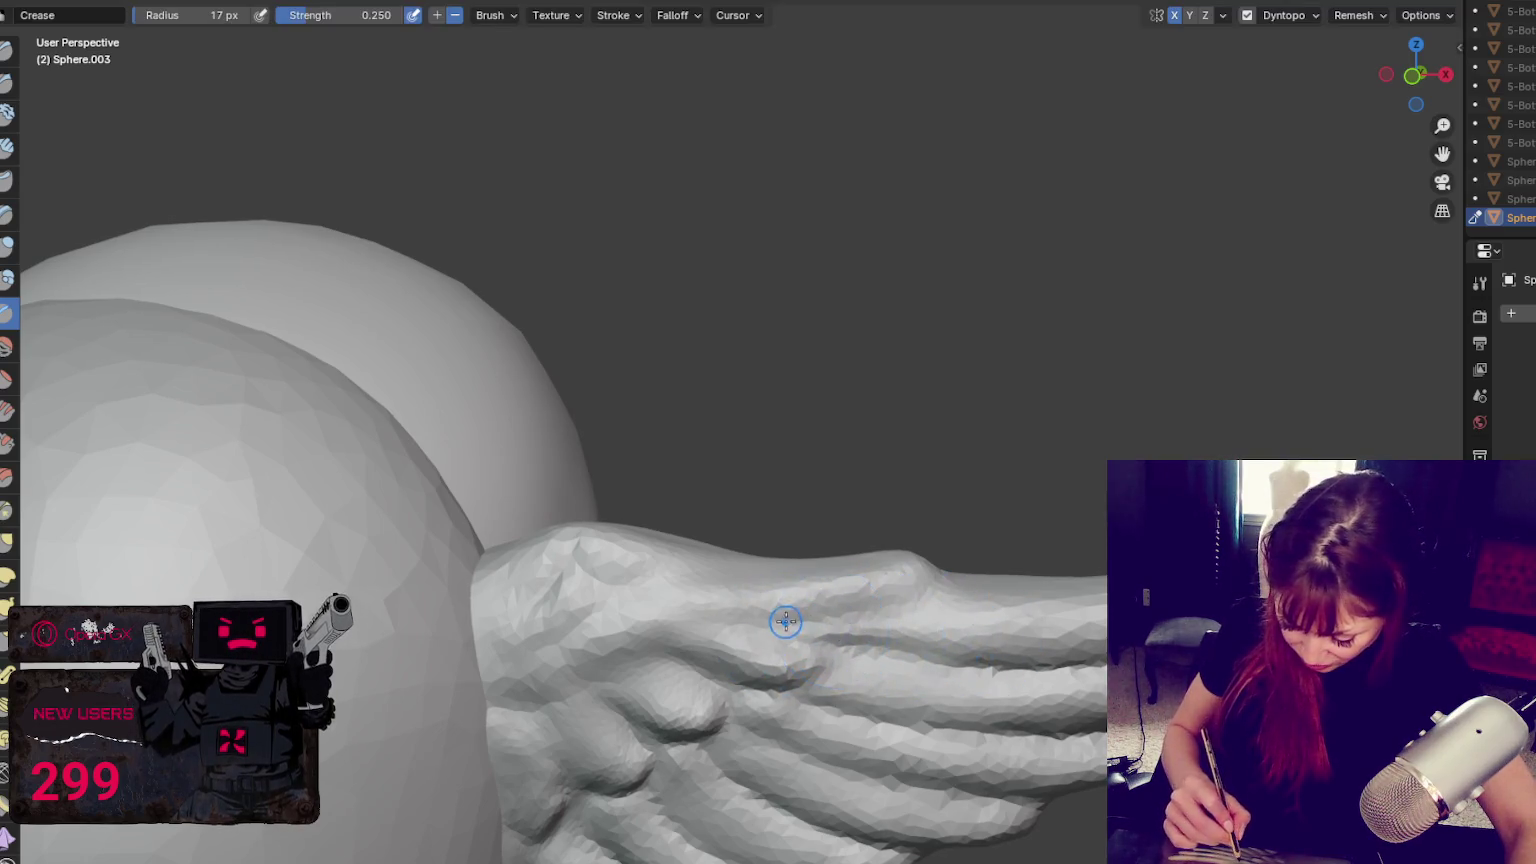
key("f")
left_click(890, 640)
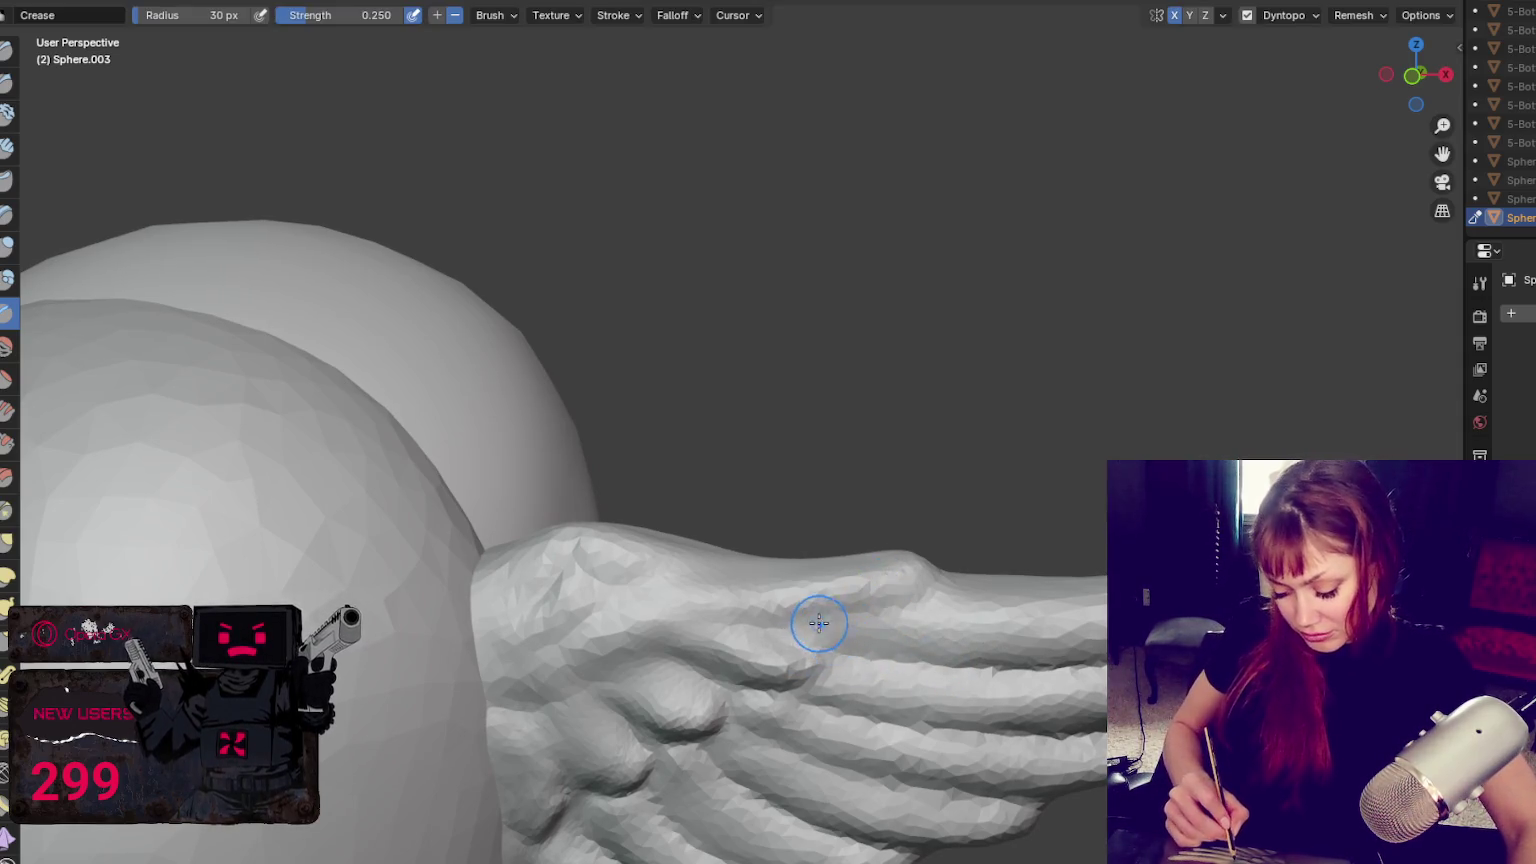
Switch to the Draw brush and zoom out to the full head
key("g")
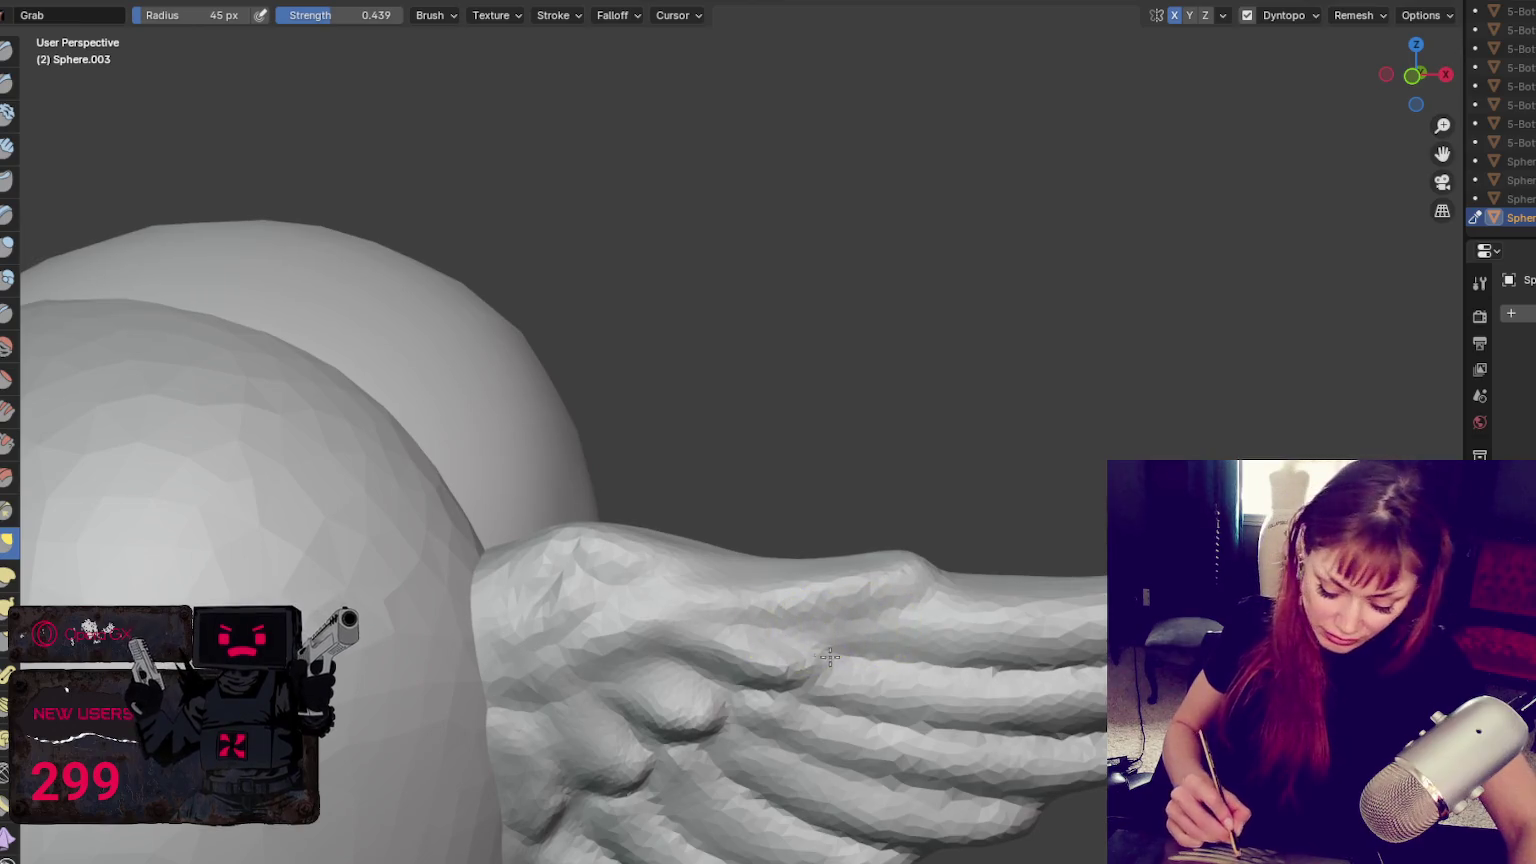
middle_click_drag(963, 700, 822, 616)
key("x")
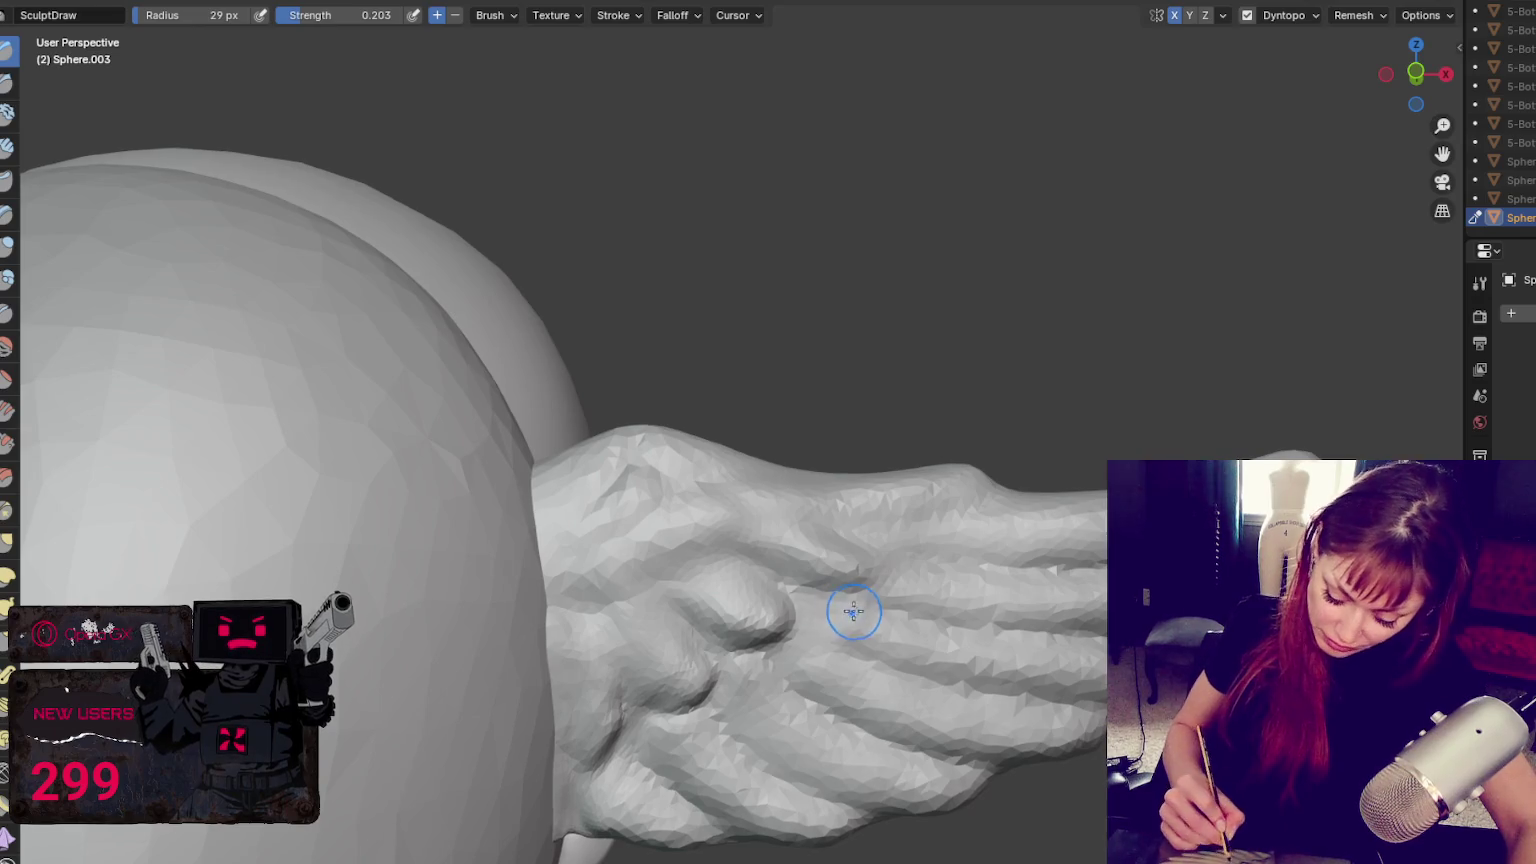
scroll(1040, 660, "down", 4)
scroll(1040, 660, "down", 4)
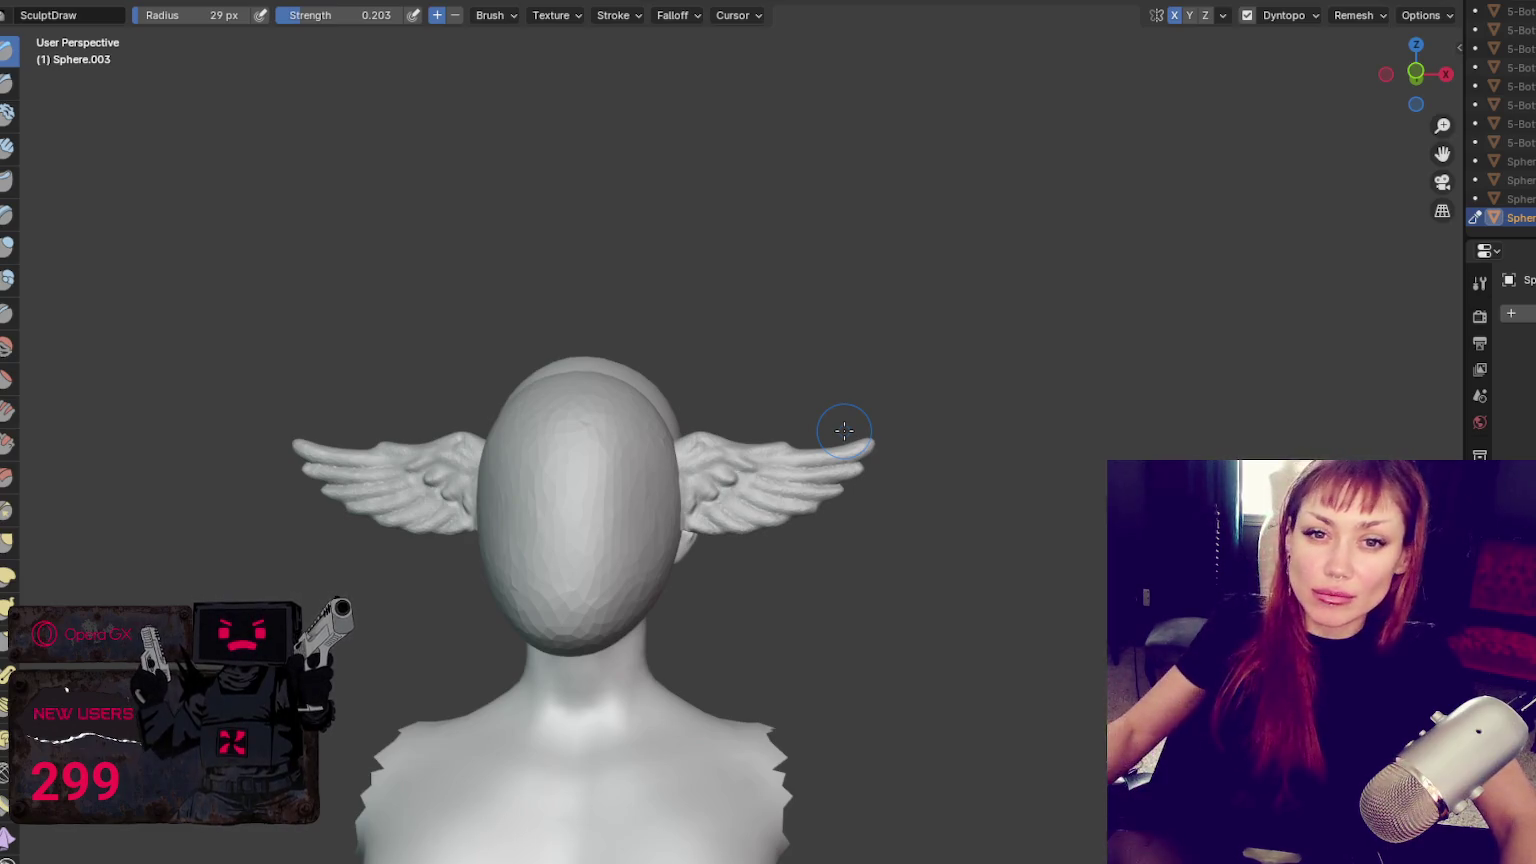
Turn off dynamic topology on the right wing and set the brush to 33 px
scroll(830, 390, "up", 1)
middle_click_drag(818, 389, 816, 387)
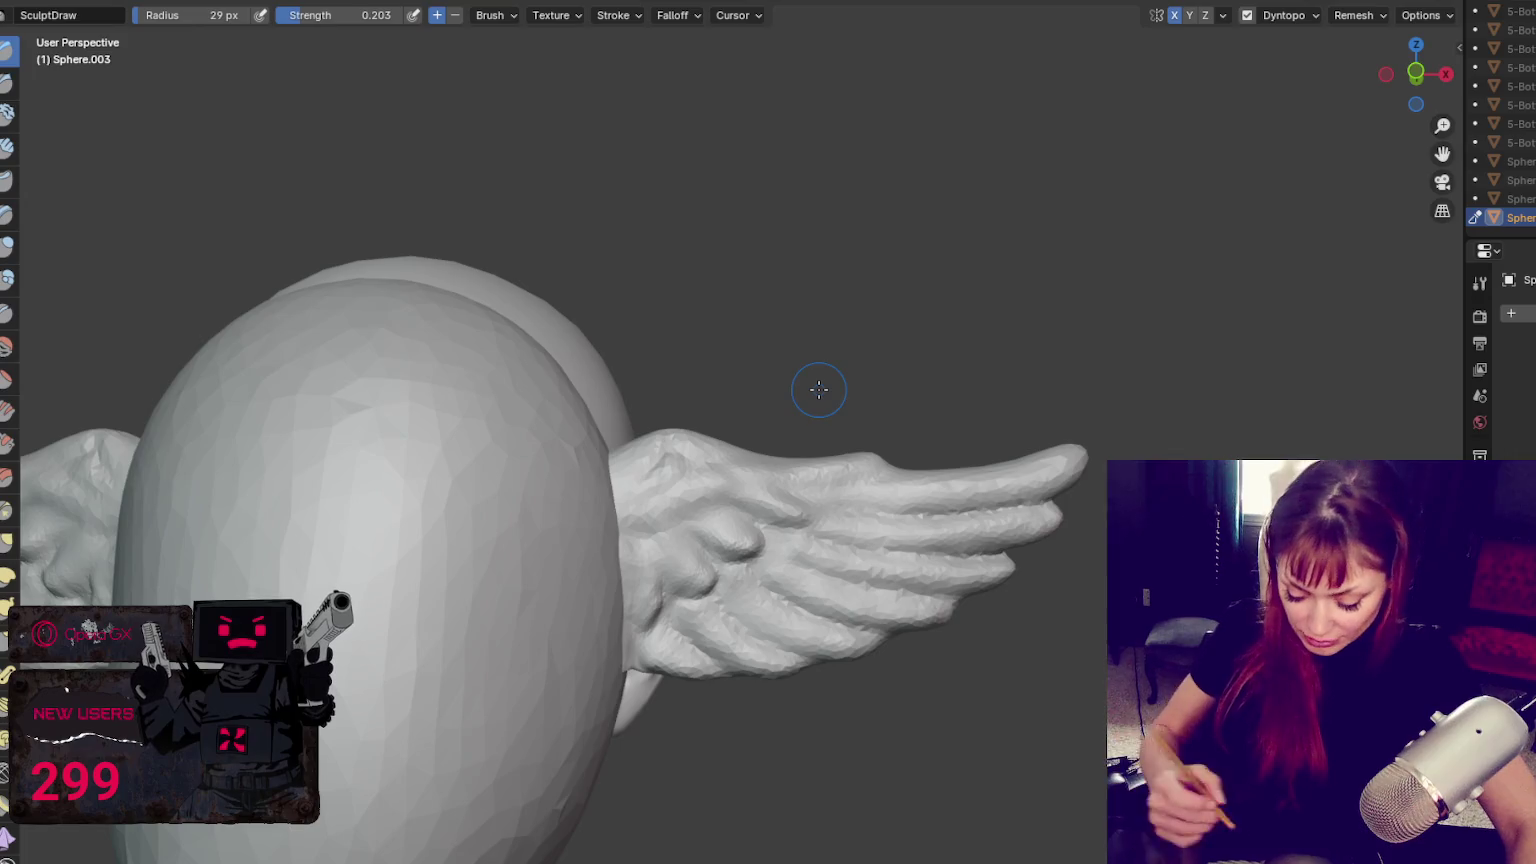
key("g")
key("ctrl+d")
key("f")
left_click(783, 541)
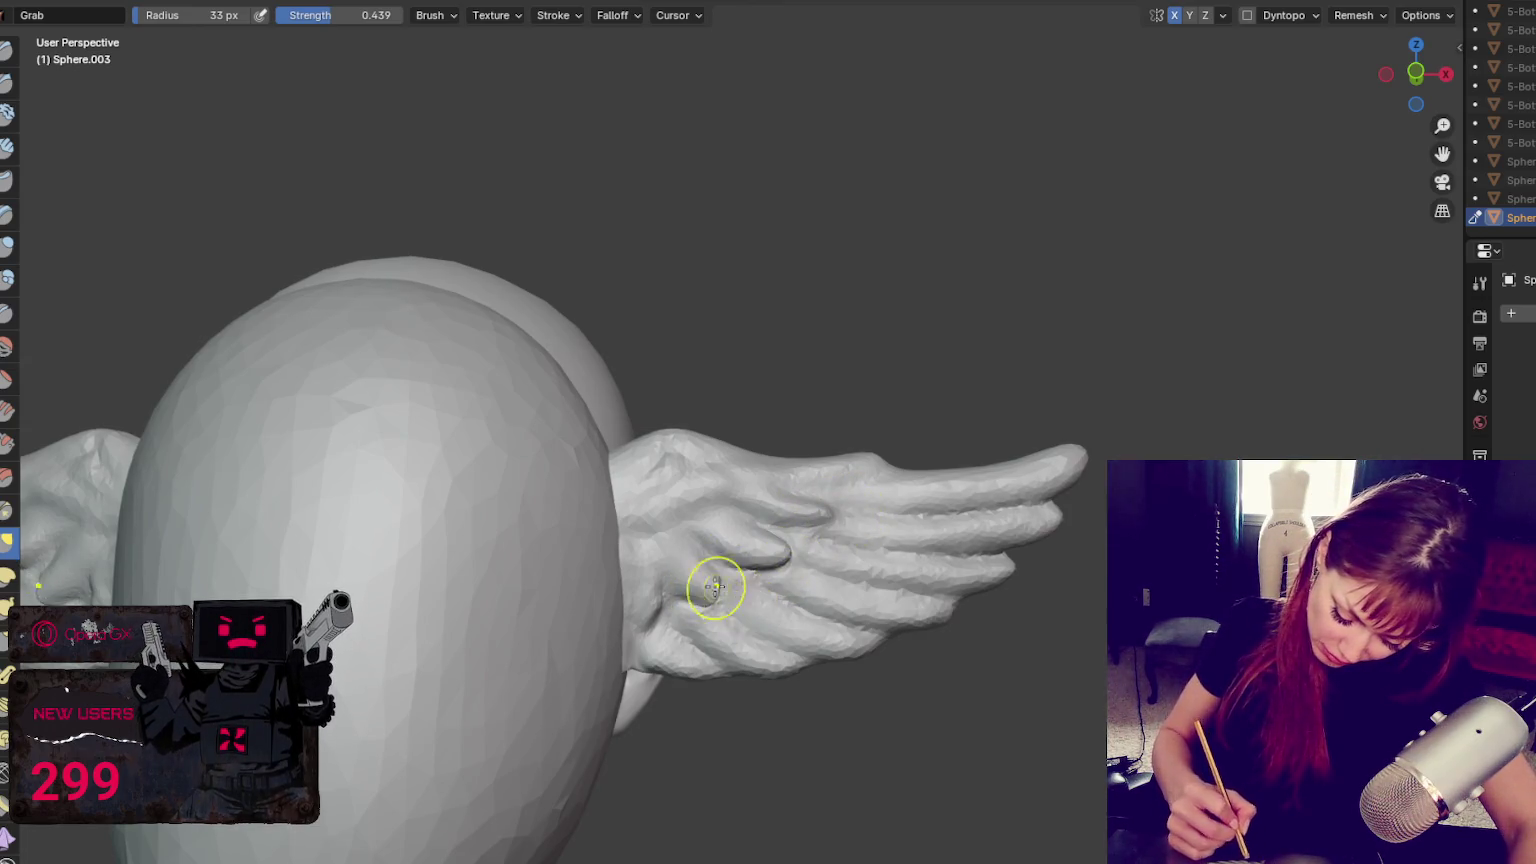
Raise a new Draw bump near the right wing base, then shrink the brush to 24 px
key("shift+c")
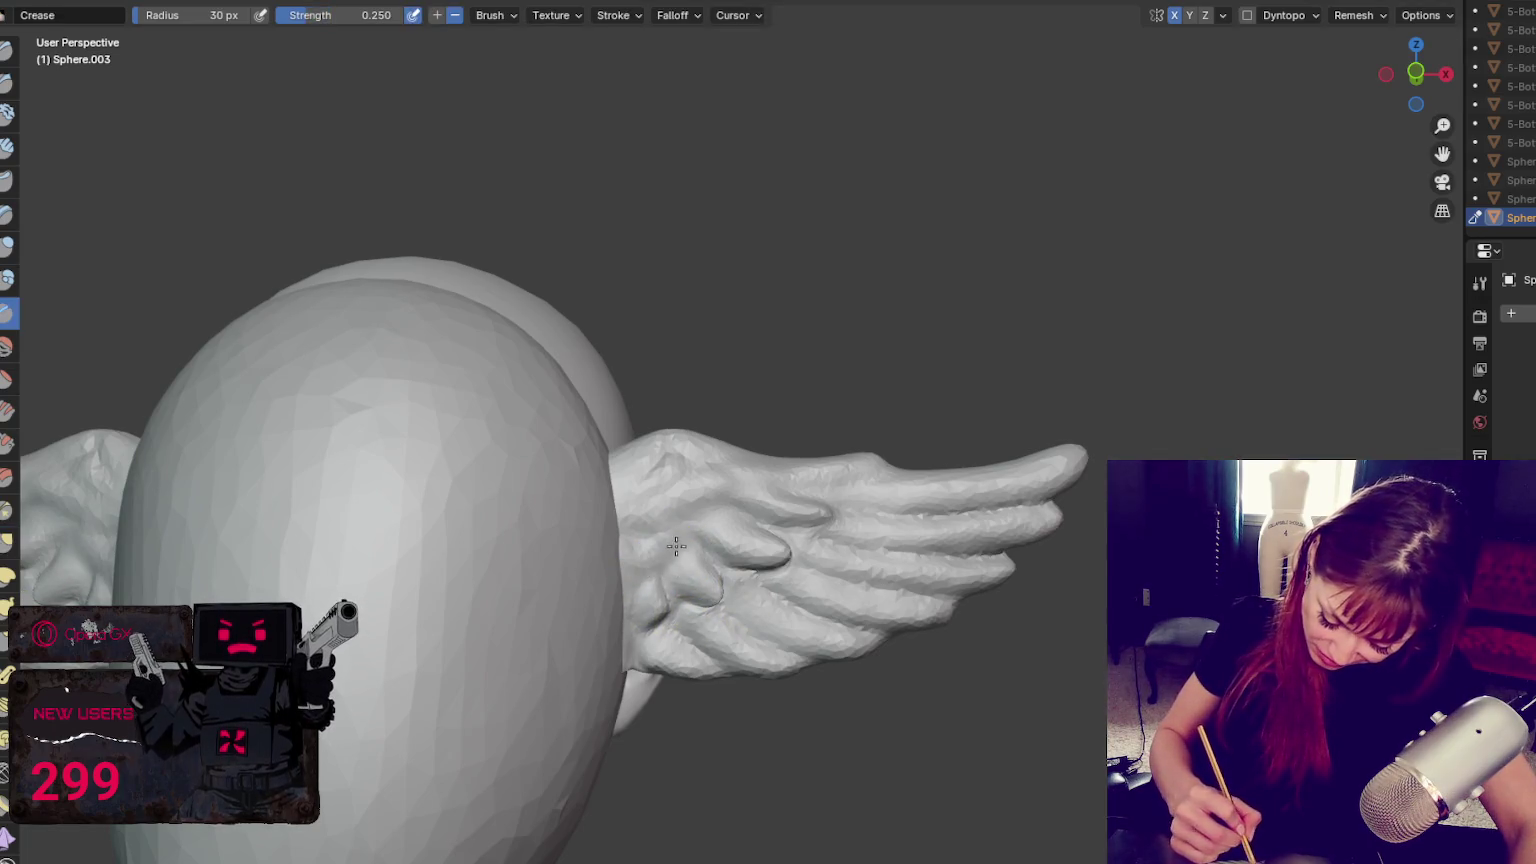
key("x")
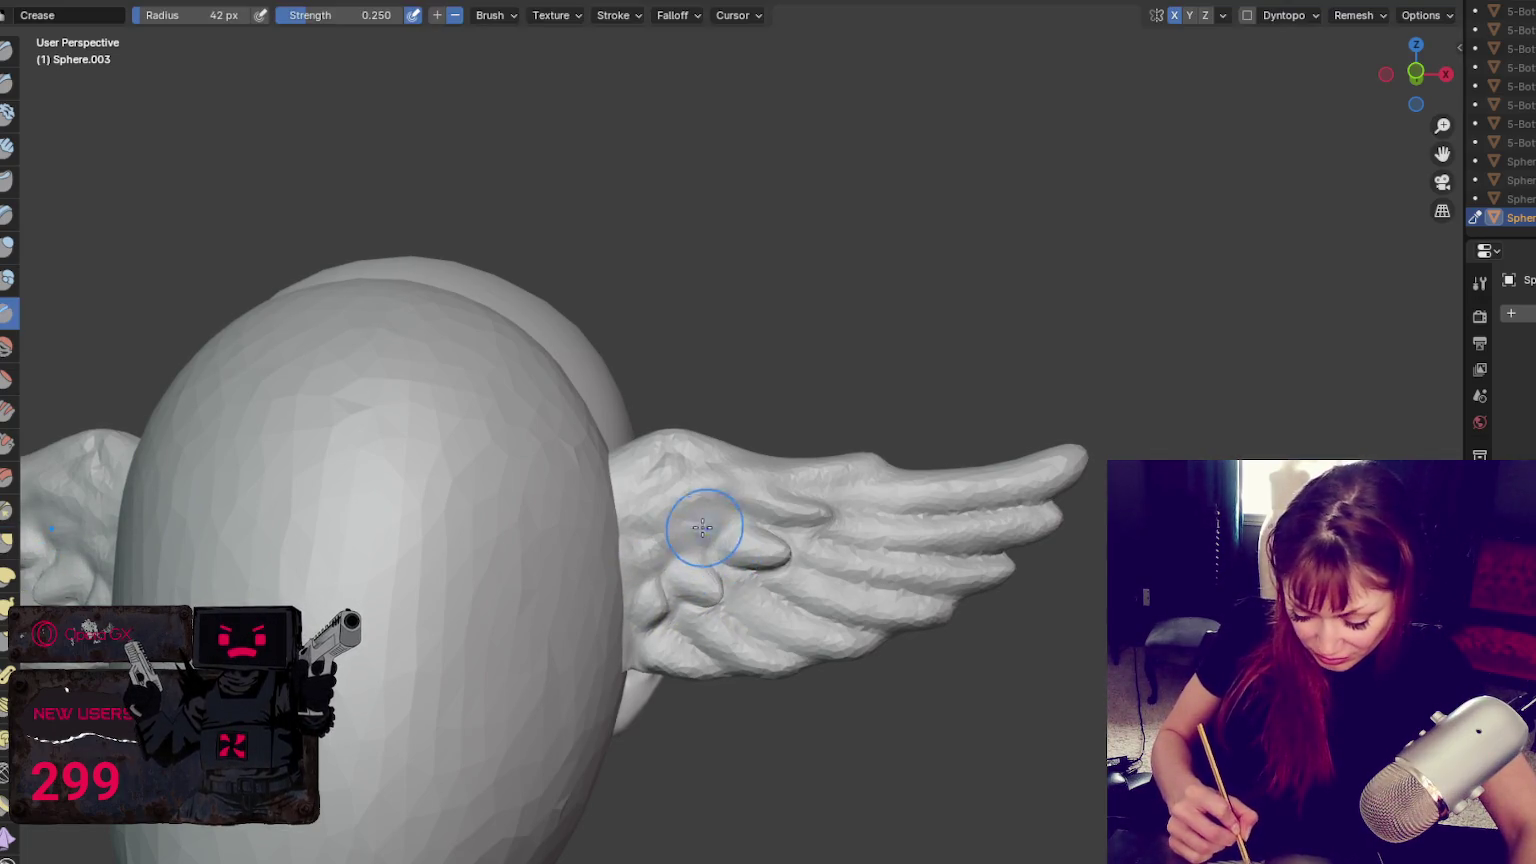
left_click_drag(683, 556, 690, 551)
key("f")
left_click(721, 542)
Grab-reshape the base feathers, pull the middle ones out, and re-enable dynamic topology
key("g")
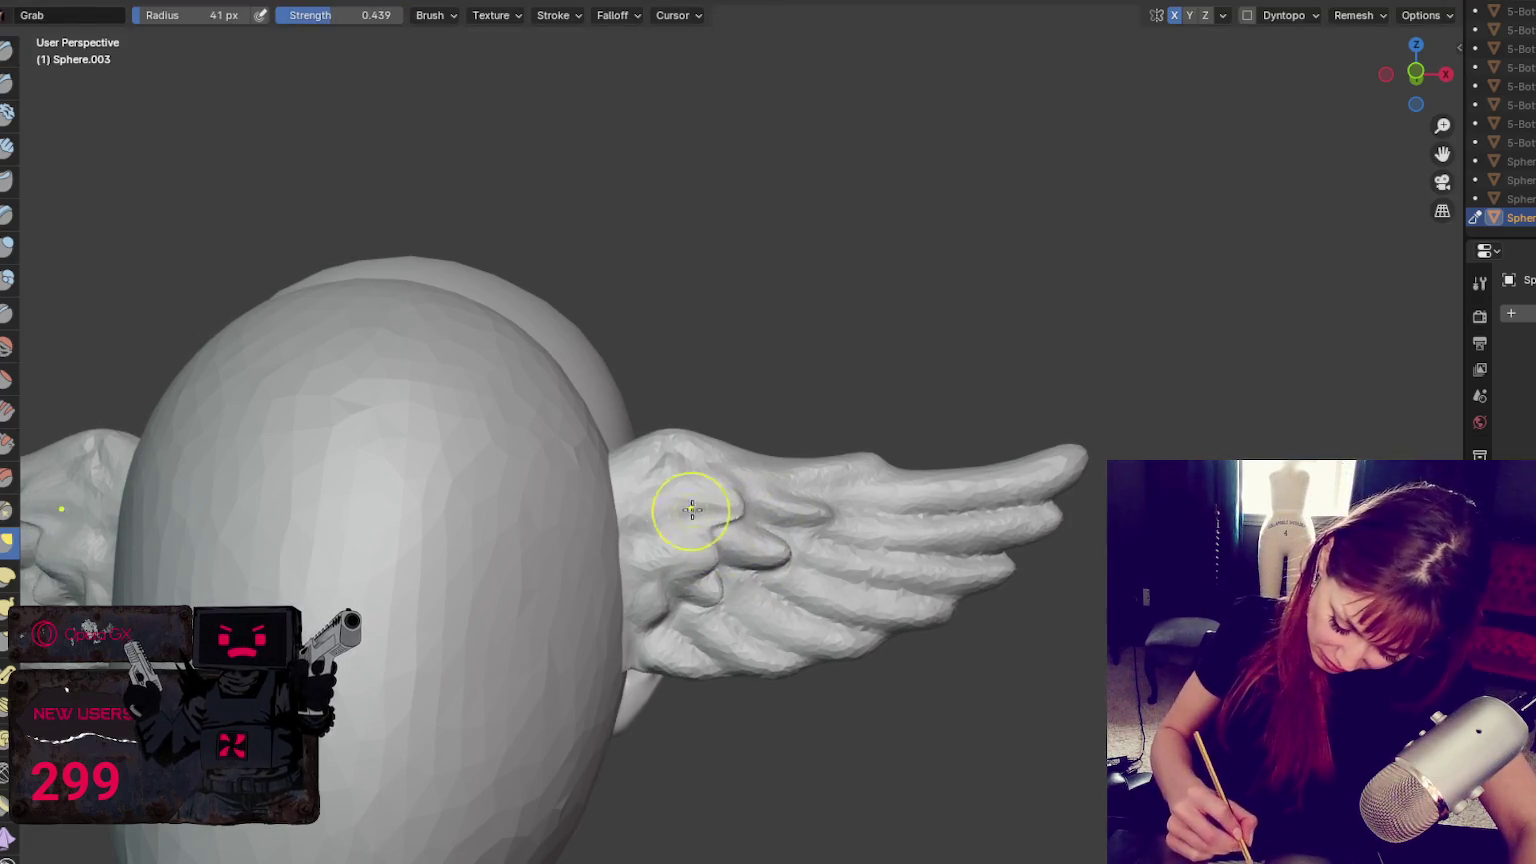
left_click_drag(724, 538, 767, 574)
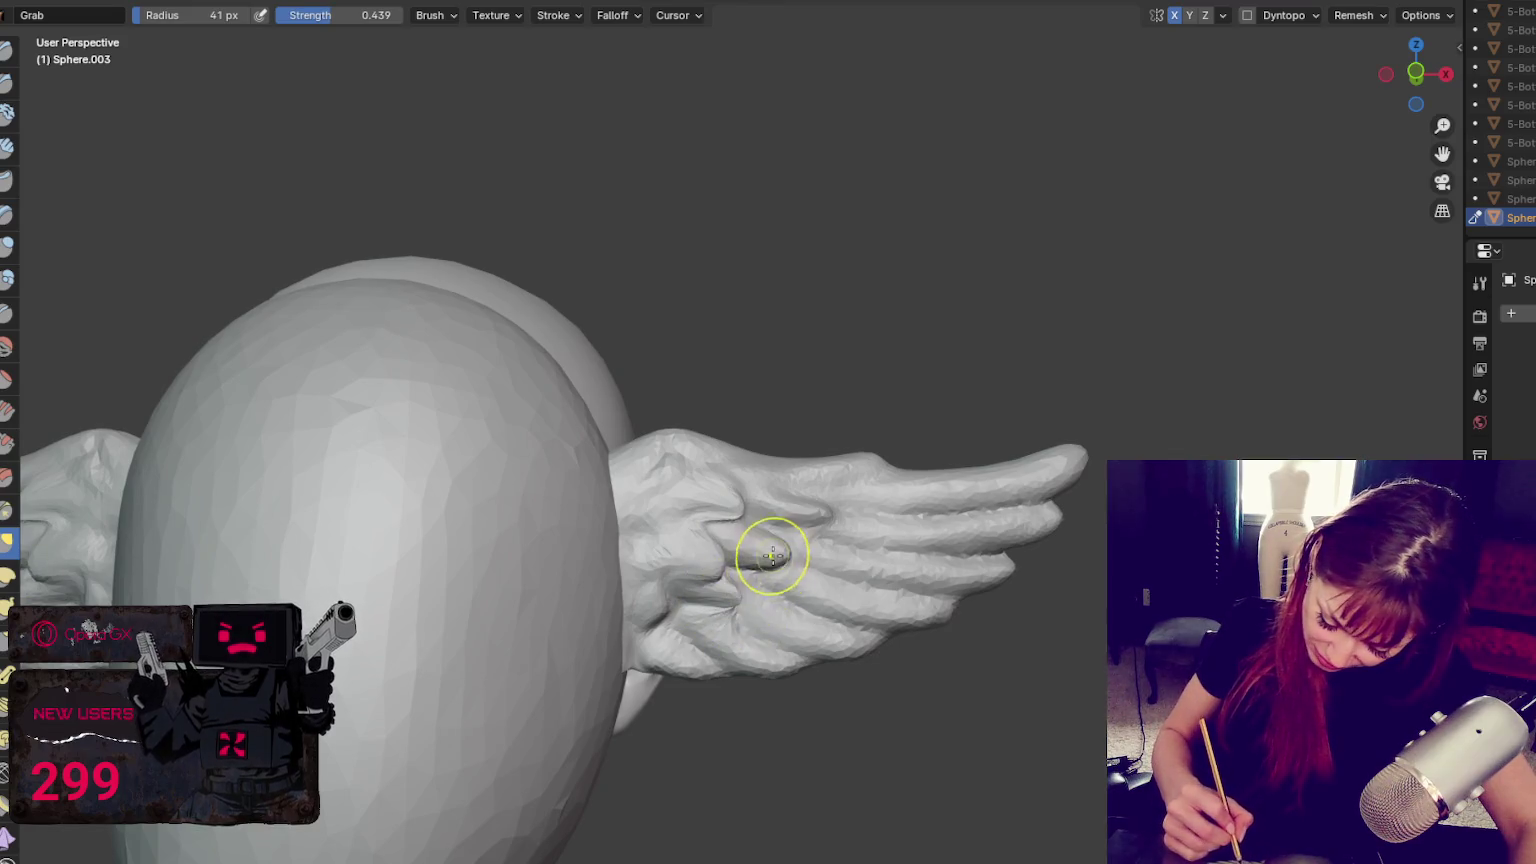
left_click_drag(733, 566, 776, 564)
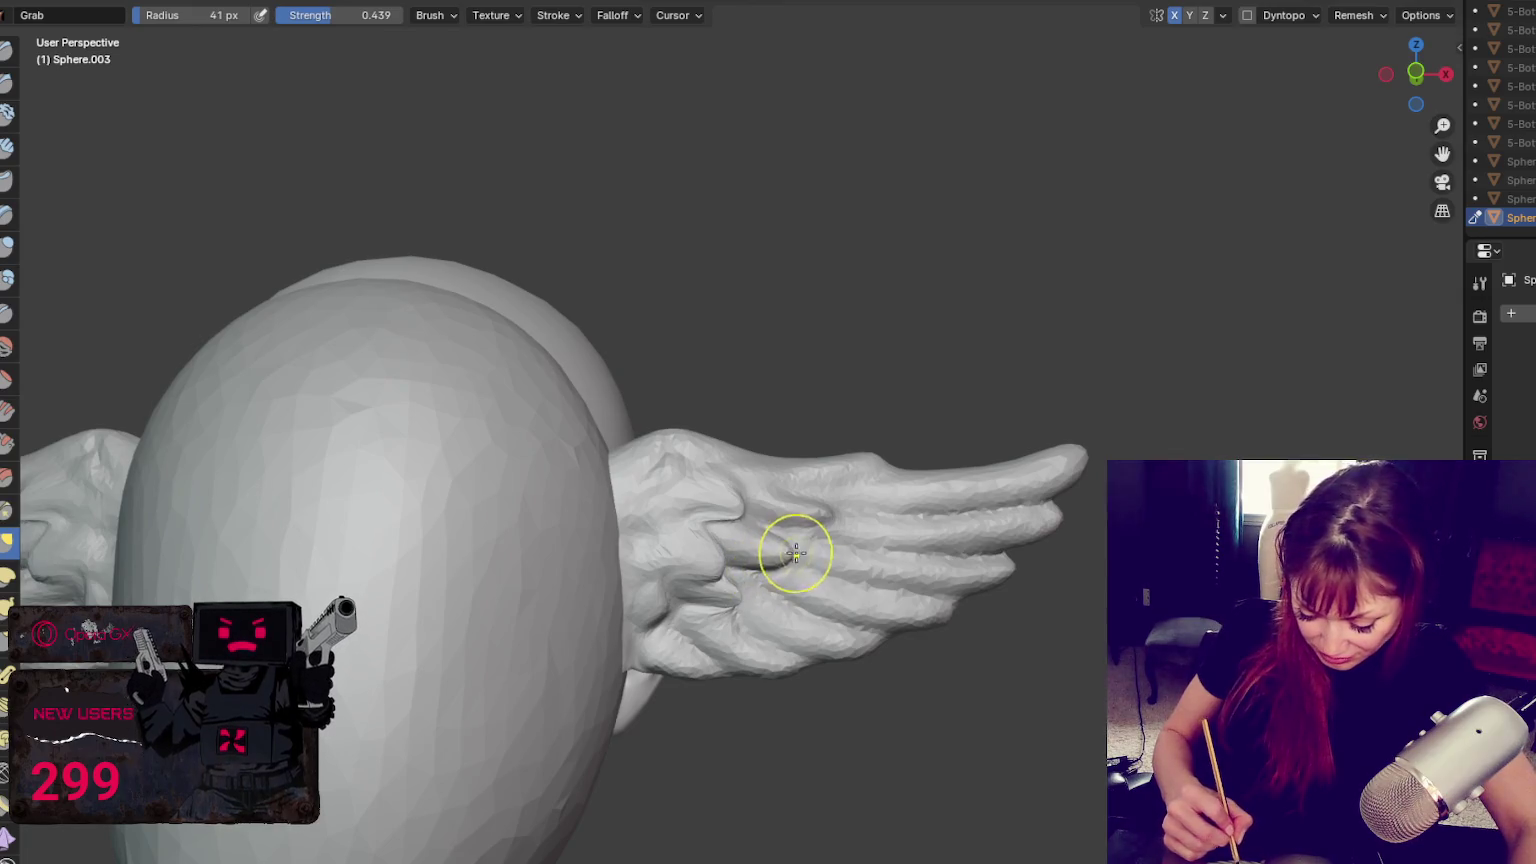
key("x")
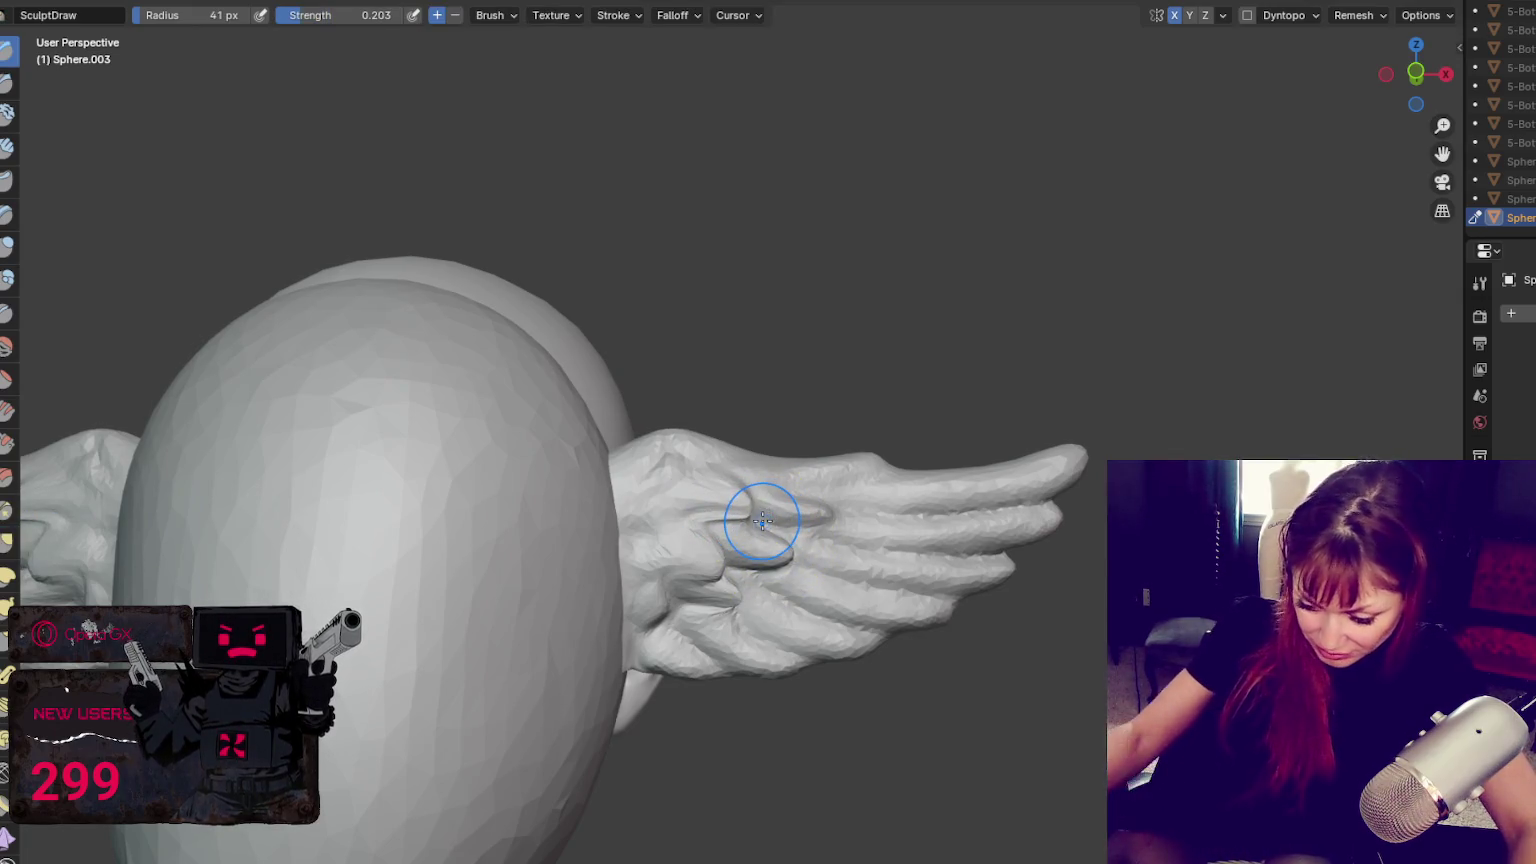
scroll(770, 515, "up", 3)
left_click(1248, 16)
Set the brush to 110 px and carve creases at the wing base and lower wing
key("f")
mouse_move(778, 549)
left_mouse_down()
mouse_move(730, 549)
mouse_move(727, 583)
mouse_move(653, 652)
left_mouse_up()
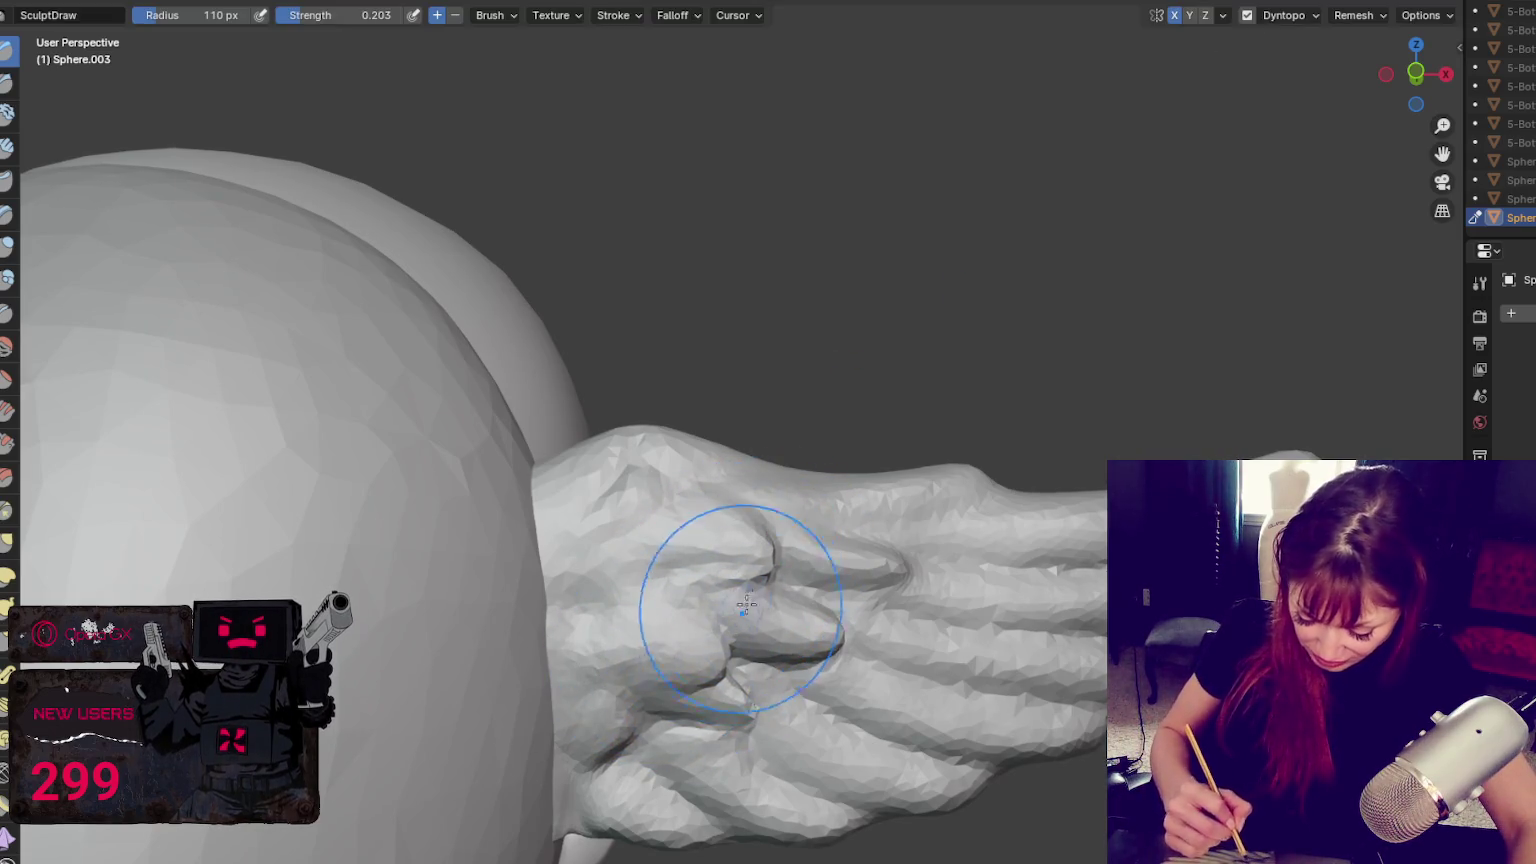
key("shift+c")
mouse_move(673, 587)
left_mouse_down()
mouse_move(765, 572)
mouse_move(690, 575)
mouse_move(717, 505)
left_mouse_up()
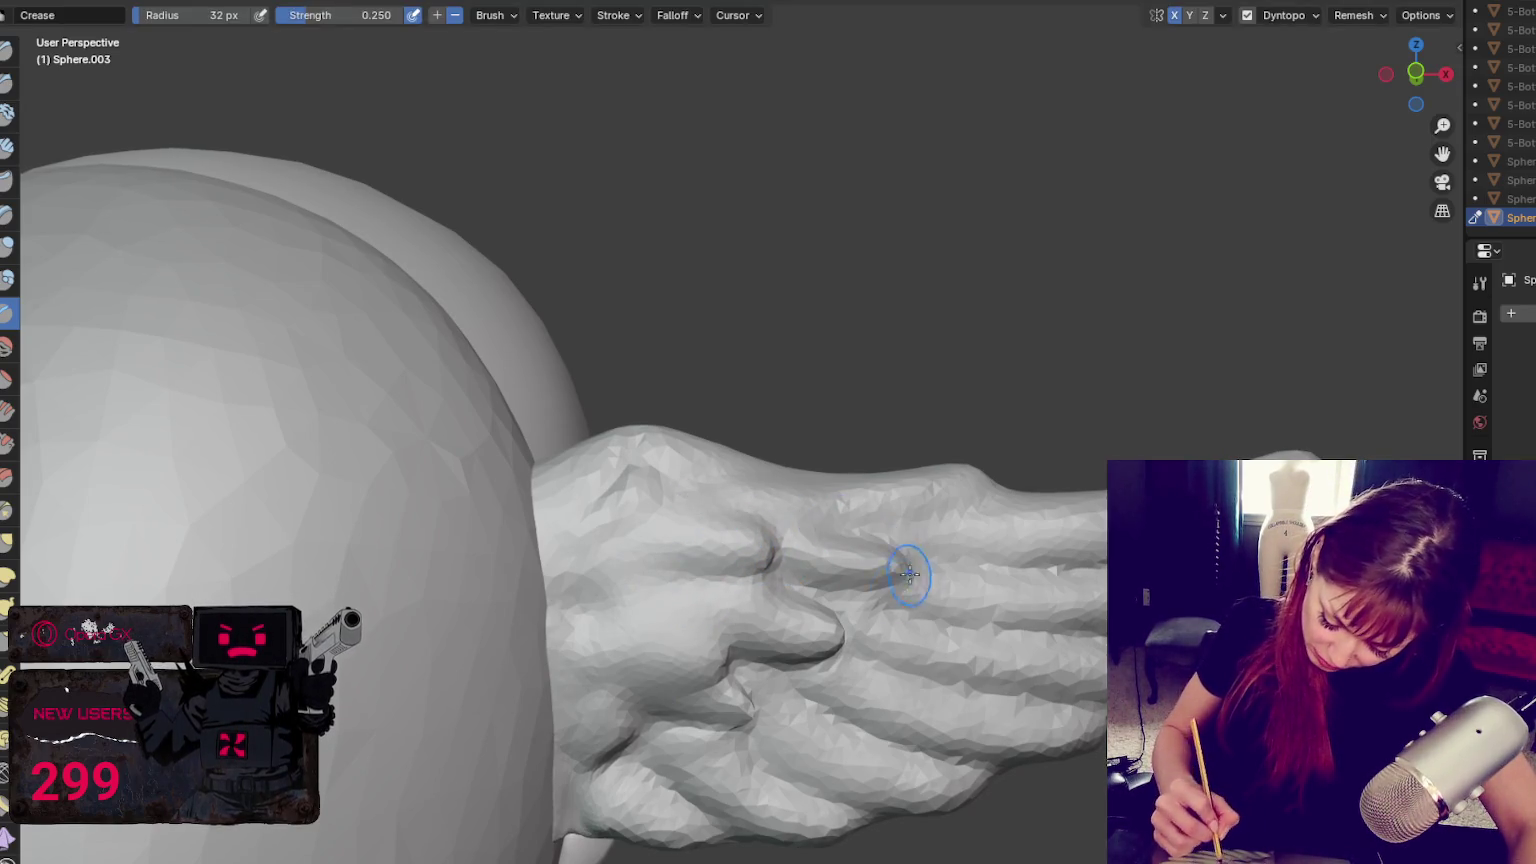
left_click_drag(808, 652, 824, 654)
left_click_drag(671, 729, 736, 668)
Add fine creases between feathers, resizing the Crease brush to 34 then 29 px
key("g")
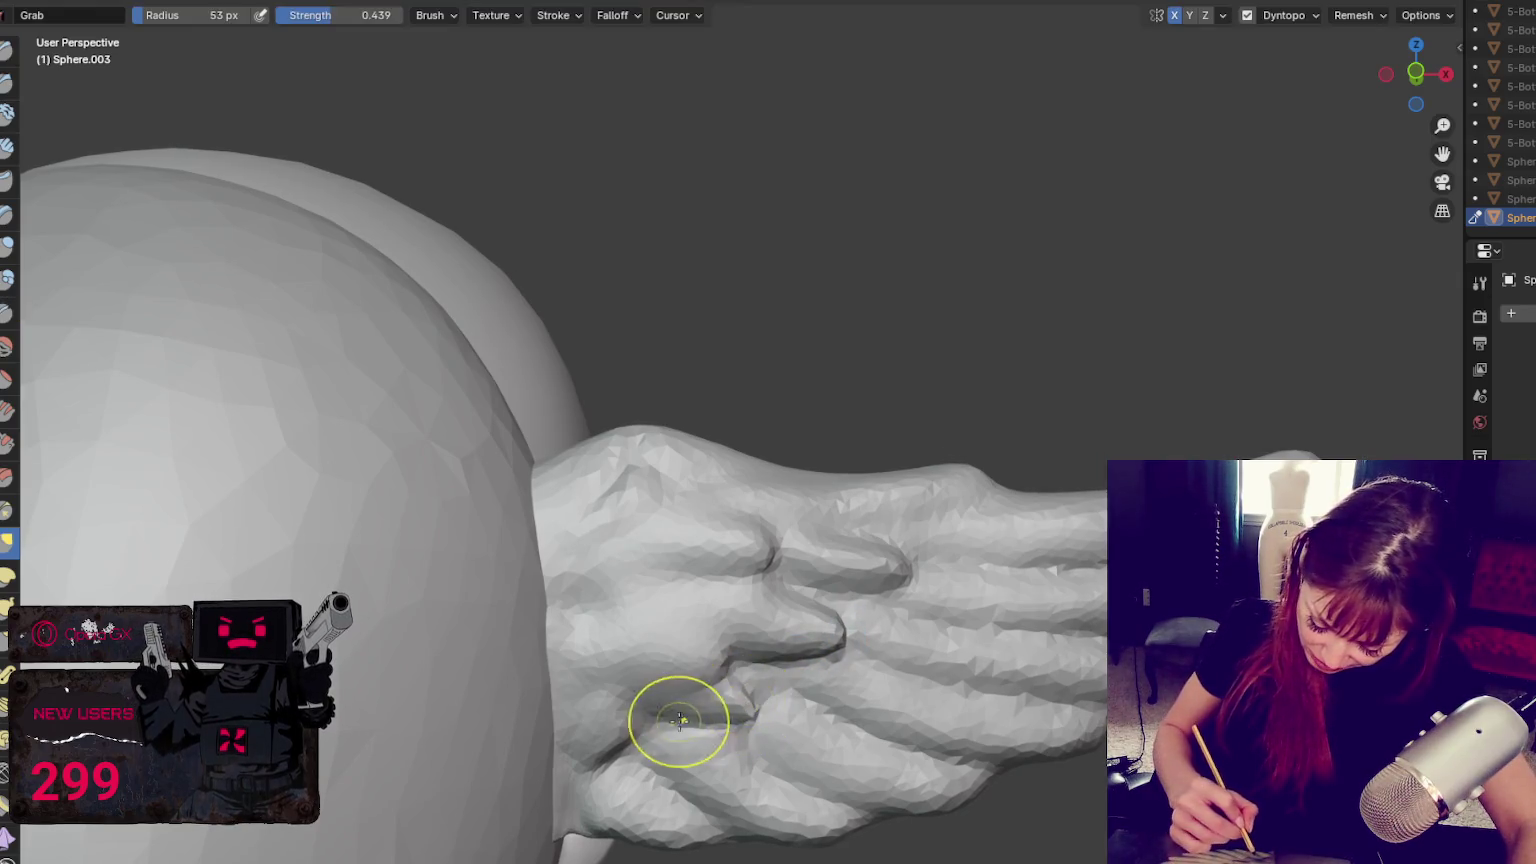
key("shift+c")
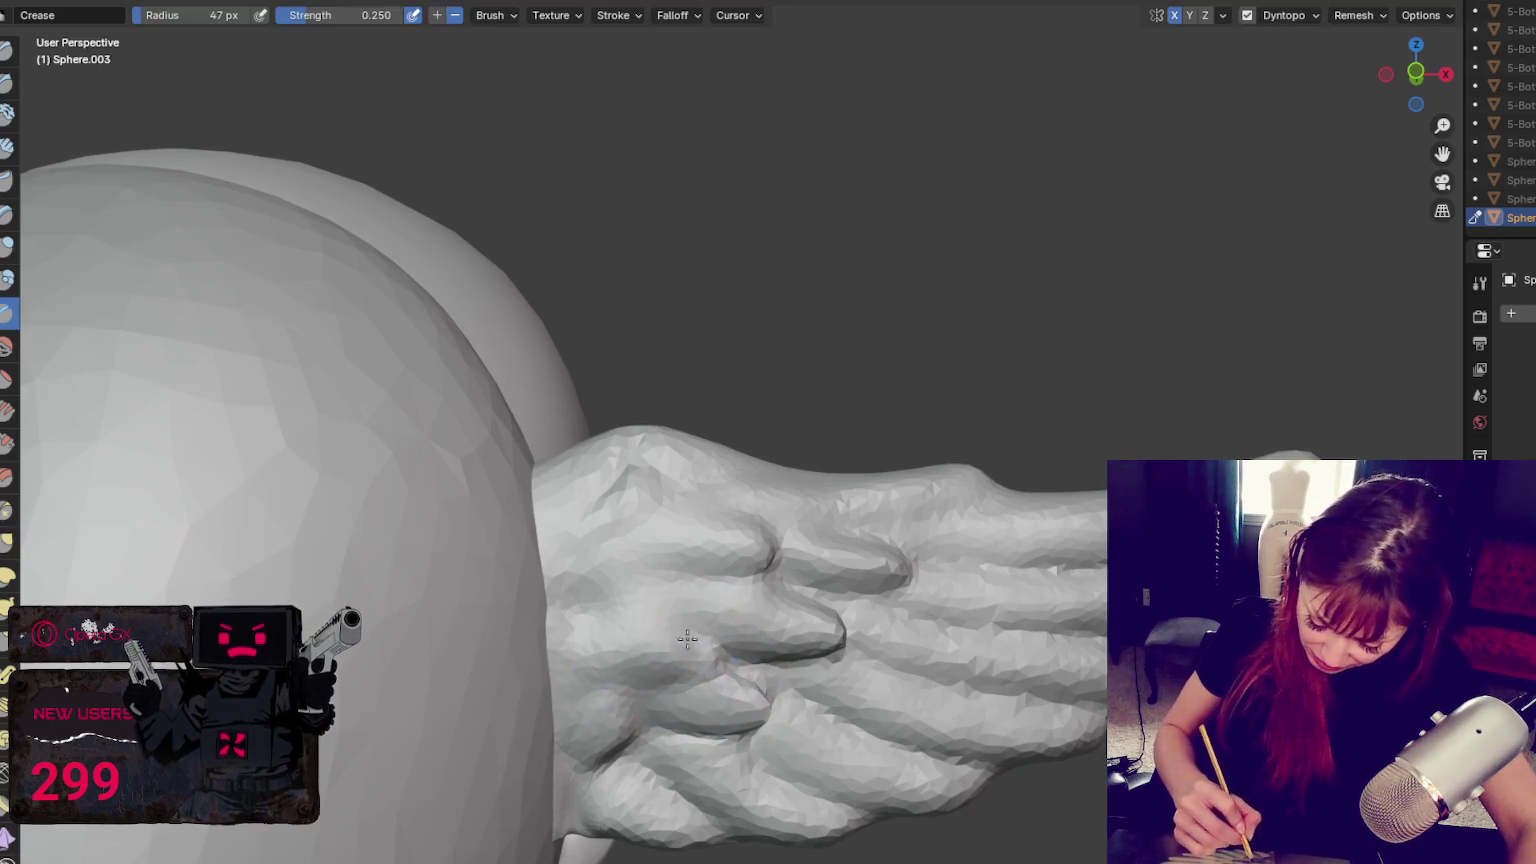
left_click_drag(727, 590, 689, 627)
key("bracketleft")
key("bracketleft")
key("bracketleft")
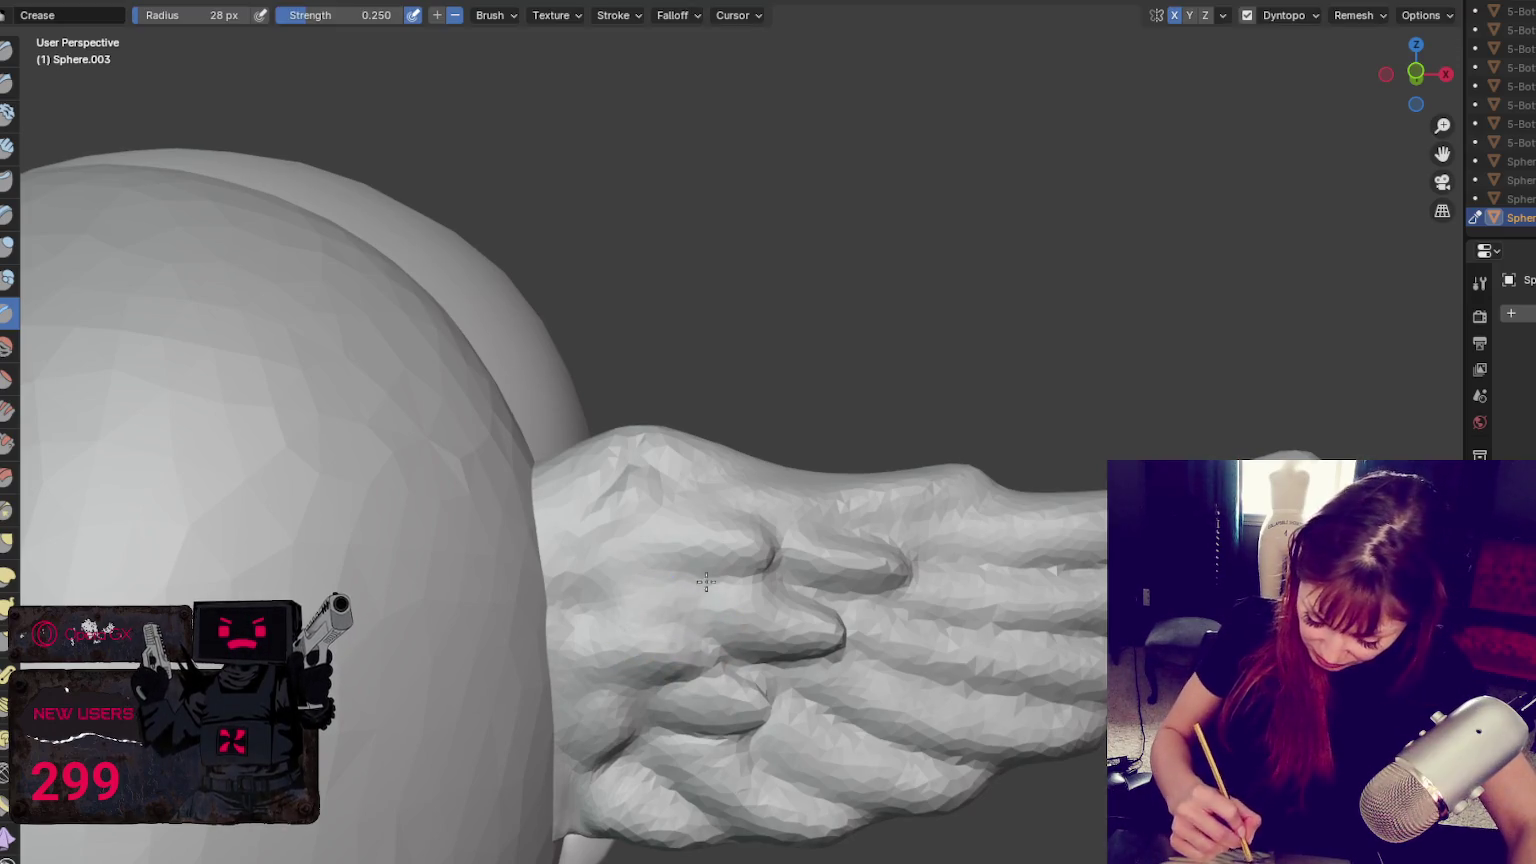
key("g")
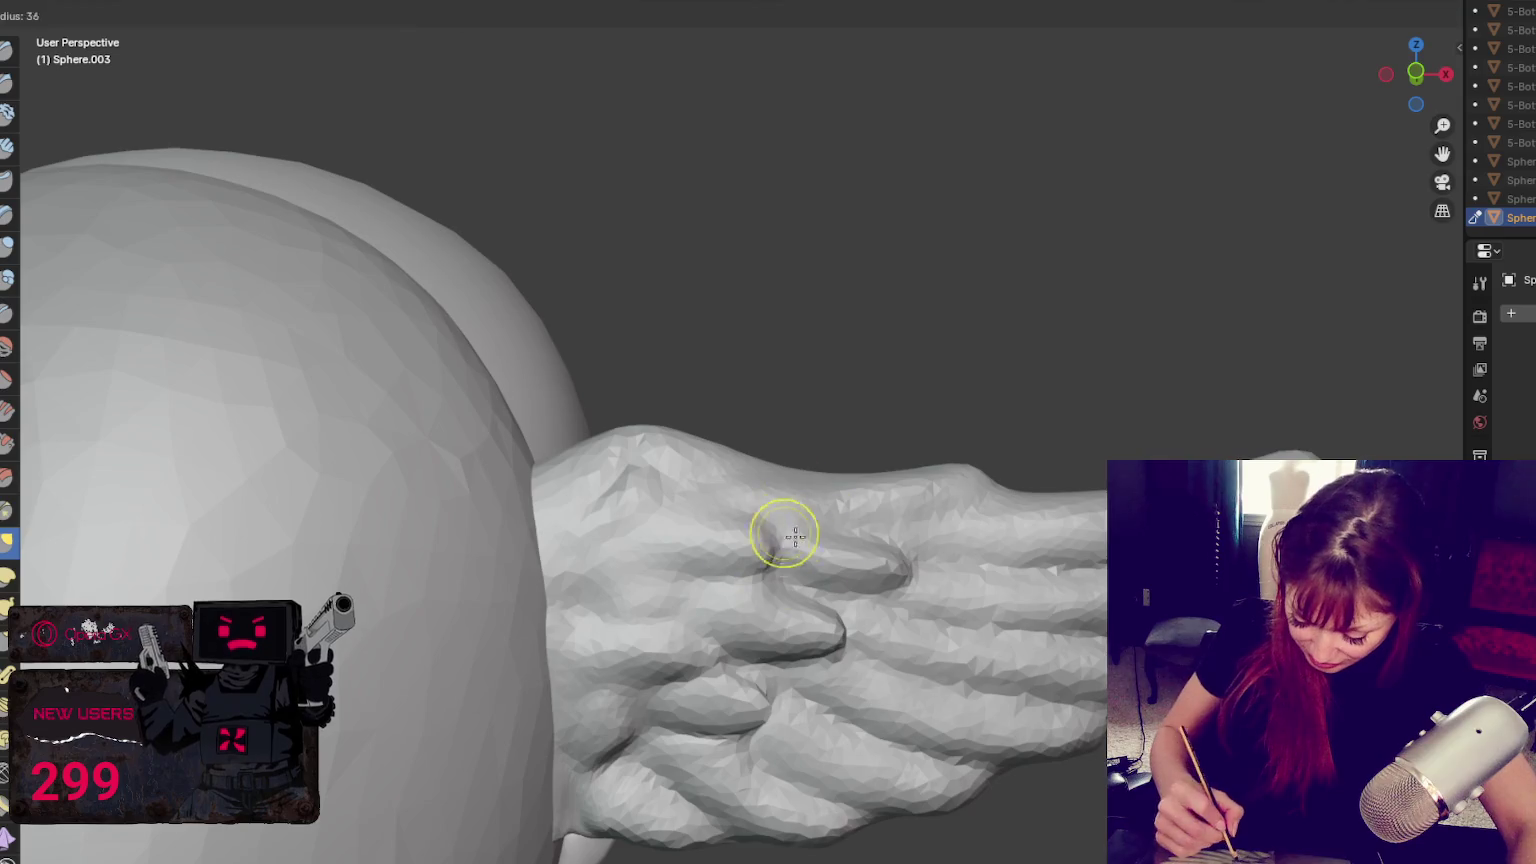
key("shift+c")
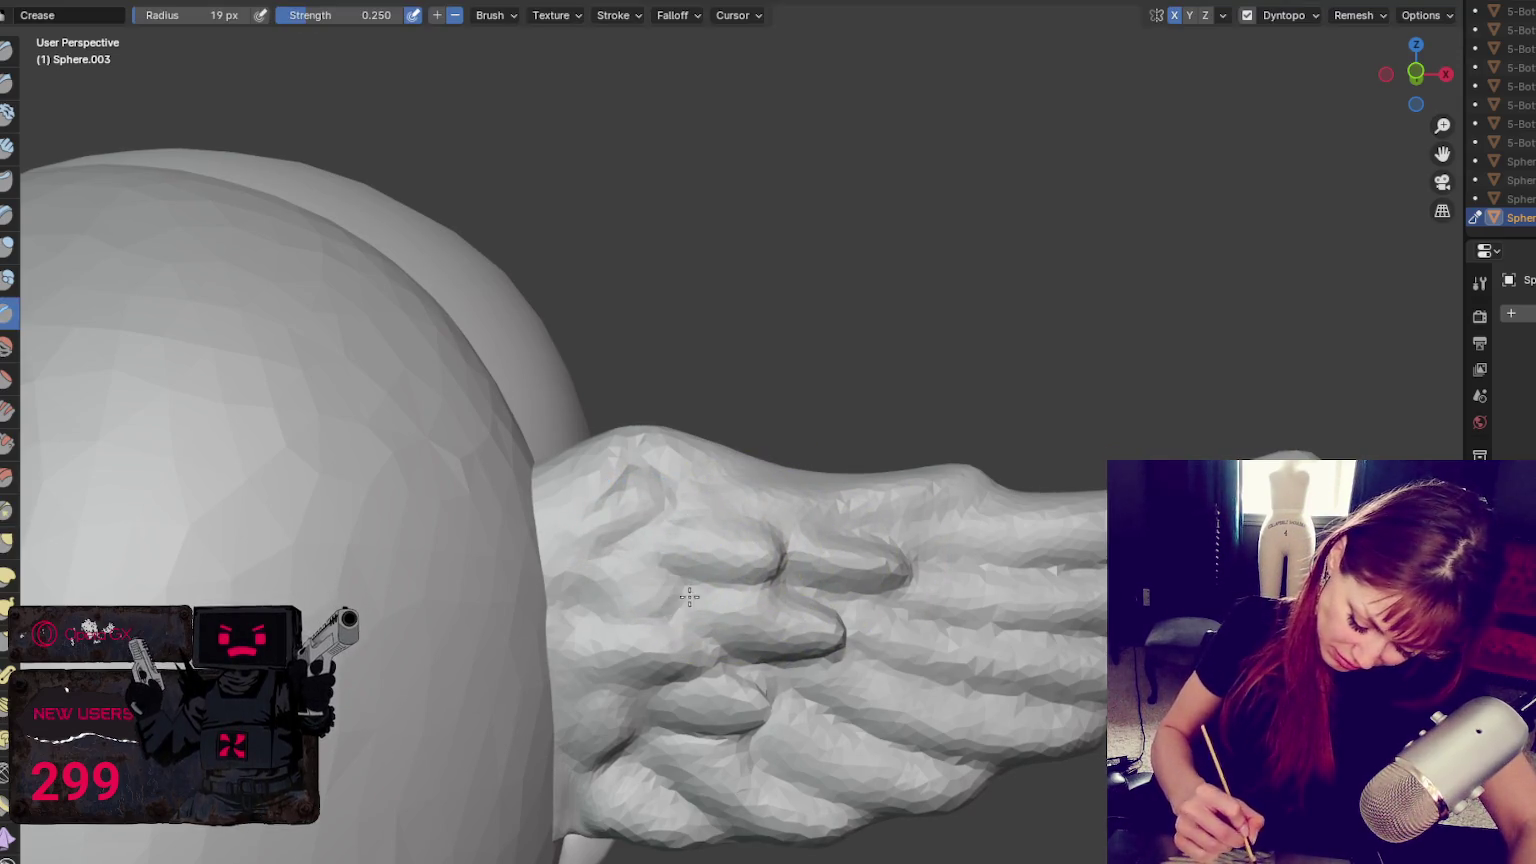
key("f")
left_click(630, 620)
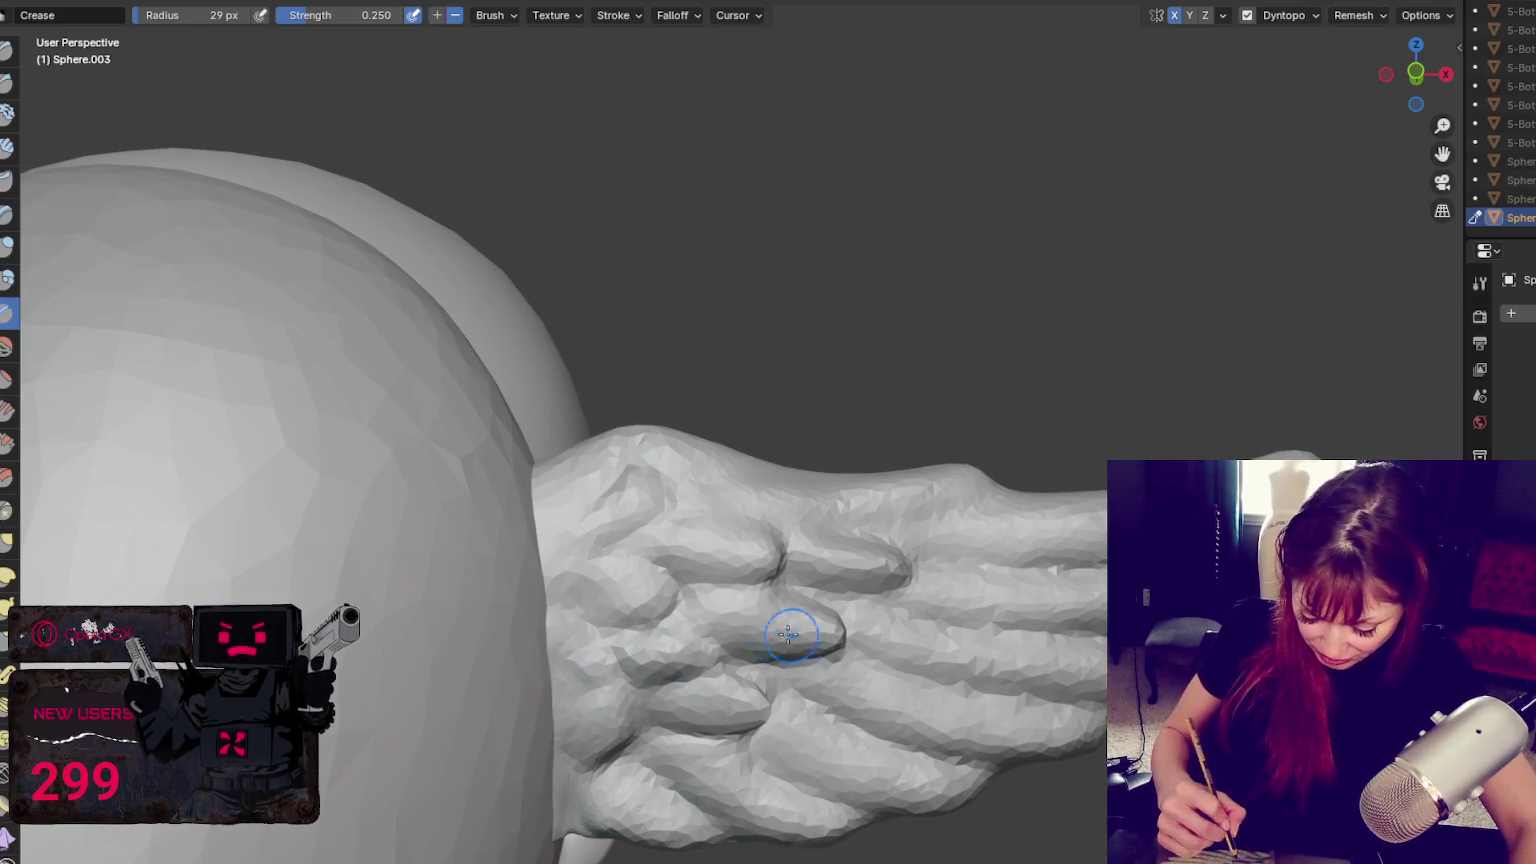
left_click_drag(806, 564, 809, 549)
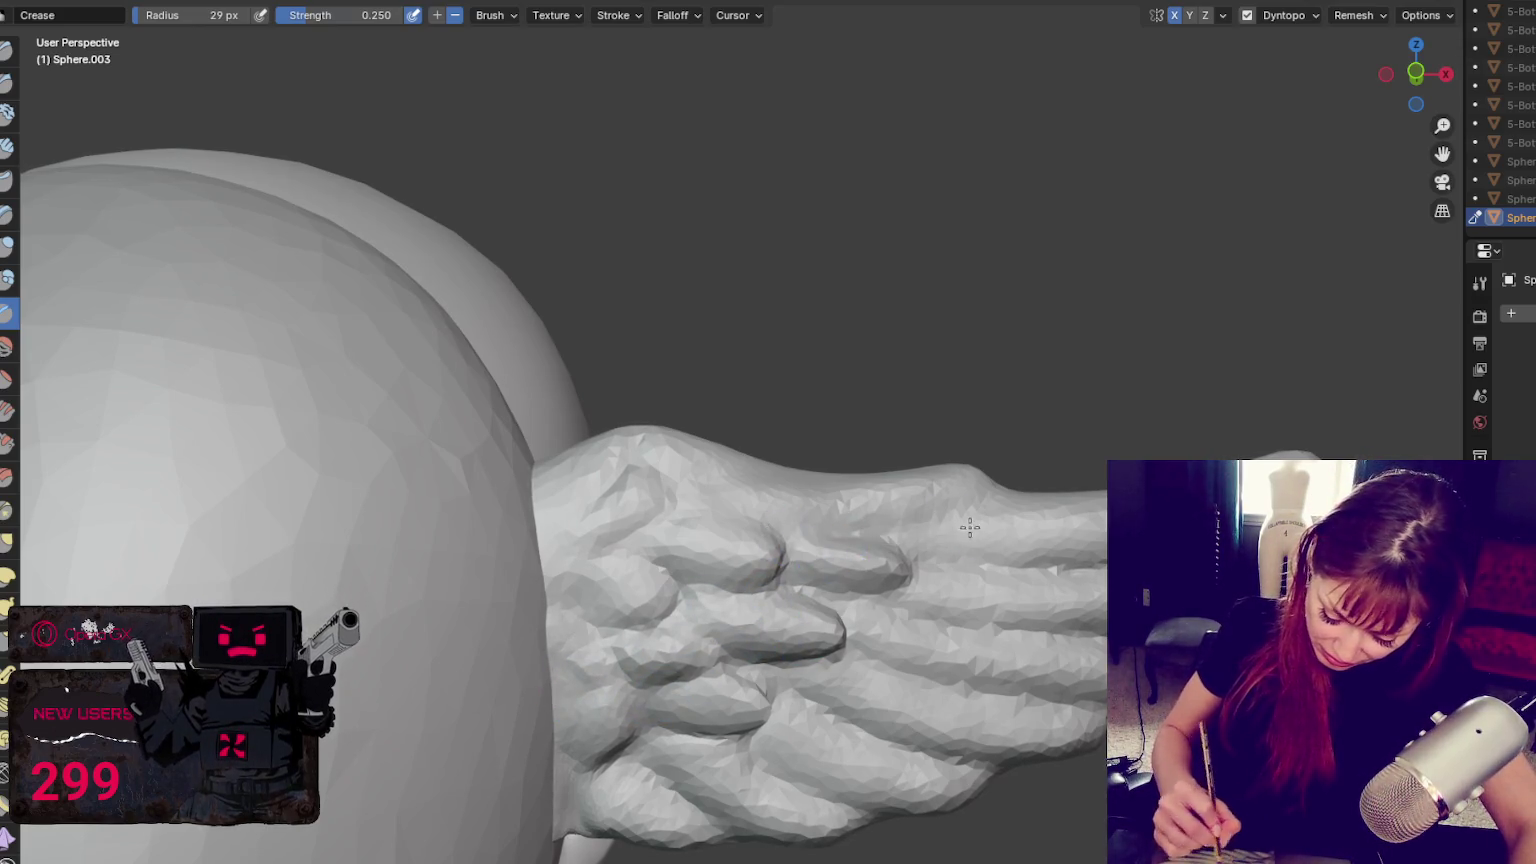
Grab-push the feather shapes near the wing base, then deepen the creases there
key("g")
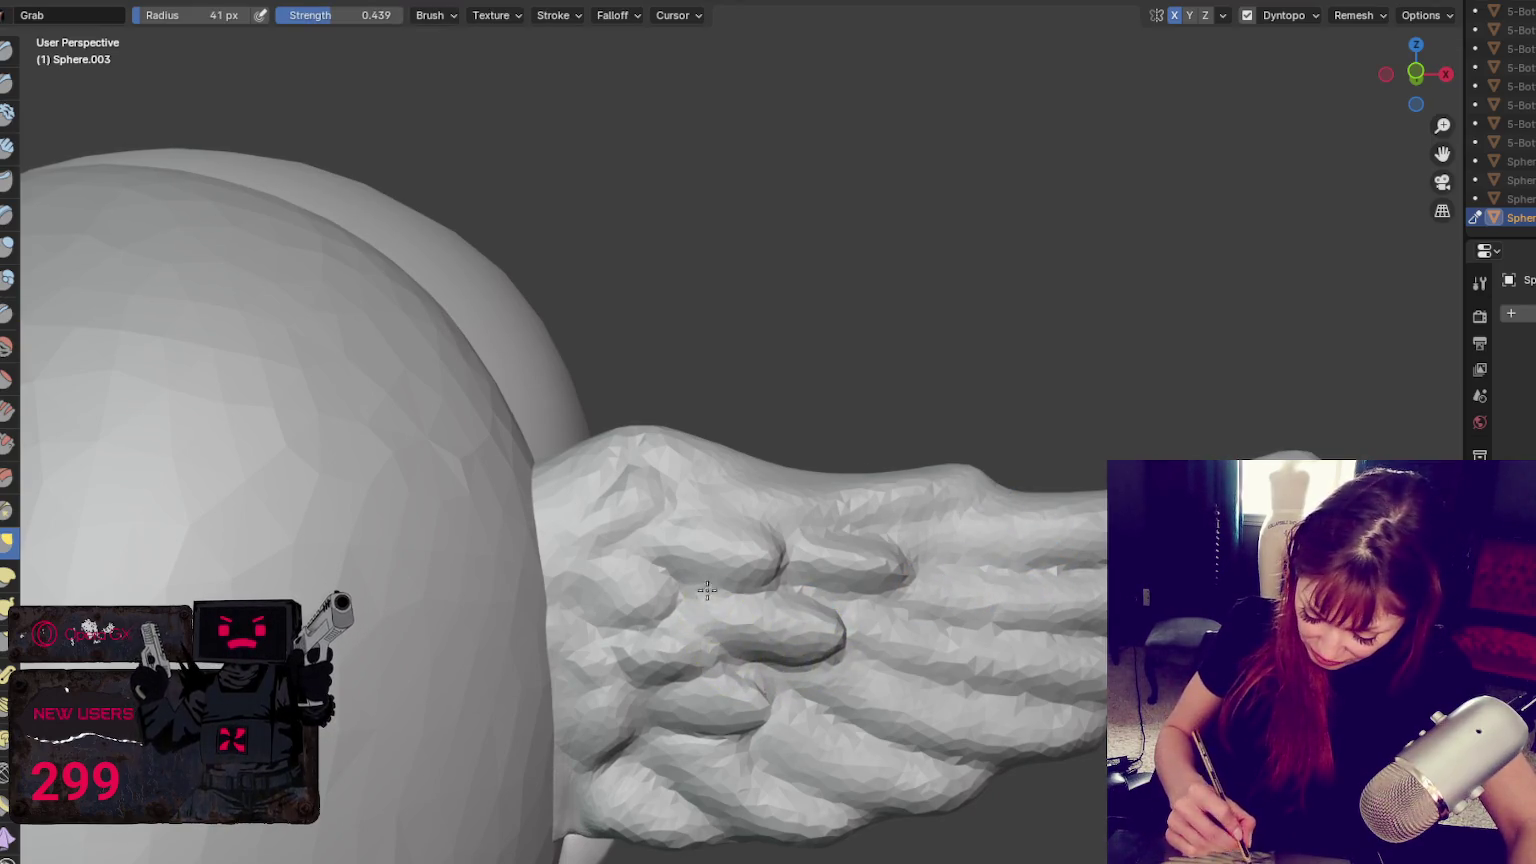
mouse_move(772, 552)
left_mouse_down()
mouse_move(713, 610)
mouse_move(771, 634)
mouse_move(696, 679)
mouse_move(755, 727)
mouse_move(612, 652)
left_mouse_up()
mouse_move(747, 713)
left_mouse_down()
mouse_move(819, 612)
mouse_move(712, 590)
left_mouse_up()
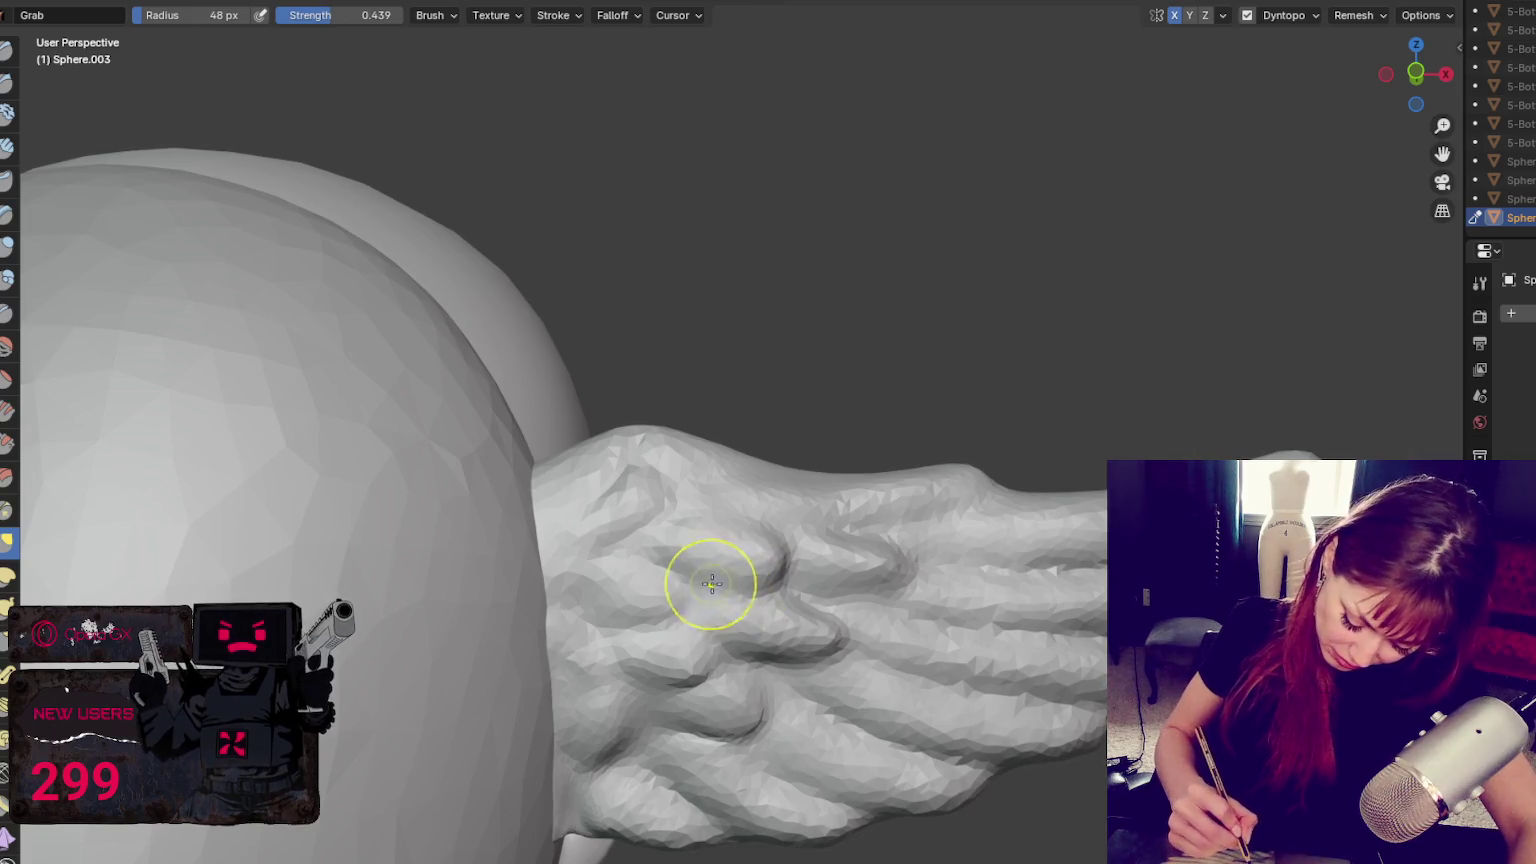
key("shift+c")
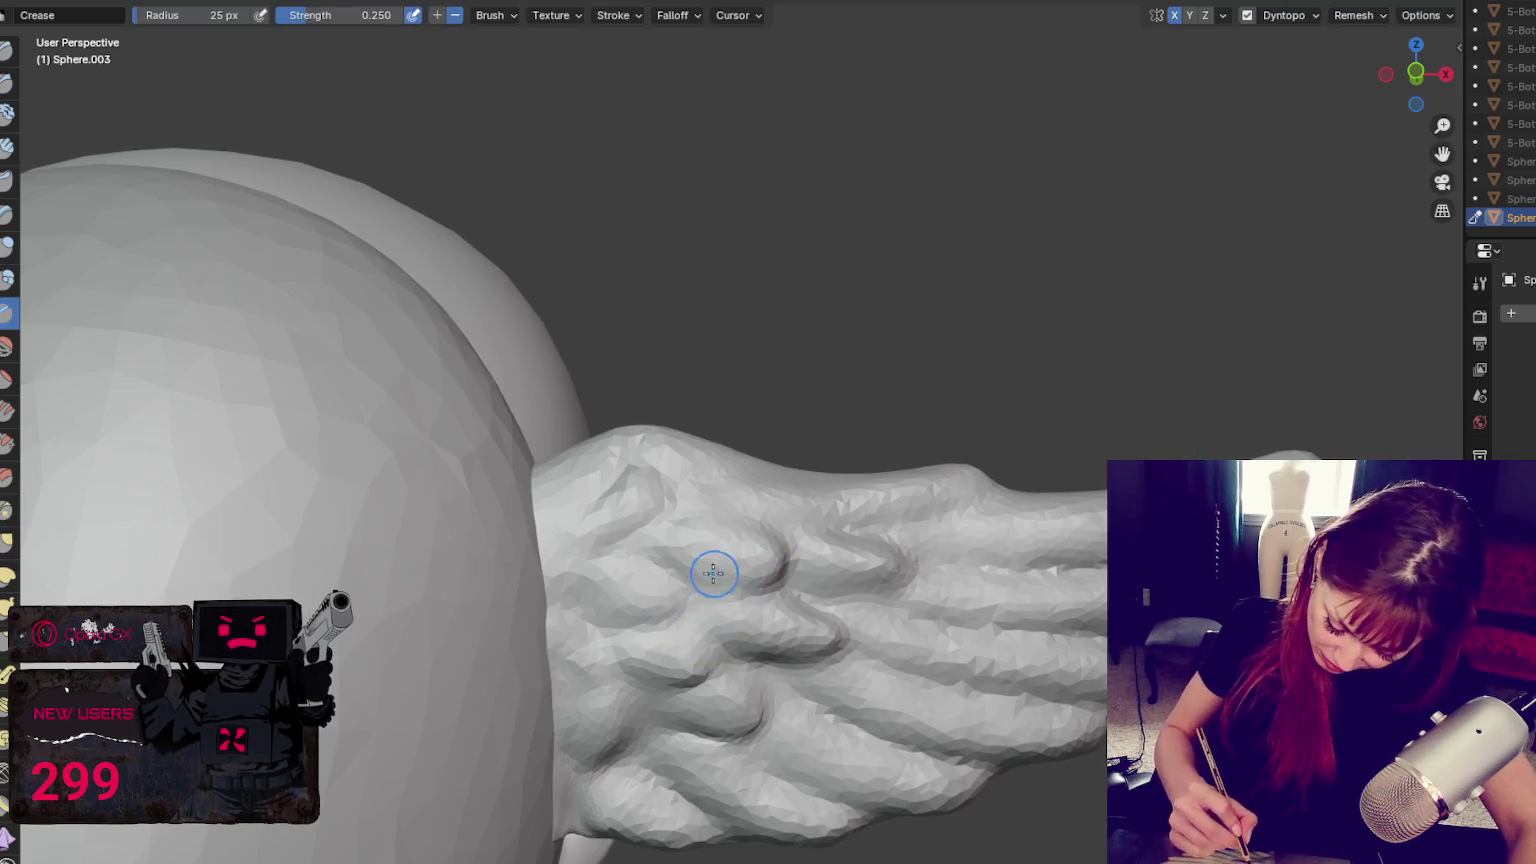
mouse_move(710, 573)
left_mouse_down()
mouse_move(699, 592)
mouse_move(772, 582)
left_mouse_up()
left_click_drag(728, 643, 683, 656)
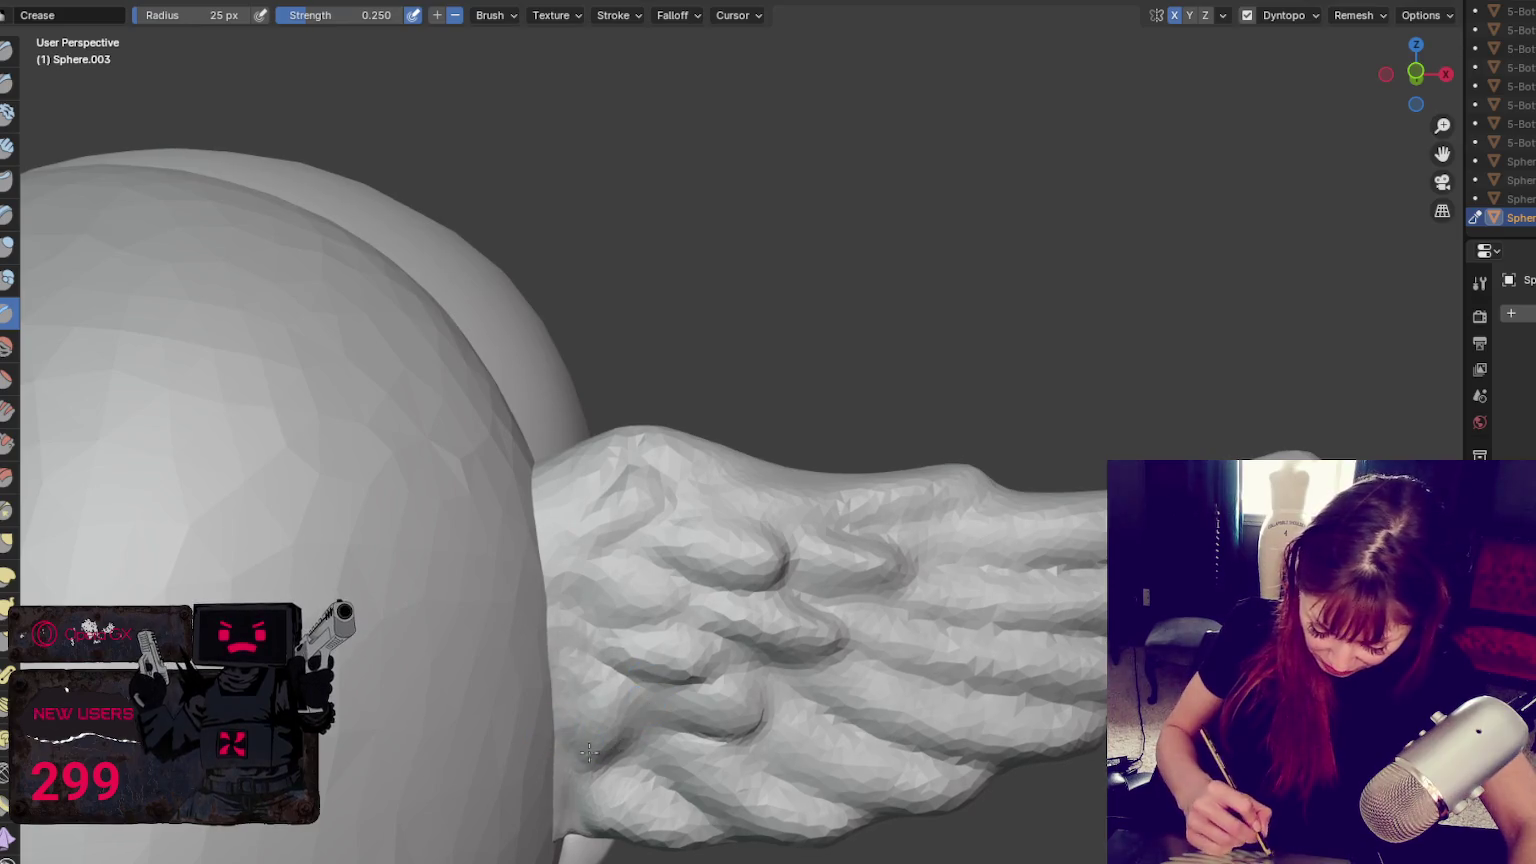
Carve darker grooves between and along the feathers from a facing view
key("g")
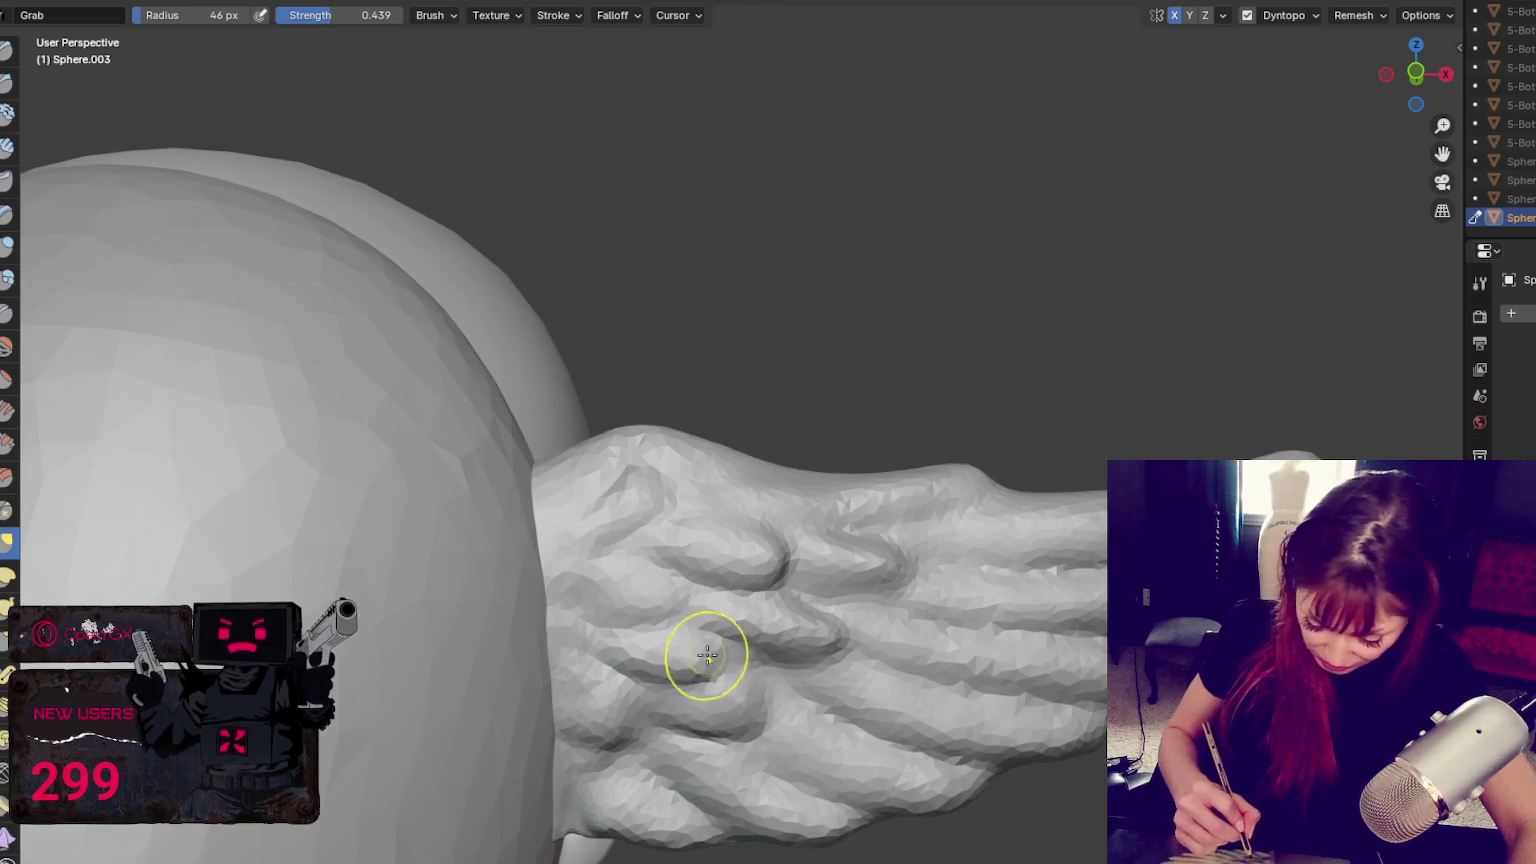
middle_click_drag(676, 510, 712, 673)
key("x")
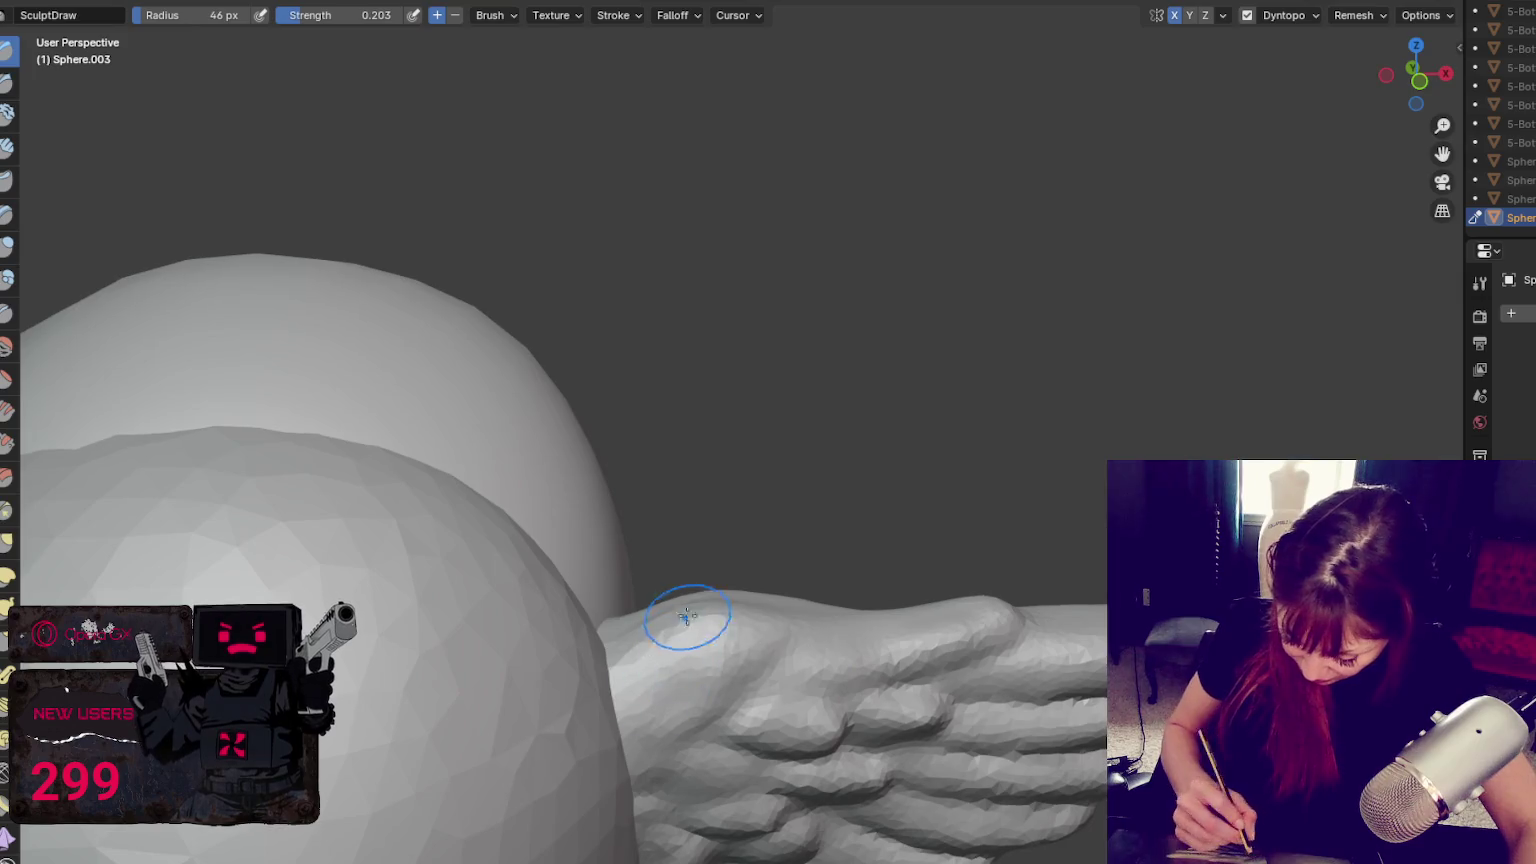
key("g")
key("shift+c")
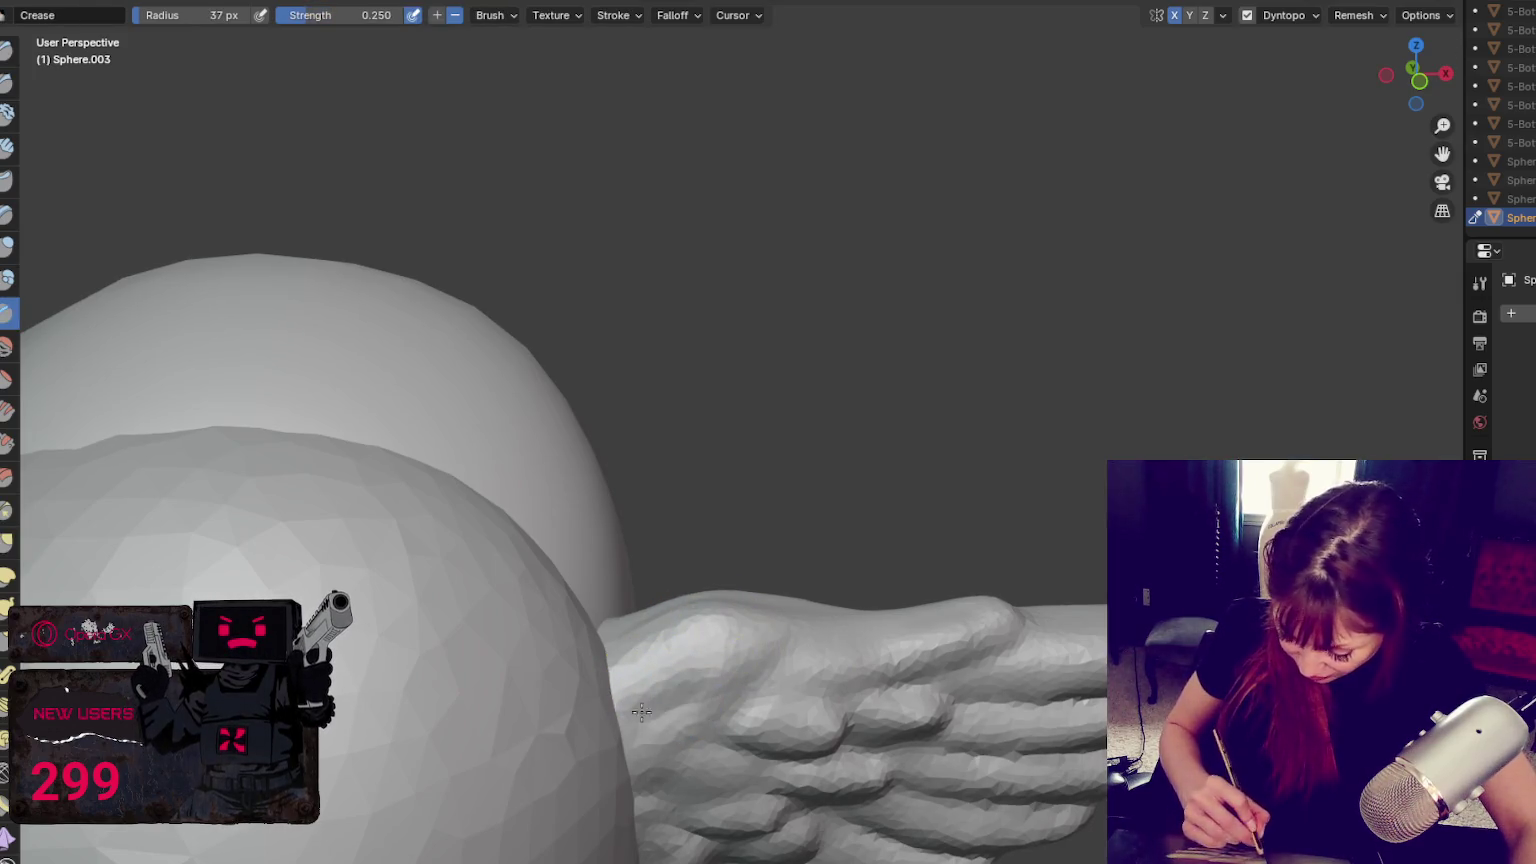
key("x")
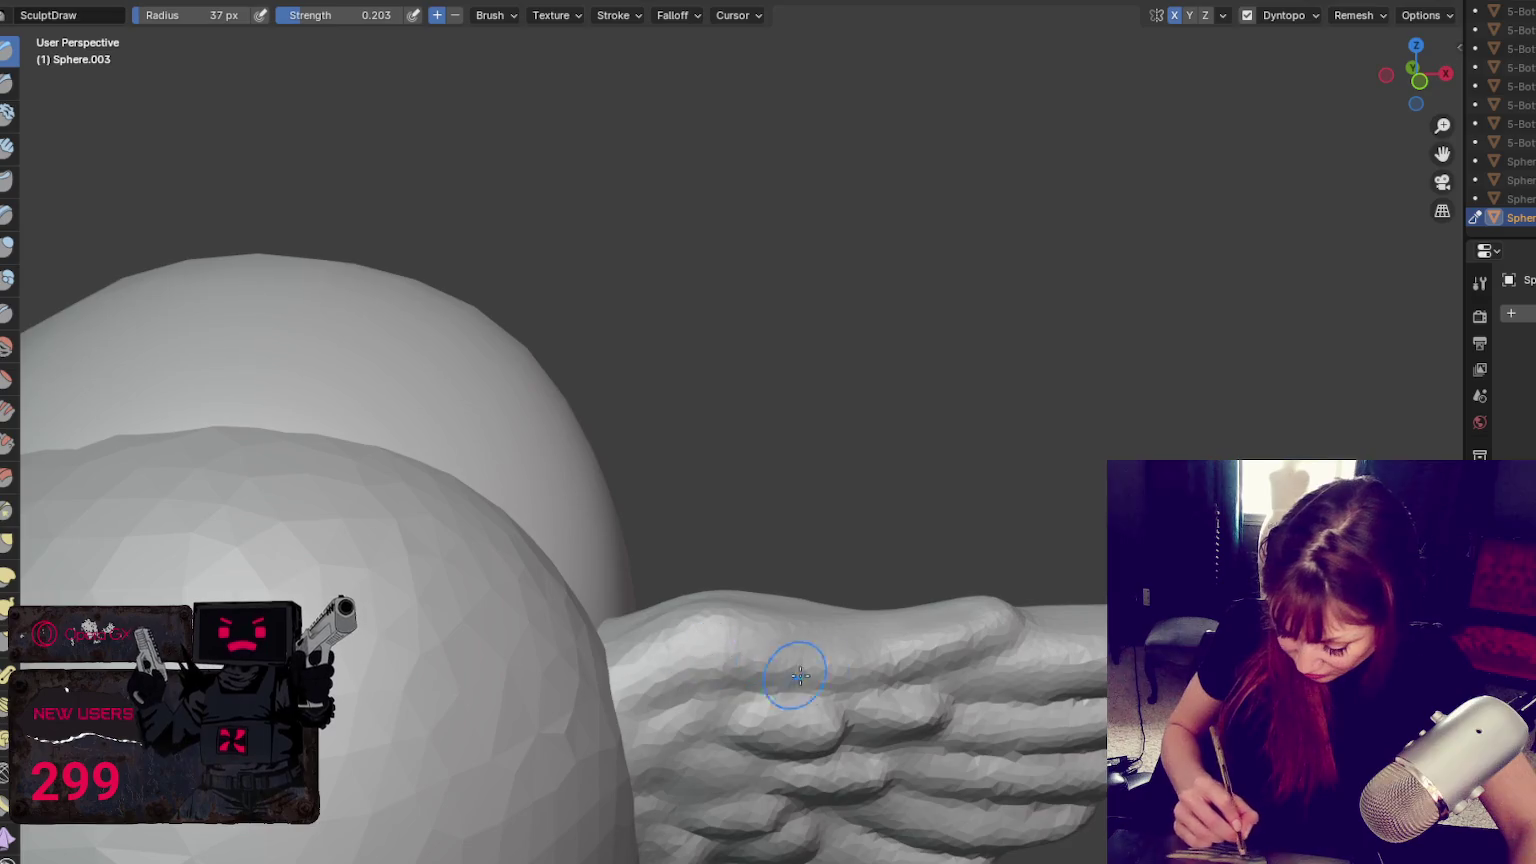
middle_click_drag(703, 703, 778, 645)
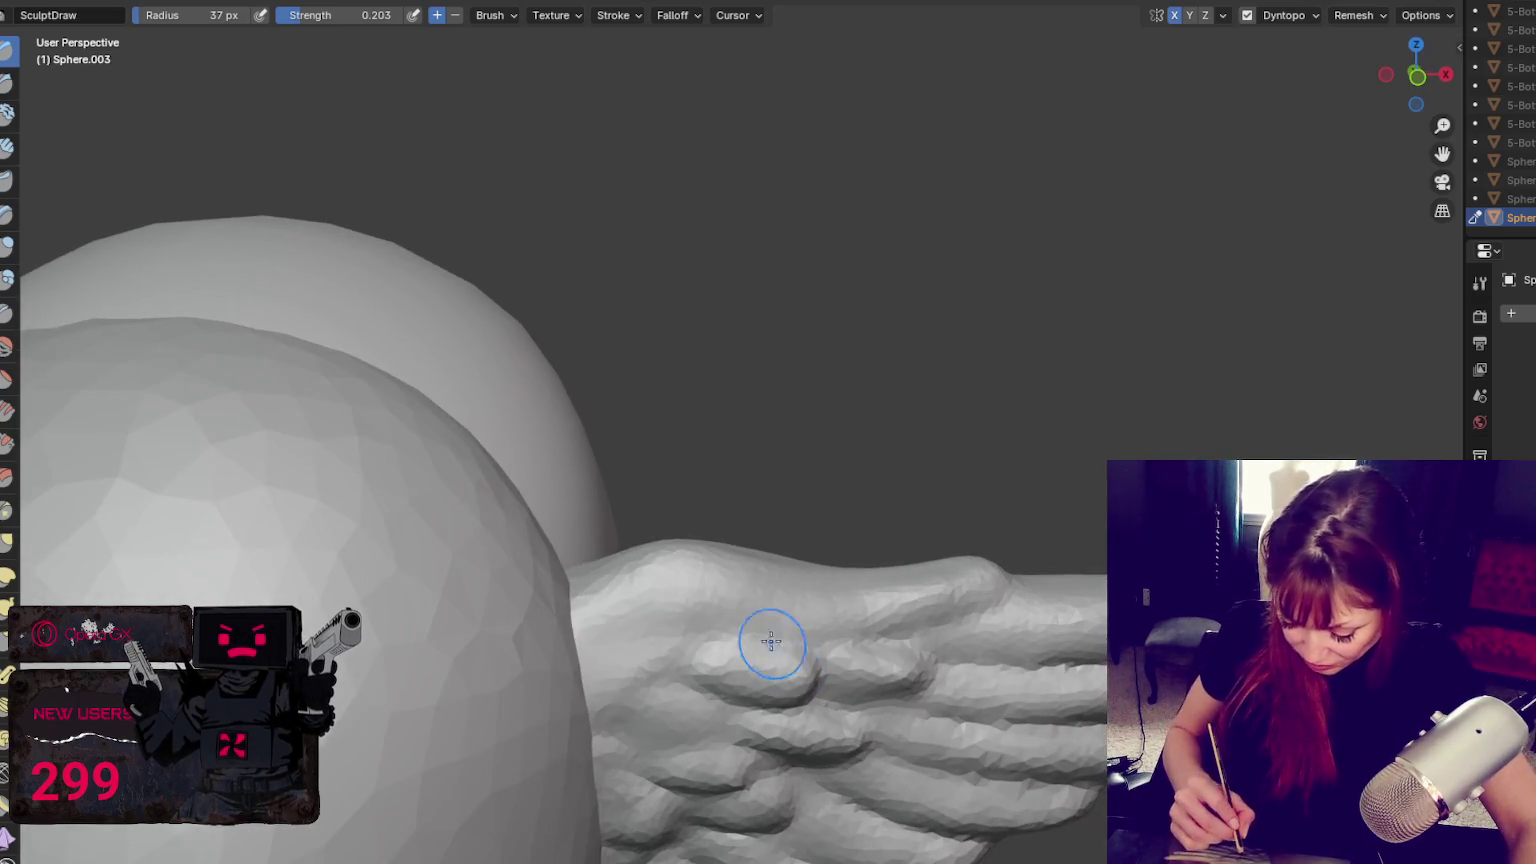
middle_click_drag(948, 678, 806, 634)
key("shift+c")
left_click_drag(806, 634, 760, 597)
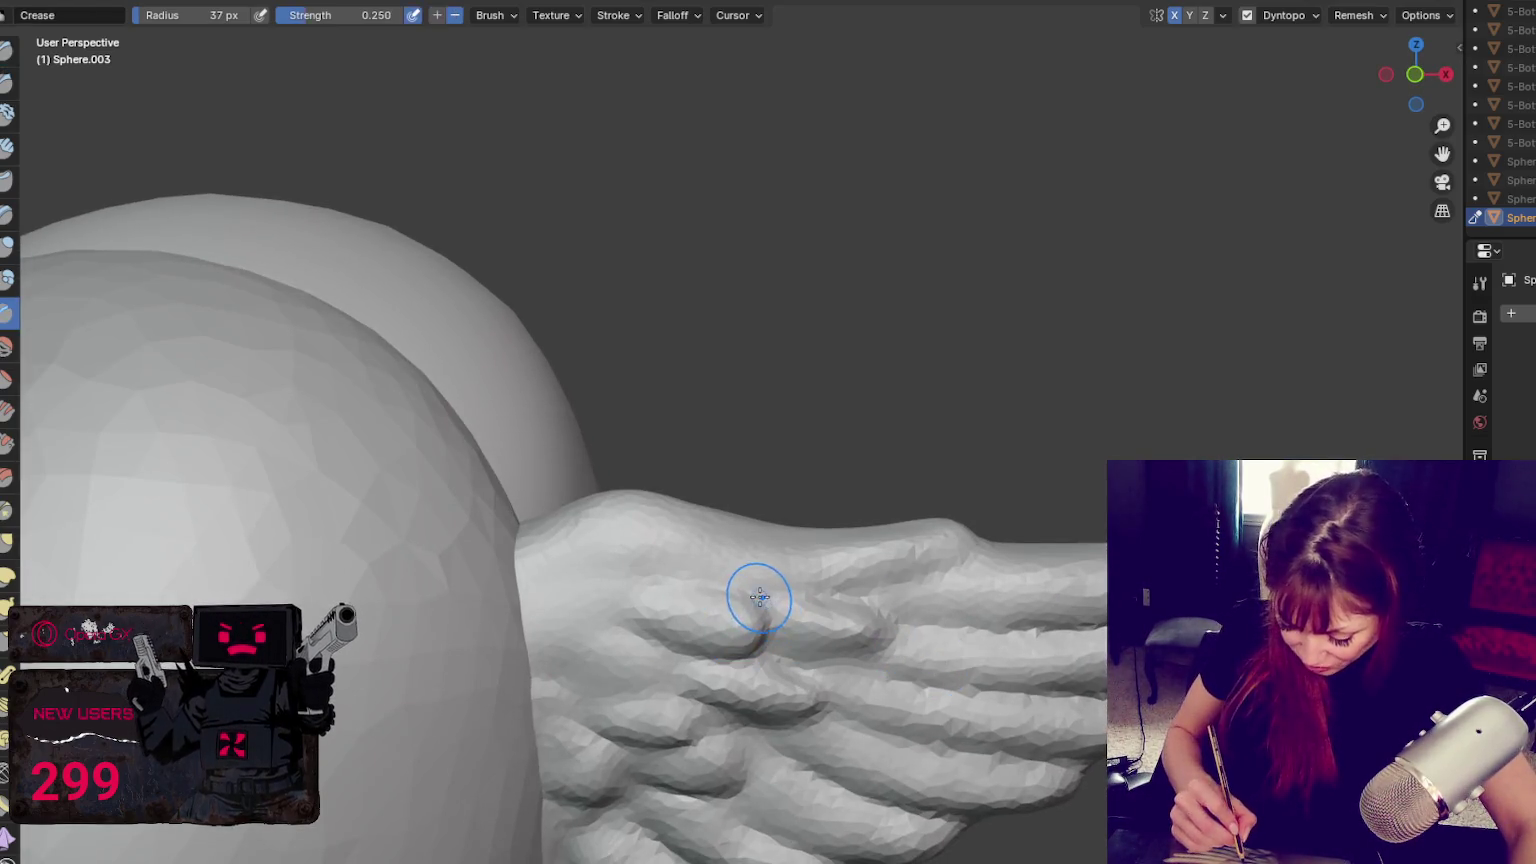
left_click_drag(790, 662, 881, 652)
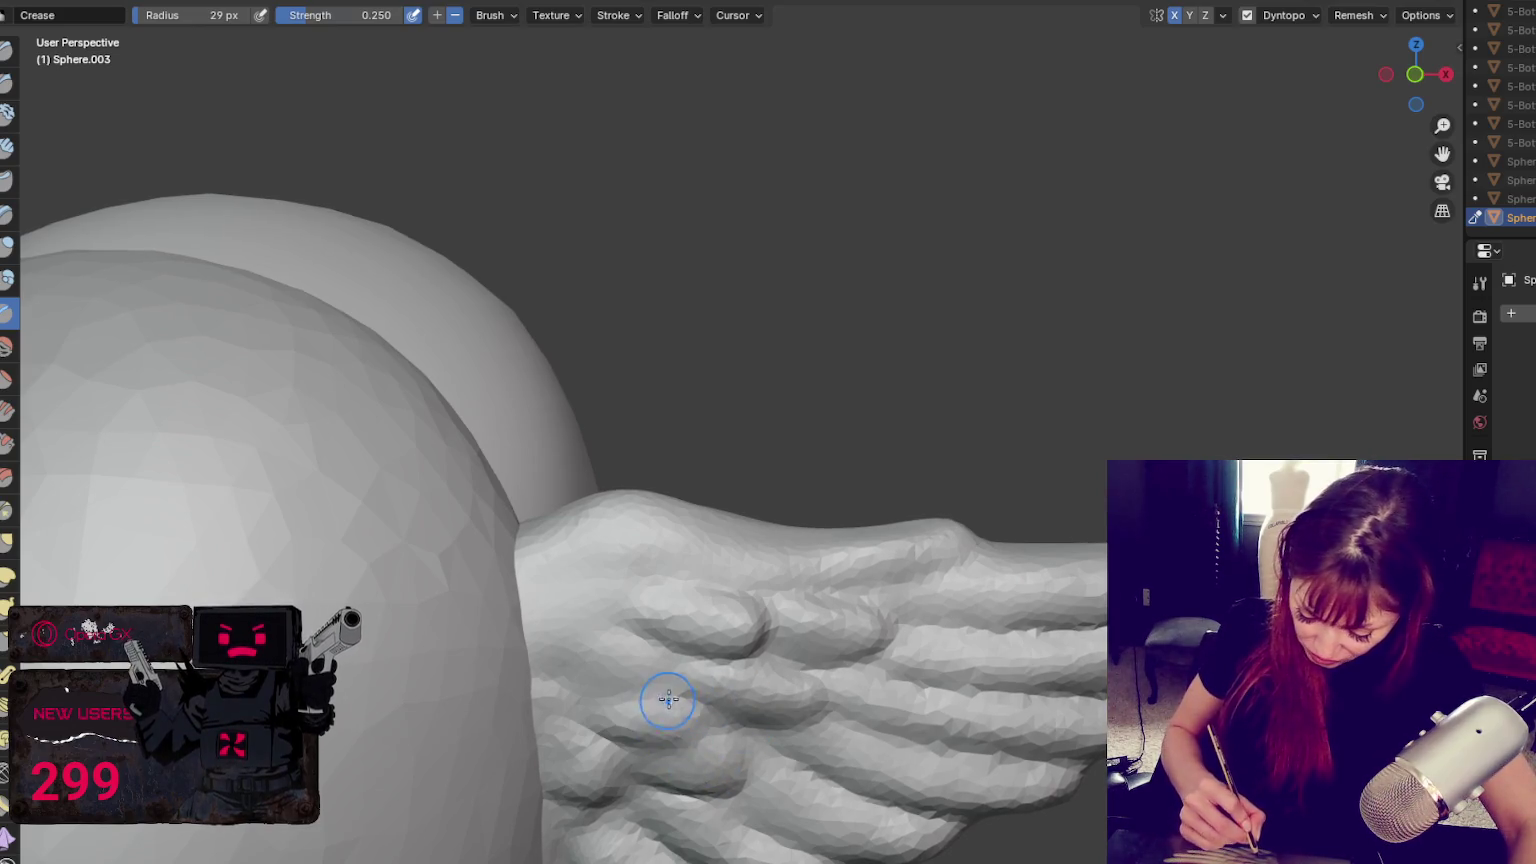
left_click_drag(625, 701, 690, 668)
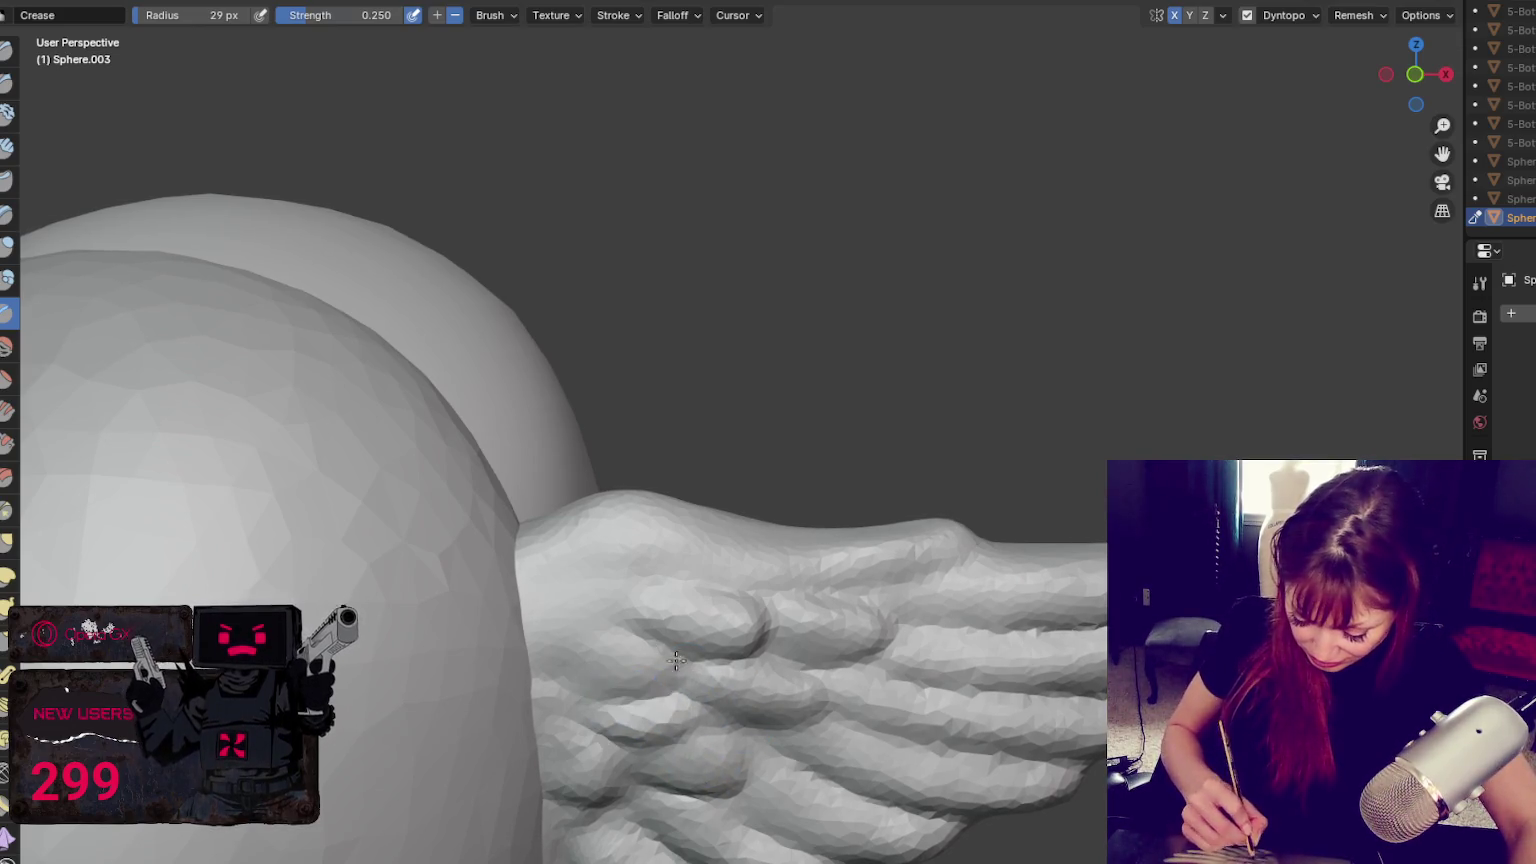
Build up one feather slightly and pull a feather bump to the right with Grab
key("x")
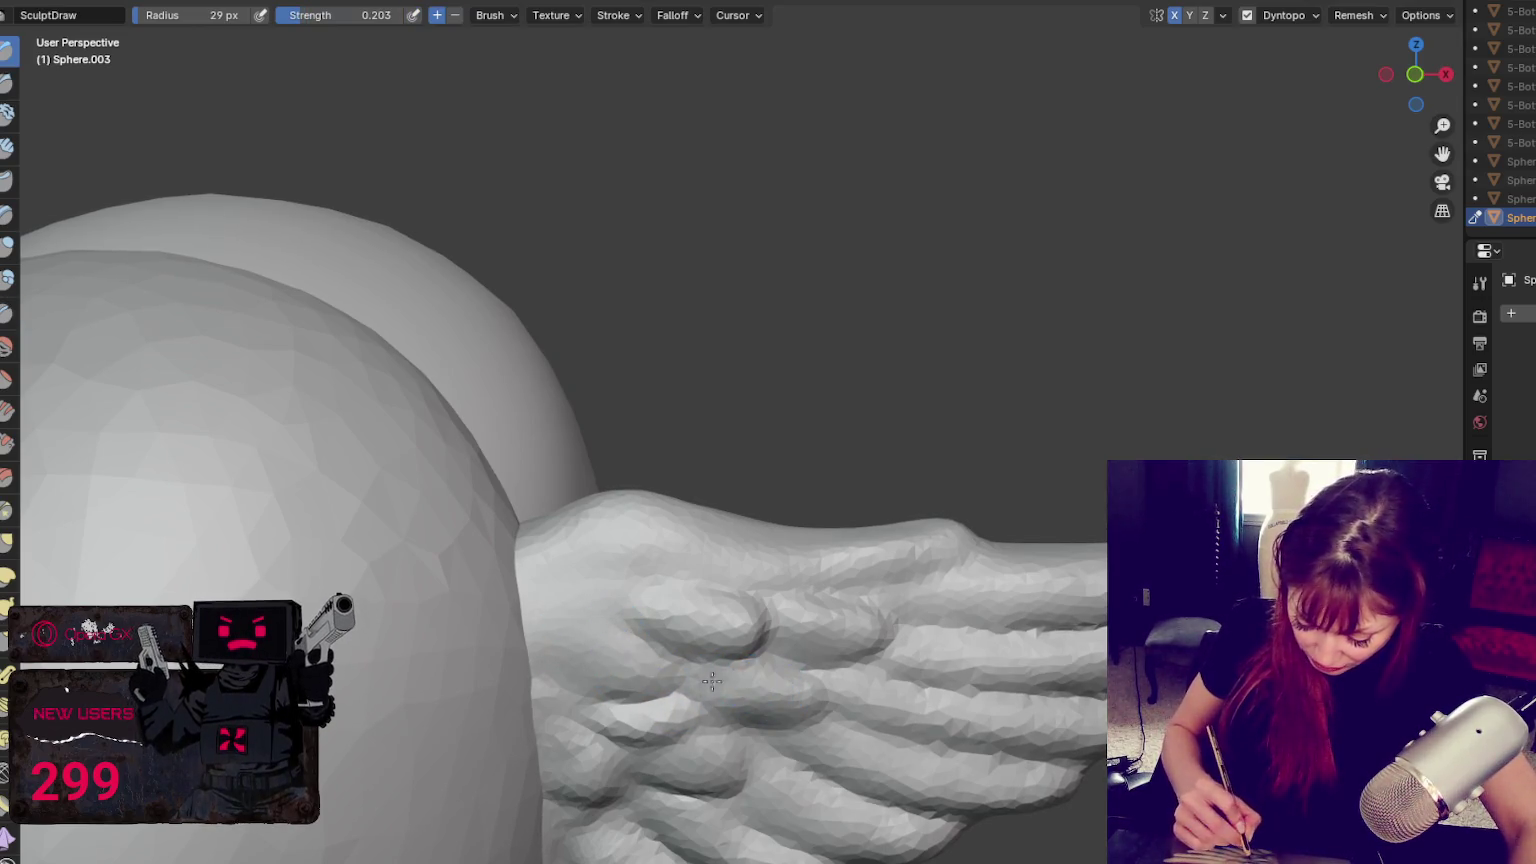
left_click_drag(703, 754, 728, 746)
key("shift+c")
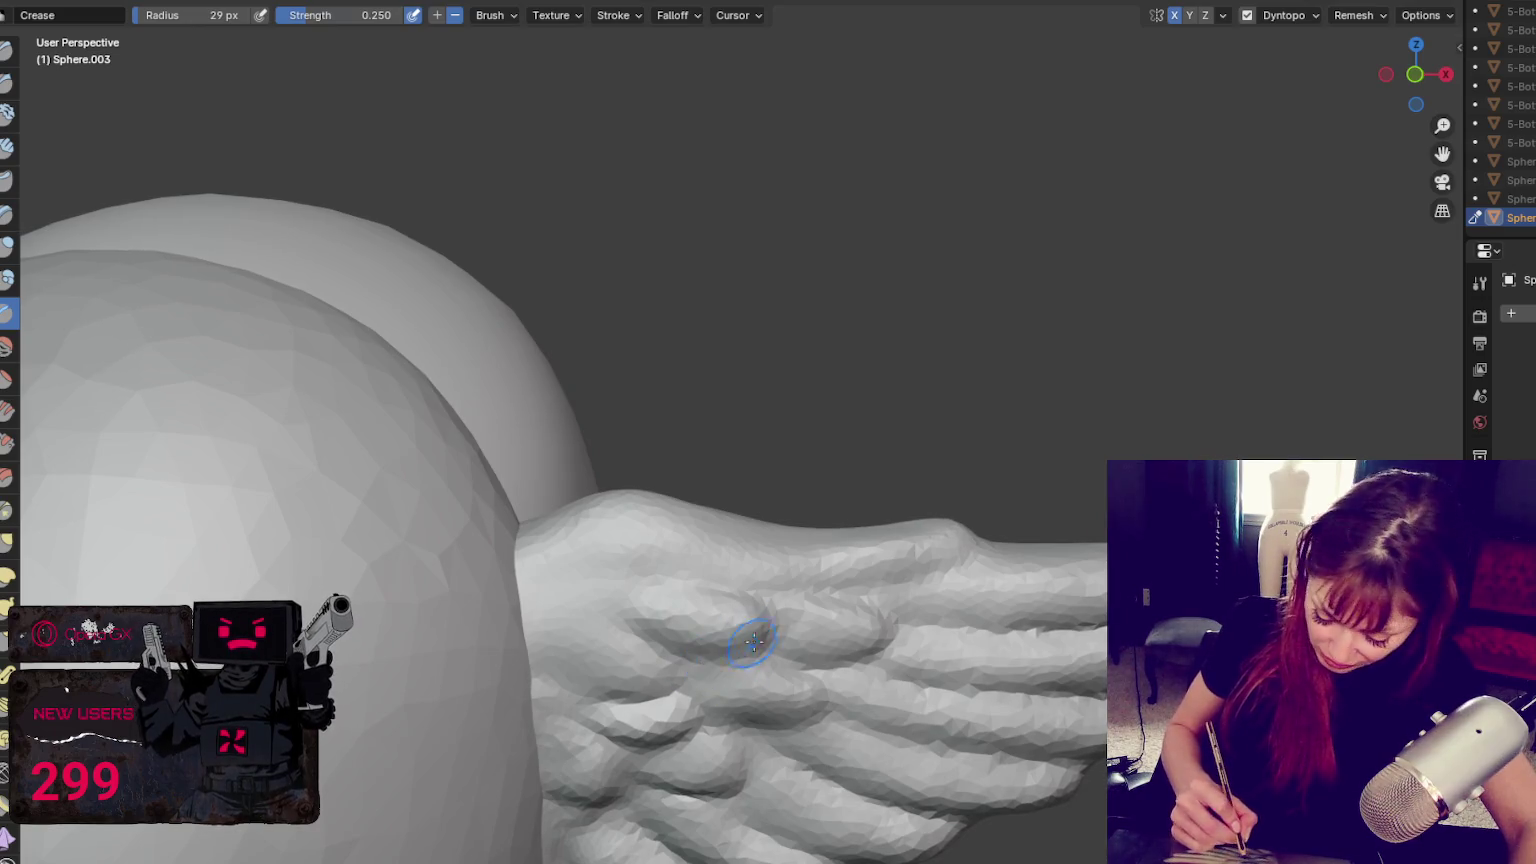
key("g")
left_click_drag(789, 610, 899, 614)
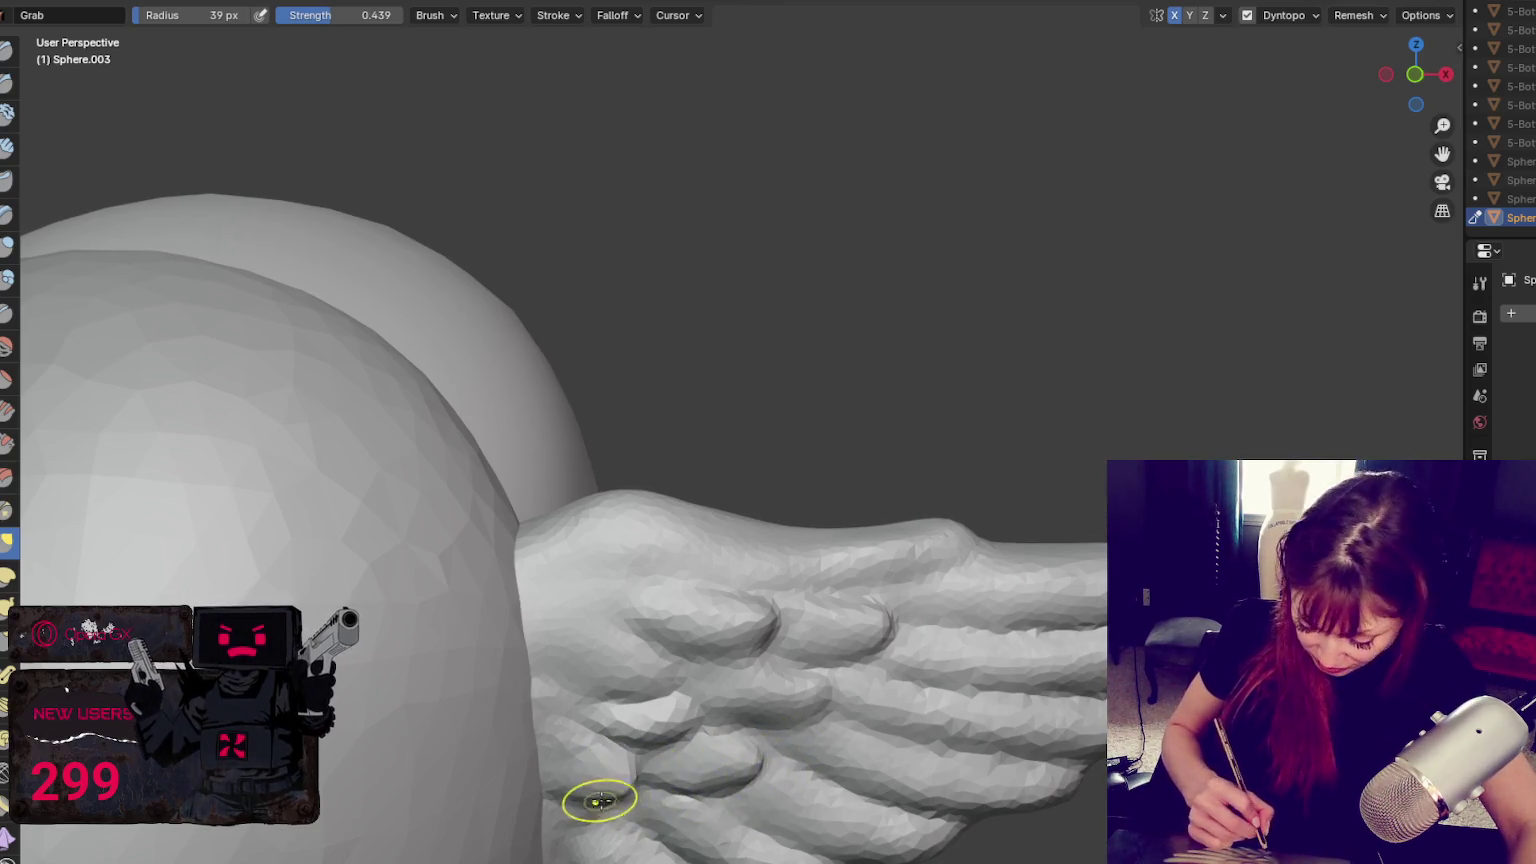
scroll(590, 405, "down", 5)
scroll(823, 339, "down", 3)
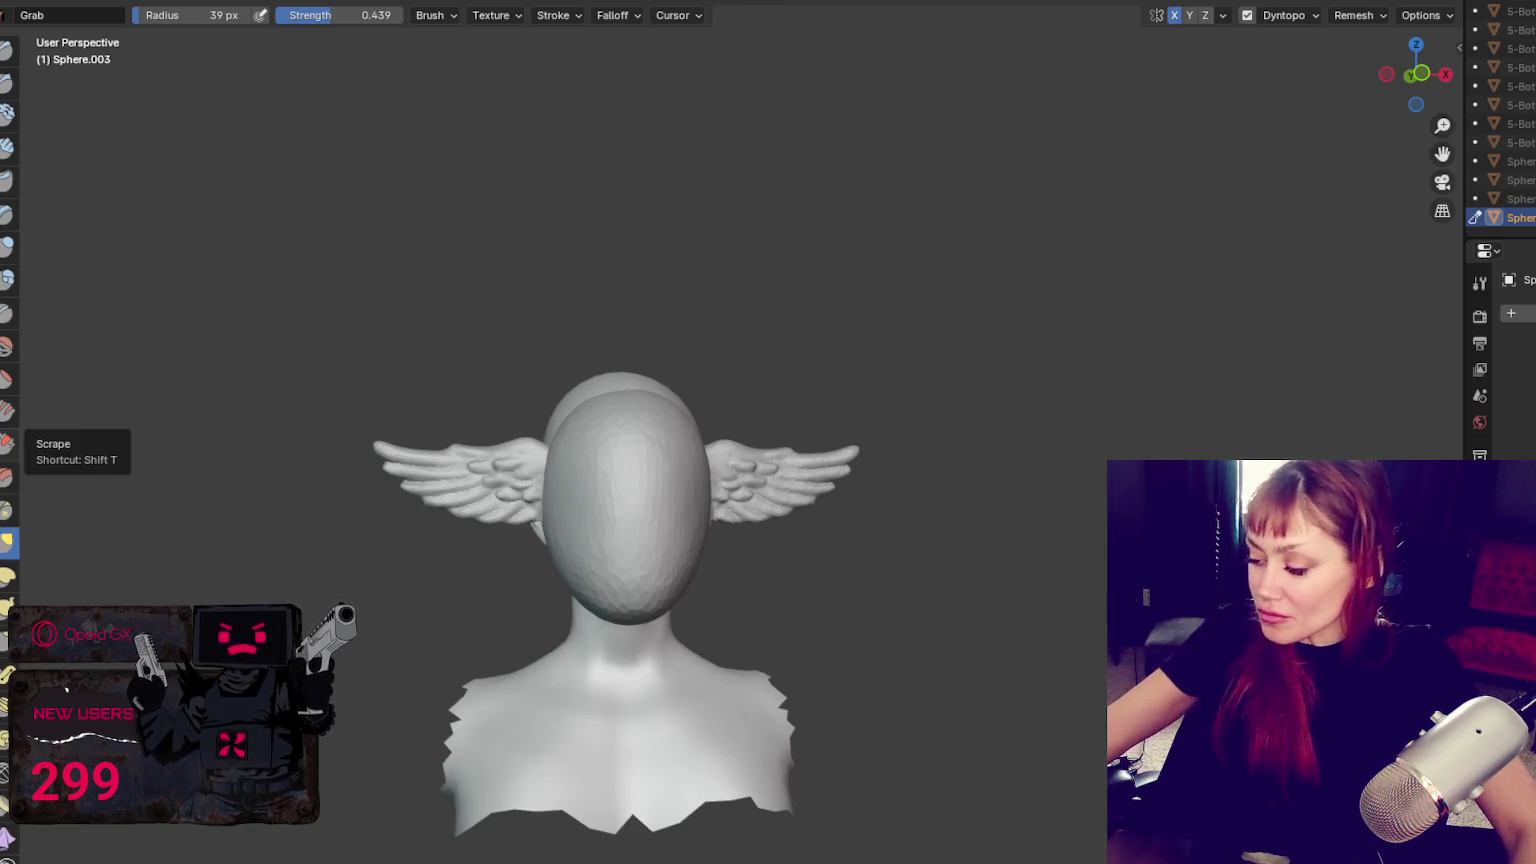
Zoom out and shrink the Grab brush radius to 26 px
scroll(621, 593, "up", 4)
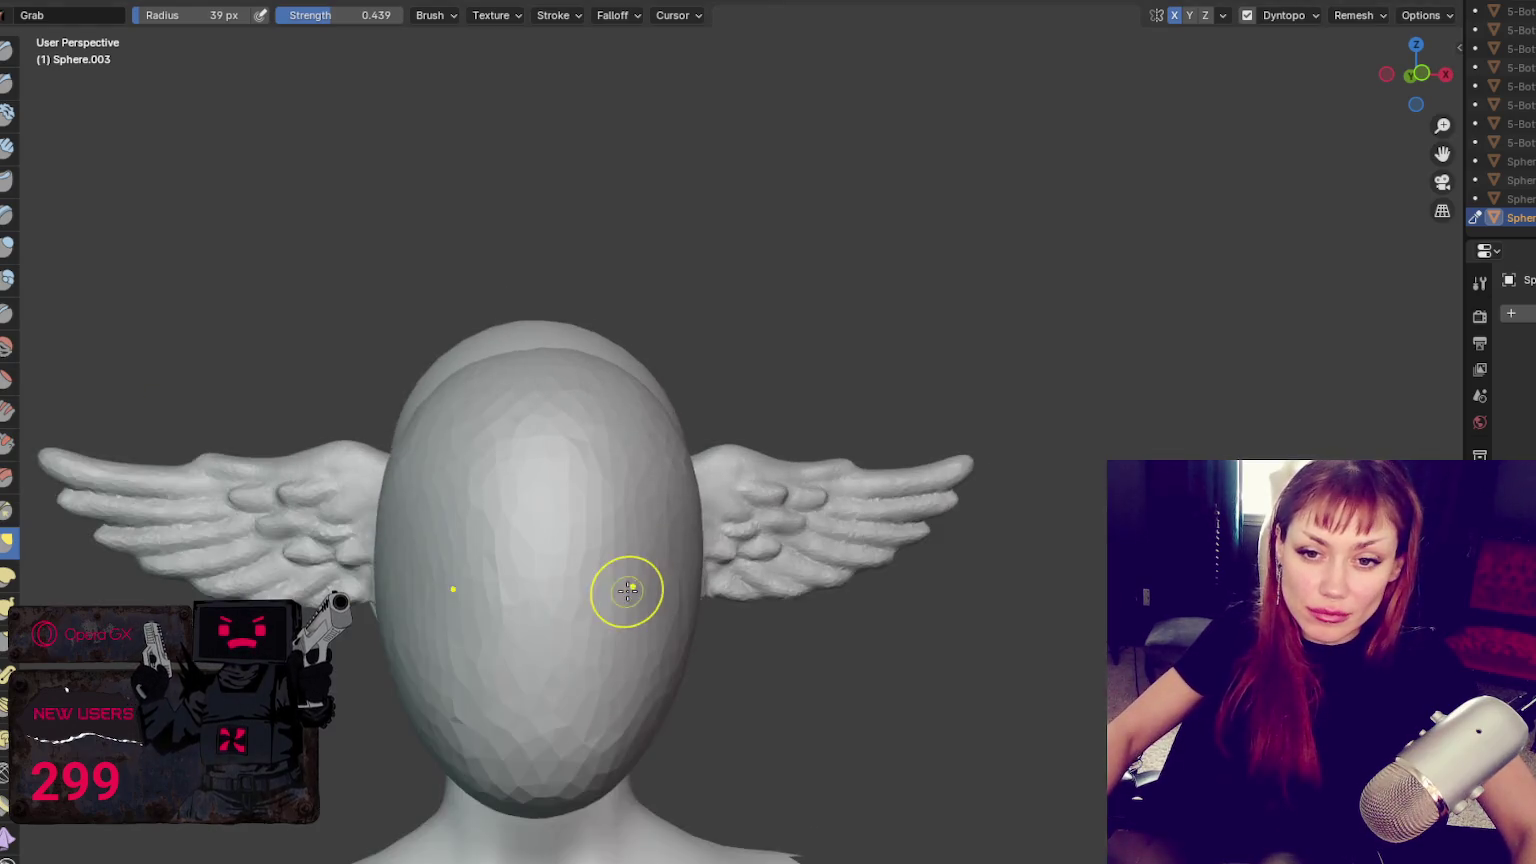
scroll(713, 507, "down", 3)
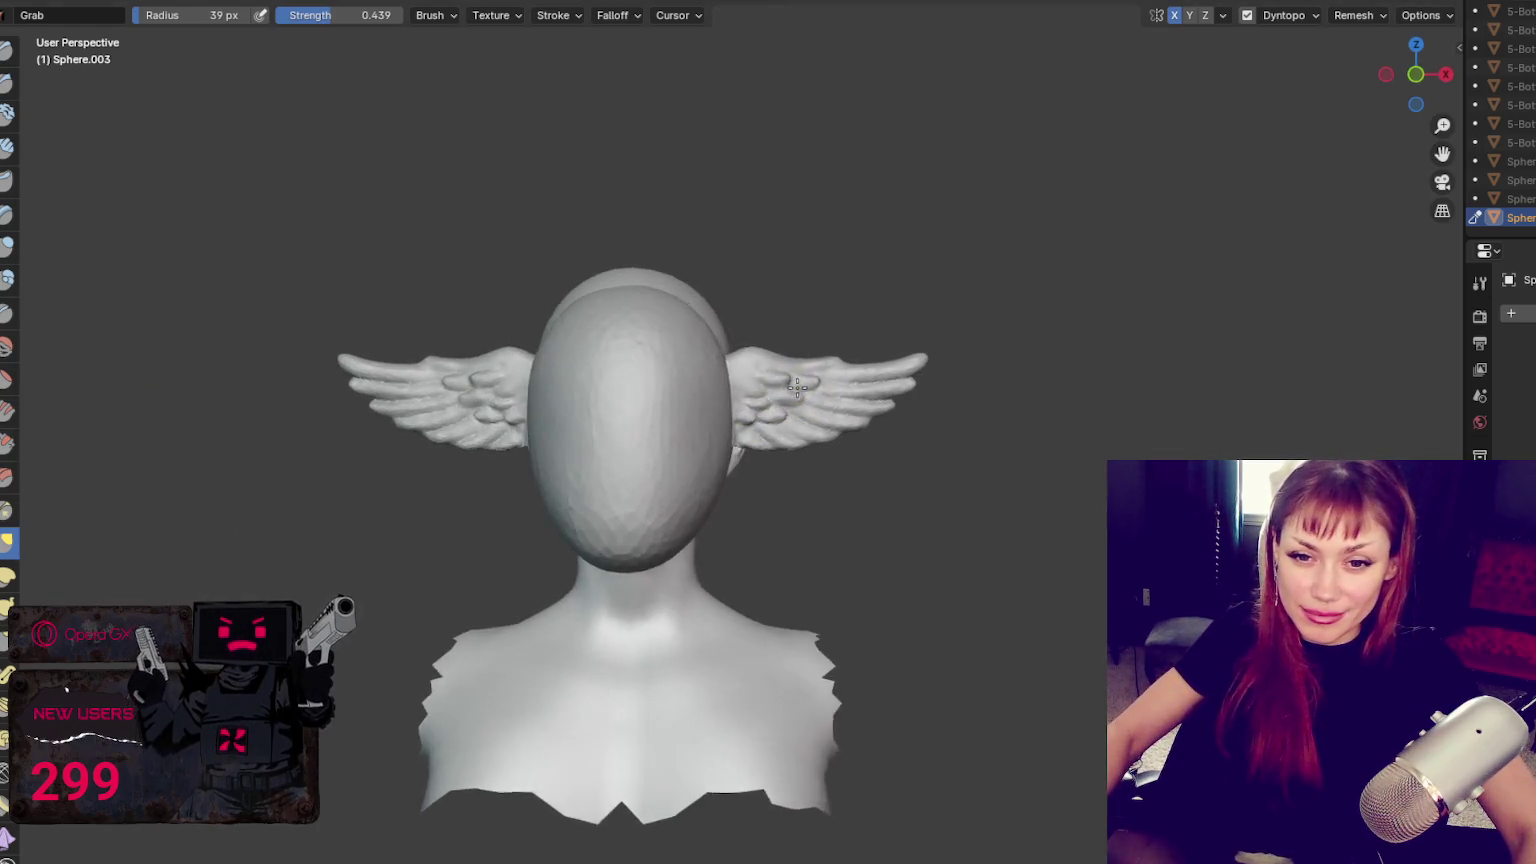
scroll(810, 390, "down", 3)
scroll(747, 404, "up", 2)
scroll(747, 404, "up", 3)
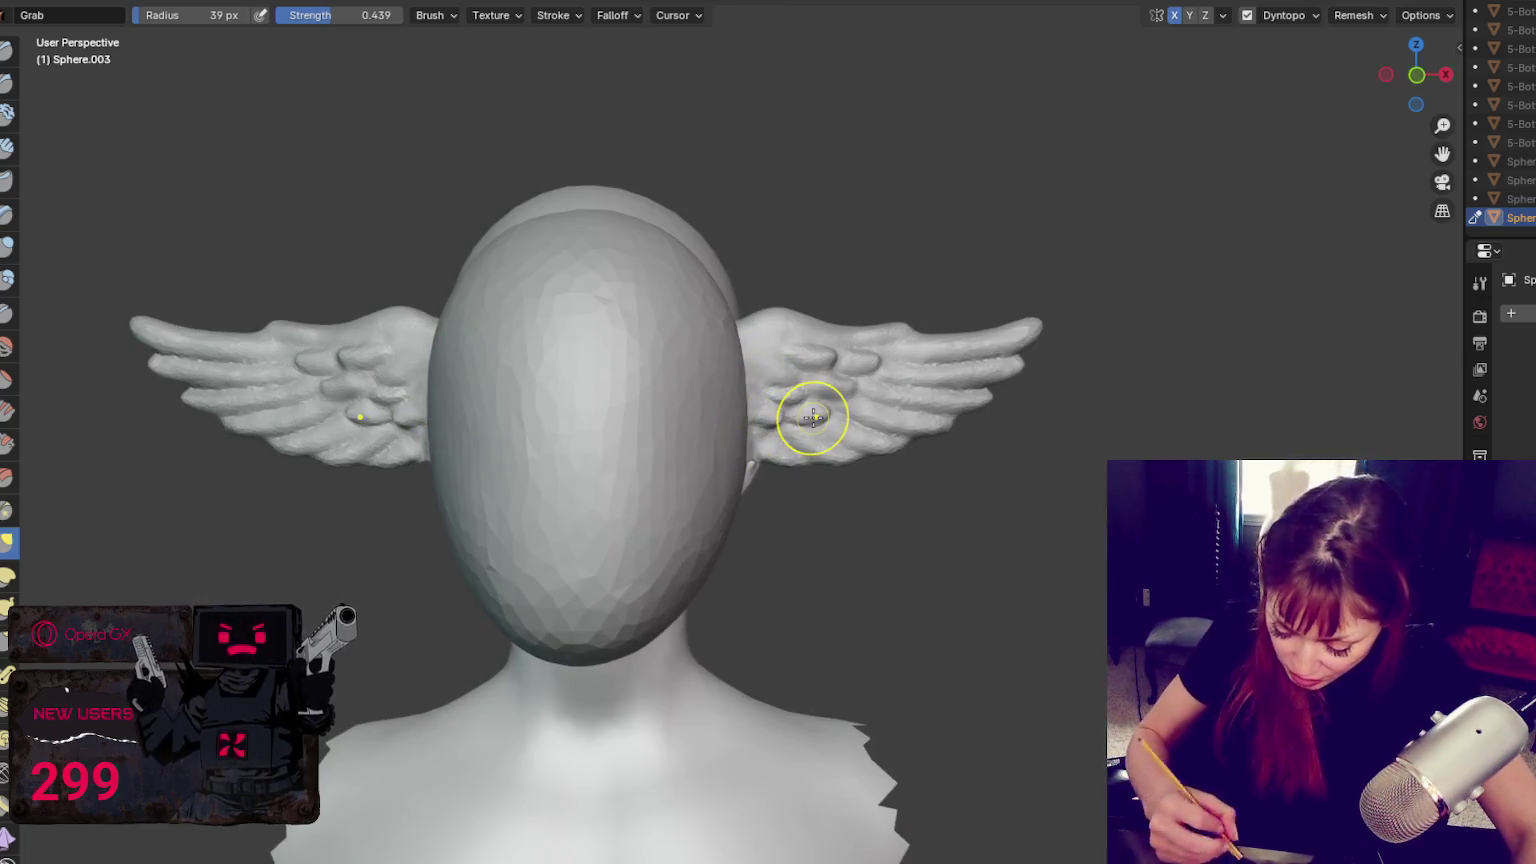
key("f")
left_click(799, 420)
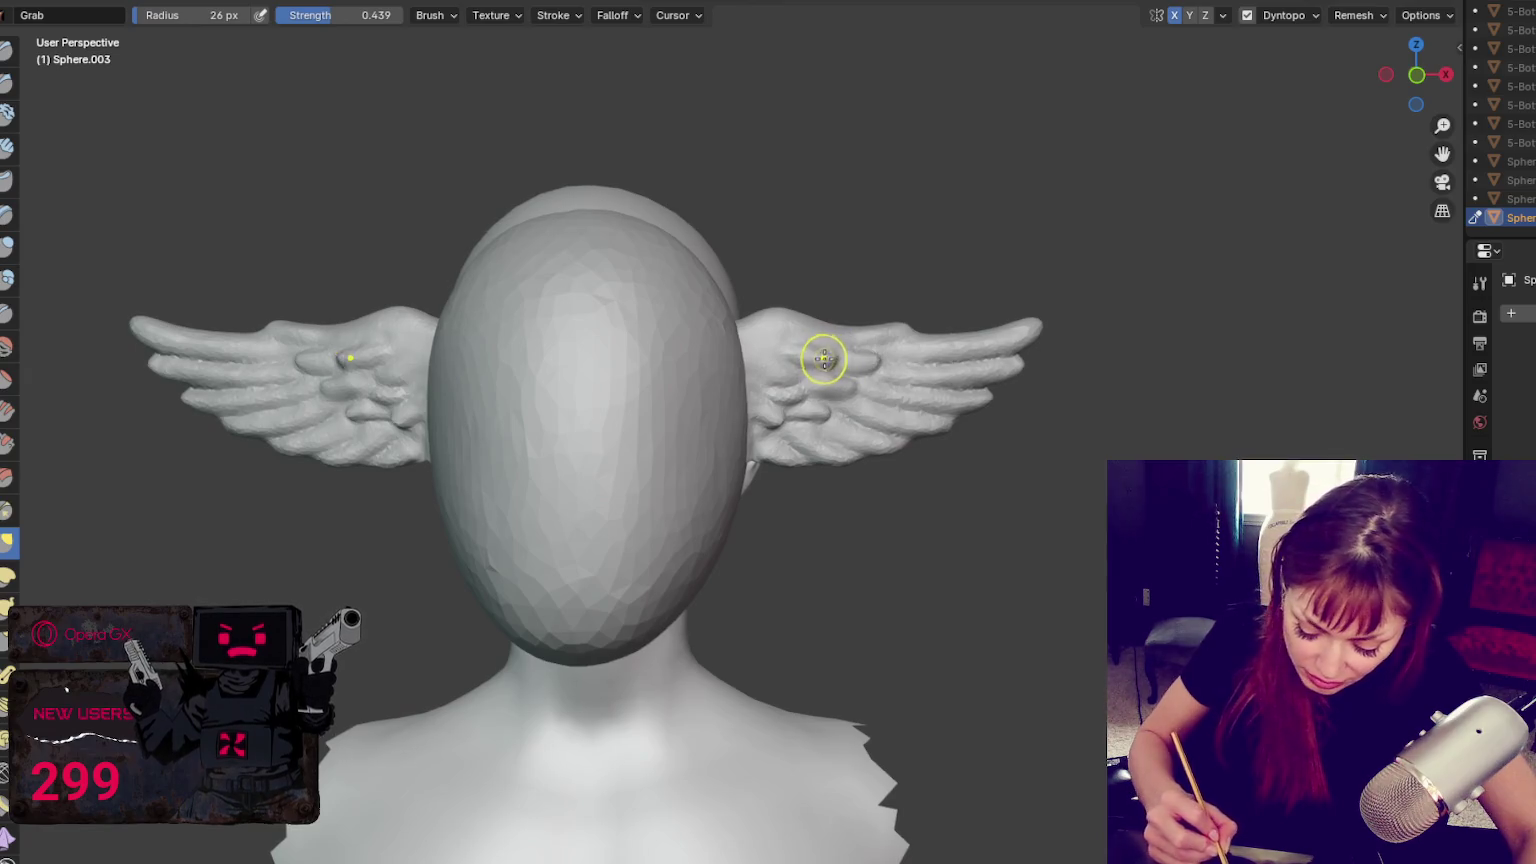
Pull feather bumps on both mirrored wings up and left, then widen the brush to 62 px
mouse_move(808, 361)
left_mouse_down()
mouse_move(825, 395)
mouse_move(827, 350)
left_mouse_up()
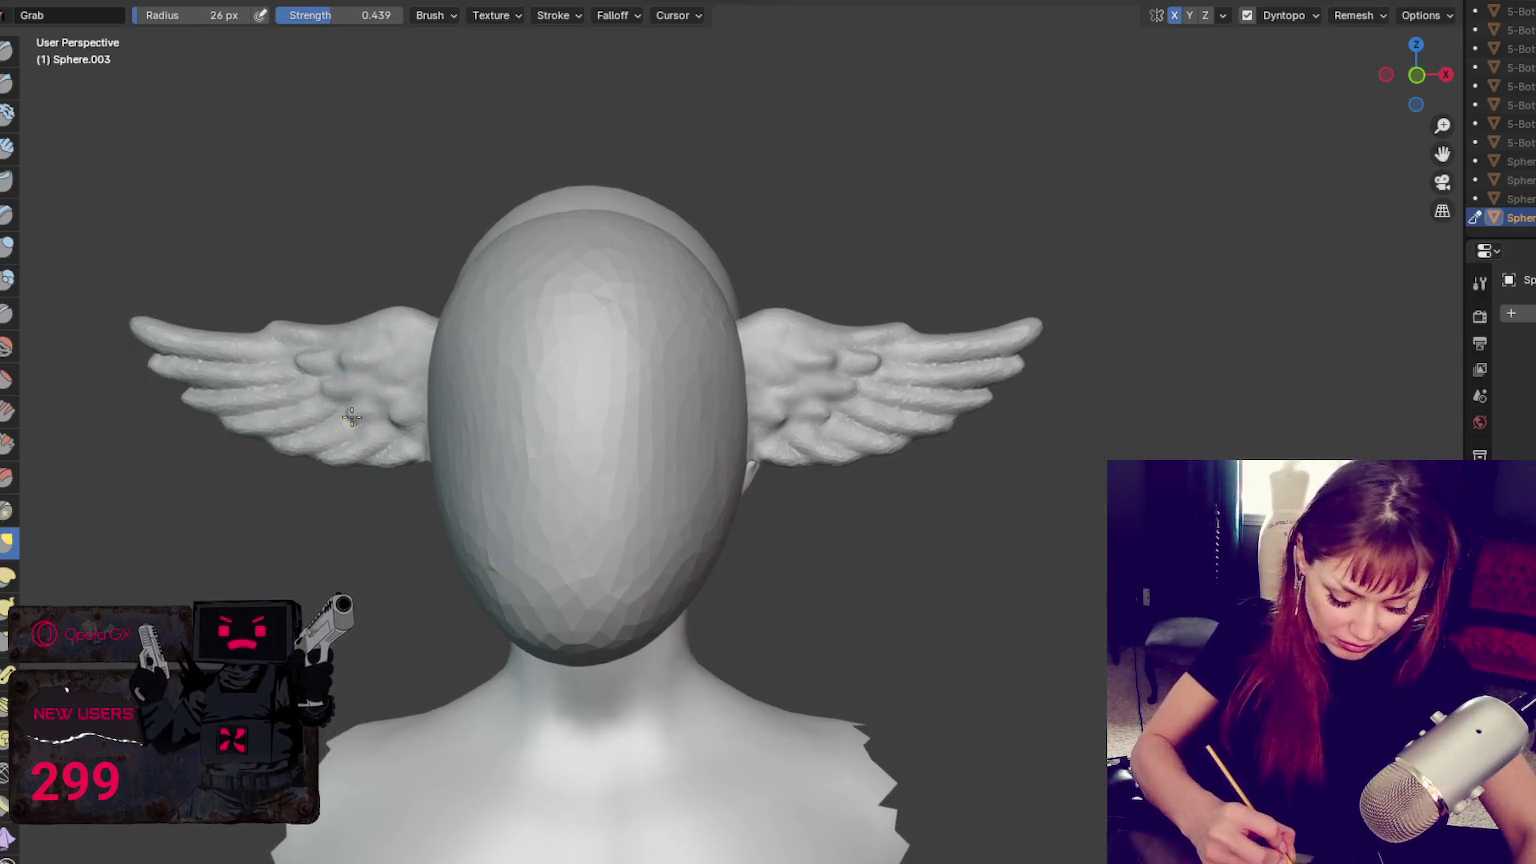
left_click_drag(349, 417, 306, 366)
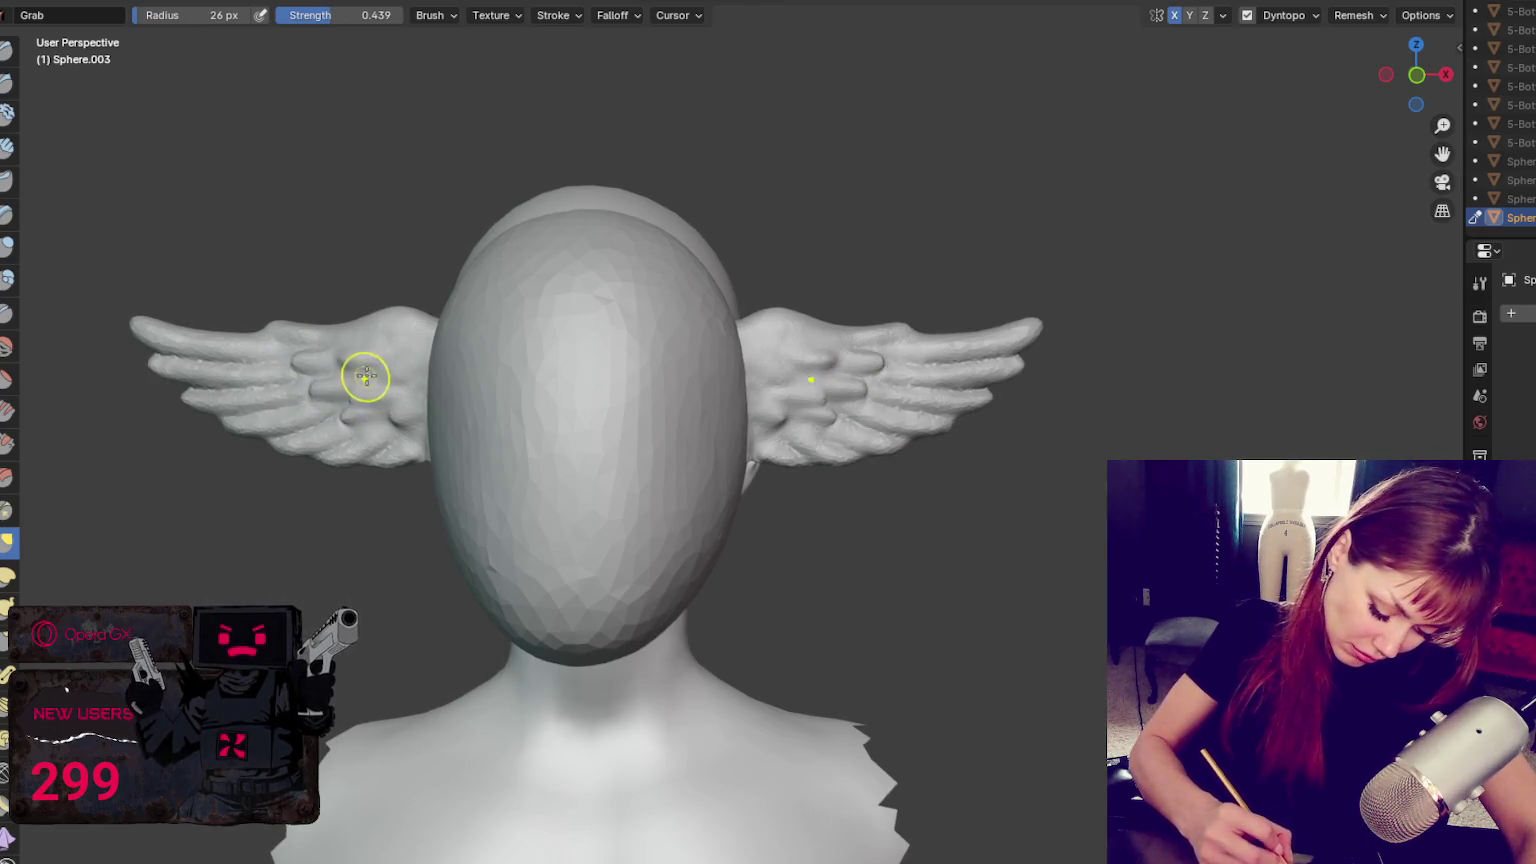
key("f")
left_click(916, 291)
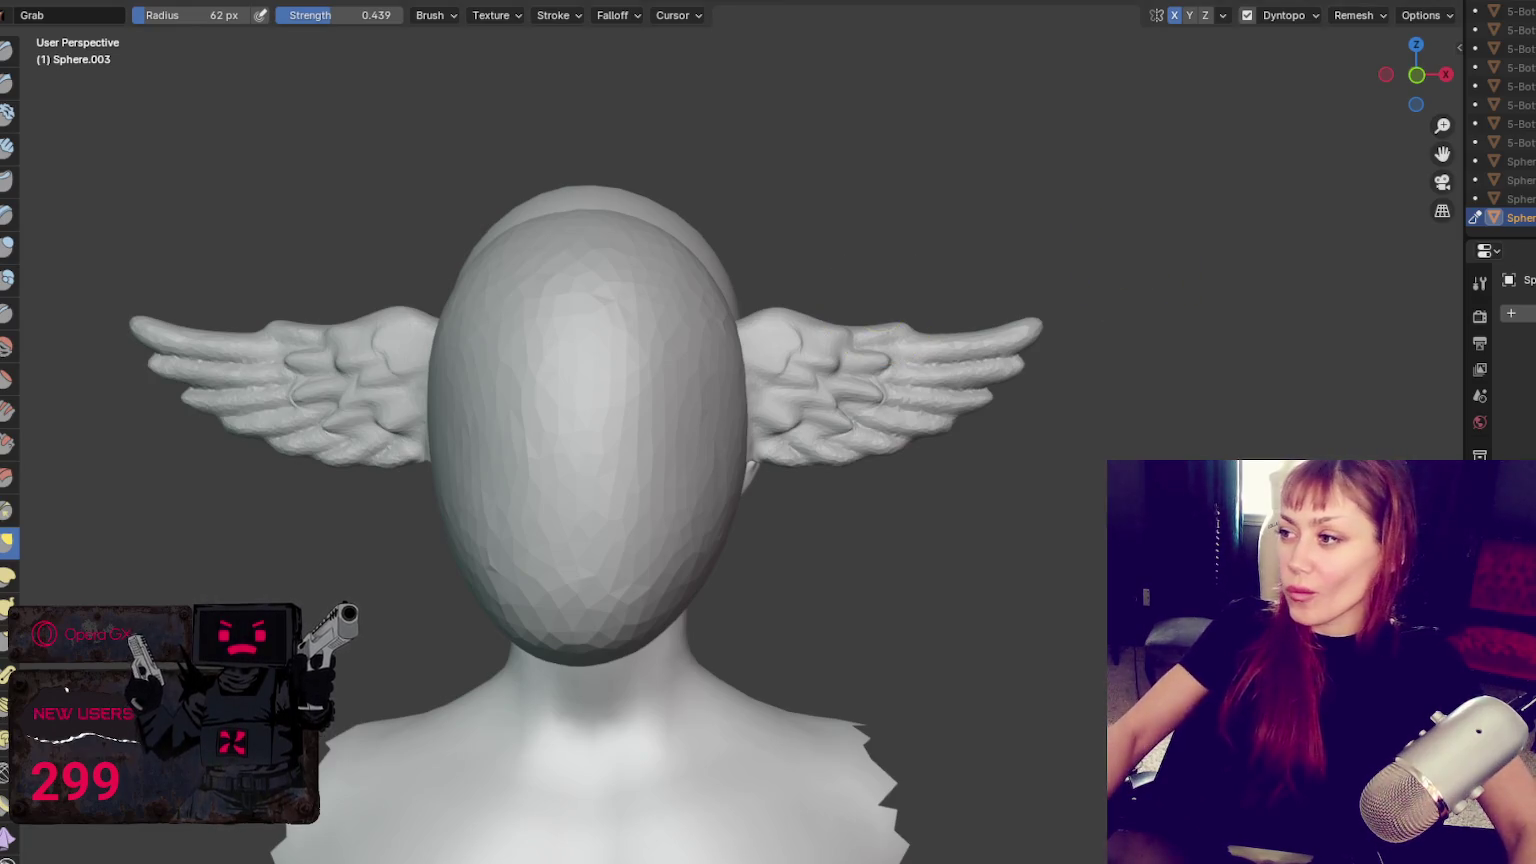
Lift the wing copy above the original pair, then enable dynamic topology with a 407 px brush
left_click(1515, 234, "ctrl")
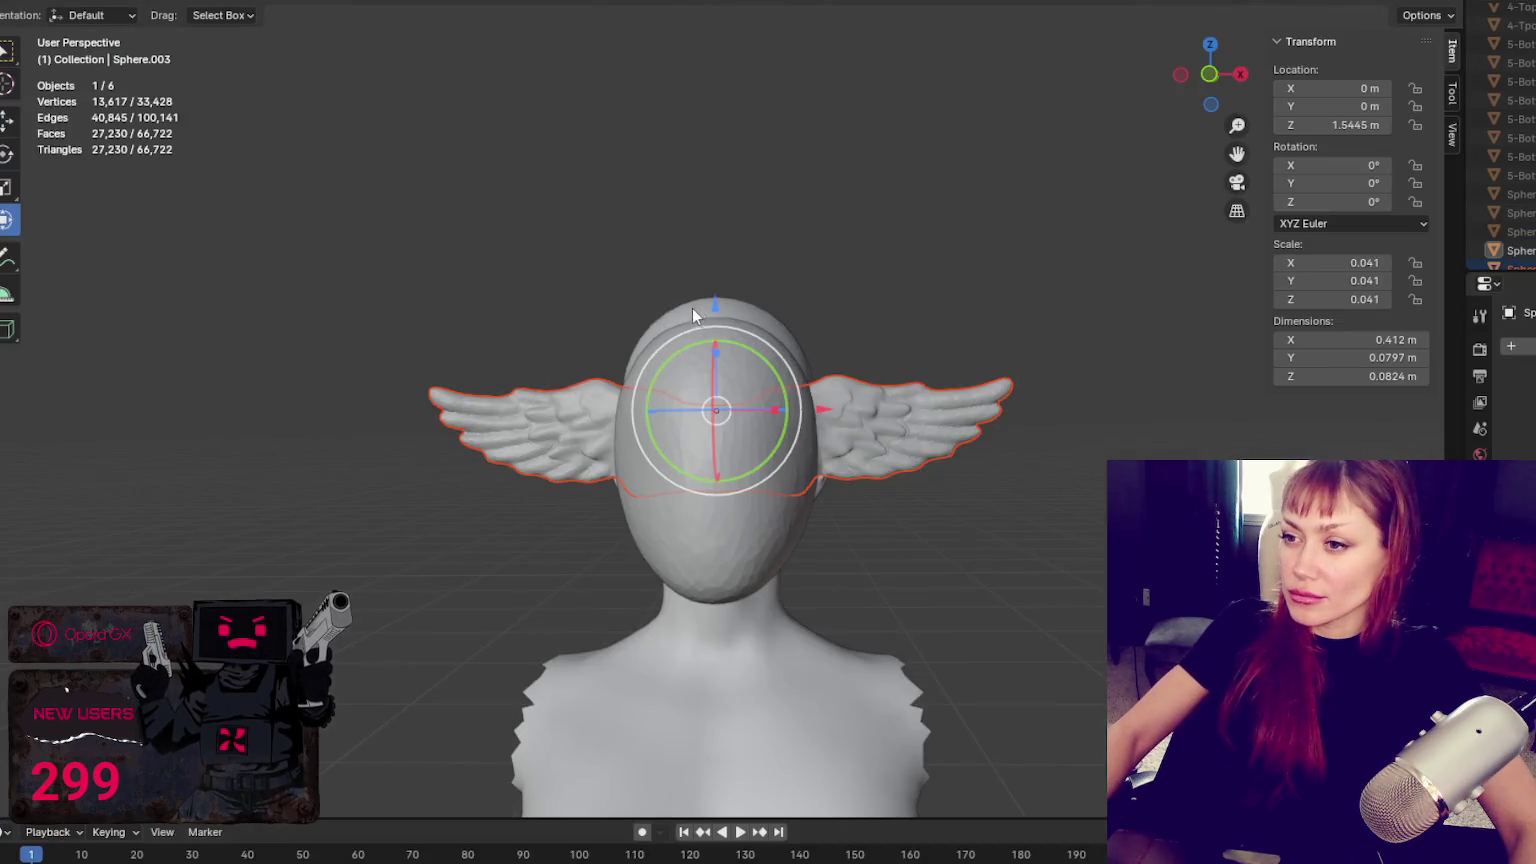
left_click_drag(716, 306, 754, 243)
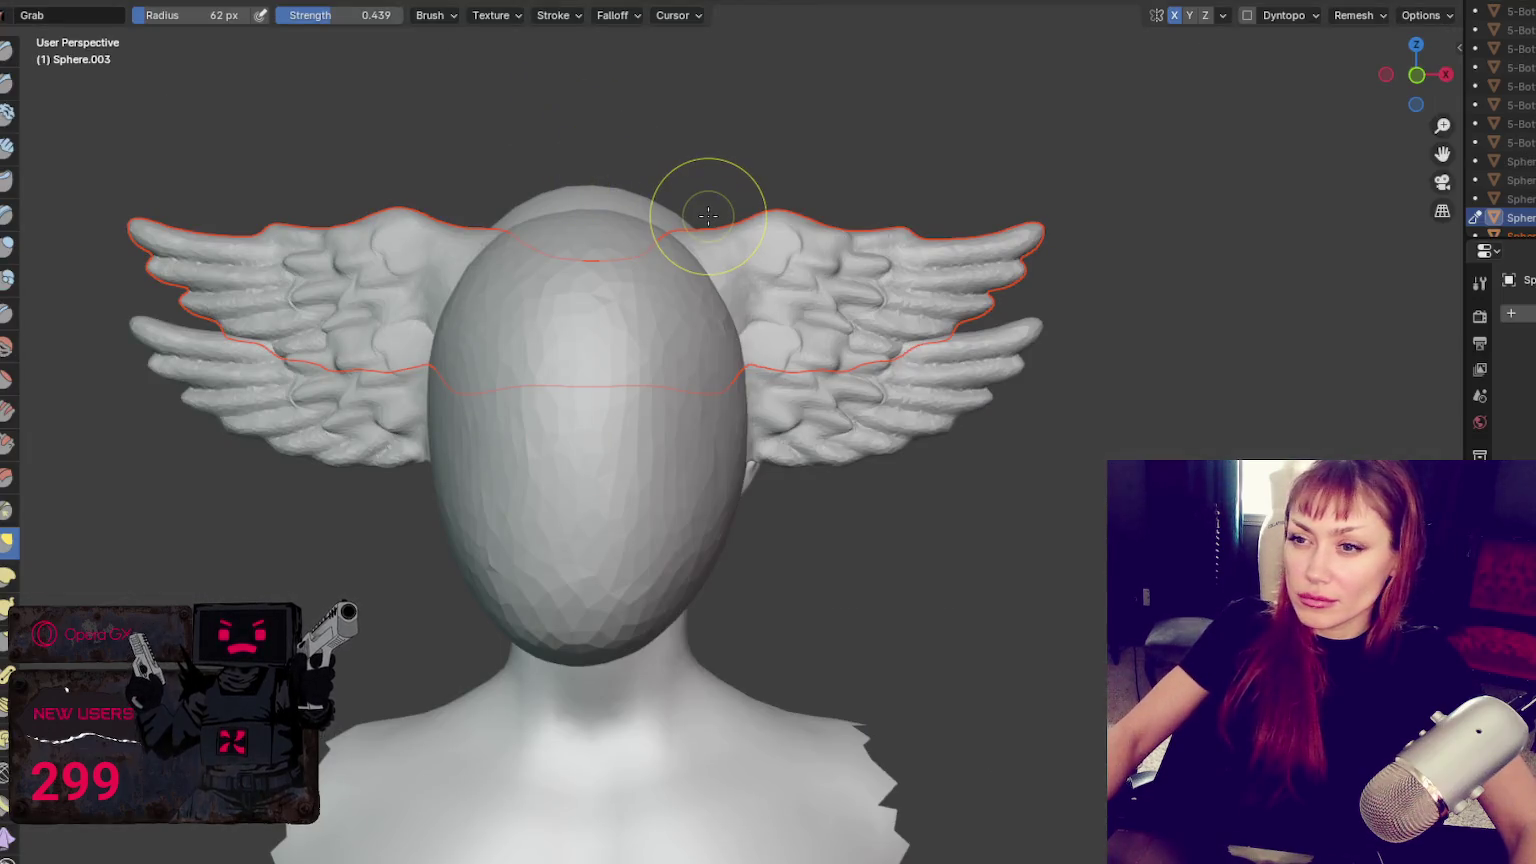
key("f")
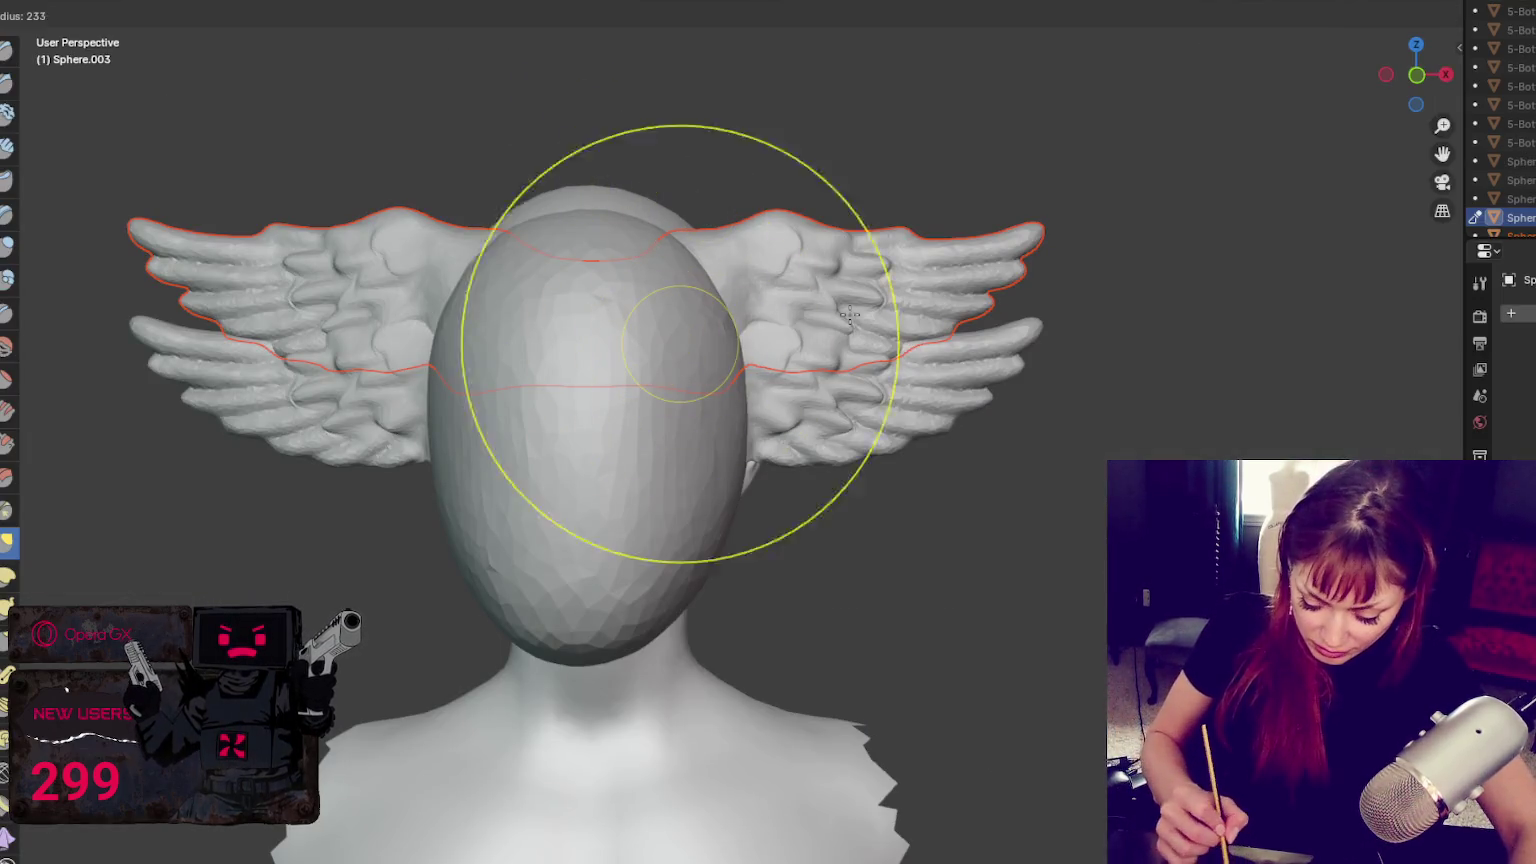
left_click(1029, 305)
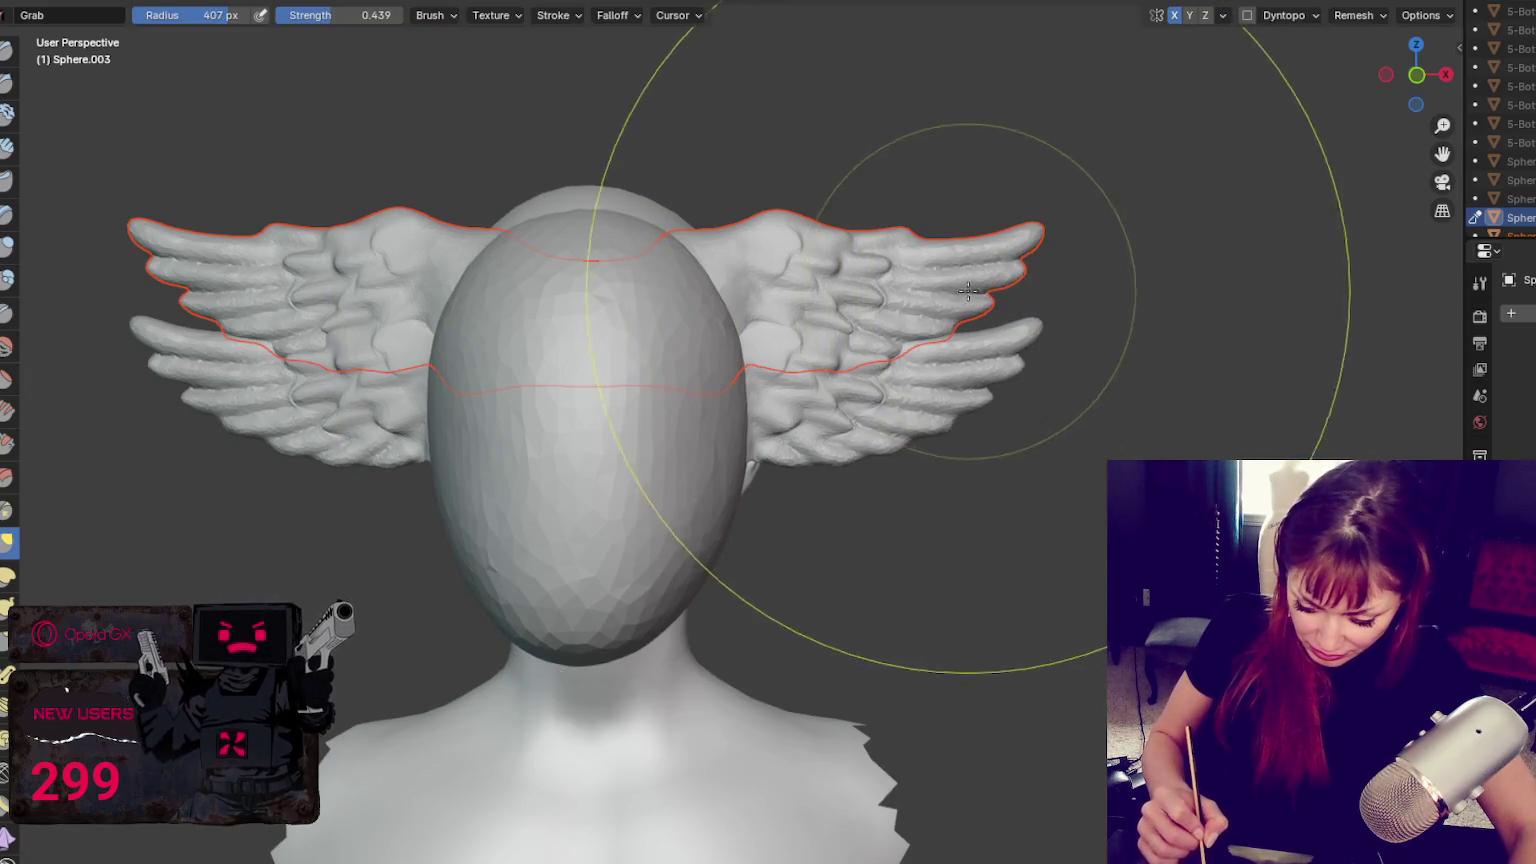
left_click(1247, 15)
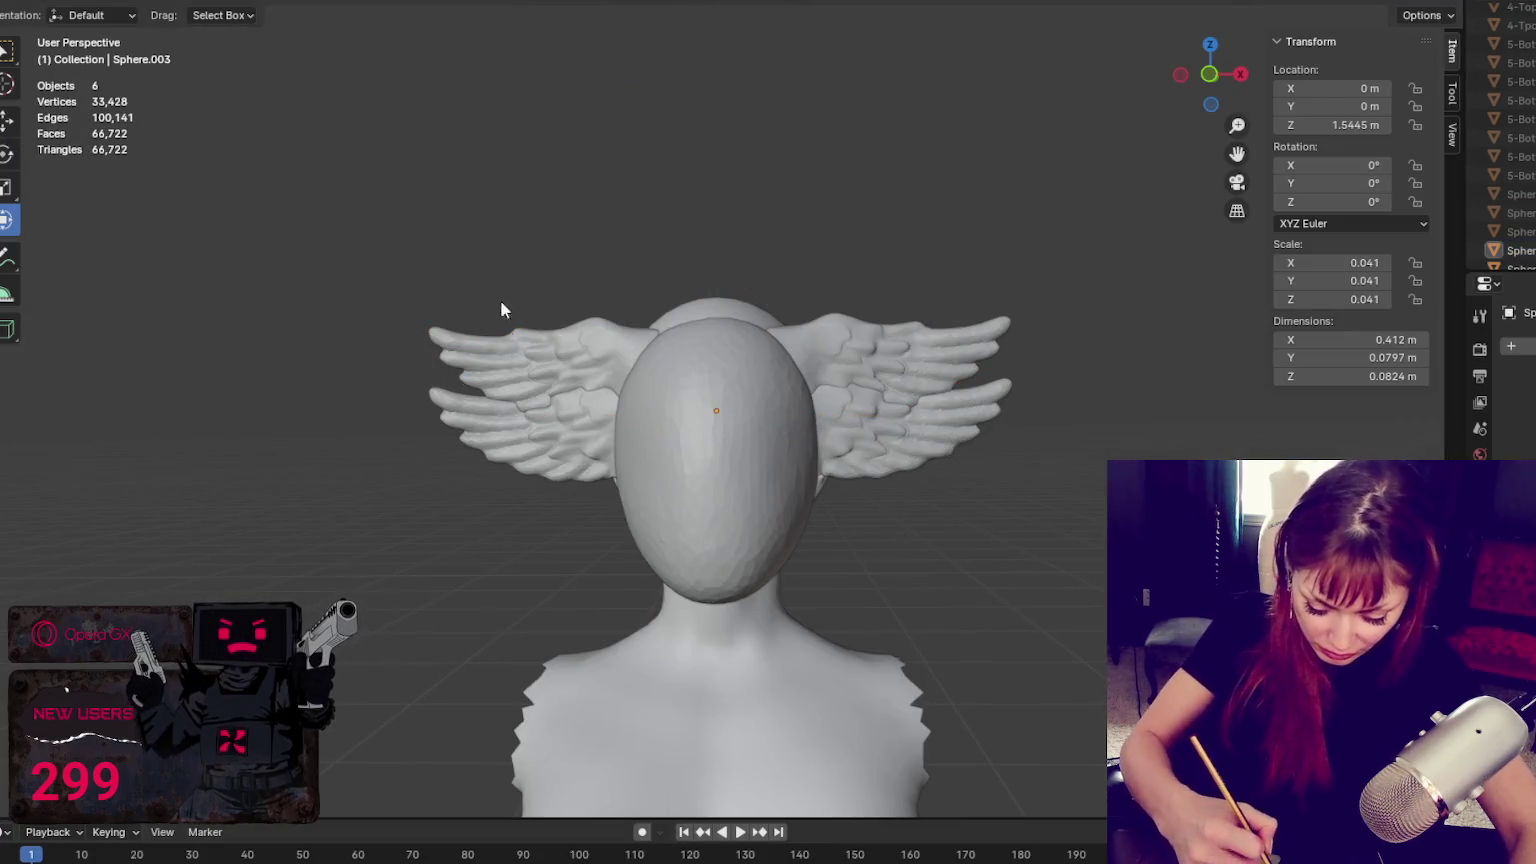
left_click(514, 332)
Pull the upper wing pair's feathers upward on both sides with a 500 px brush
key("ctrl+Page_Down")
key("f")
left_click(1048, 314)
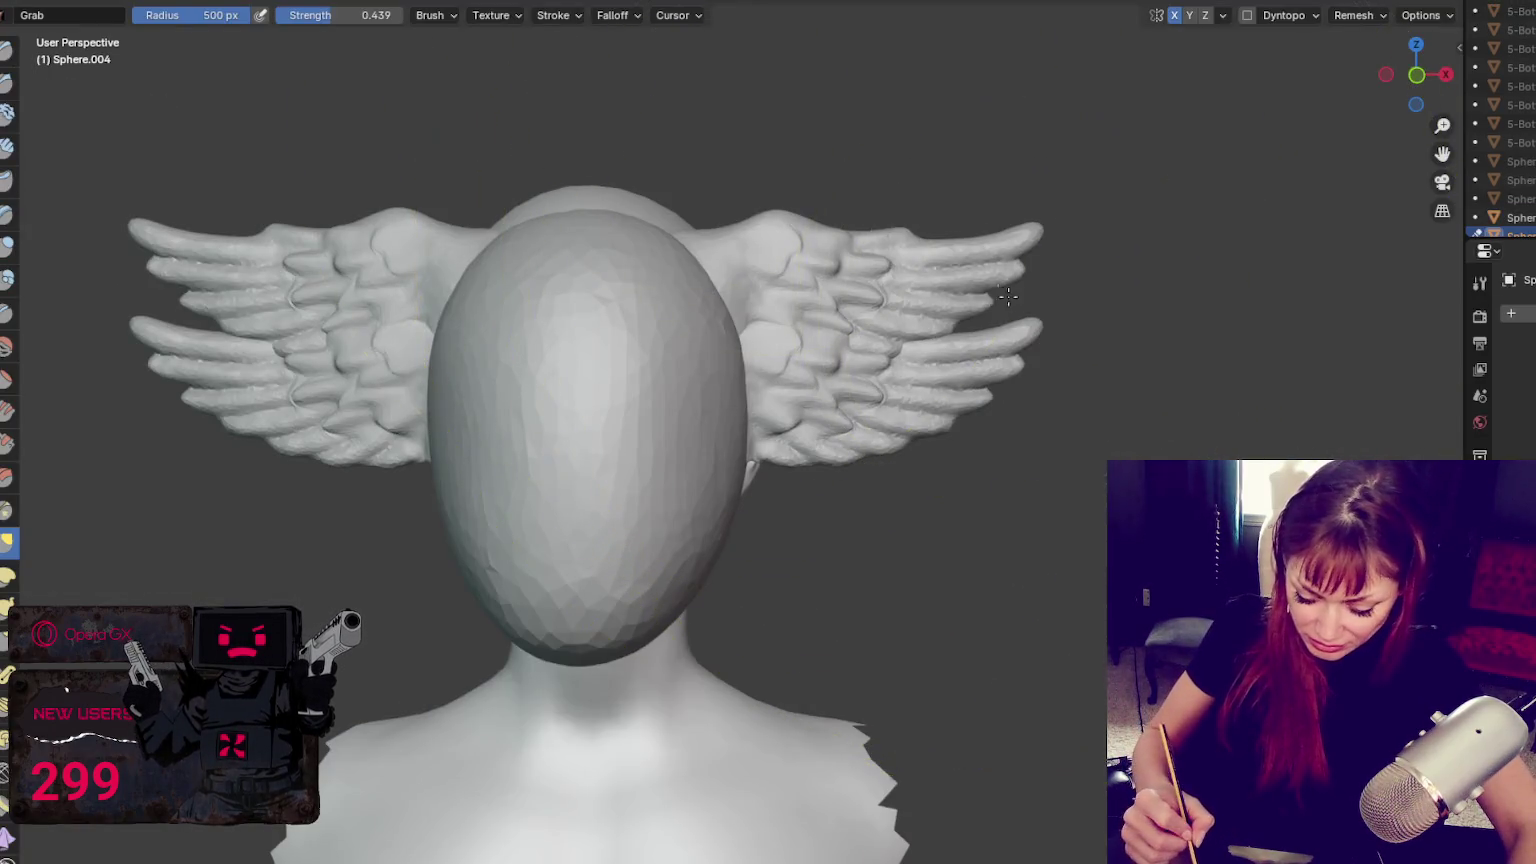
mouse_move(880, 262)
left_mouse_down()
mouse_move(847, 231)
mouse_move(884, 169)
left_mouse_up()
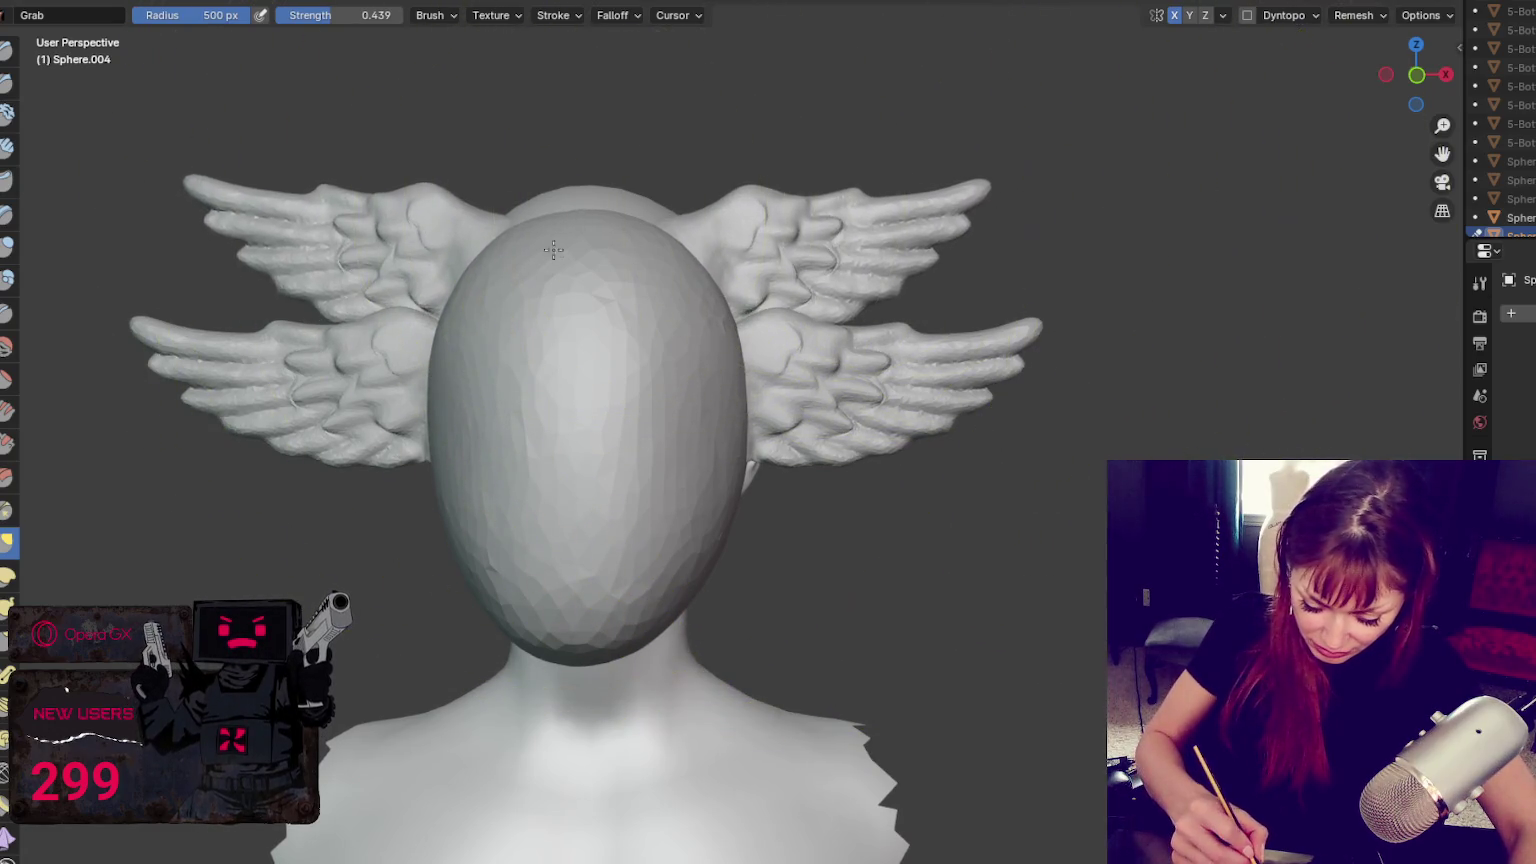
key("ctrl+z")
key("ctrl+z")
key("ctrl+z")
key("ctrl+z")
key("ctrl+shift+z")
key("ctrl+shift+z")
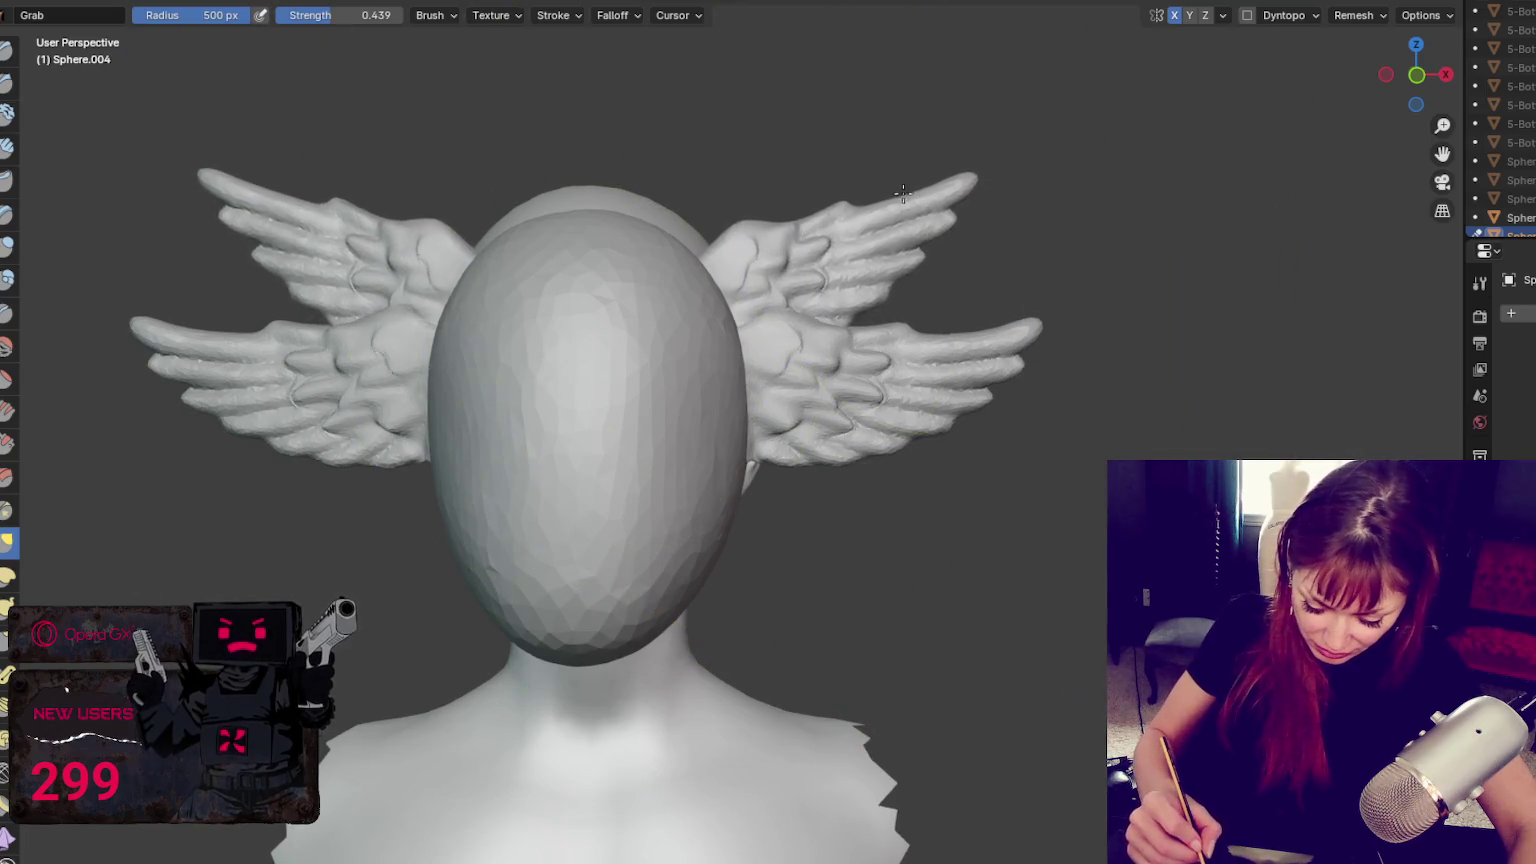
Sweep the upper feathers upward, mirrored, shrinking the brush through 351, 140 and 86 px
key("f")
left_click(875, 200)
key("f")
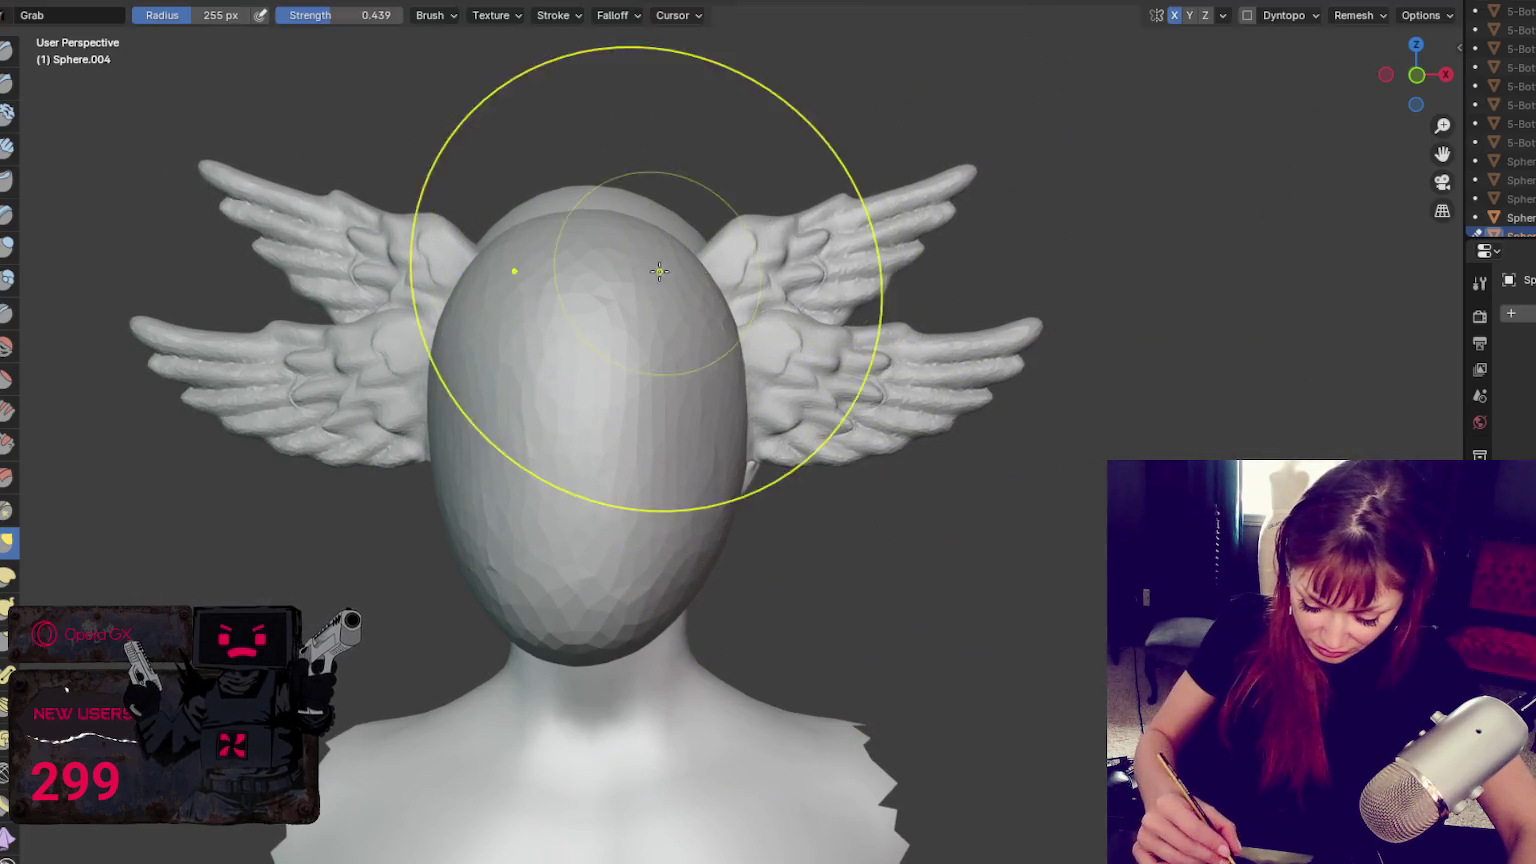
left_click(880, 205)
left_click_drag(806, 220, 850, 281)
key("f")
left_click(897, 278)
mouse_move(909, 223)
left_mouse_down()
mouse_move(943, 247)
mouse_move(907, 290)
left_mouse_up()
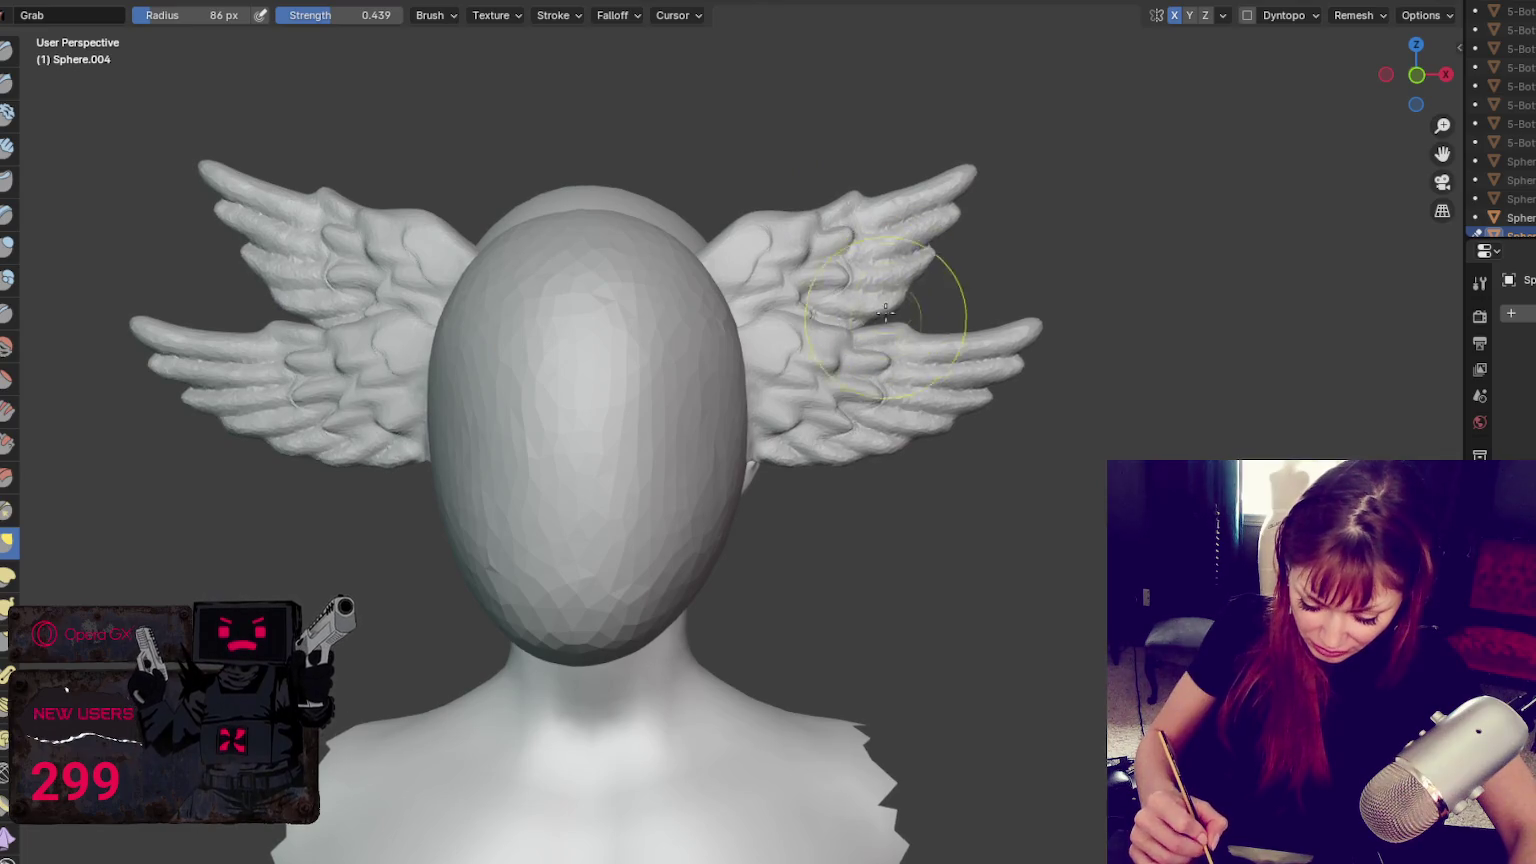
Try lifting the upper wing tips into points at 161 px, undo it, and exit sculpting
key("f")
left_click(943, 163)
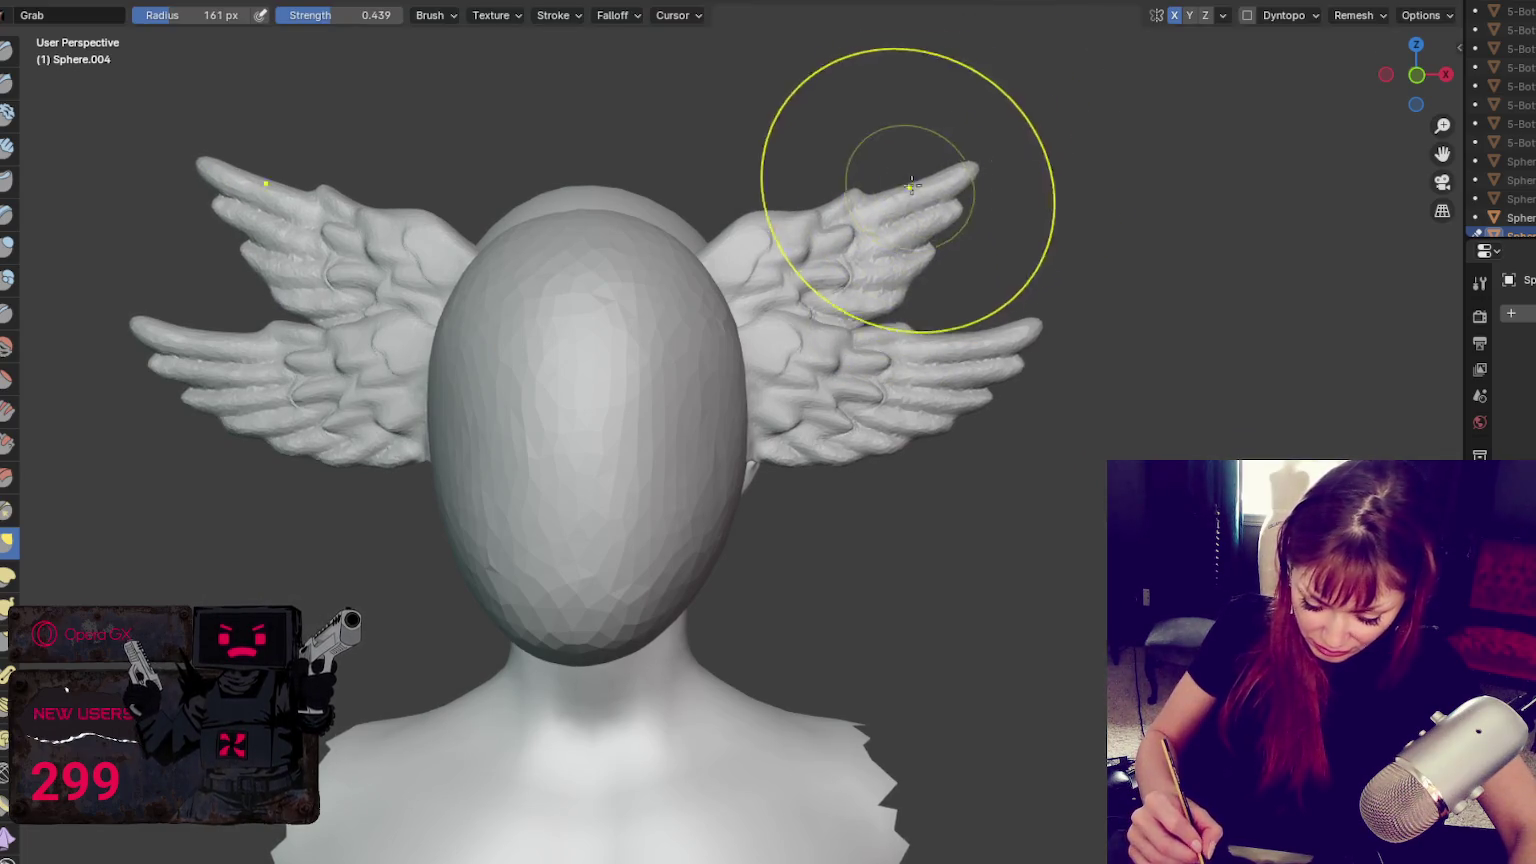
mouse_move(943, 163)
left_mouse_down()
mouse_move(938, 196)
mouse_move(957, 160)
left_mouse_up()
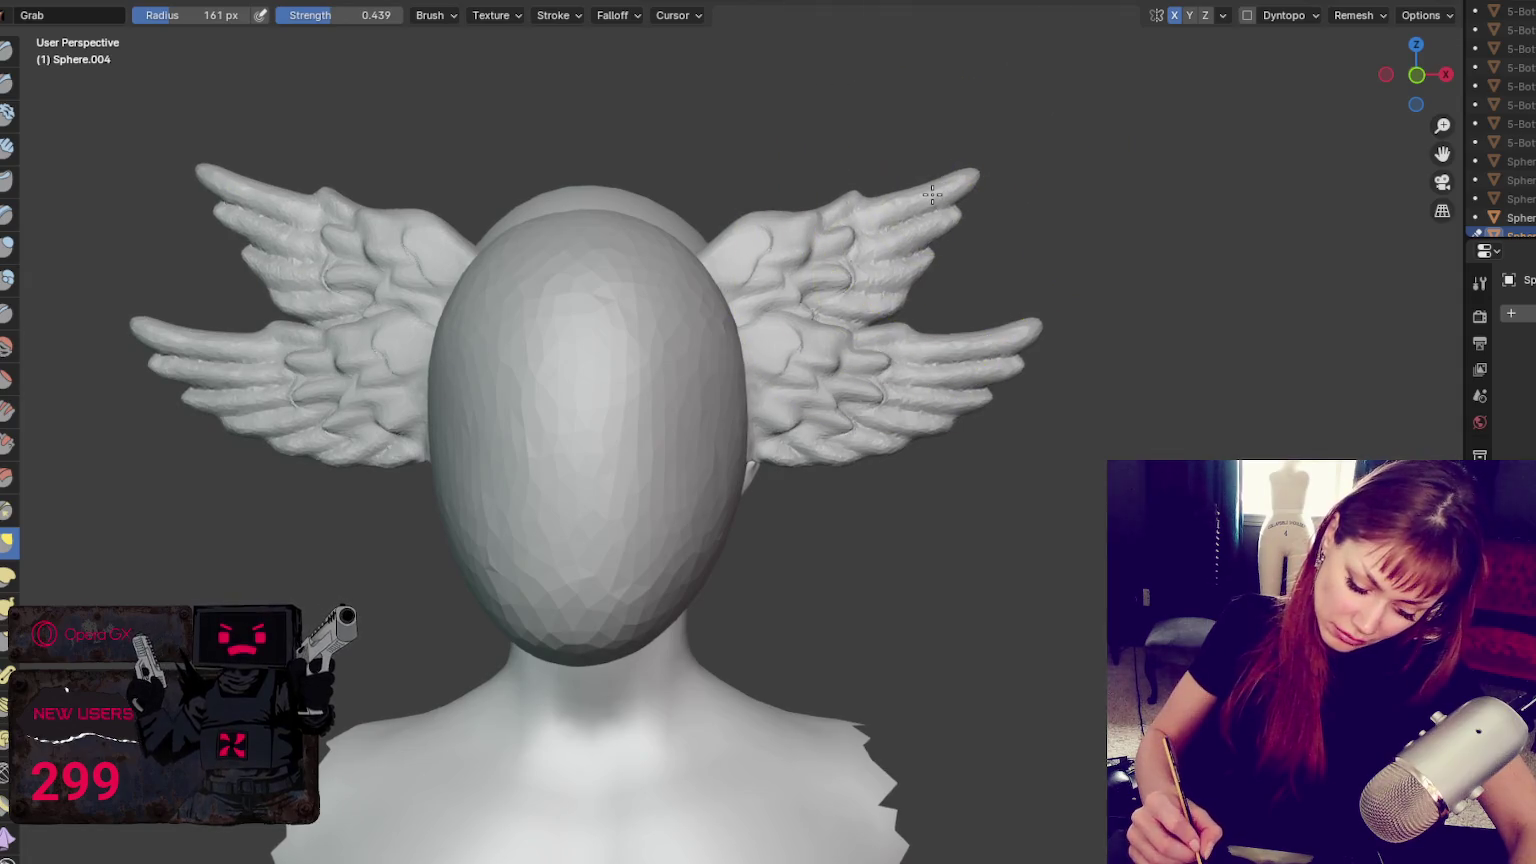
key("ctrl+z")
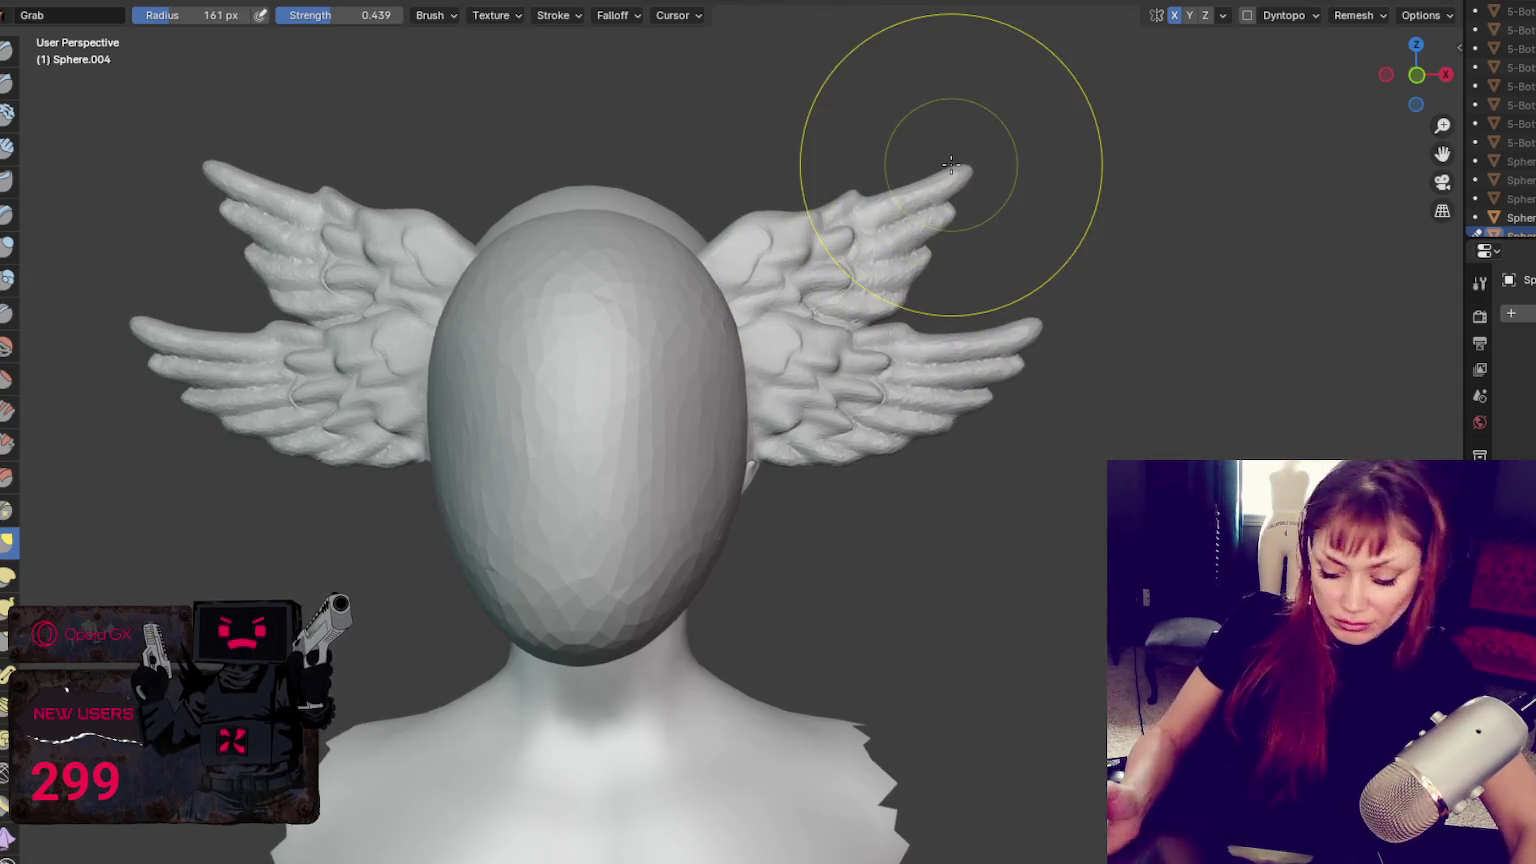
key("ctrl+Page_Up")
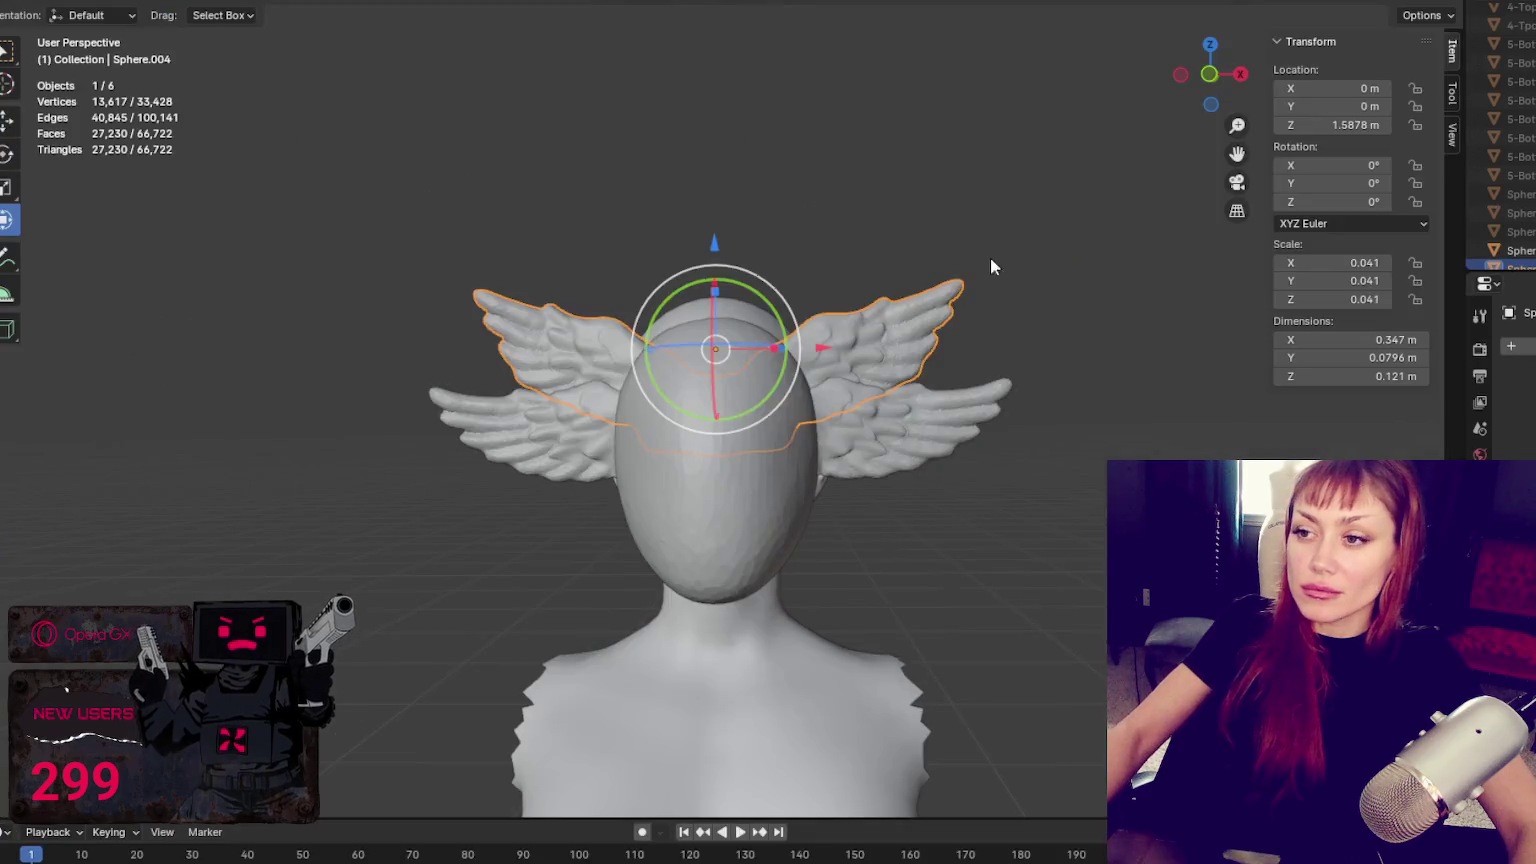
Duplicate the upper wing pair and move the copy up along Z
left_click(898, 360)
key("shift+d")
key("z")
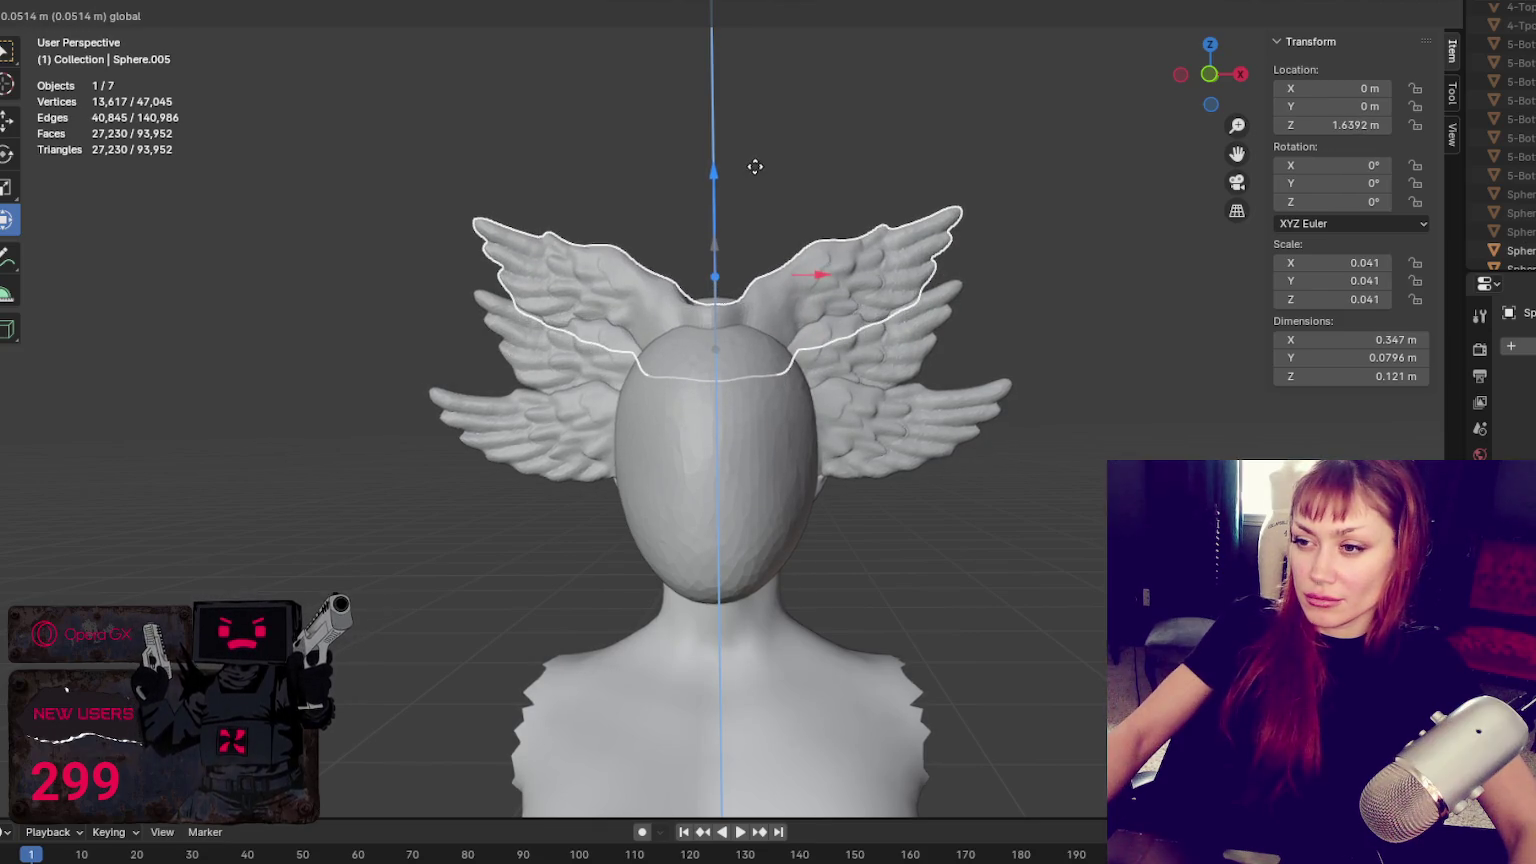
left_click(757, 172)
Sculpt the upper wing feathers symmetrically, then set the brush radius to 150 px
key("ctrl+Tab")
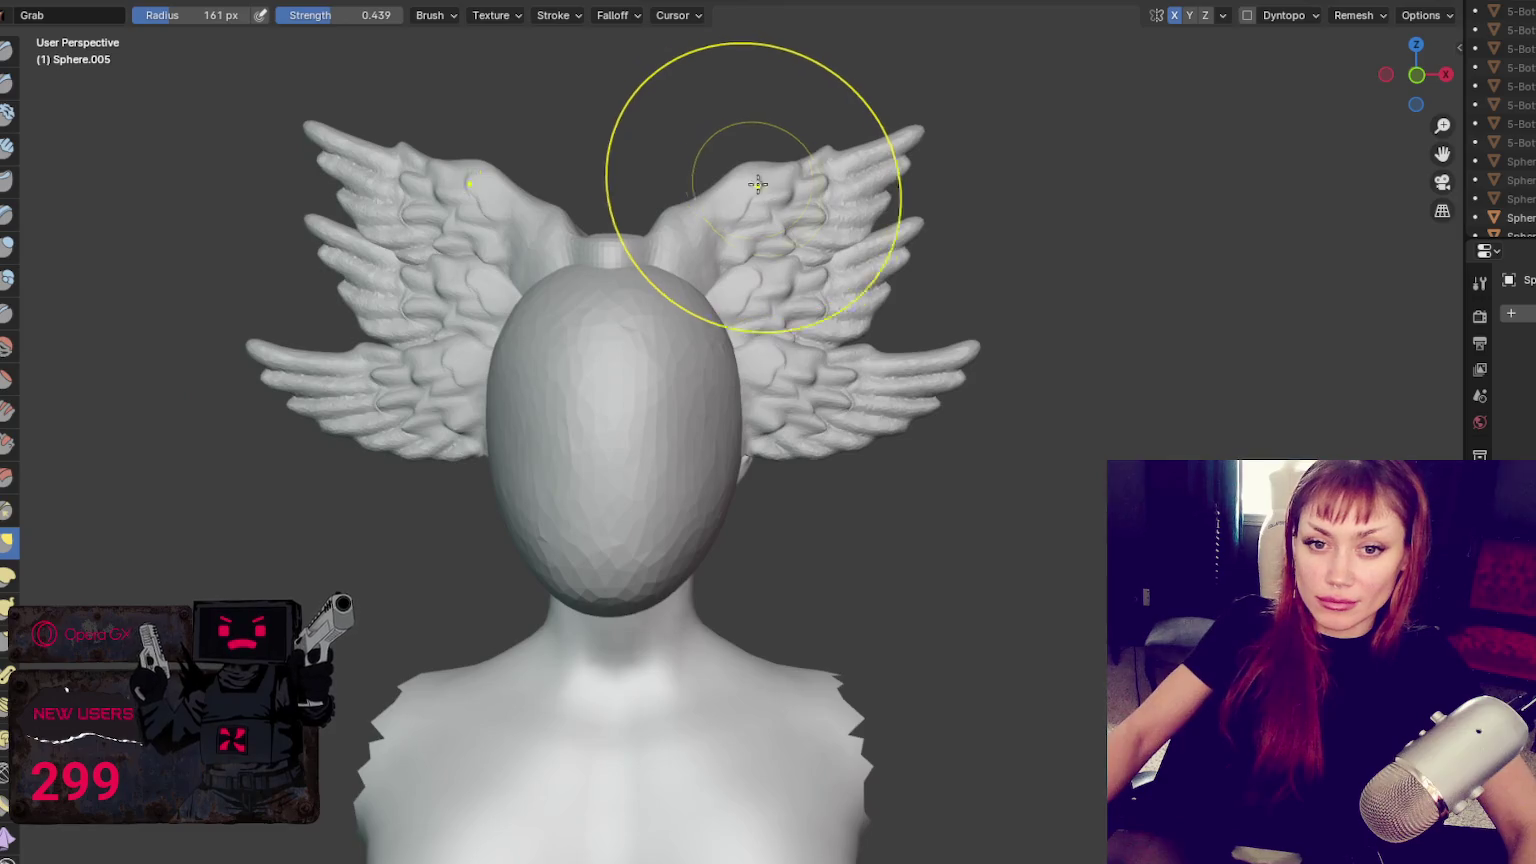
key("f")
left_click(860, 160)
mouse_move(860, 160)
left_mouse_down()
mouse_move(830, 190)
mouse_move(822, 178)
mouse_move(846, 160)
mouse_move(815, 178)
mouse_move(886, 126)
mouse_move(835, 172)
left_mouse_up()
key("f")
left_click(860, 165)
Pull the upper feather tips inward and down with the brush resized to 175 px
key("f")
left_click(1188, 160)
key("f")
left_click(848, 157)
key("f")
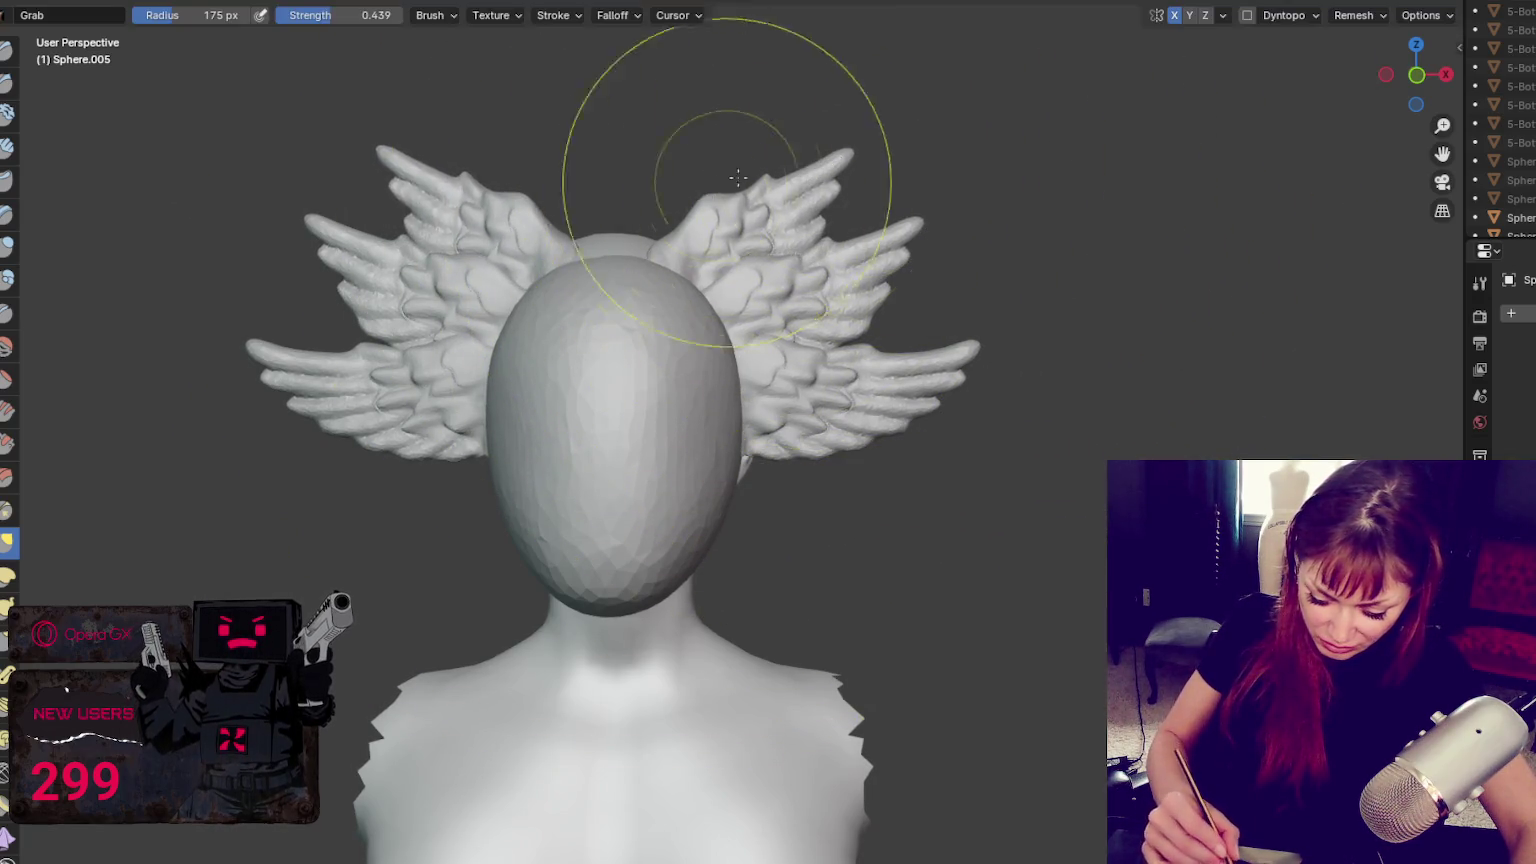
left_click(857, 199)
mouse_move(749, 238)
left_mouse_down()
mouse_move(727, 206)
mouse_move(814, 155)
left_mouse_up()
left_click_drag(771, 210, 808, 160)
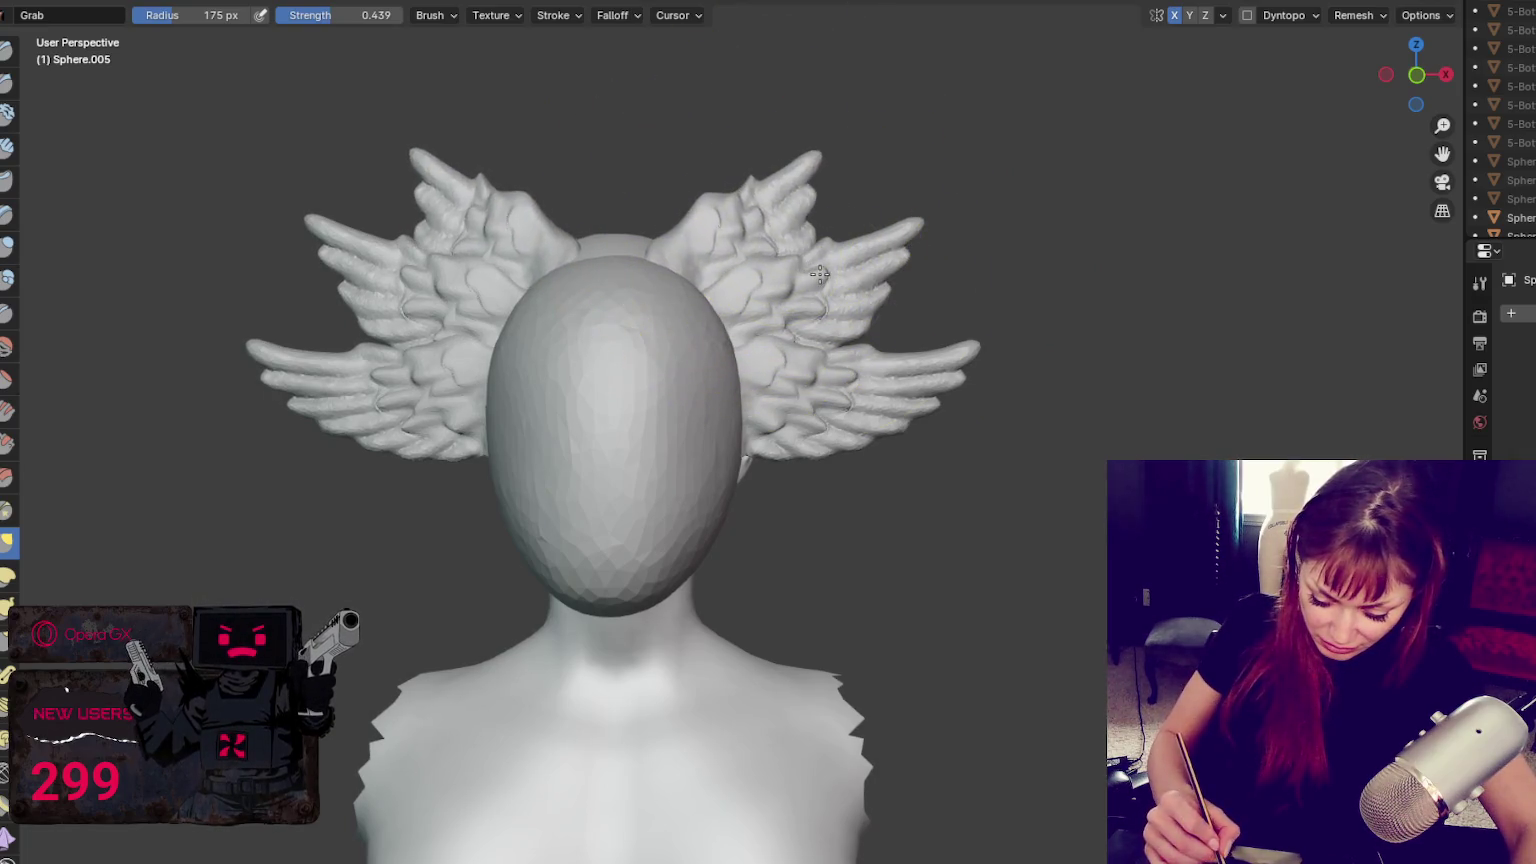
Reshape the upper feathers beside the head, mirrored, using 239 px then 201 px brushes
key("f")
left_click(1070, 160)
mouse_move(770, 230)
left_mouse_down()
mouse_move(714, 297)
mouse_move(687, 293)
left_mouse_up()
key("f")
left_click(653, 281)
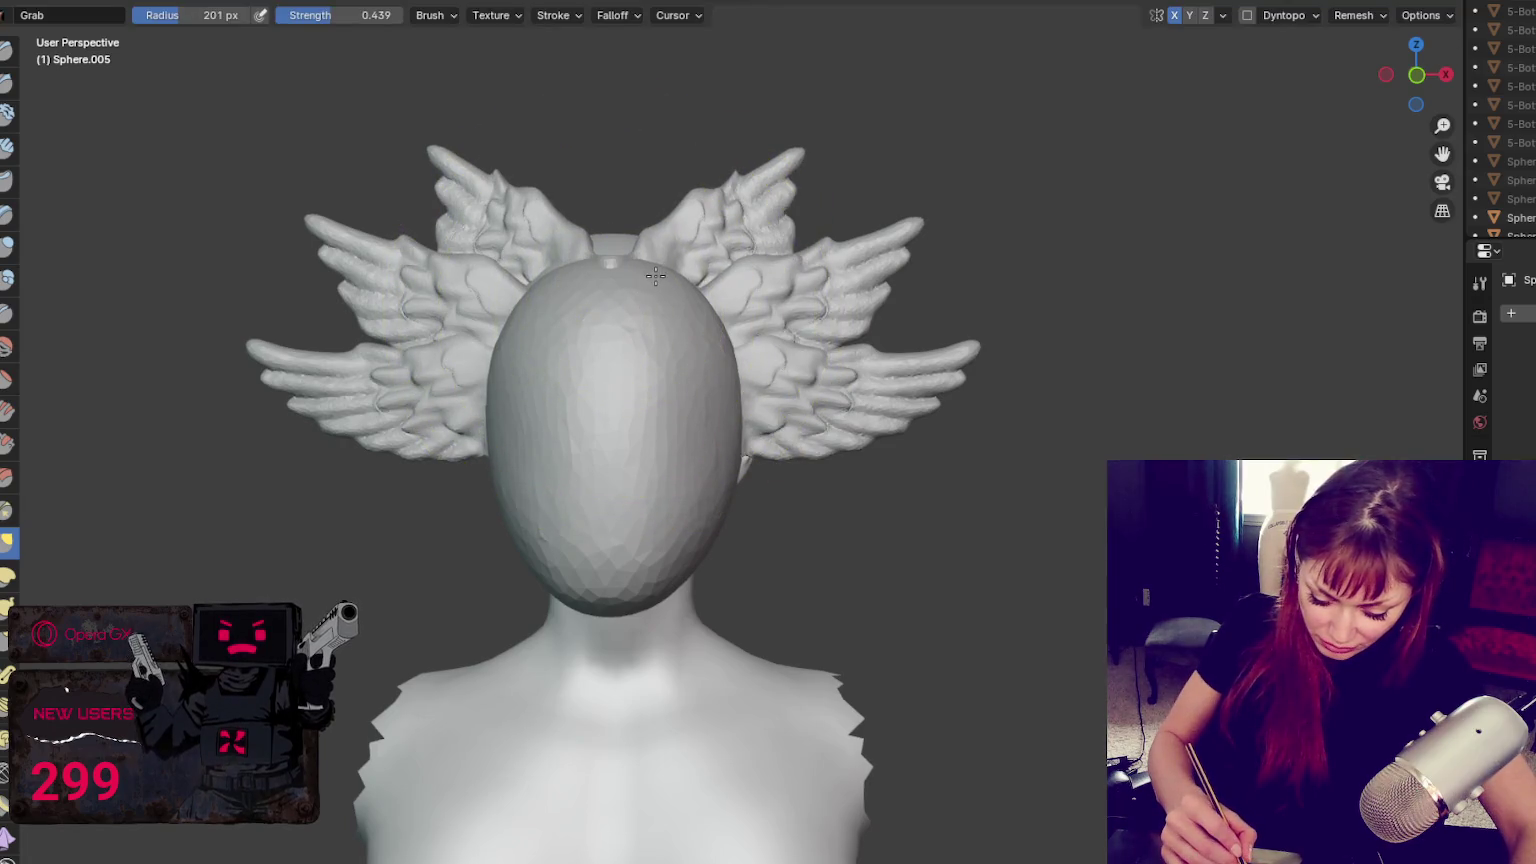
left_click_drag(657, 270, 684, 276)
With a much smaller brush, pull the upper wings up and outward and touch up the feathers
key("f")
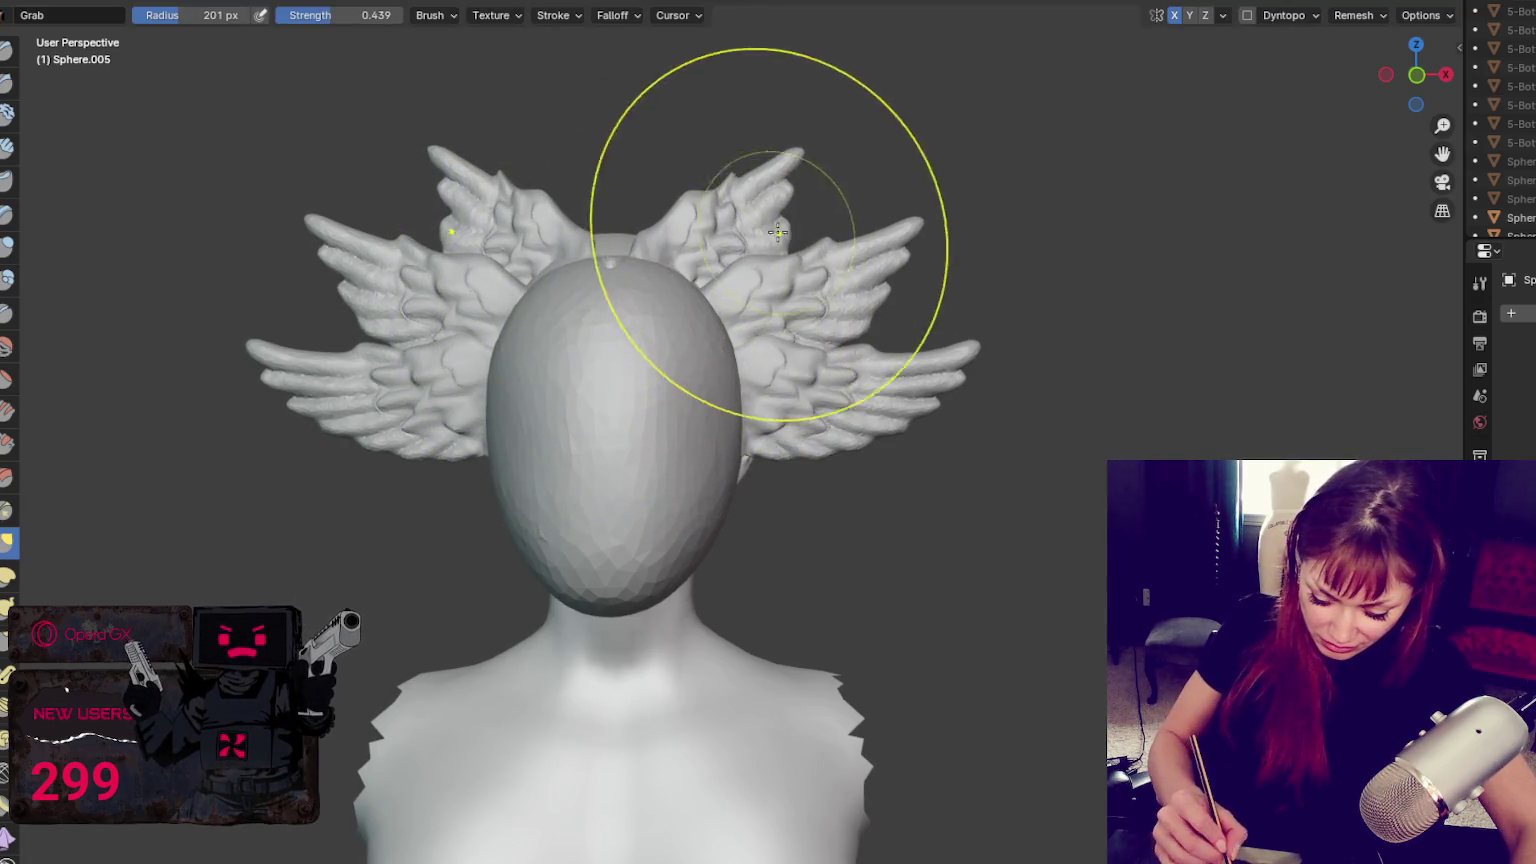
left_click(783, 217)
left_click_drag(737, 220, 816, 197)
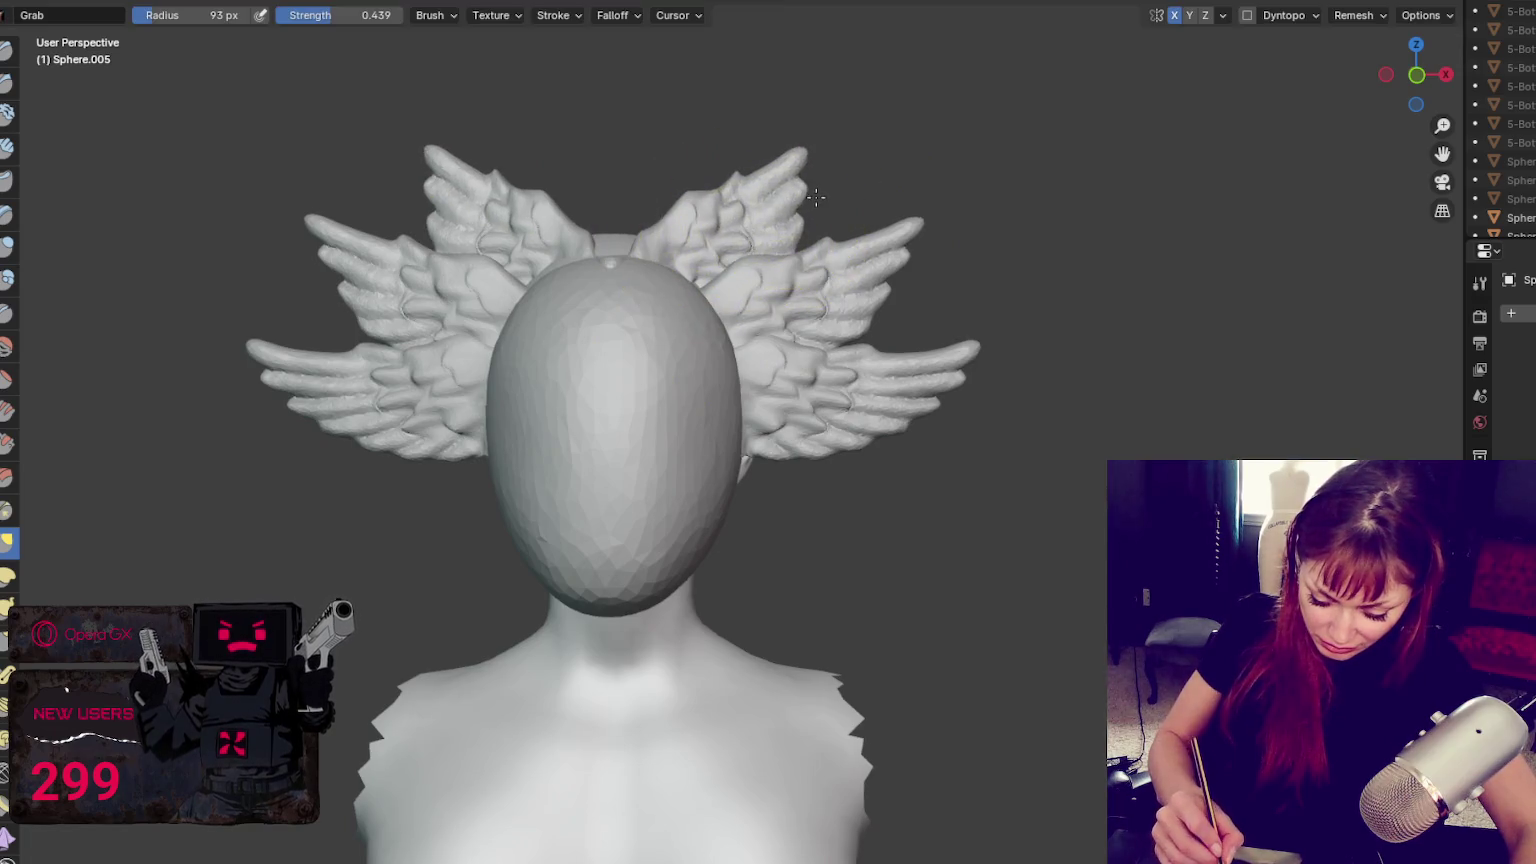
left_click_drag(790, 264, 759, 320)
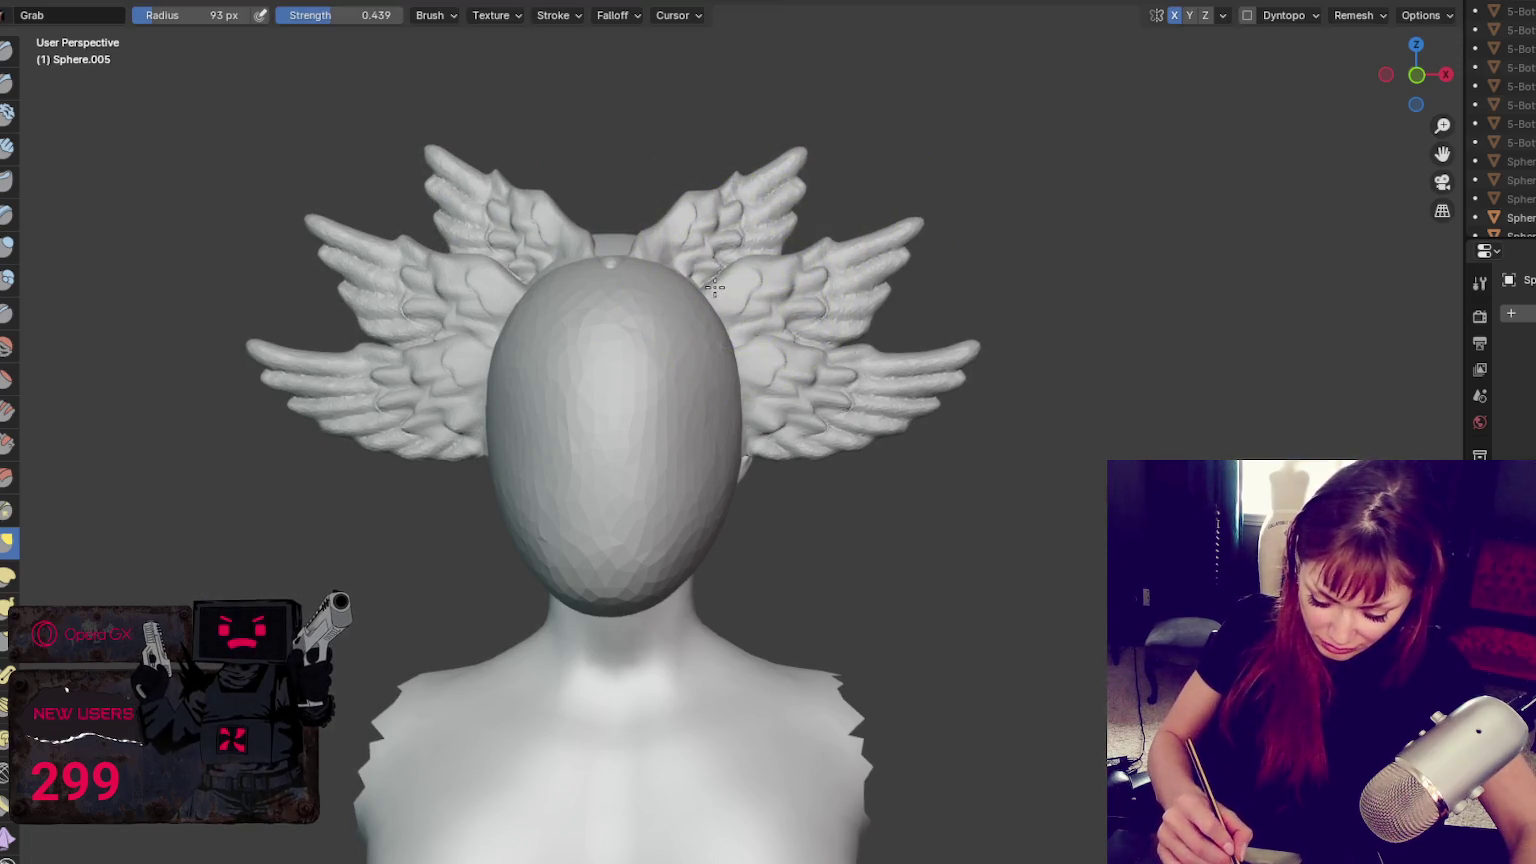
Pull the top wing tips upward with a 109 px Grab brush
key("f")
left_click(777, 176)
key("f")
left_click(796, 147)
mouse_move(789, 140)
left_mouse_down()
mouse_move(773, 124)
mouse_move(767, 180)
mouse_move(779, 167)
mouse_move(781, 180)
mouse_move(640, 200)
mouse_move(770, 163)
mouse_move(754, 176)
left_mouse_up()
Adjust the Grab brush radius through 121, 95, 101 and 67 px
key("f")
left_click(782, 154)
key("f")
left_click(770, 175)
key("f")
left_click(703, 188)
key("f")
left_click(750, 168)
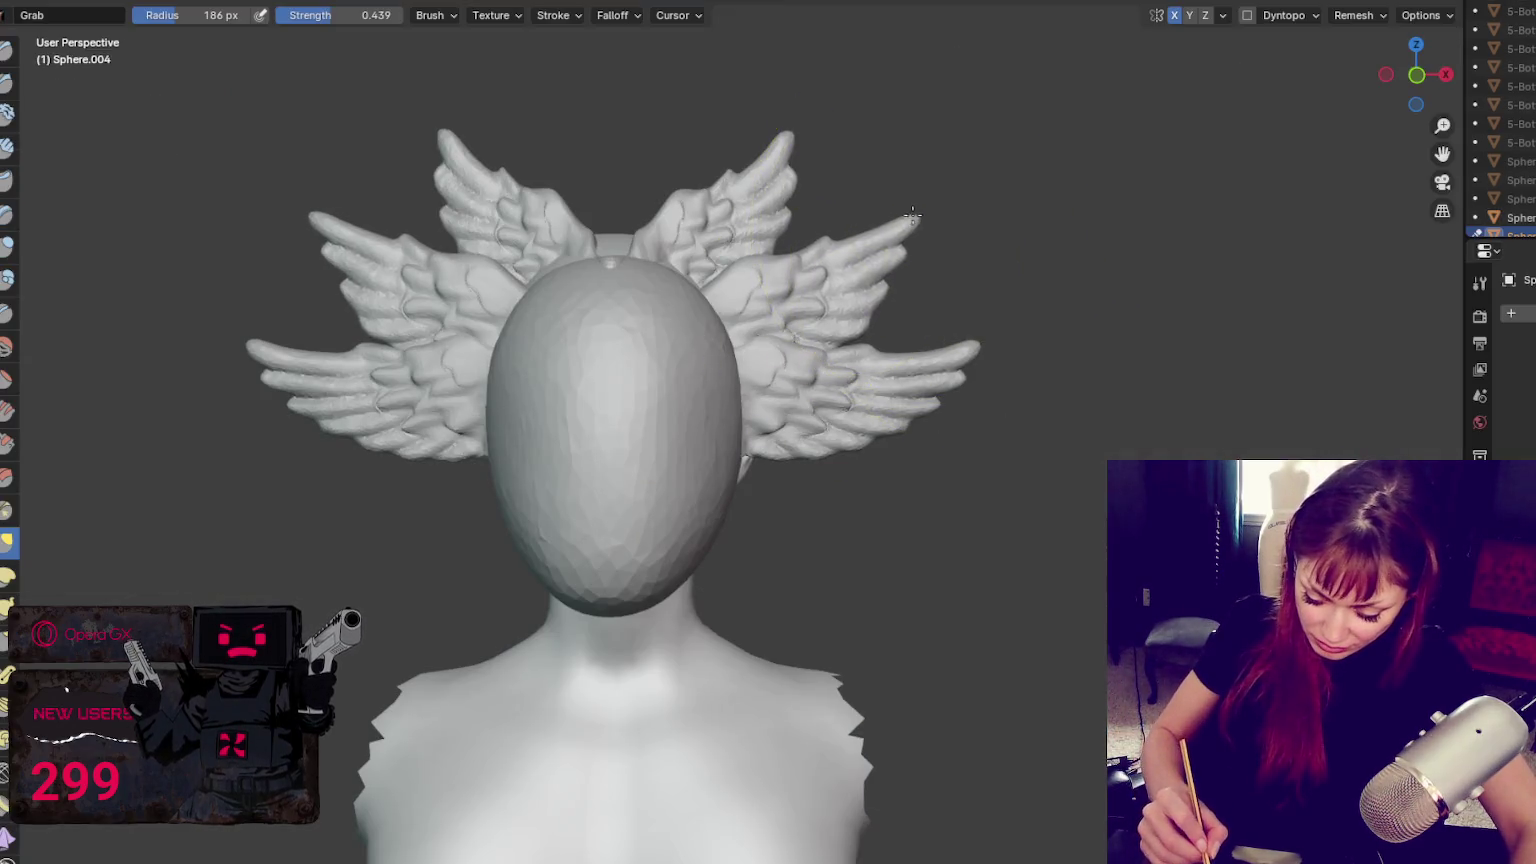
Lift the middle wing tips slightly upward with a 147 px brush
left_click(884, 268)
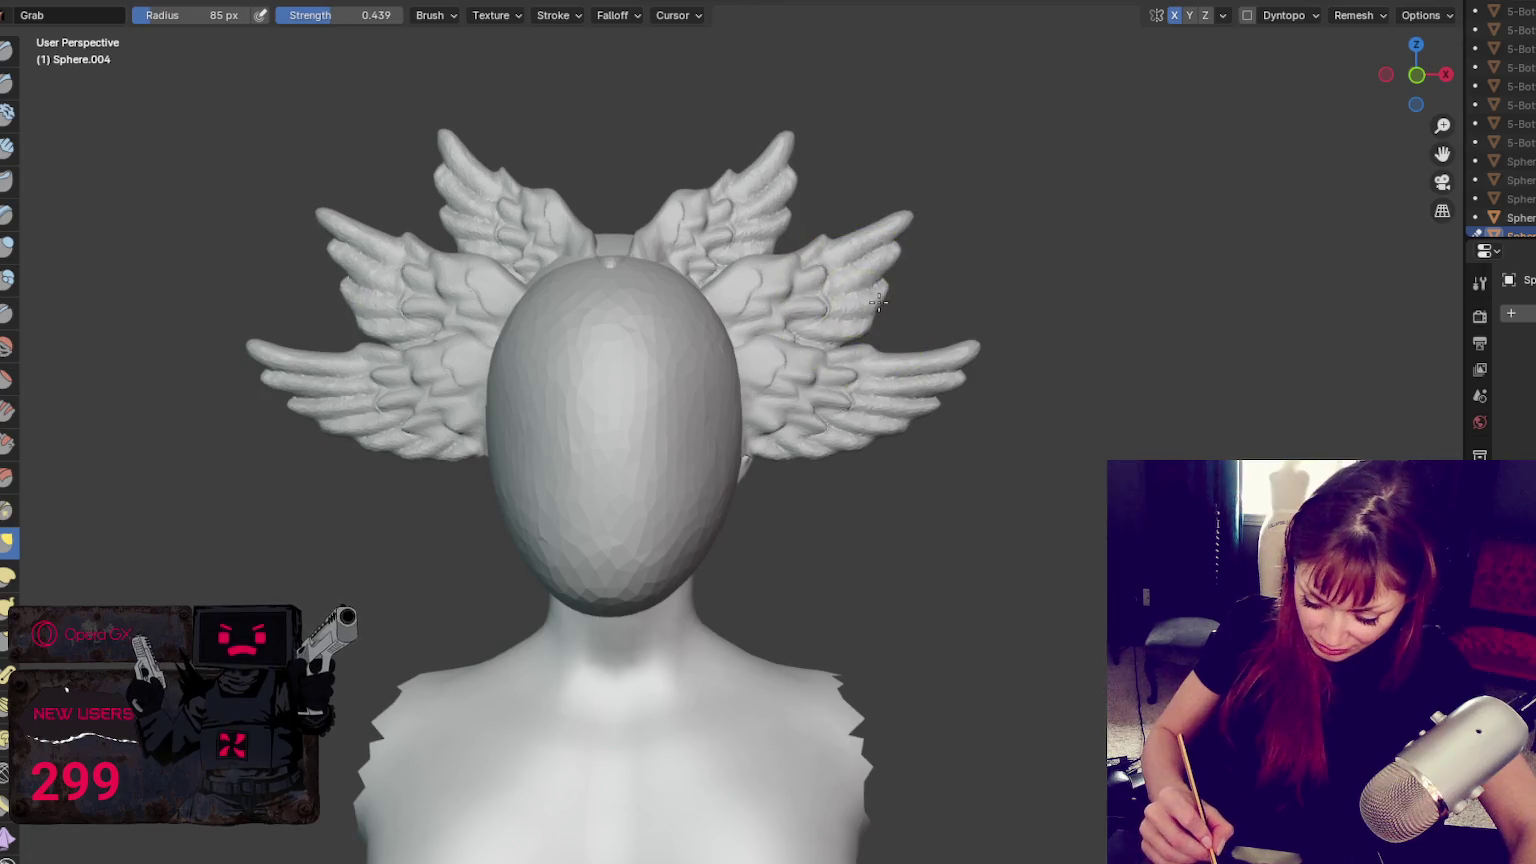
key("f")
left_click(820, 256)
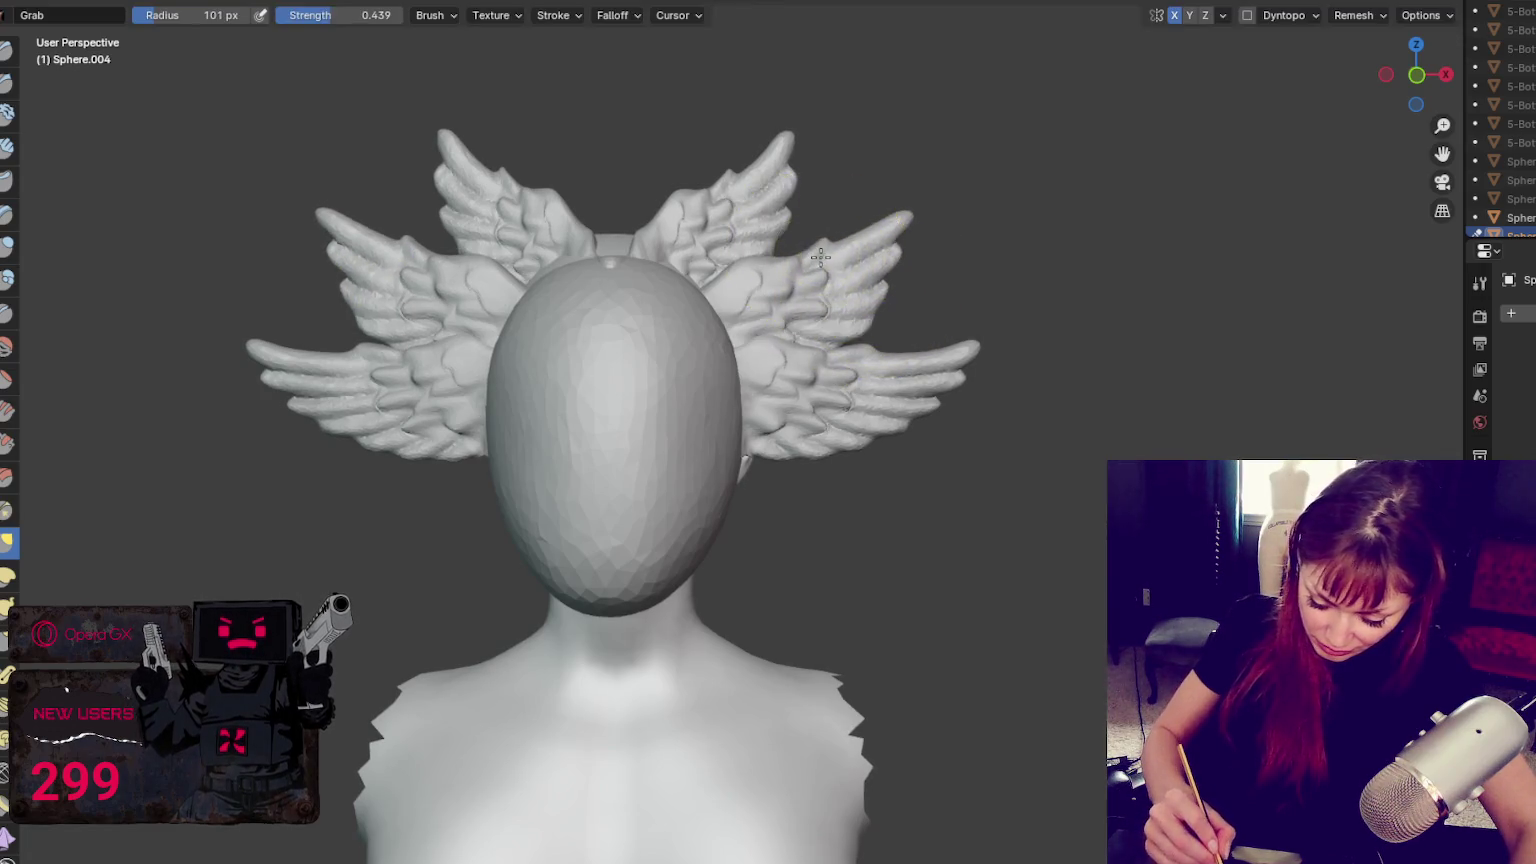
key("f")
left_click(806, 348)
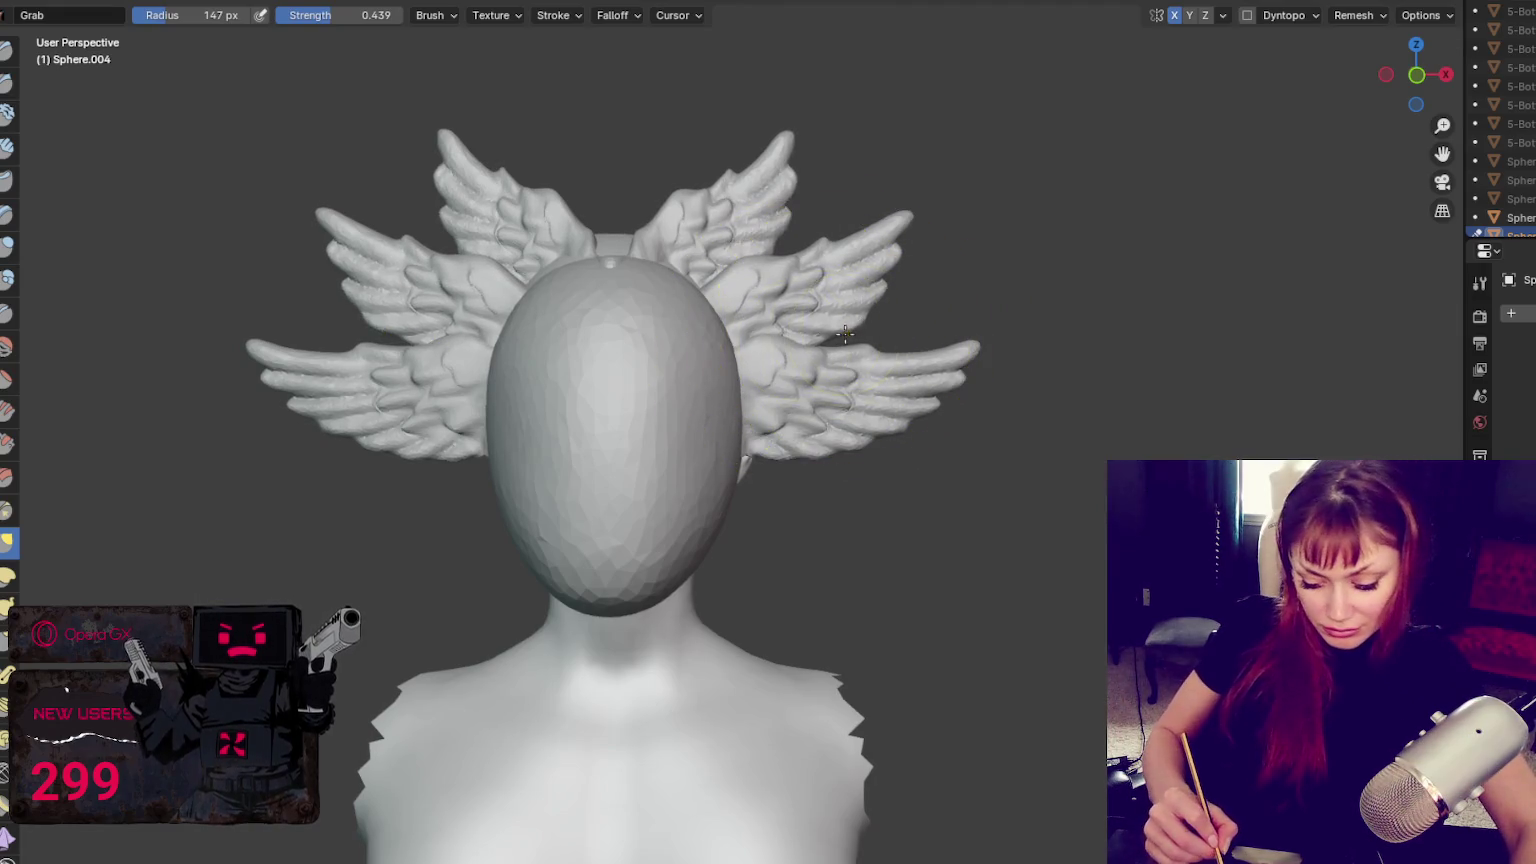
left_click_drag(925, 256, 895, 210)
Reshape the middle wing feathers, mirrored, with a 105 px brush
key("f")
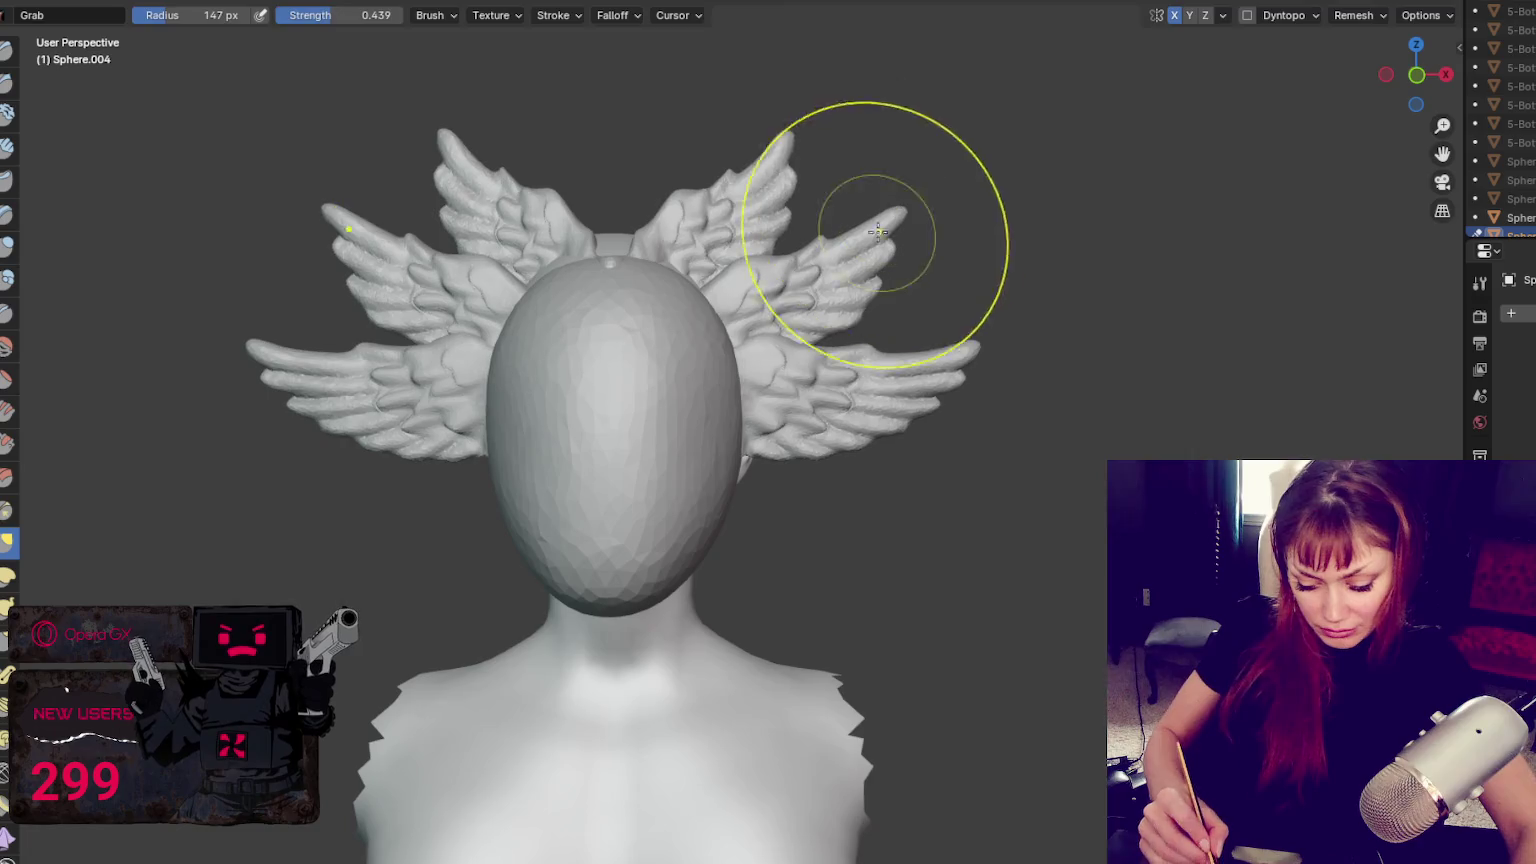
left_click(852, 228)
key("f")
left_click(873, 234)
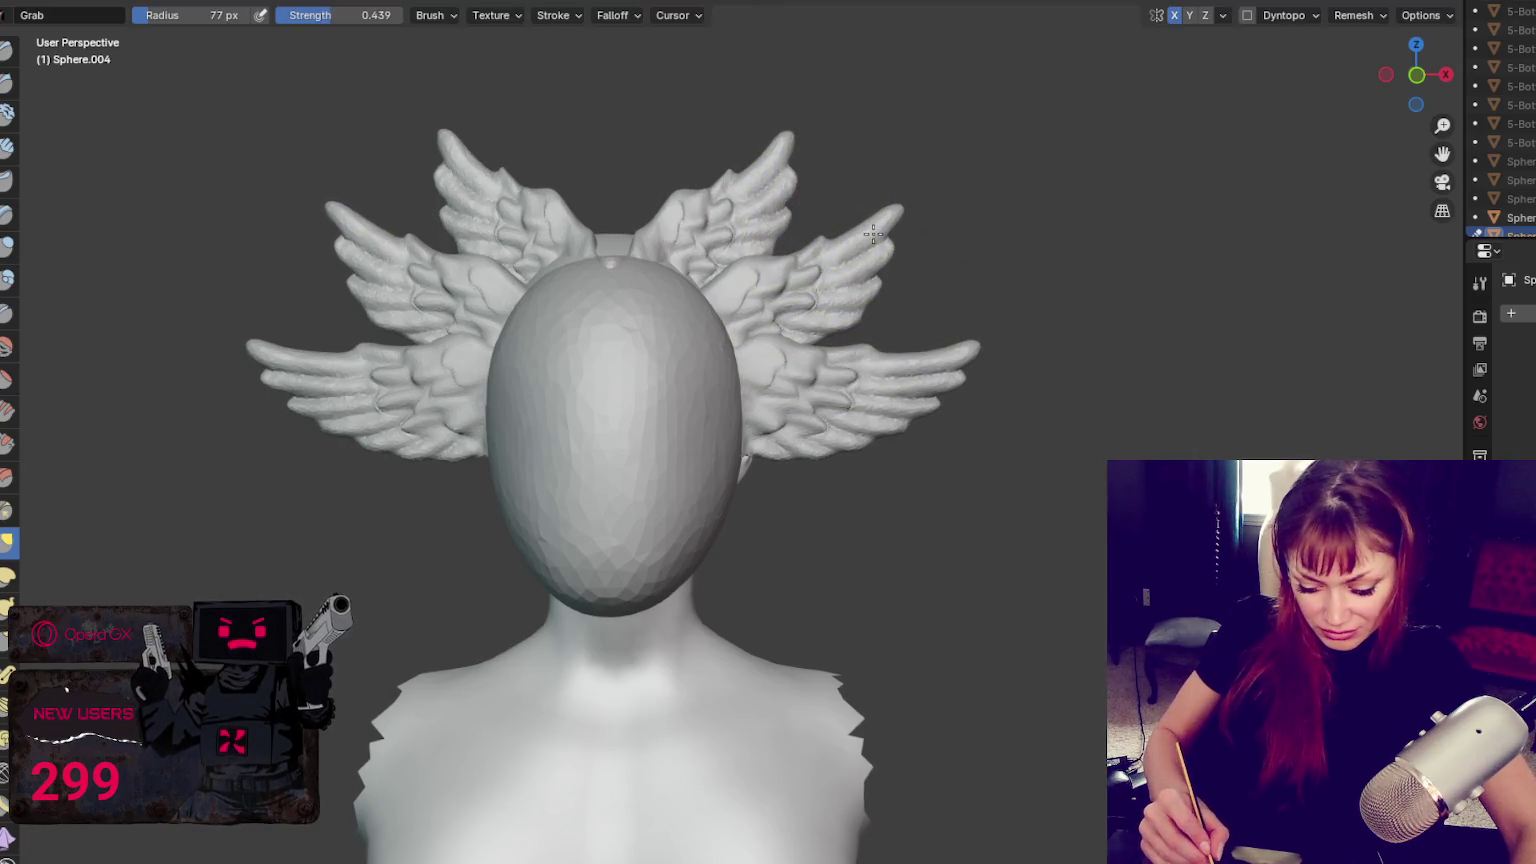
key("f")
left_click(857, 295)
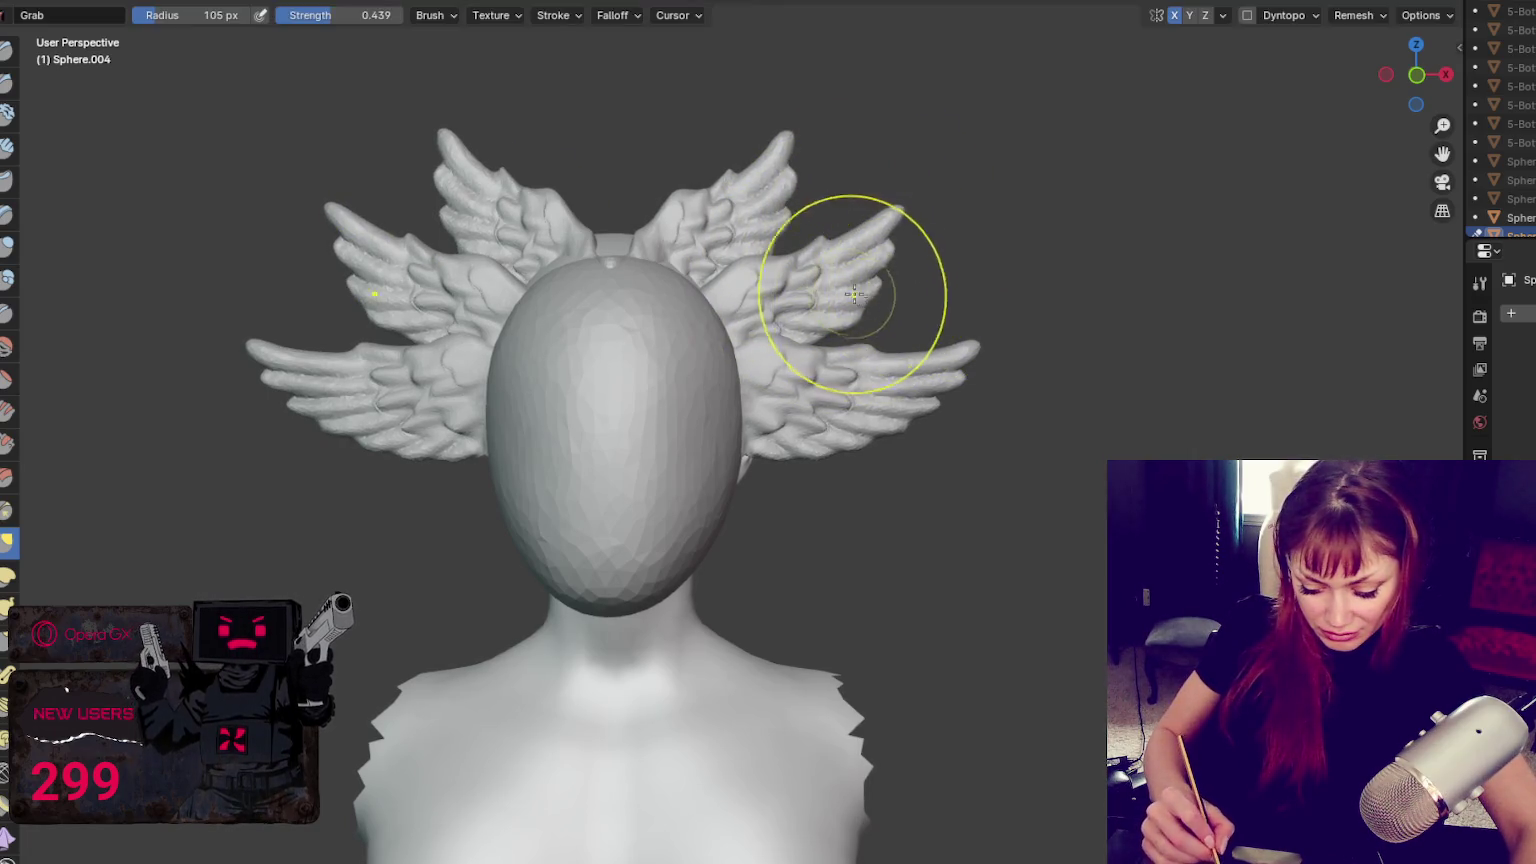
mouse_move(762, 270)
left_mouse_down()
mouse_move(745, 285)
mouse_move(806, 262)
mouse_move(880, 283)
left_mouse_up()
Reshape the middle wing's upper tip at 173 px, then orbit to inspect the wings
key("f")
left_click(900, 220)
mouse_move(895, 225)
left_mouse_down()
mouse_move(908, 209)
mouse_move(900, 220)
left_mouse_up()
scroll(1155, 285, "down", 3)
mouse_move(1155, 288)
middle_mouse_down()
mouse_move(1255, 281)
mouse_move(1193, 291)
middle_mouse_up()
scroll(1108, 326, "up", 2)
scroll(889, 235, "up", 2)
middle_click_drag(889, 235, 1012, 234)
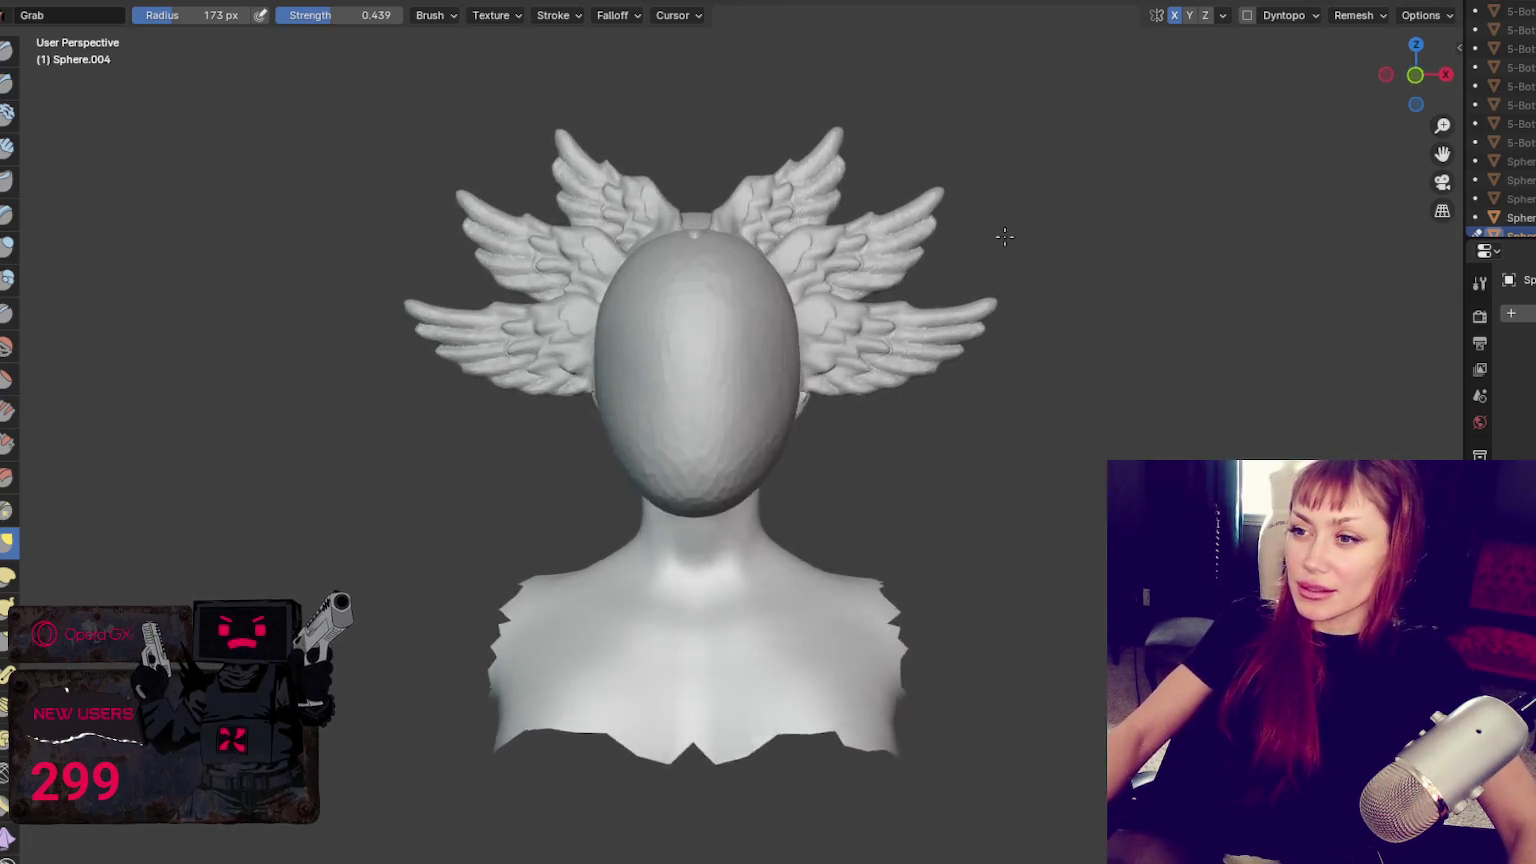
Orbit back to a near-front view and switch from Sculpt Mode to Object Mode
mouse_move(1011, 237)
middle_mouse_down()
mouse_move(1083, 243)
mouse_move(1035, 251)
middle_mouse_up()
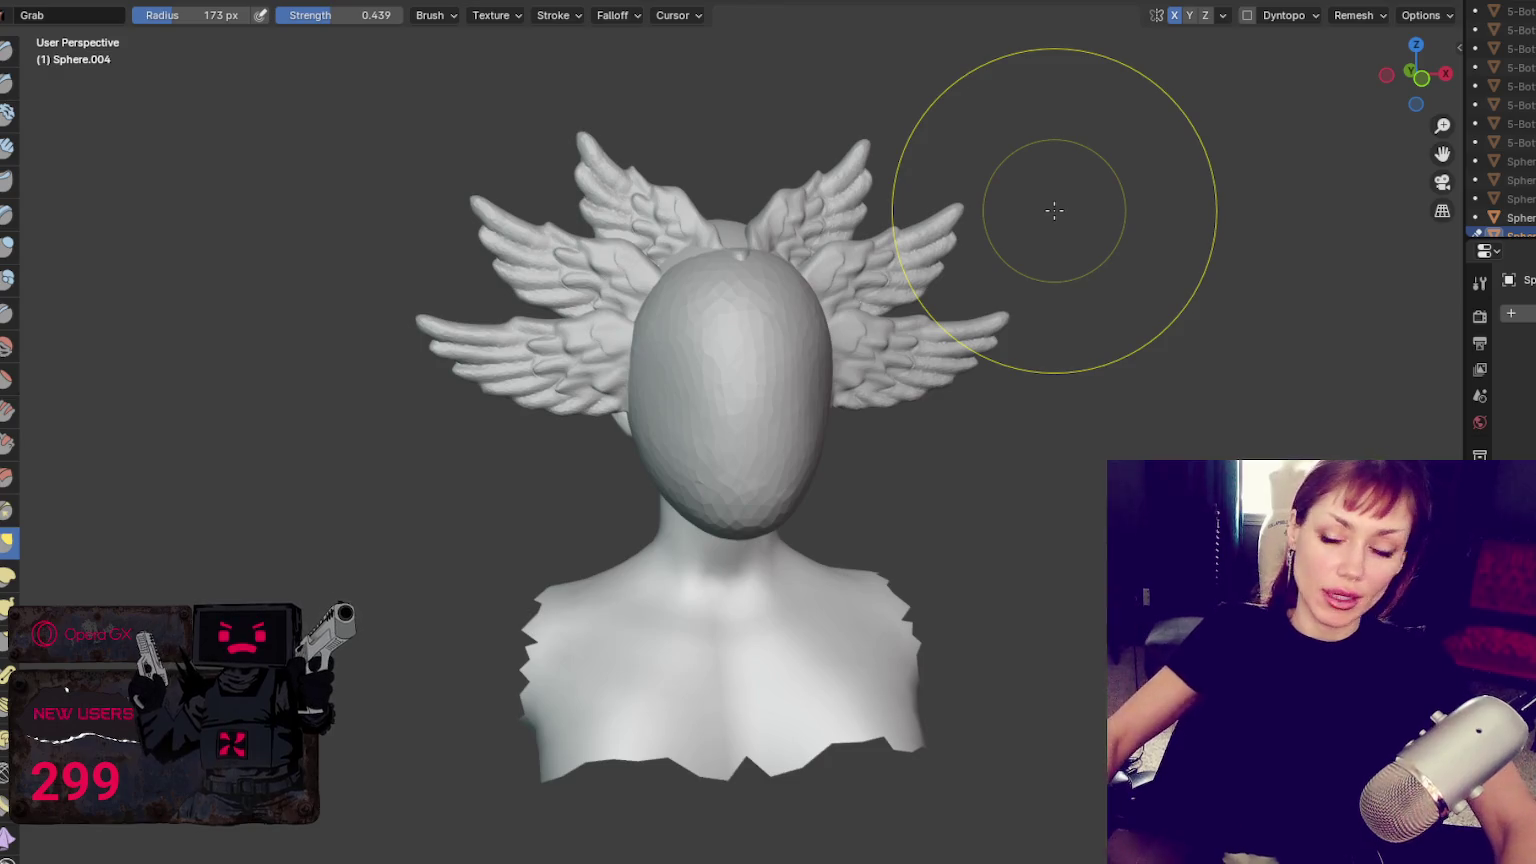
key("ctrl+Tab")
Show the sidebar transform values and toggle an extra sphere object in the outliner
key("n")
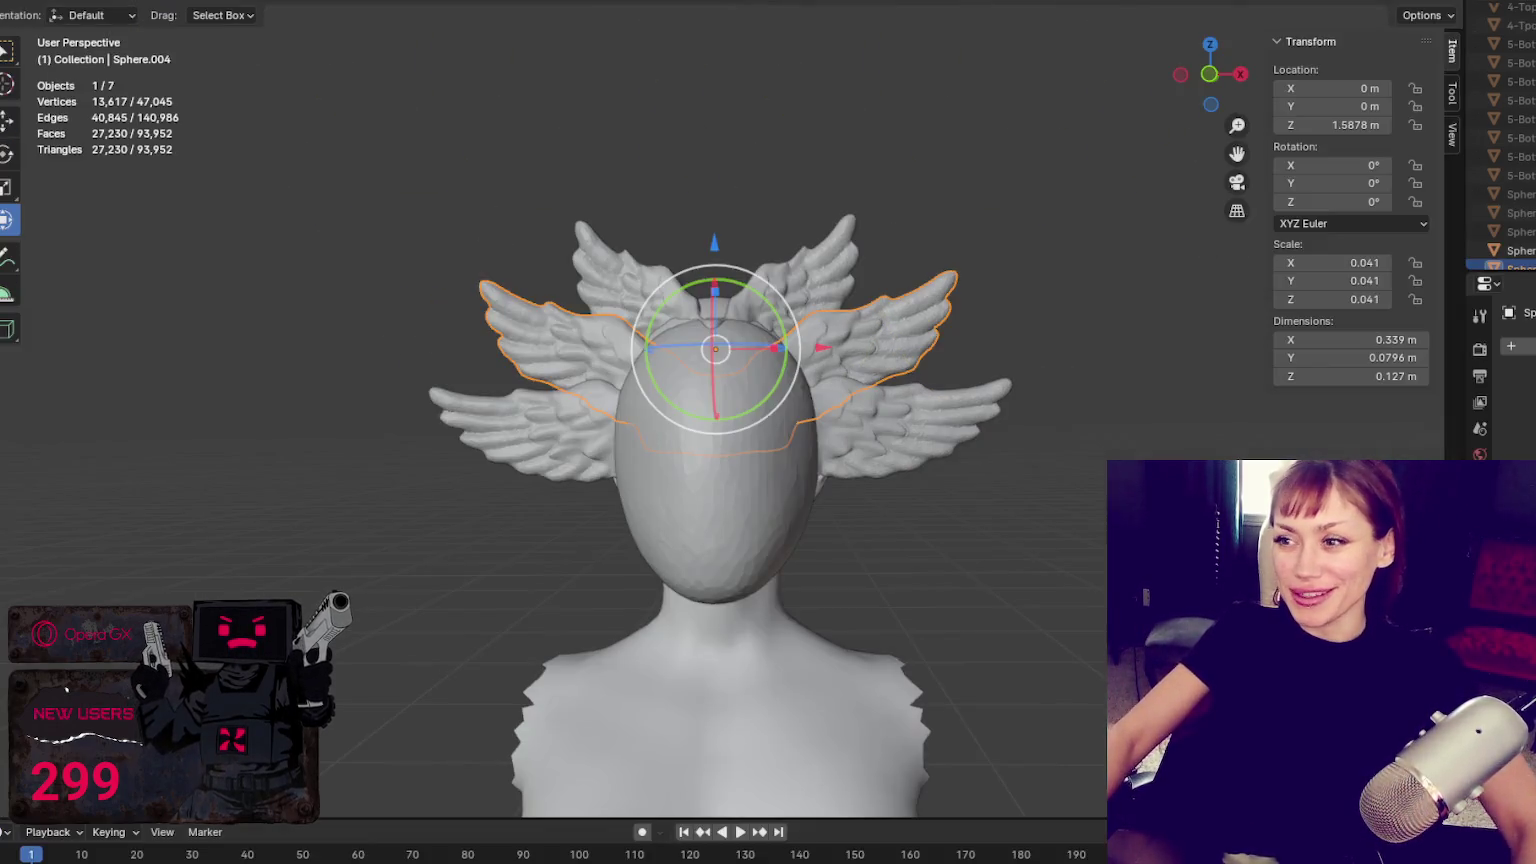
scroll(1002, 250, "down", 6)
scroll(1002, 258, "up", 2)
scroll(992, 262, "up", 3)
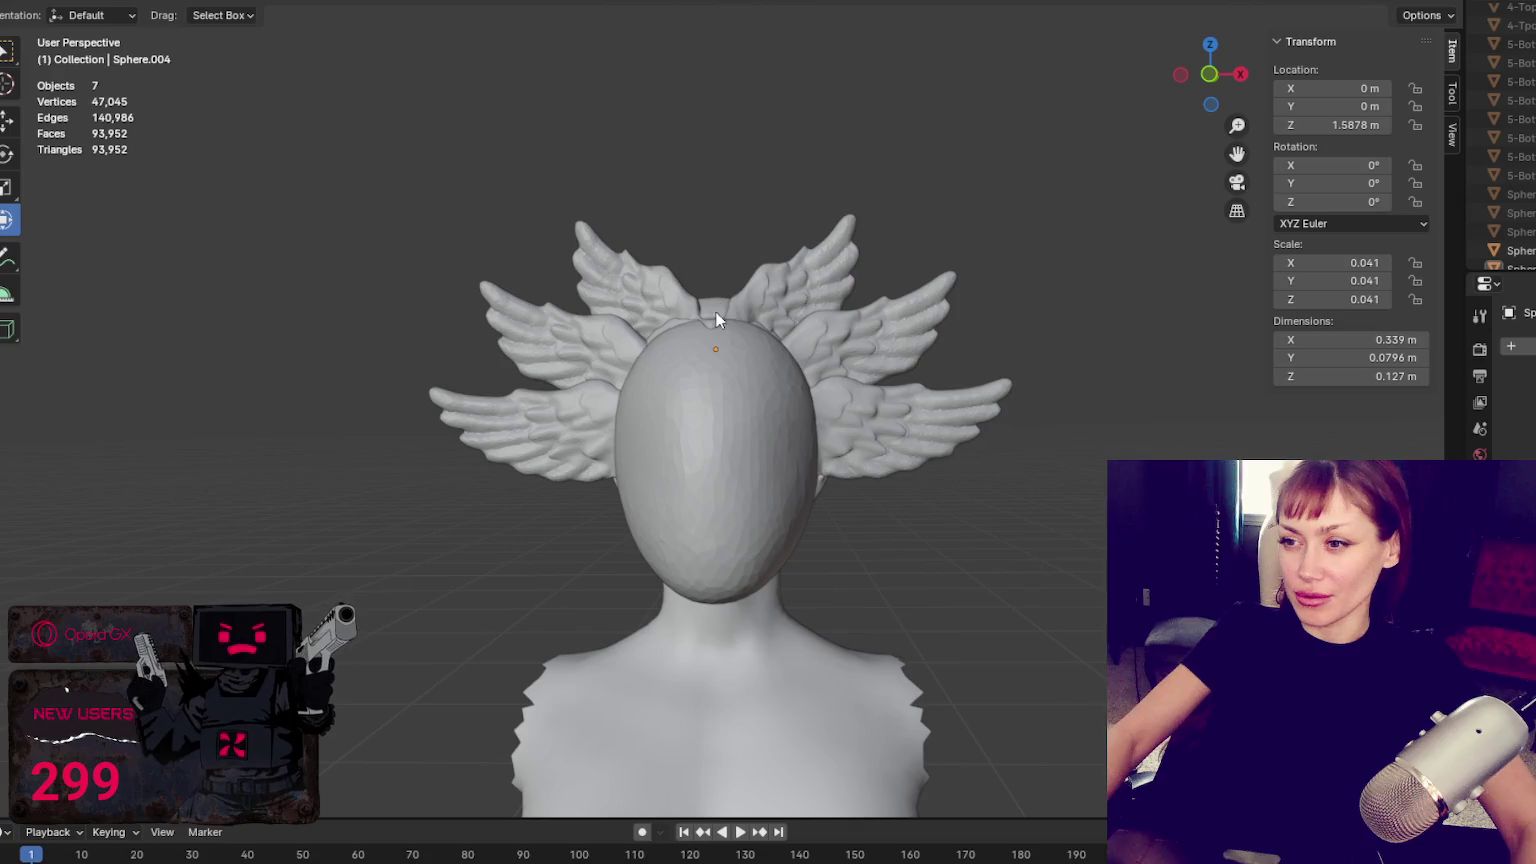
scroll(1500, 230, "down", 1)
left_click(1510, 194)
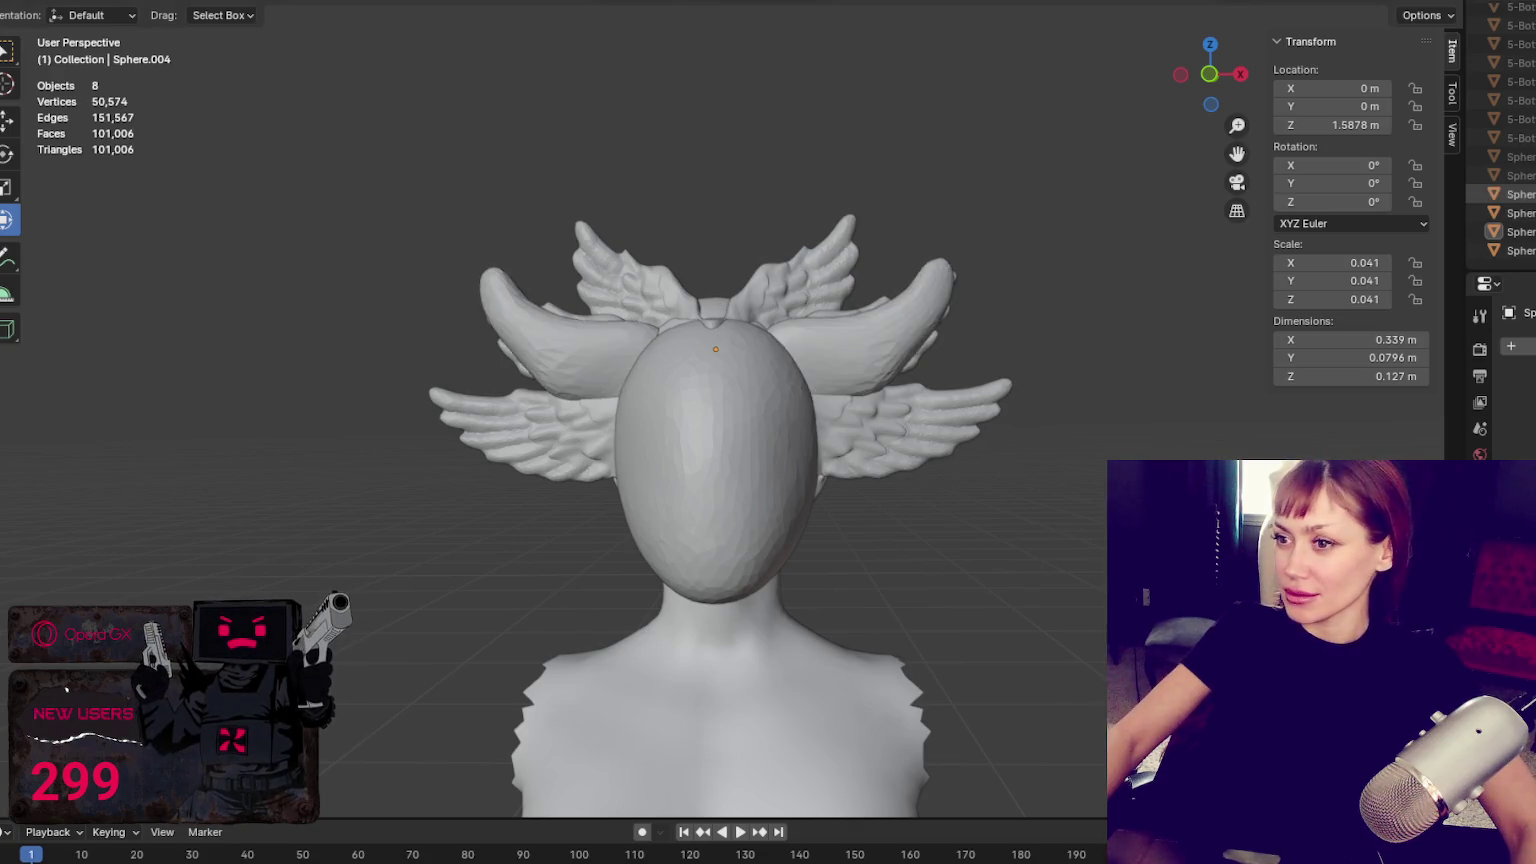
left_click(1510, 194, "ctrl")
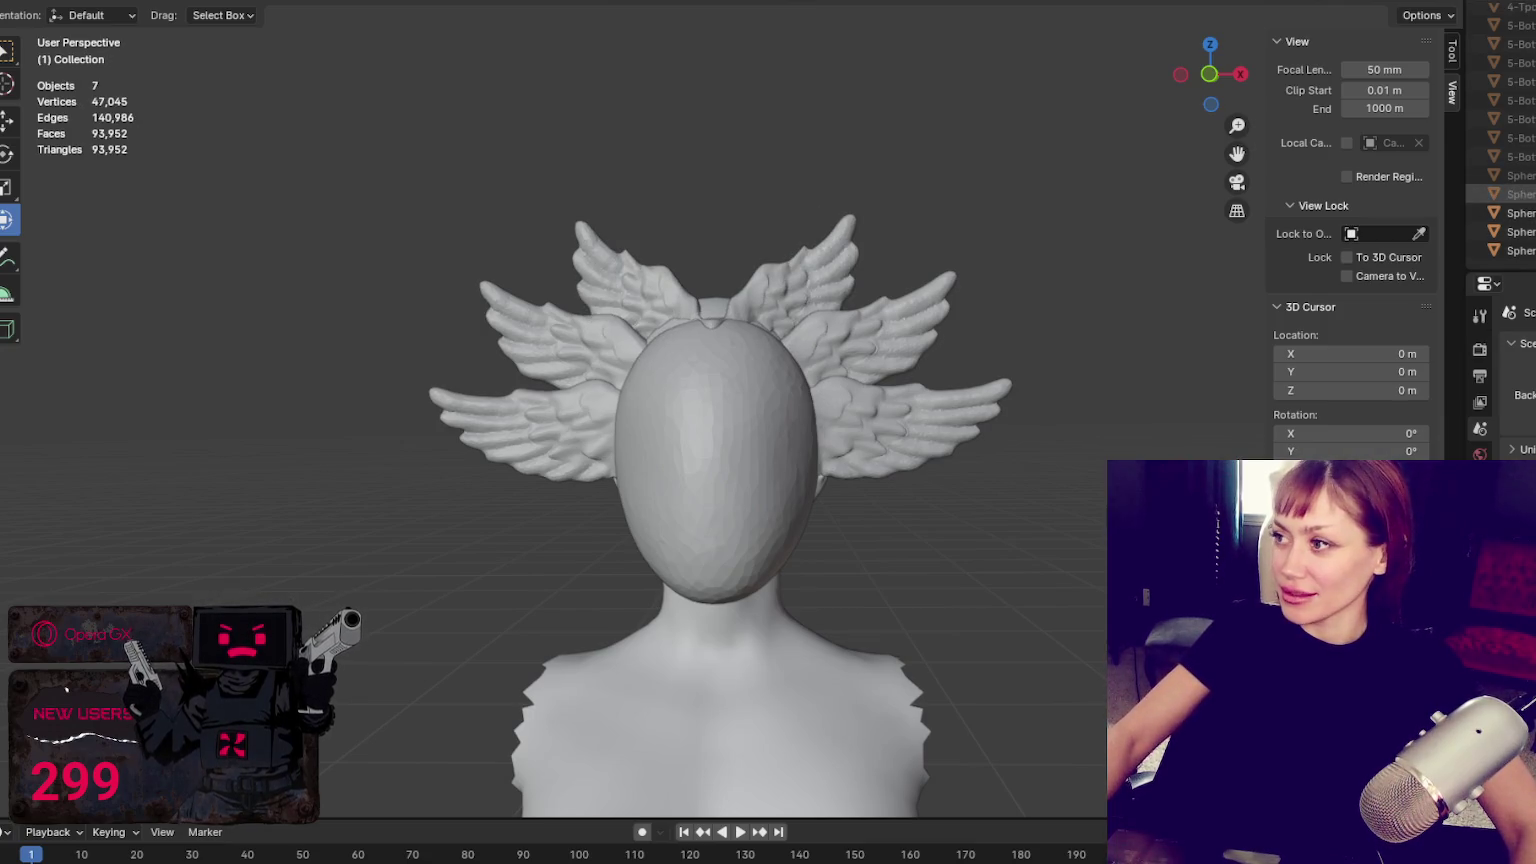
left_click(1510, 194)
left_click(1510, 194, "ctrl")
scroll(1510, 175, "up", 1)
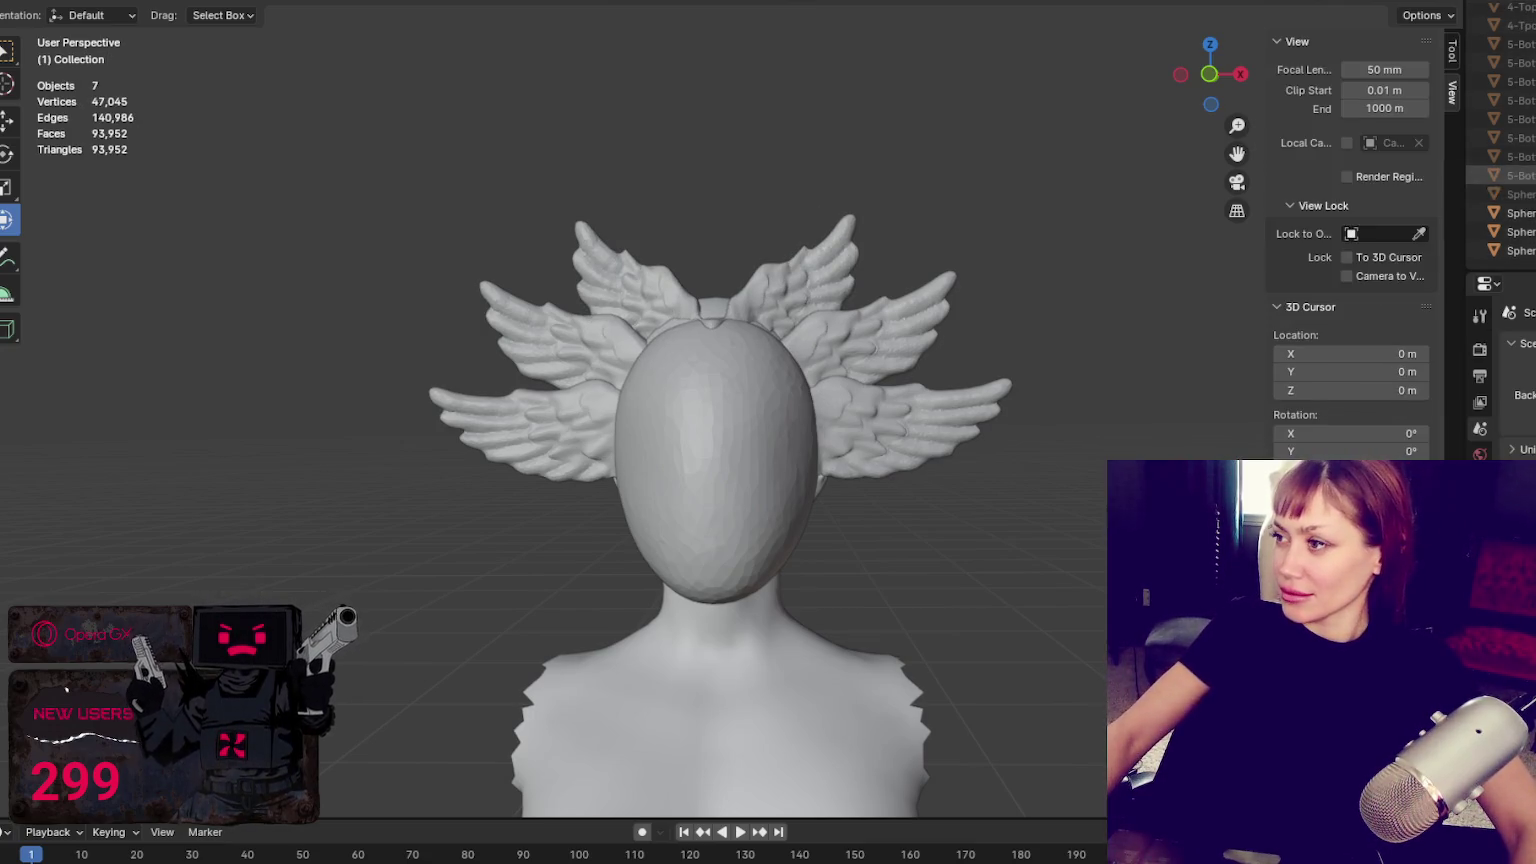
Raise the small sphere on top of the head and switch to sculpting it
left_click(735, 318)
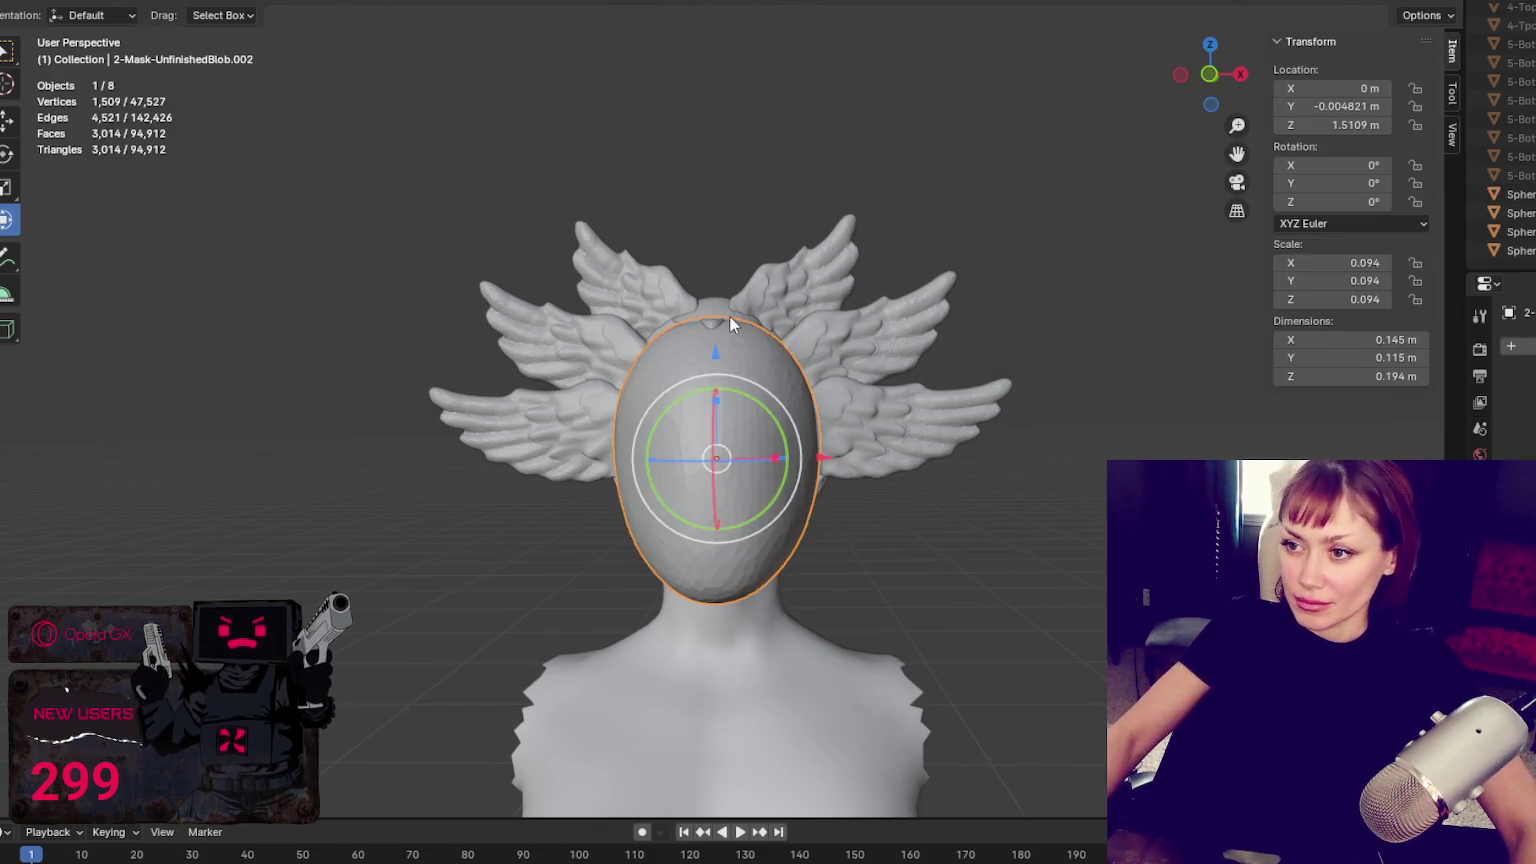
left_click(715, 299)
left_click_drag(714, 250, 718, 225)
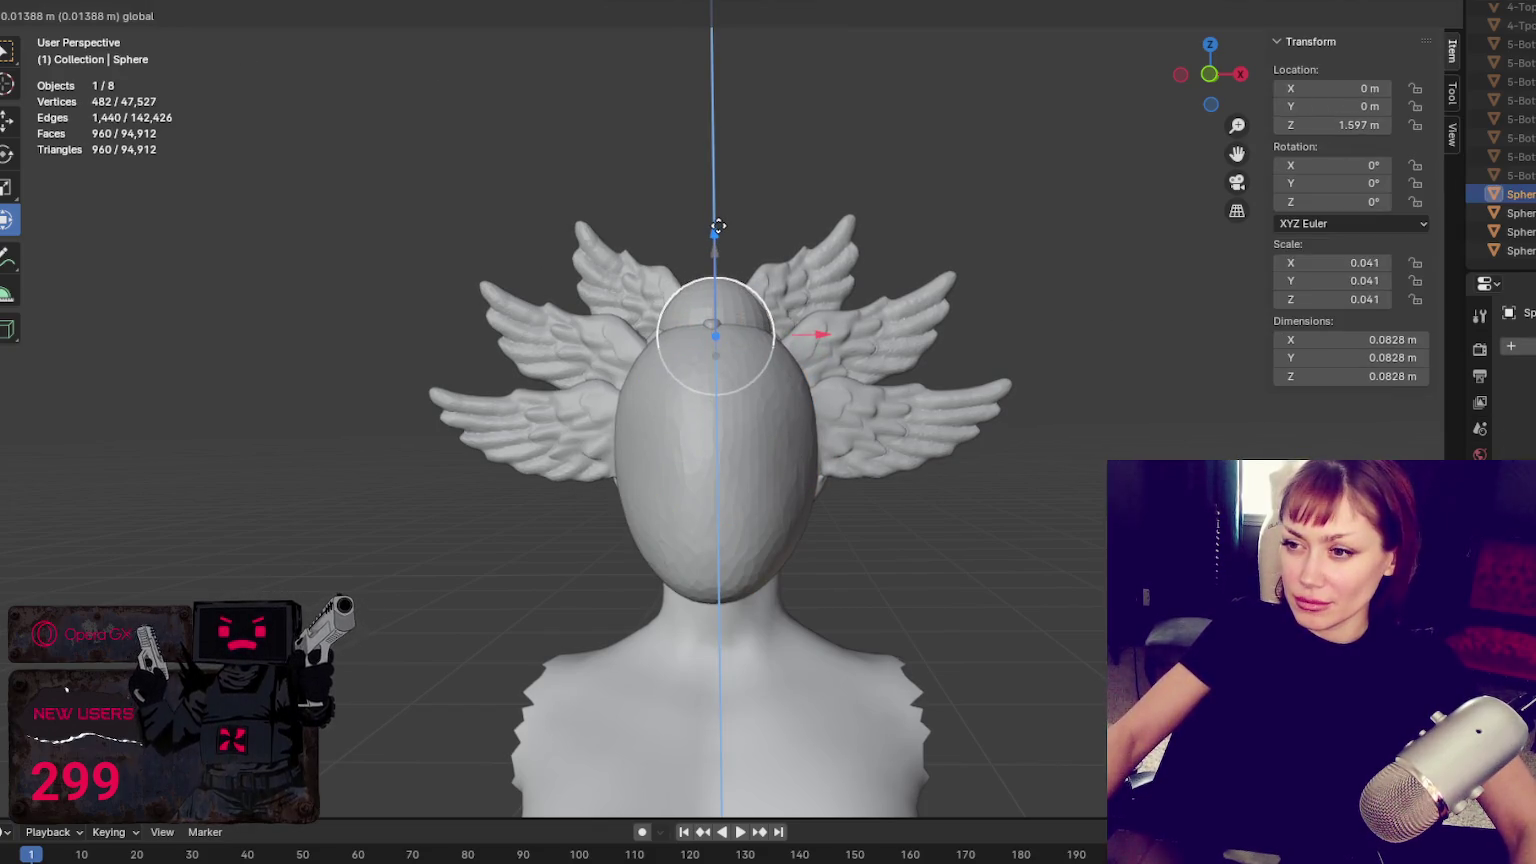
key("ctrl+Page_Down")
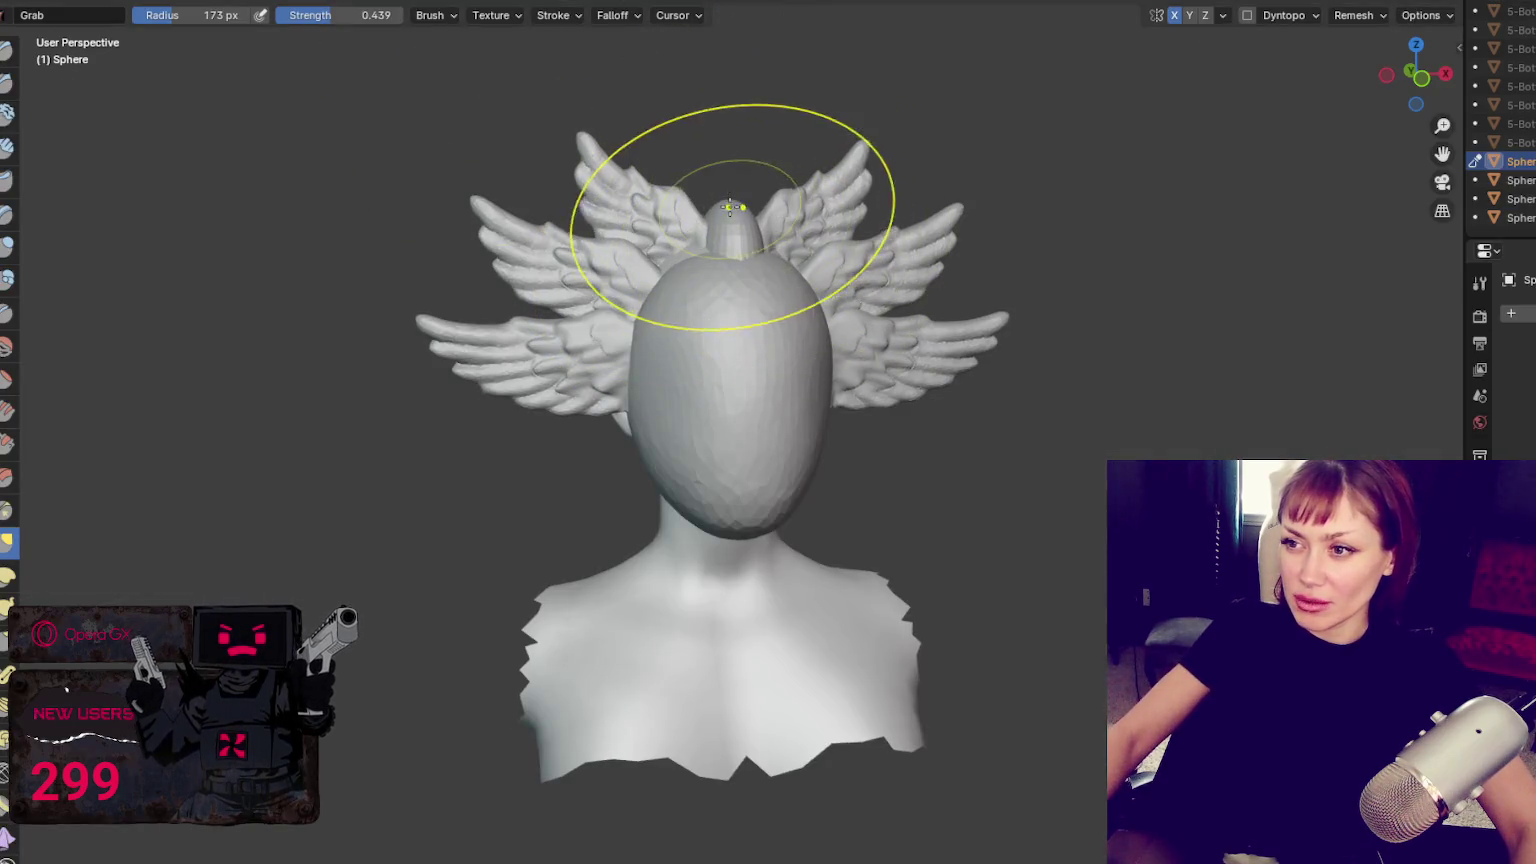
Pull the small head-top sphere upward into a taller crest
left_click_drag(737, 212, 733, 180)
middle_click_drag(809, 236, 785, 232)
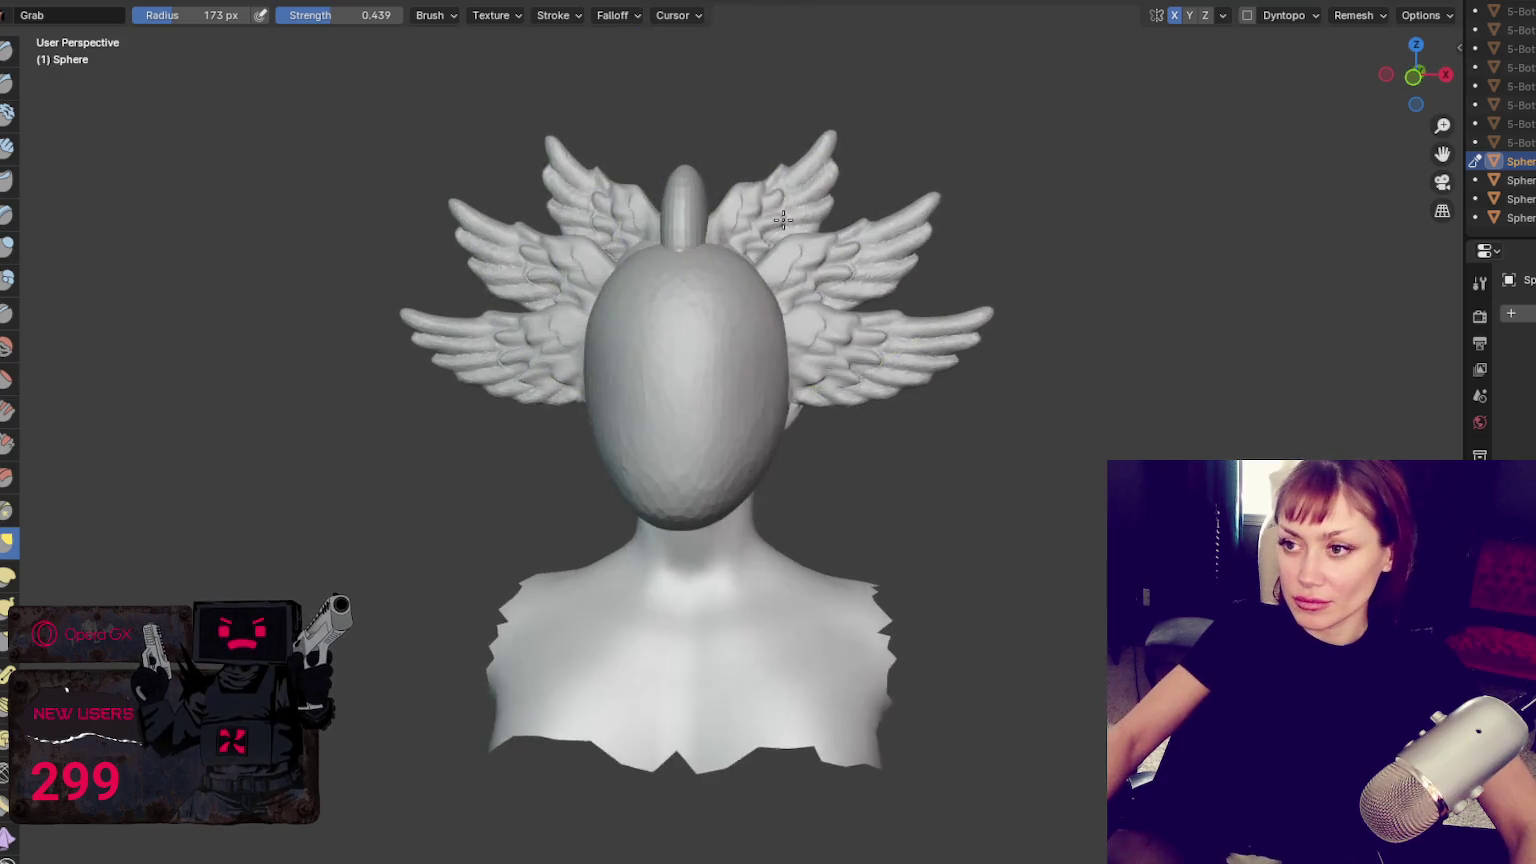
left_click_drag(725, 165, 720, 130)
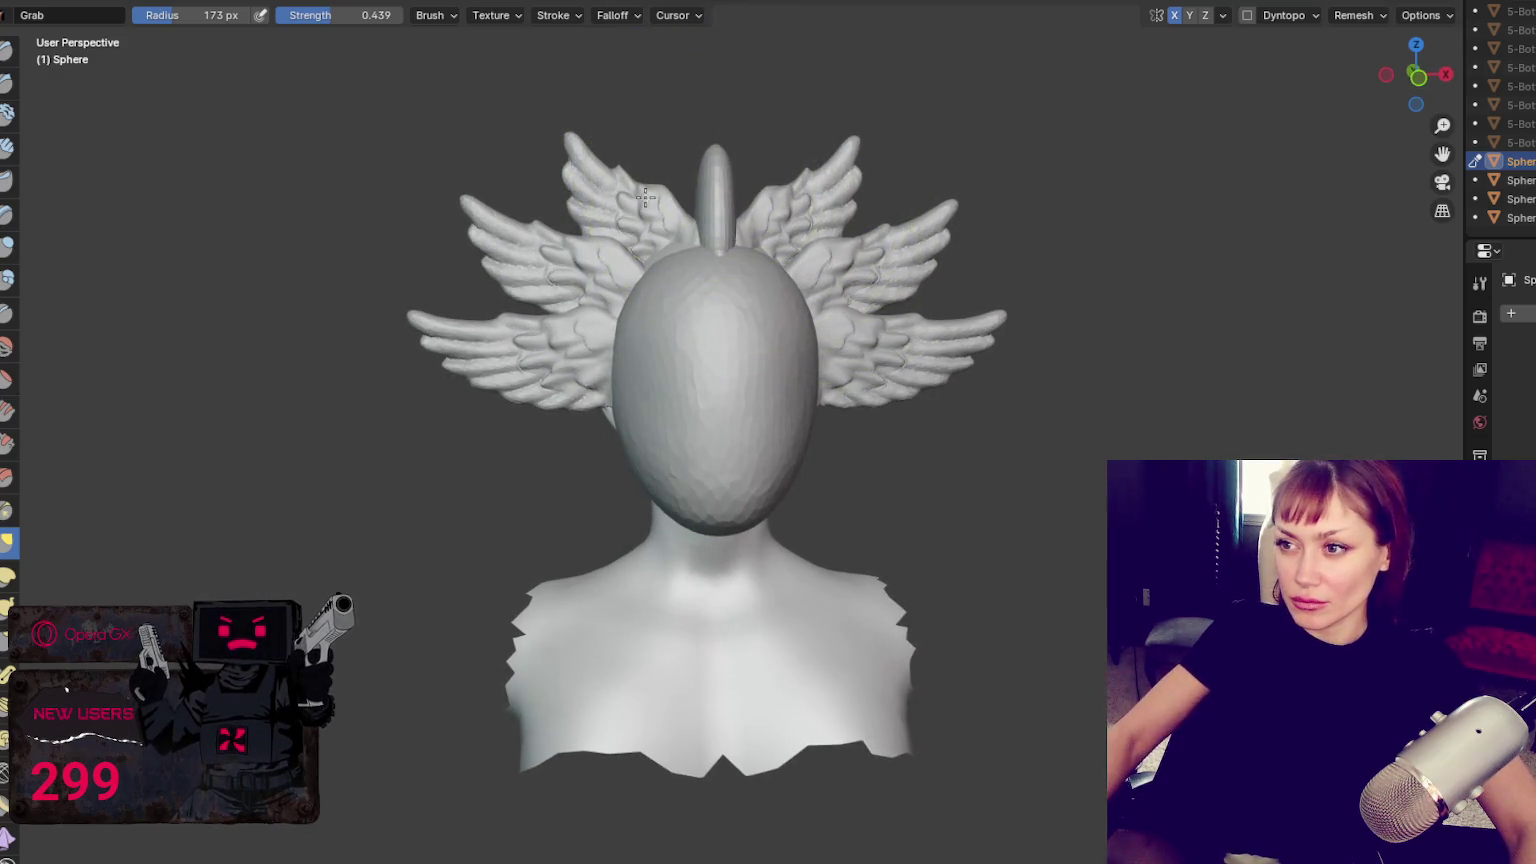
key("z")
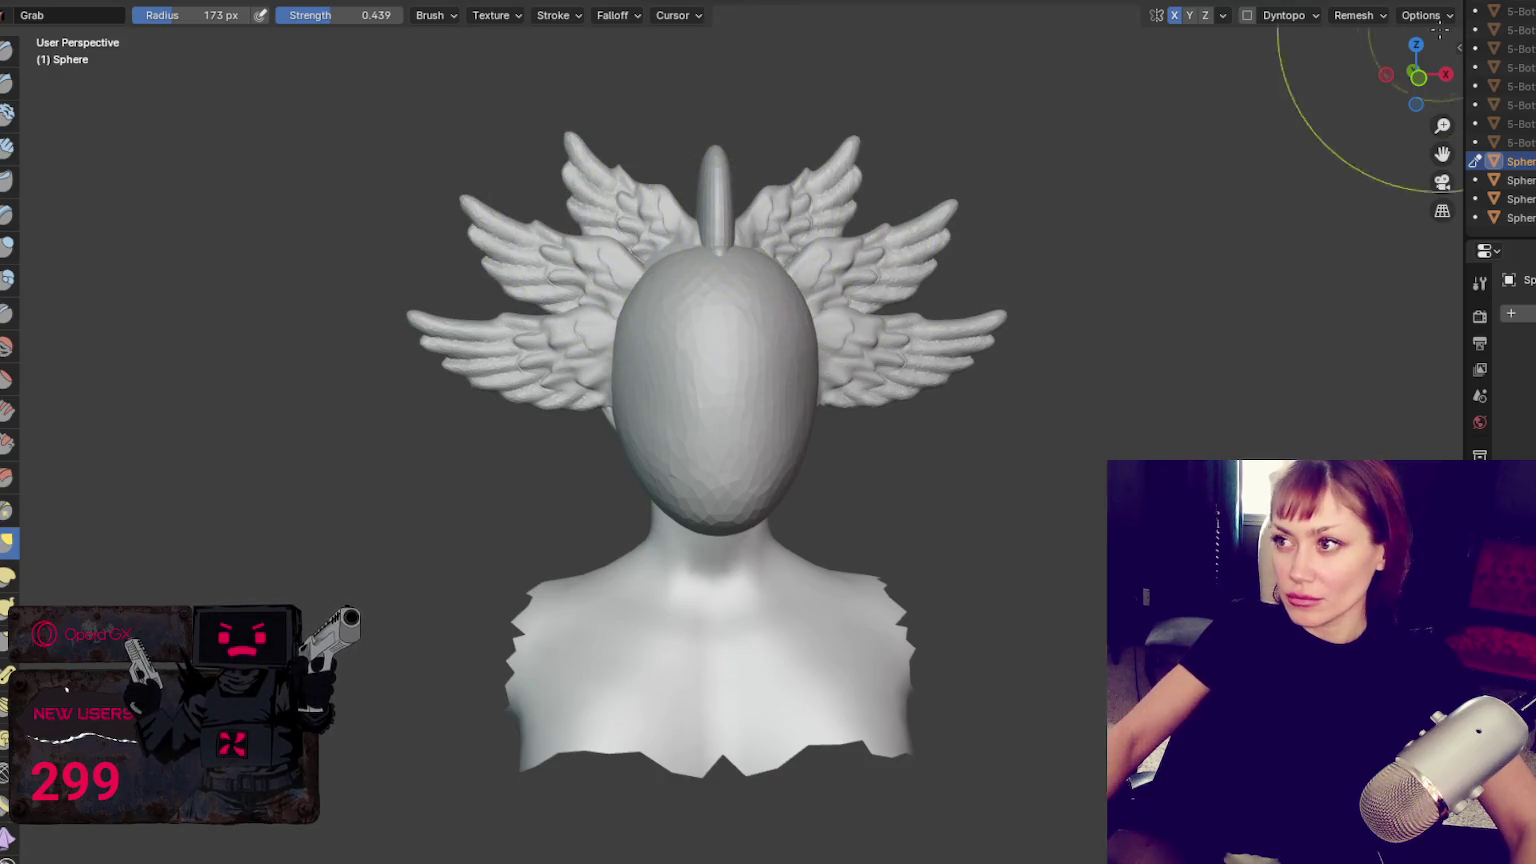
Enable dynamic topology and orbit around the bust to inspect the crest
left_click(1246, 15)
left_click(1215, 46)
key("x")
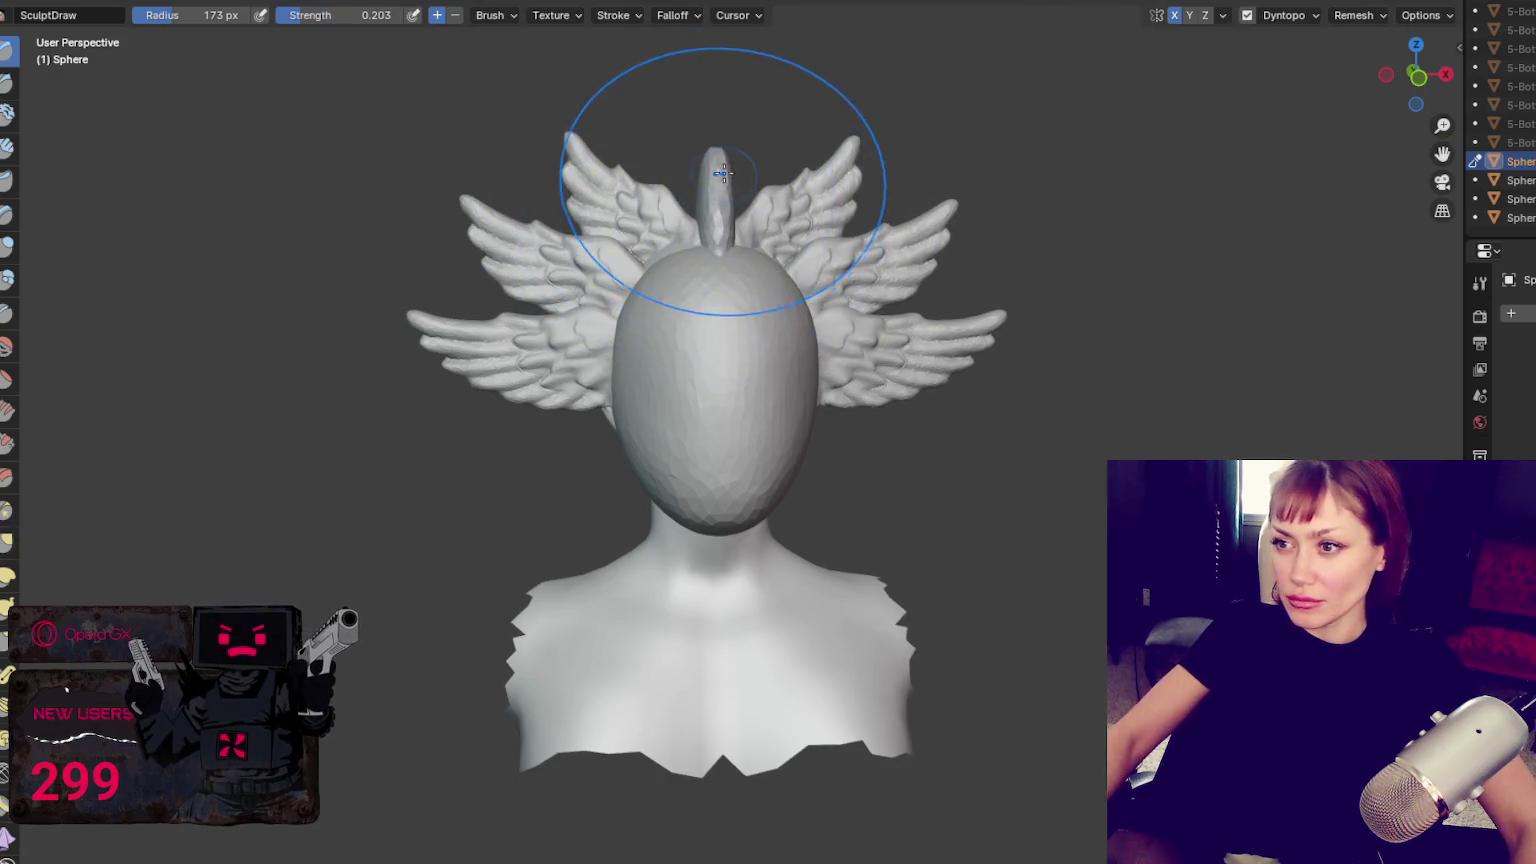
key("g")
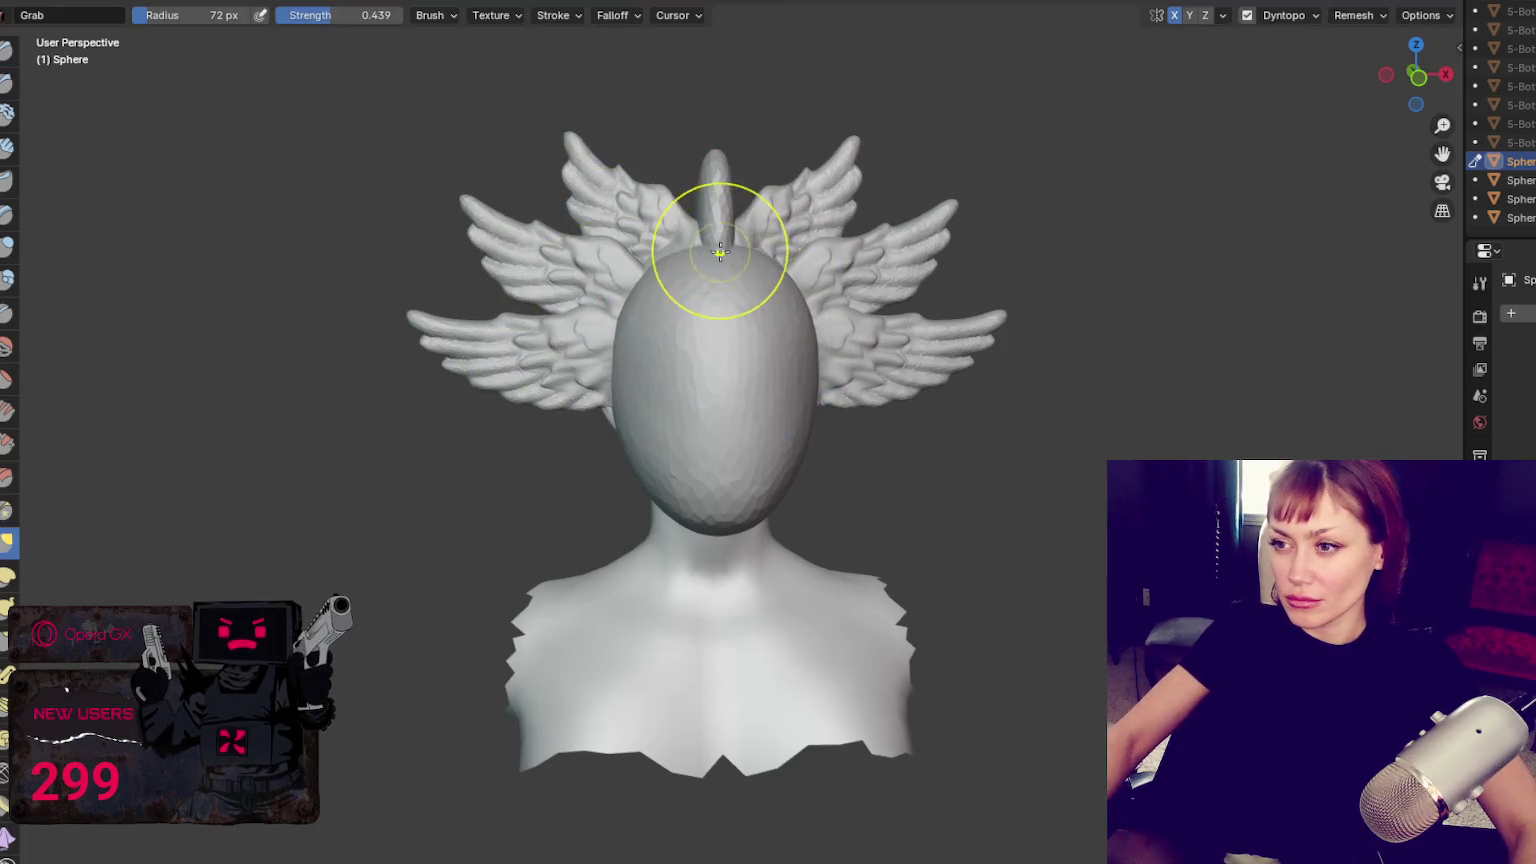
middle_click_drag(503, 268, 690, 263)
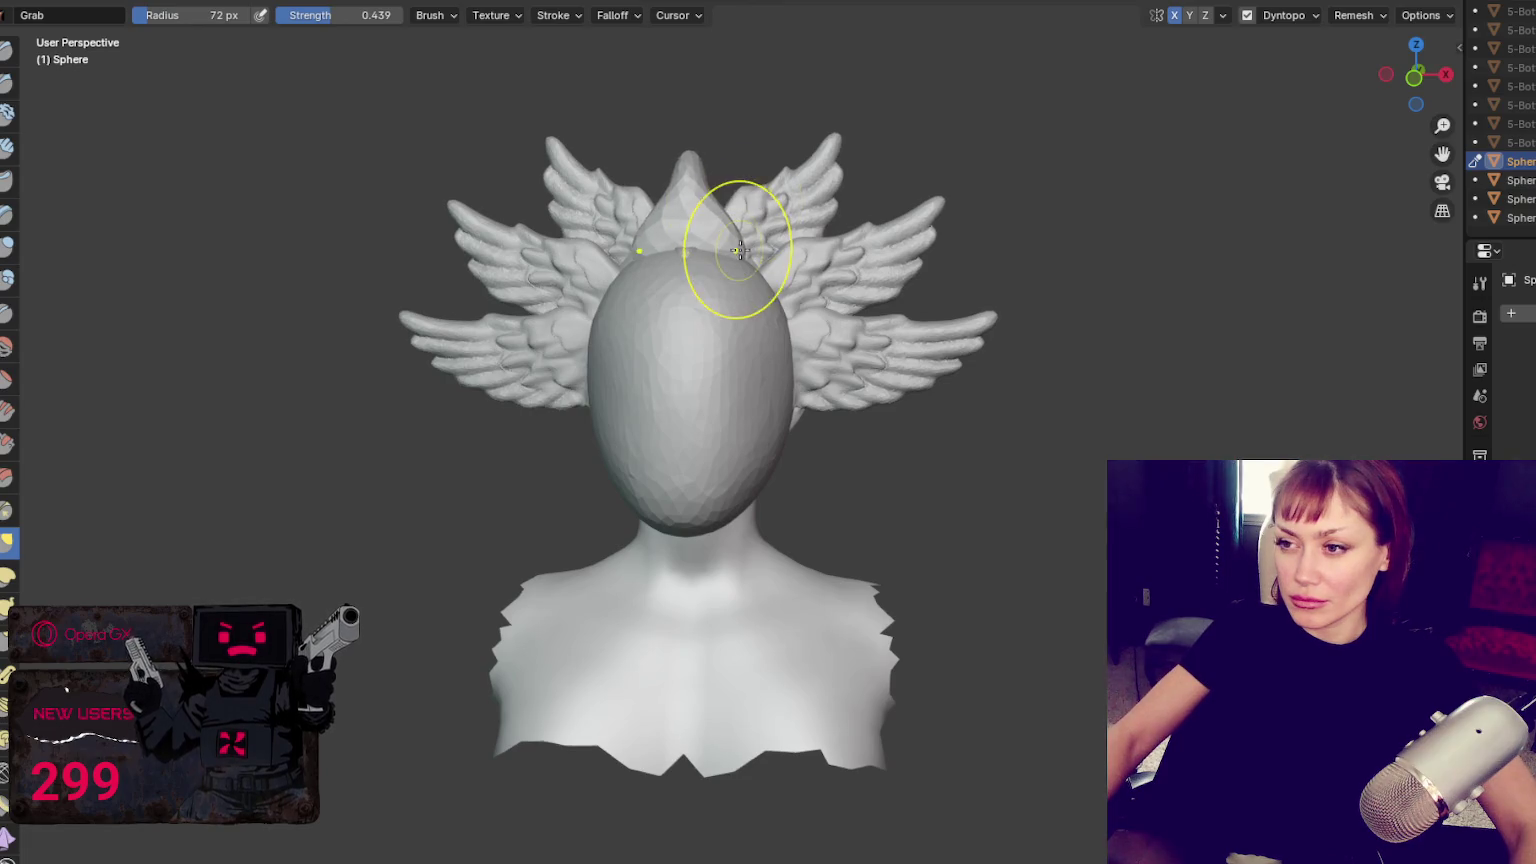
middle_click_drag(790, 298, 796, 255)
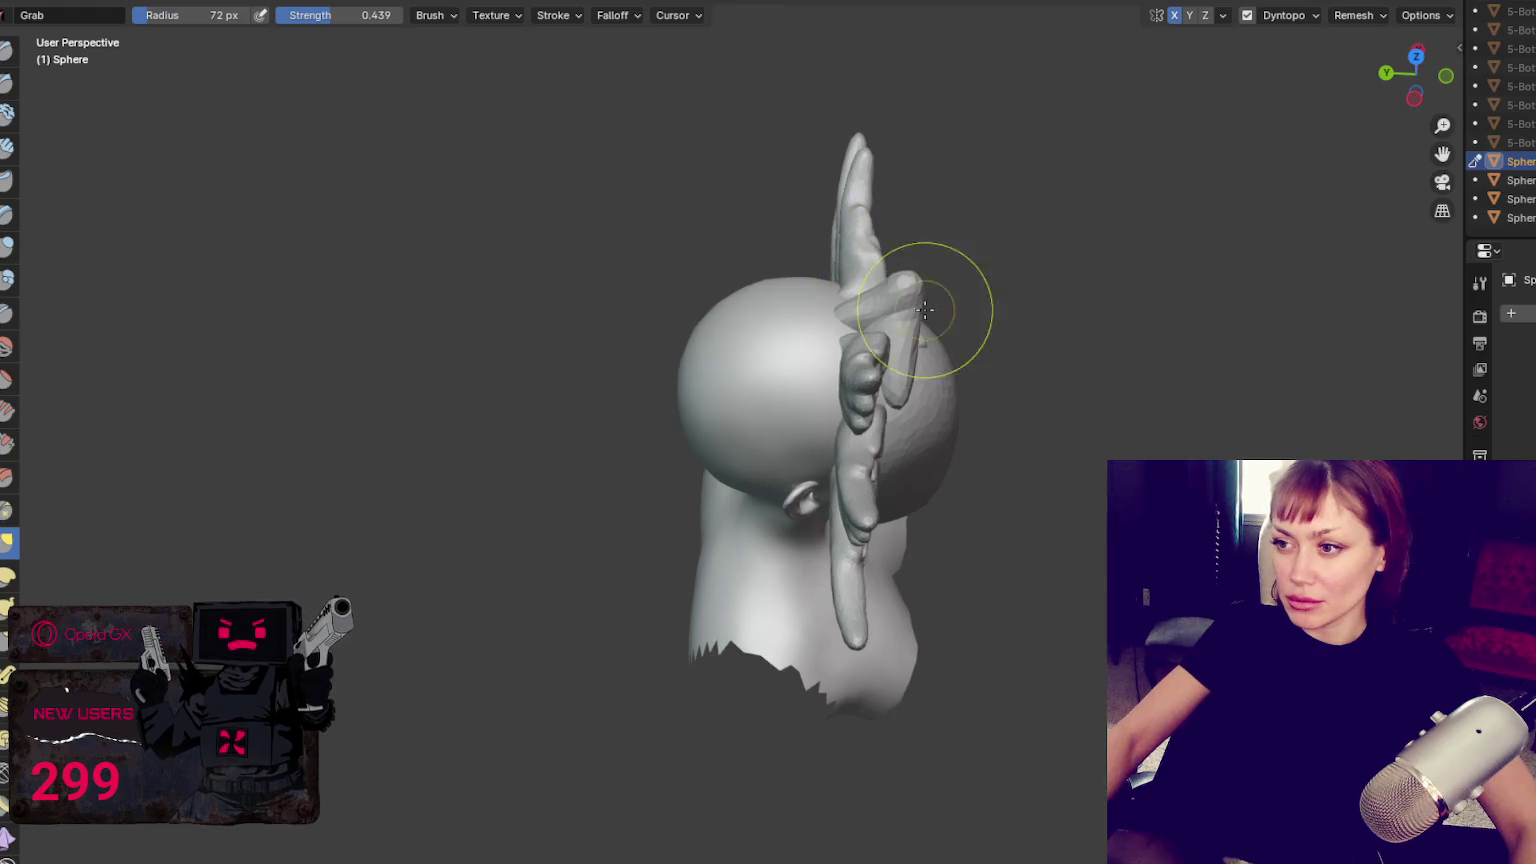
middle_click_drag(943, 291, 761, 246)
Pull the crest tip into a sharp spike with a 61 px Grab brush
scroll(825, 330, "up", 3)
key("x")
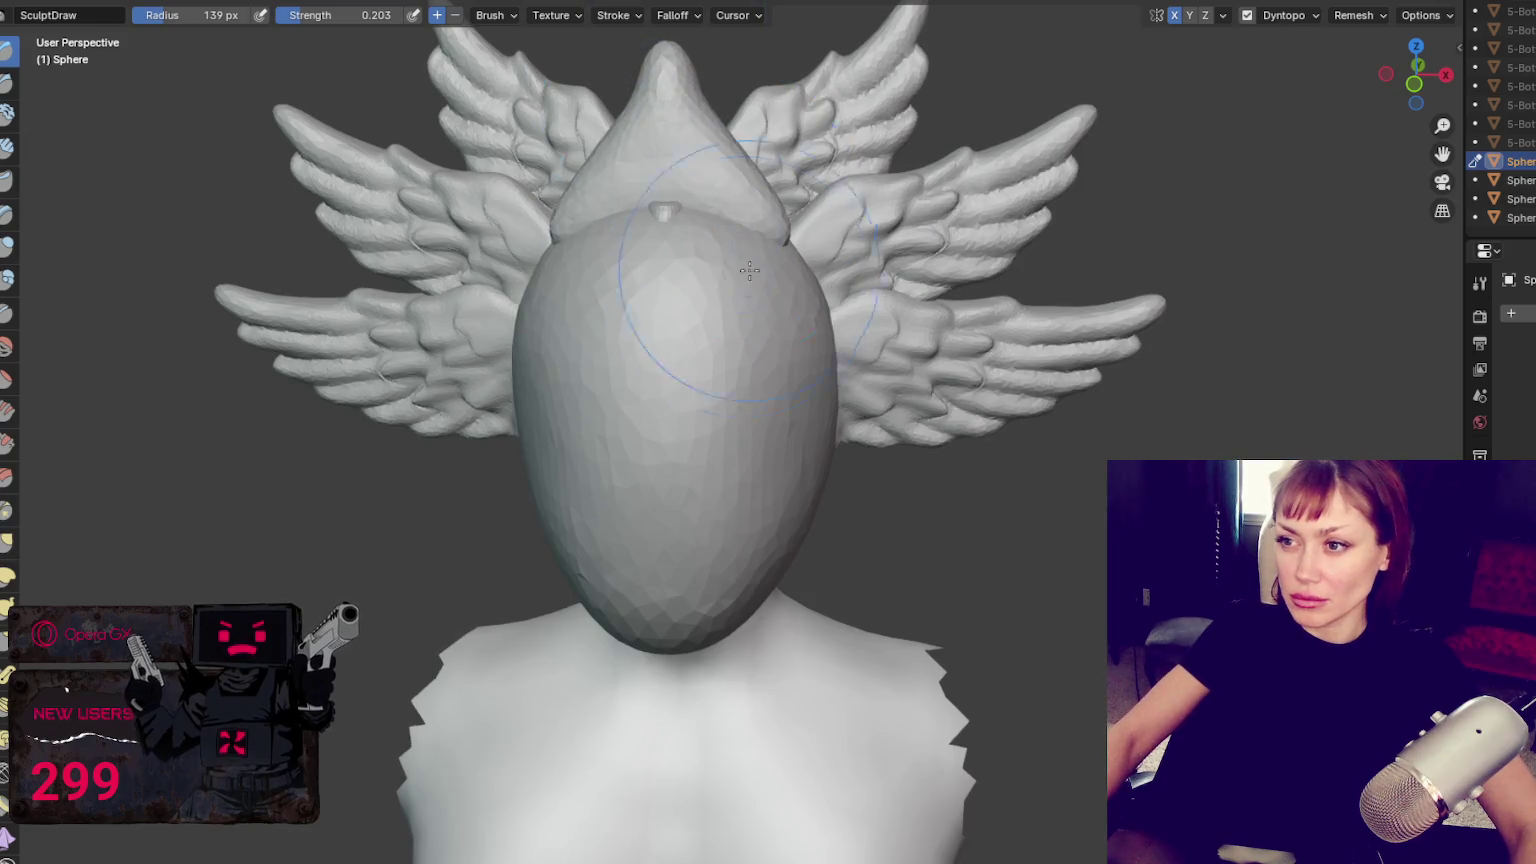
scroll(680, 180, "down", 3)
key("g")
key("f")
left_click(674, 188)
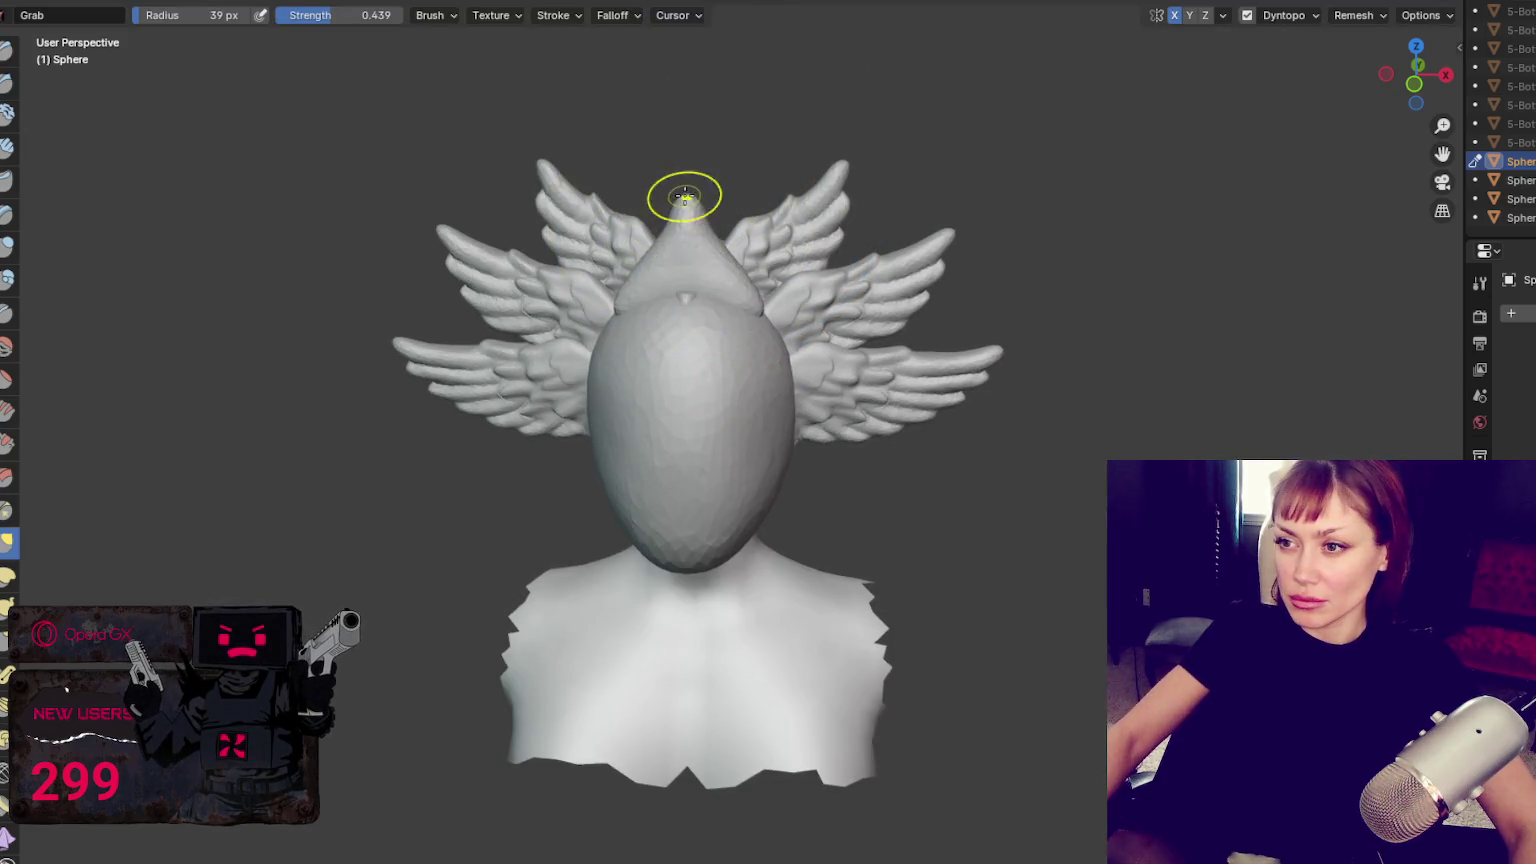
key("f")
left_click(730, 257)
left_click_drag(735, 265, 796, 335)
middle_click_drag(785, 310, 846, 293)
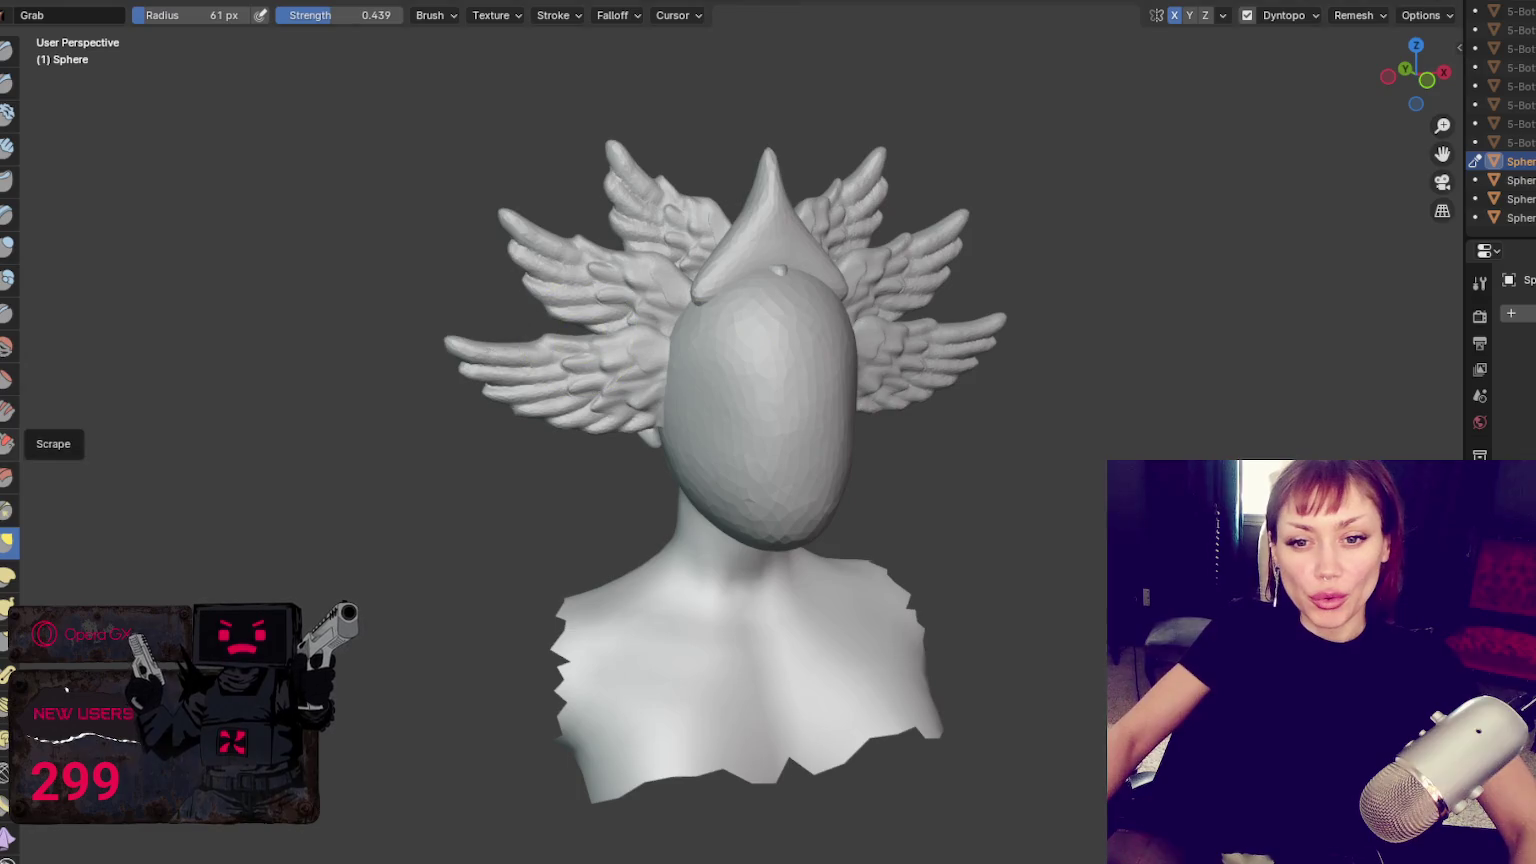
mouse_move(497, 530)
middle_mouse_down()
mouse_move(426, 490)
mouse_move(315, 535)
middle_mouse_up()
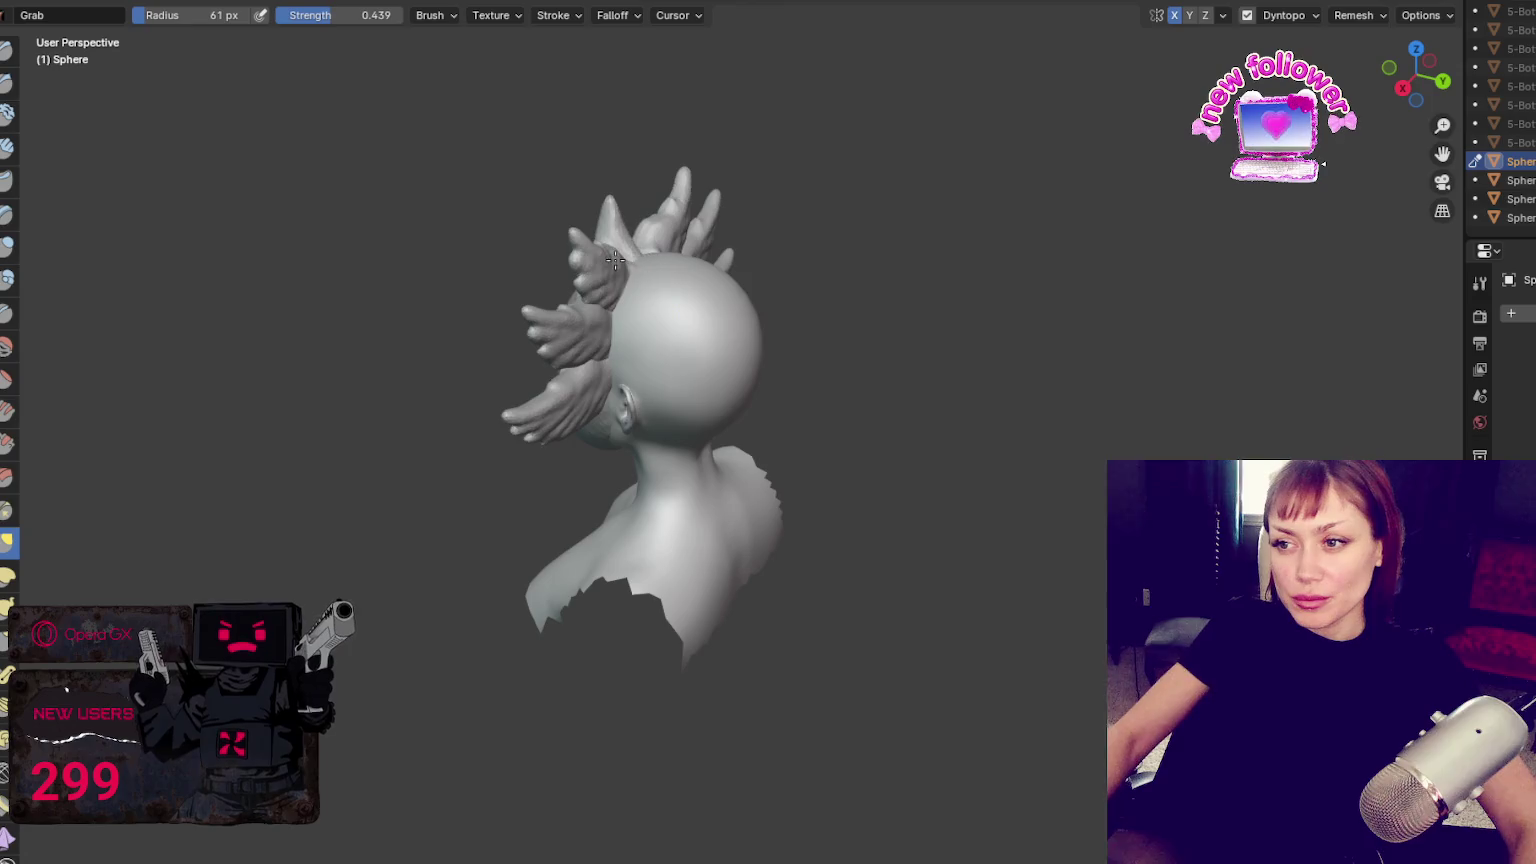
middle_click_drag(607, 270, 598, 235)
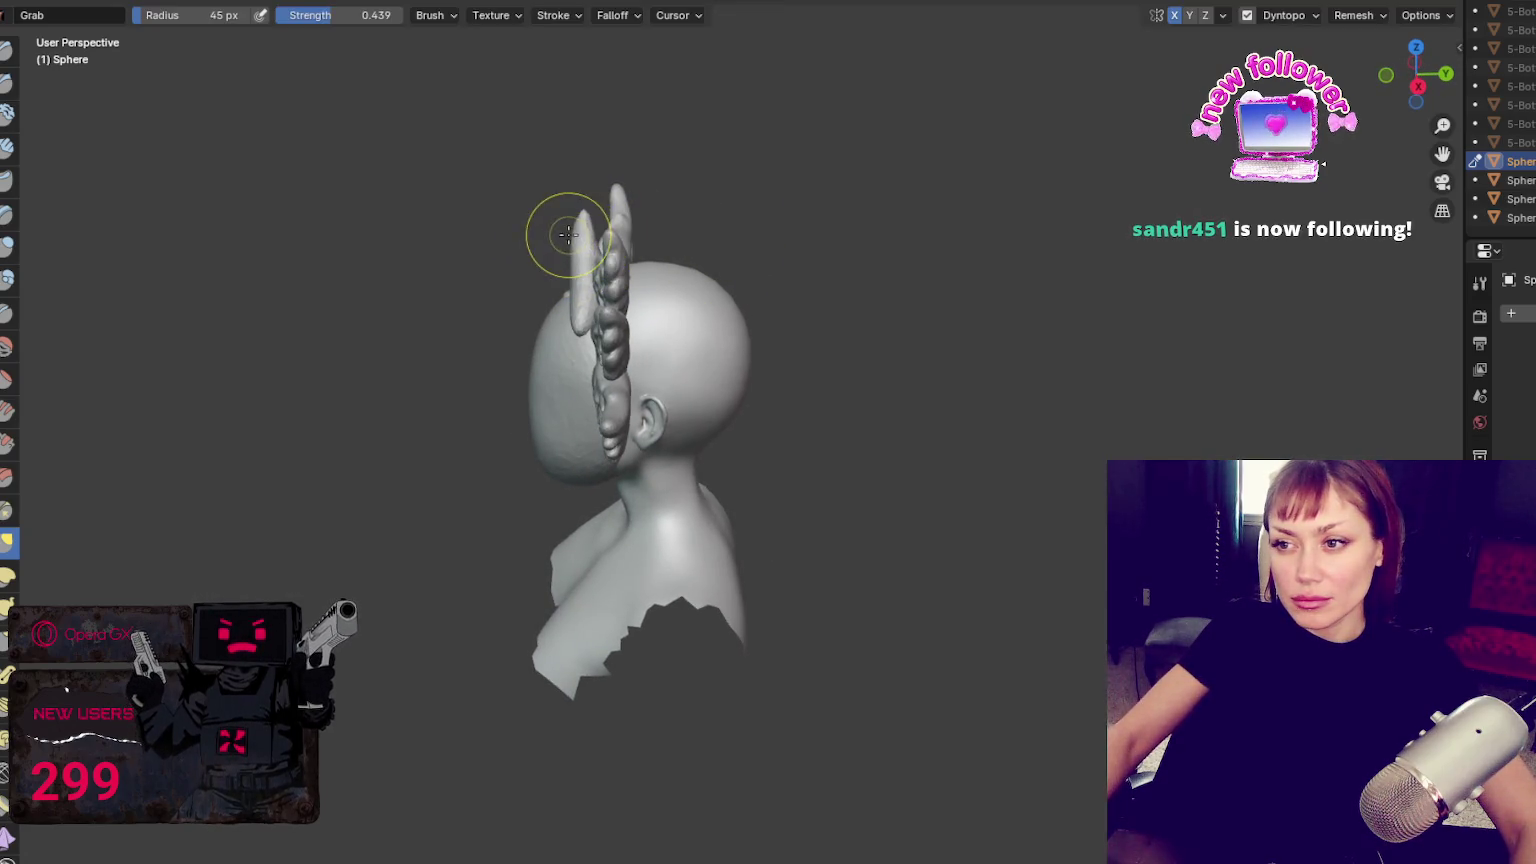
middle_click_drag(578, 234, 584, 344)
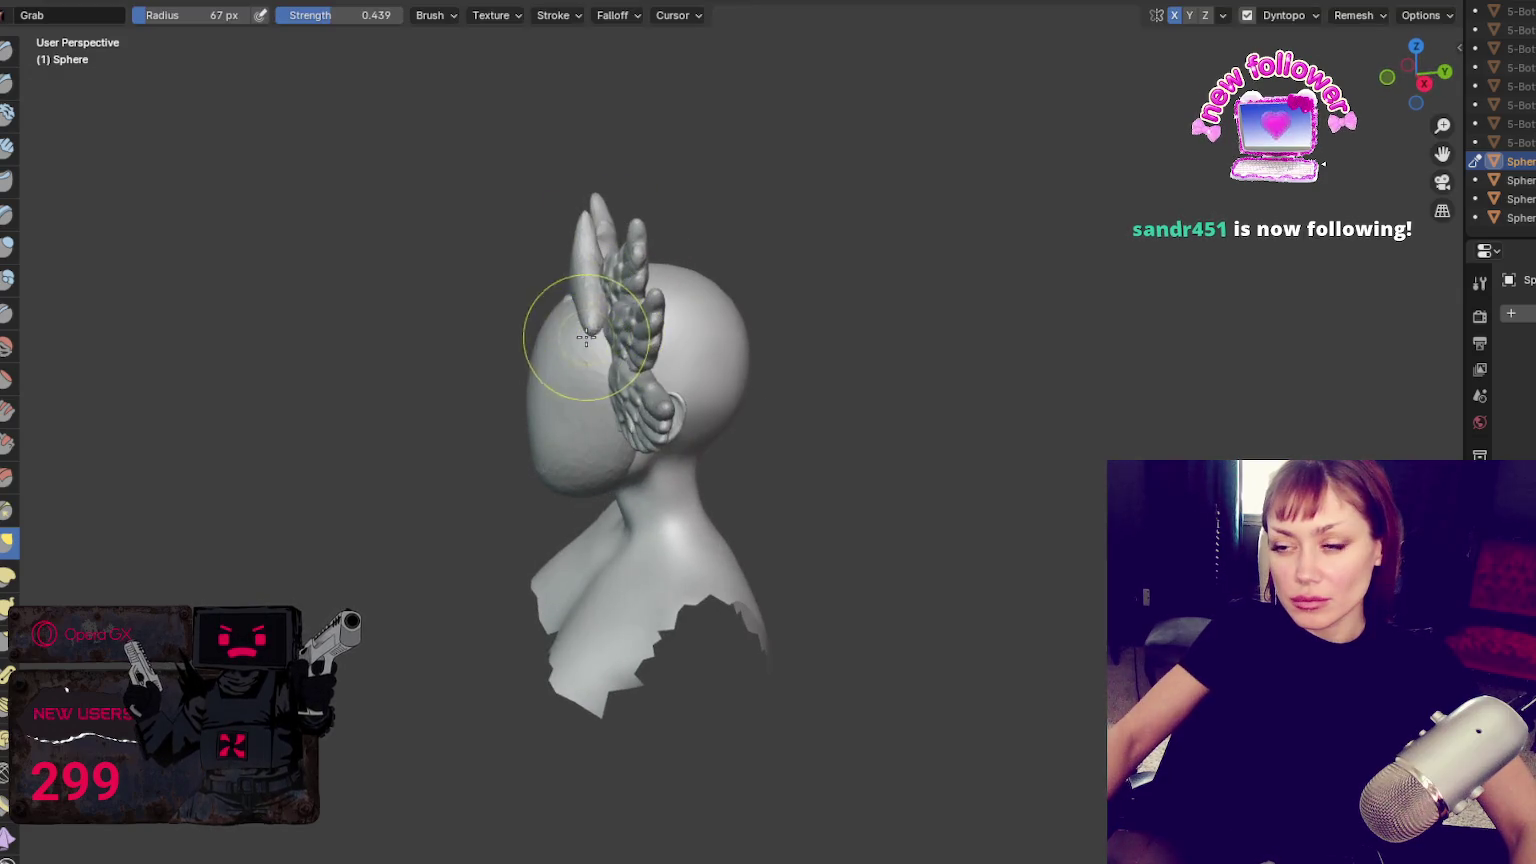
middle_click_drag(622, 368, 678, 390)
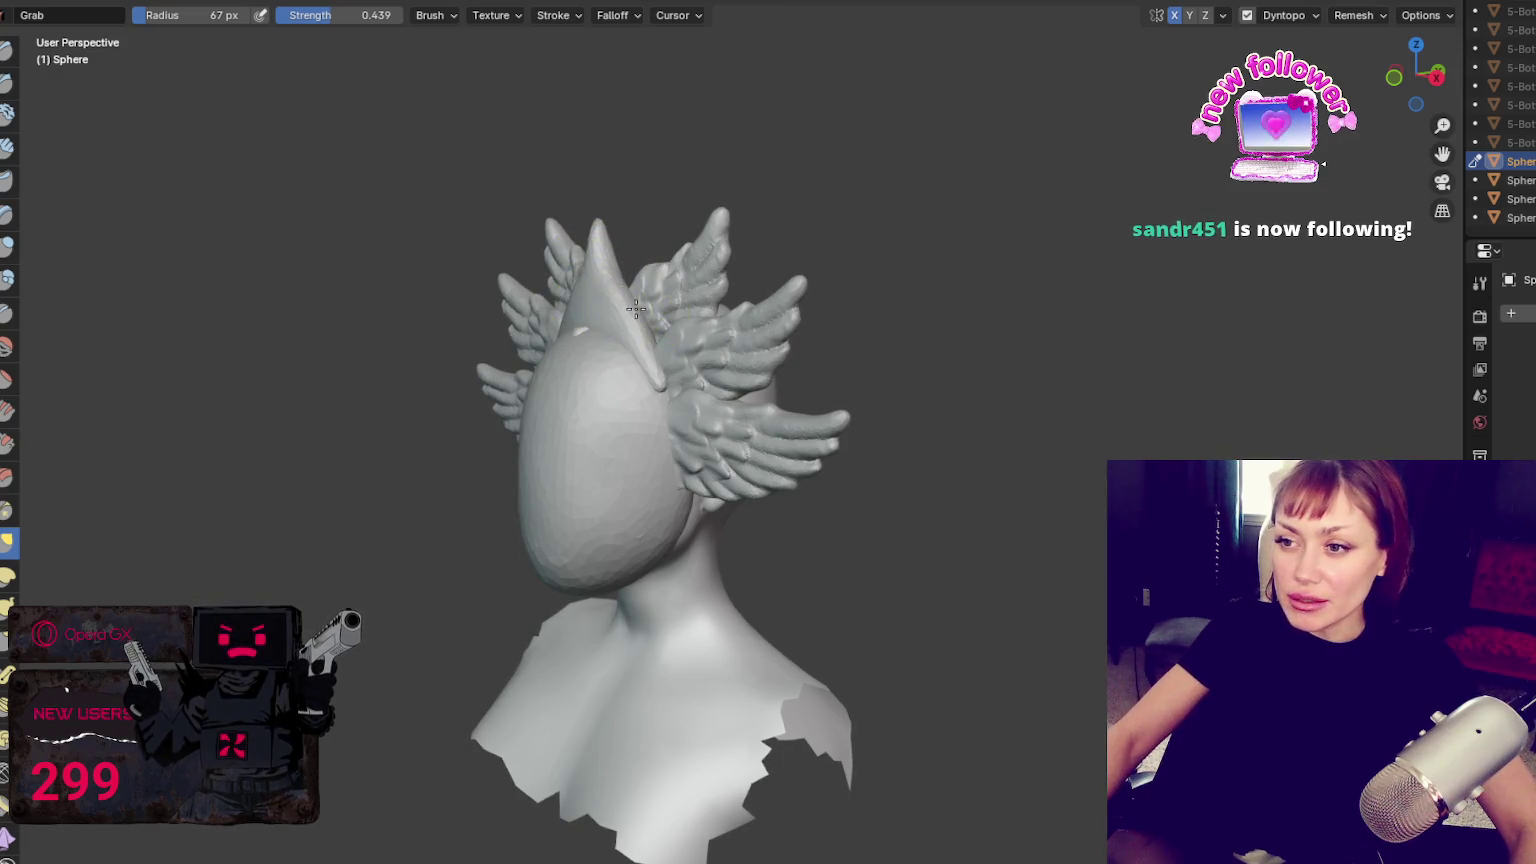
middle_click_drag(615, 302, 690, 297)
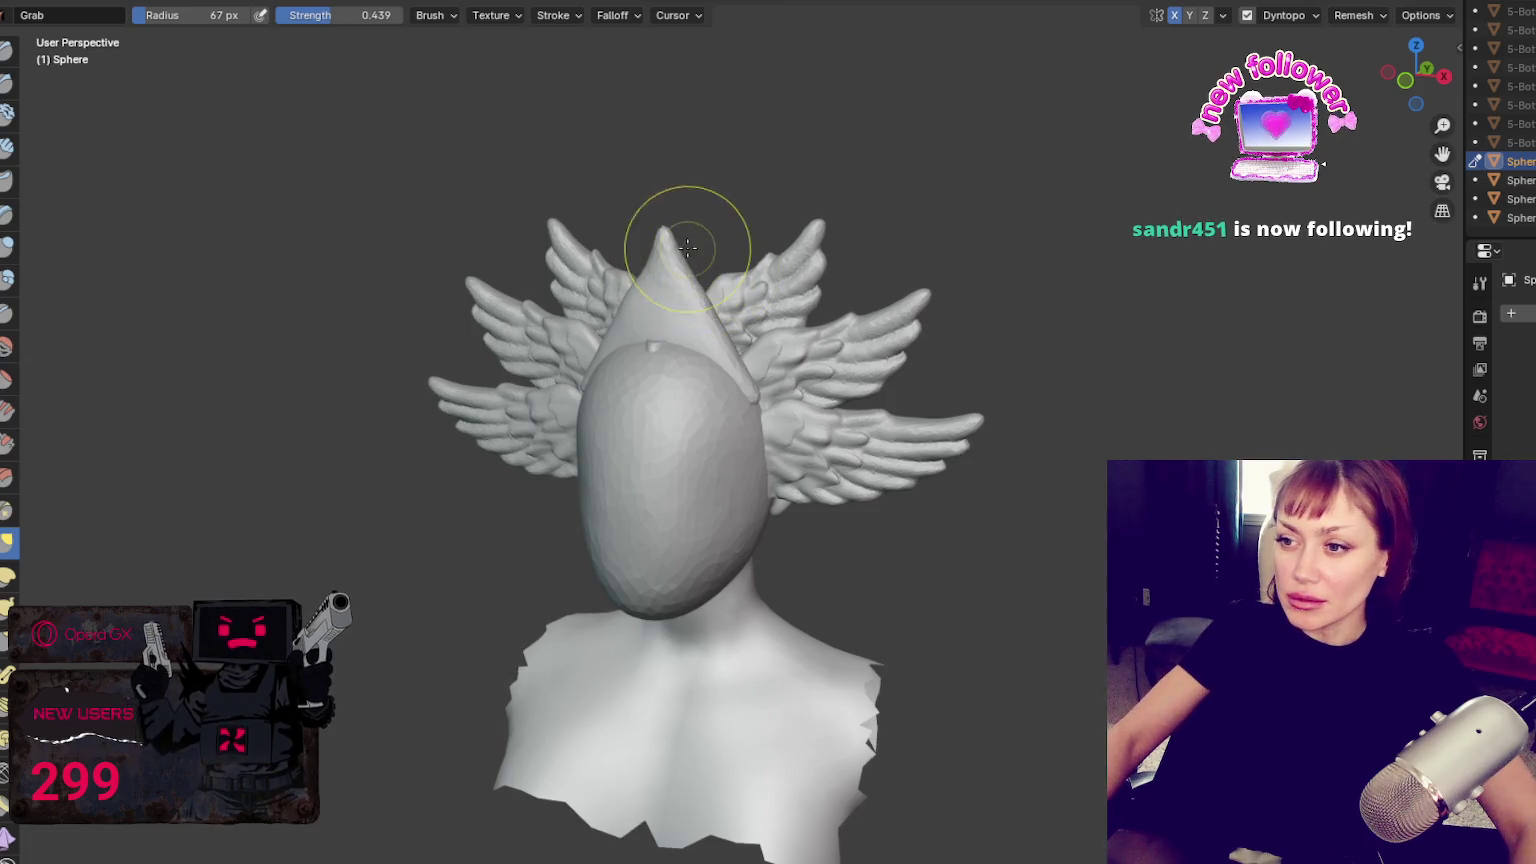
middle_click_drag(635, 293, 820, 303)
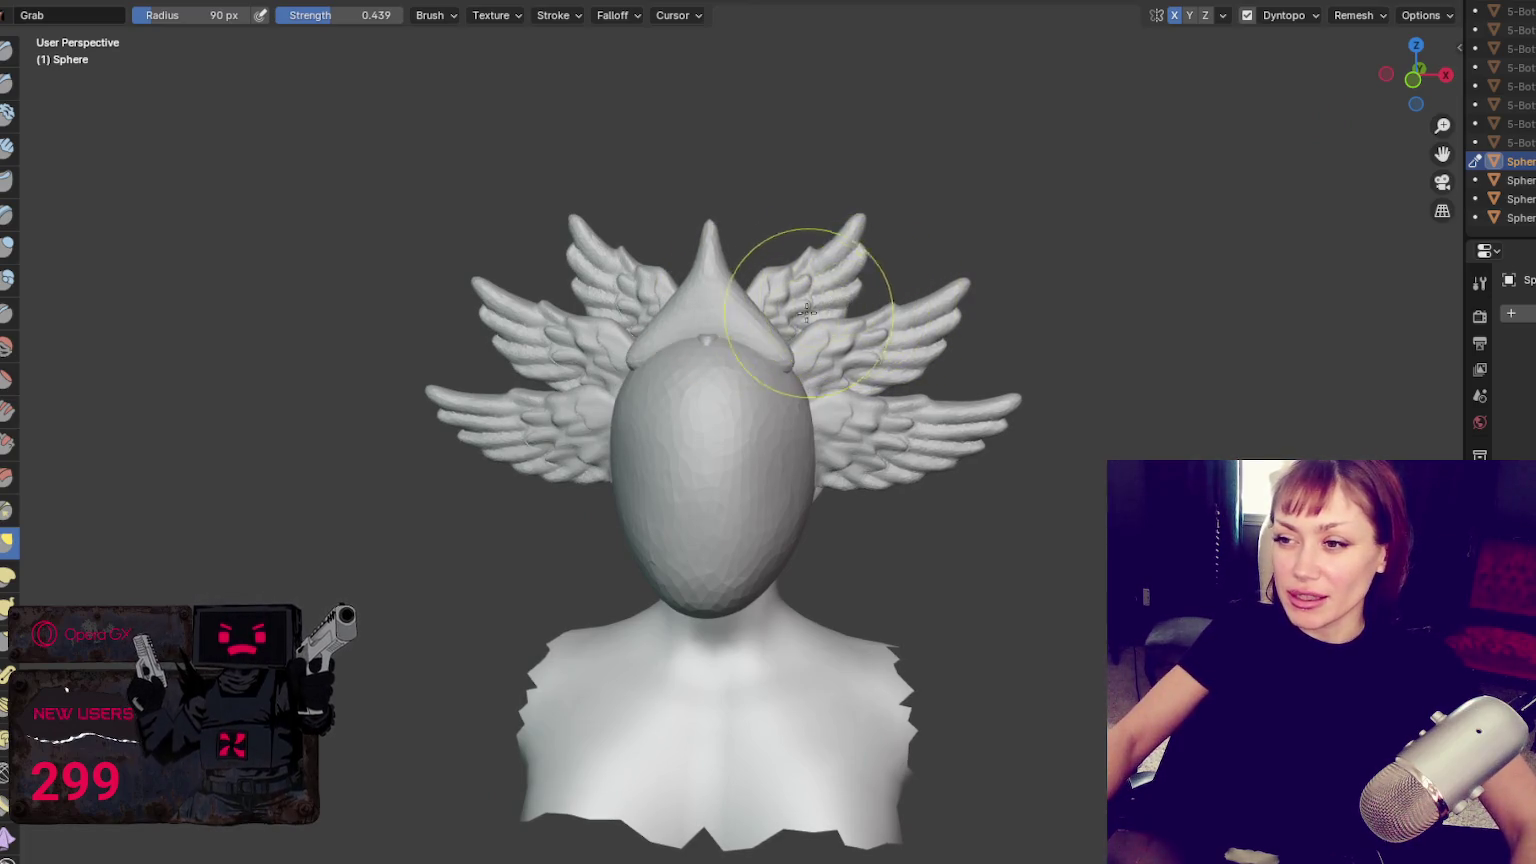
key("f")
Shrink the brush to 48 px and orbit in close so the crest points up beside the wings
left_click(733, 303)
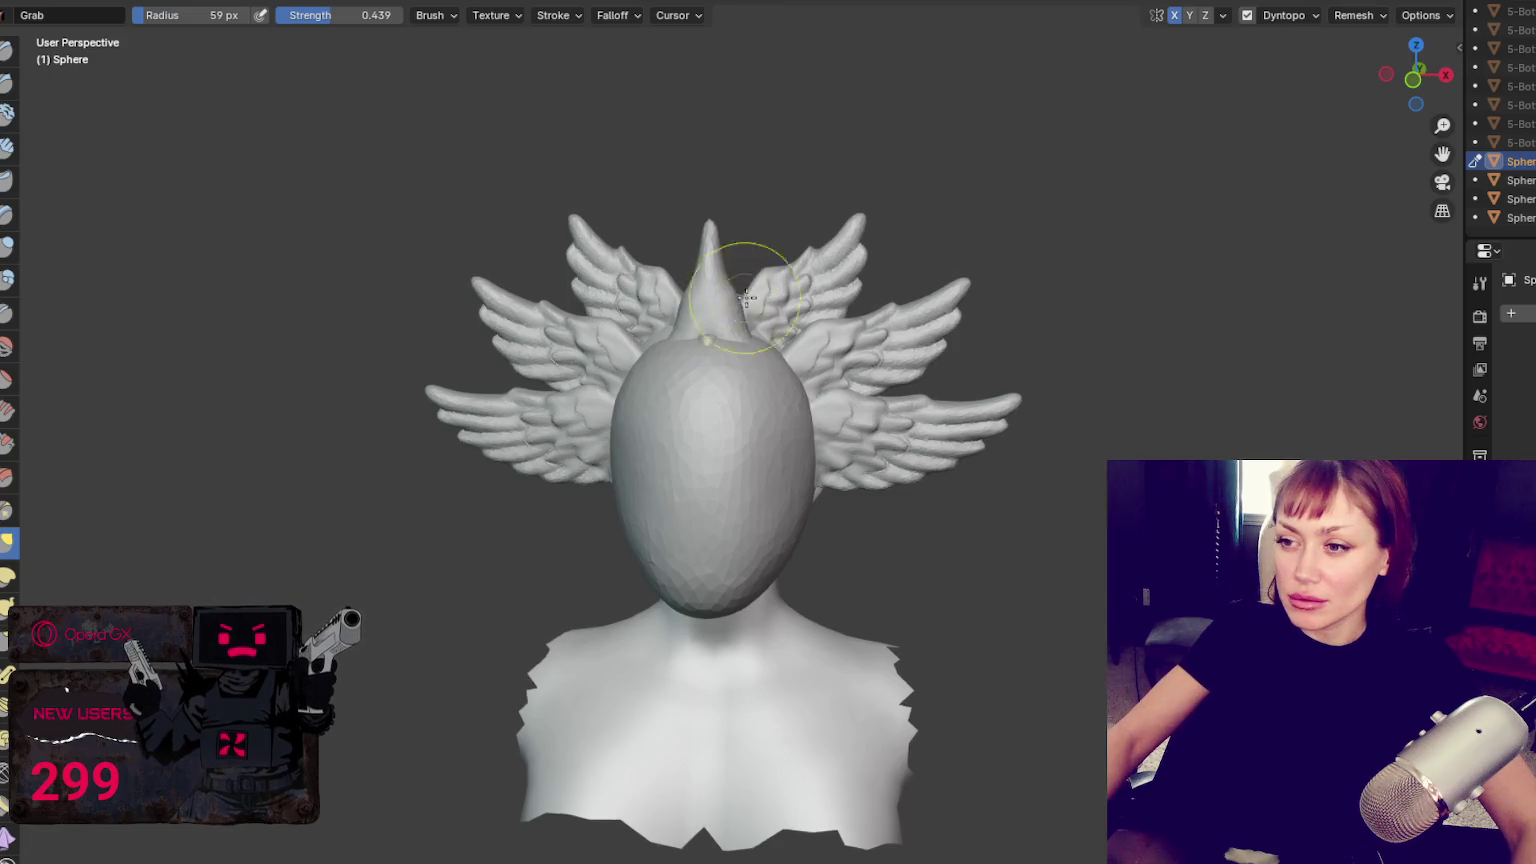
middle_click_drag(738, 298, 733, 207)
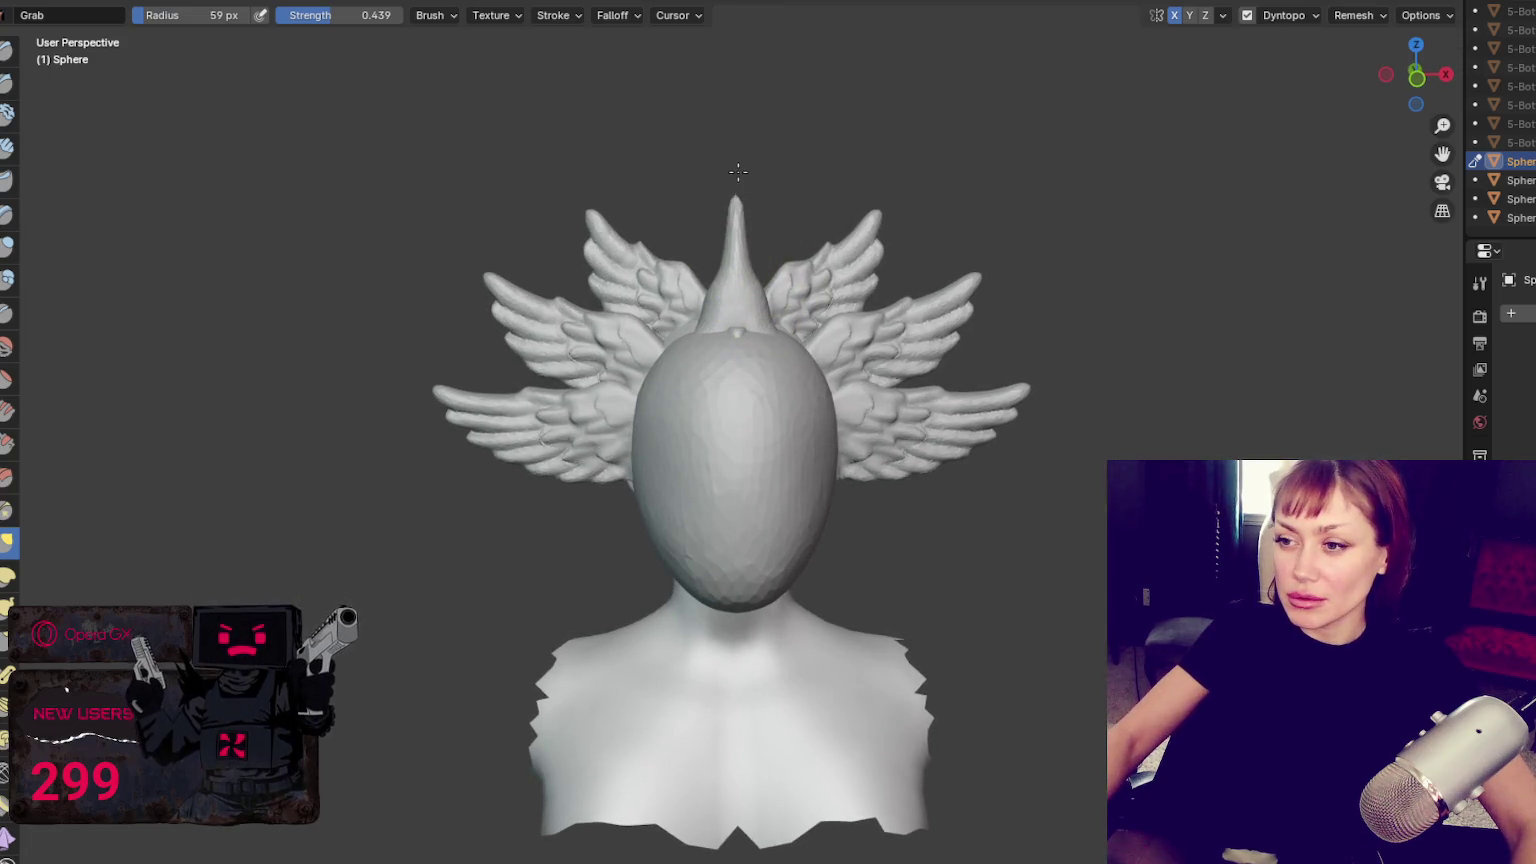
key("f")
left_click(748, 262)
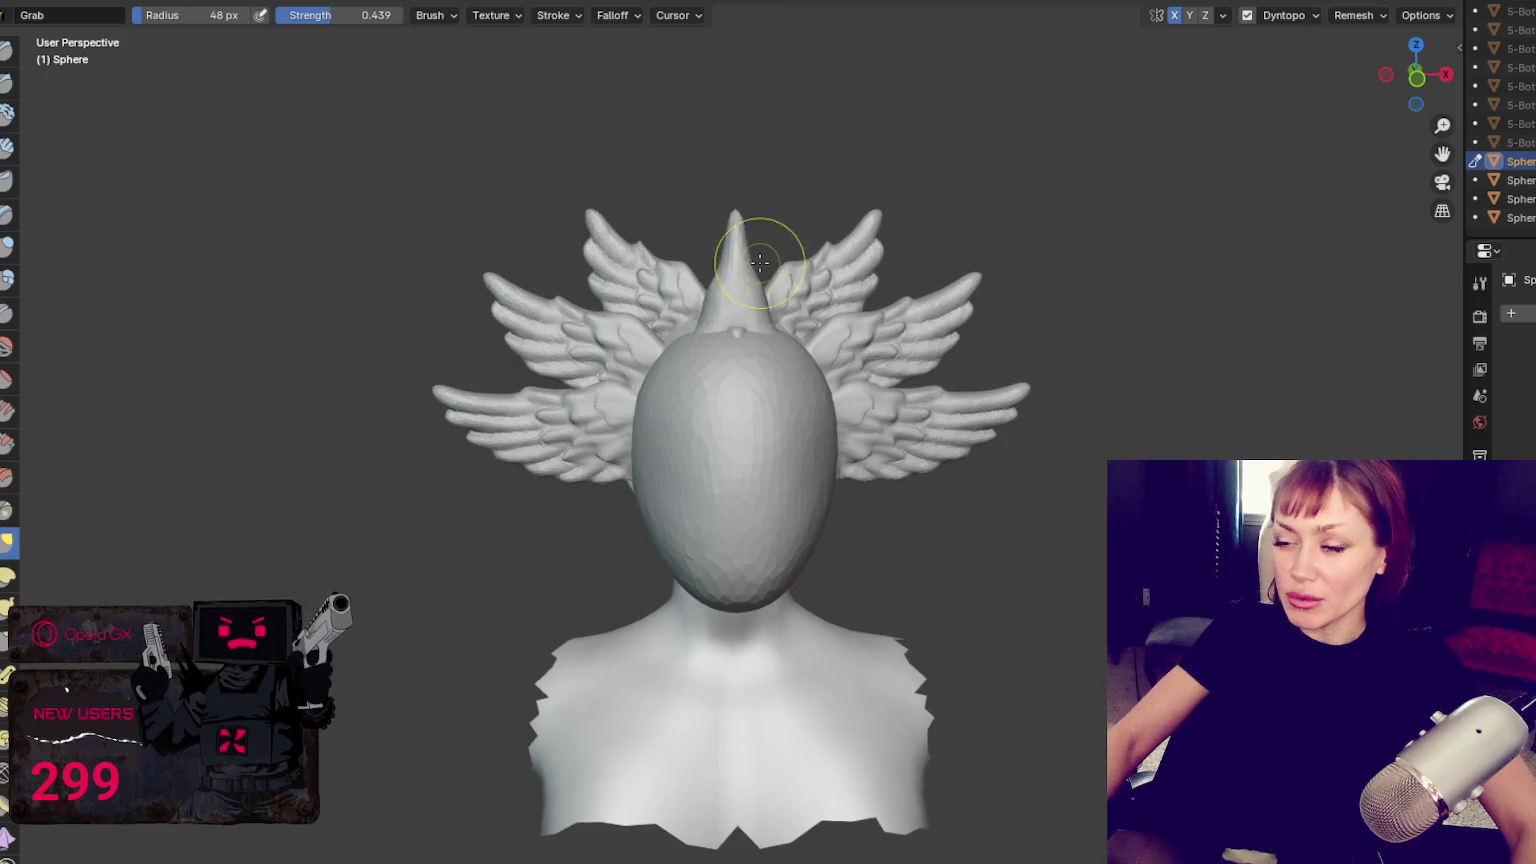
middle_click_drag(796, 364, 696, 387)
scroll(696, 387, "up", 3)
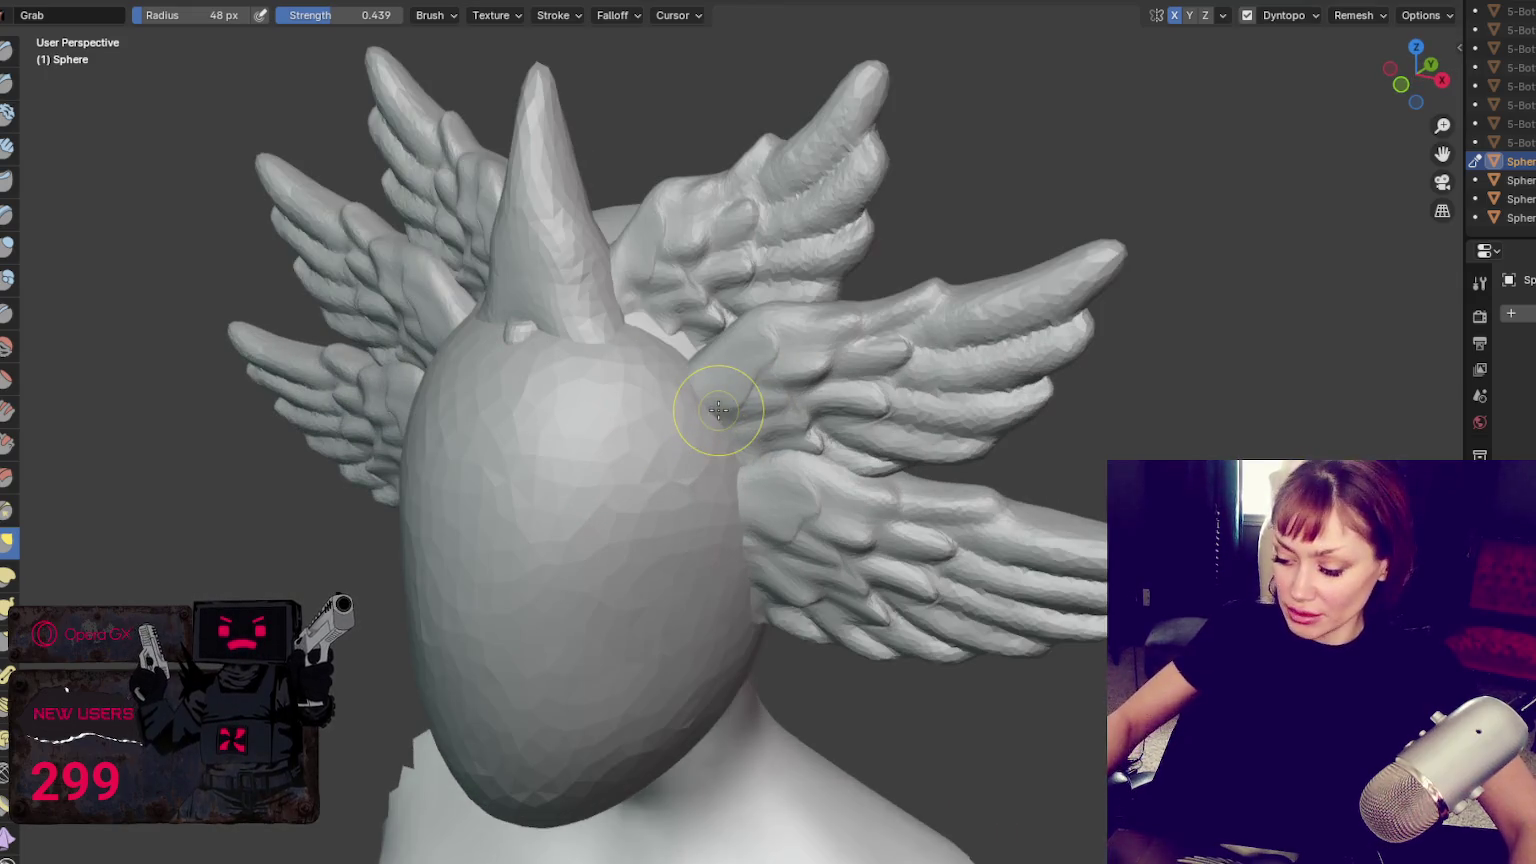
Build up and round out a Blob mass beside the crest's base
left_click(7, 279)
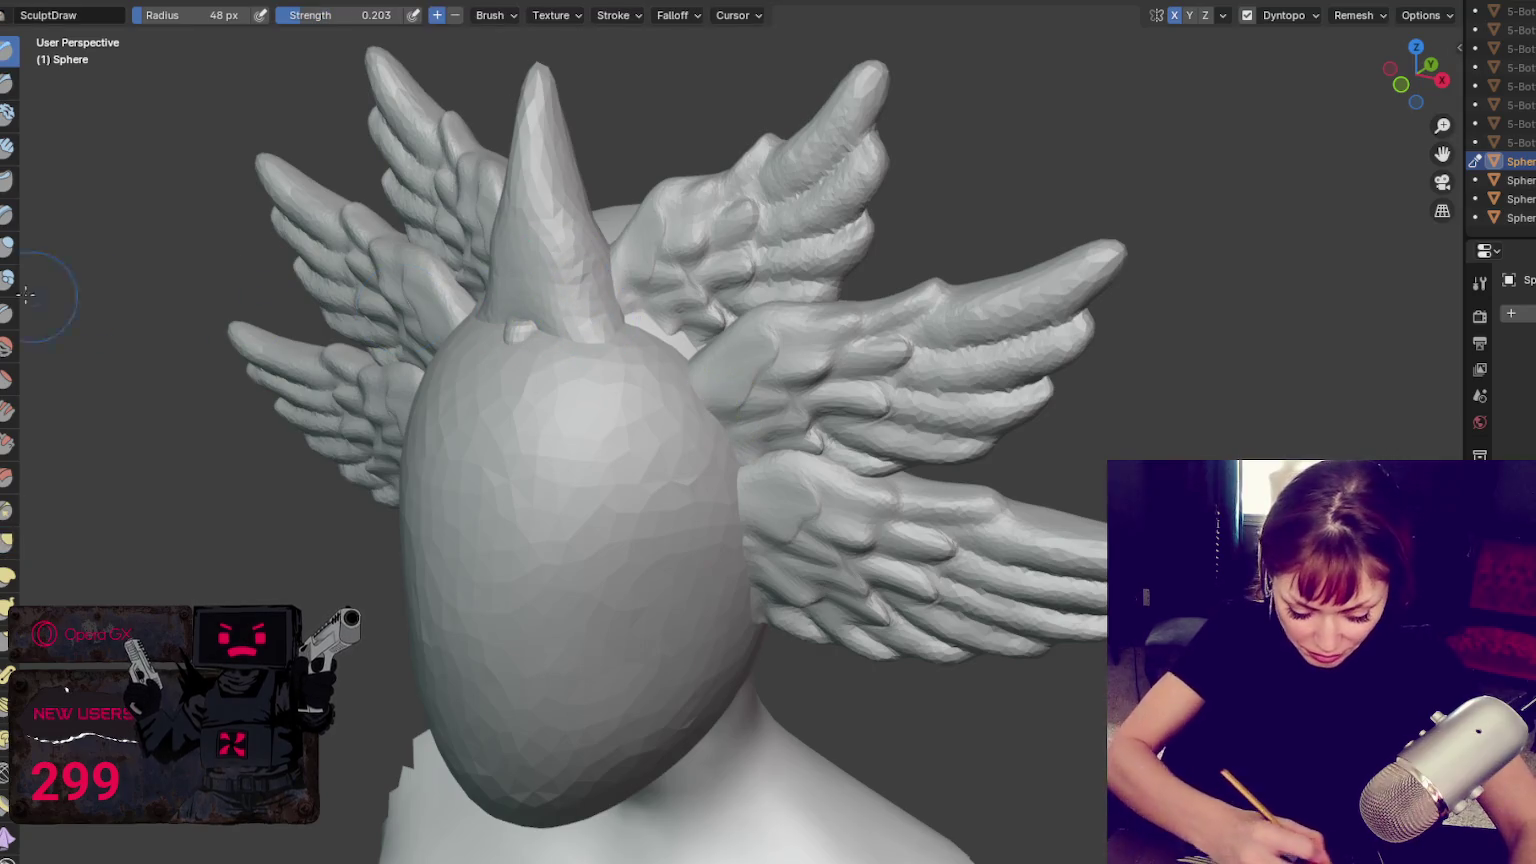
middle_click_drag(559, 250, 628, 355)
mouse_move(436, 348)
left_mouse_down()
mouse_move(452, 418)
mouse_move(450, 360)
left_mouse_up()
left_click_drag(448, 425, 453, 393)
With the Grab brush at 98 px, pull two prongs outward from either side of the crest base
middle_click_drag(453, 392, 995, 228)
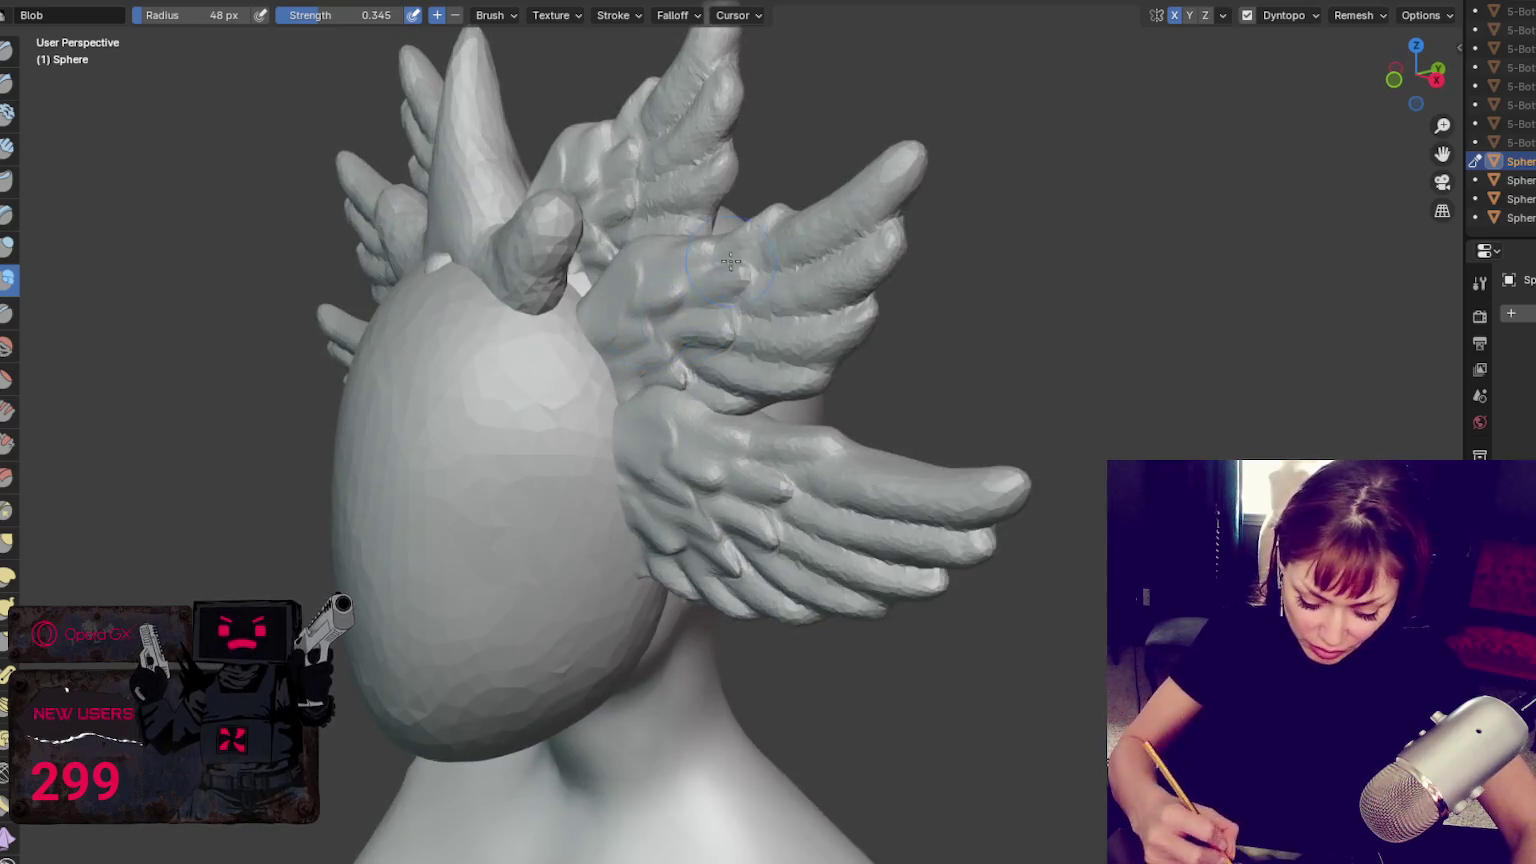
key("g")
key("f")
left_click(1022, 230)
left_click_drag(540, 240, 500, 250)
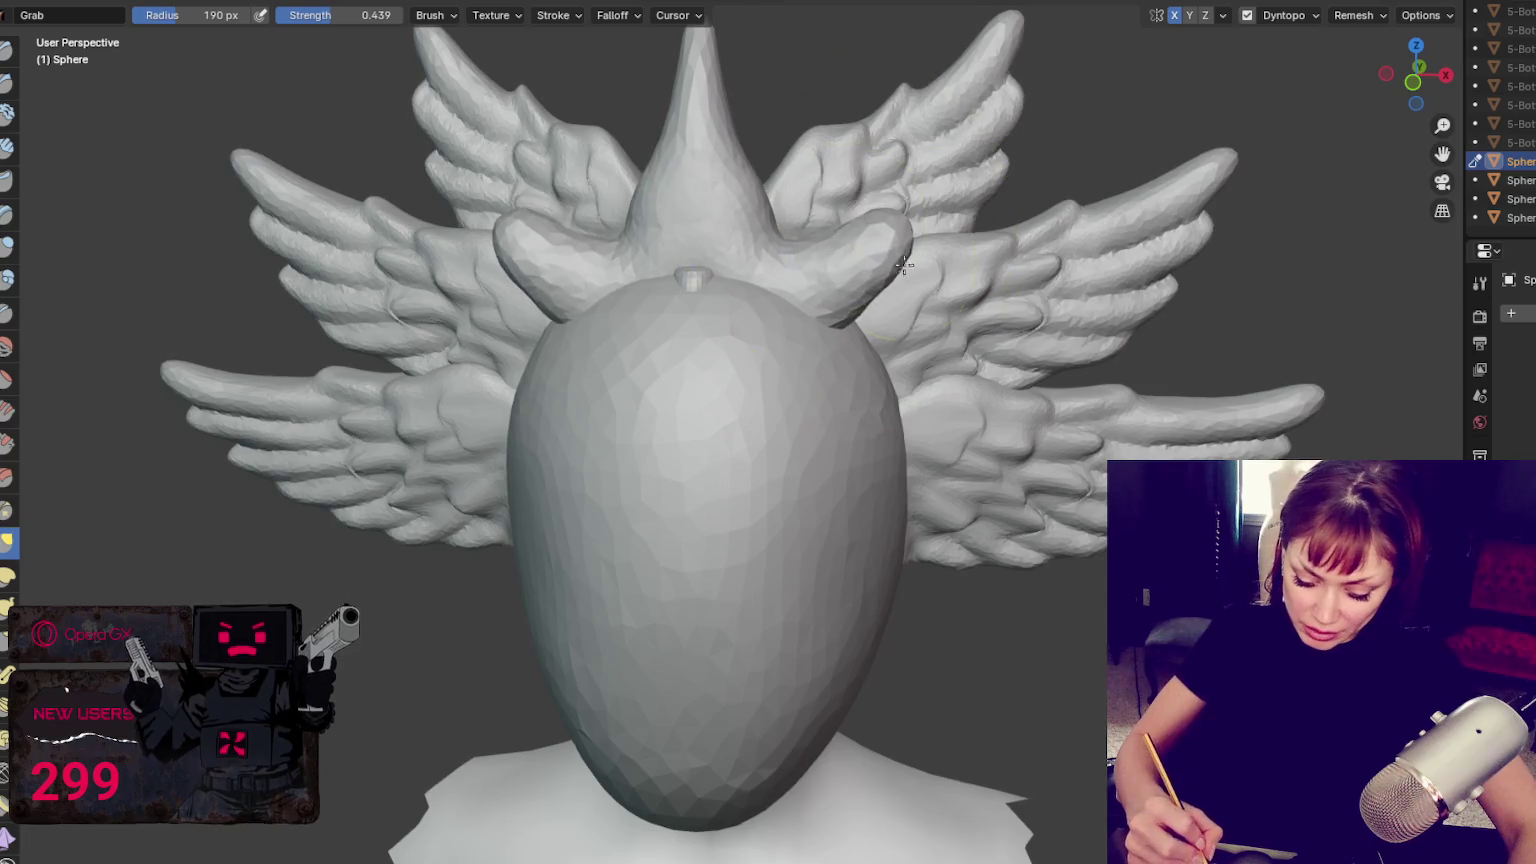
mouse_move(880, 220)
left_mouse_down()
mouse_move(926, 241)
mouse_move(943, 215)
mouse_move(830, 255)
mouse_move(723, 220)
left_mouse_up()
key("f")
left_click(1025, 215)
Bend both side prongs upward symmetrically with the Grab brush at 74, then 105 px
mouse_move(930, 230)
left_mouse_down()
mouse_move(877, 228)
mouse_move(897, 268)
left_mouse_up()
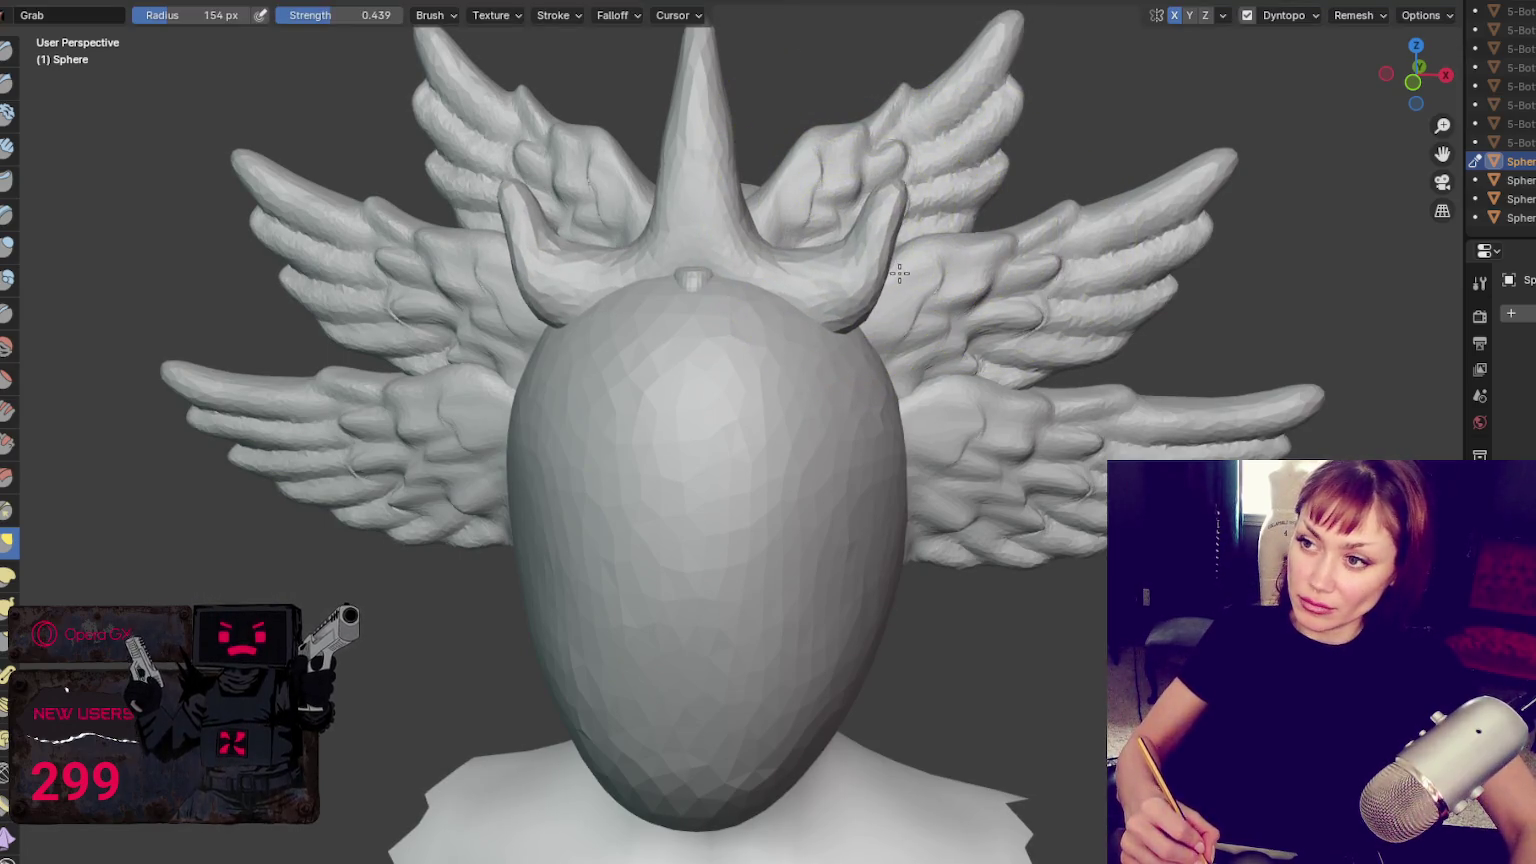
scroll(900, 271, "down", 3)
key("f")
left_click(705, 362)
mouse_move(795, 345)
left_mouse_down()
mouse_move(818, 293)
mouse_move(840, 292)
left_mouse_up()
key("f")
left_click(838, 310)
left_click_drag(840, 258, 816, 292)
At 48 px, lower the central spike's tip slightly and draw the right prong down along its length
key("f")
left_click(816, 316)
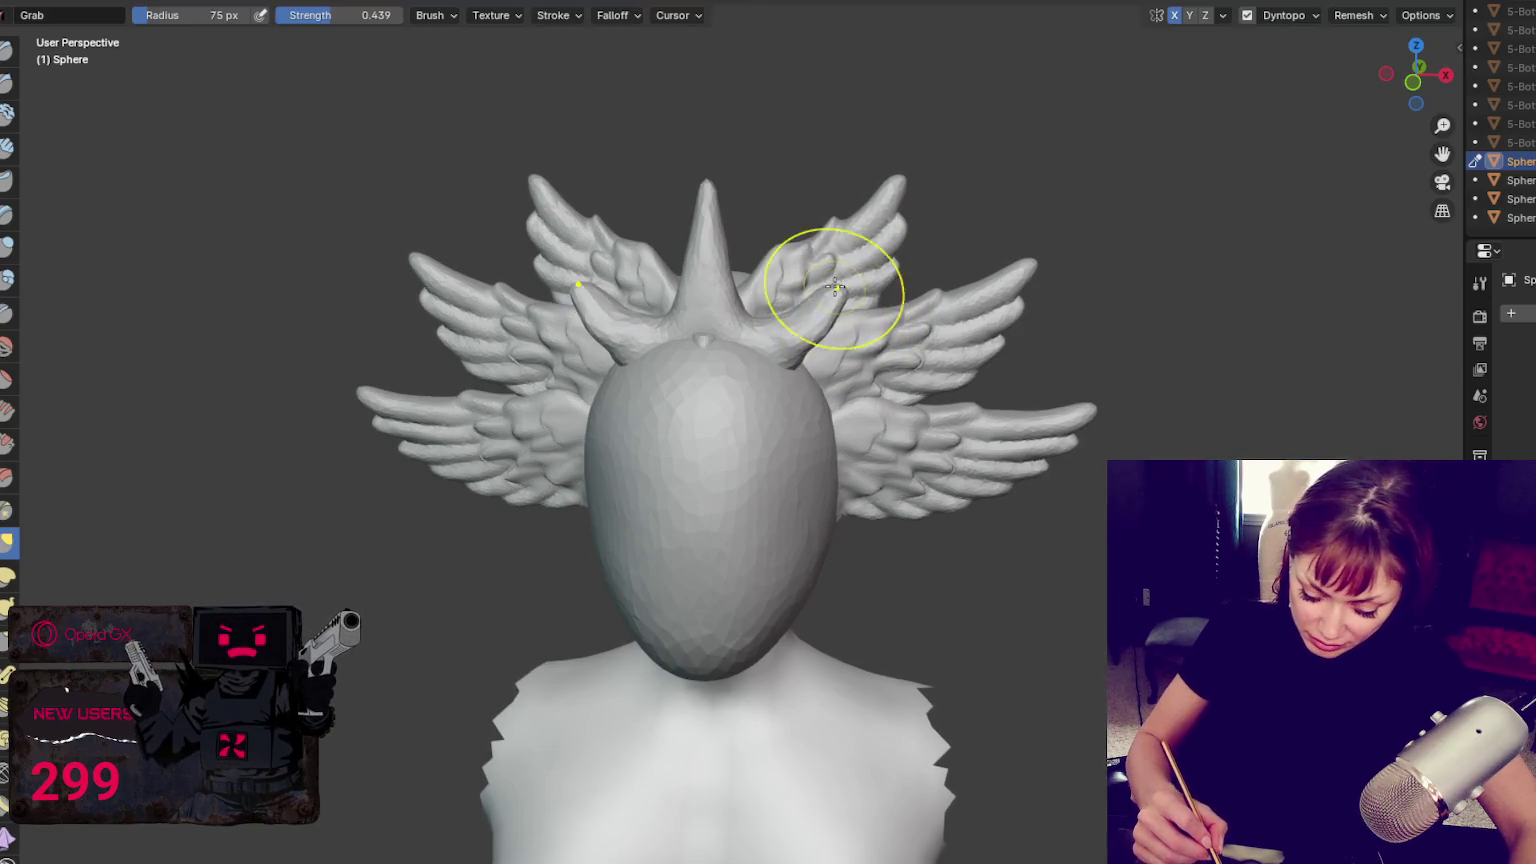
middle_click_drag(808, 331, 861, 318)
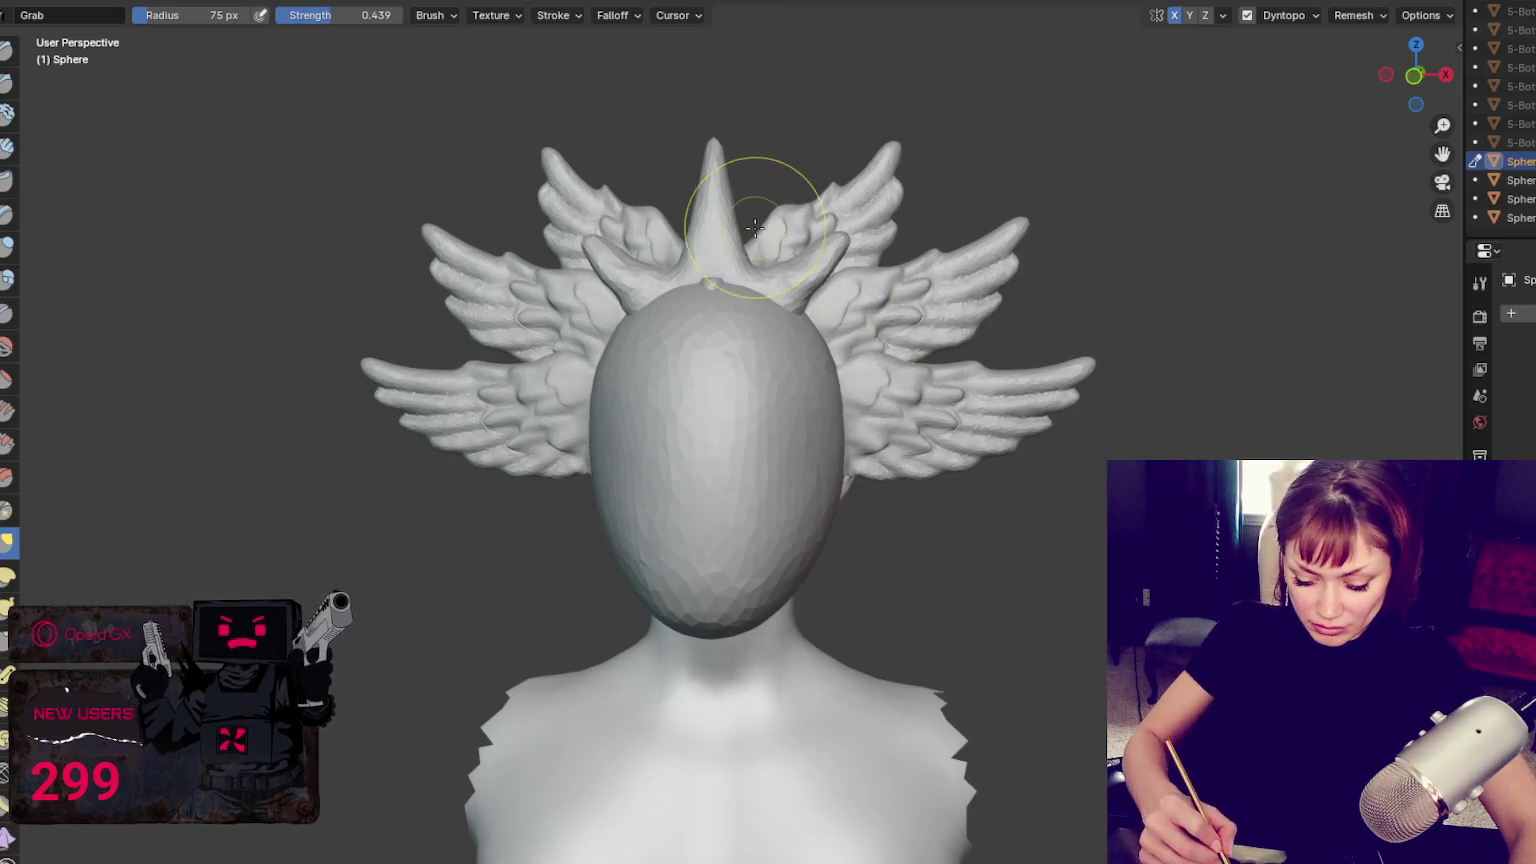
left_click_drag(690, 132, 705, 155)
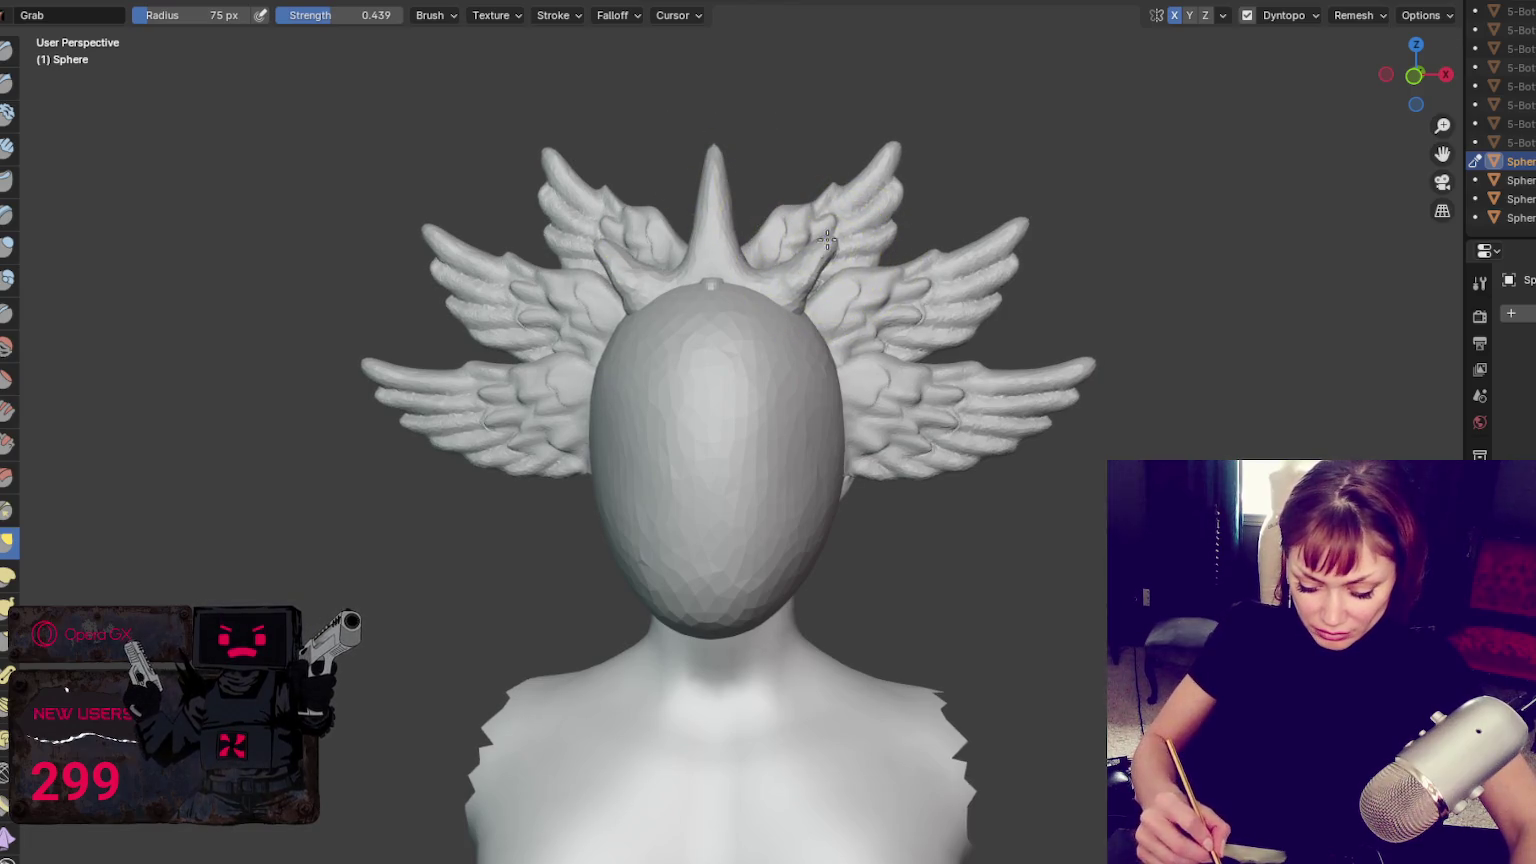
left_click_drag(838, 250, 823, 300)
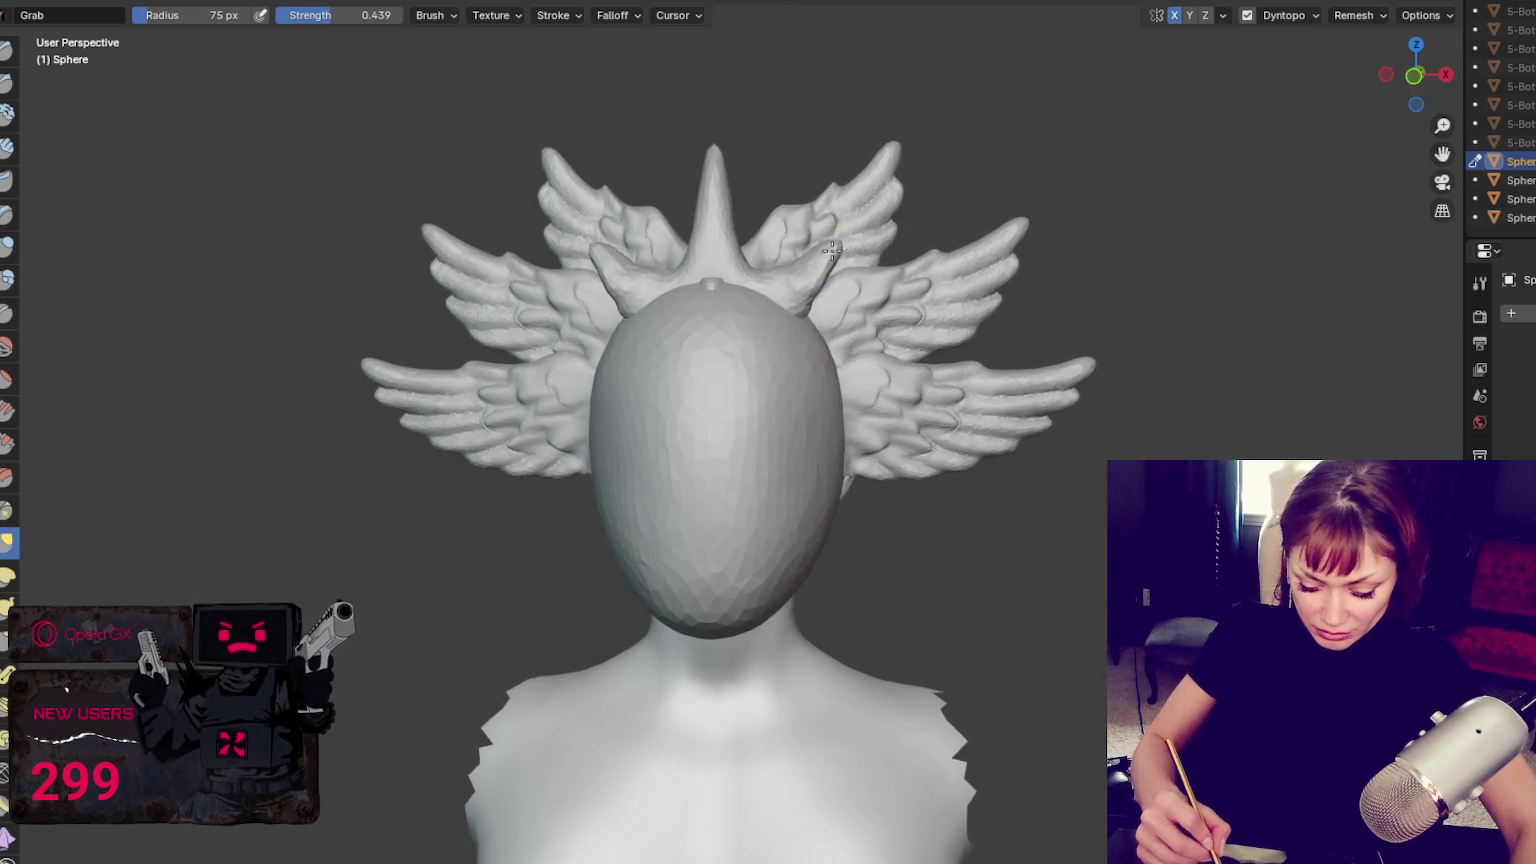
middle_click_drag(839, 258, 874, 250)
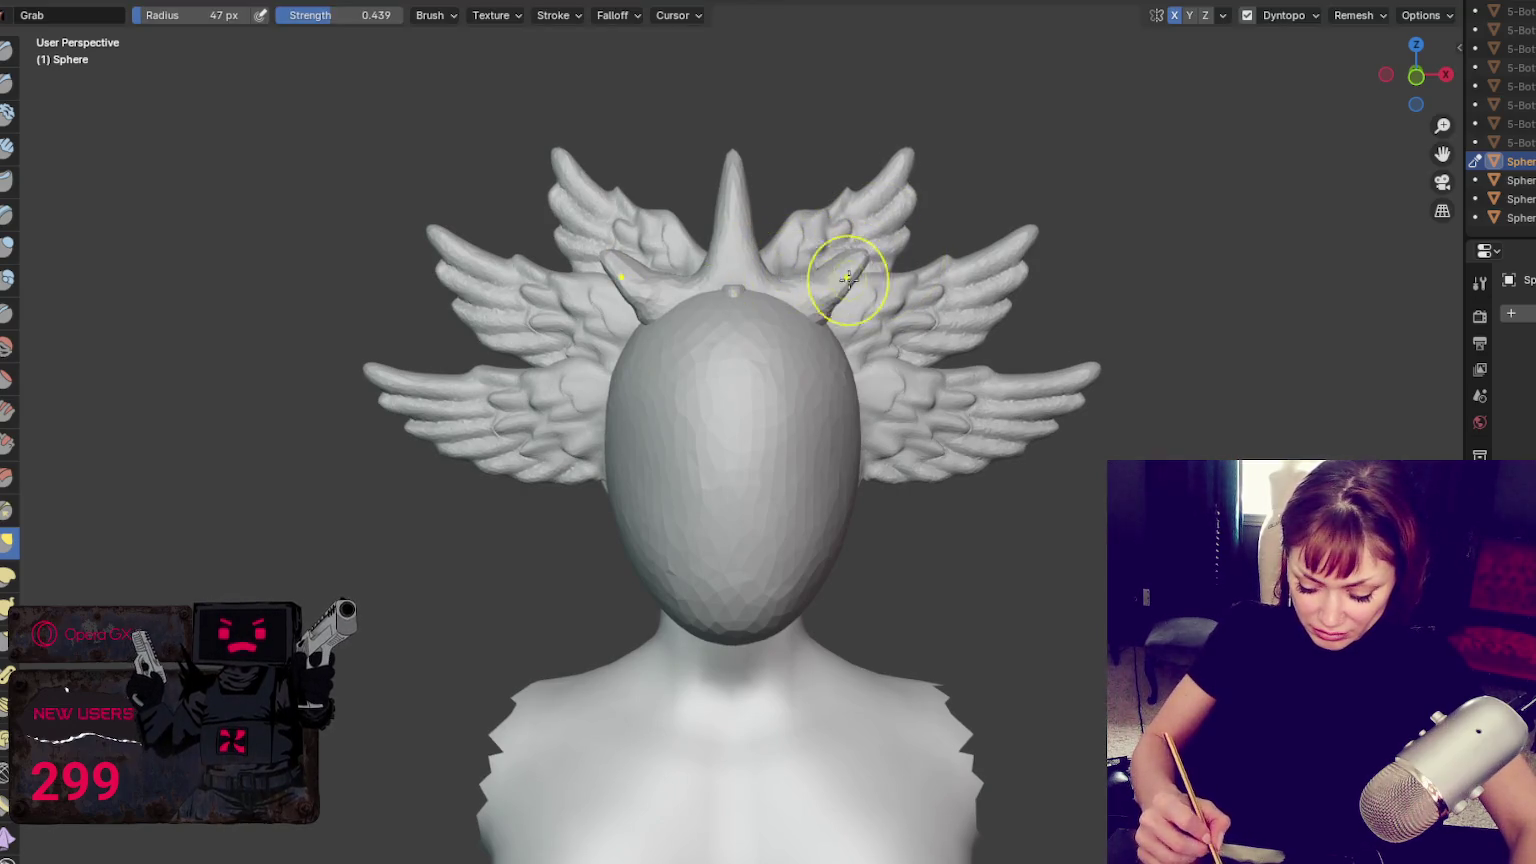
scroll(886, 285, "up", 4)
mouse_move(886, 285)
middle_mouse_down()
mouse_move(716, 283)
mouse_move(906, 312)
middle_mouse_up()
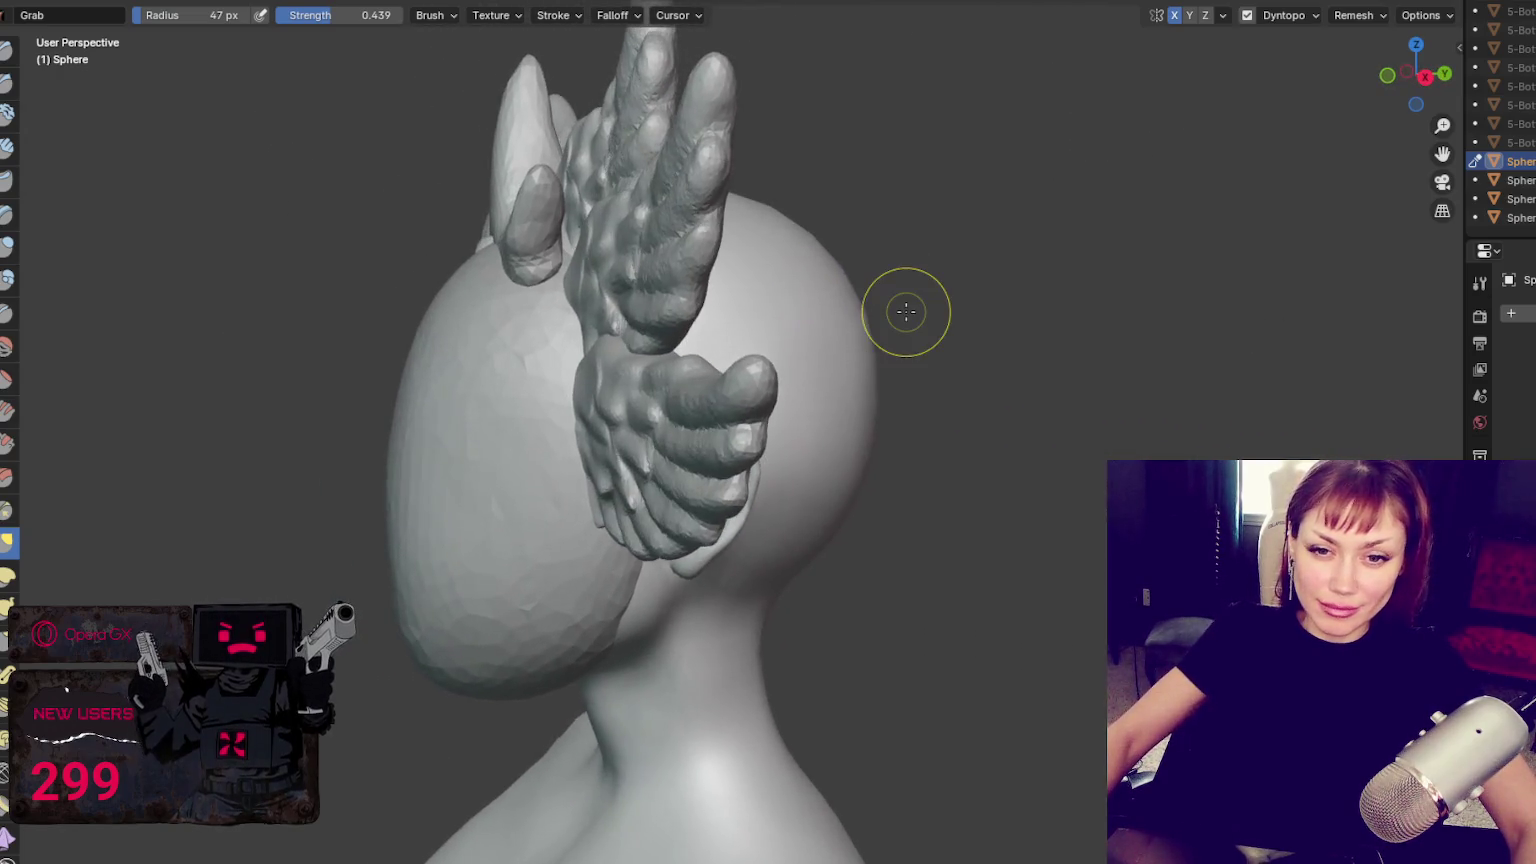
Pick the Blob brush, undo a stray stroke, and orbit to the back of the head and the ear under the wing
left_click(7, 279)
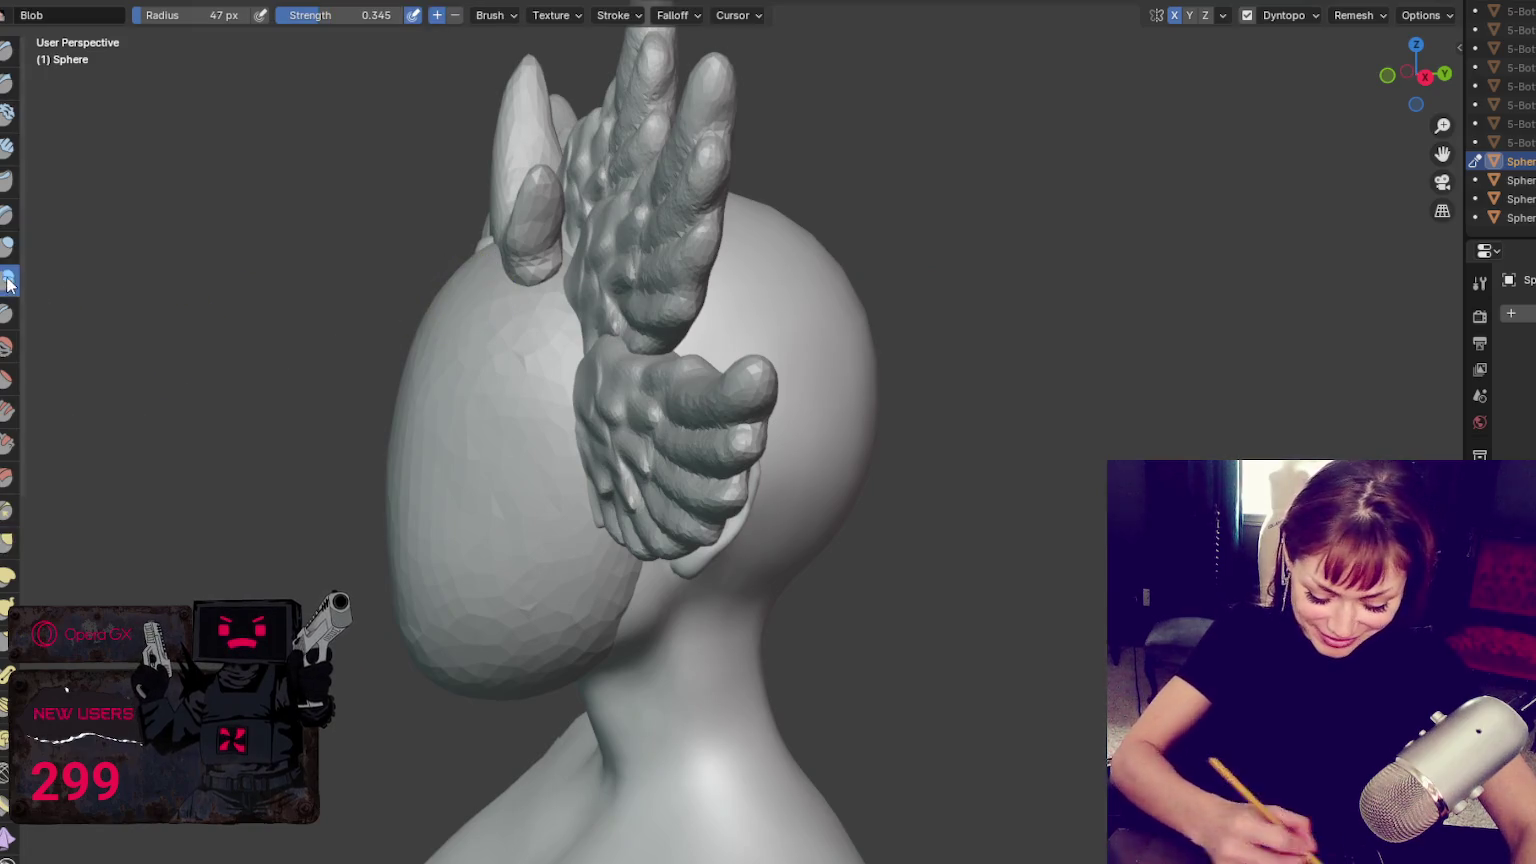
key("ctrl+z")
middle_click_drag(582, 266, 568, 261)
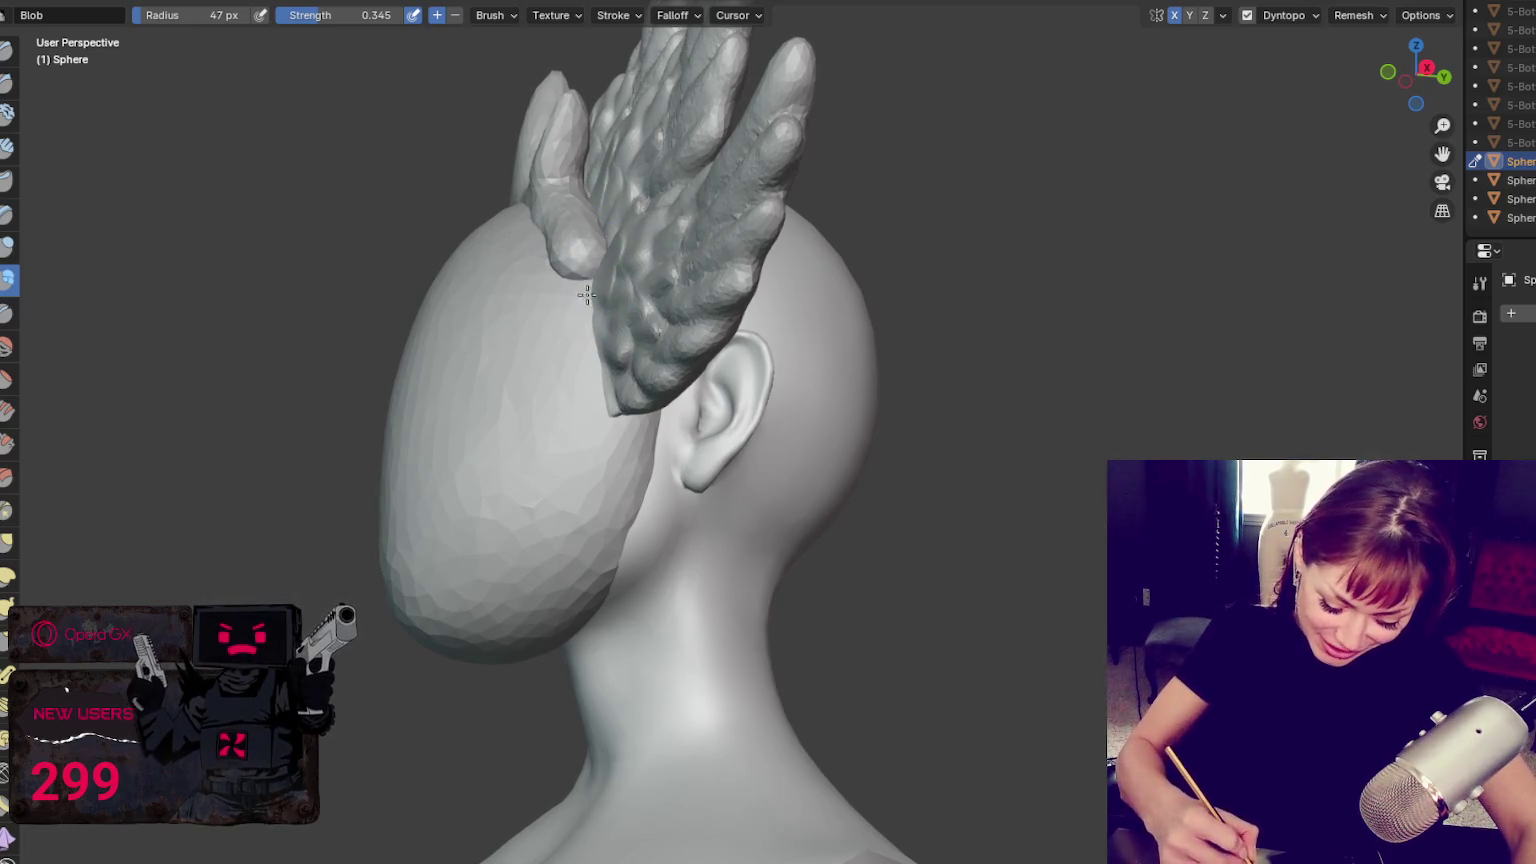
middle_click_drag(593, 291, 730, 343)
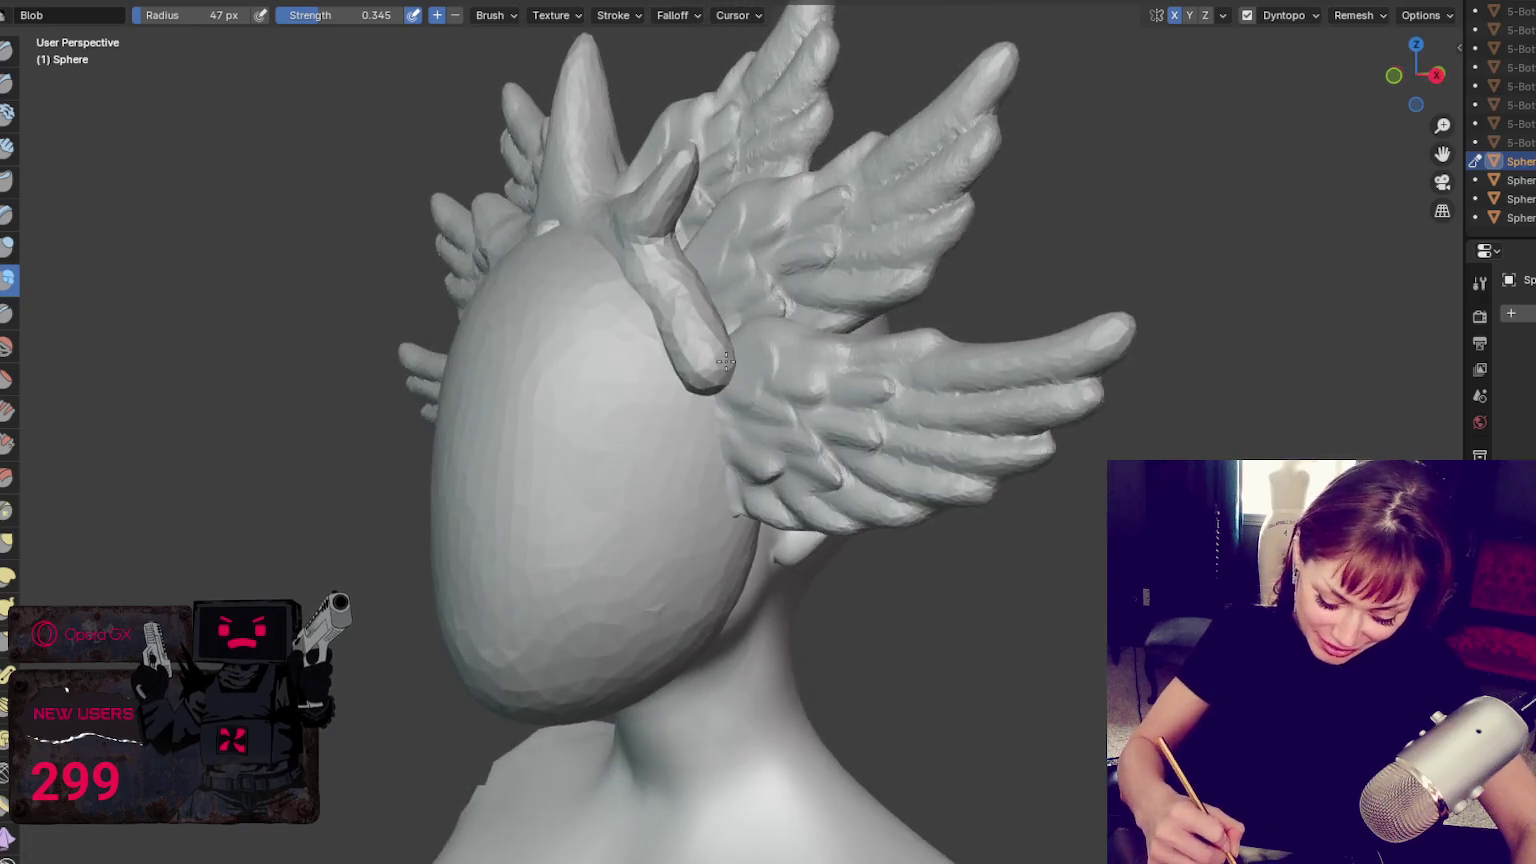
key("g")
scroll(927, 377, "up", 2)
mouse_move(693, 463)
middle_mouse_down()
mouse_move(927, 377)
mouse_move(785, 393)
middle_mouse_up()
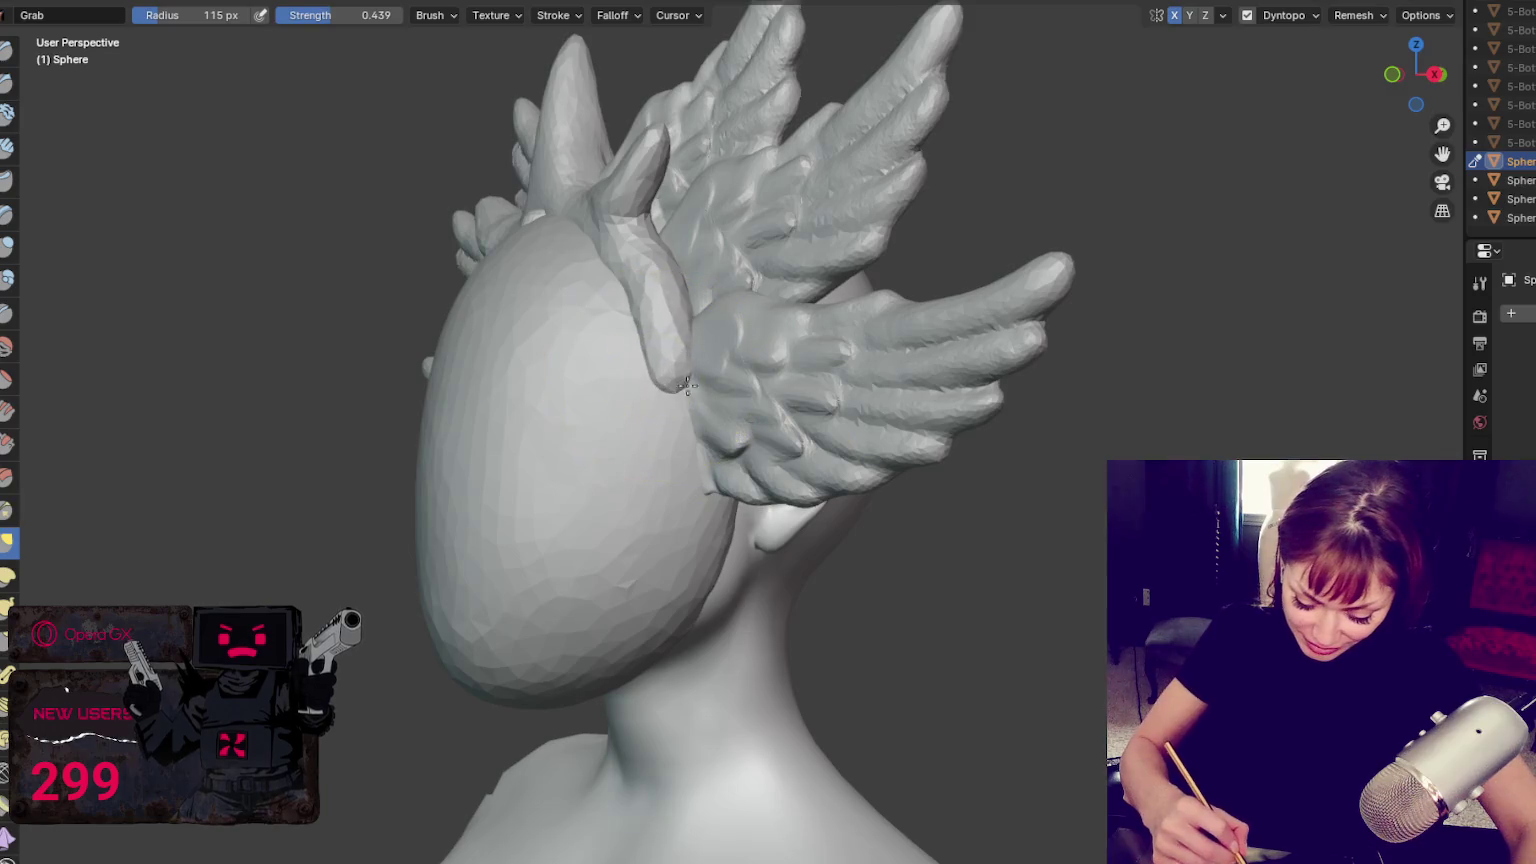
mouse_move(640, 340)
middle_mouse_down()
mouse_move(703, 377)
mouse_move(800, 390)
mouse_move(857, 377)
mouse_move(780, 392)
middle_mouse_up()
Set the brush to 169 px, reselect Blob, and rotate to a front view of the head
key("f")
left_click(659, 404)
scroll(843, 392, "up", 2)
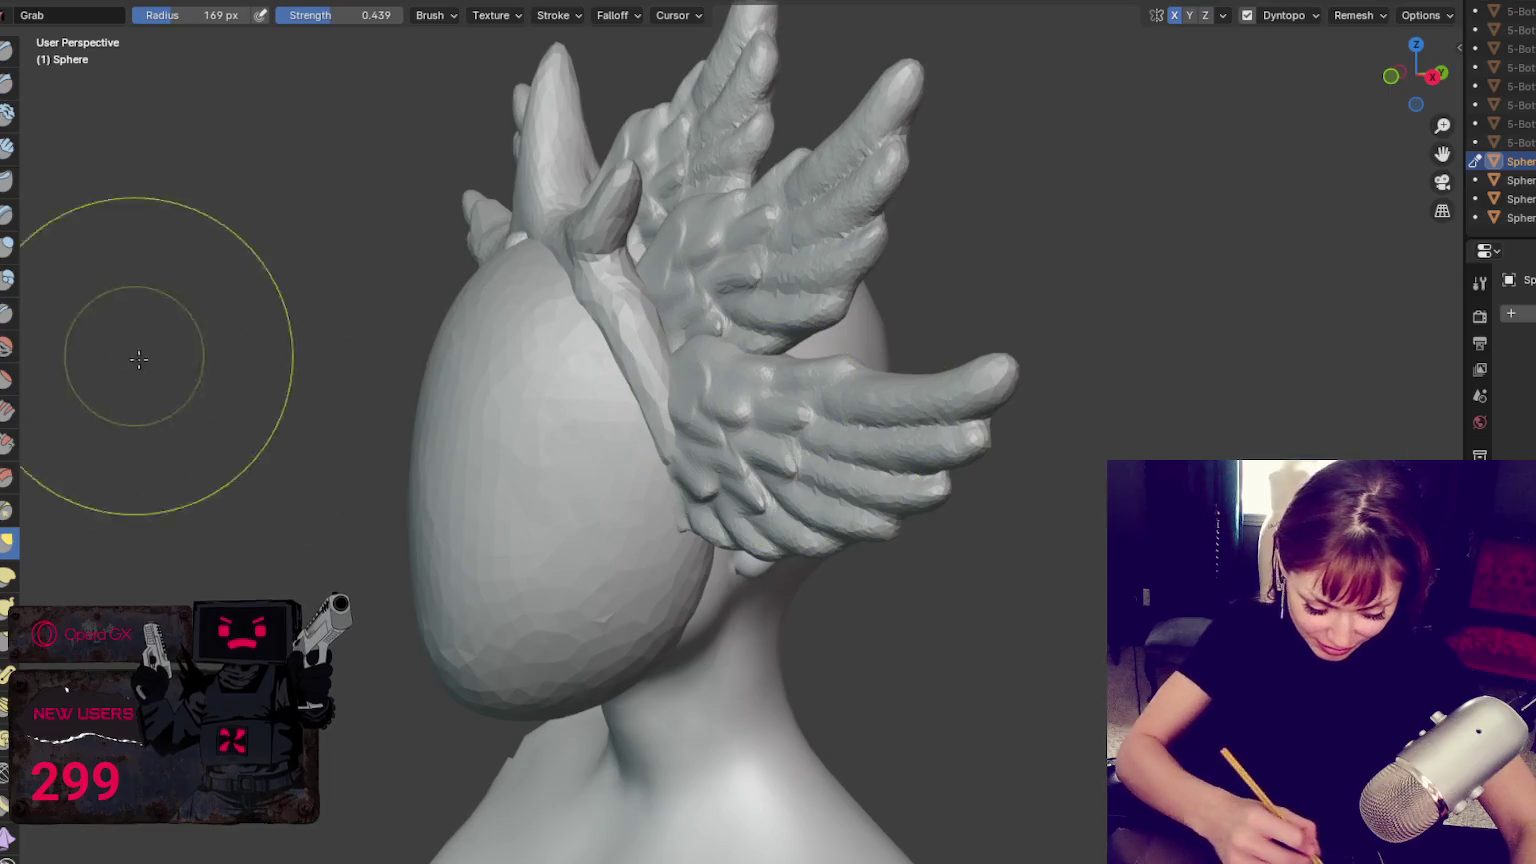
left_click(7, 278)
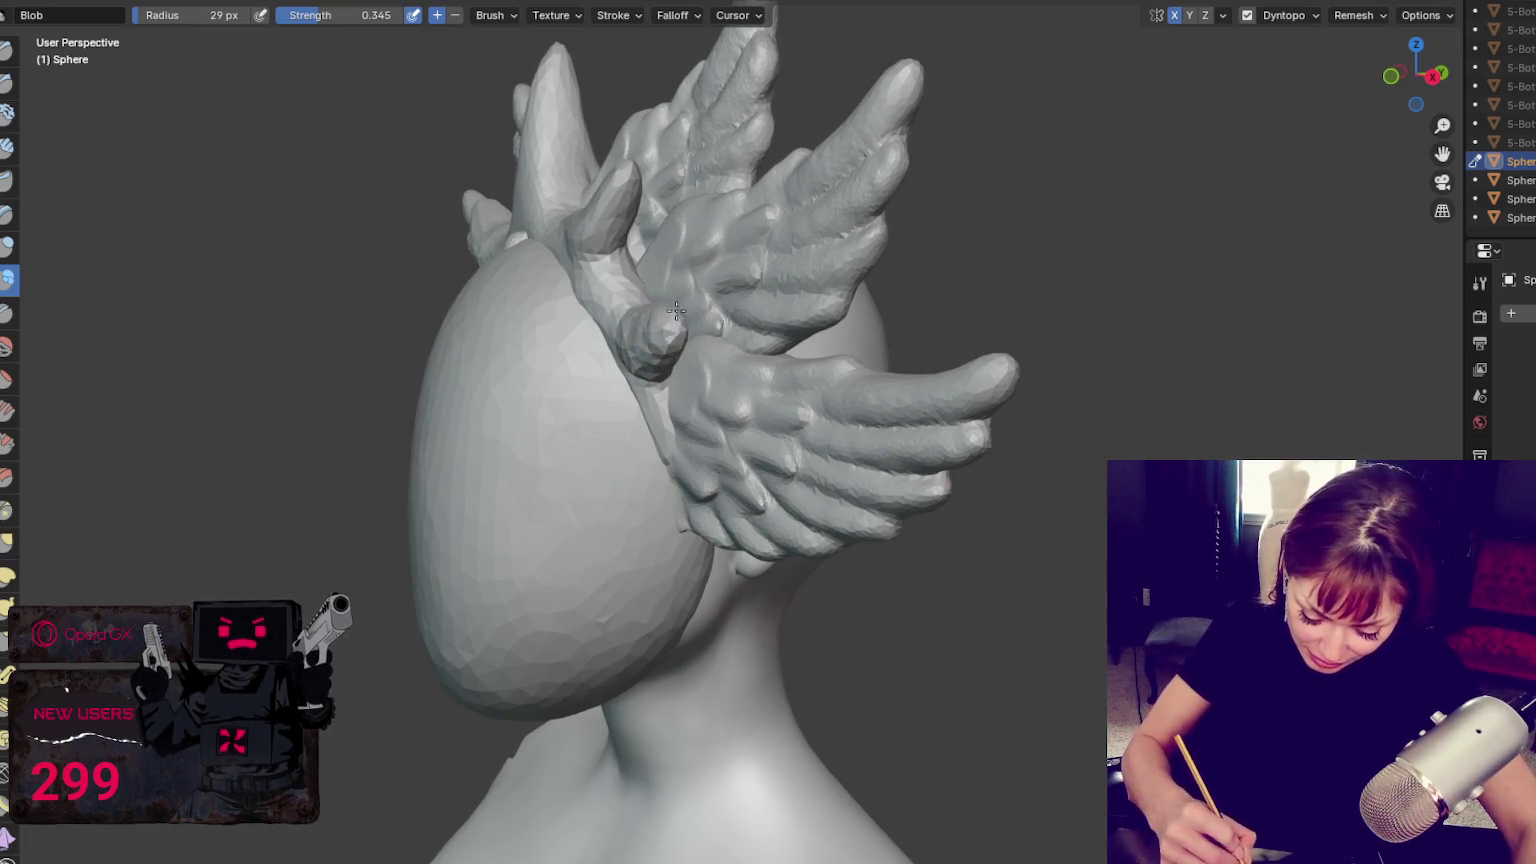
middle_click_drag(674, 318, 1046, 331)
With the mirrored Grab brush, pull a prong up from the crest base toward the upper wing and reshape it
key("g")
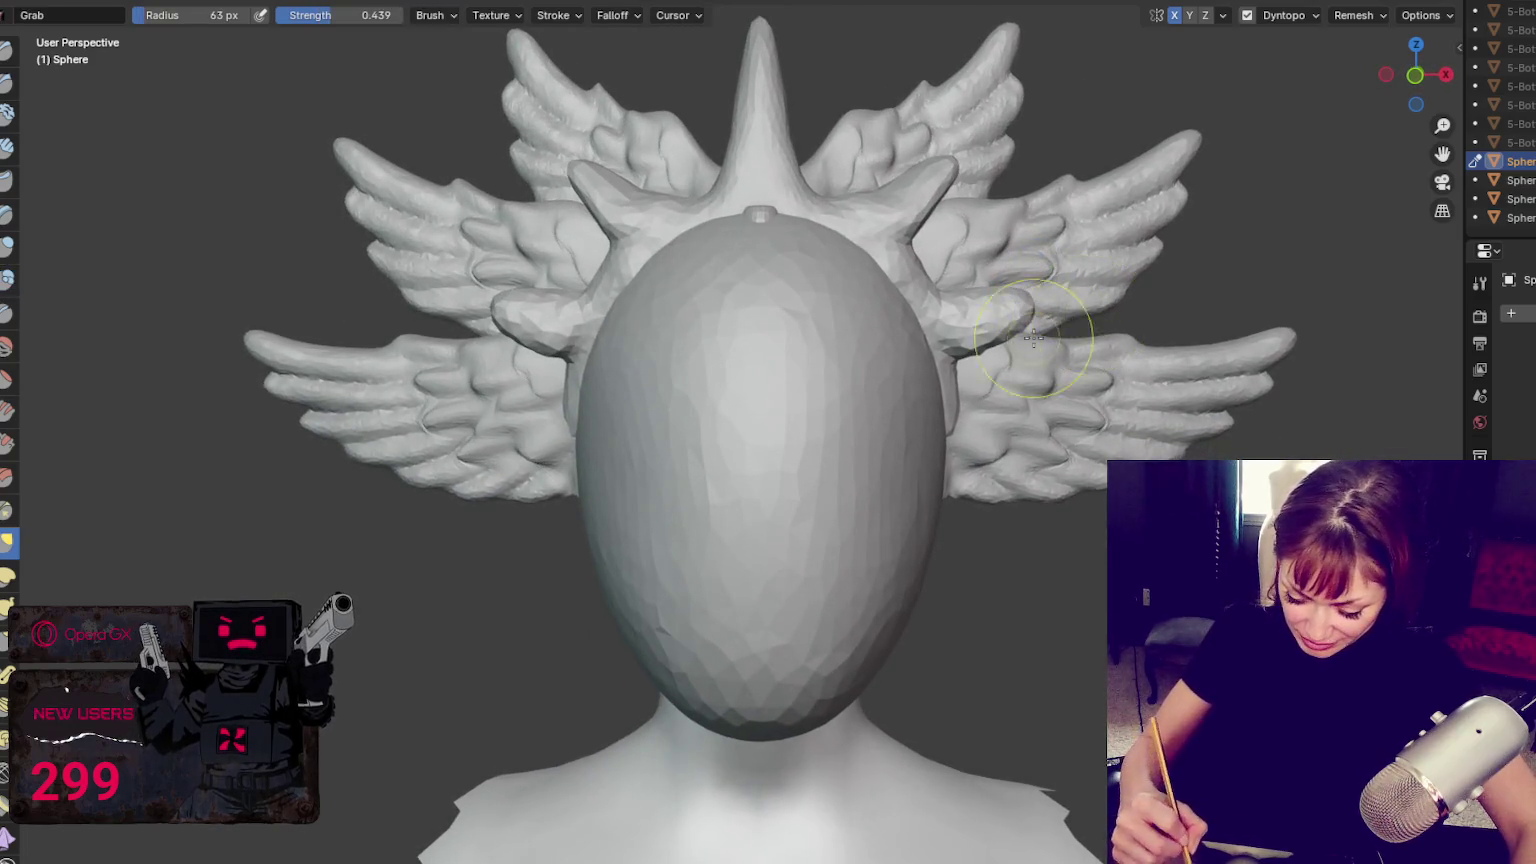
left_click_drag(1046, 331, 999, 333)
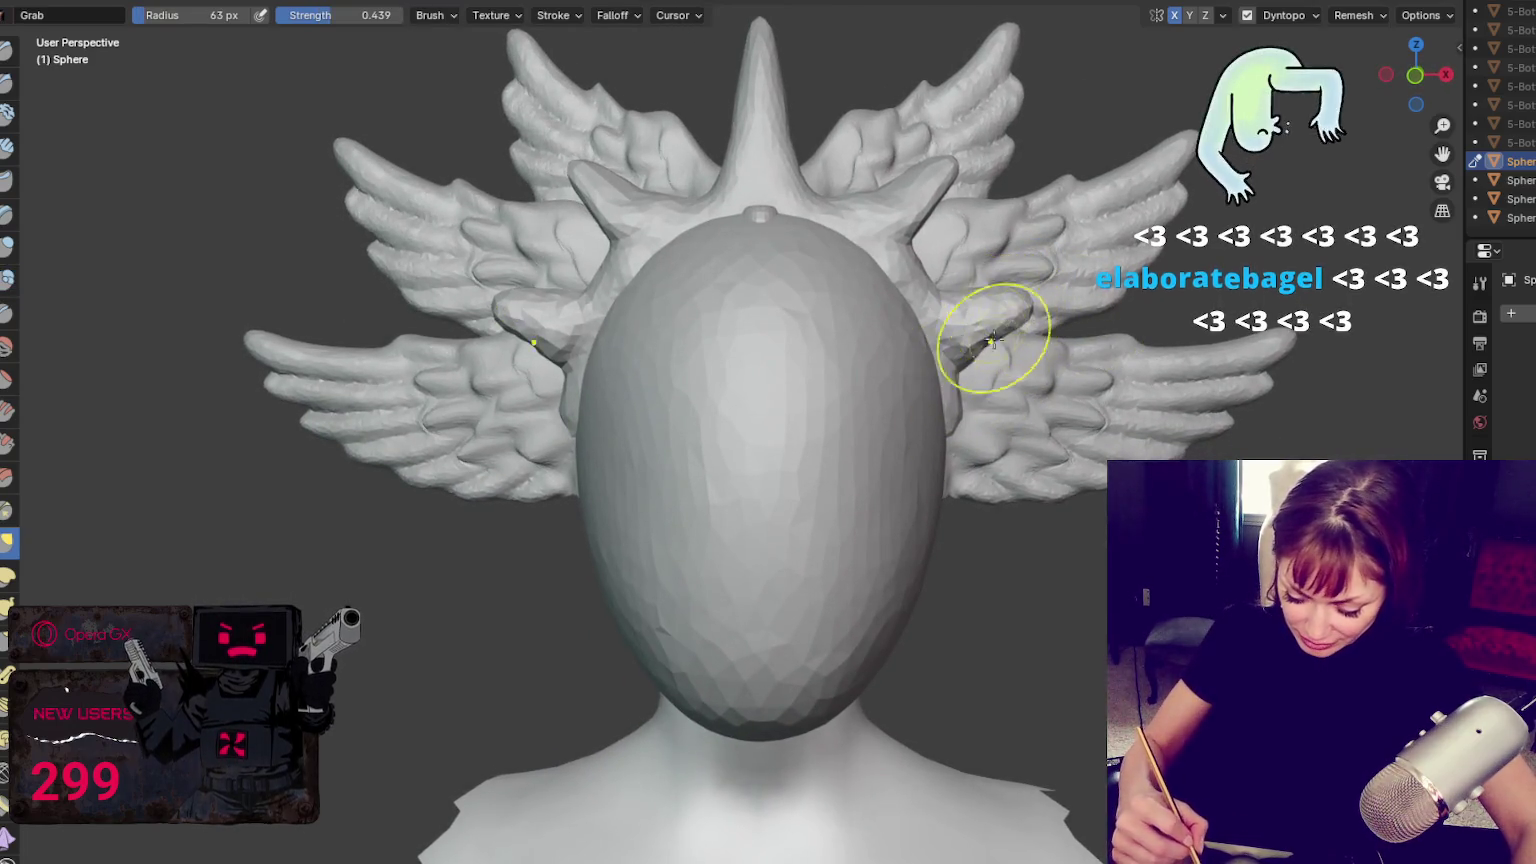
left_click_drag(927, 282, 929, 186)
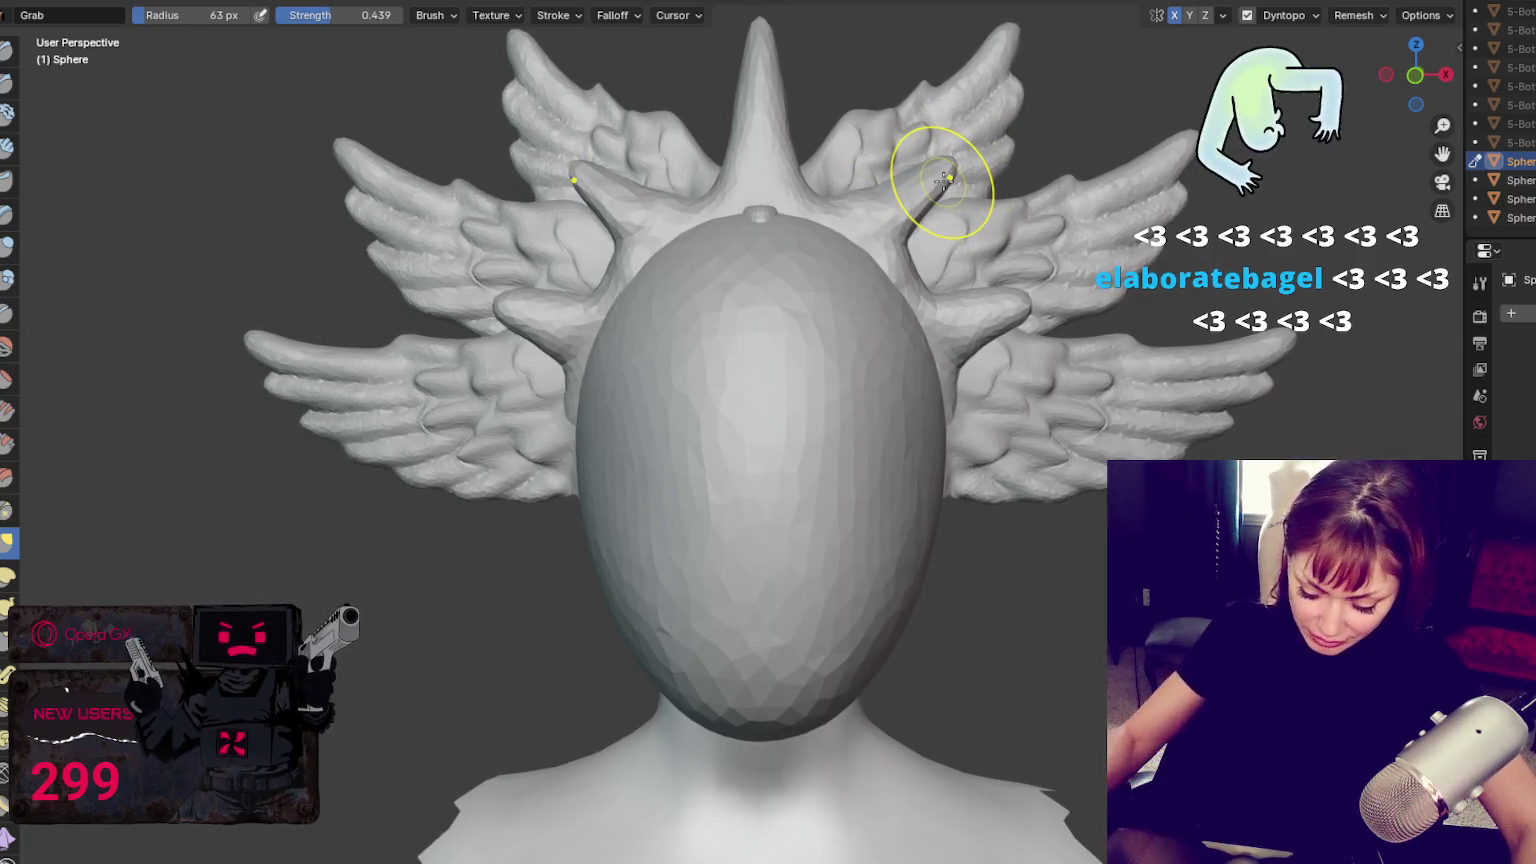
scroll(950, 181, "up", 2)
left_click_drag(1095, 280, 1045, 288)
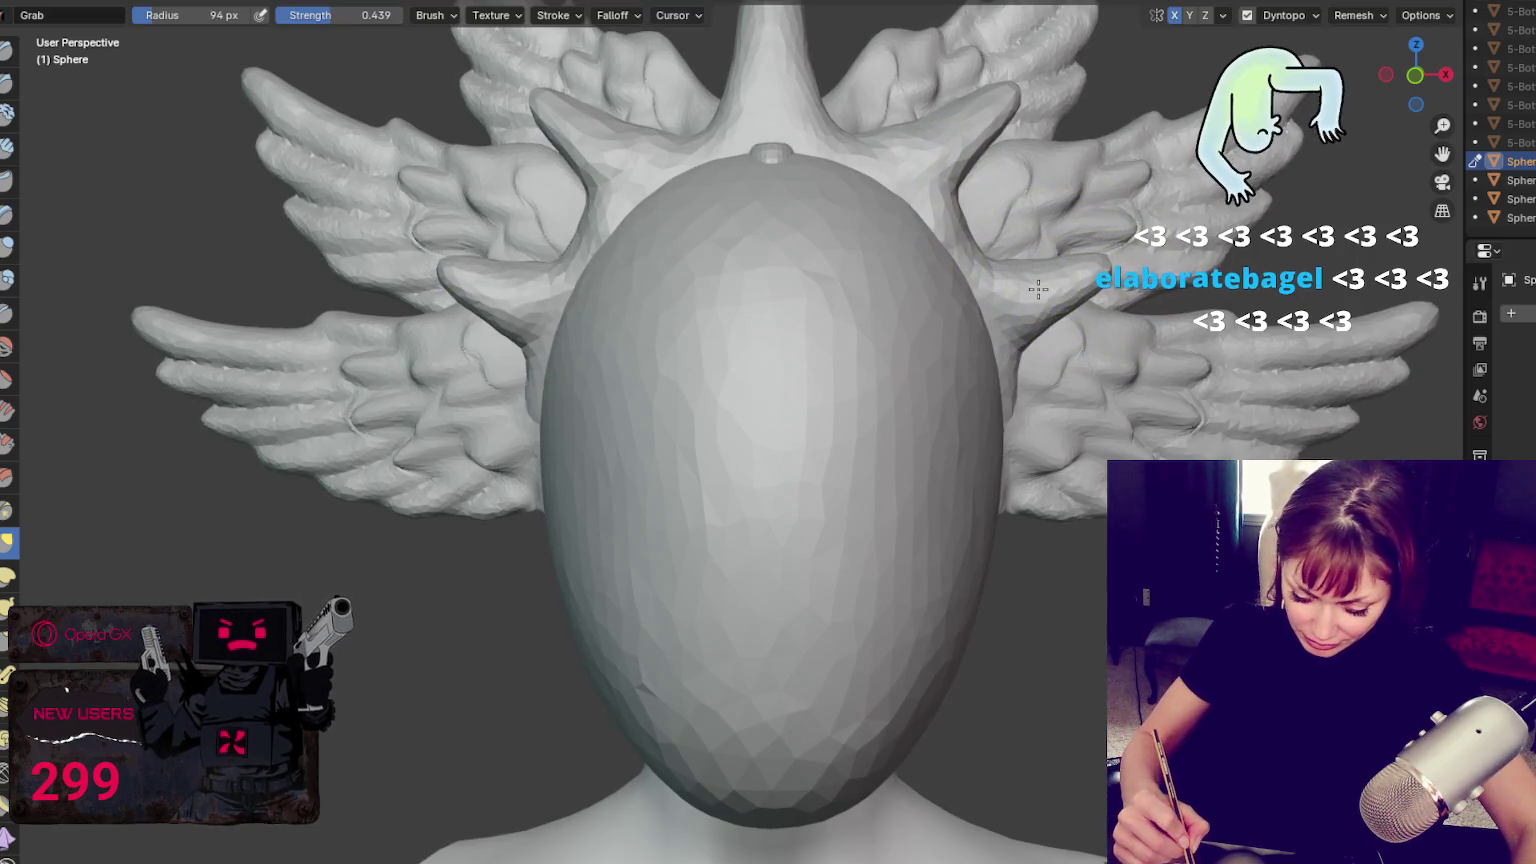
Pull another mirrored spike upward, undo it as too broad, and orbit to a side view of the wings
middle_click_drag(1038, 289, 1005, 171)
mouse_move(977, 161)
left_mouse_down()
mouse_move(1018, 152)
mouse_move(967, 206)
left_mouse_up()
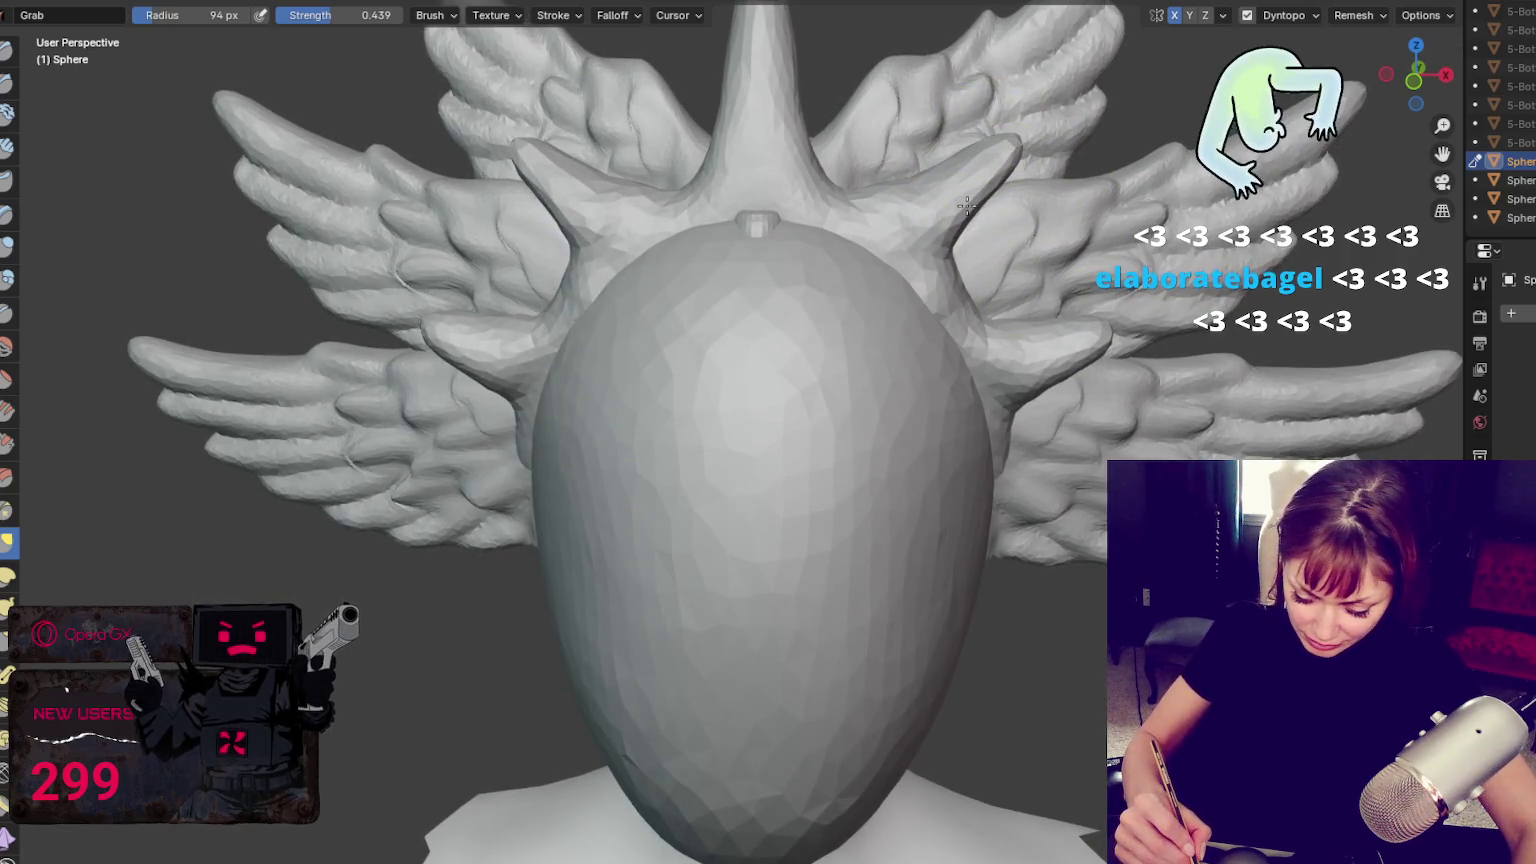
key("ctrl+z")
key("x")
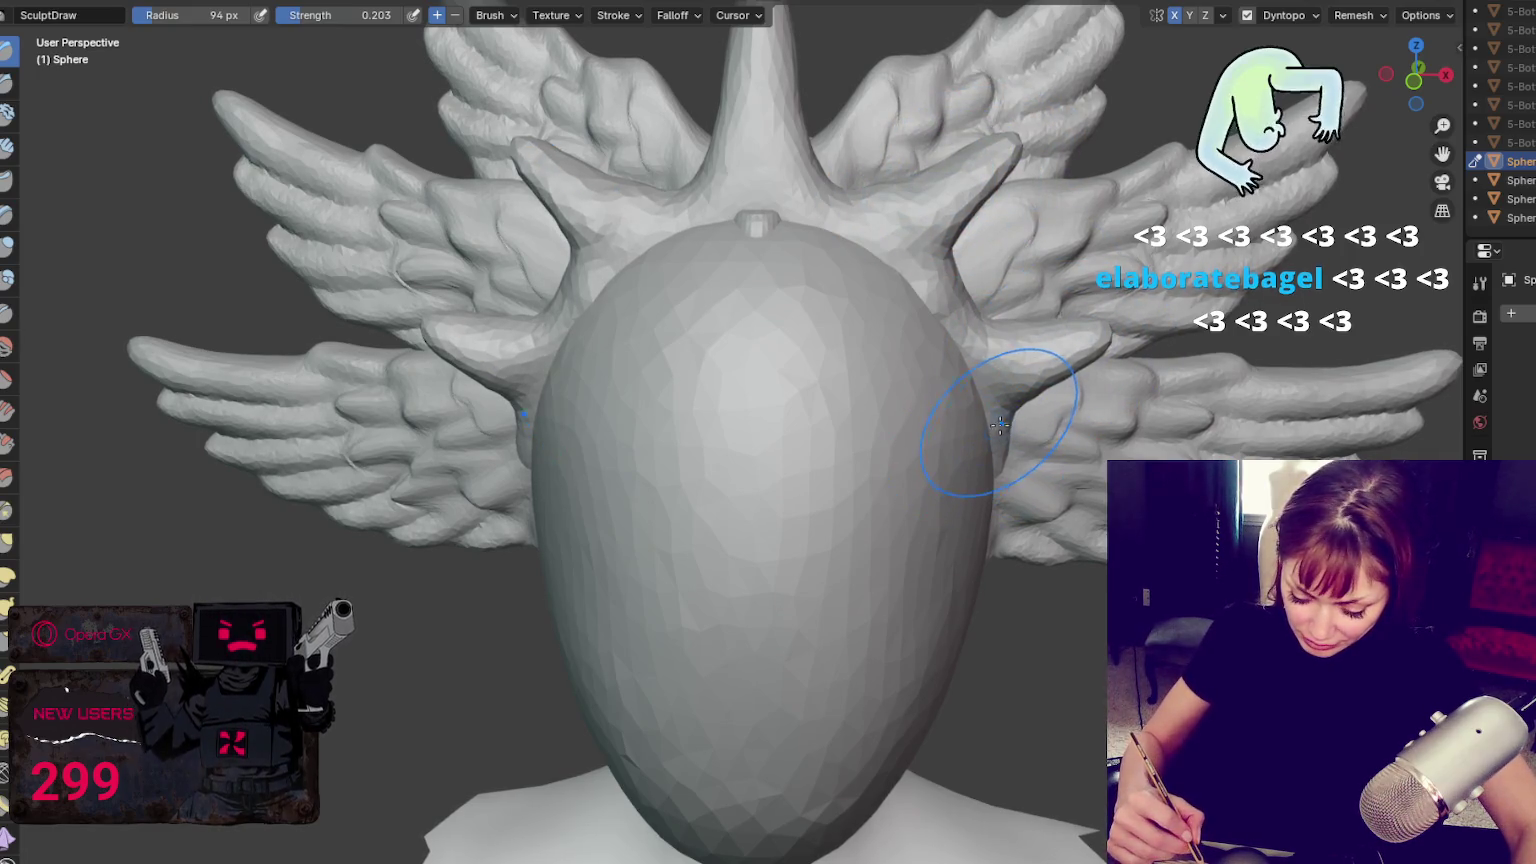
key("g")
middle_click_drag(1000, 427, 1017, 423)
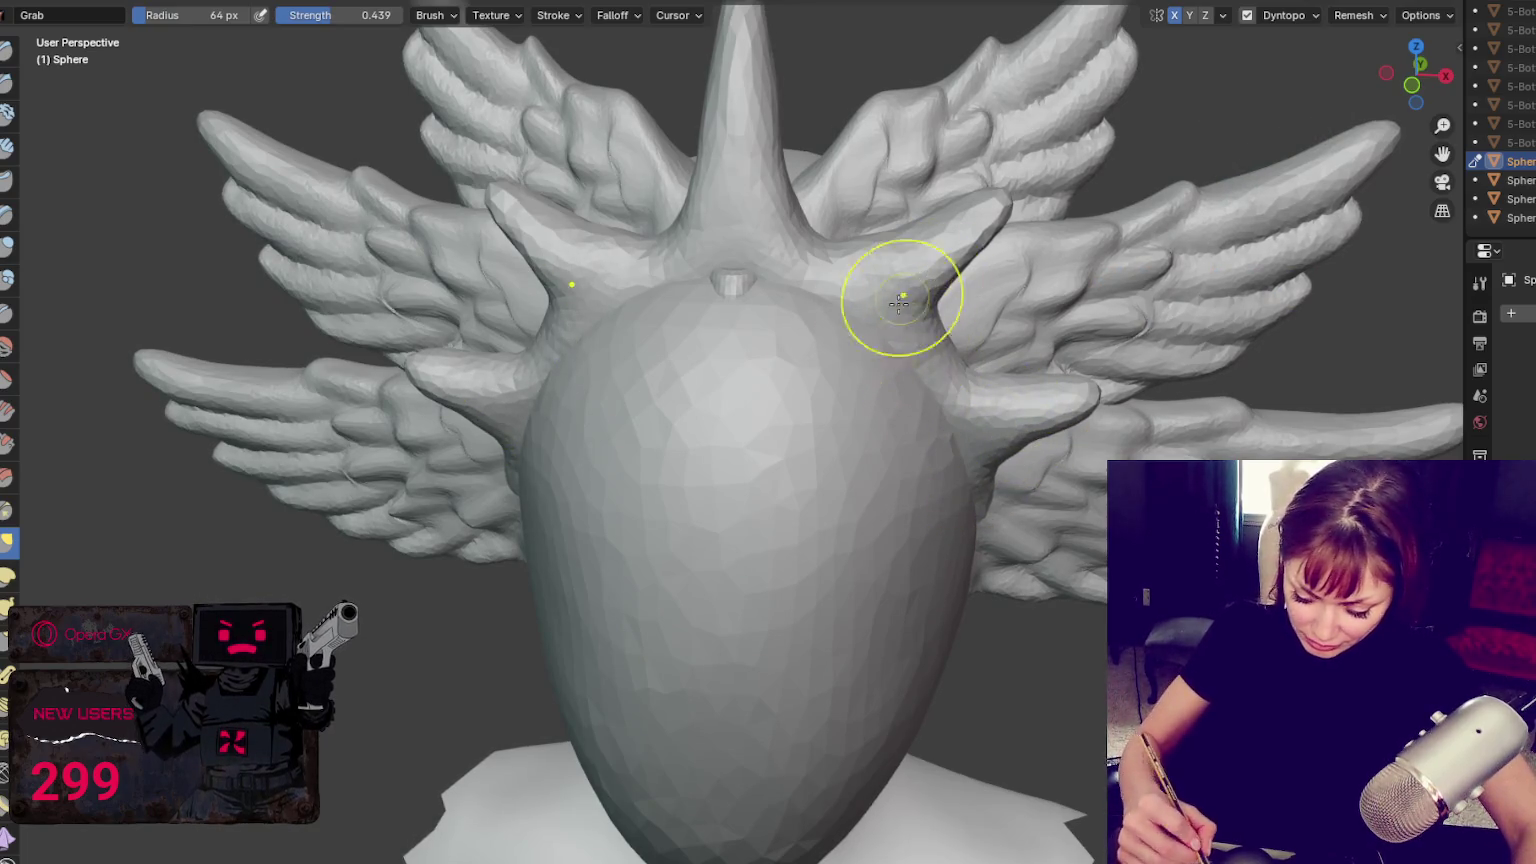
mouse_move(1070, 404)
middle_mouse_down()
mouse_move(996, 425)
mouse_move(919, 360)
middle_mouse_up()
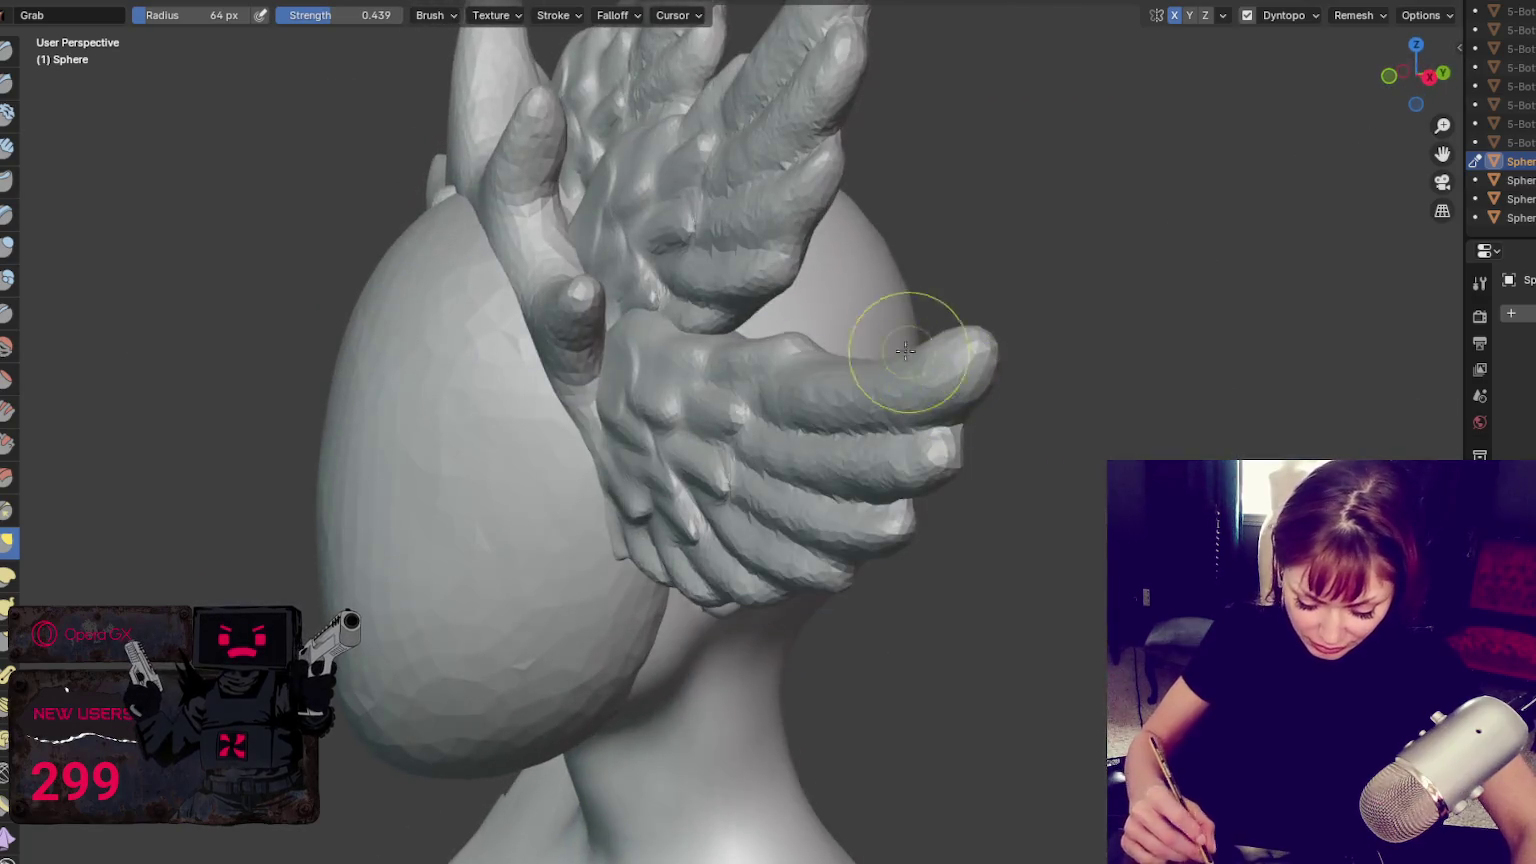
Resize the brush and add a rounded Blob knob to the first prong tip
key("f")
left_click(552, 318)
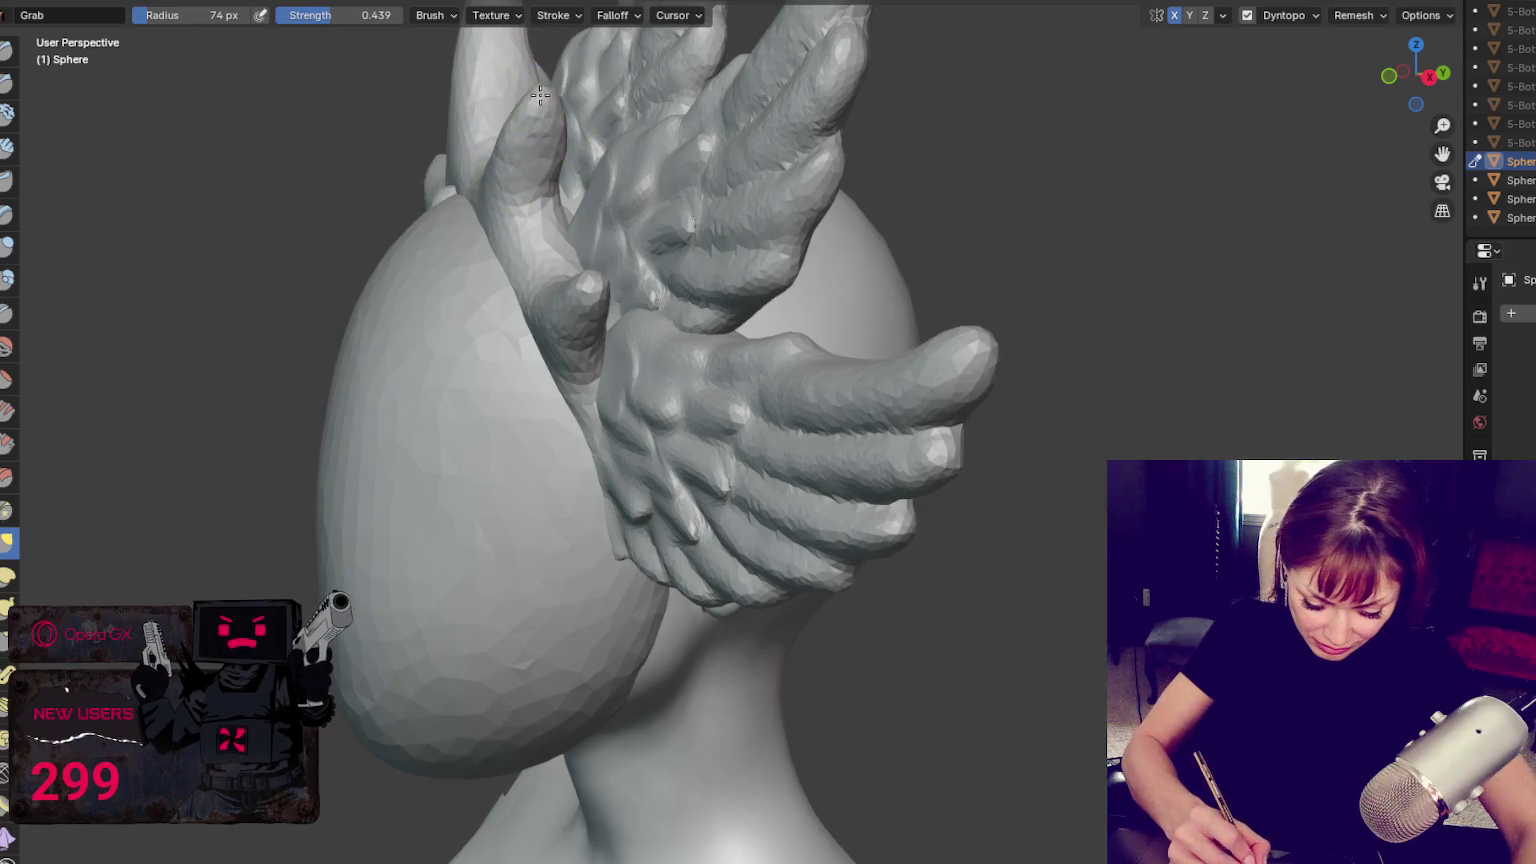
key("x")
middle_click_drag(510, 300, 467, 240)
left_click(8, 278)
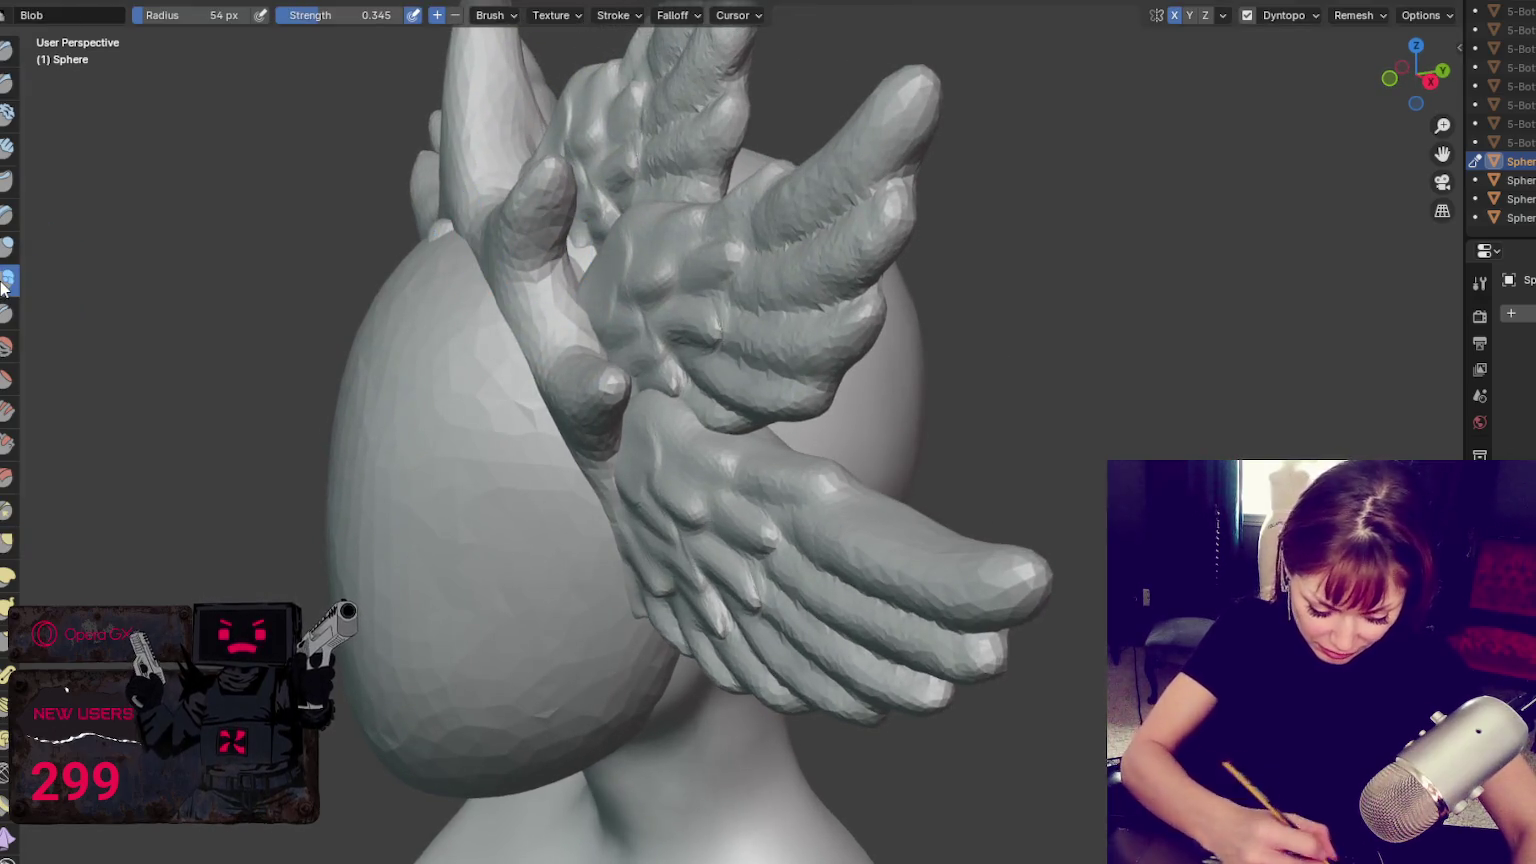
left_click_drag(556, 306, 551, 309)
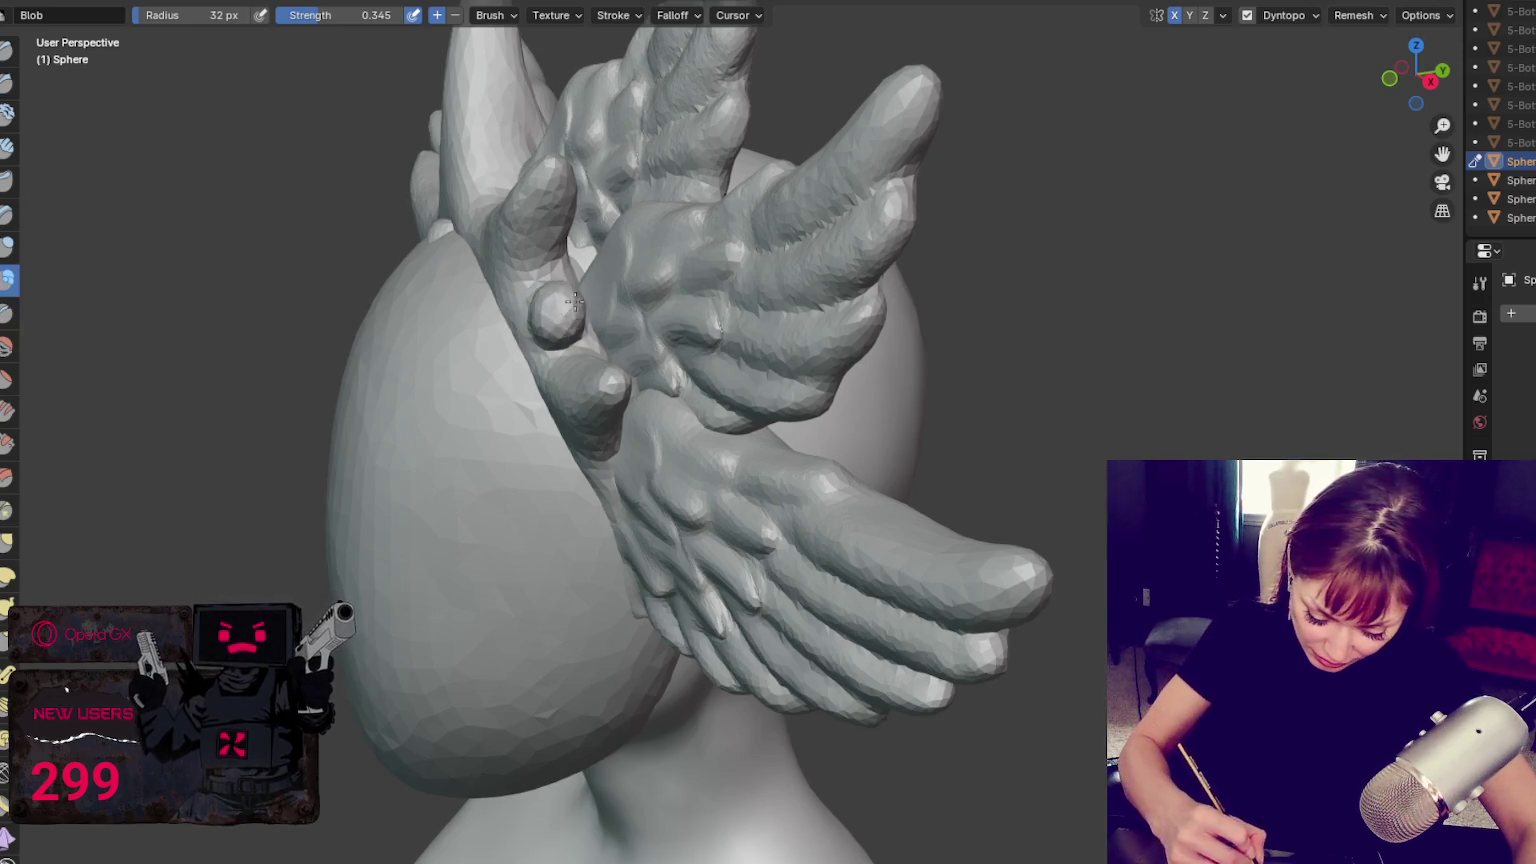
Add a knob to a second prong tip, then reshape the upper right knob with mirrored Grab
mouse_move(576, 310)
middle_mouse_down()
mouse_move(600, 360)
mouse_move(583, 388)
middle_mouse_up()
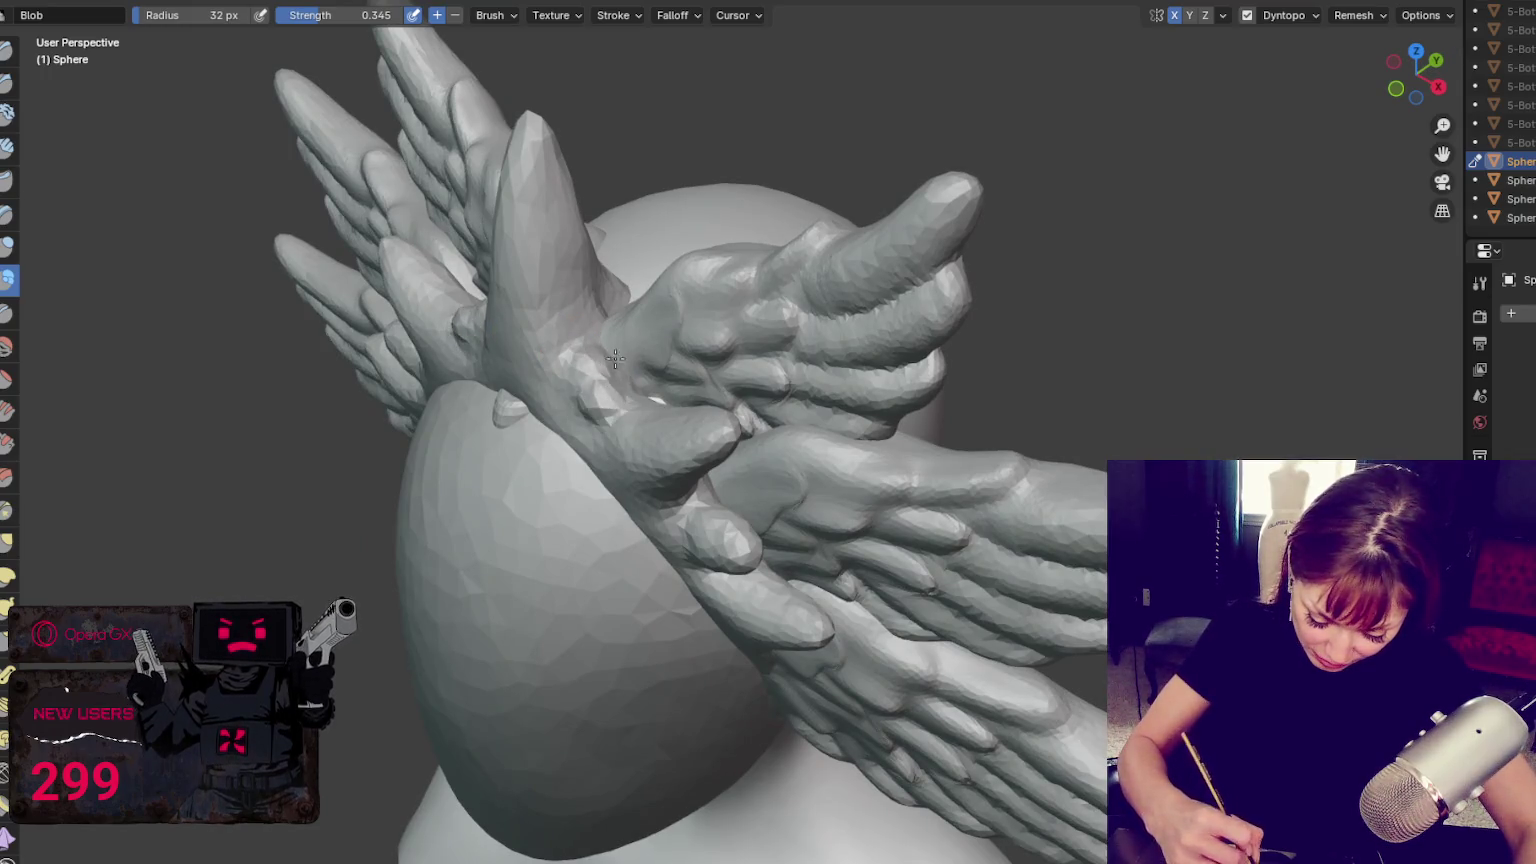
left_click_drag(592, 368, 605, 392)
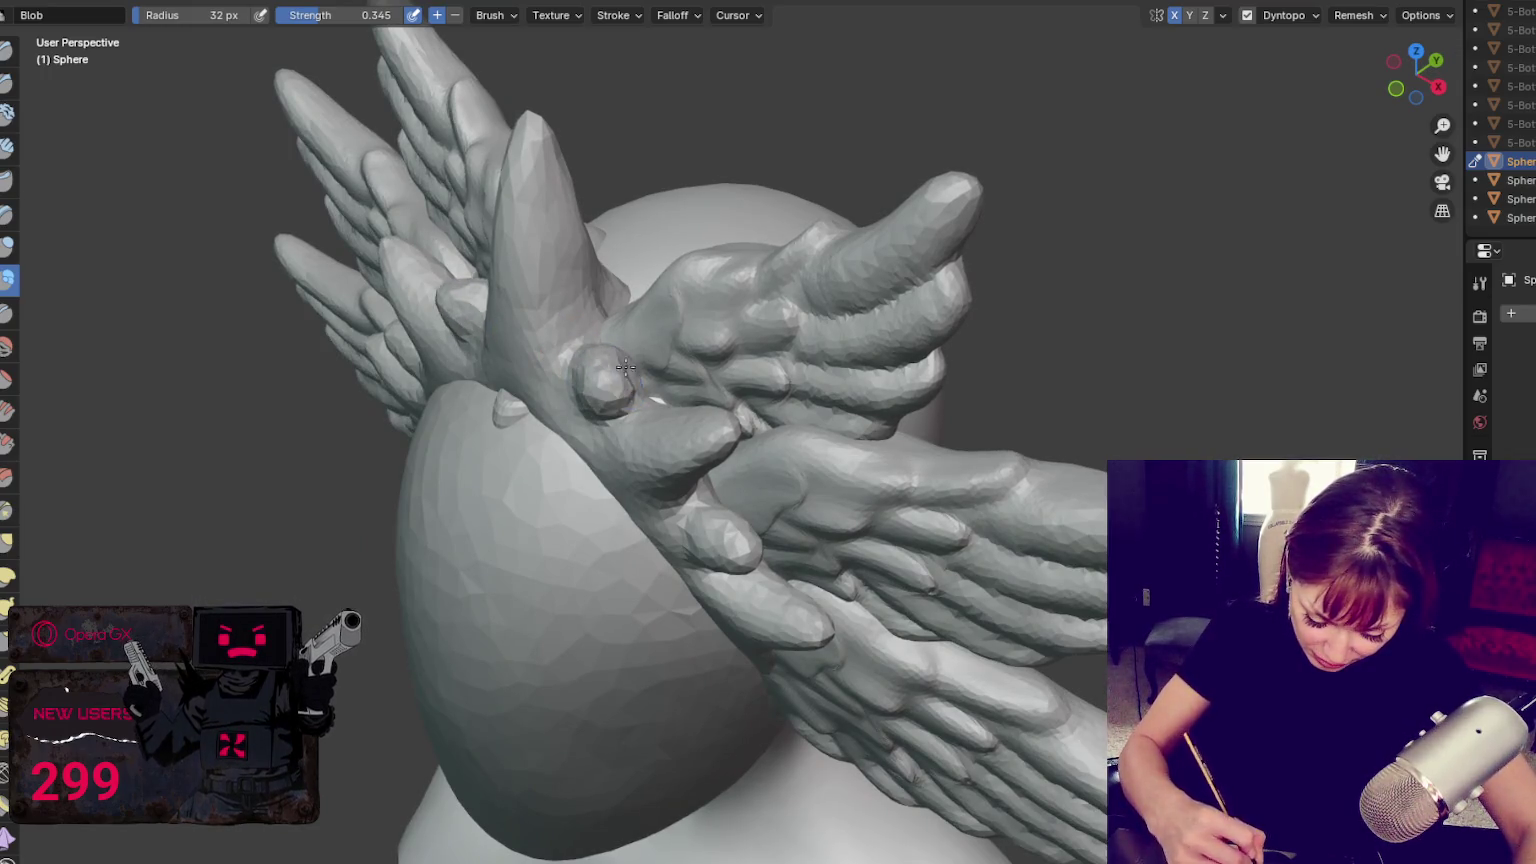
middle_click_drag(622, 383, 898, 302)
key("g")
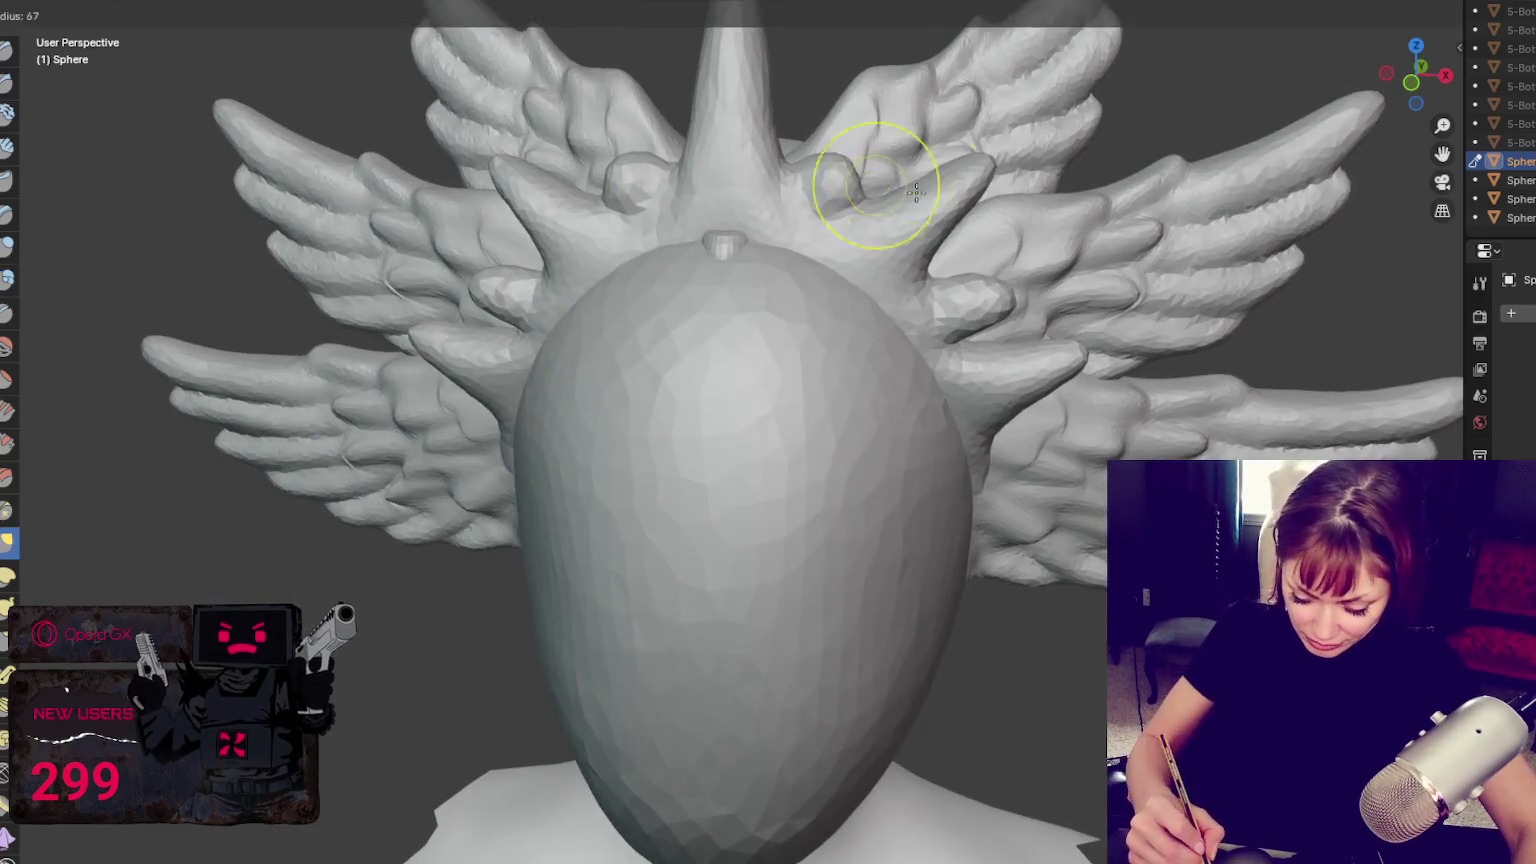
scroll(881, 171, "up", 2)
left_click_drag(984, 240, 986, 246)
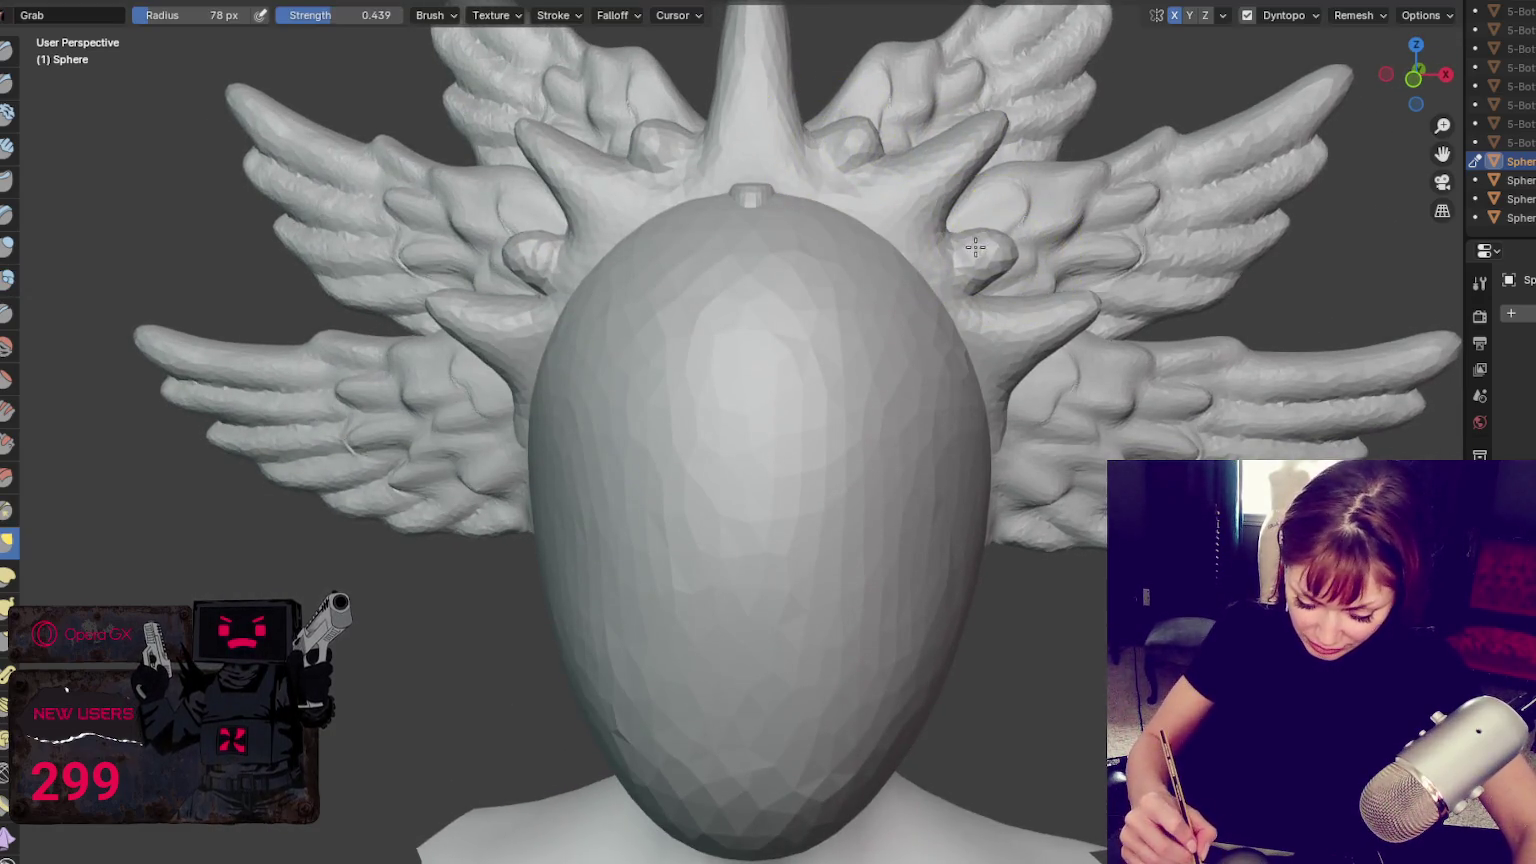
With a smaller Grab brush, pull the top crest's tip higher and raise a new prong beside its base
scroll(986, 235, "down", 4)
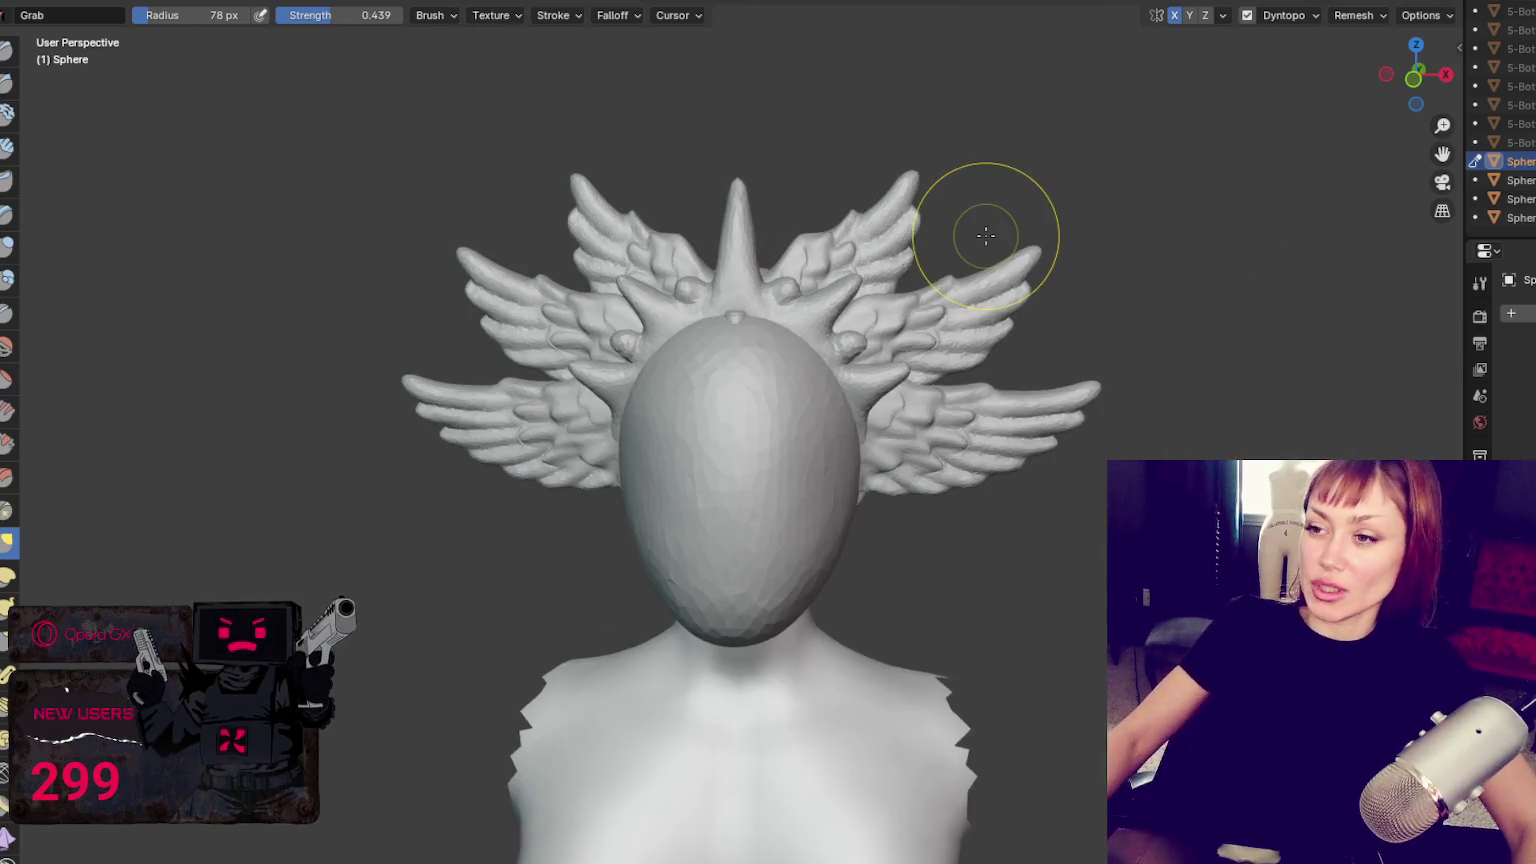
key("f")
left_click(742, 247)
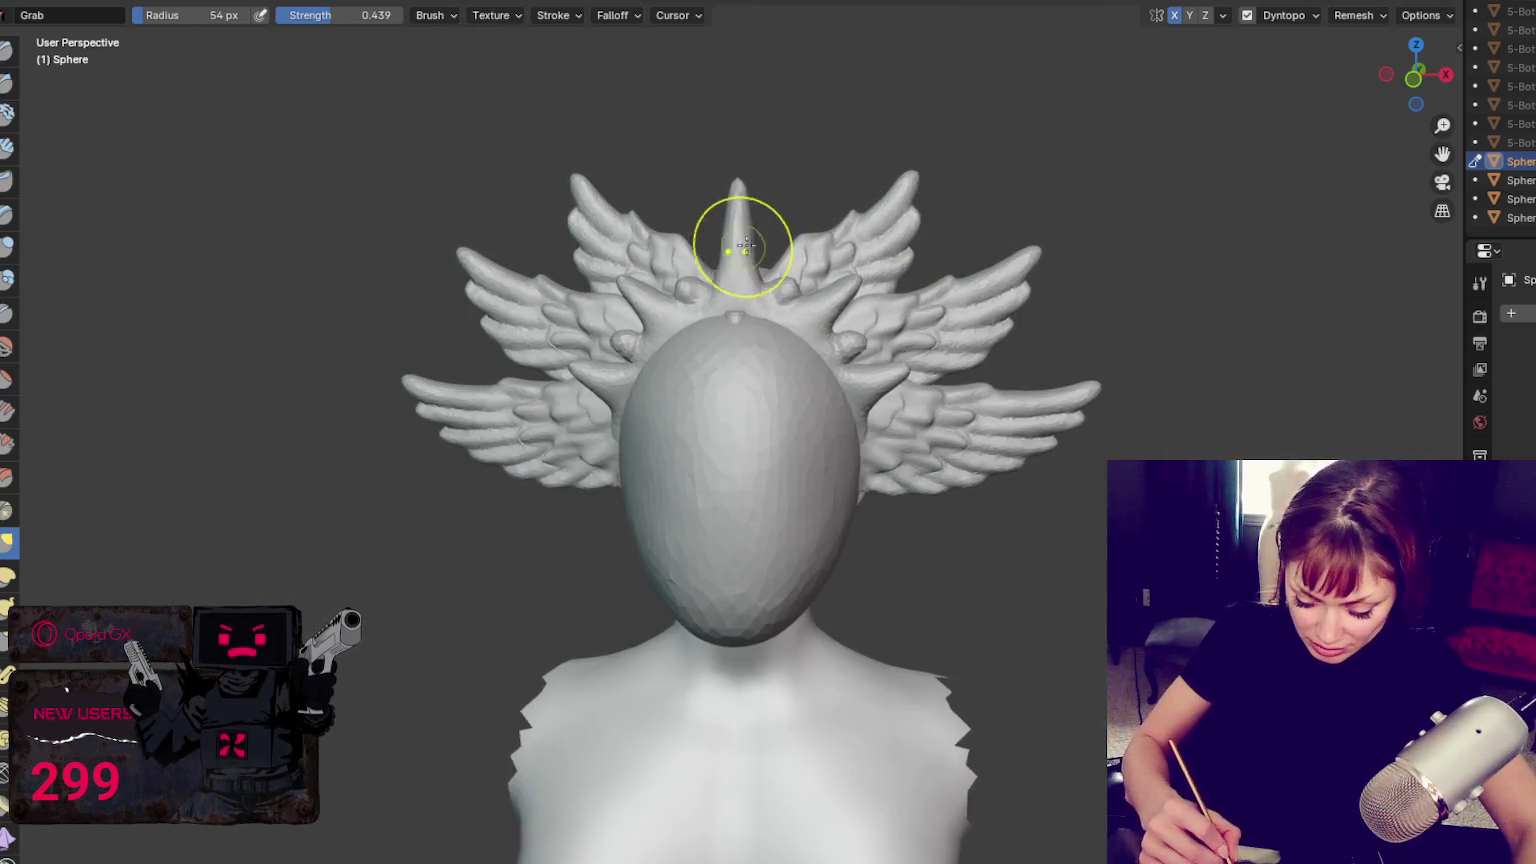
middle_click_drag(845, 197, 851, 199)
left_click_drag(759, 137, 761, 130)
left_click_drag(800, 270, 819, 226)
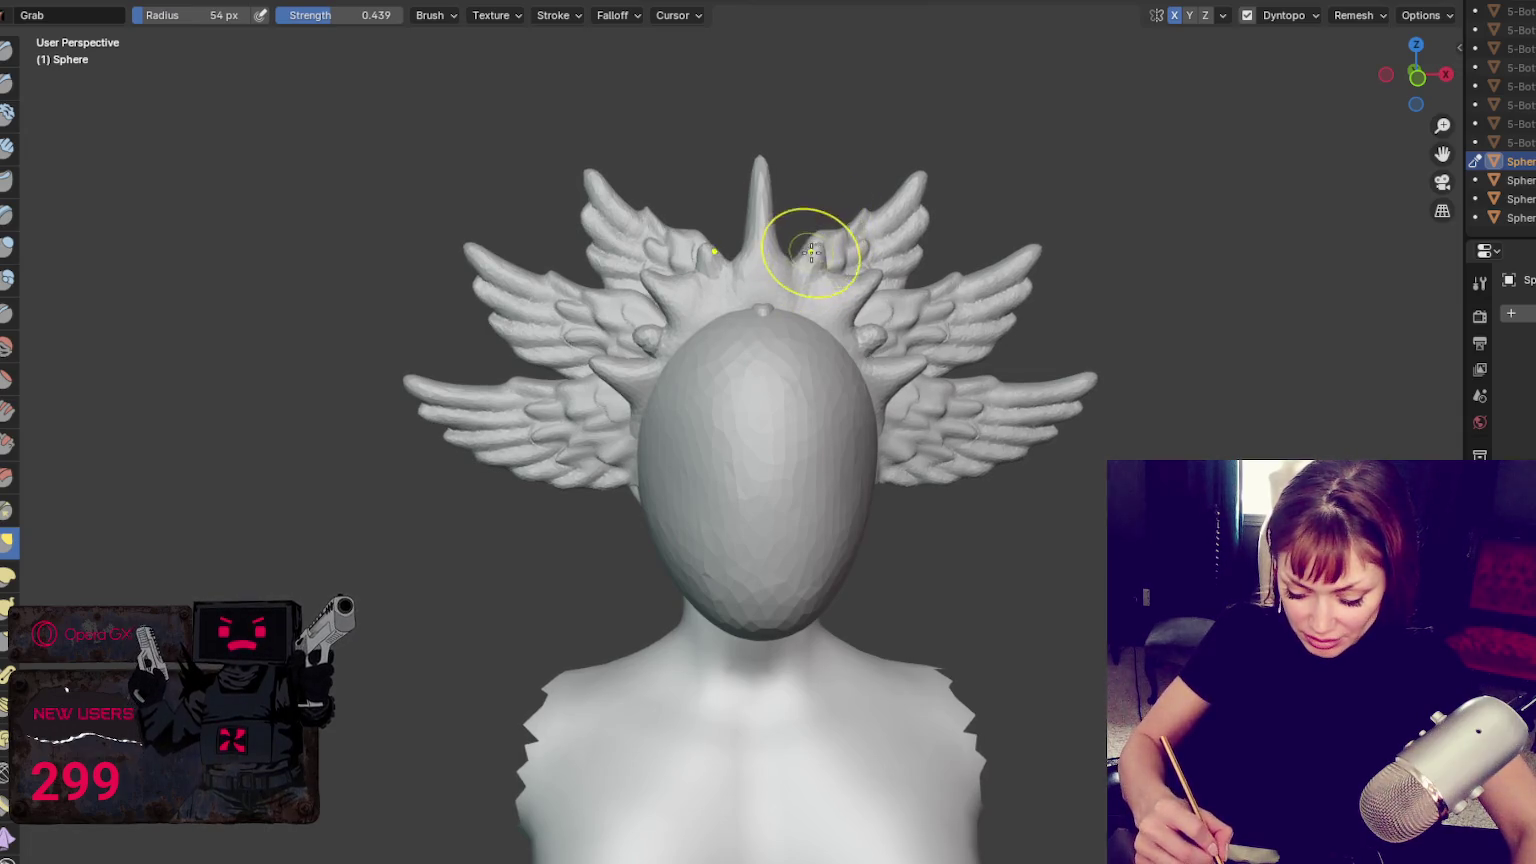
Shrink the brush further and slightly nudge and reshape the right inner wing
key("f")
left_click(779, 270)
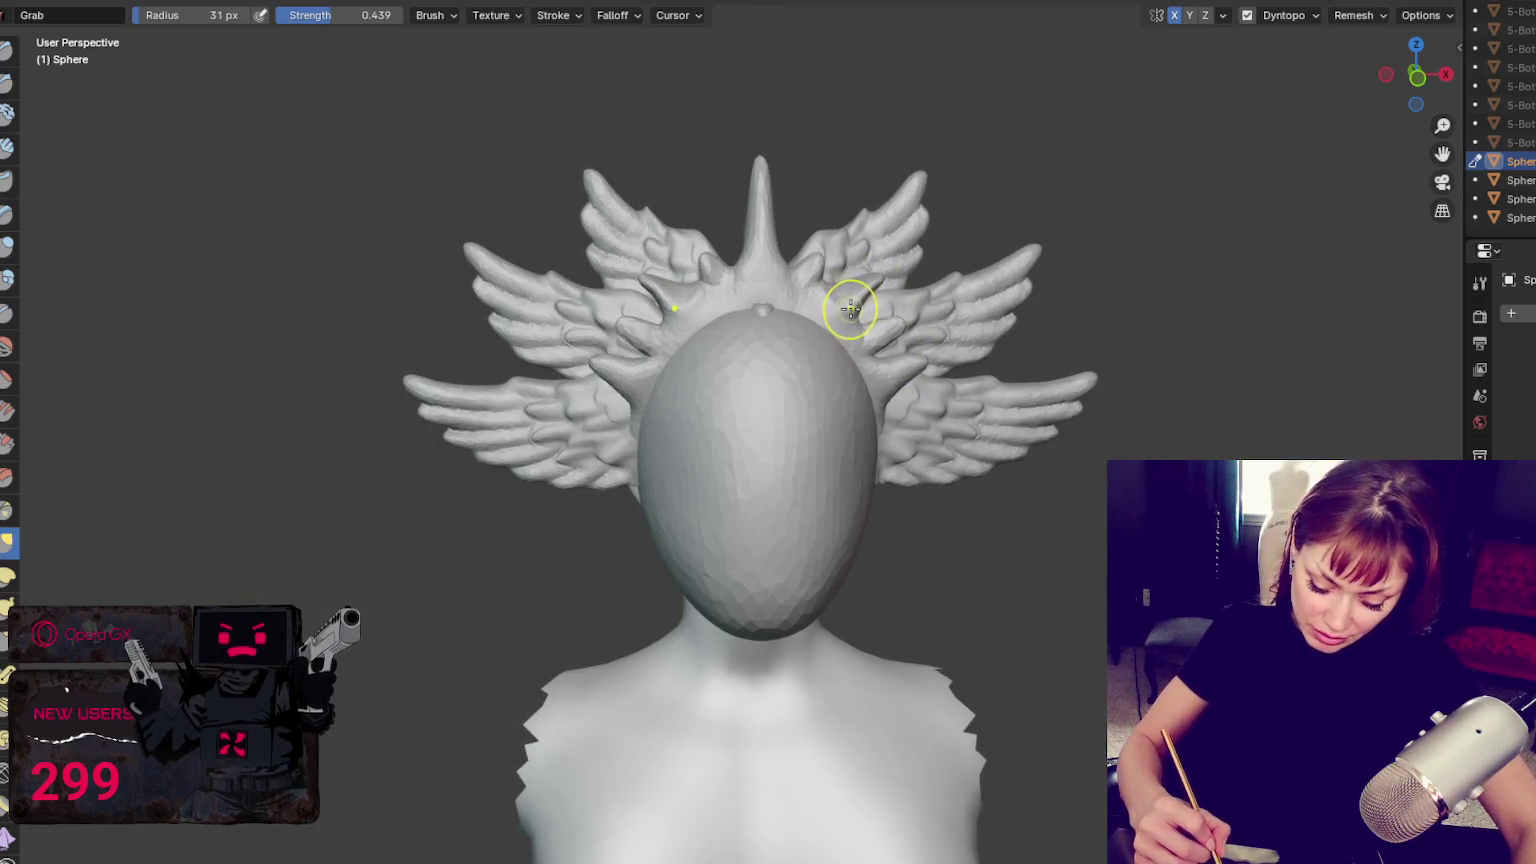
left_click_drag(884, 281, 872, 286)
left_click_drag(710, 326, 671, 319)
left_click_drag(633, 388, 613, 384)
left_click(903, 383)
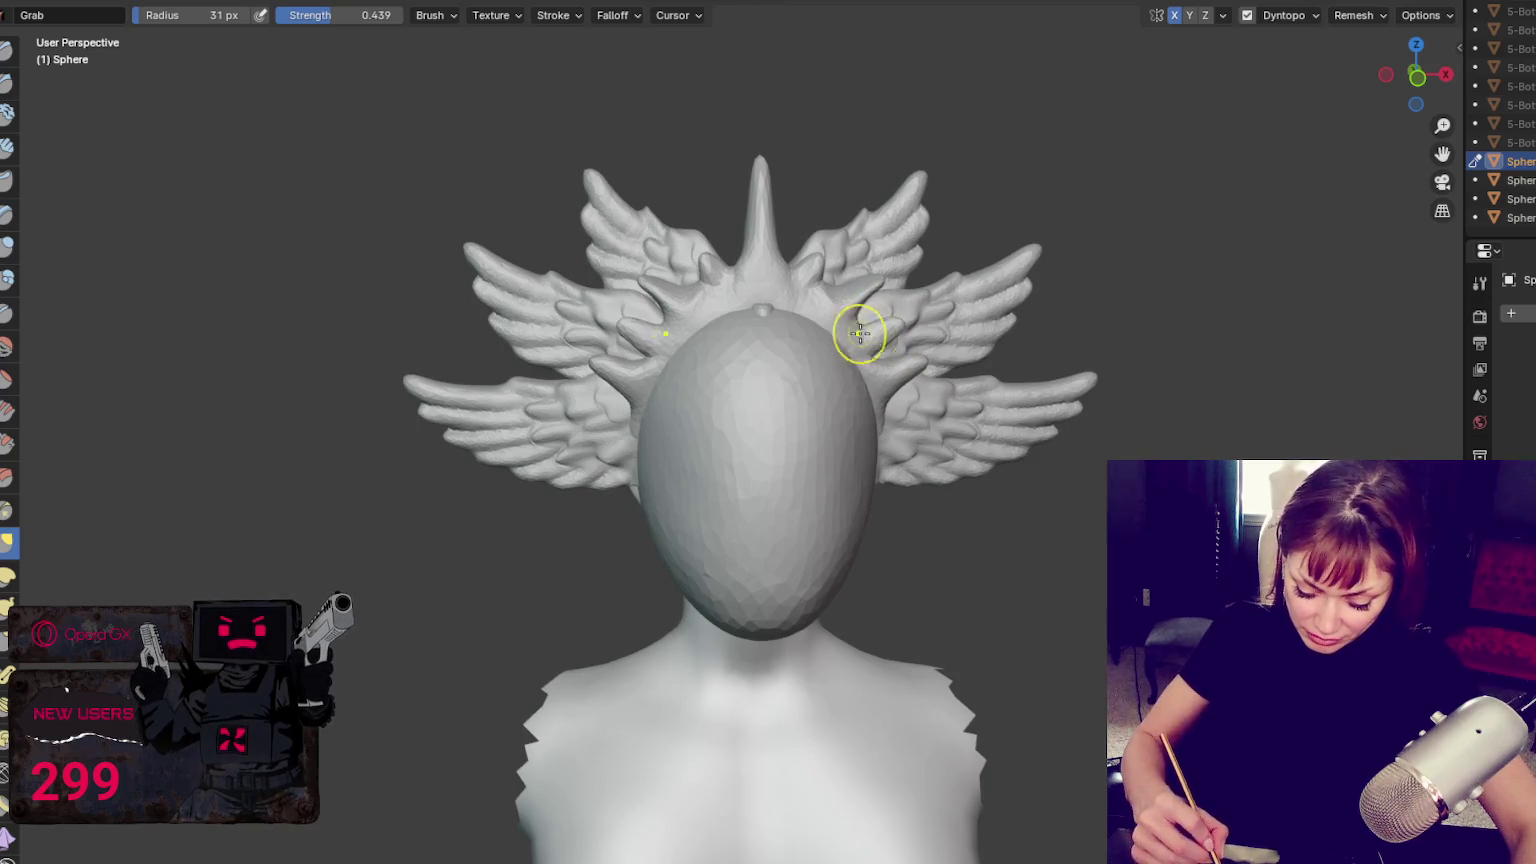
middle_click_drag(917, 350, 899, 352)
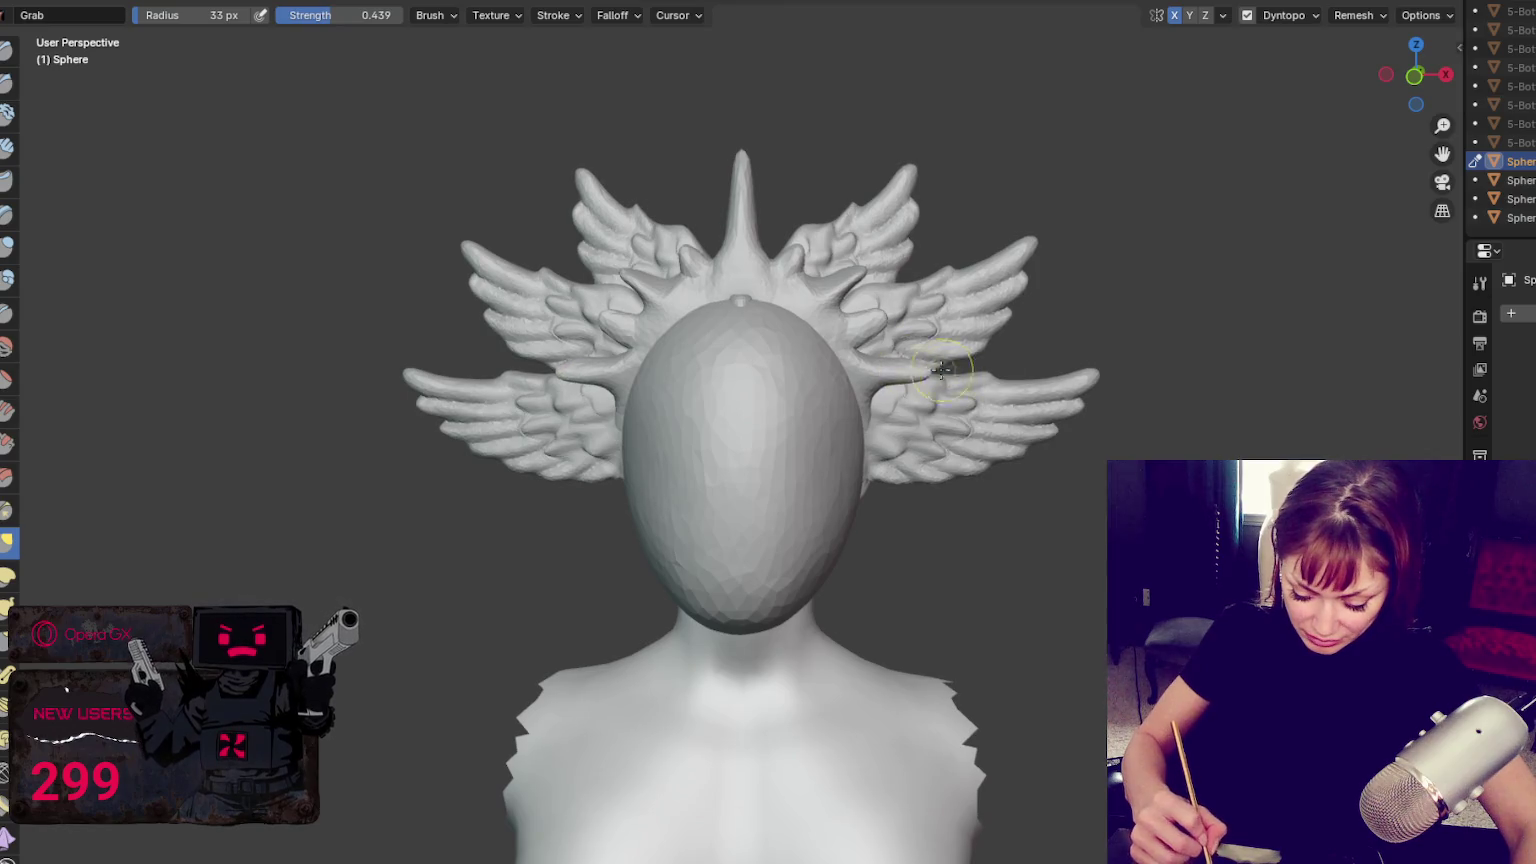
At 55 px, shift the wing surfaces beside the head slightly with mirroring, then orbit back to the front
key("f")
left_click(875, 384)
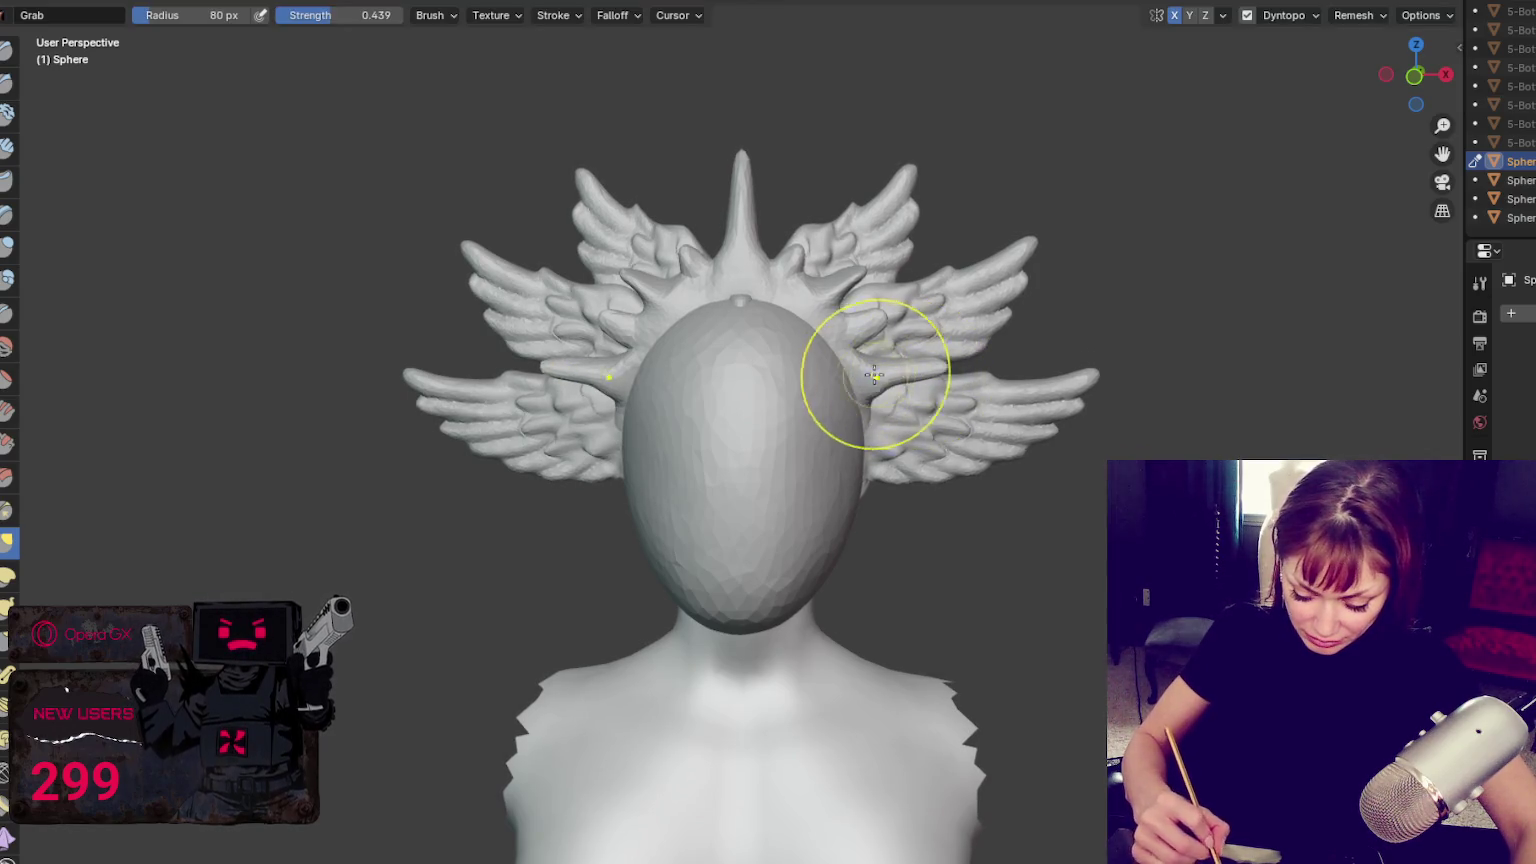
left_click(789, 309)
key("f")
left_click(802, 292)
left_click_drag(880, 318, 863, 328)
left_click(1073, 240)
mouse_move(851, 405)
left_mouse_down()
mouse_move(890, 378)
mouse_move(893, 335)
mouse_move(864, 342)
left_mouse_up()
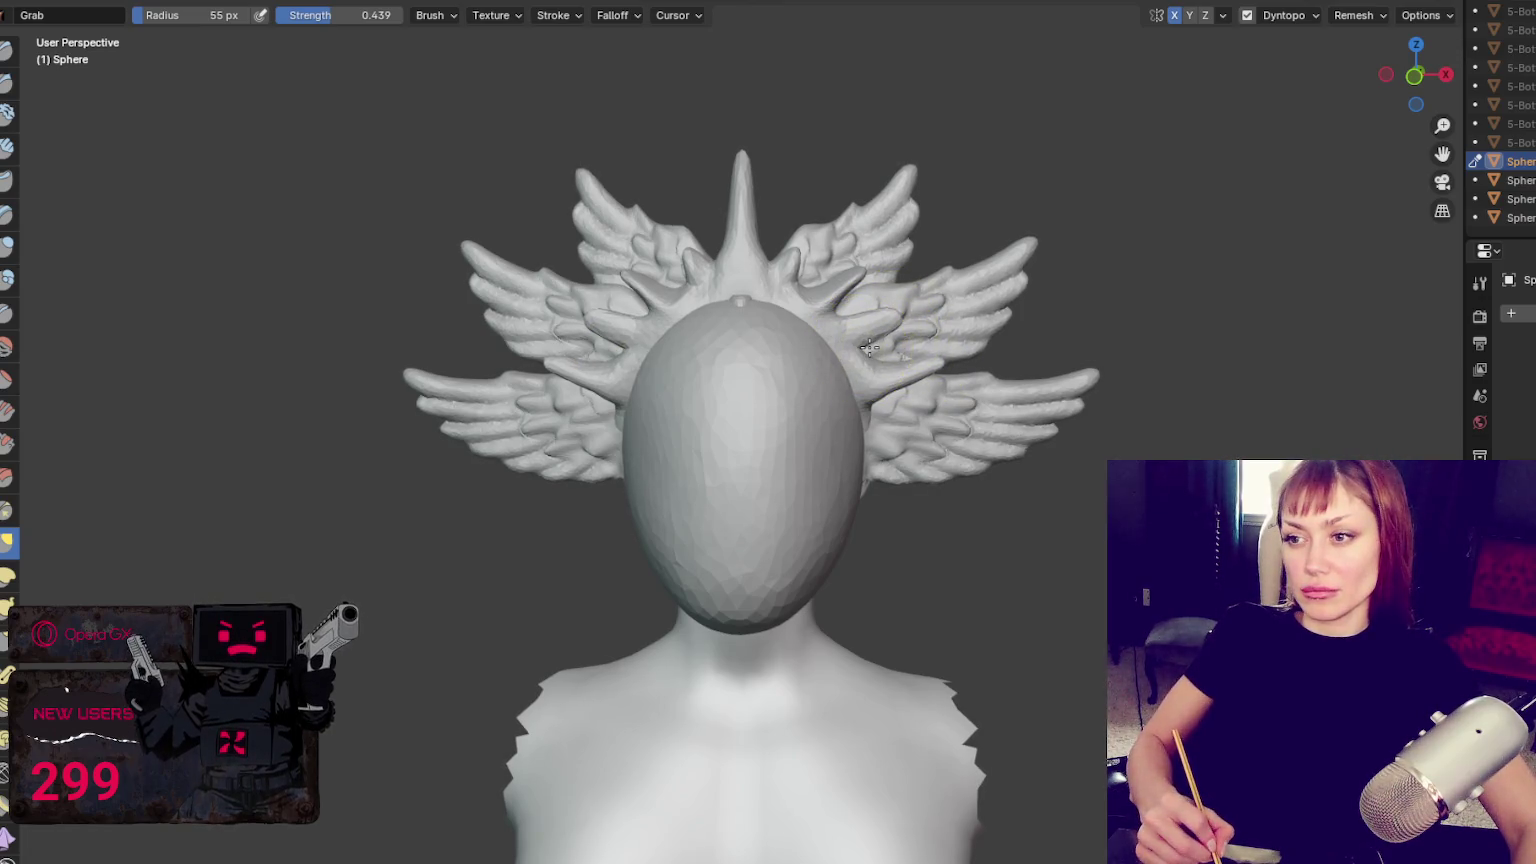
mouse_move(870, 400)
middle_mouse_down()
mouse_move(947, 371)
mouse_move(932, 353)
middle_mouse_up()
left_click_drag(932, 353, 935, 347)
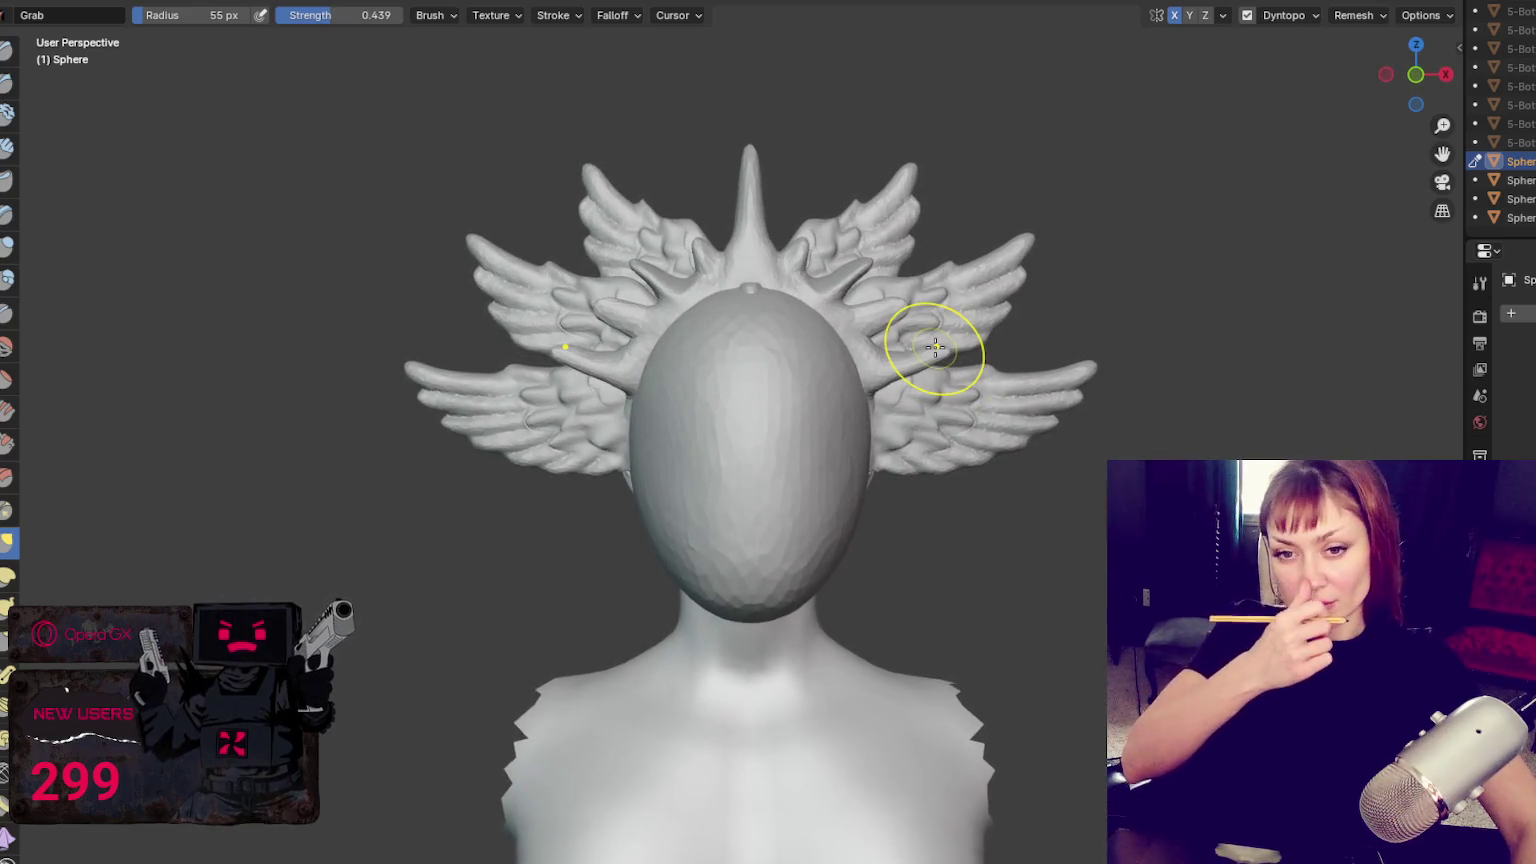
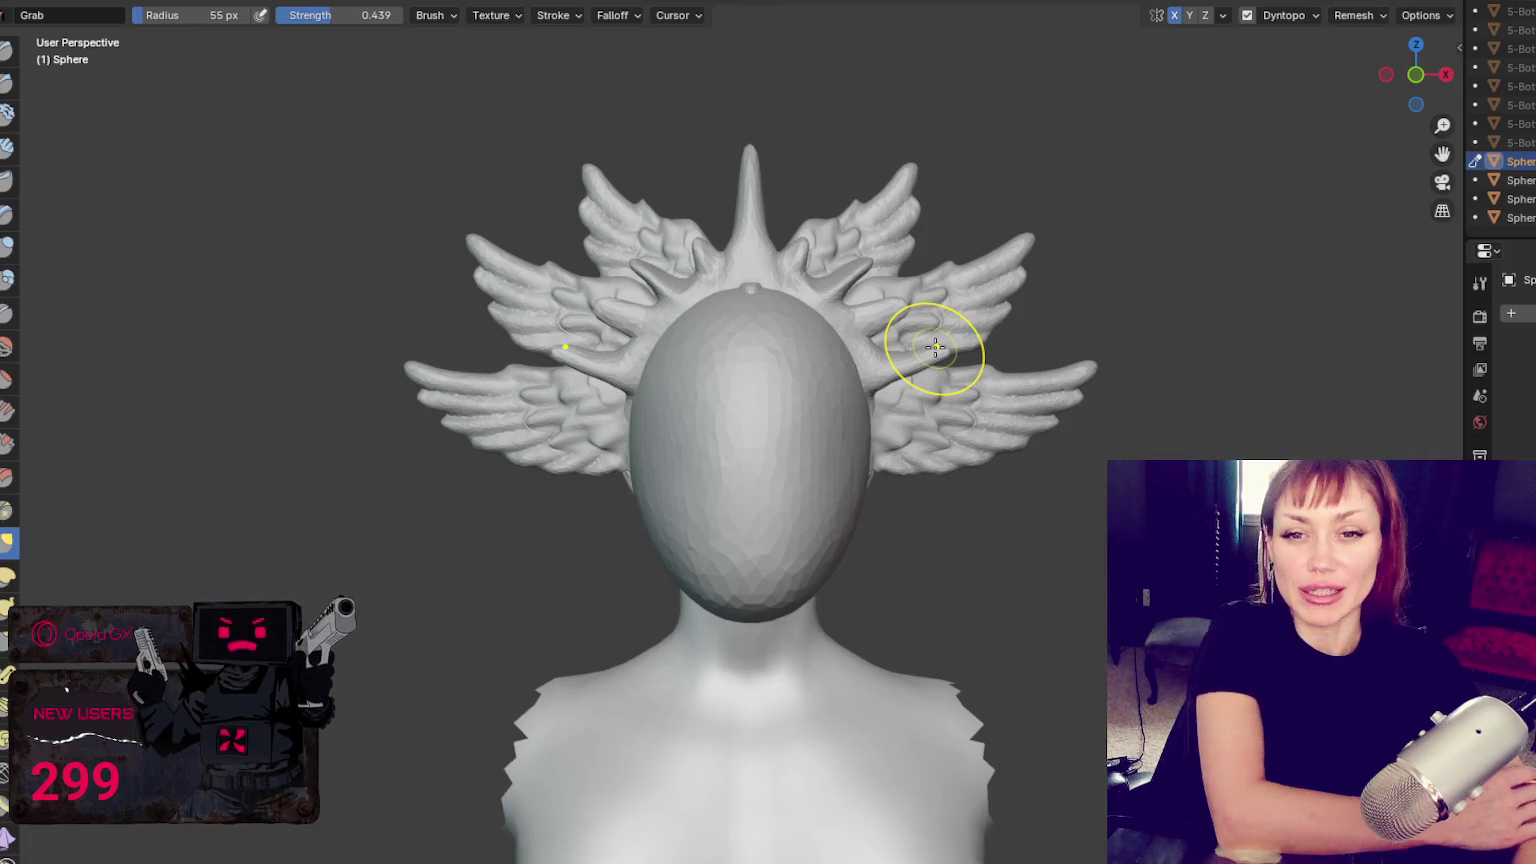
Resize the Grab brush to 53 px and pull the inner crown sections up into mirrored spikes
key("f")
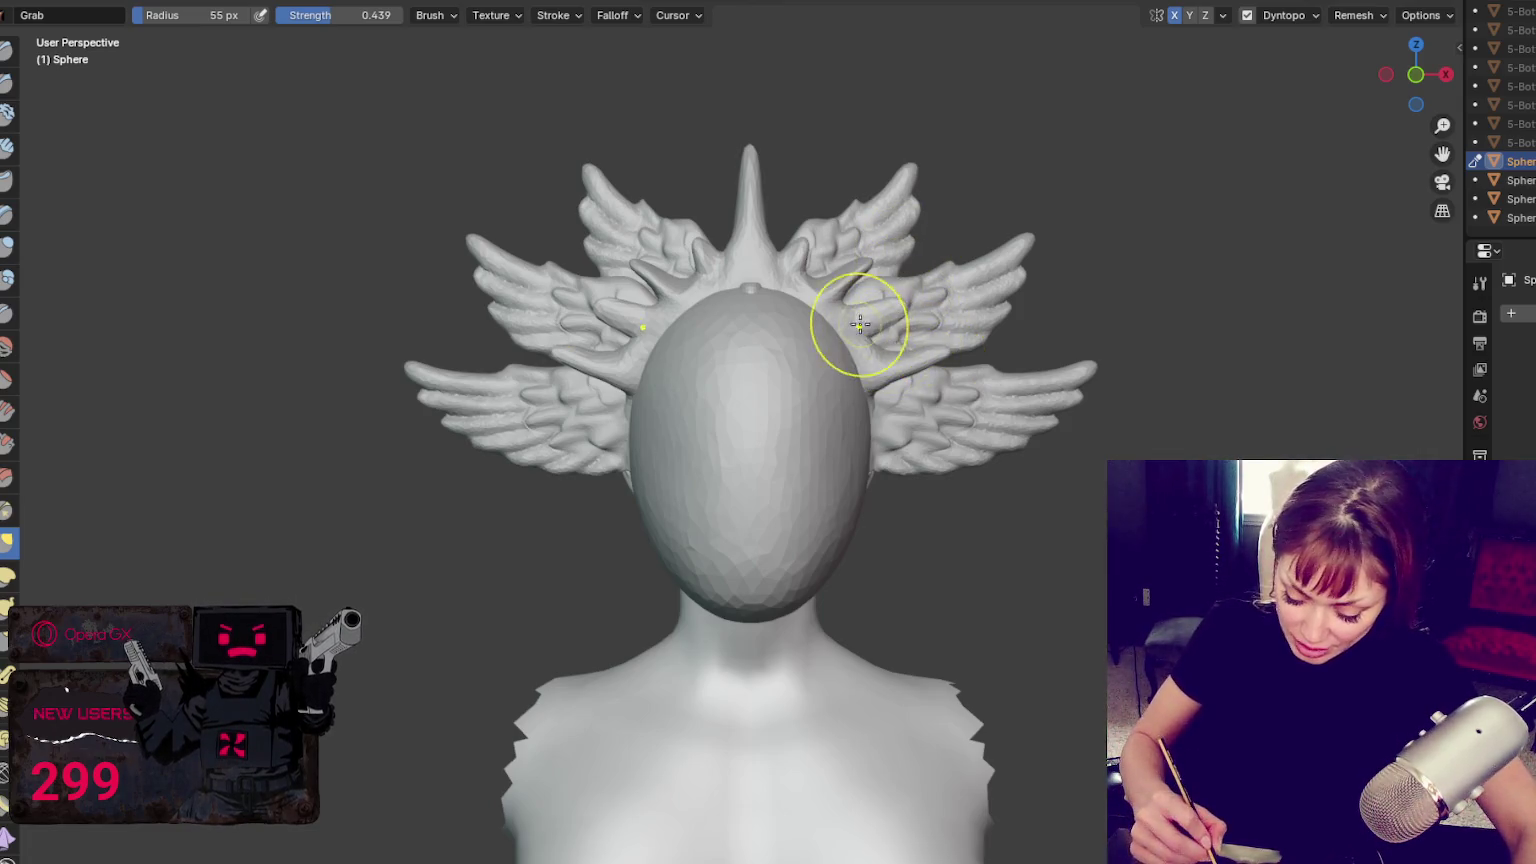
left_click(830, 313)
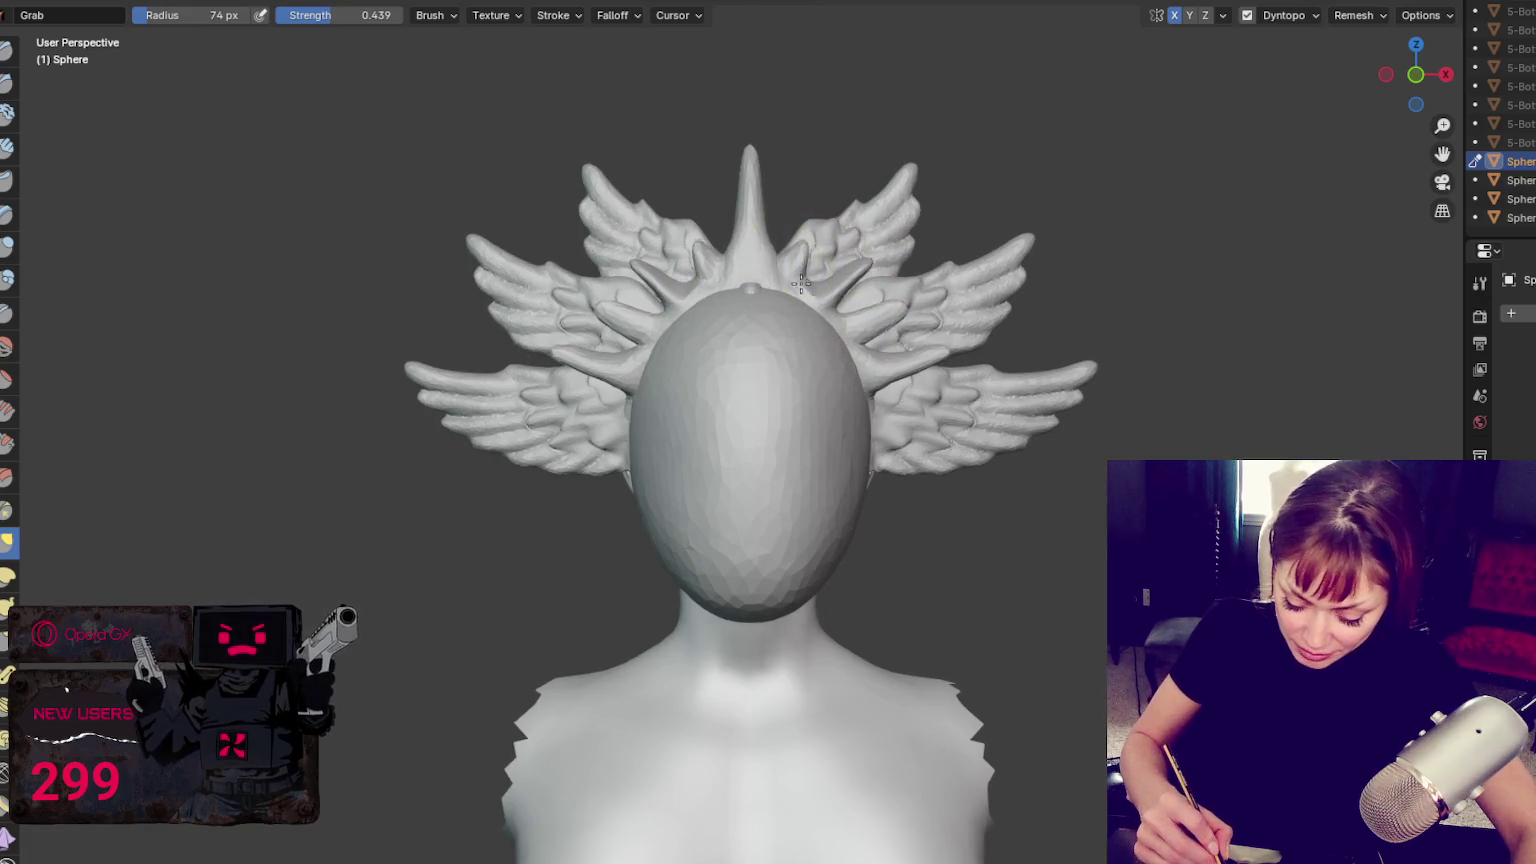
key("f")
left_click(755, 255)
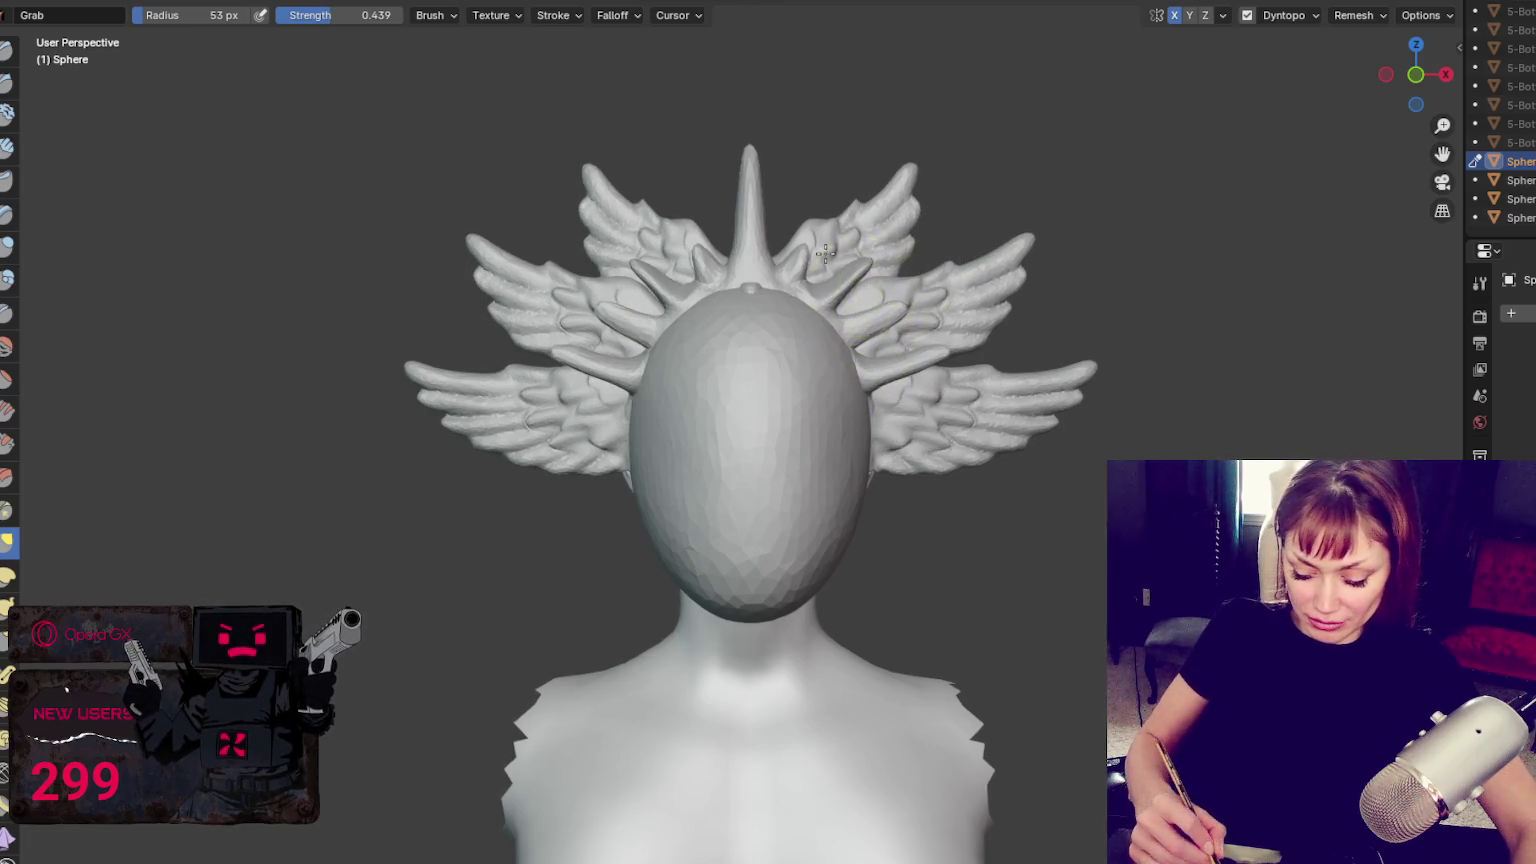
left_click_drag(810, 241, 815, 227)
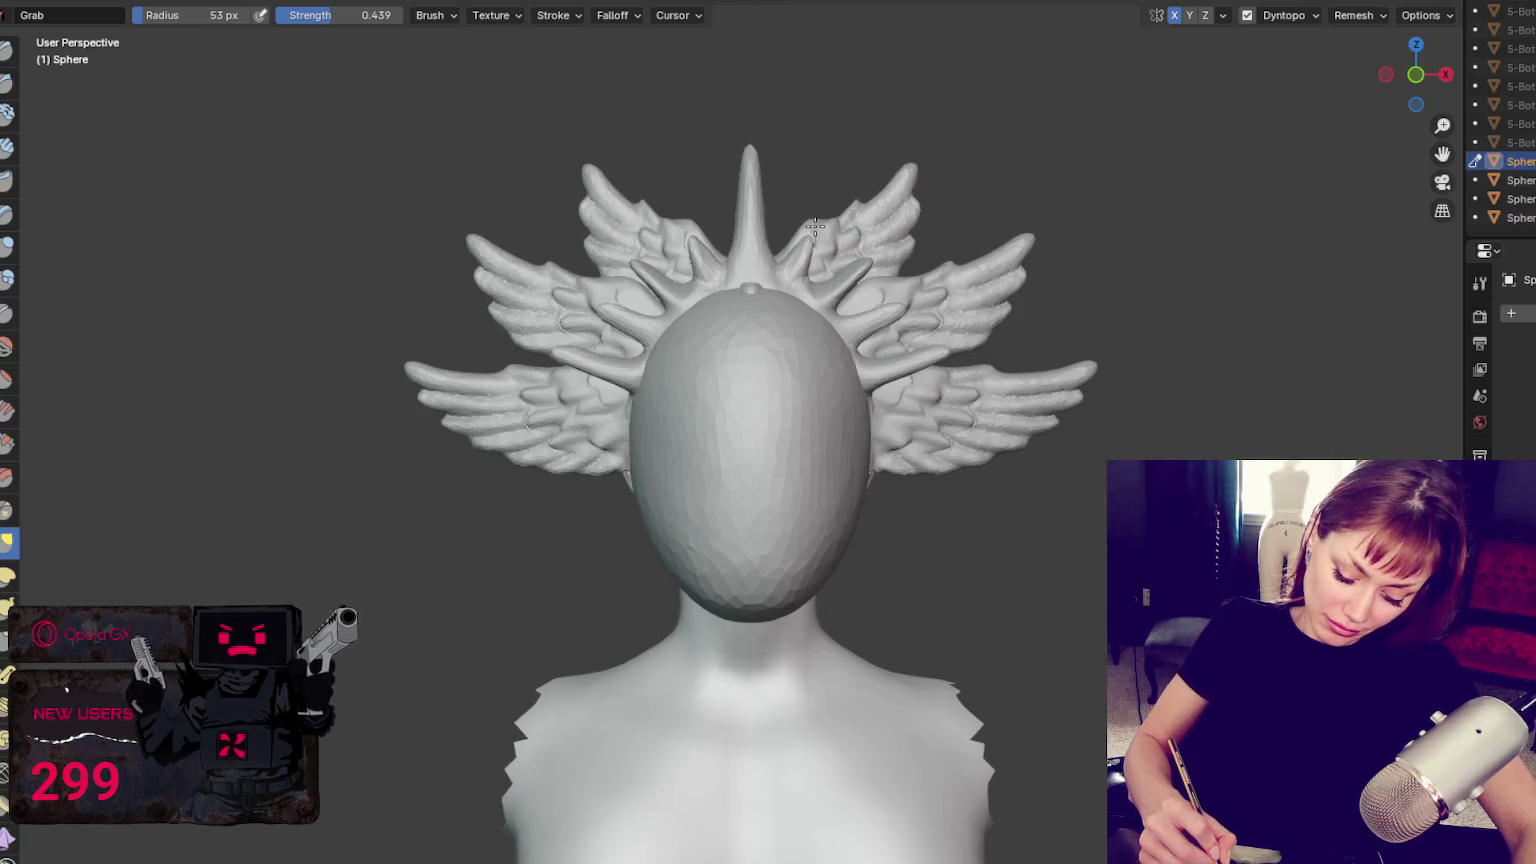
mouse_move(890, 265)
left_mouse_down()
mouse_move(864, 320)
mouse_move(878, 263)
left_mouse_up()
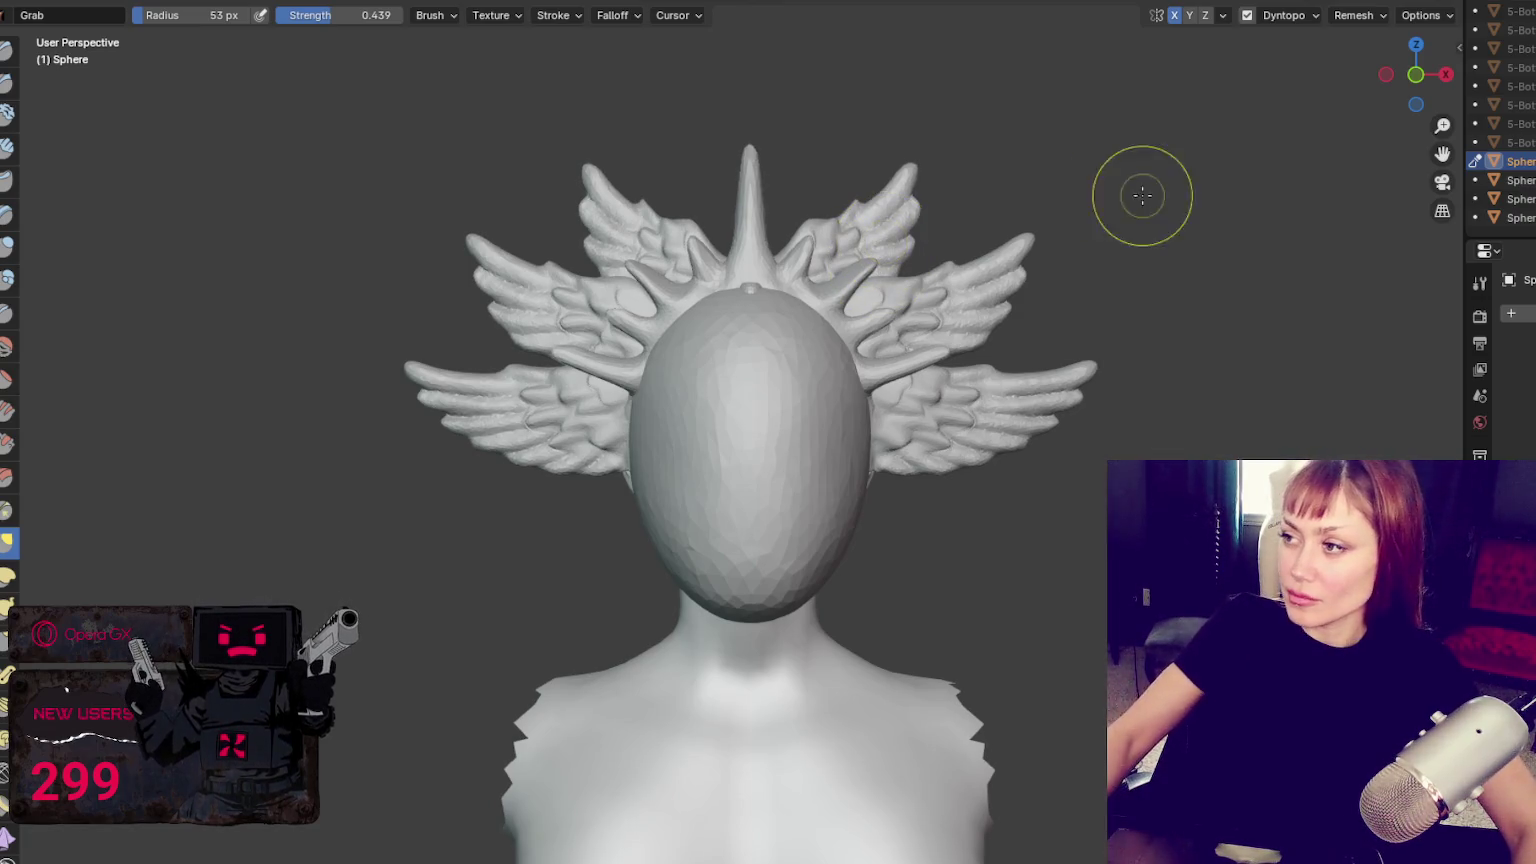
Hide the upper pair of wings in the Outliner
left_click(1520, 180)
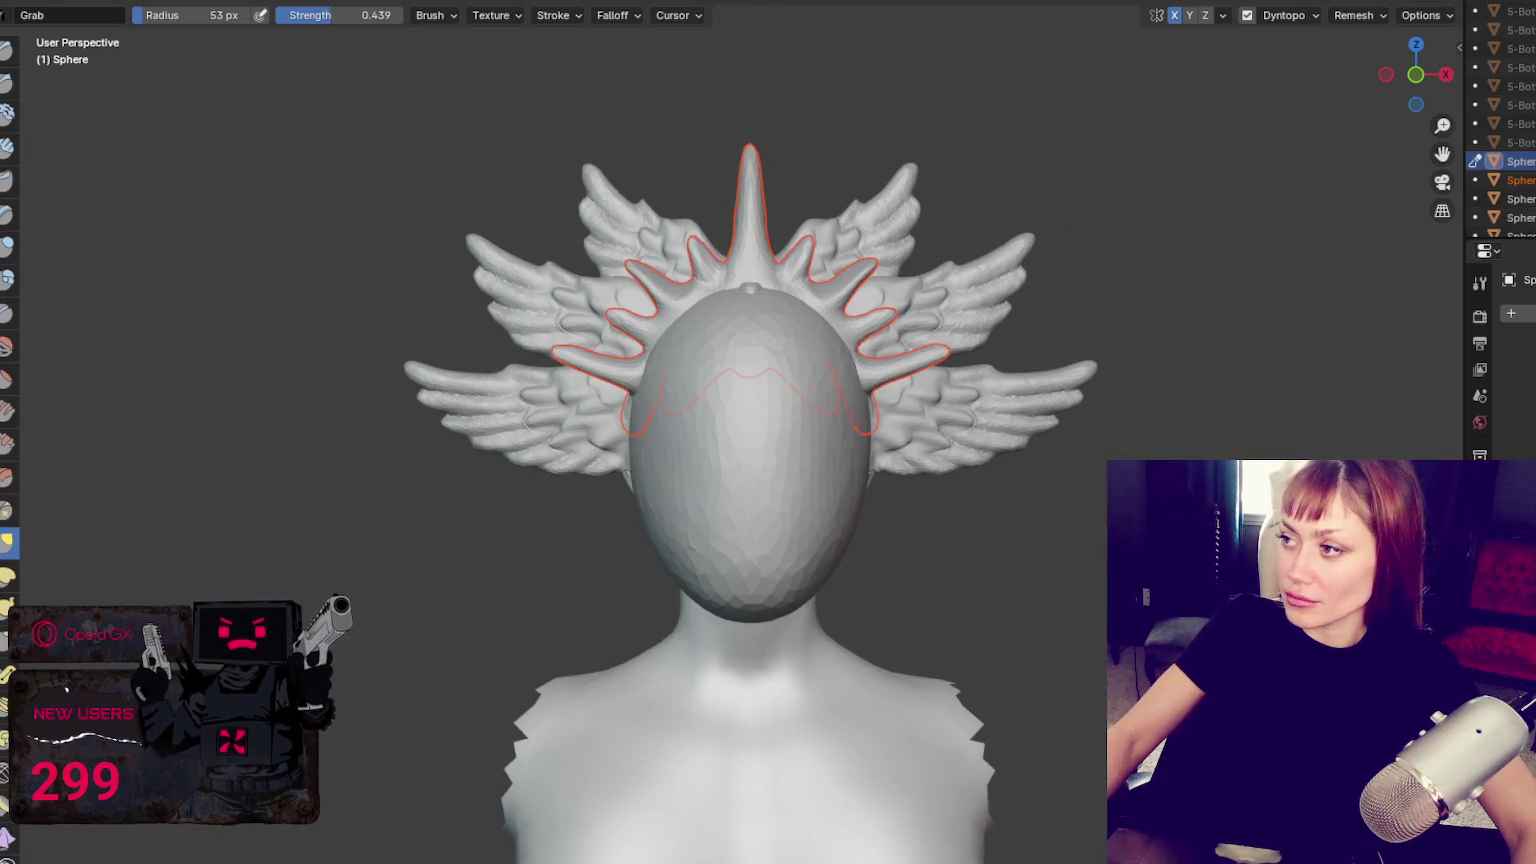
left_click(1520, 161)
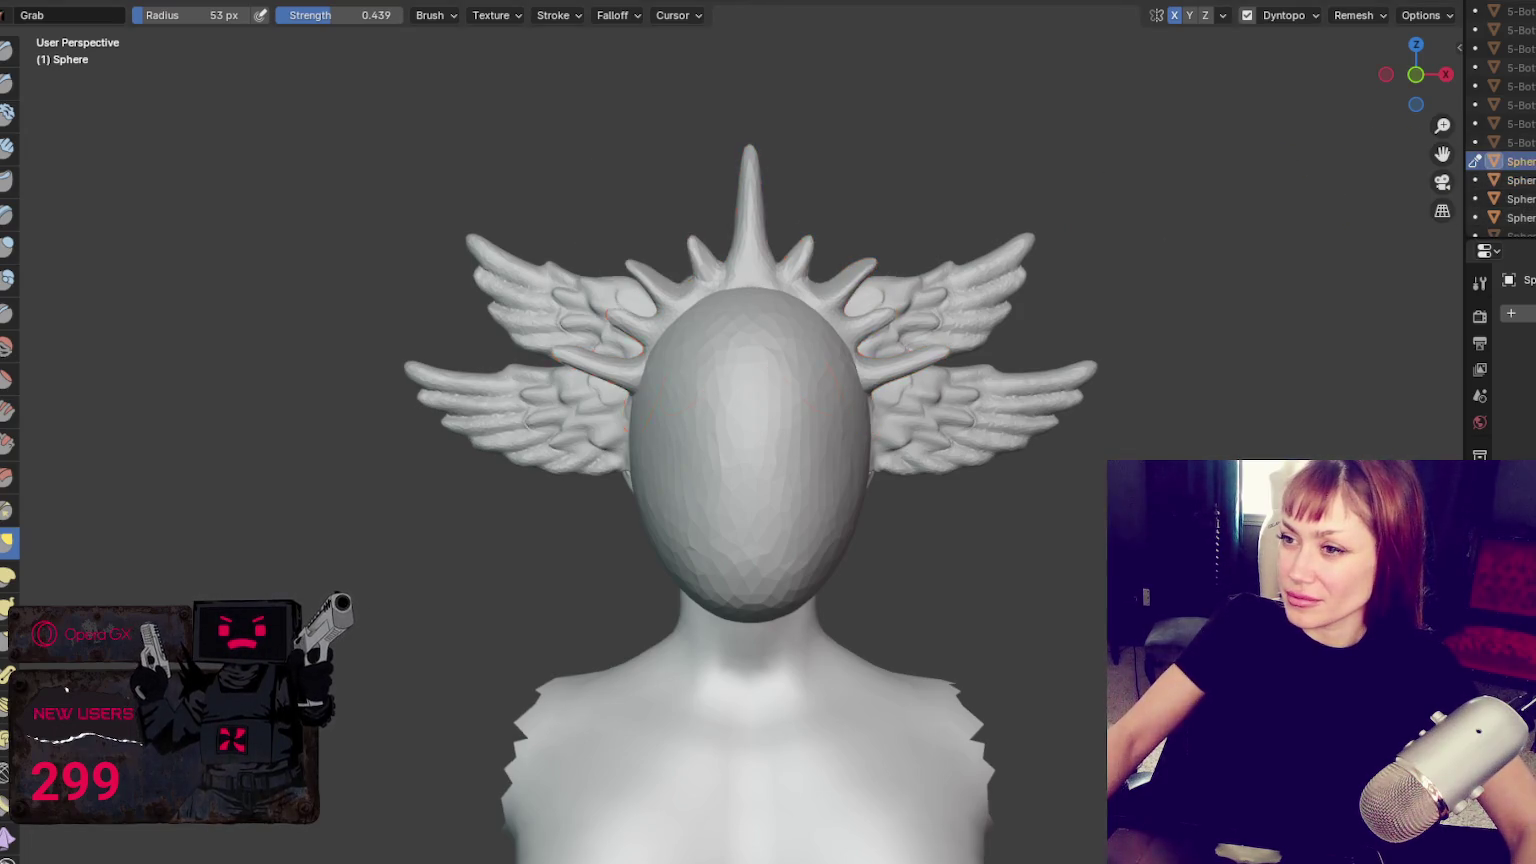
middle_click_drag(853, 224, 651, 336)
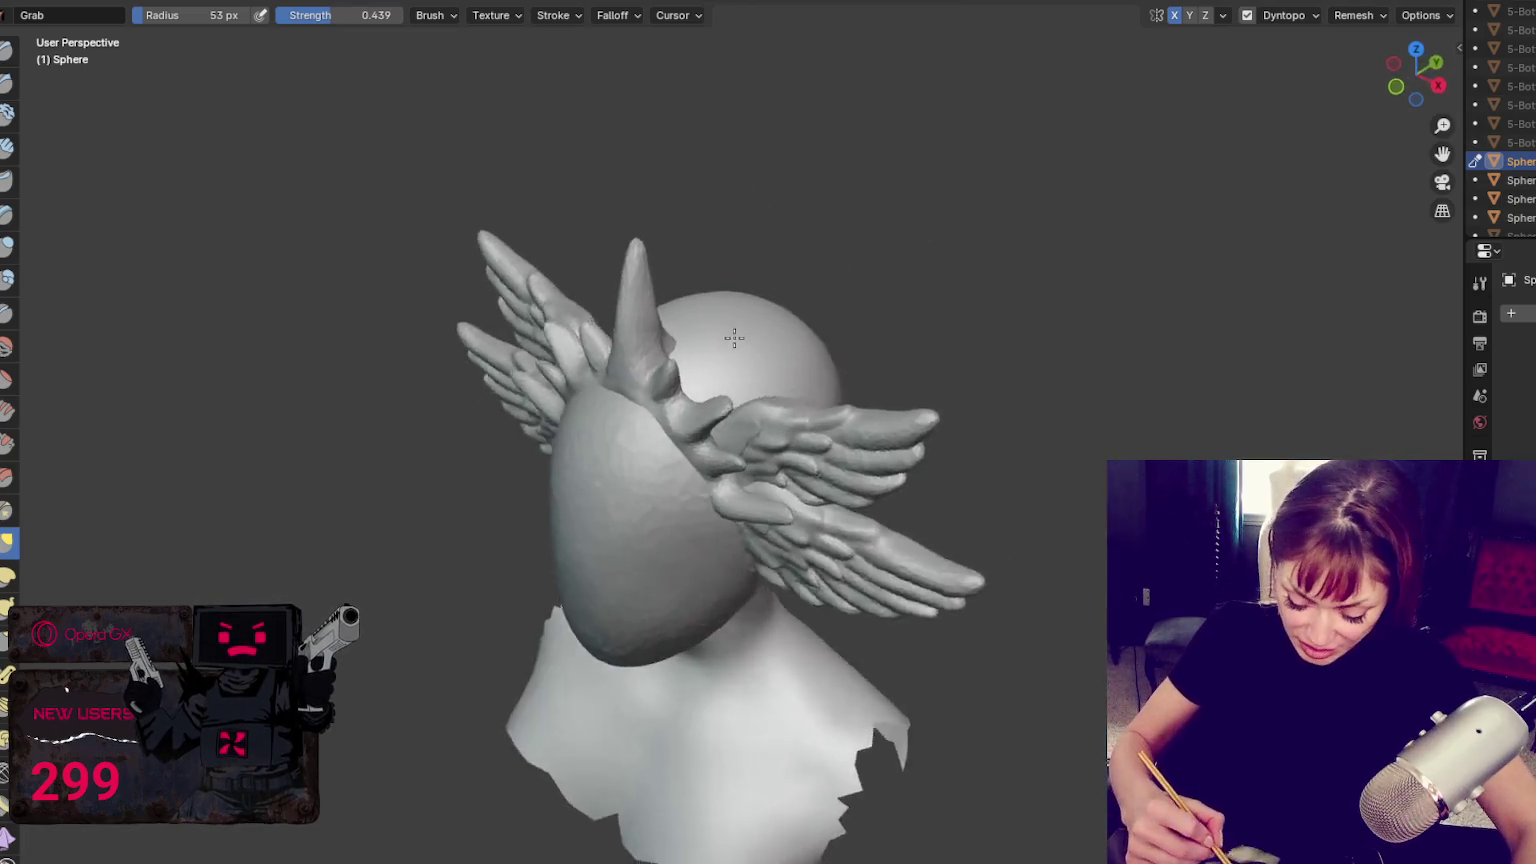
Sculpt a Draw stroke over the ear area, then switch to the Blob brush at 38 px
key("x")
left_click_drag(581, 372, 583, 349)
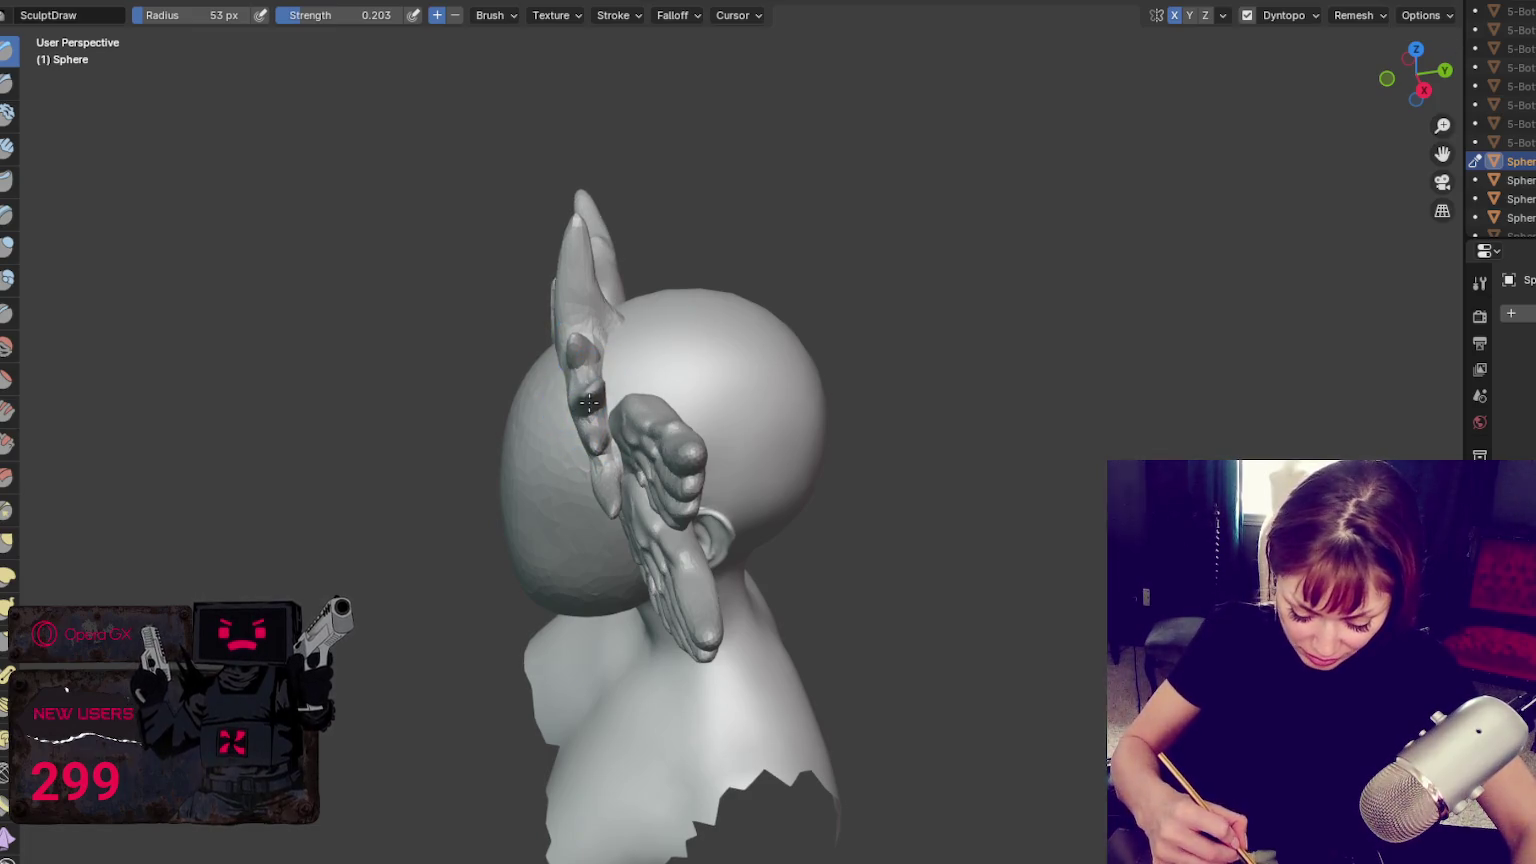
left_click(7, 280)
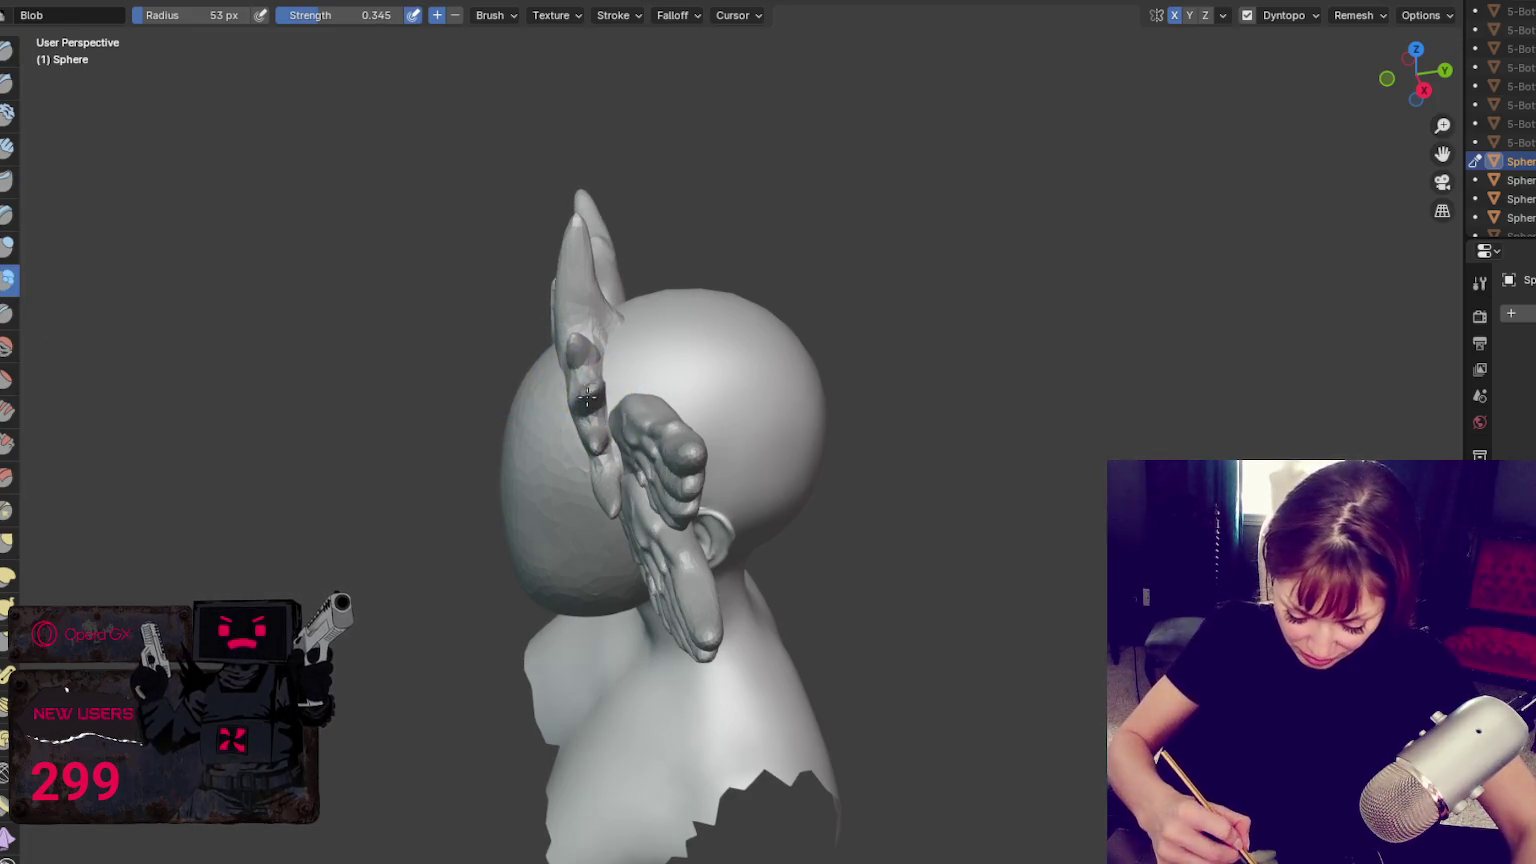
key("f")
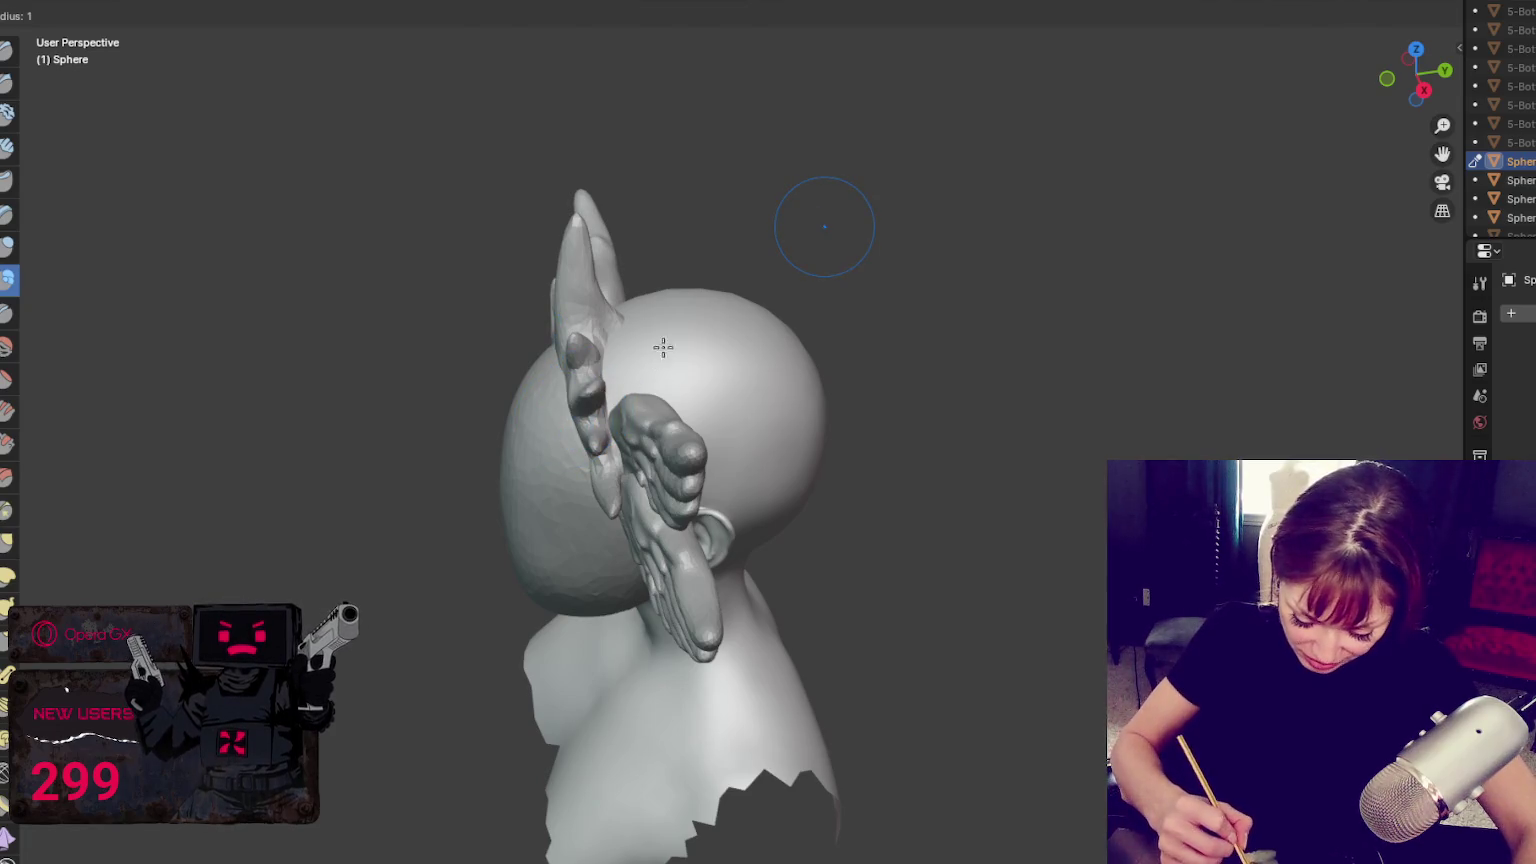
left_click(670, 340)
key("f")
left_click(703, 305)
Dab a blob lump at the wing root and leave sculpting for Object Mode
mouse_move(610, 394)
middle_mouse_down()
mouse_move(640, 360)
mouse_move(673, 408)
middle_mouse_up()
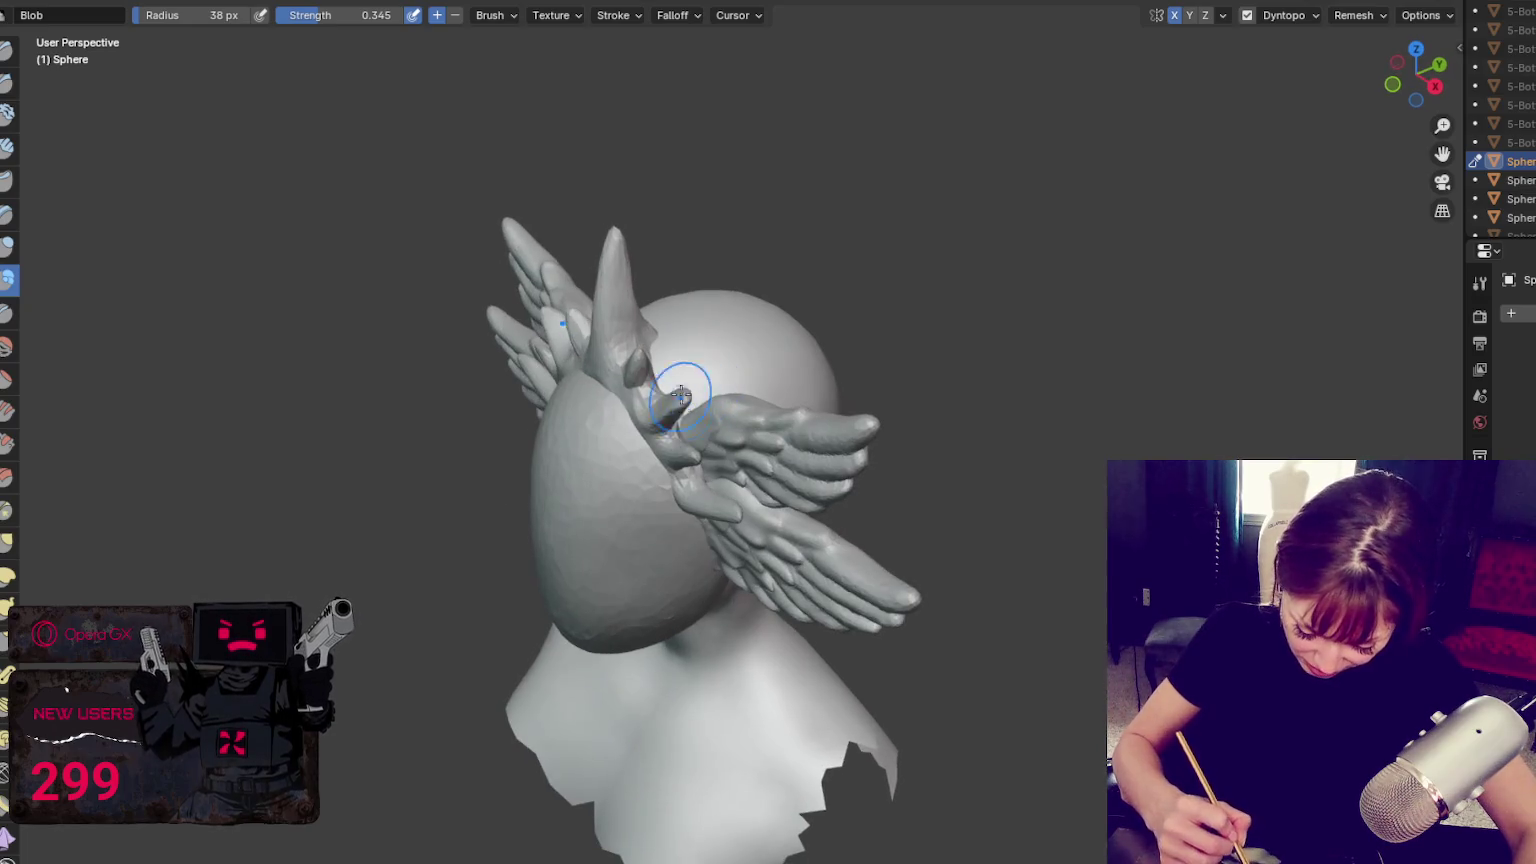
left_click_drag(673, 408, 653, 408)
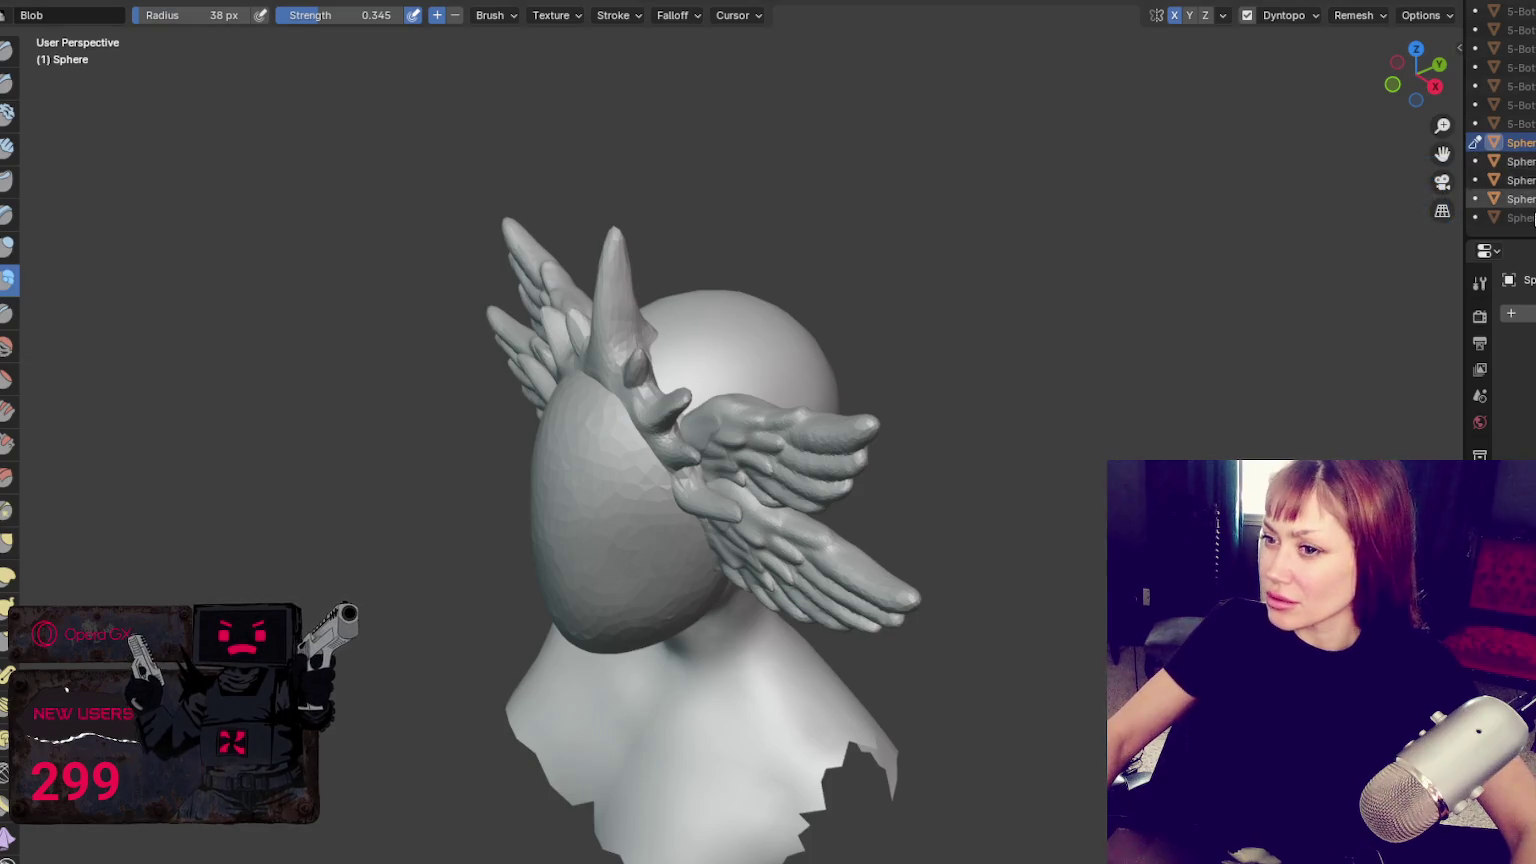
middle_click_drag(653, 408, 1196, 271)
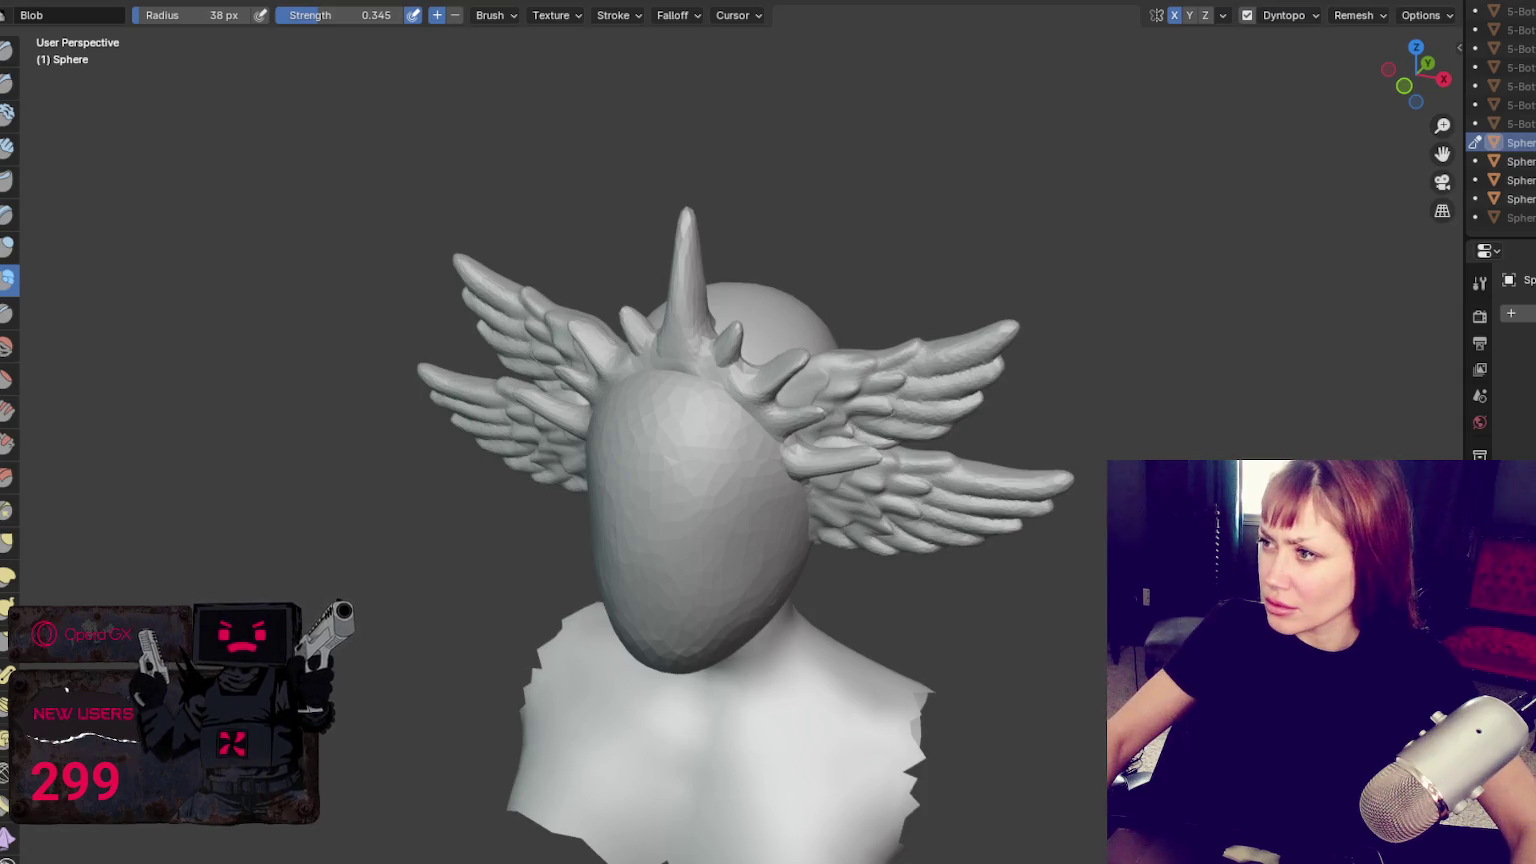
key("ctrl+z")
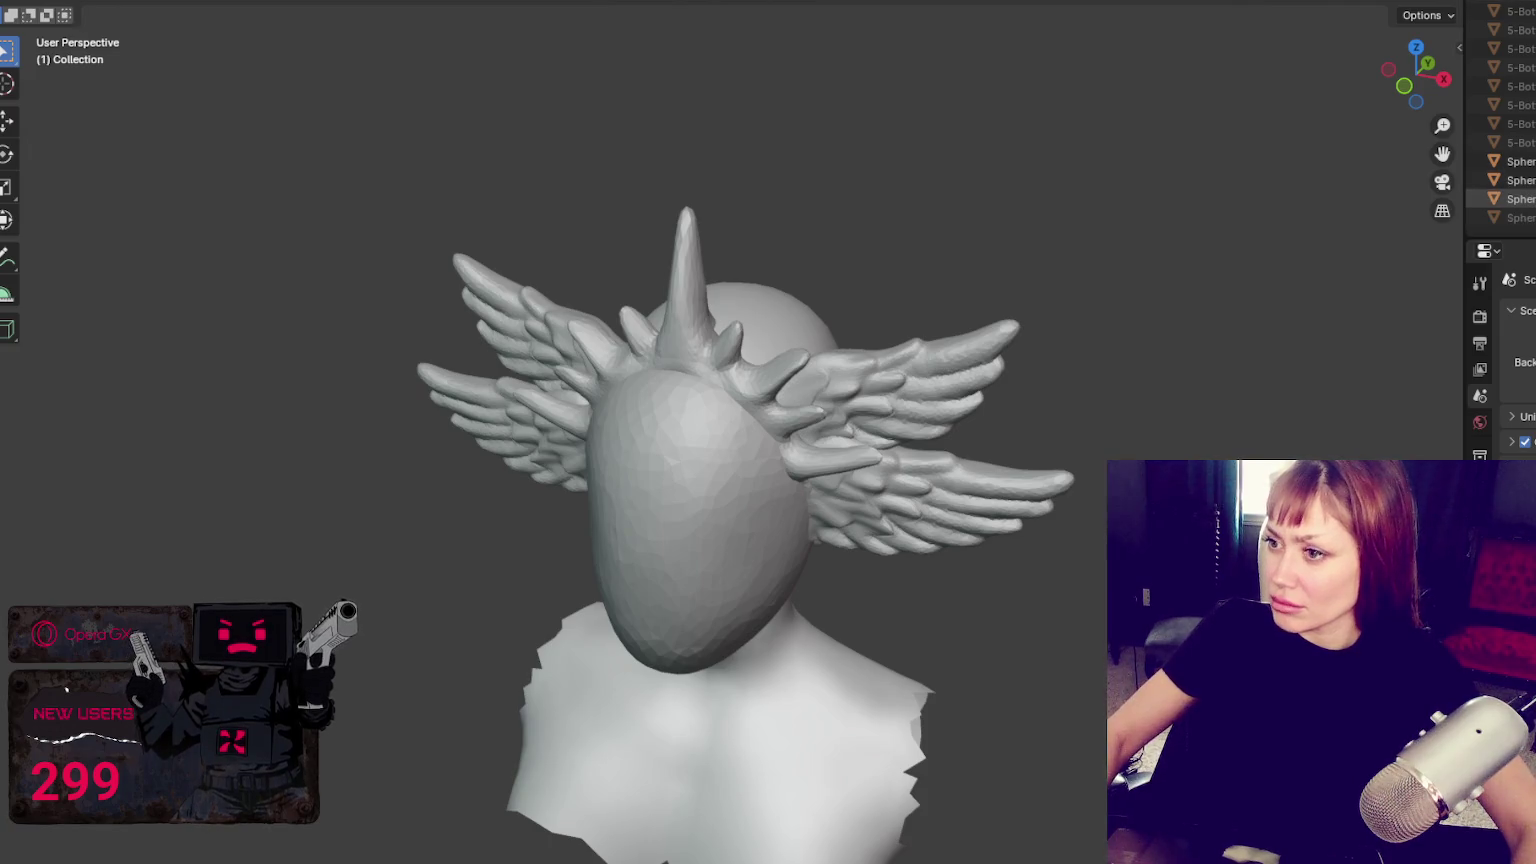
Undo back to restore the upper wings and return to Object Mode
key("ctrl+z")
key("ctrl+z")
key("ctrl+z")
key("ctrl+z")
key("ctrl+z")
key("ctrl+z")
key("ctrl+z")
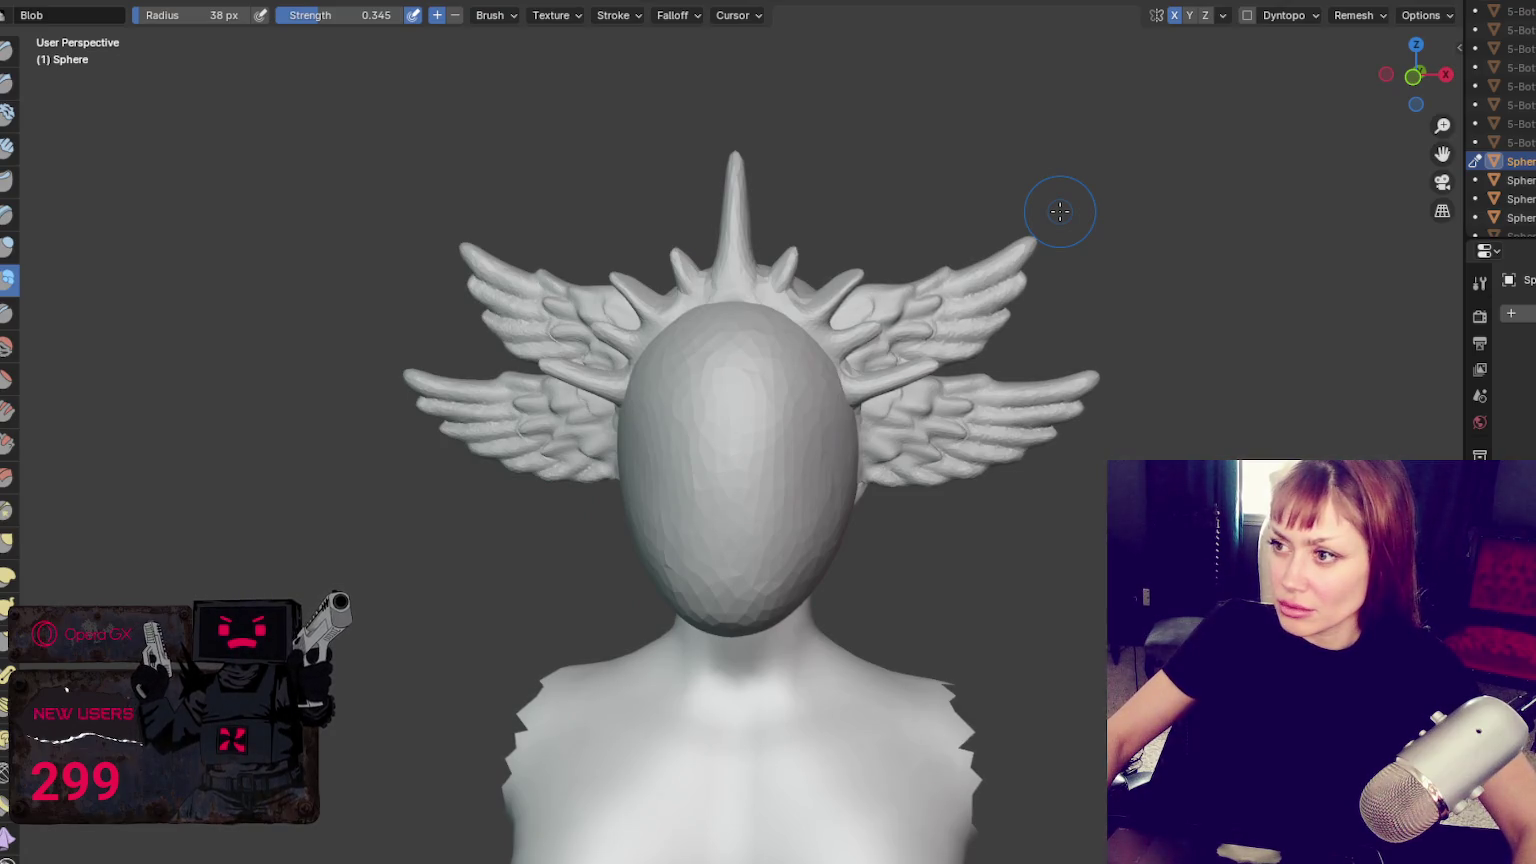
key("ctrl+z")
key("ctrl+z")
key("ctrl+z")
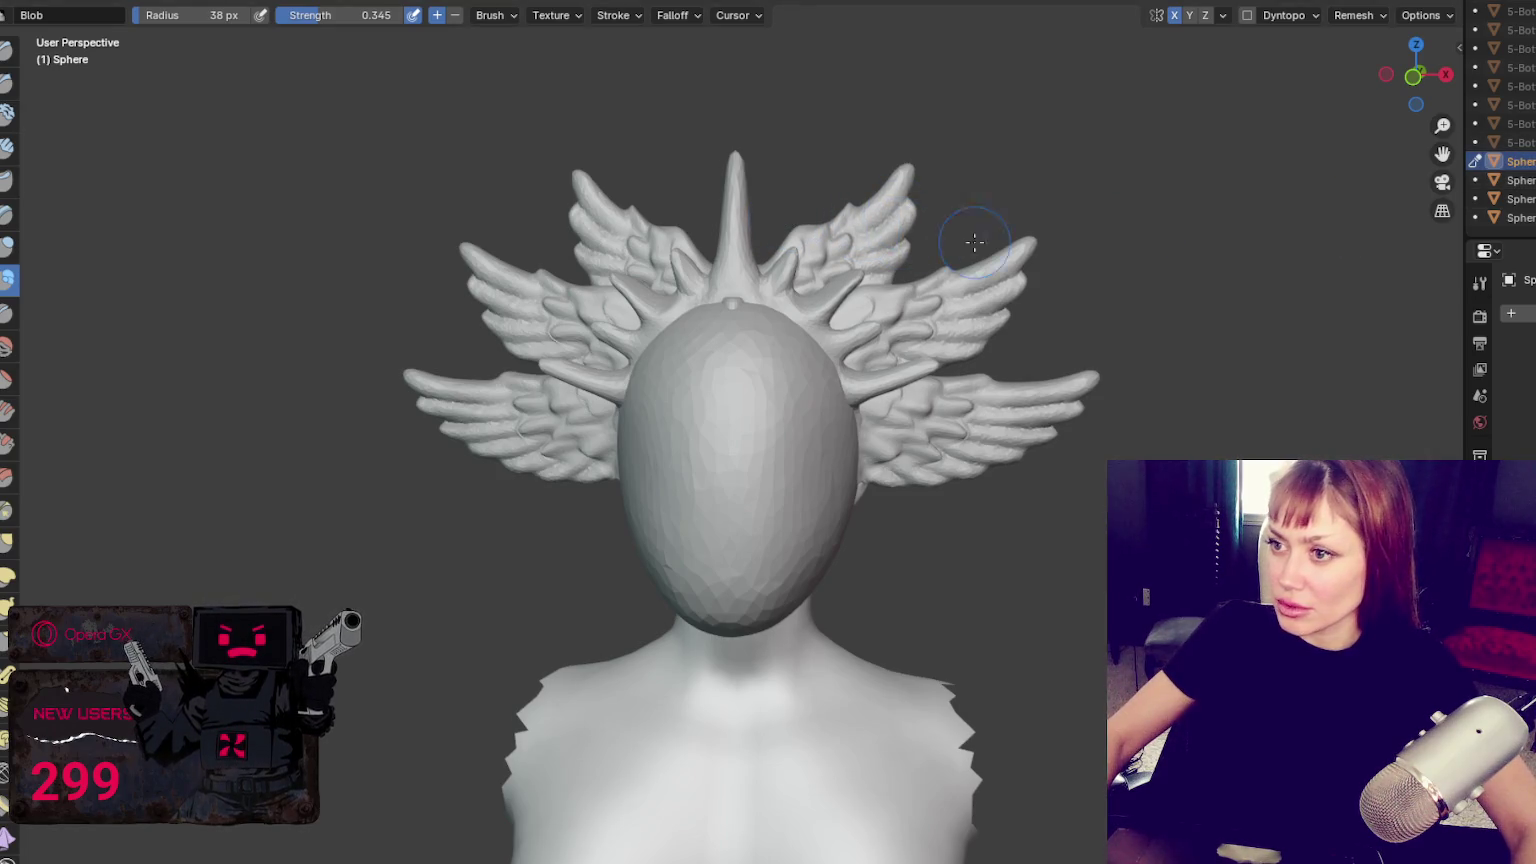
key("ctrl+Page_Up")
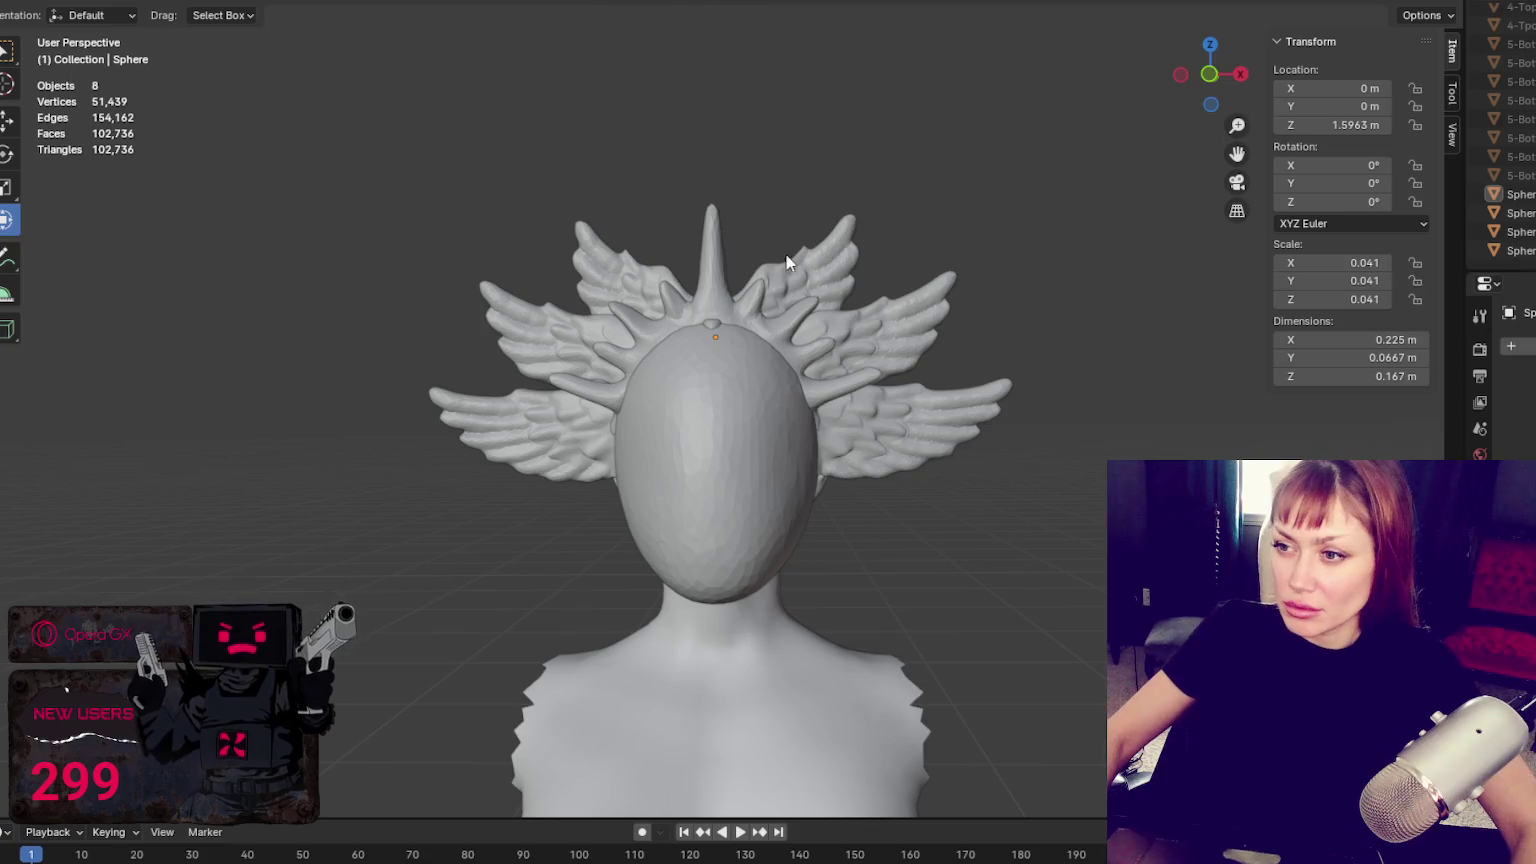
Delete the spiky crown object, keeping it deleted after an undo and redo
left_click(747, 307)
key("Delete")
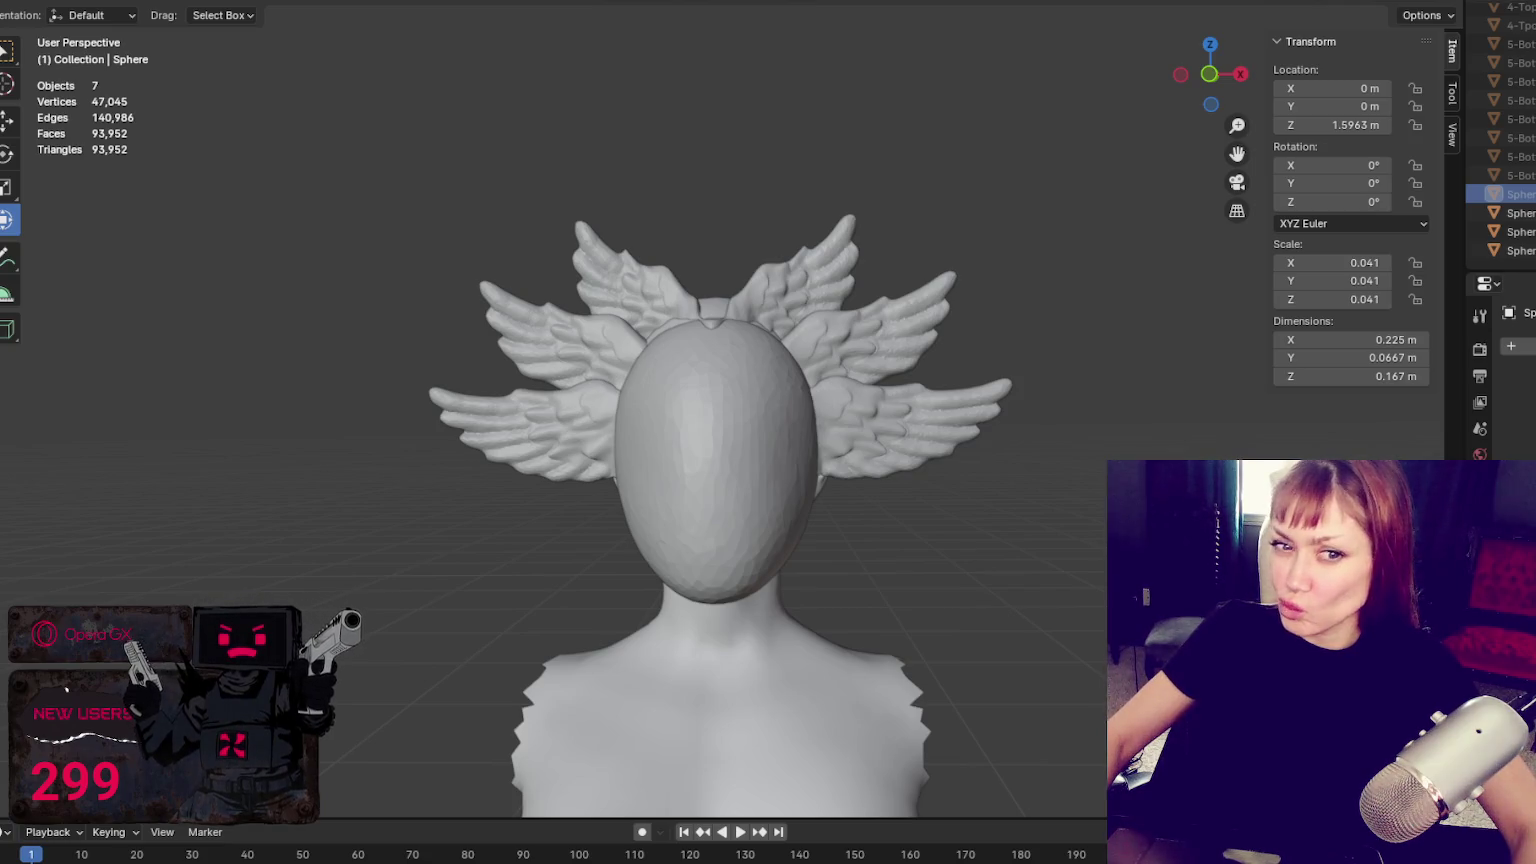
key("ctrl+z")
key("ctrl+shift+z")
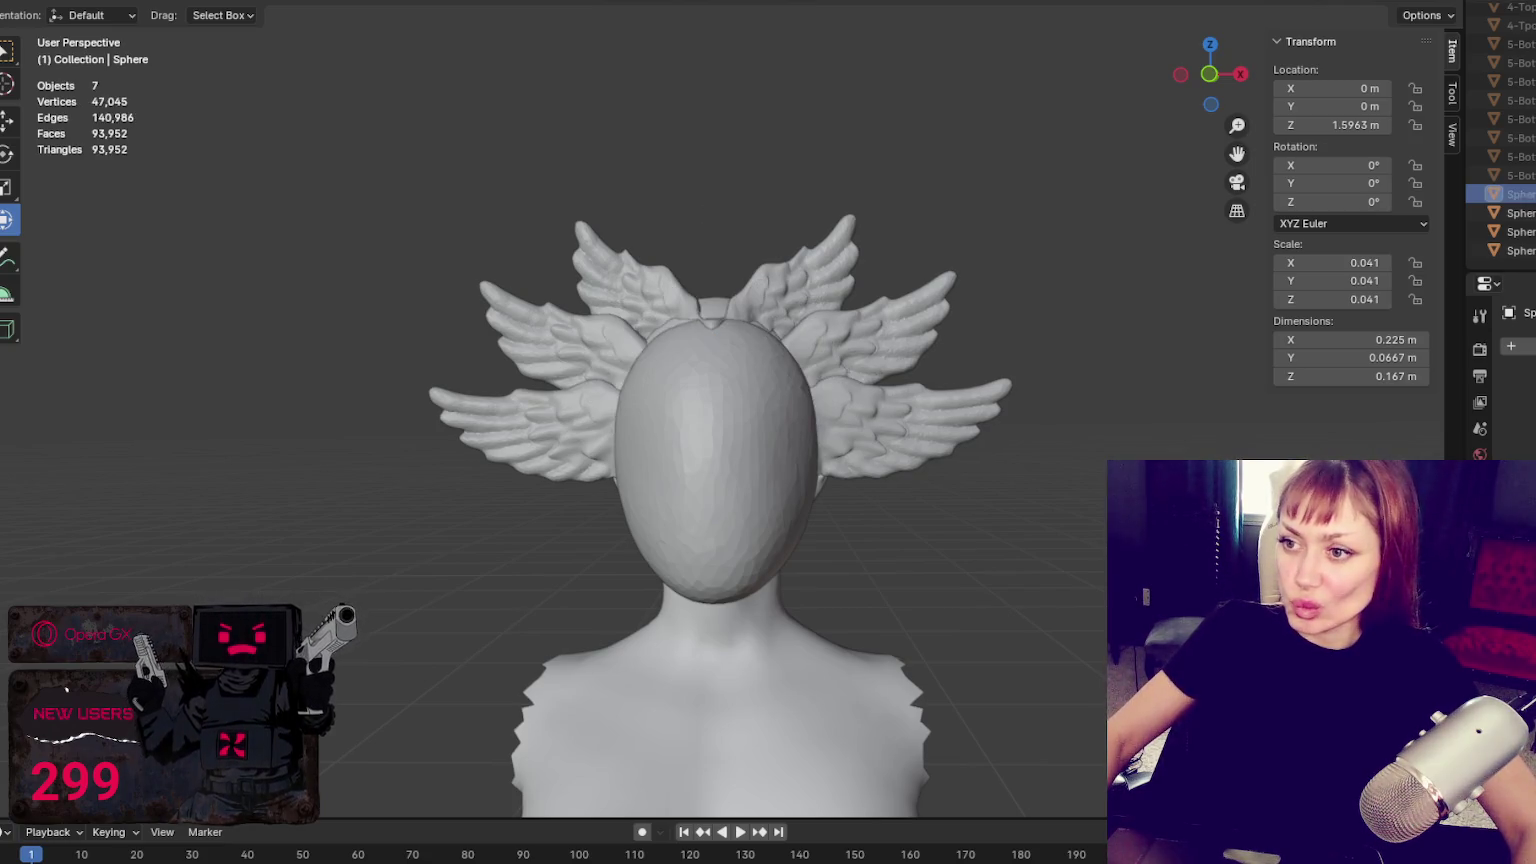
key("shift+a")
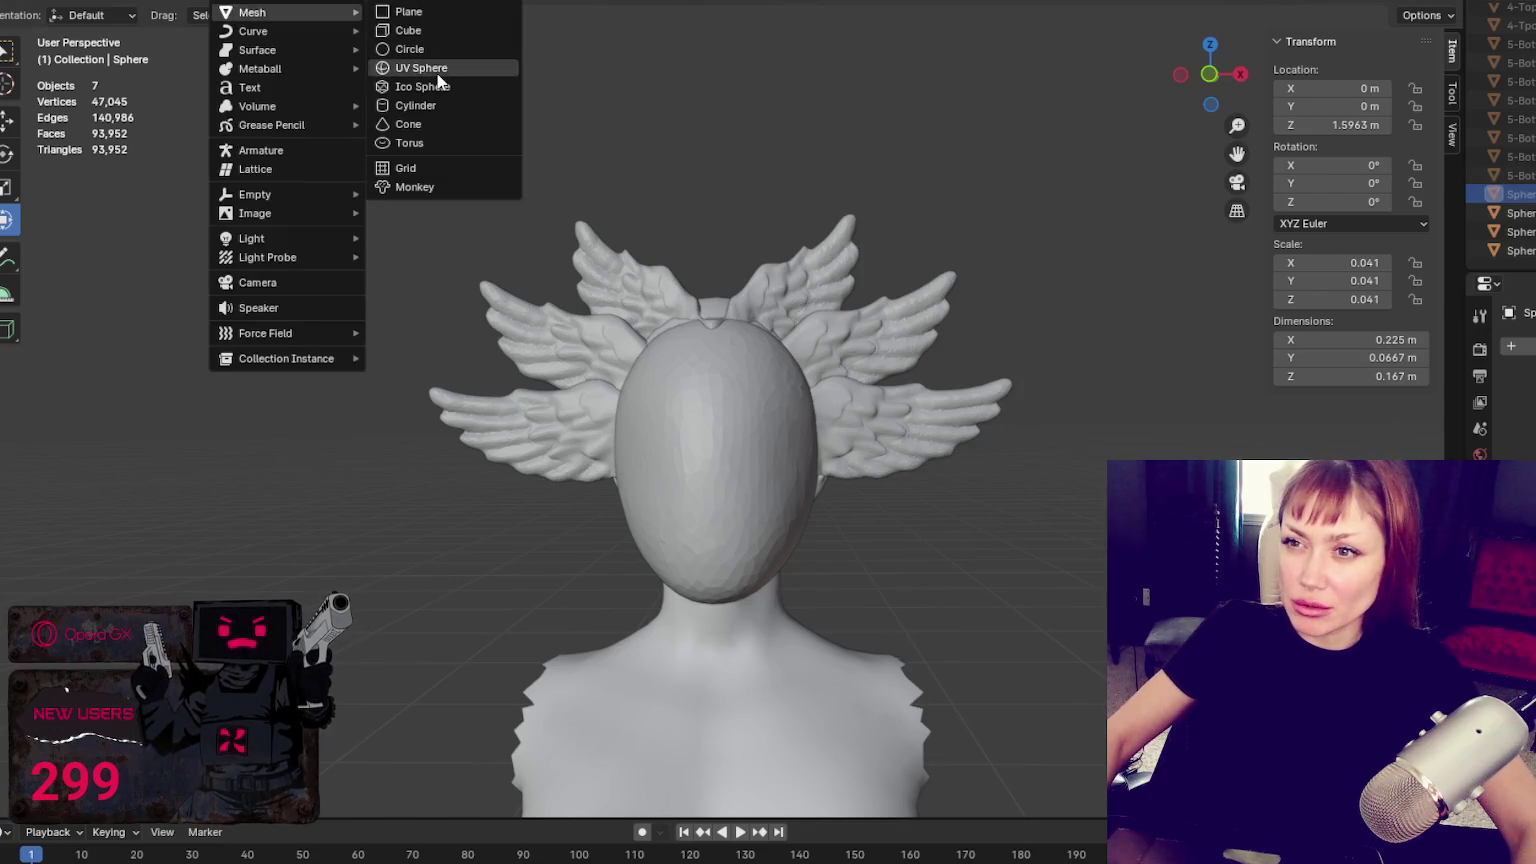
Add a UV sphere, raise it to 1.6128 m and shrink it to 0.044 scale
left_click(440, 75)
scroll(880, 467, "down", 5)
scroll(714, 586, "down", 2)
middle_click_drag(714, 586, 850, 552)
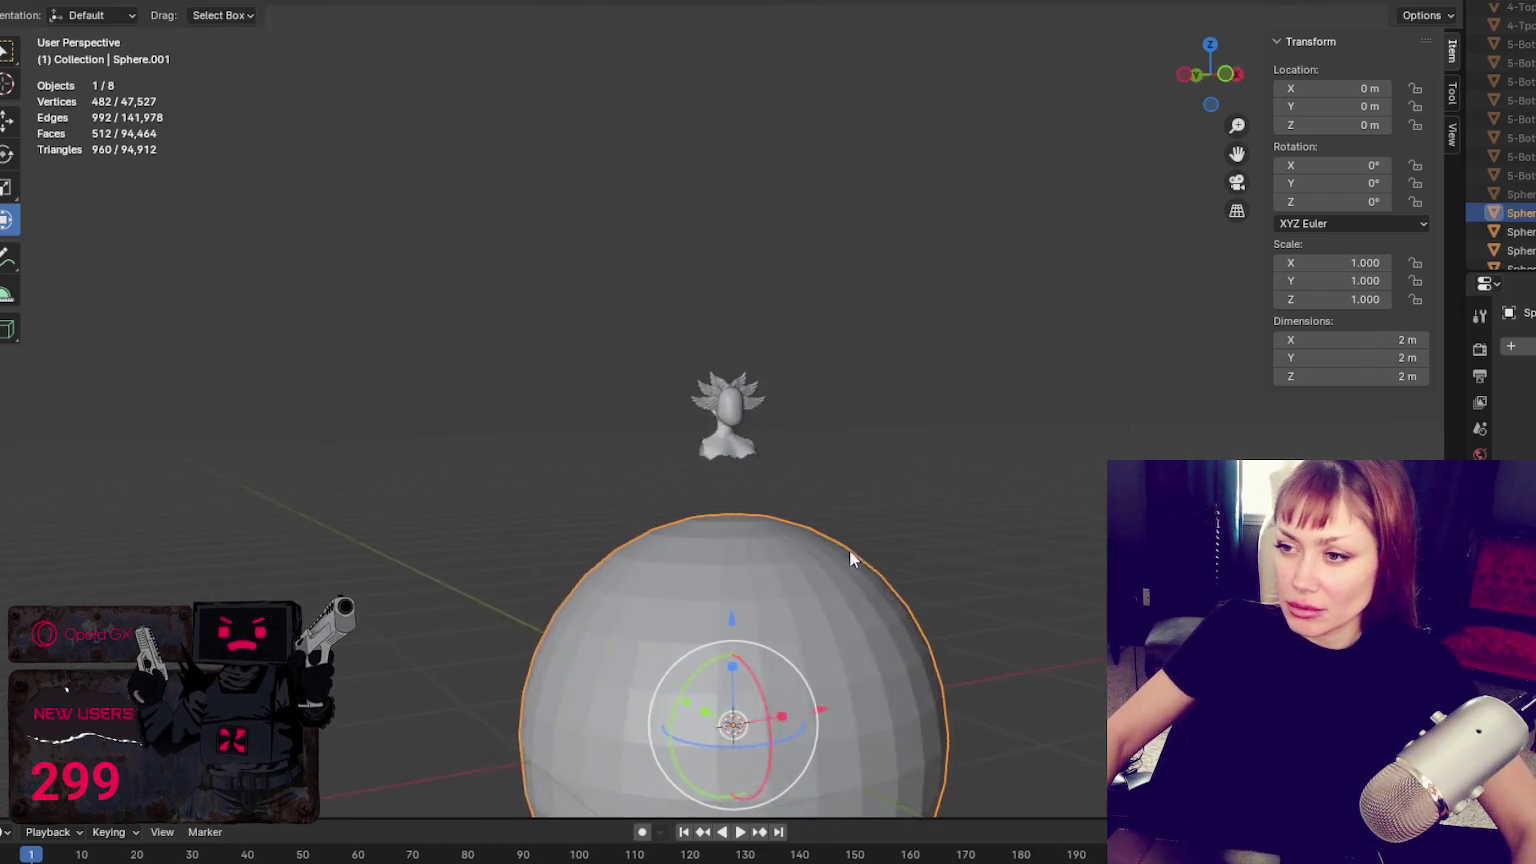
key("g")
key("z")
left_click(774, 434)
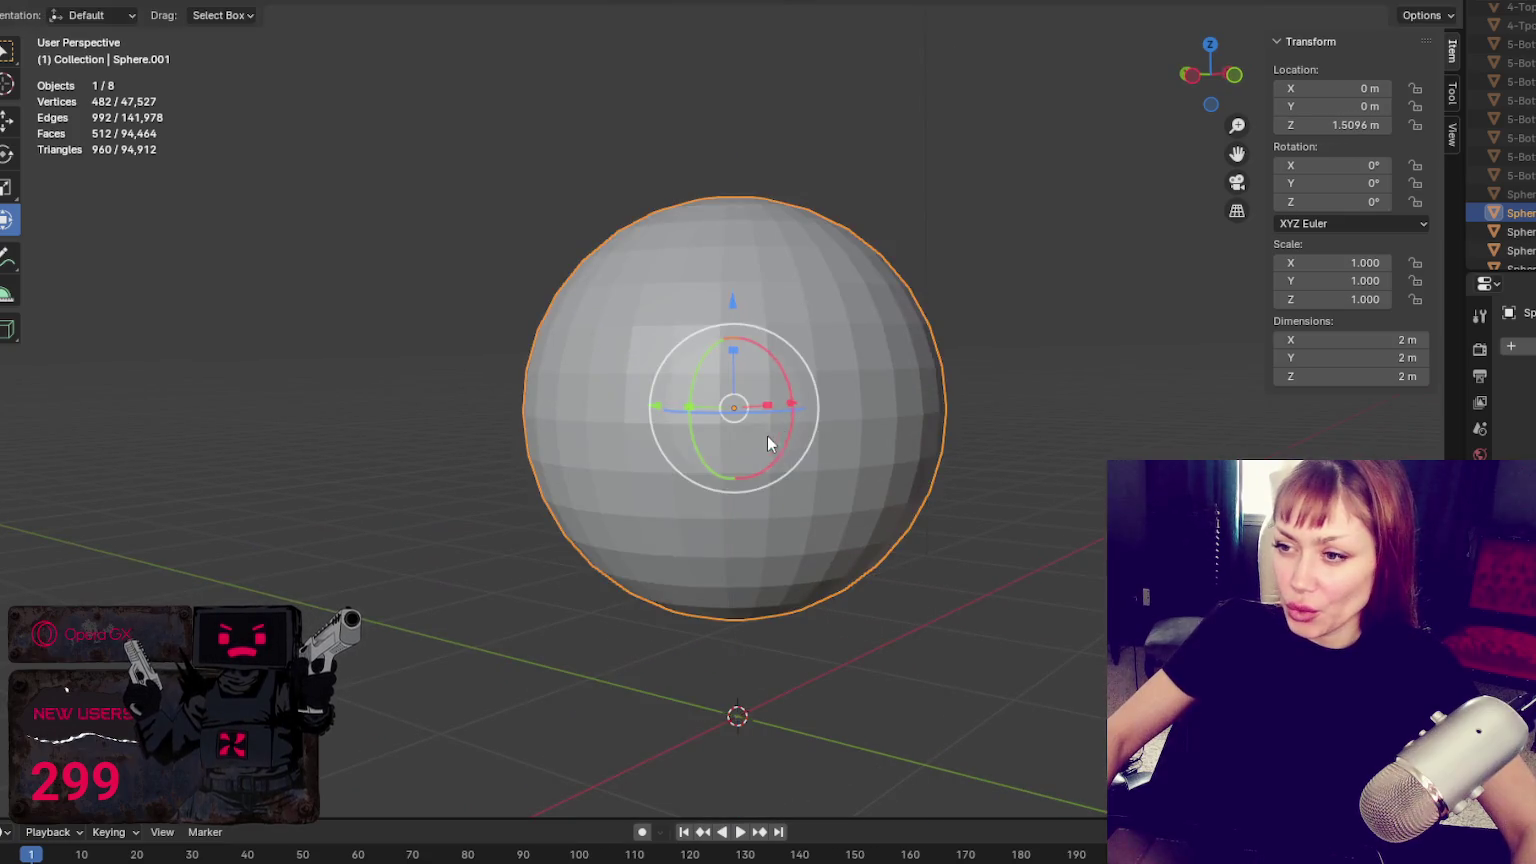
key("s")
left_click(733, 405)
key("g")
key("z")
left_click(757, 392)
left_click(757, 382)
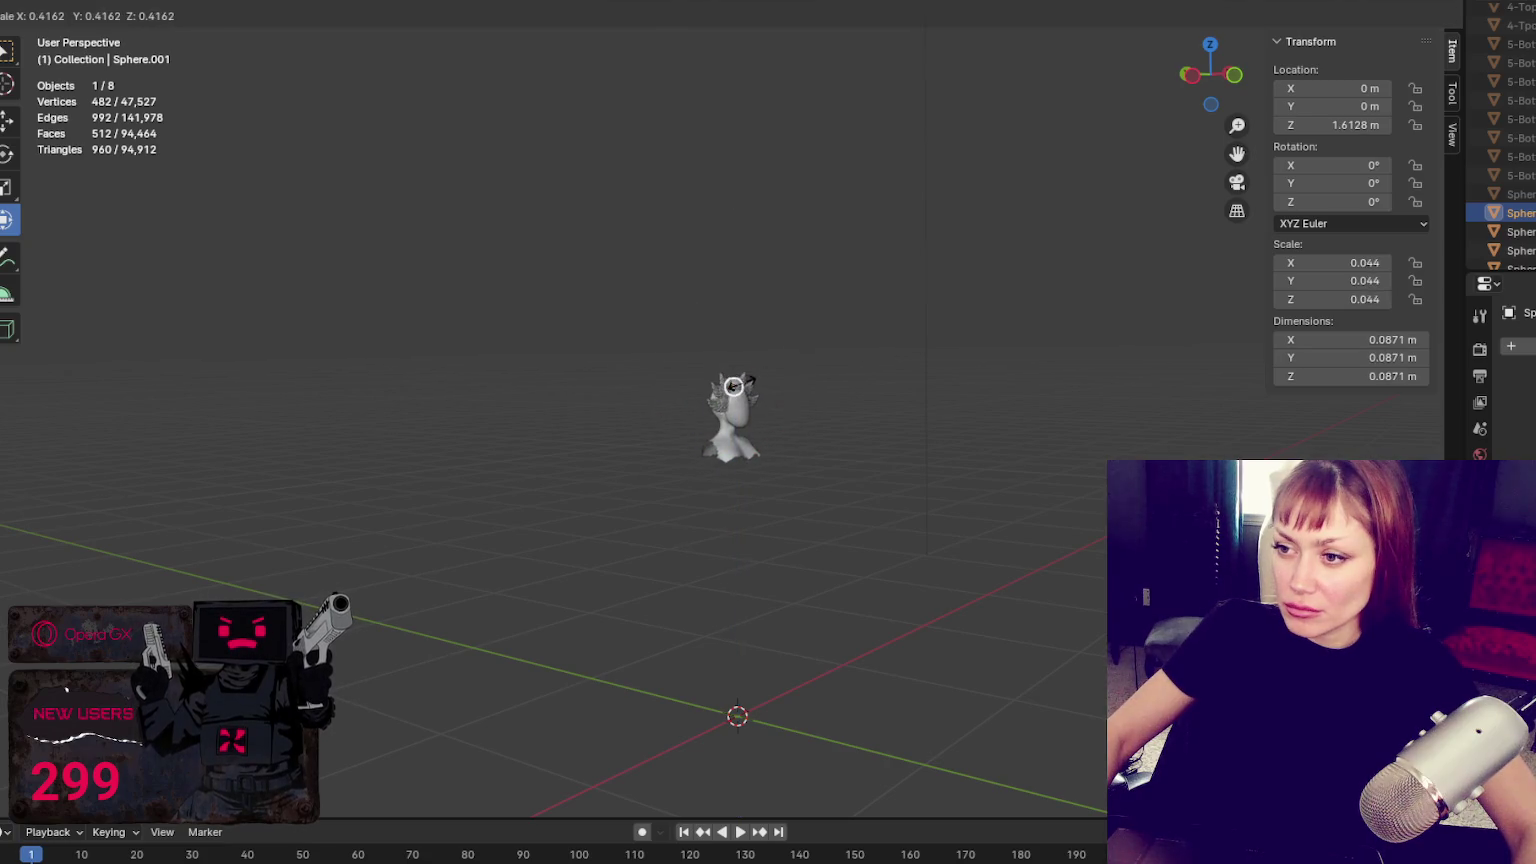
Shrink the sphere further to 0.016 scale and settle it just above the head
scroll(870, 375, "up", 2)
scroll(900, 372, "up", 3)
middle_click_drag(914, 381, 811, 326)
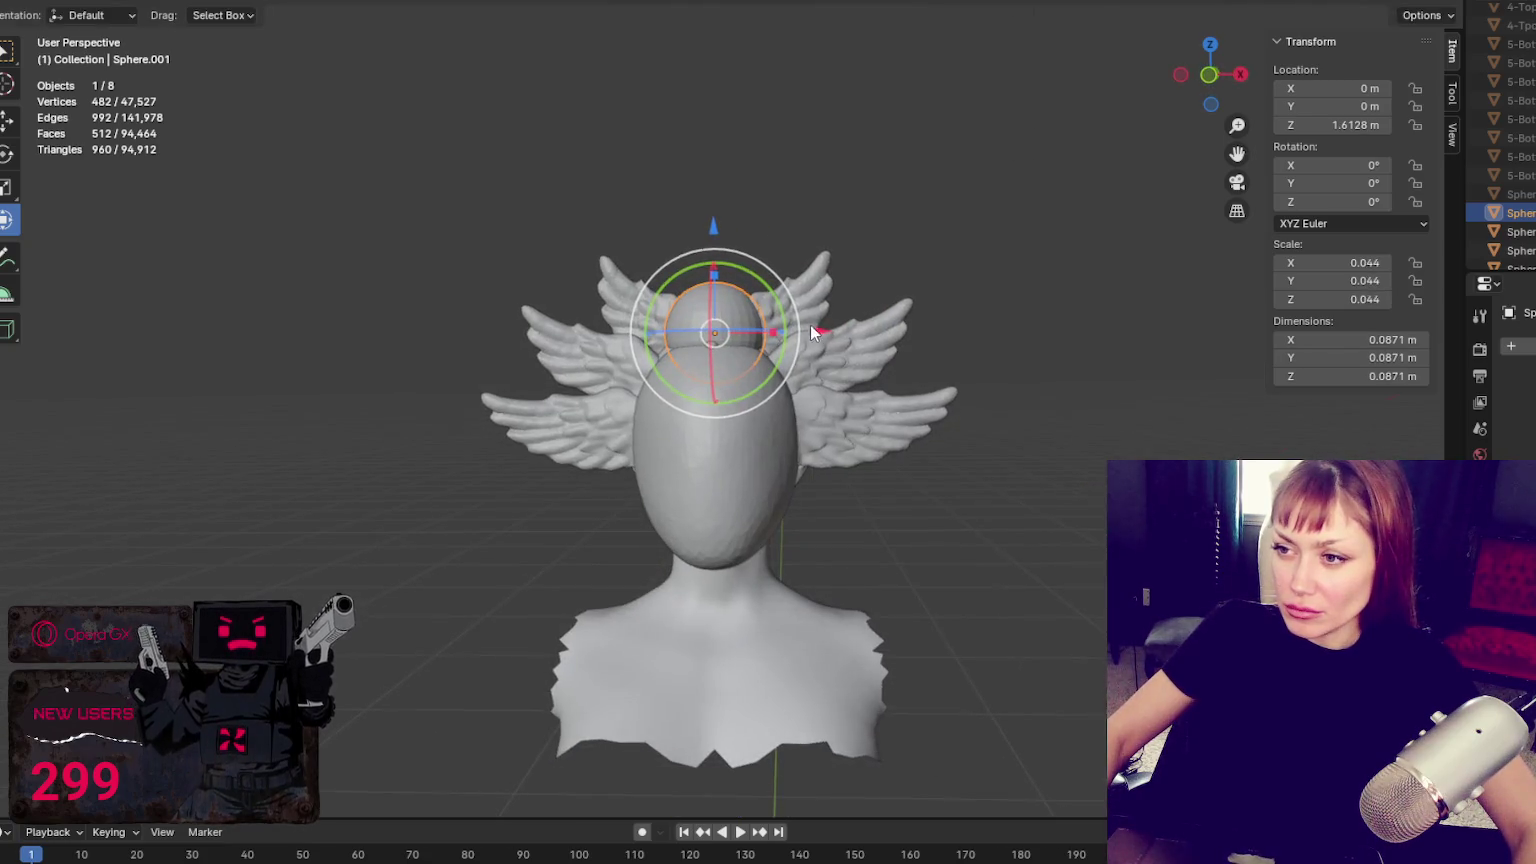
mouse_move(713, 232)
left_mouse_down()
mouse_move(712, 265)
mouse_move(732, 160)
left_mouse_up()
key("s")
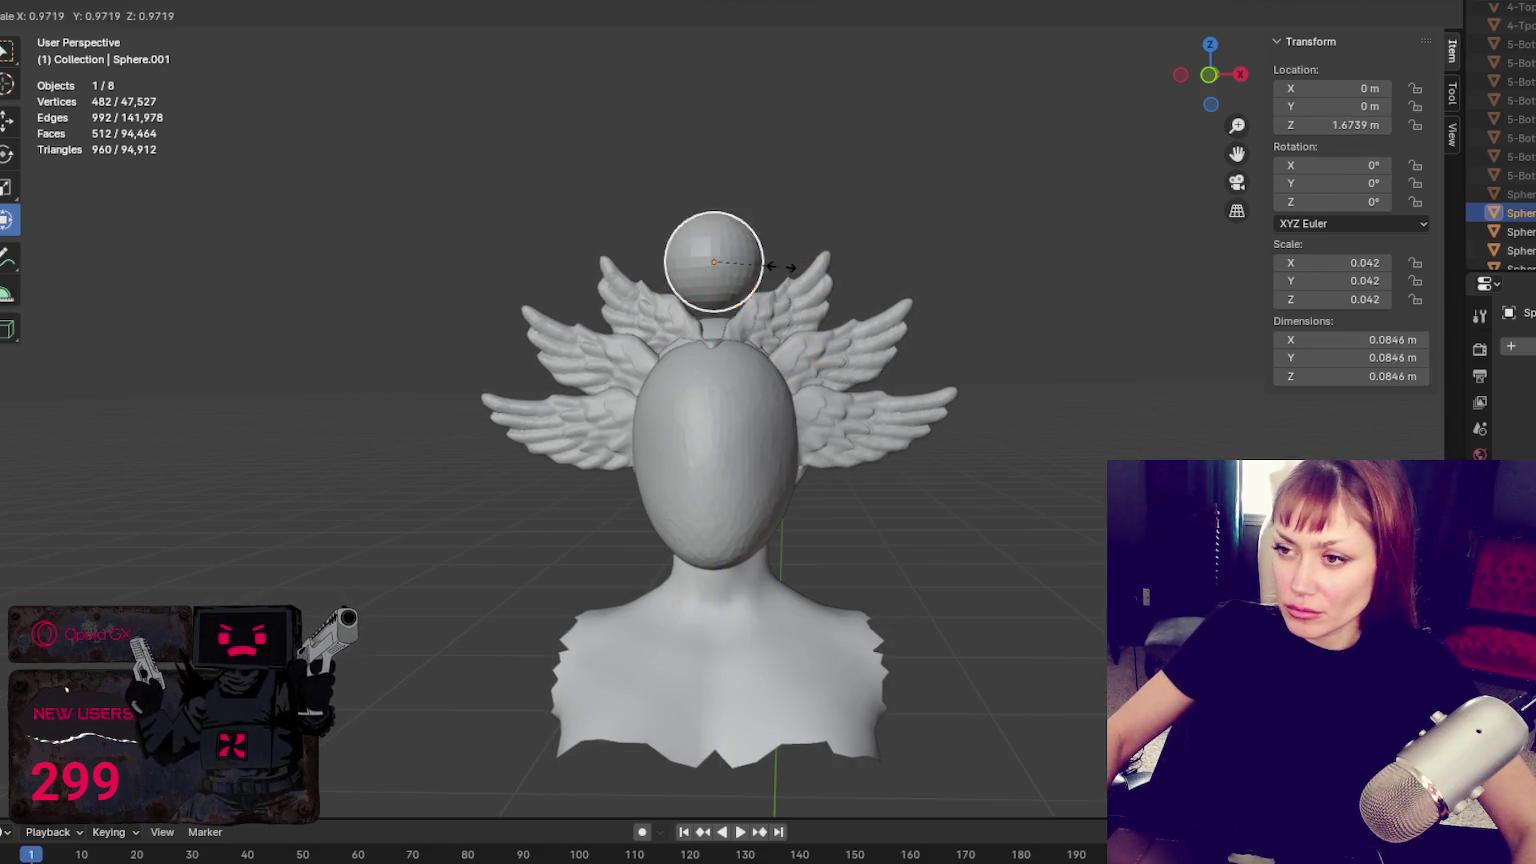
left_click(740, 268)
left_click_drag(712, 160, 709, 161)
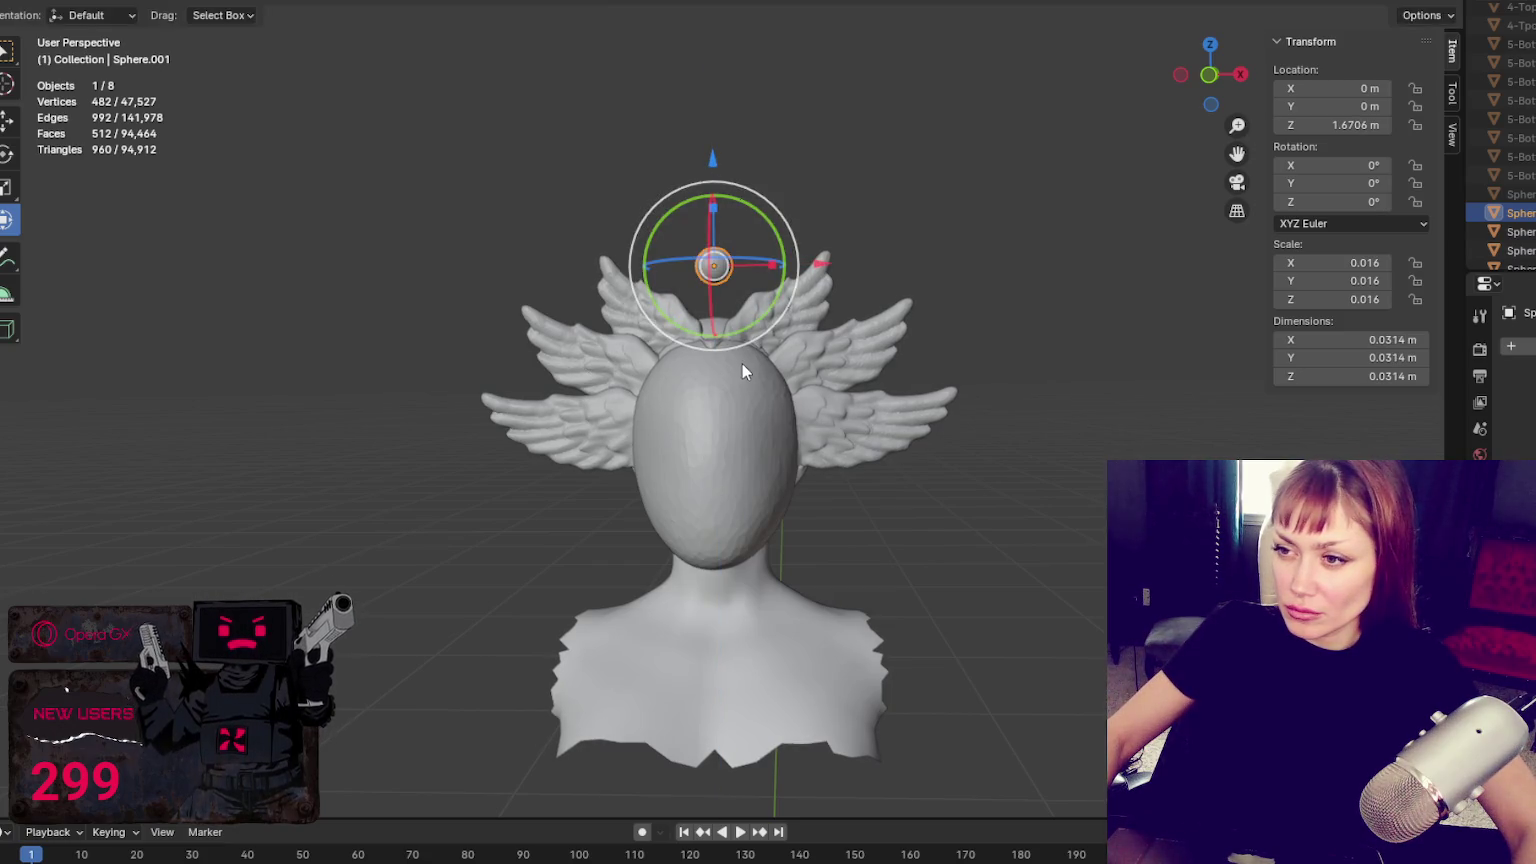
left_click(1031, 251)
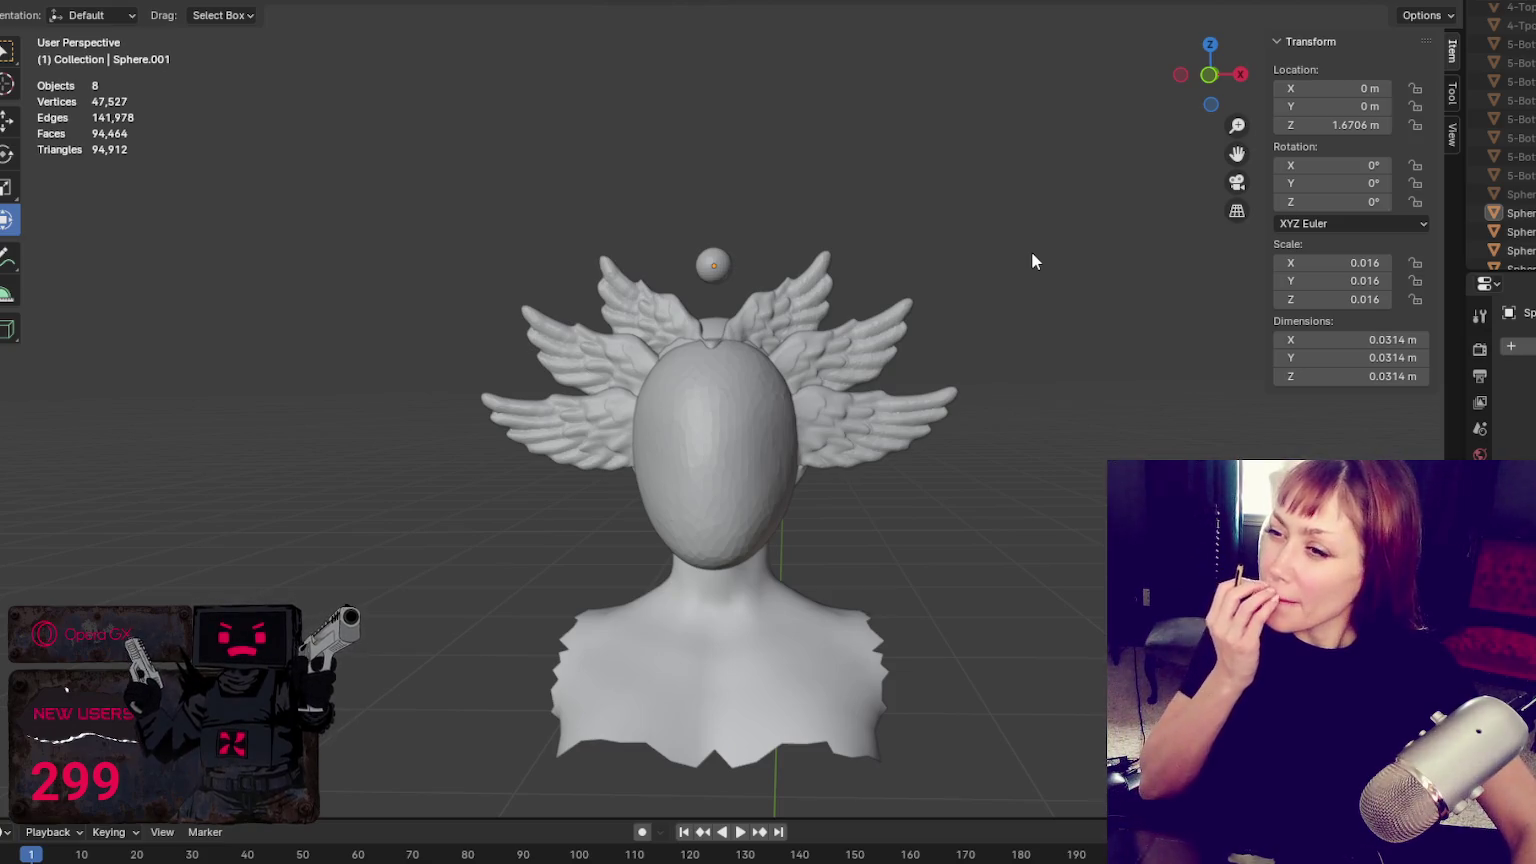
Rotate the small sphere, then clear its rotation back to zero
mouse_move(796, 223)
middle_mouse_down()
mouse_move(854, 295)
mouse_move(912, 305)
mouse_move(828, 305)
mouse_move(847, 299)
middle_mouse_up()
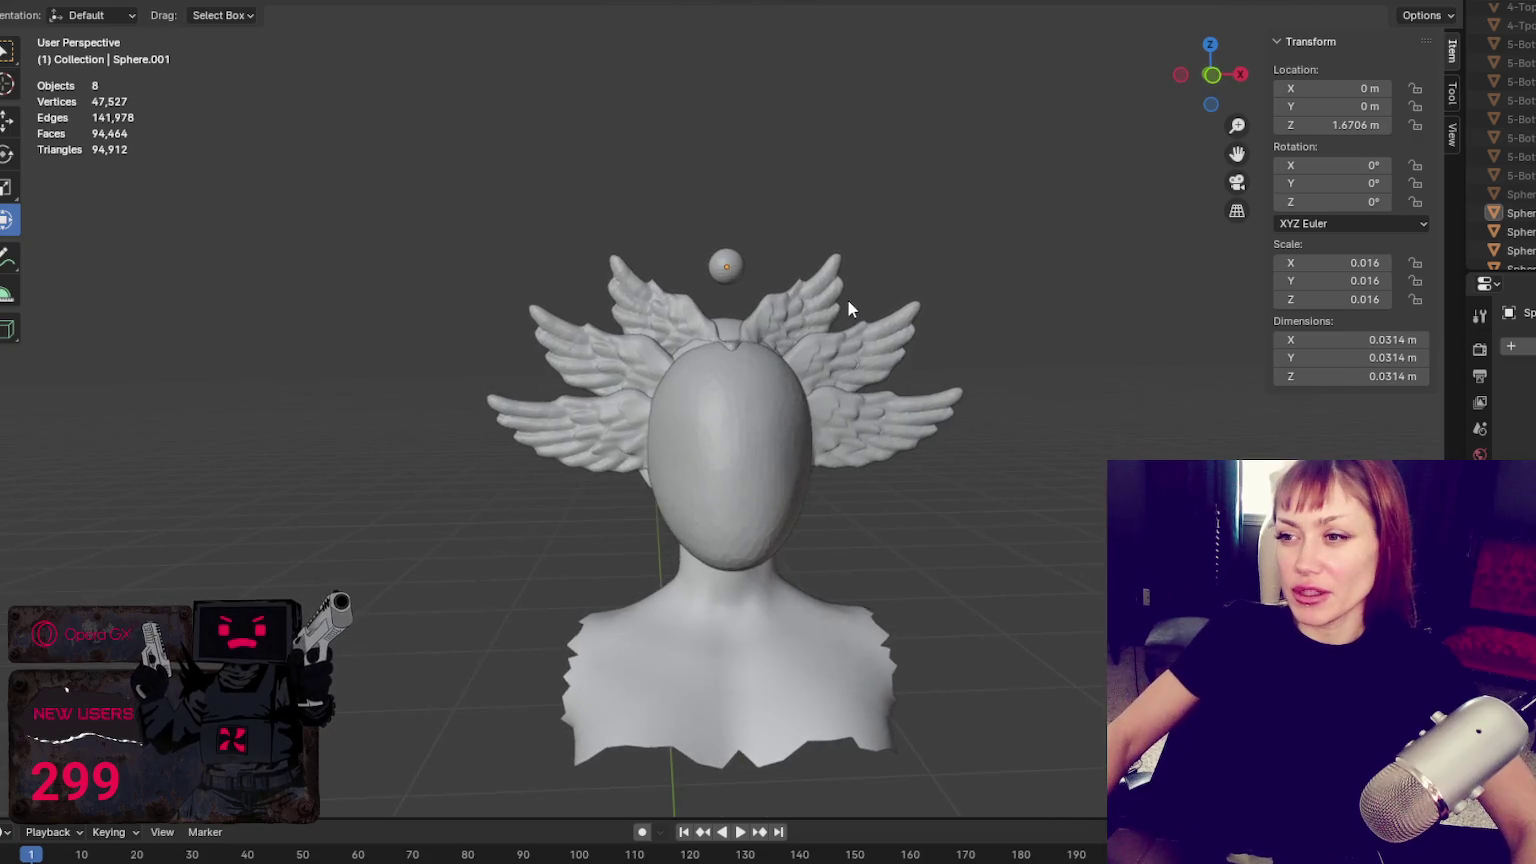
left_click(727, 268)
key("r")
left_click(812, 238)
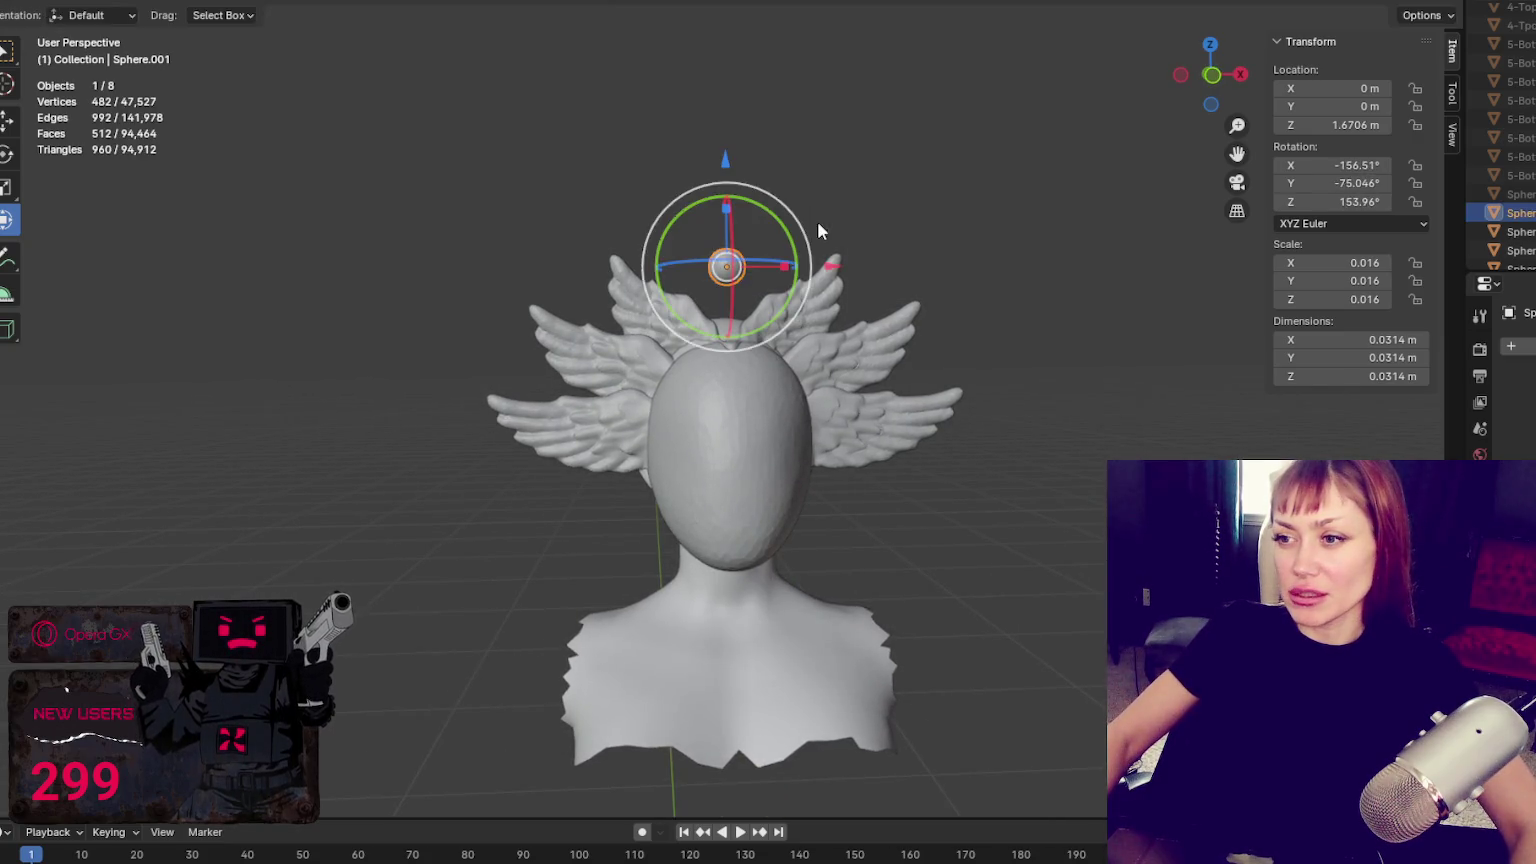
key("s")
key("Escape")
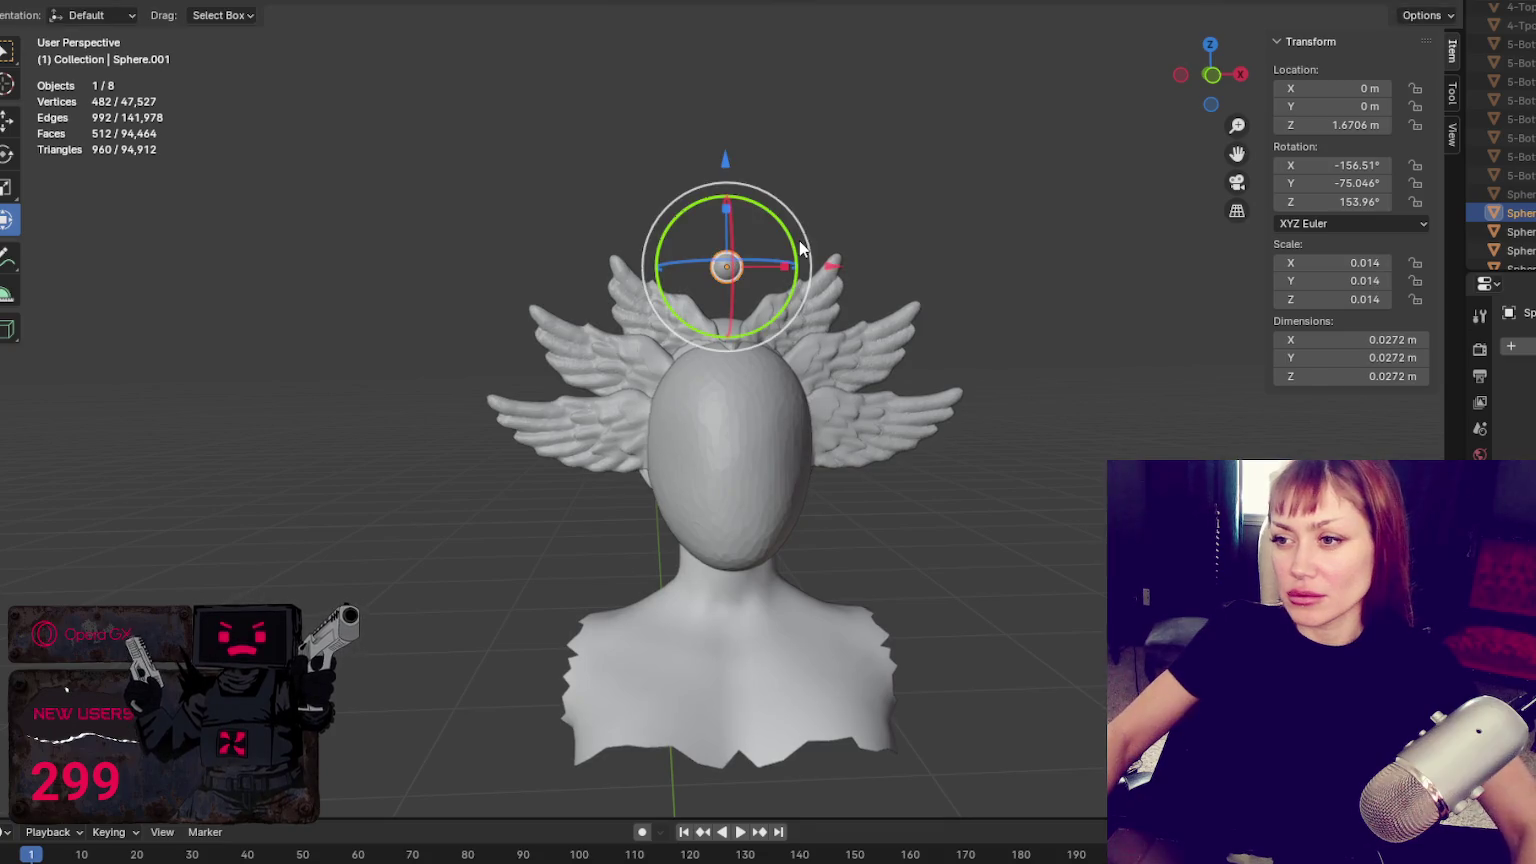
key("alt+r")
key("alt+a")
Scale the small sphere down to 0.013 and raise it to 1.6747 m
left_click(727, 266)
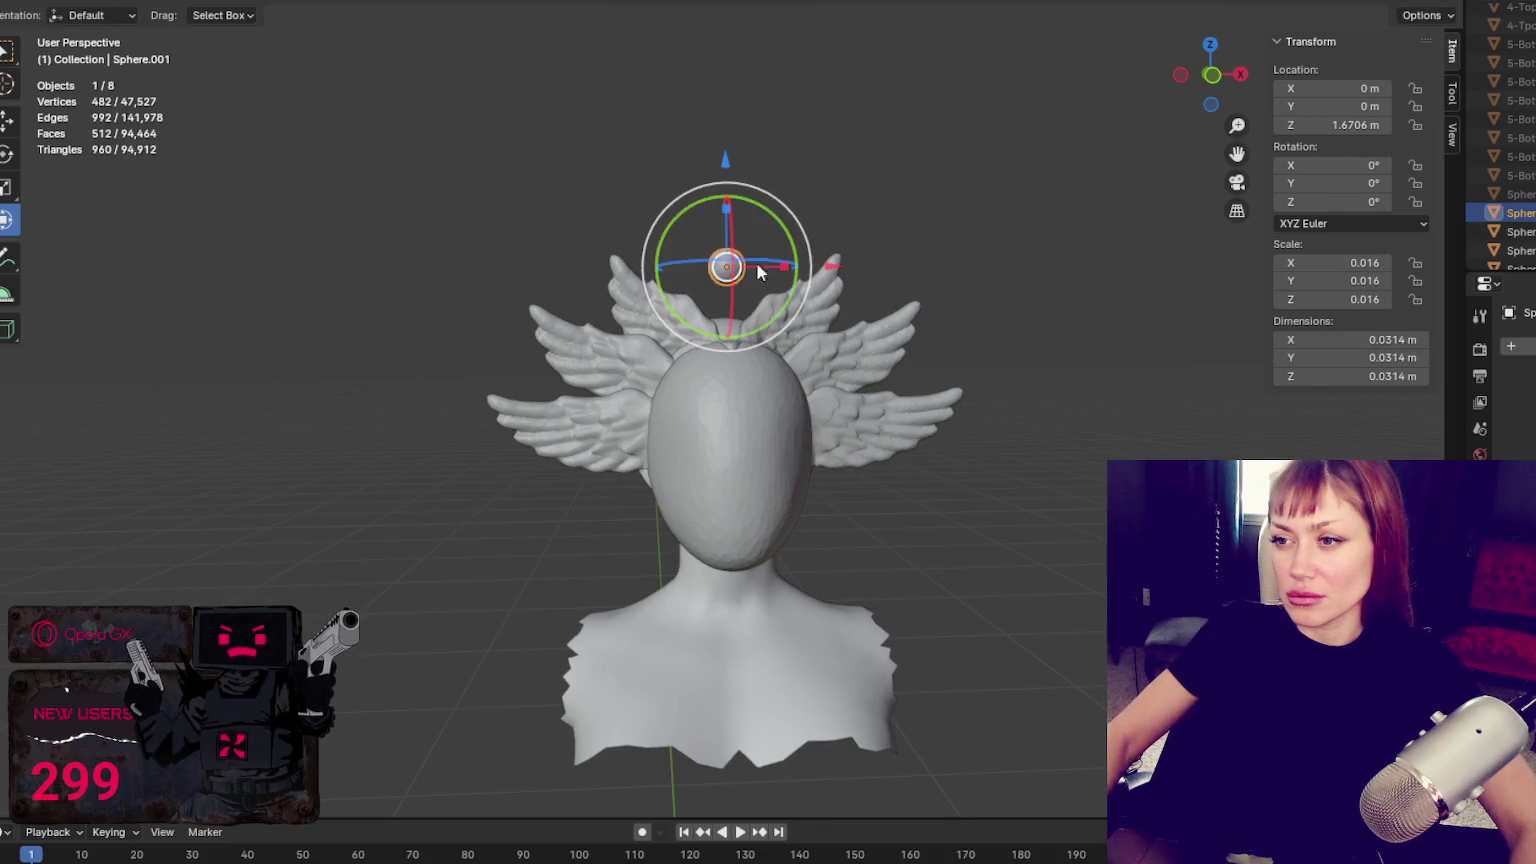
key("s")
left_click(827, 232)
key("g")
key("z")
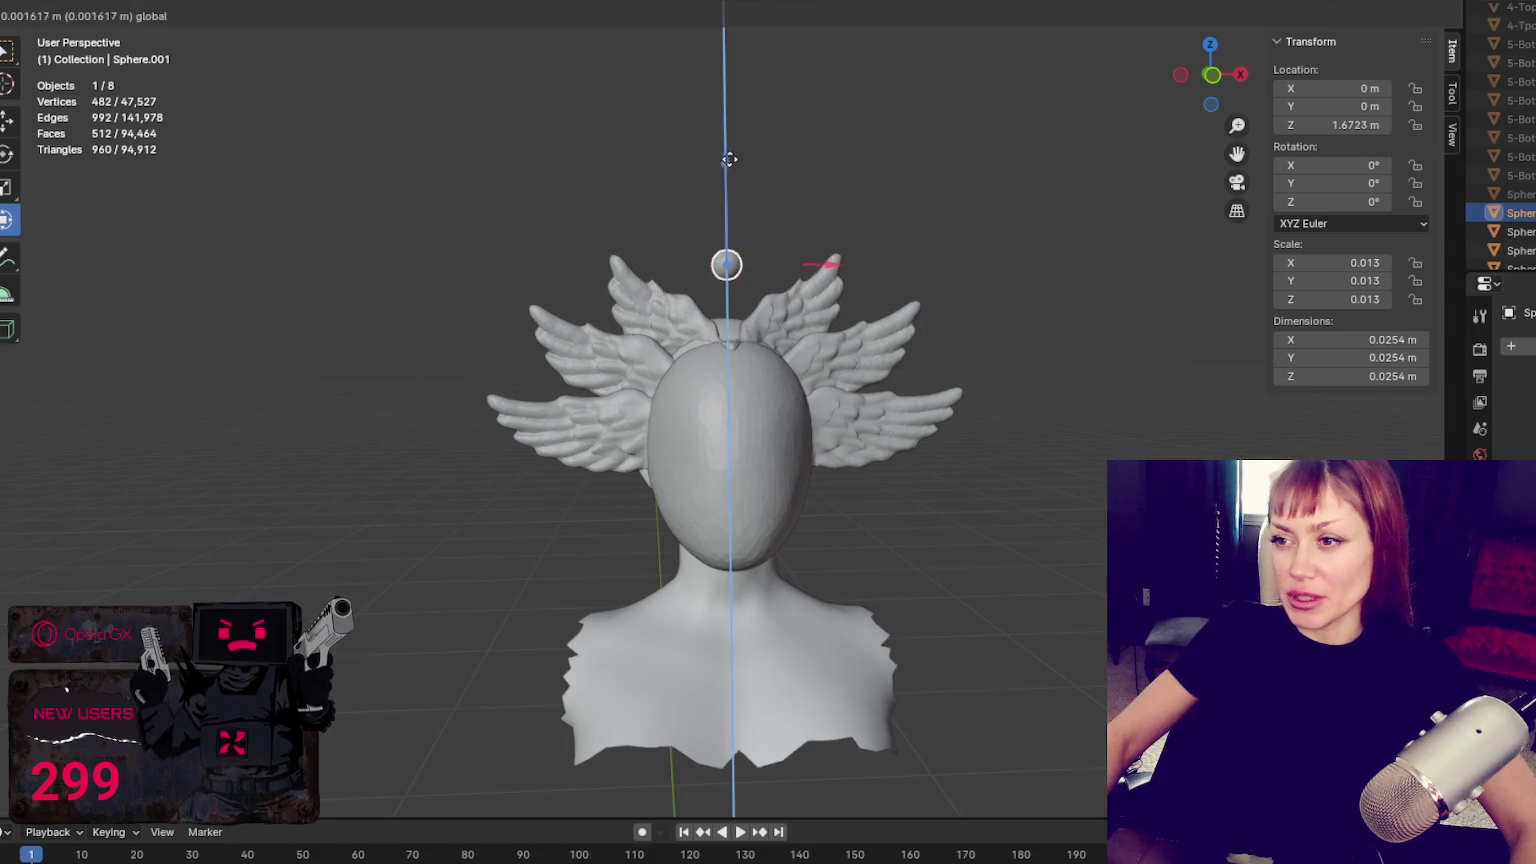
left_click(727, 155)
Orbit around the bust to inspect its back and sides
middle_click_drag(835, 185, 860, 196)
left_click(888, 525)
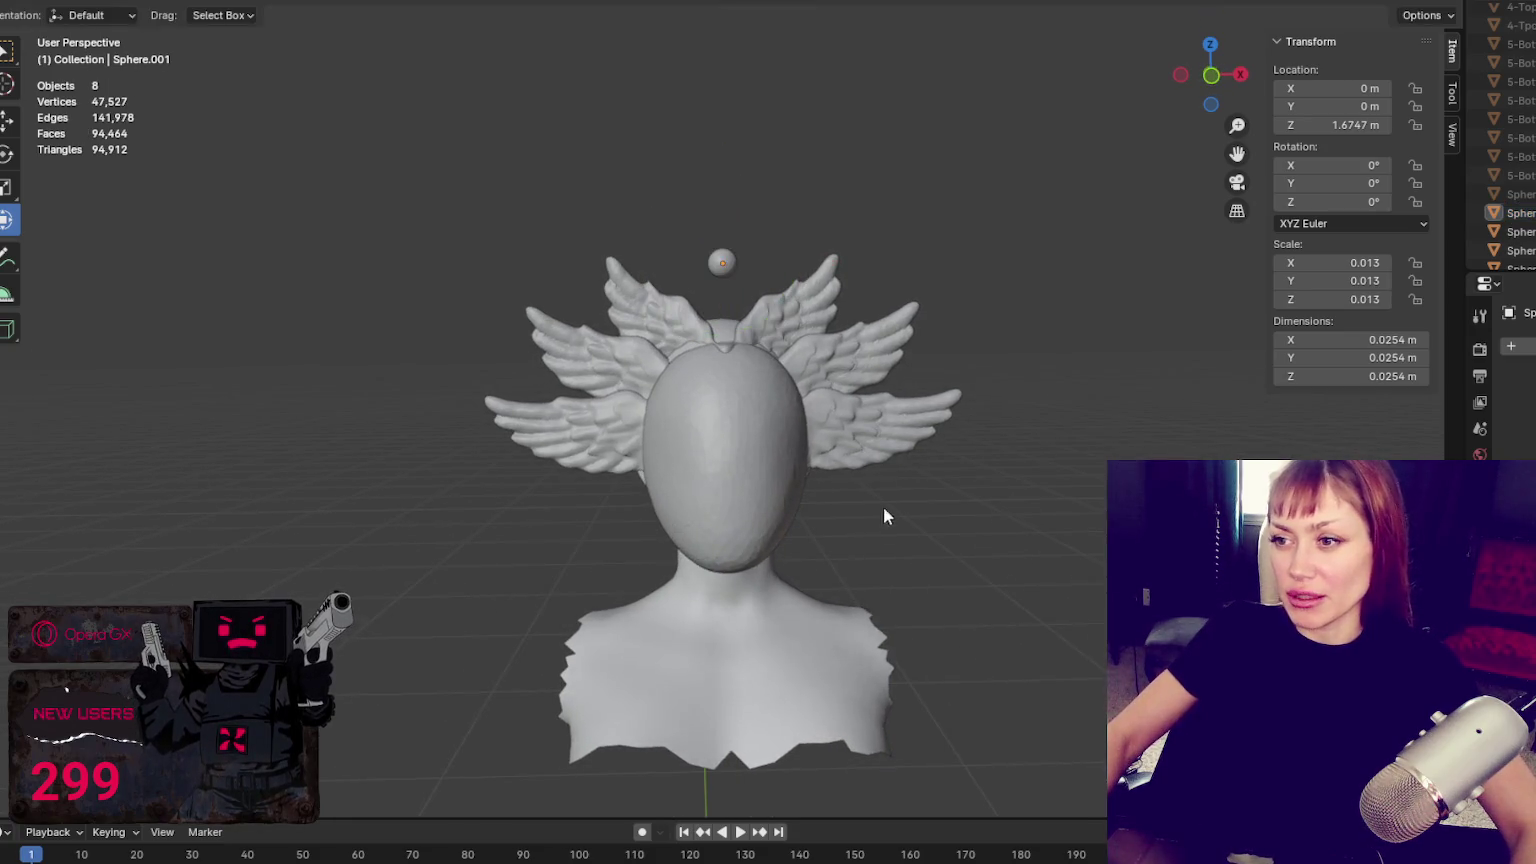
mouse_move(728, 268)
middle_mouse_down()
mouse_move(1051, 415)
mouse_move(766, 300)
middle_mouse_up()
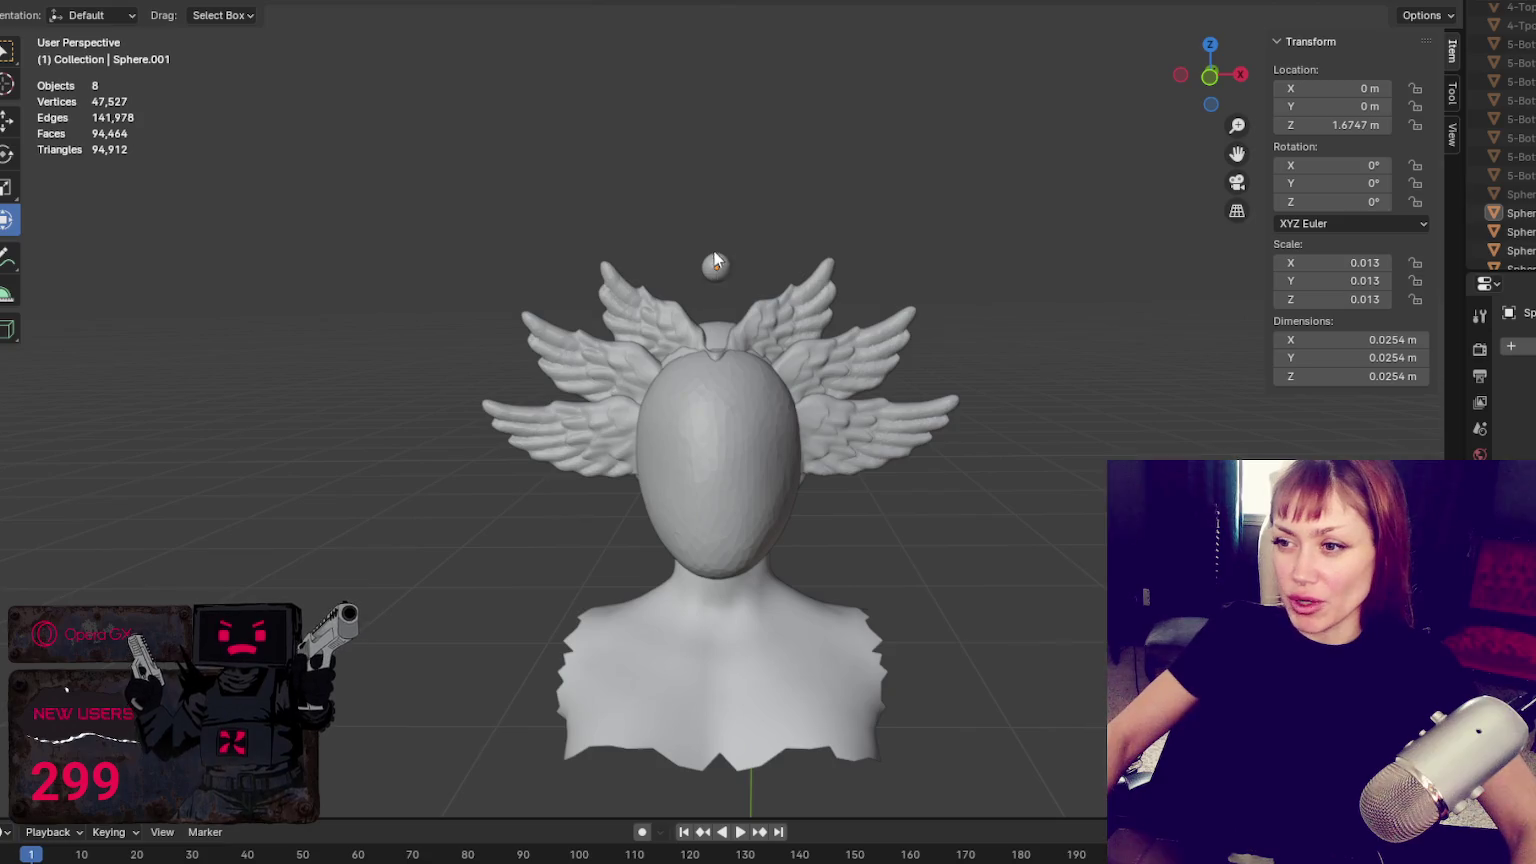
mouse_move(707, 240)
middle_mouse_down()
mouse_move(1087, 206)
mouse_move(854, 226)
mouse_move(793, 176)
middle_mouse_up()
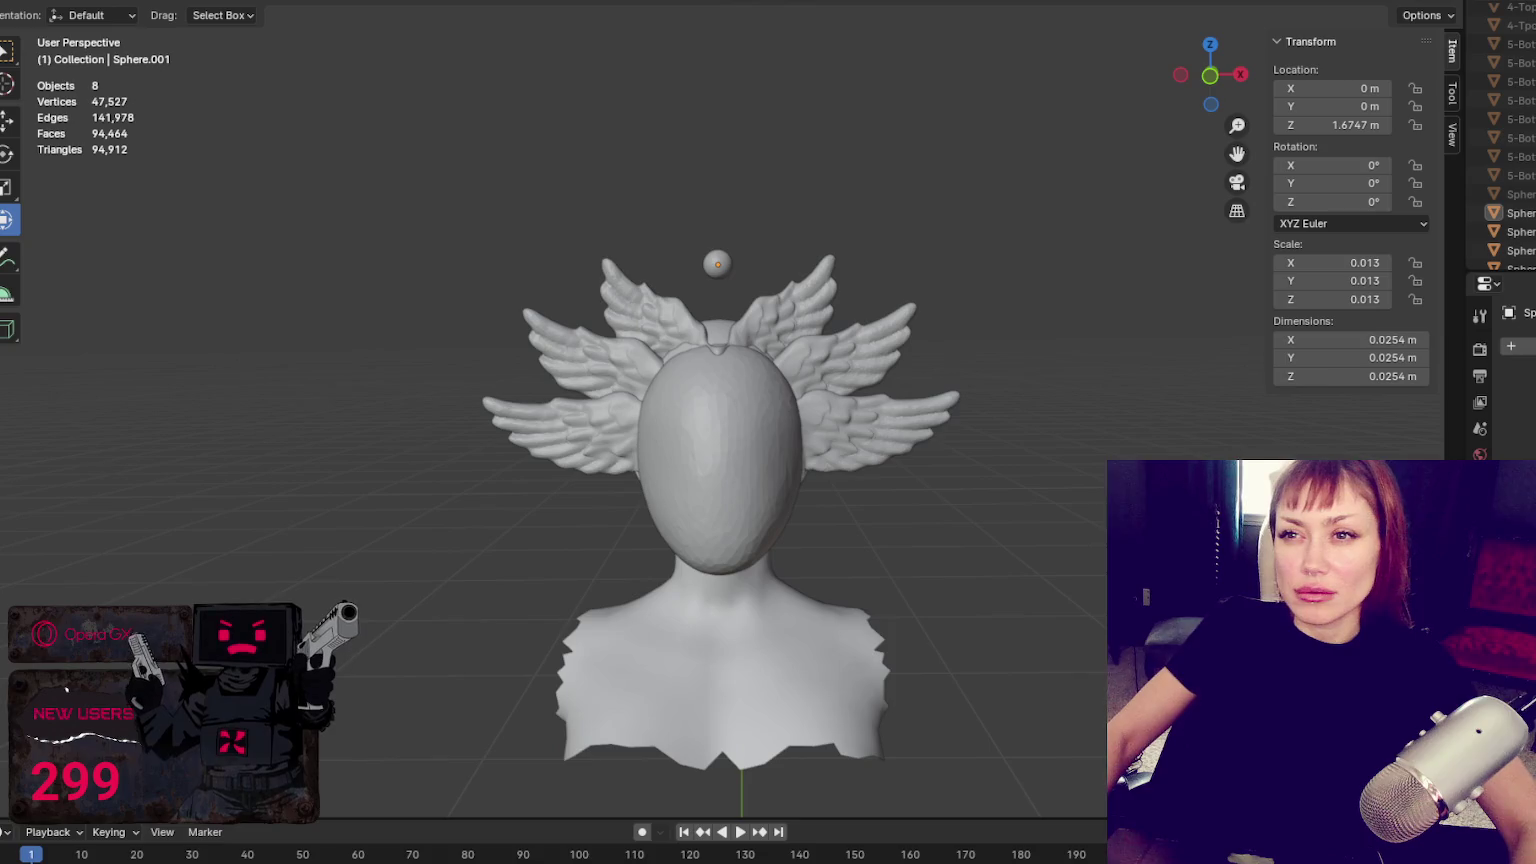
left_click(238, 2)
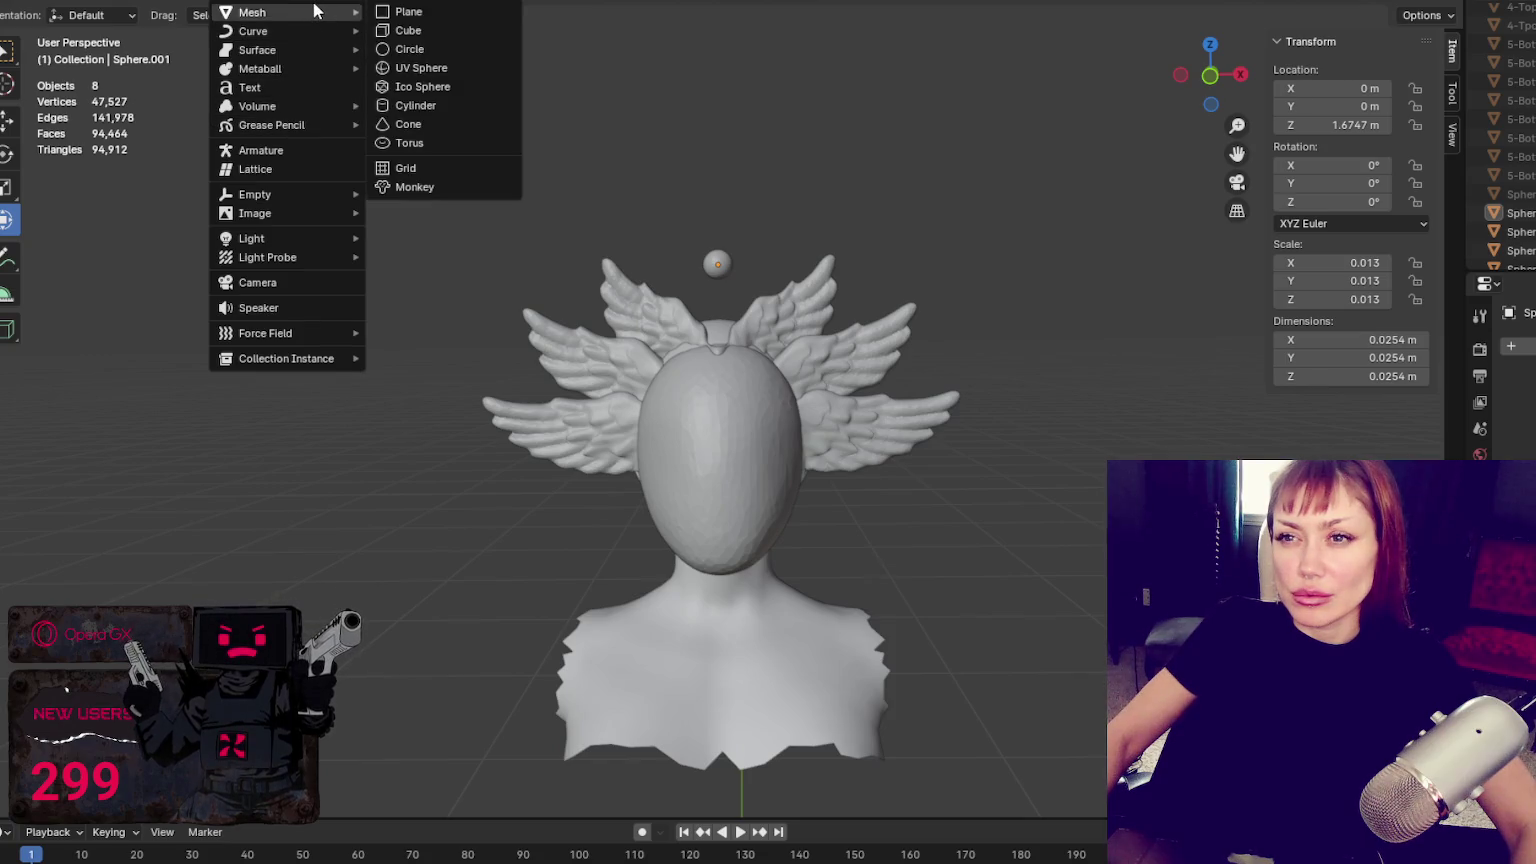
mouse_move(252, 12)
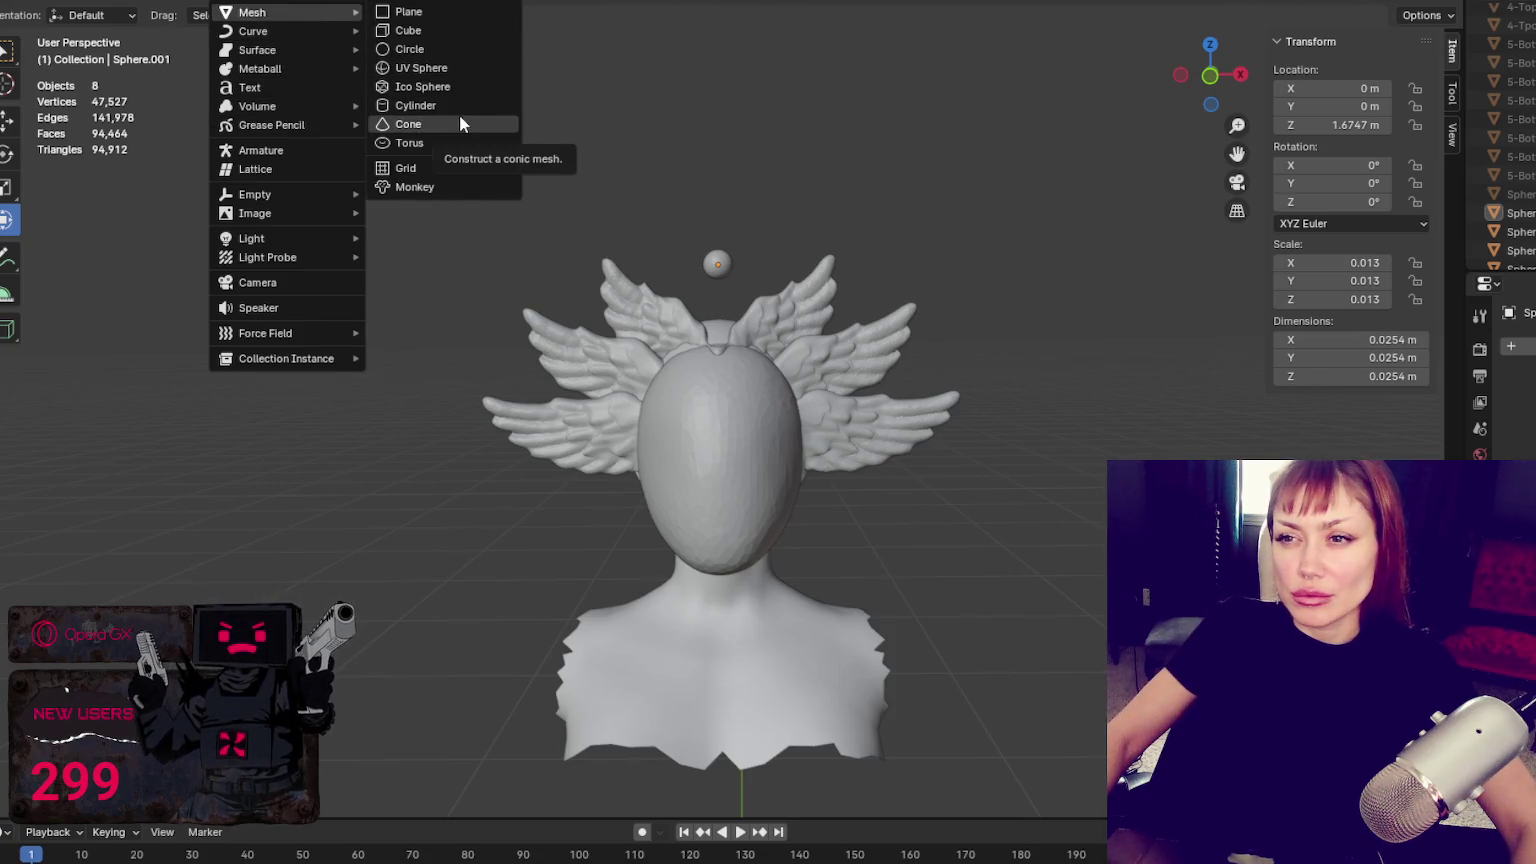
Add a torus and raise it high above the bust along Z
left_click(449, 143)
scroll(896, 542, "down", 3)
scroll(896, 542, "down", 7)
mouse_move(720, 463)
left_mouse_down()
mouse_move(717, 336)
mouse_move(1260, 350)
left_mouse_up()
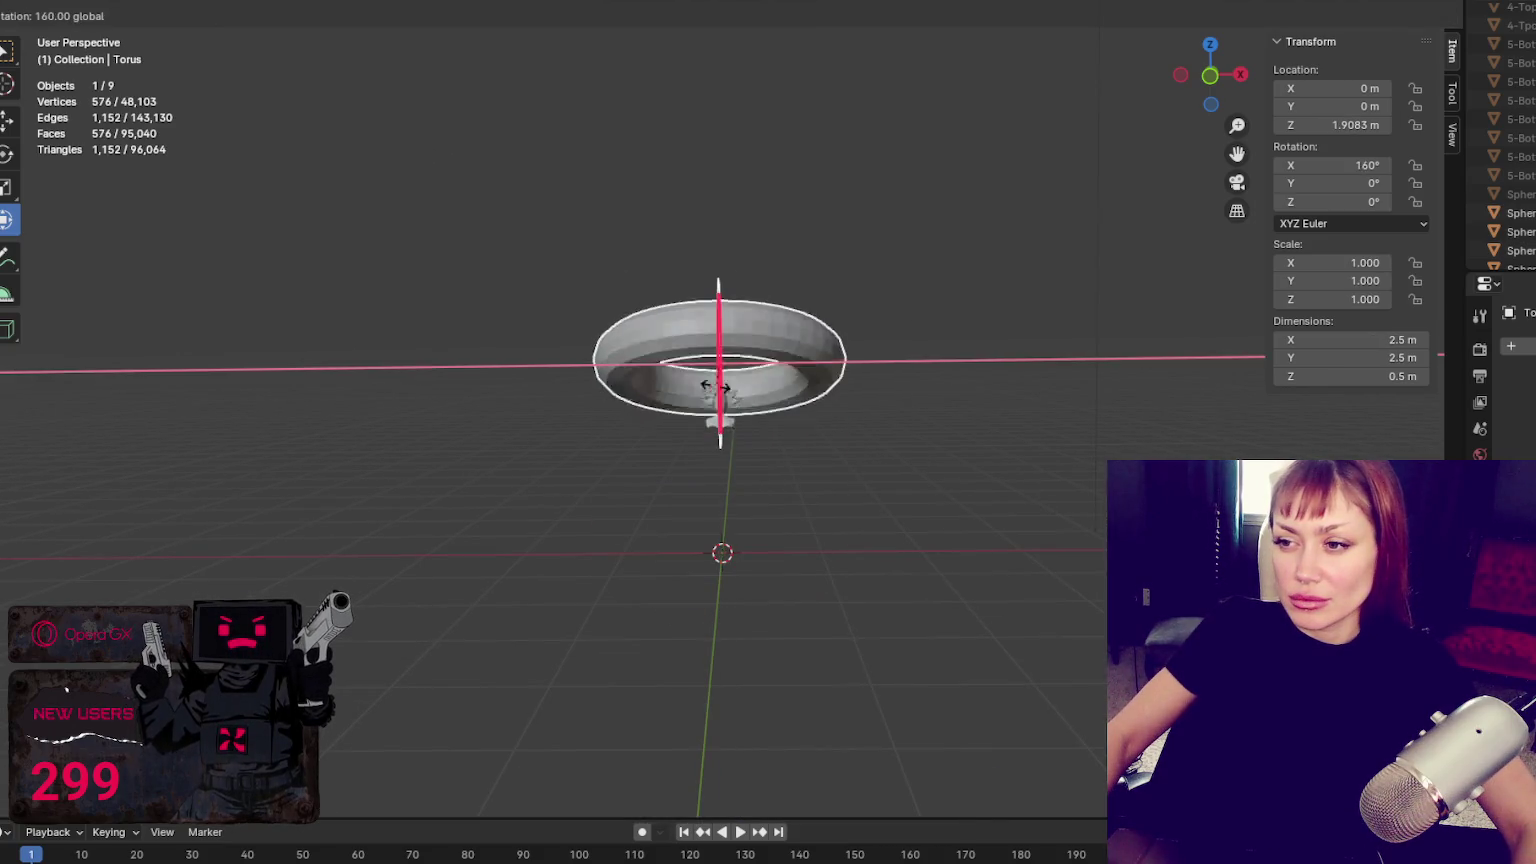
right_click(1260, 343)
Stand the torus upright with a 90° X rotation
double_click(1404, 165)
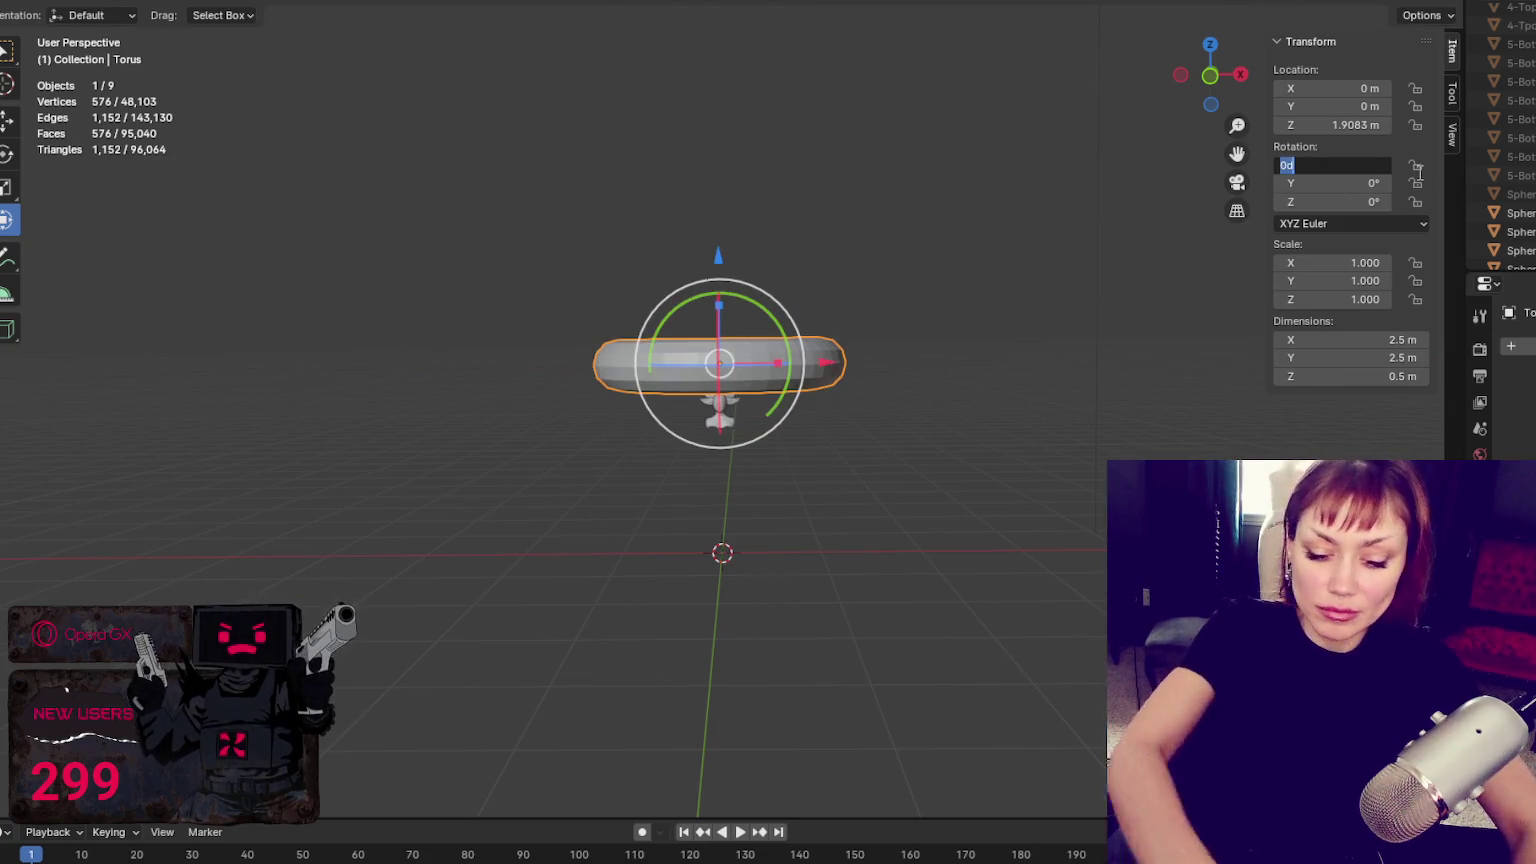
type("90")
key("Return")
scroll(860, 378, "up", 5)
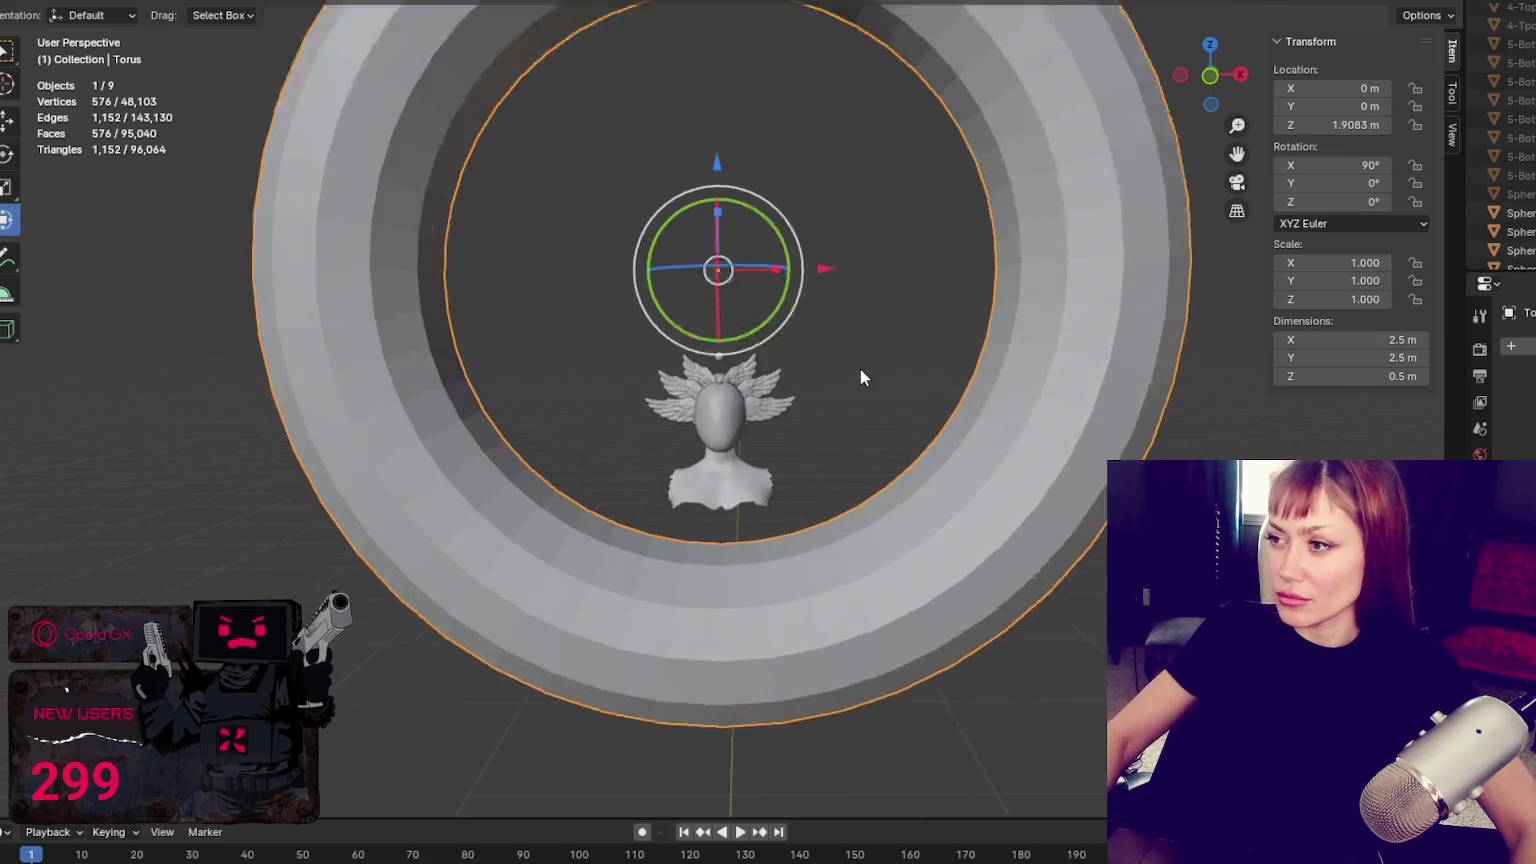
scroll(860, 377, "down", 1)
Try a 0.1 m Z dimension on the torus, then undo it back to full depth
double_click(1406, 376)
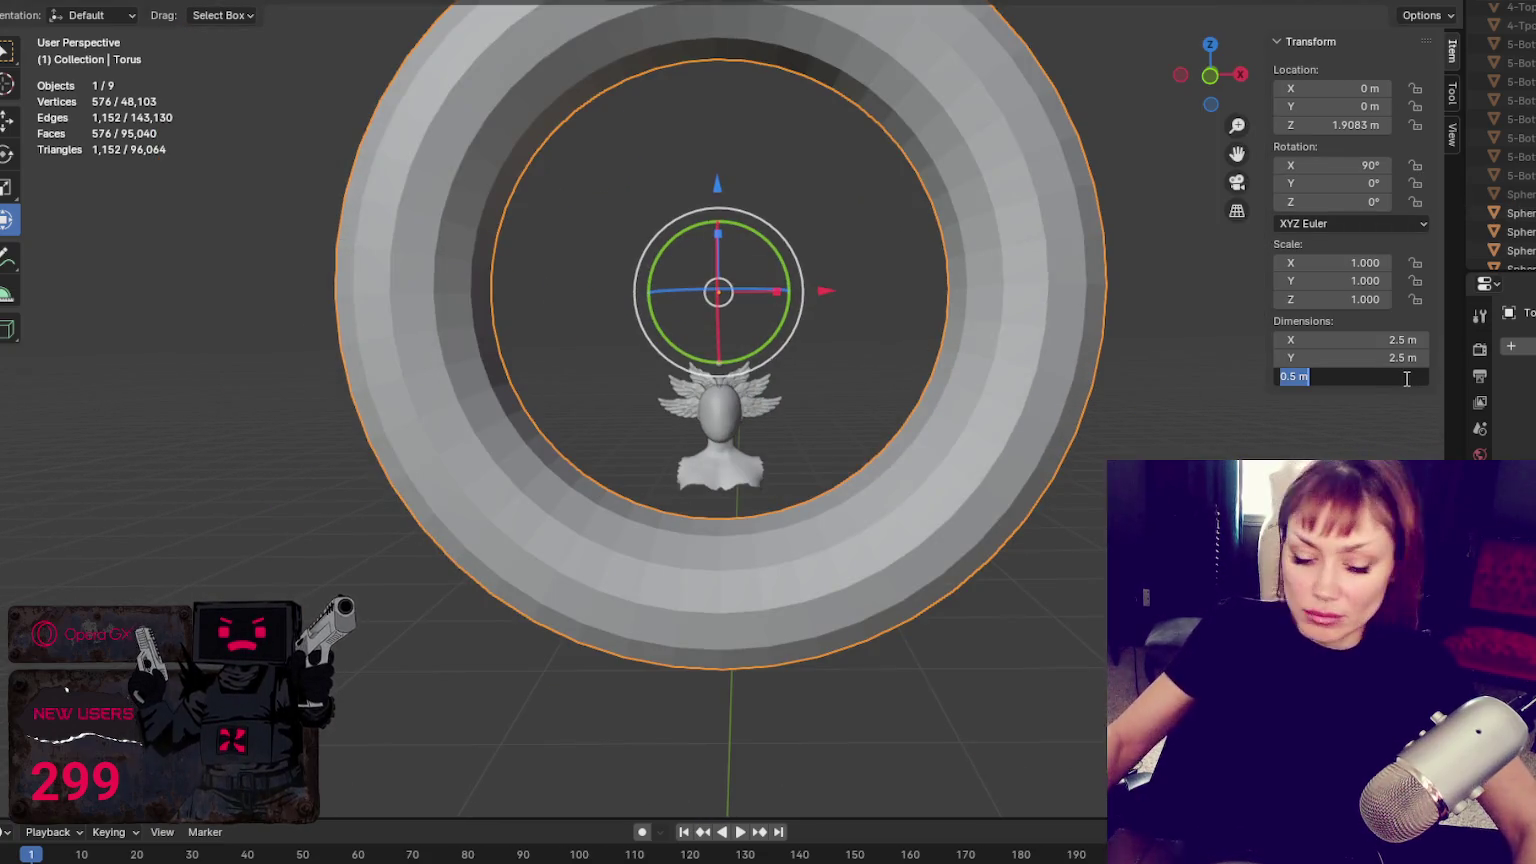
type("0.1")
key("Return")
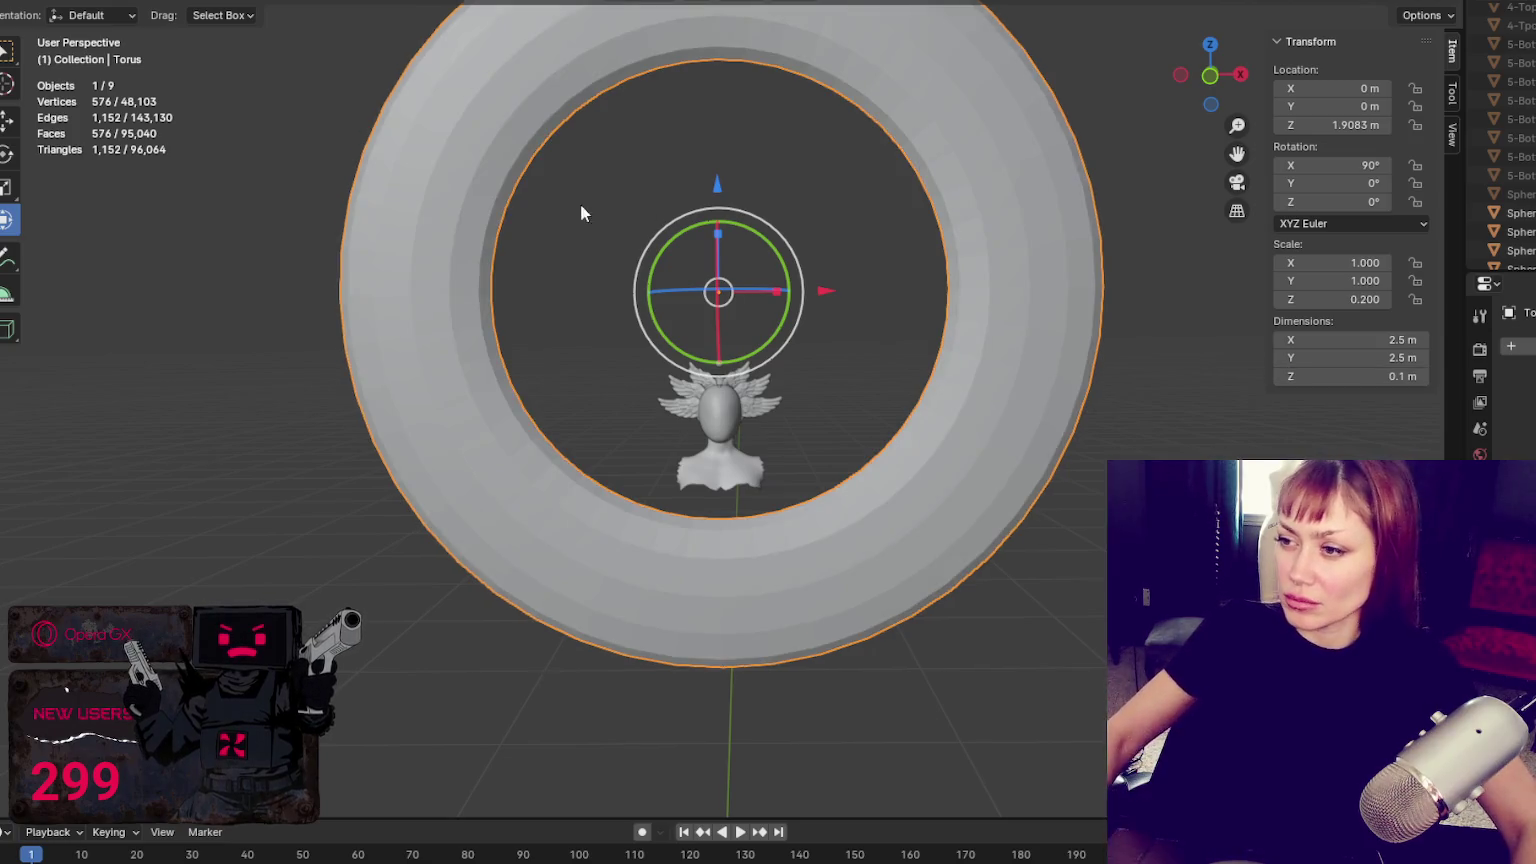
middle_click_drag(580, 213, 854, 355)
key("ctrl+z")
middle_click_drag(1001, 338, 874, 332)
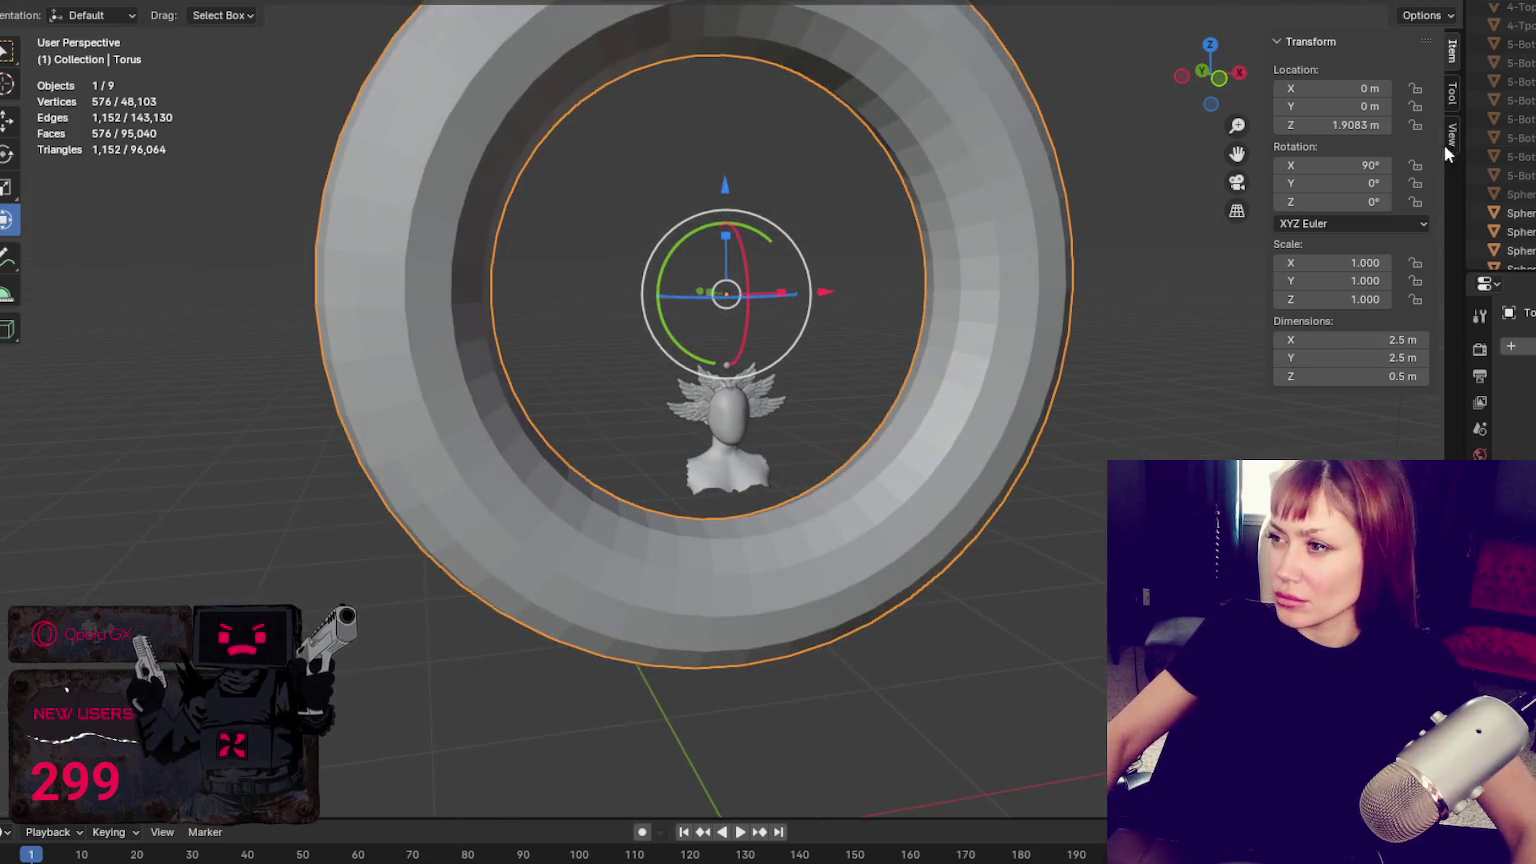
scroll(1455, 88, "down", 1)
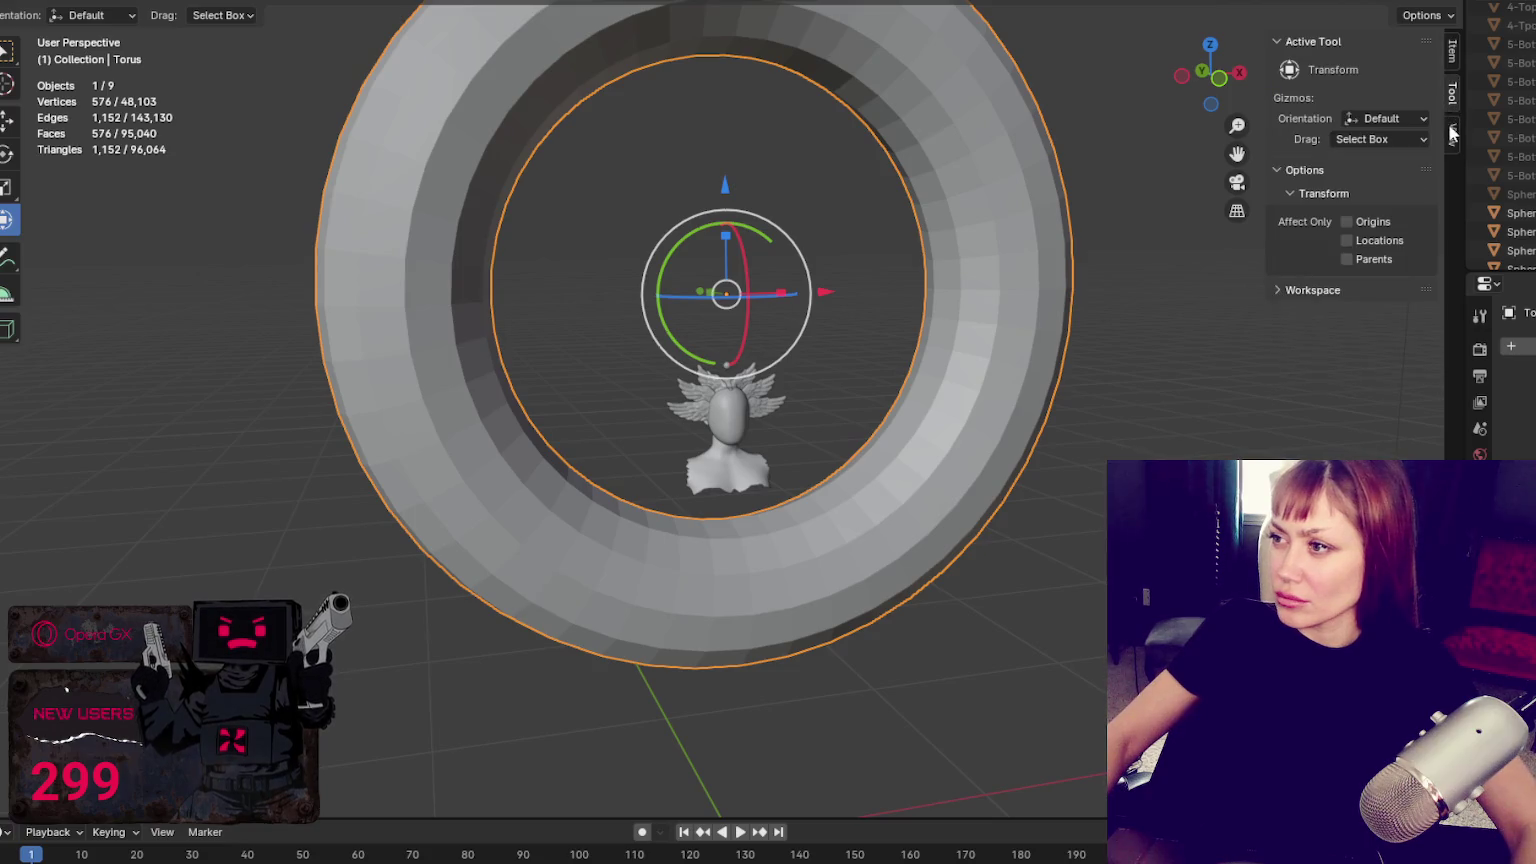
scroll(1455, 88, "down", 1)
left_click(1456, 43)
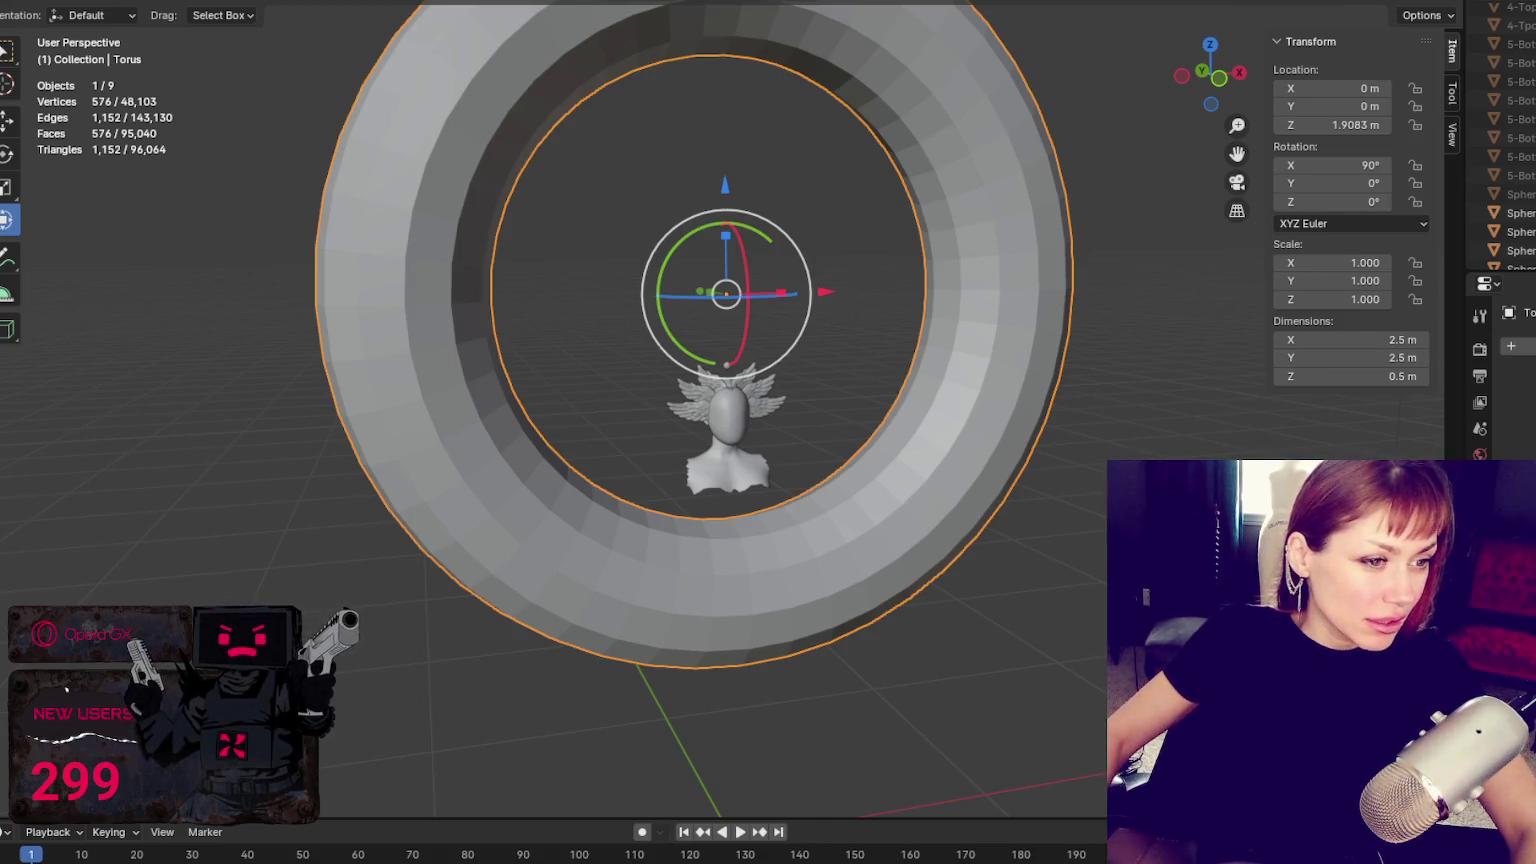
key("Tab")
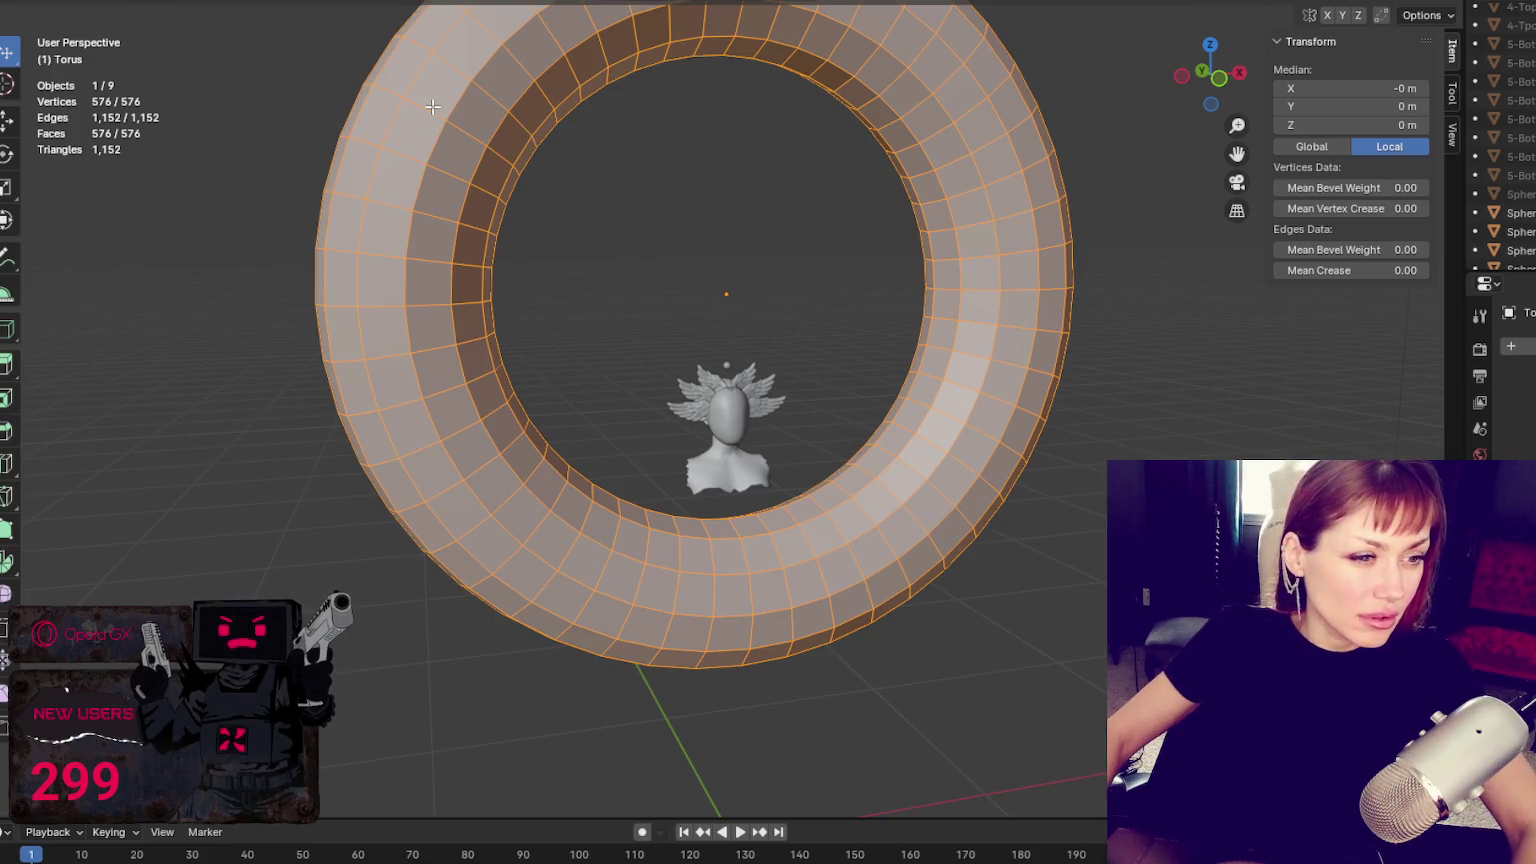
Select all torus vertices and thin the ring's tube with shrink/fatten
scroll(527, 150, "down", 2)
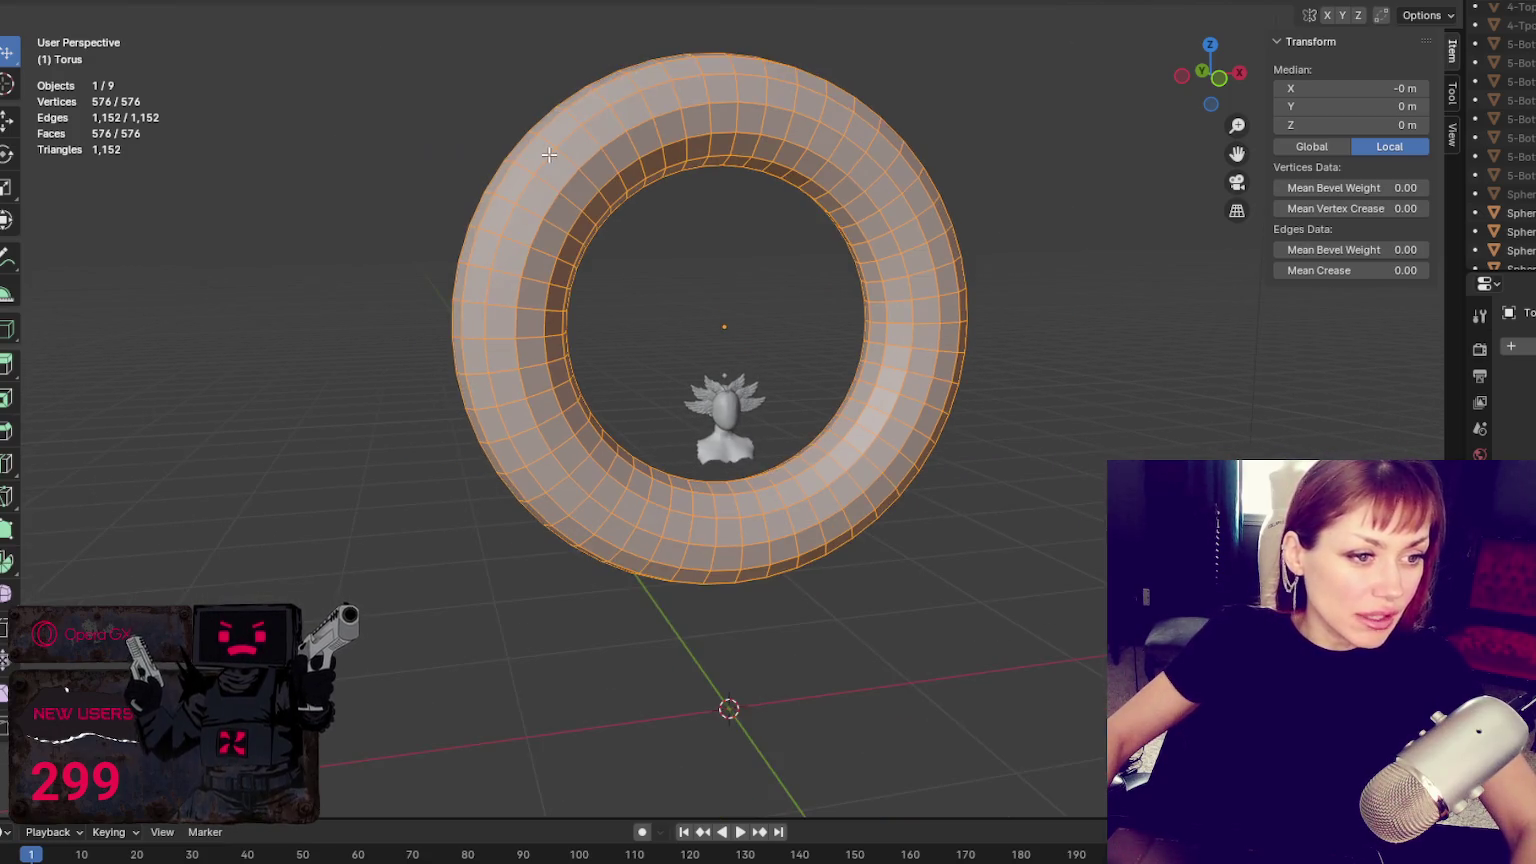
left_click(142, 3)
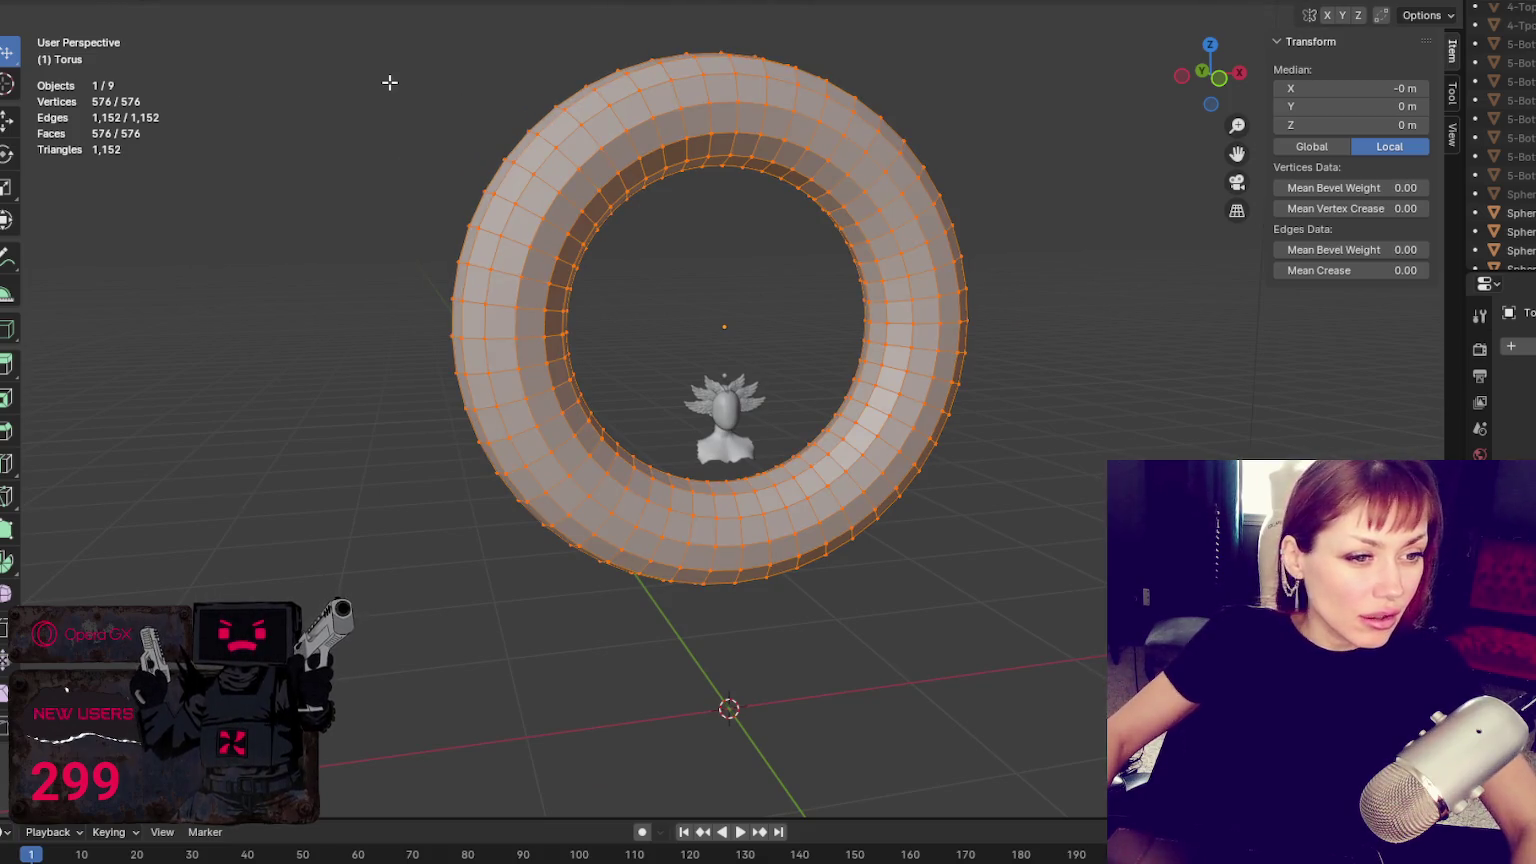
key("alt+a")
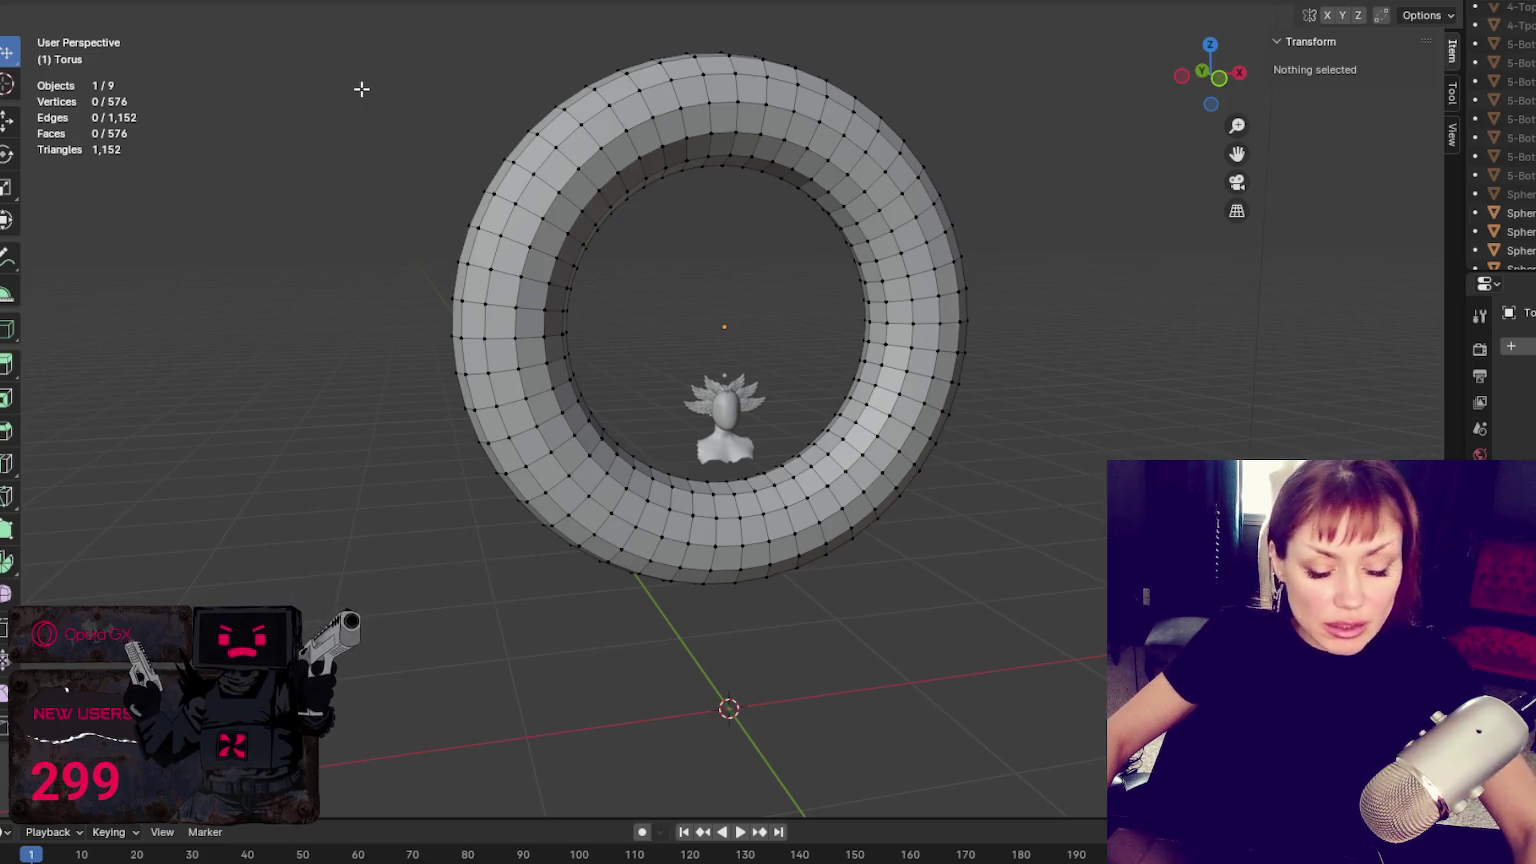
key("a")
key("alt+s")
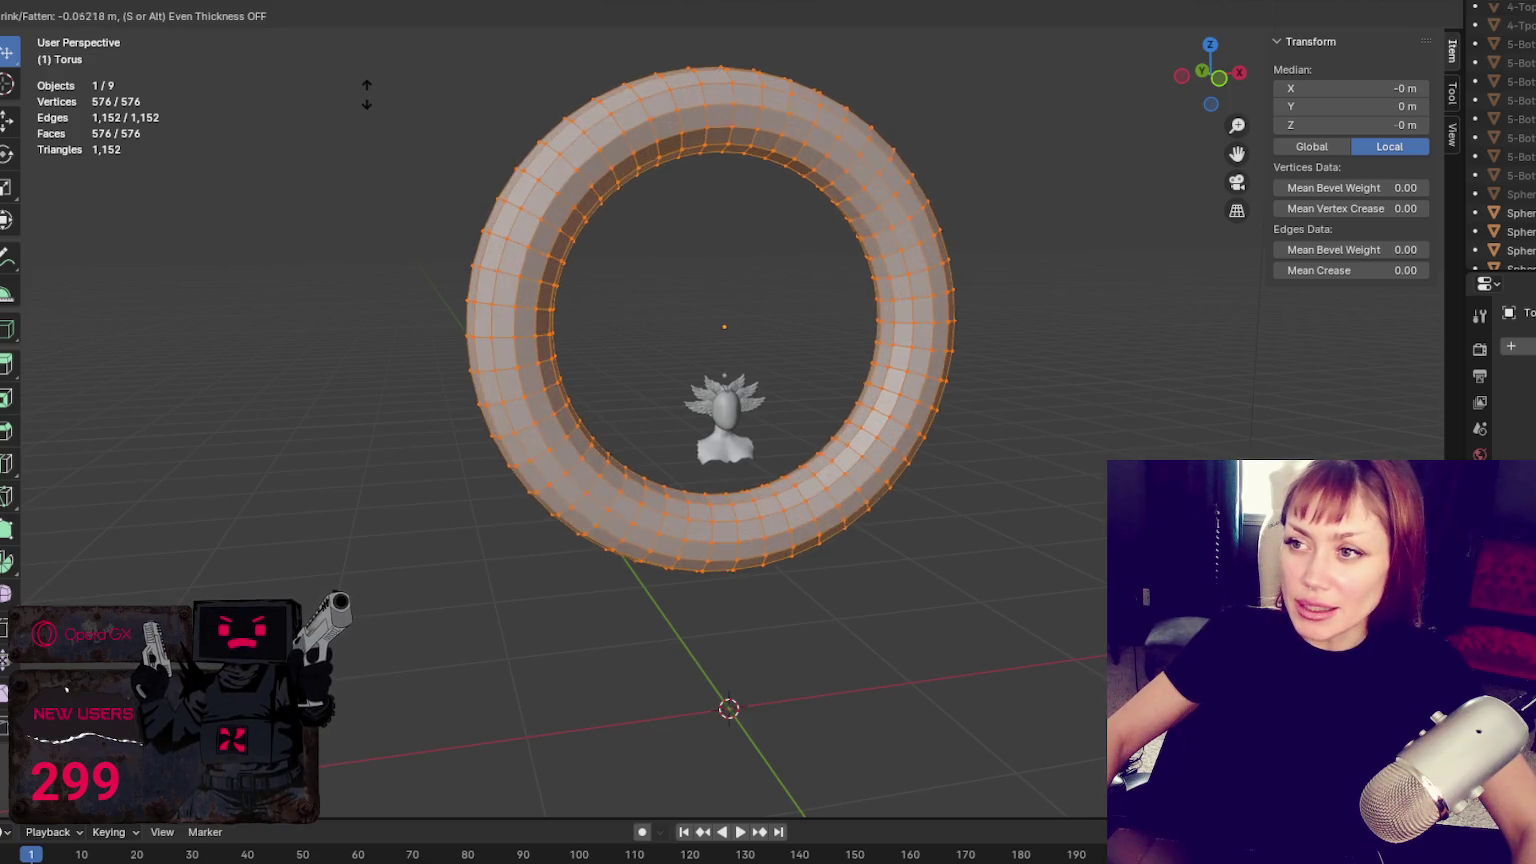
left_click(368, 95)
Scale the whole ring down to about a third of its size (0.316)
key("s")
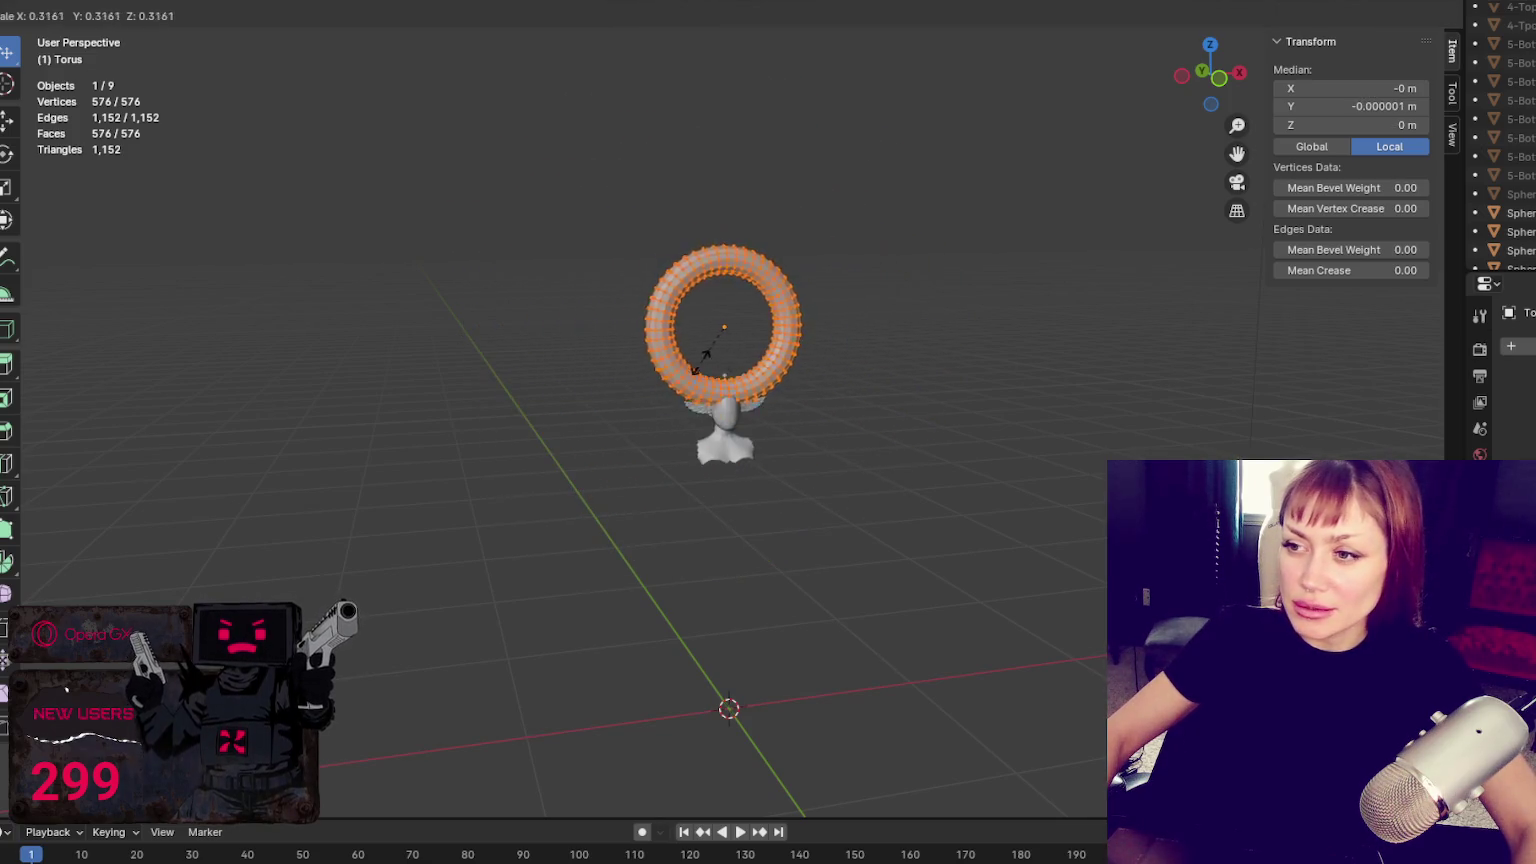
left_click(722, 330)
scroll(777, 342, "up", 4)
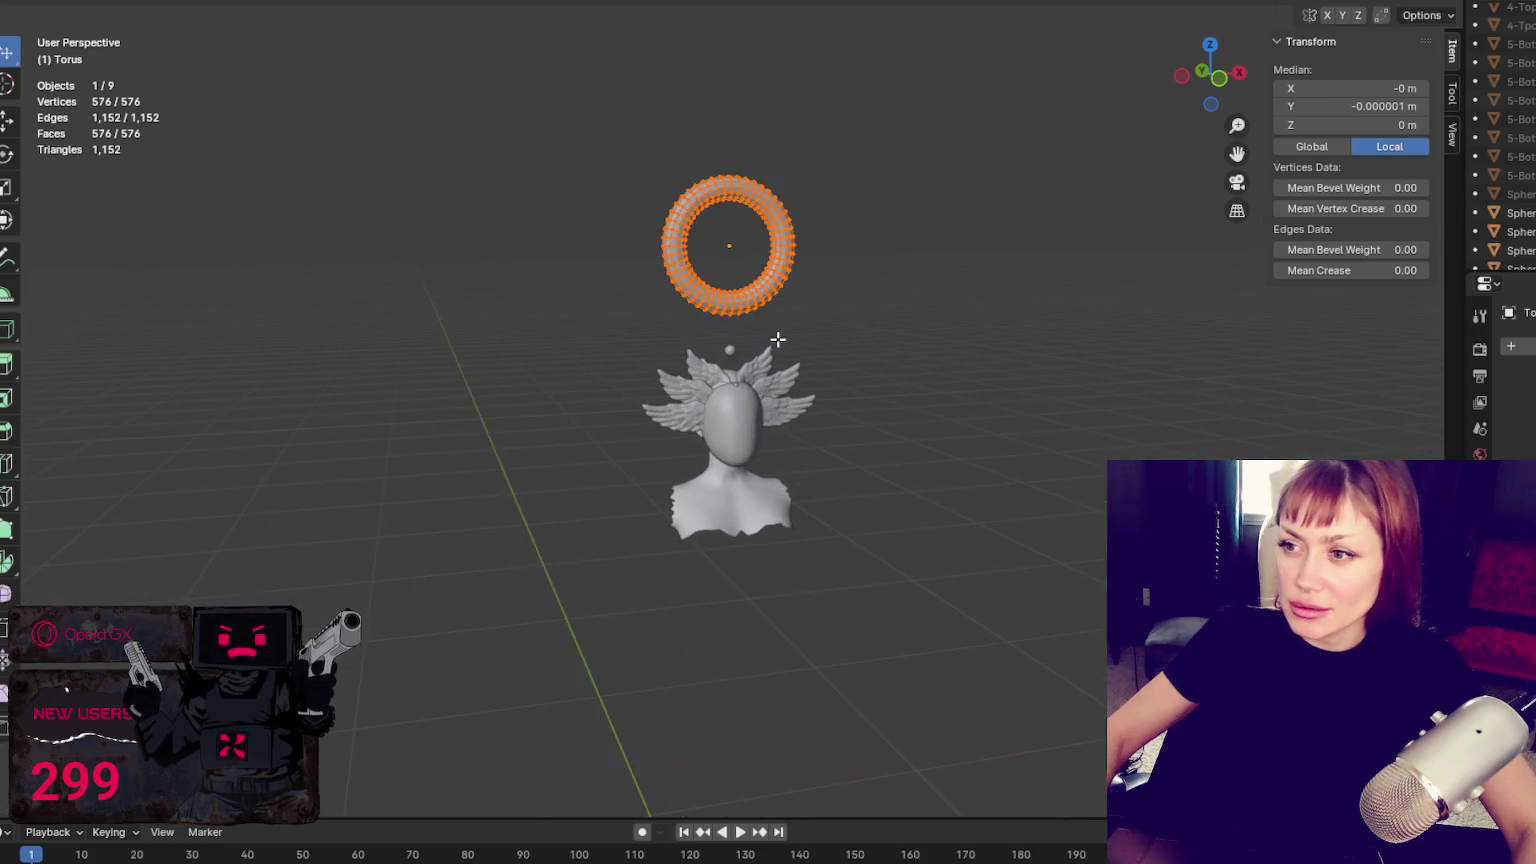
scroll(784, 337, "up", 3)
key("s")
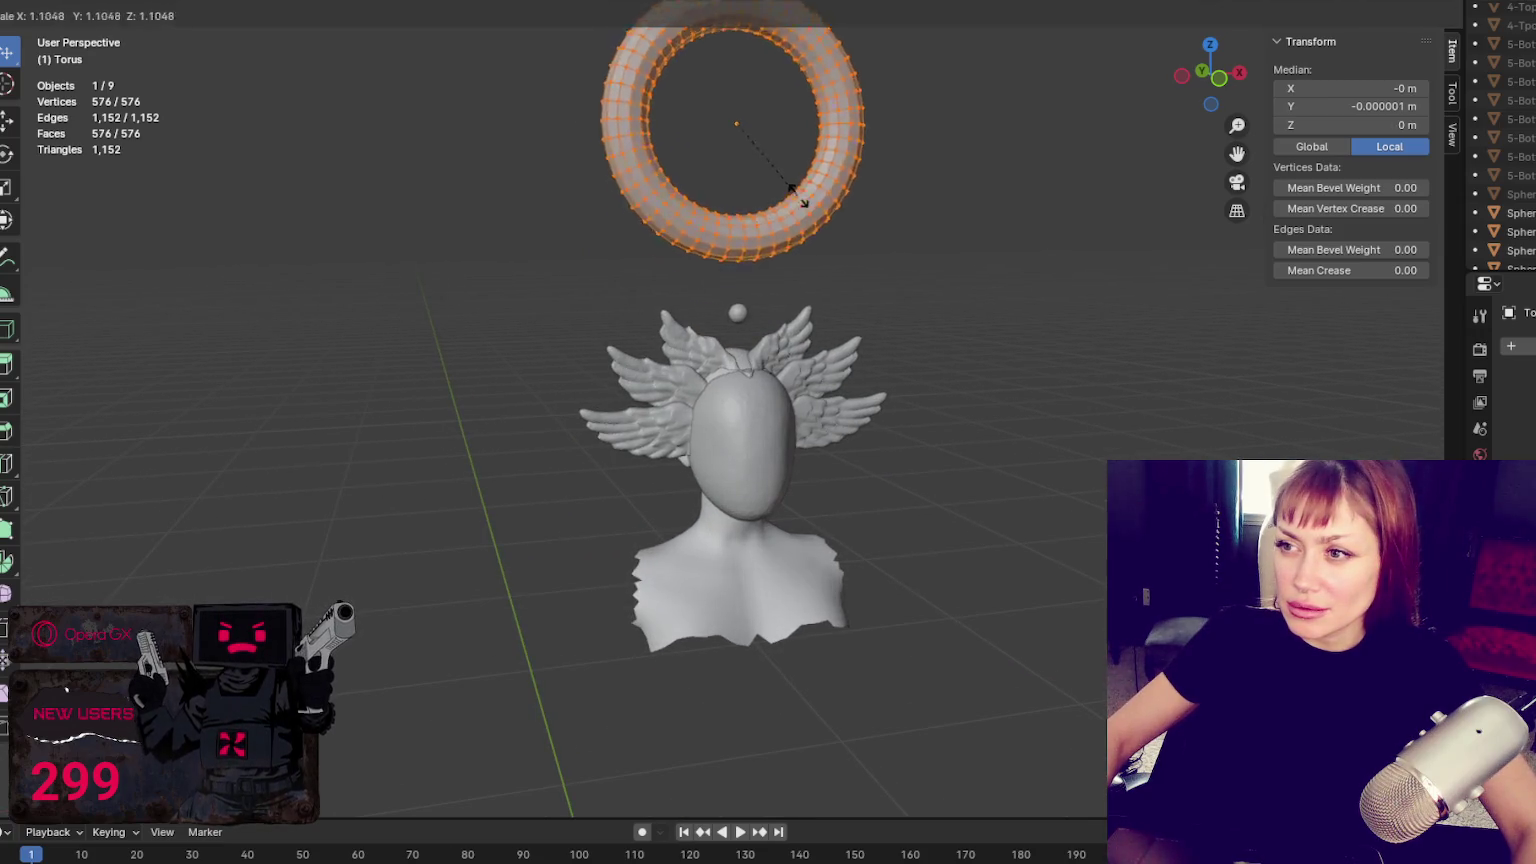
key("Escape")
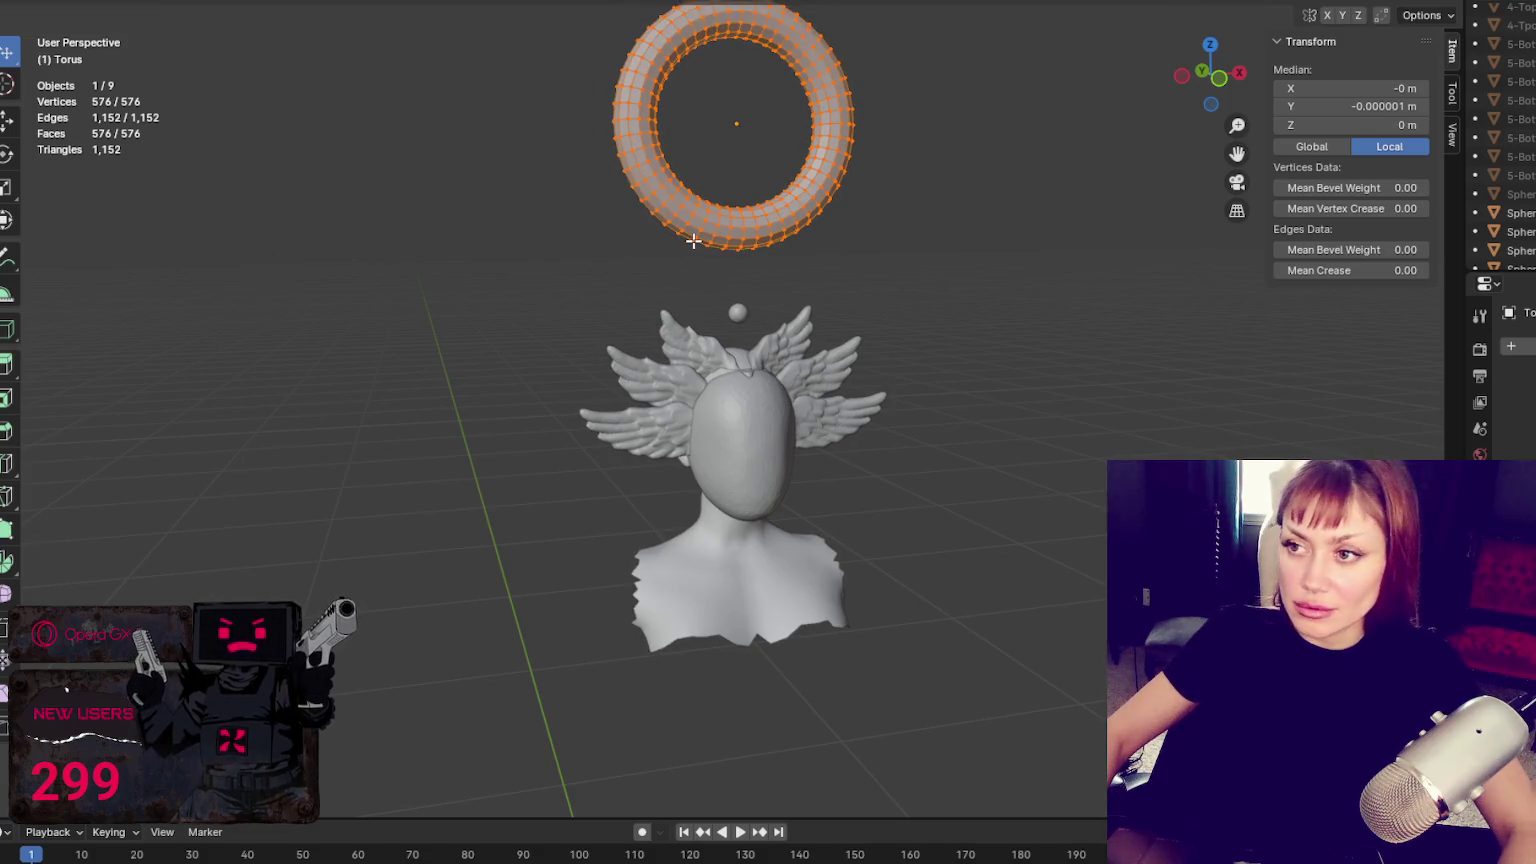
Preview the model in material shading, then return to solid shading
key("z")
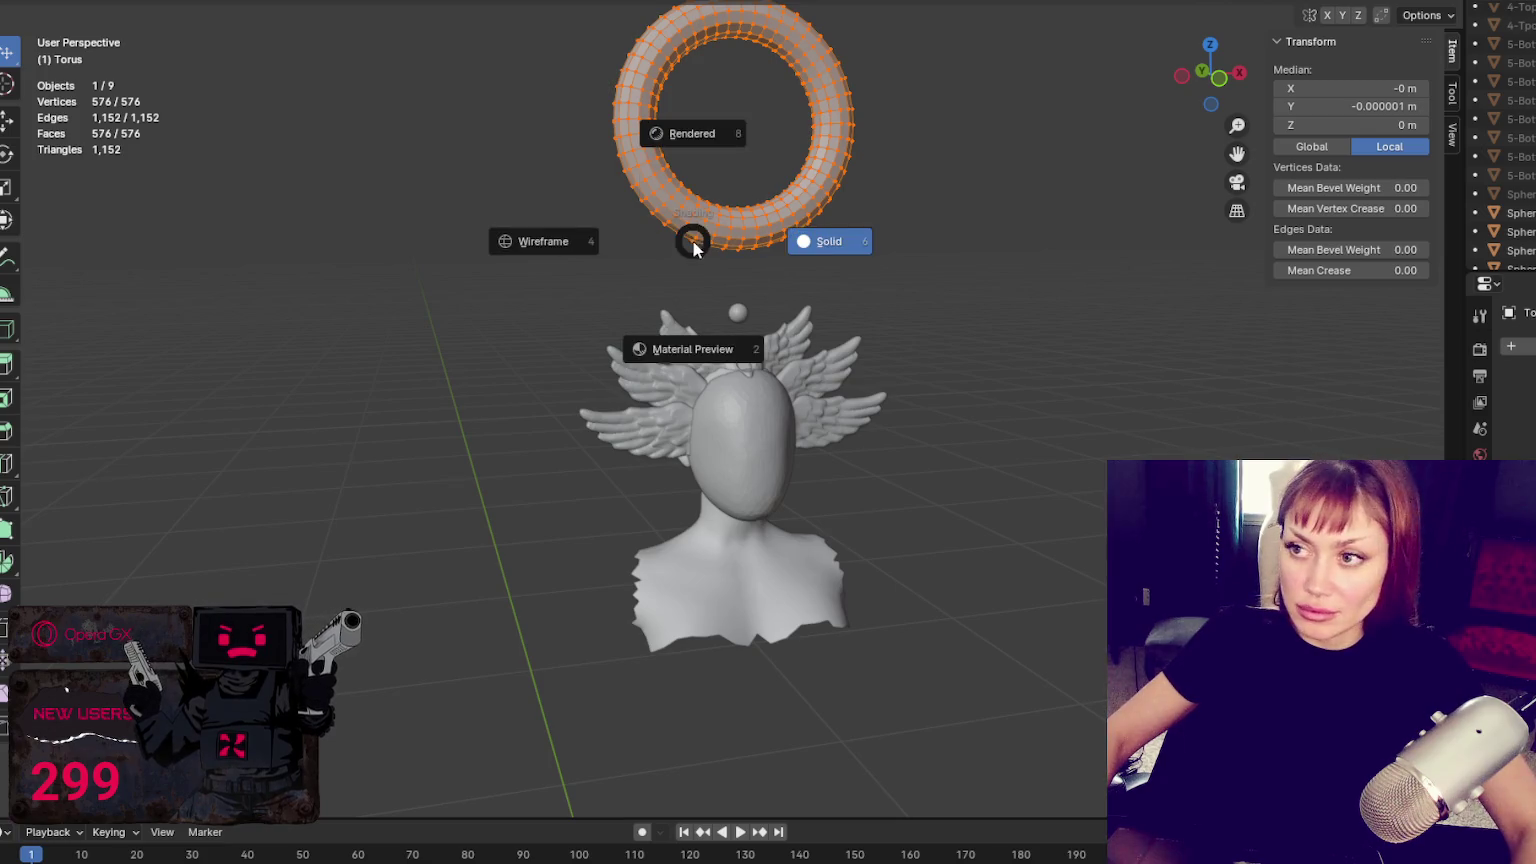
key("z")
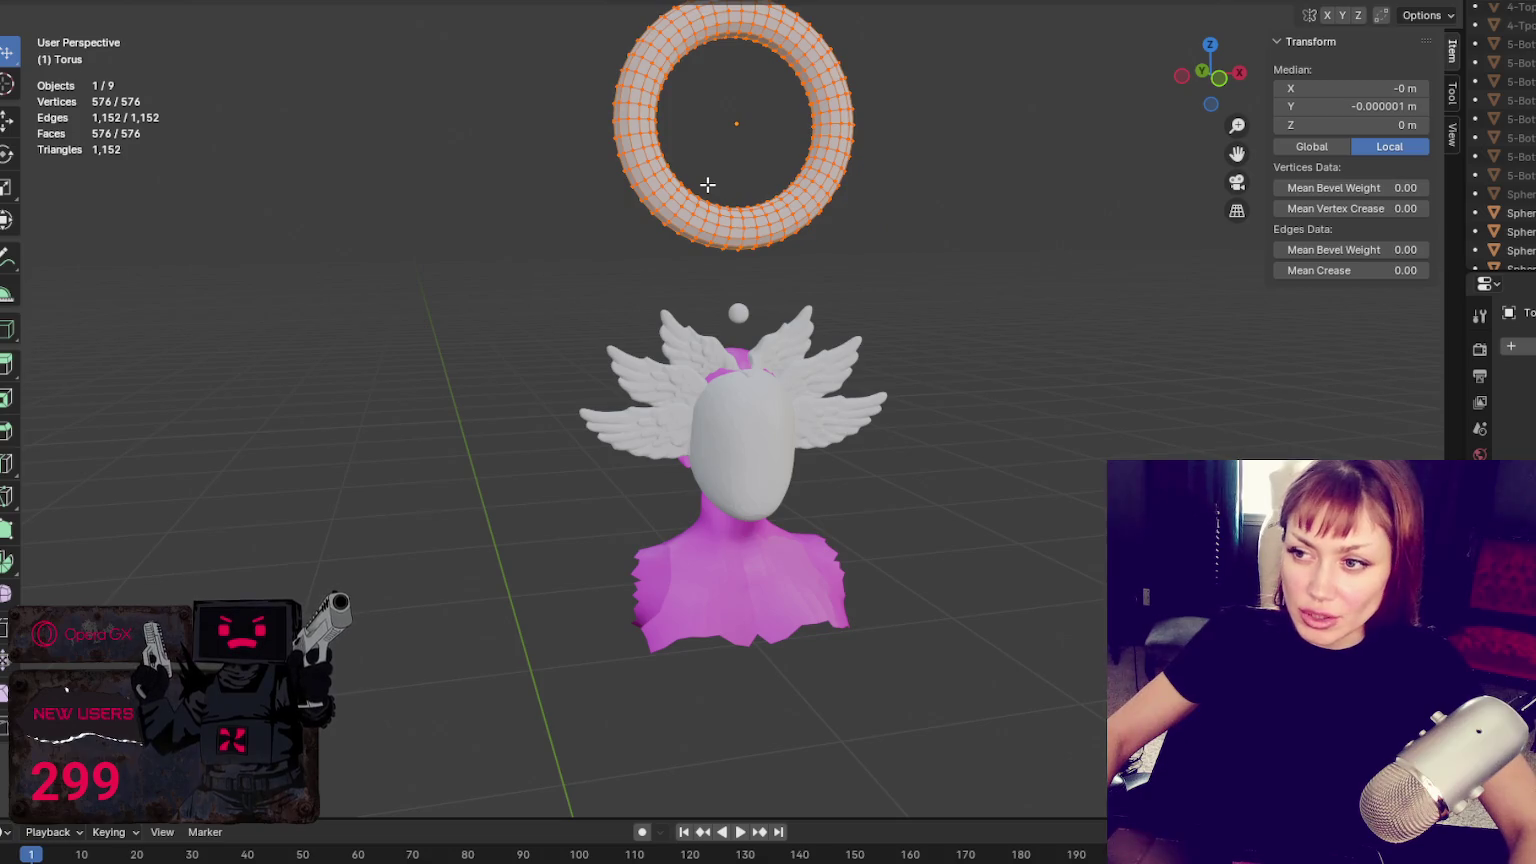
key("z")
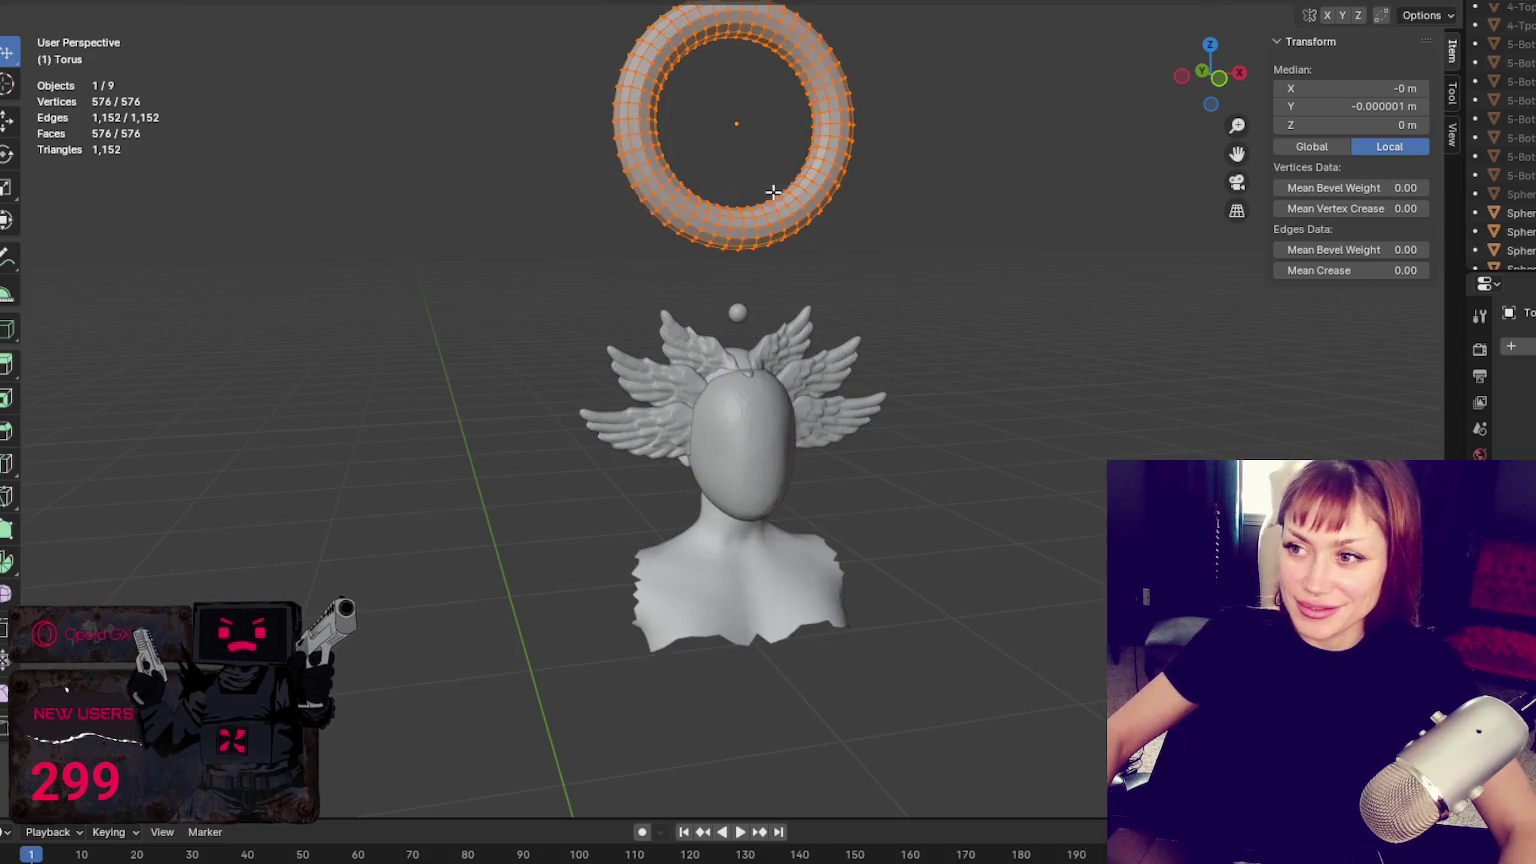
Deselect the vertices, enable the transform gizmo and return to Object Mode
key("alt+a")
left_click(6, 220)
left_click(752, 206)
key("Tab")
Lower the torus around the head and thin its tube with Alt+S in Edit Mode
left_click_drag(741, 50, 736, 262)
middle_click_drag(736, 262, 697, 240)
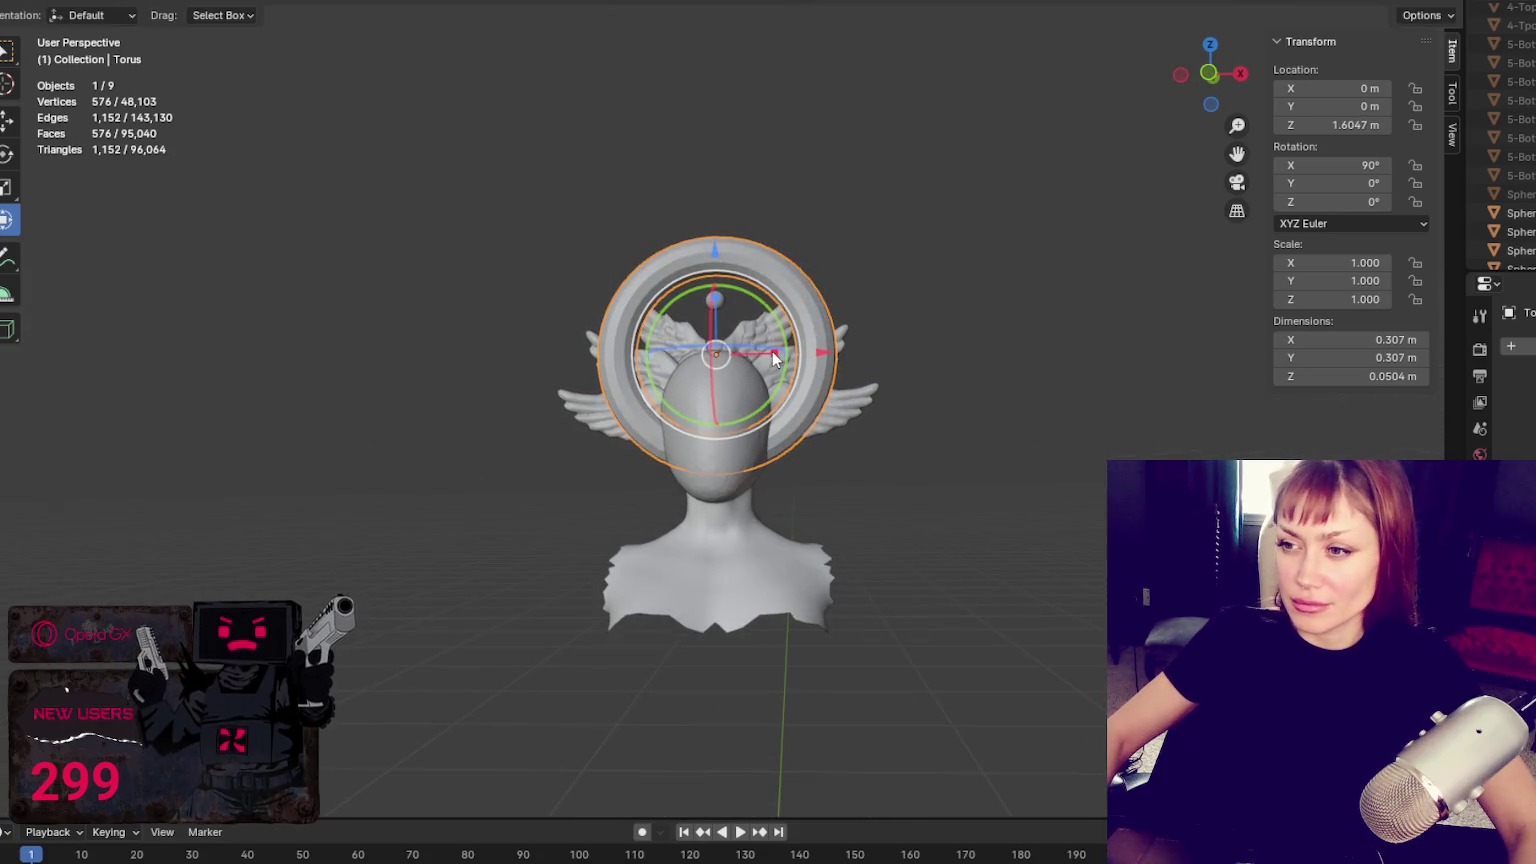
left_click_drag(718, 258, 722, 252)
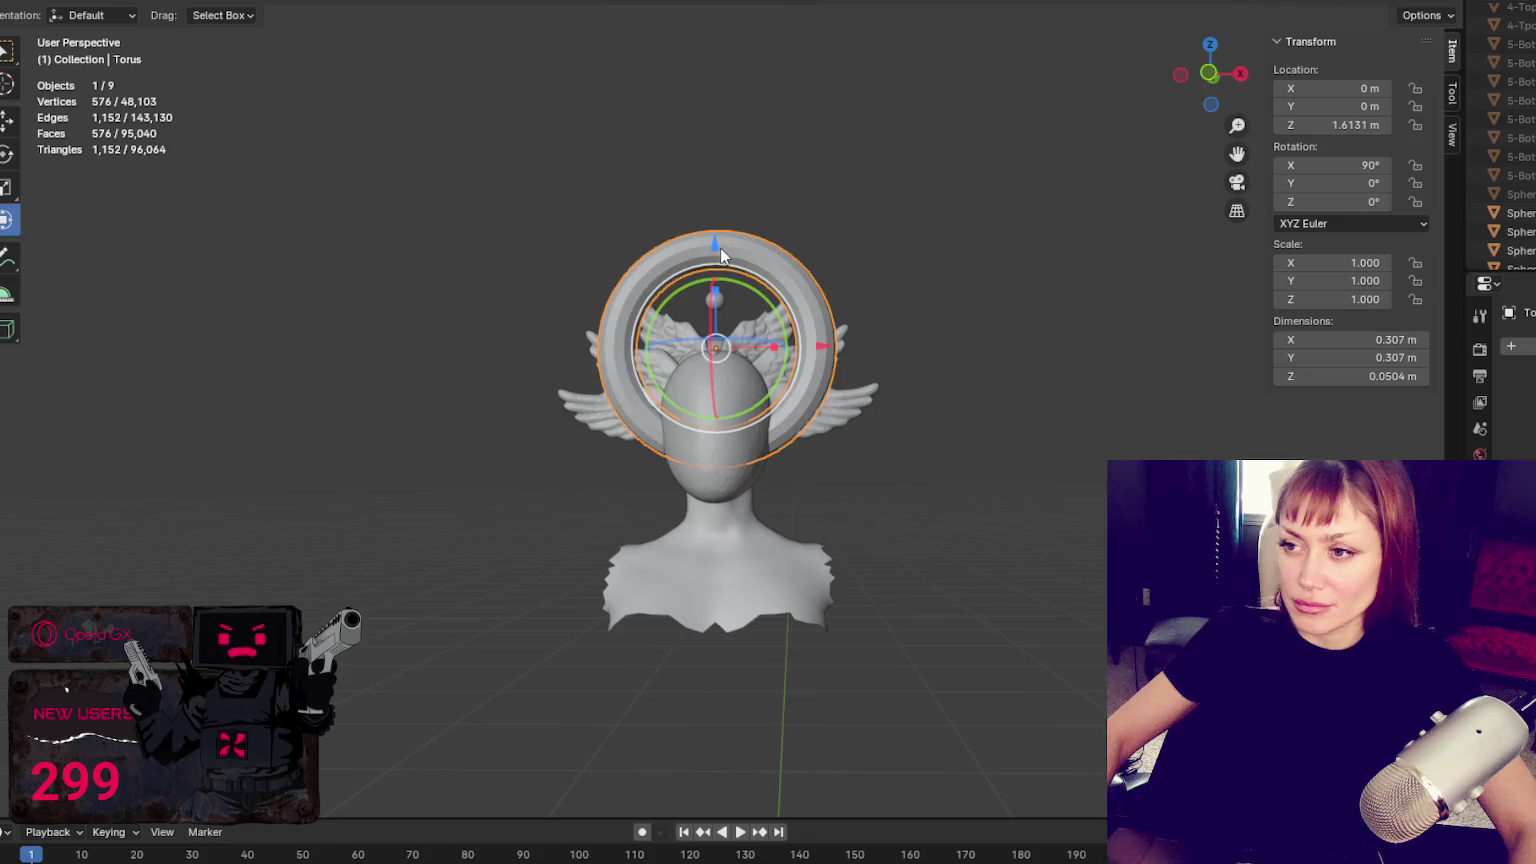
key("Tab")
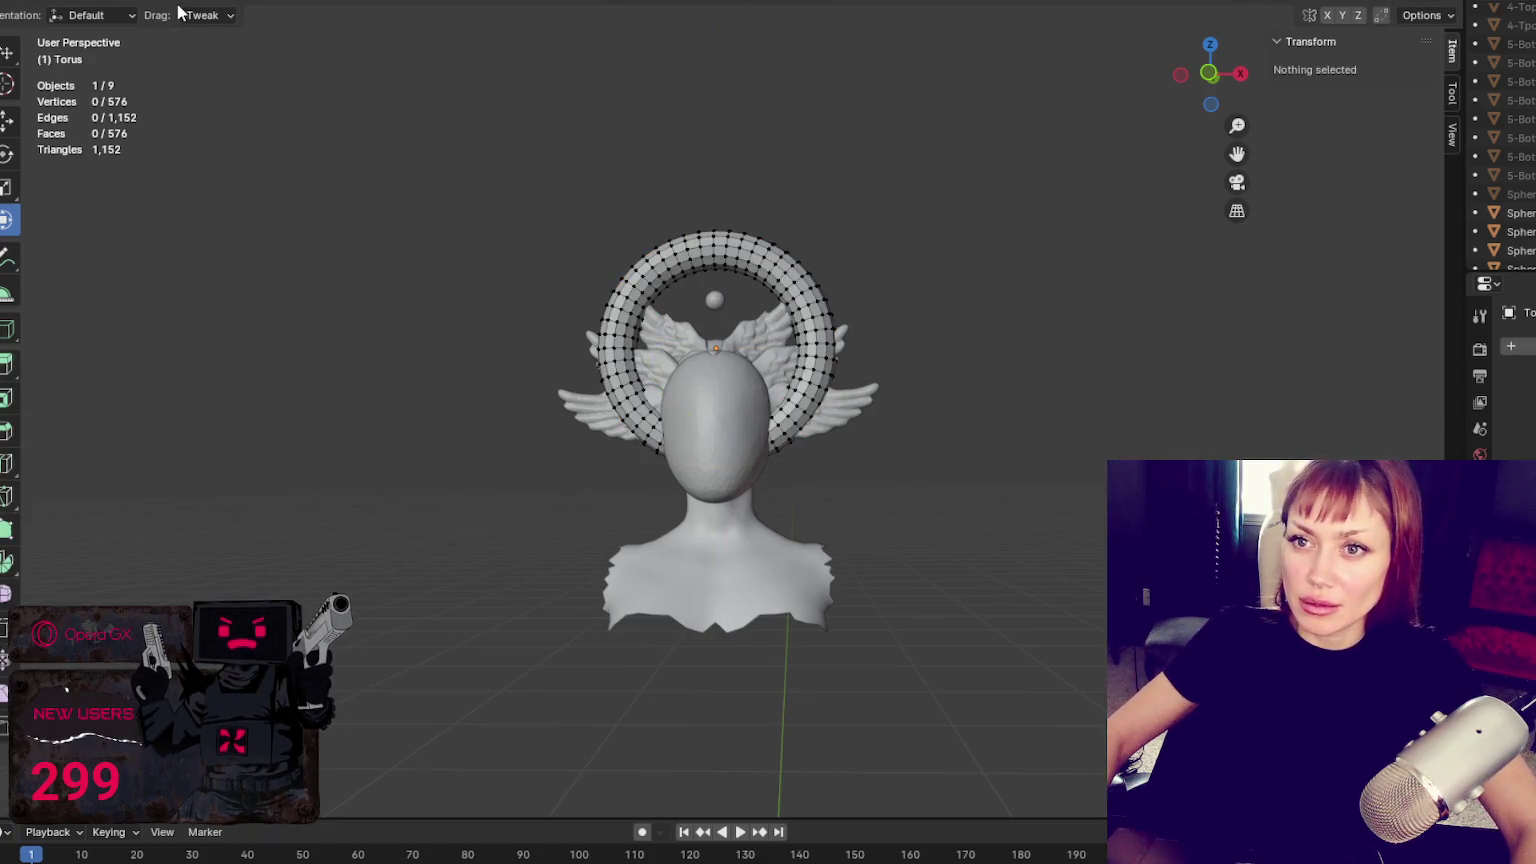
middle_click_drag(585, 95, 597, 106)
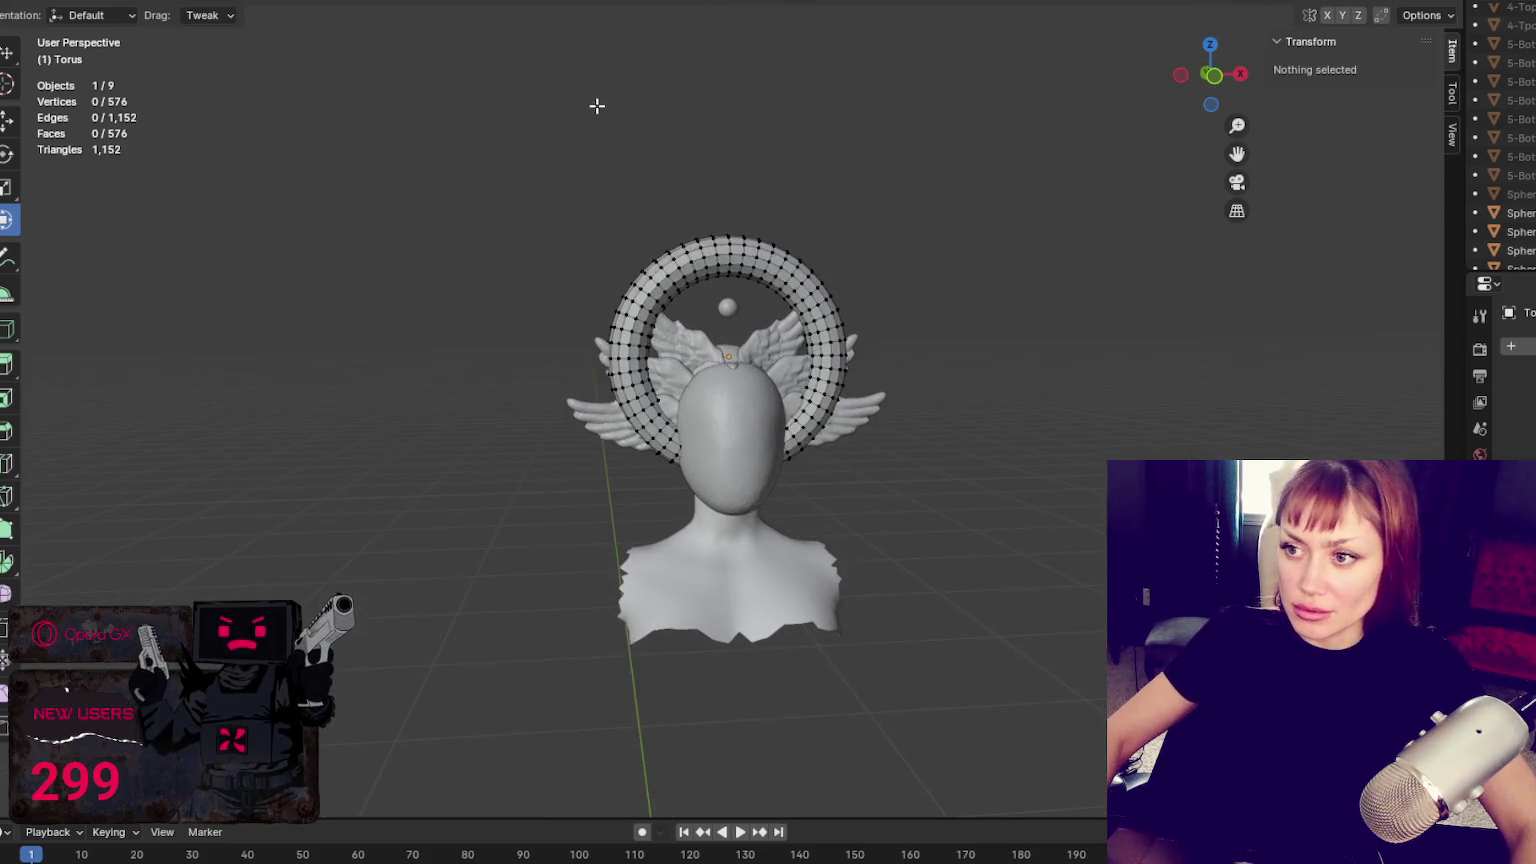
key("a")
key("alt+s")
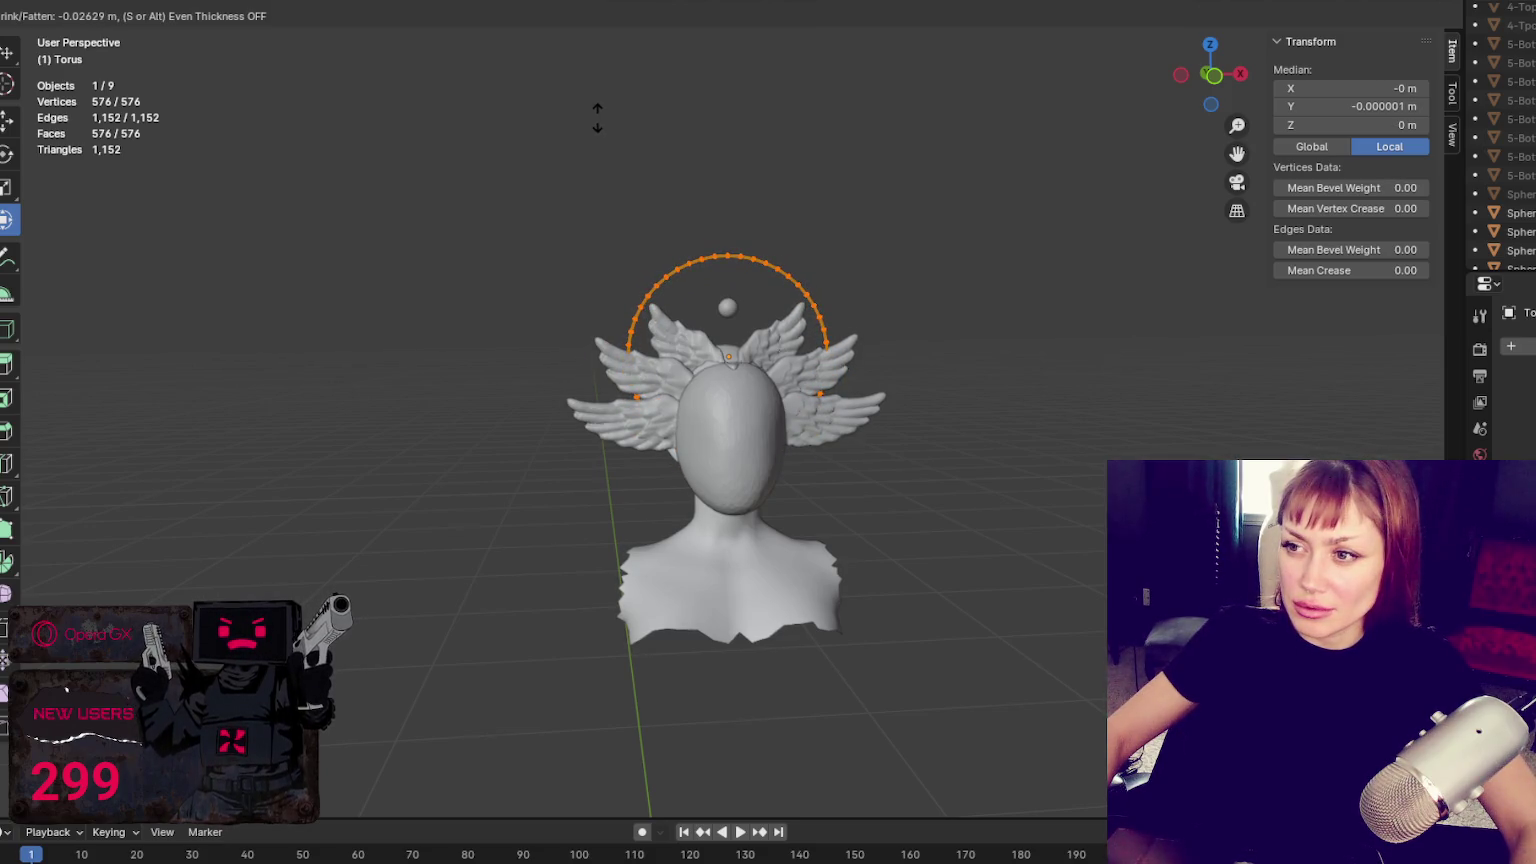
left_click(599, 117)
key("alt+a")
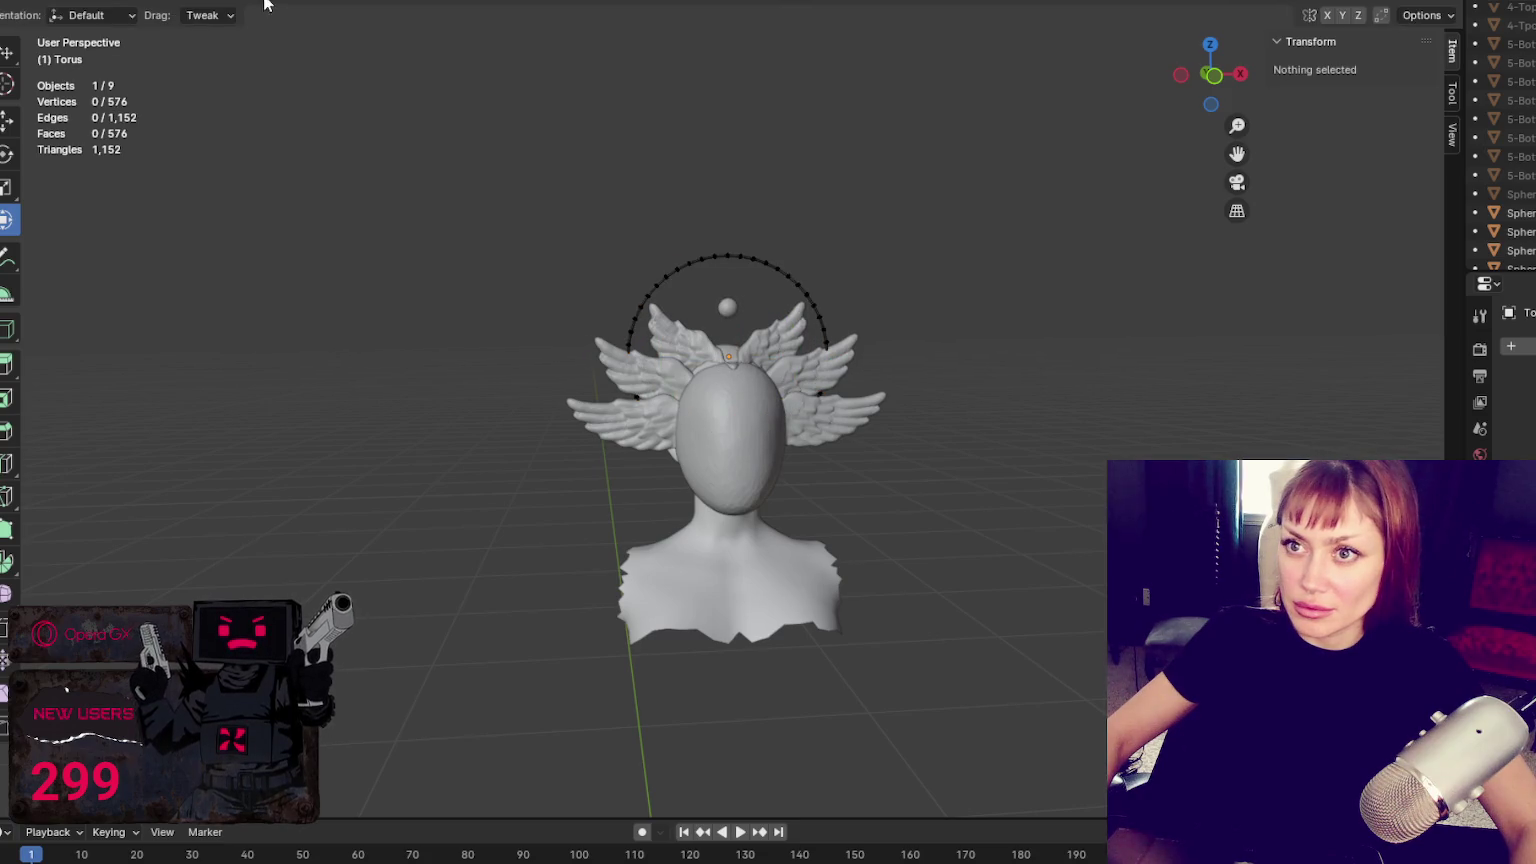
scroll(591, 163, "up", 1)
key("Tab")
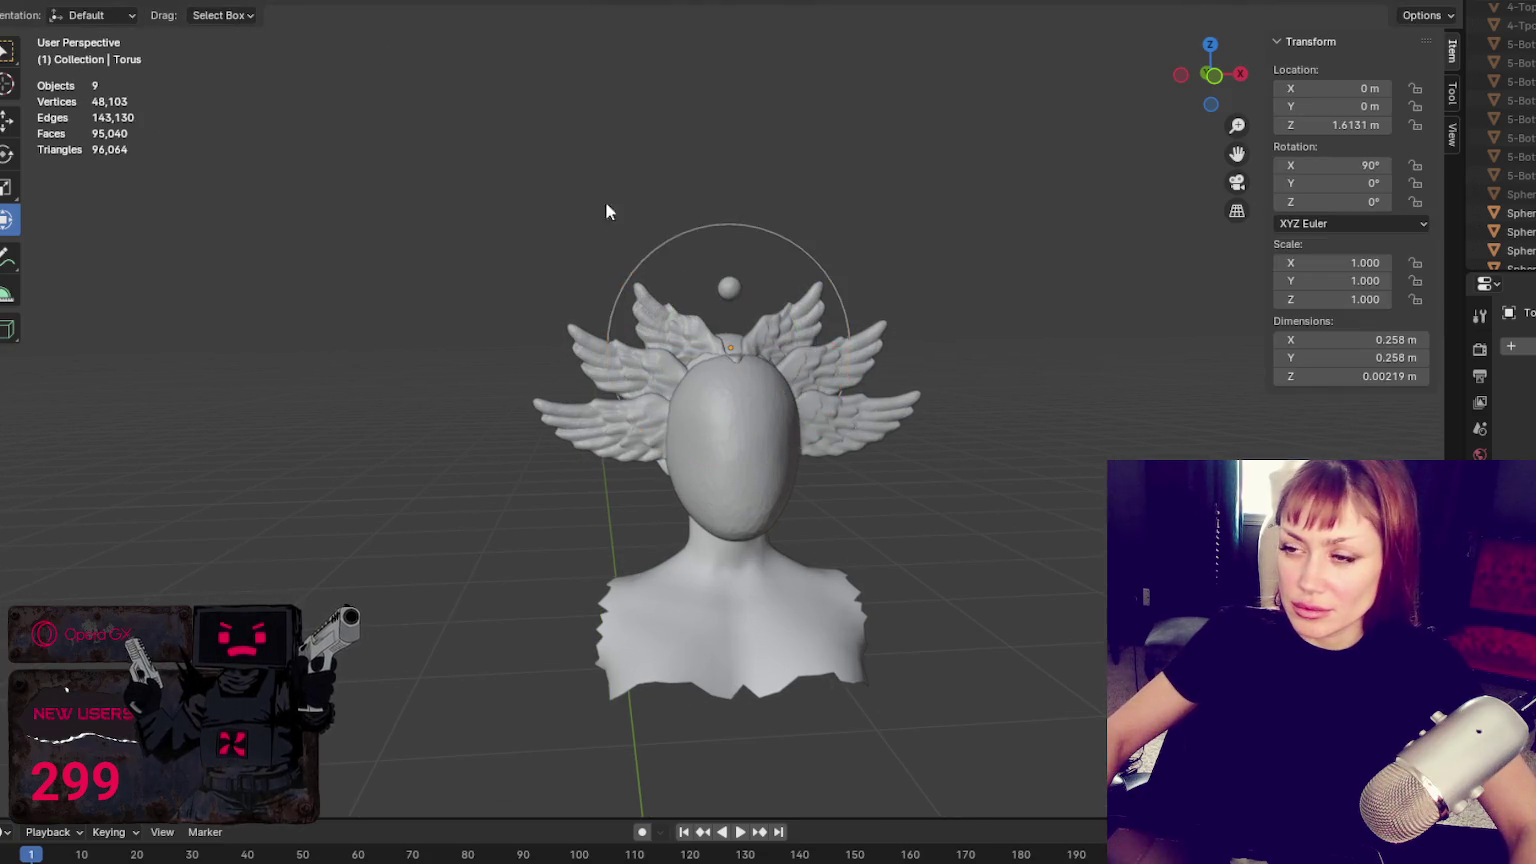
Thin the torus tube further and scale the whole ring down in Edit Mode
left_click(730, 224)
key("Tab")
key("a")
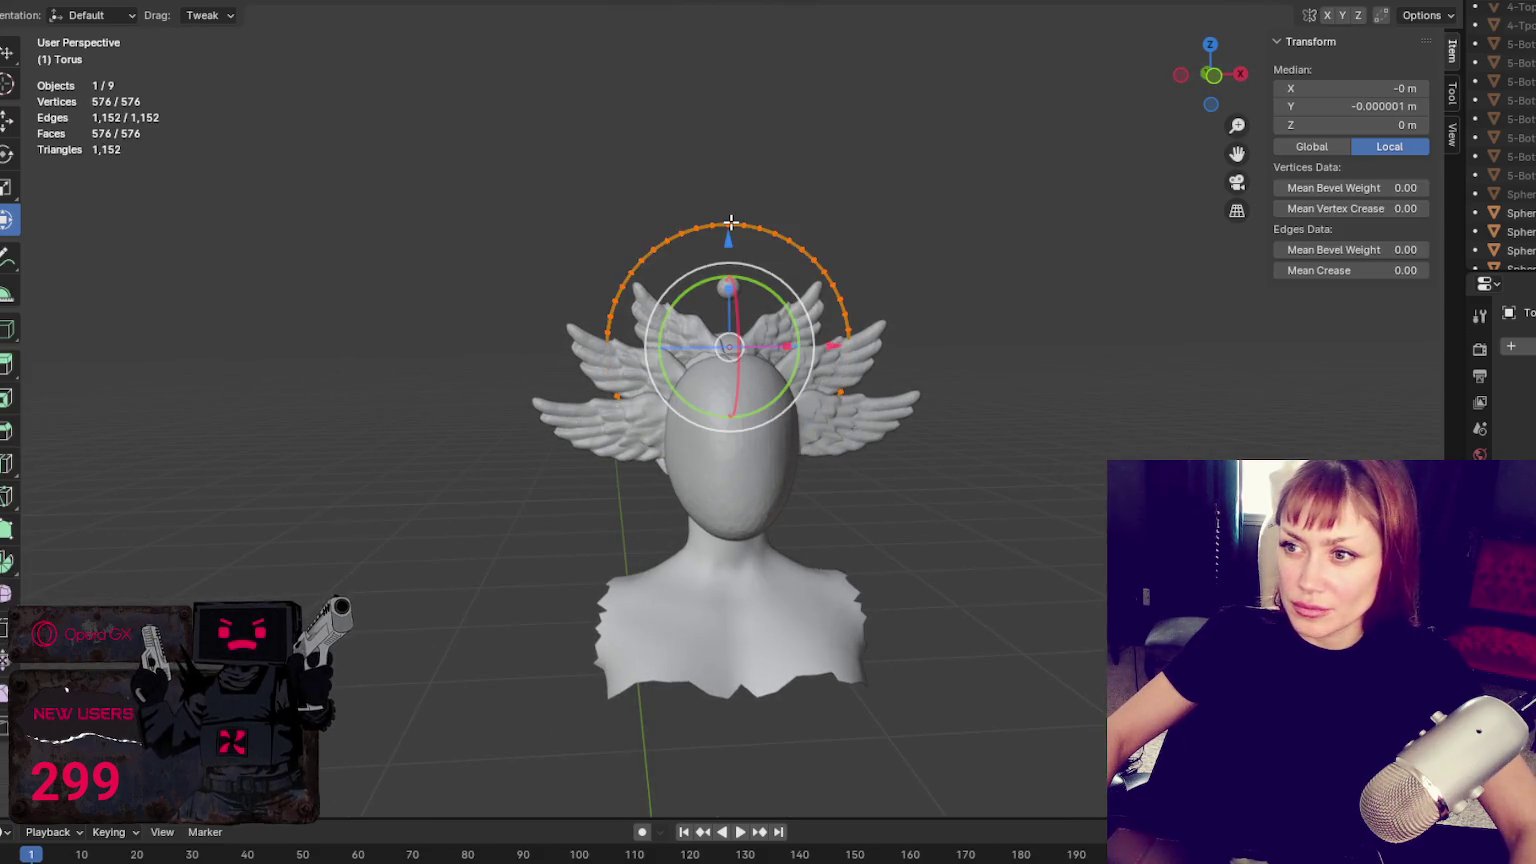
key("s")
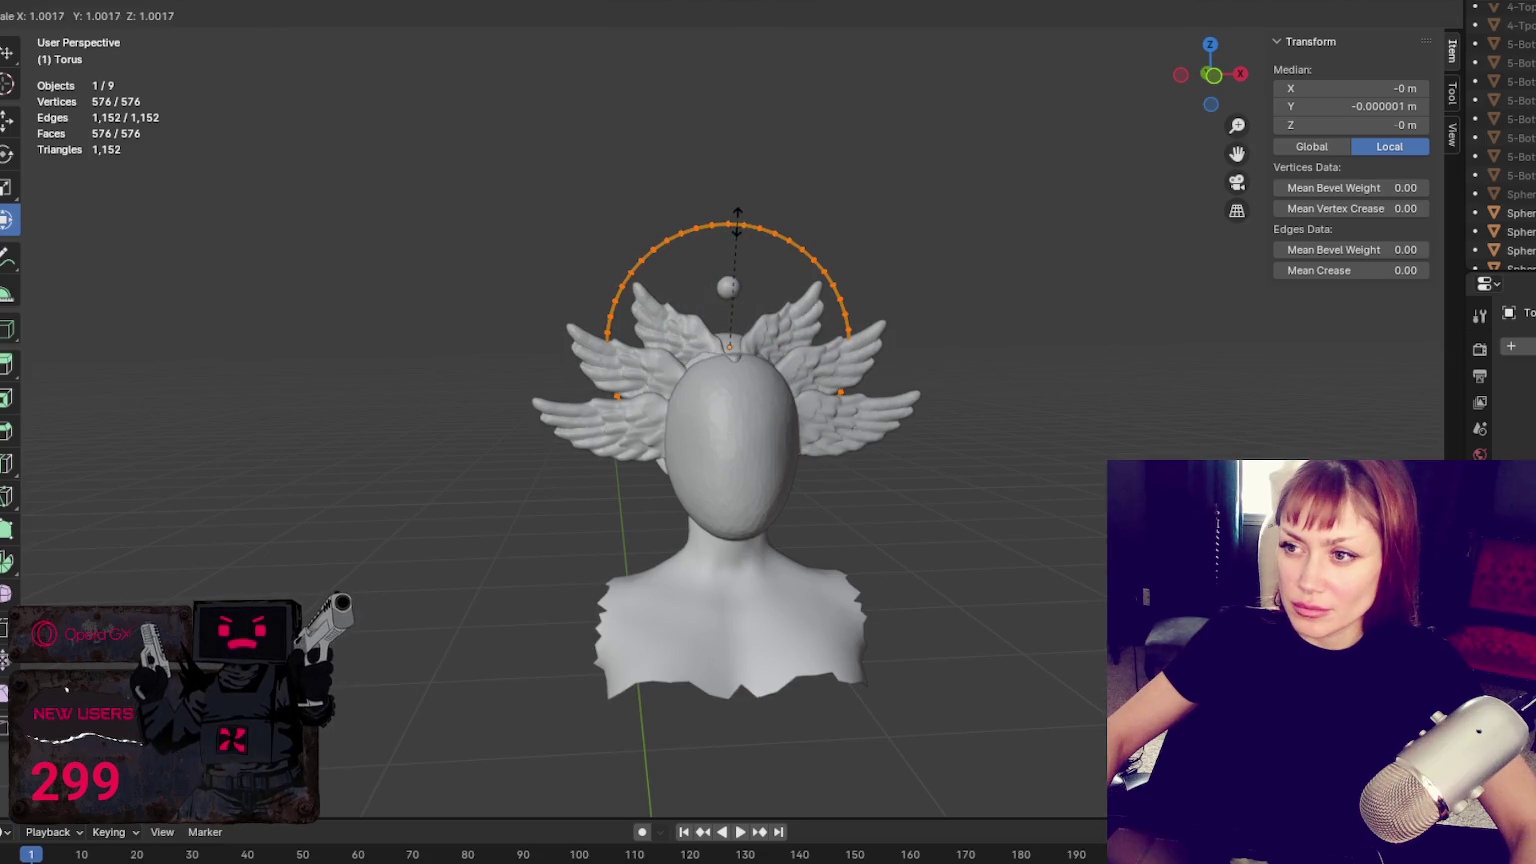
left_click(737, 224)
key("alt+s")
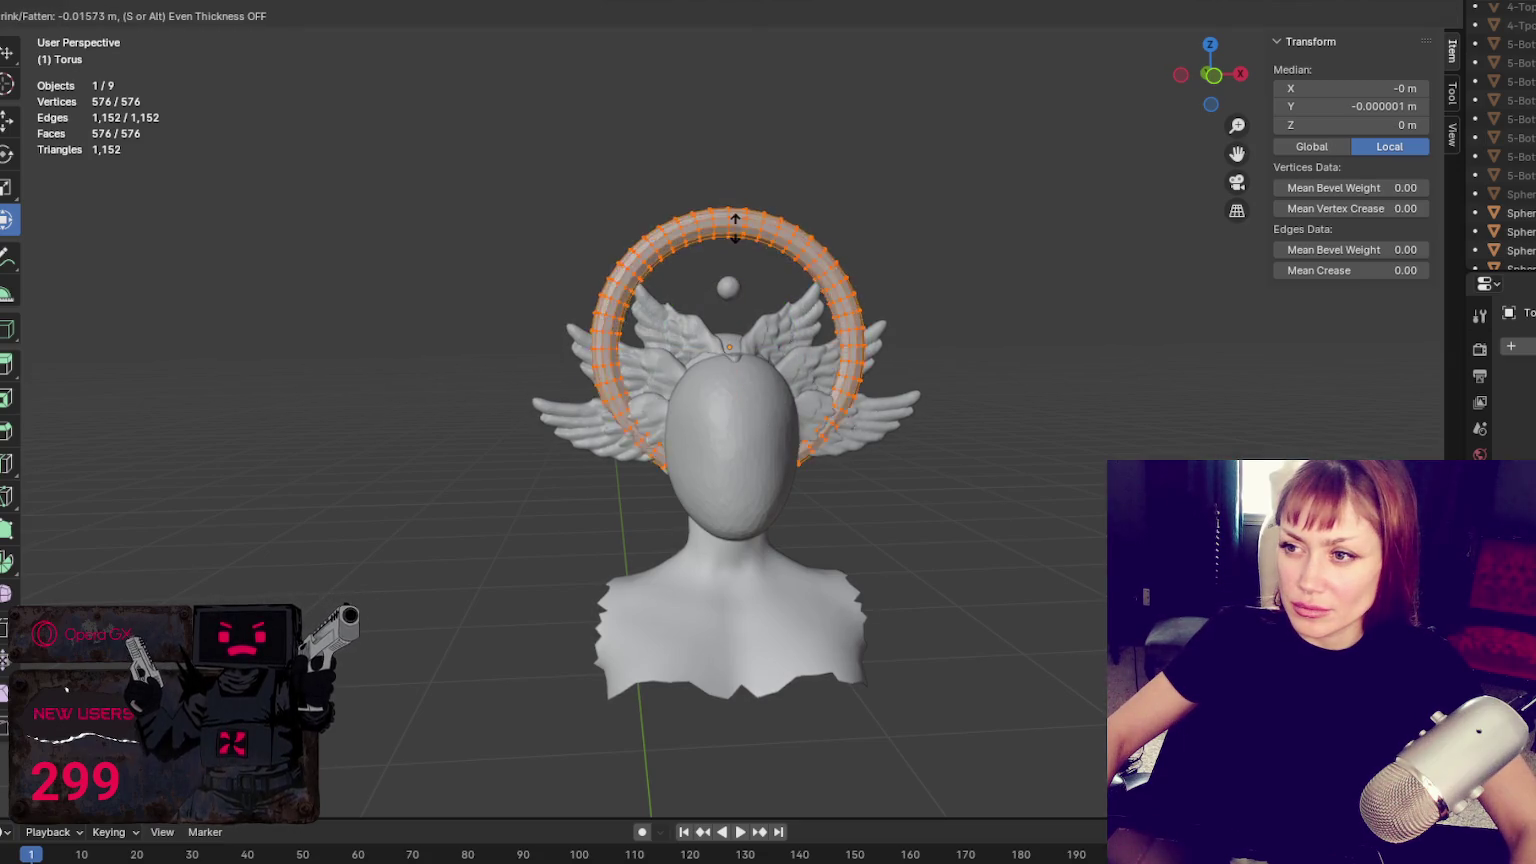
left_click(753, 218)
key("s")
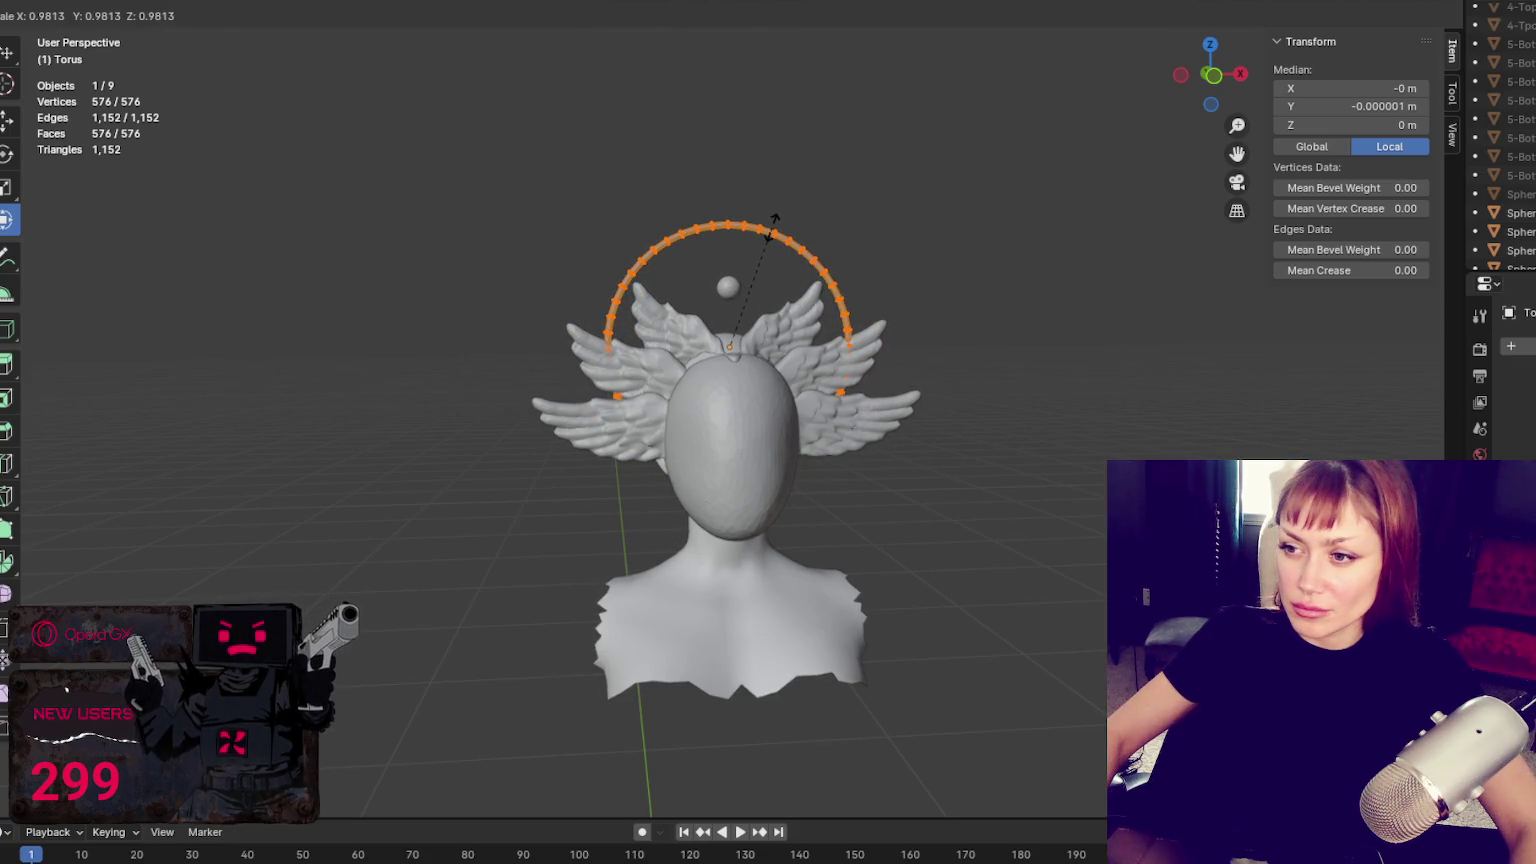
left_click(763, 221)
middle_click_drag(763, 221, 721, 250)
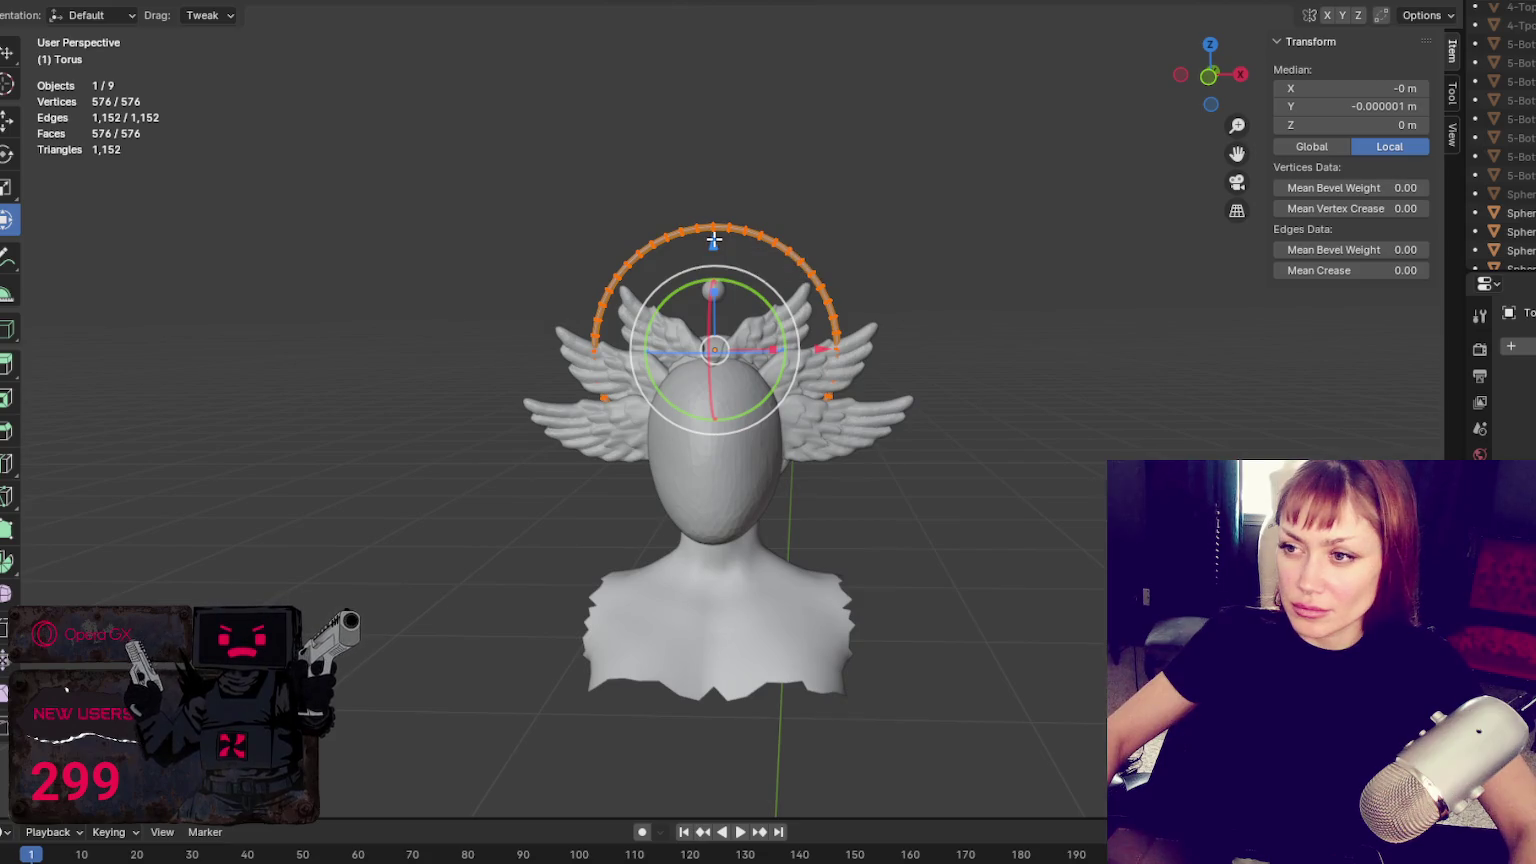
key("Tab")
Adjust the torus height along Z and shrink it to 0.887 scale
key("g")
key("z")
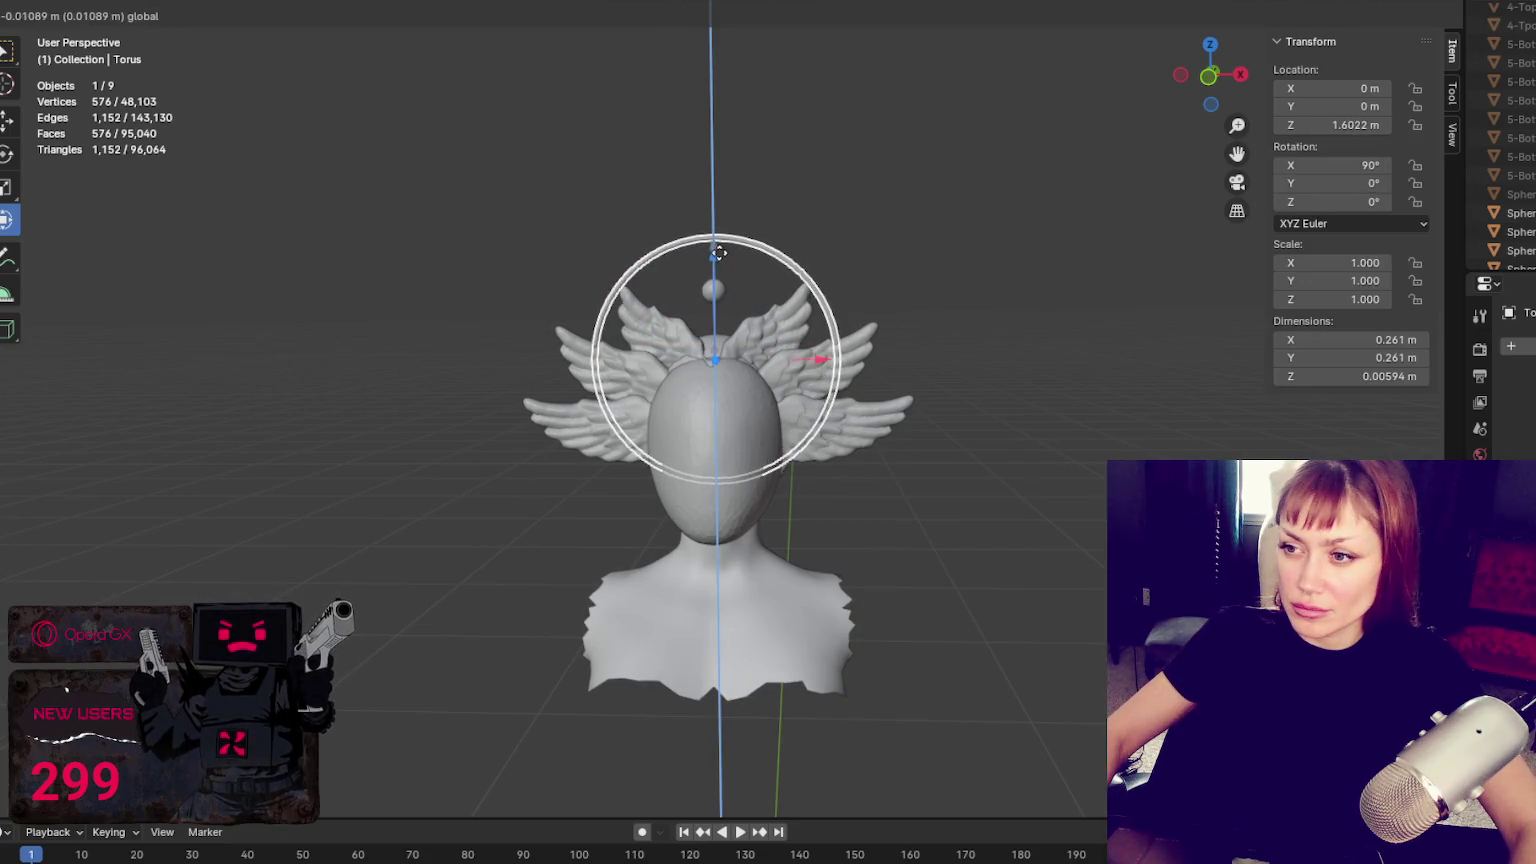
left_click(722, 268)
key("g")
key("z")
left_click(725, 262)
left_click(1045, 289)
middle_click_drag(1045, 289, 1057, 278)
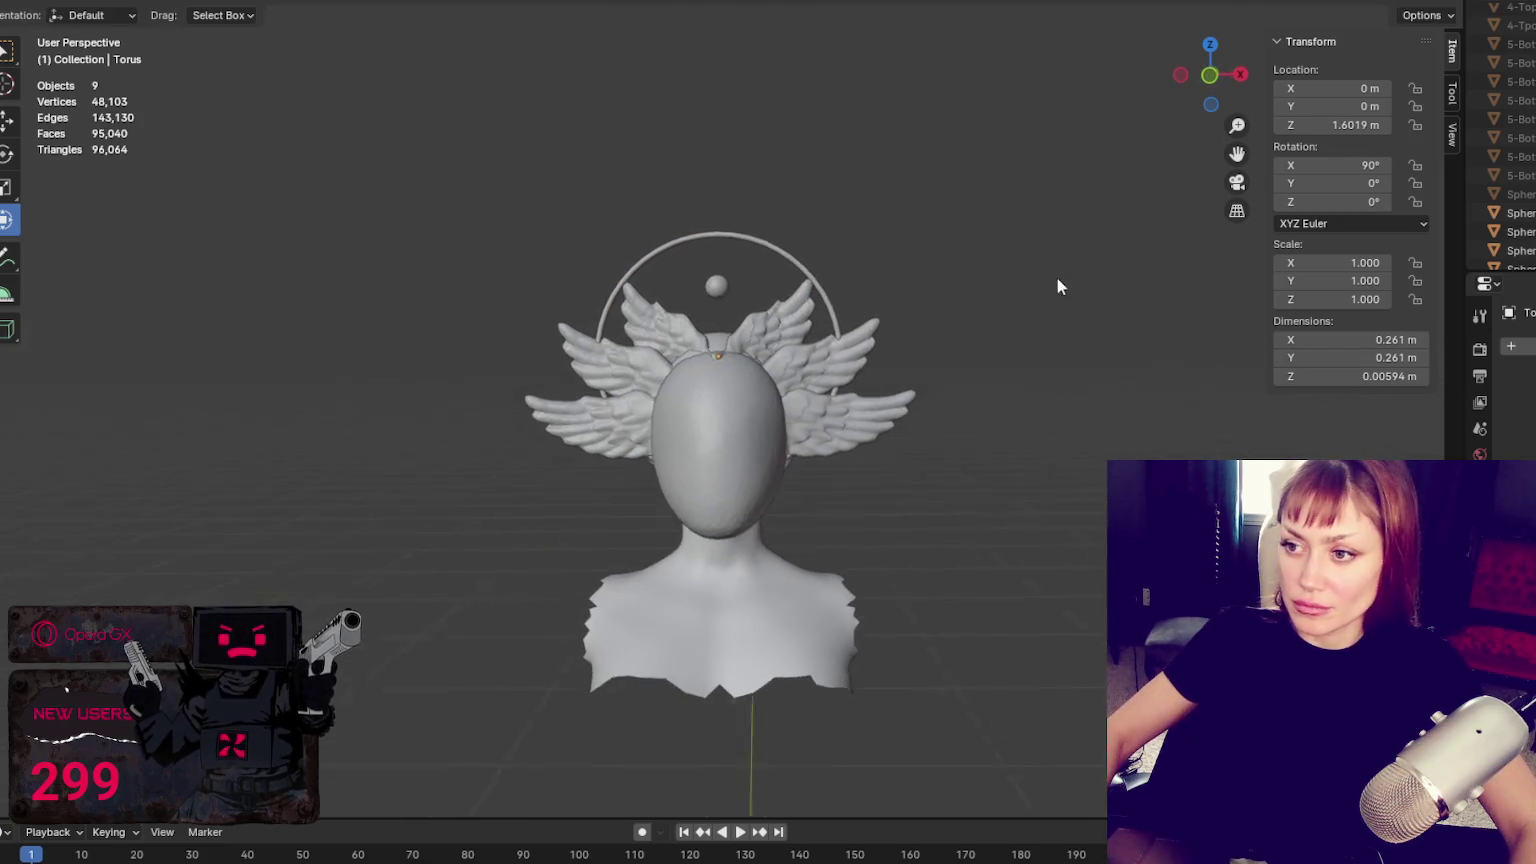
left_click(768, 250)
key("s")
left_click(934, 190)
left_click(940, 195)
mouse_move(940, 195)
middle_mouse_down()
mouse_move(1026, 250)
mouse_move(994, 251)
mouse_move(1034, 242)
mouse_move(730, 288)
middle_mouse_up()
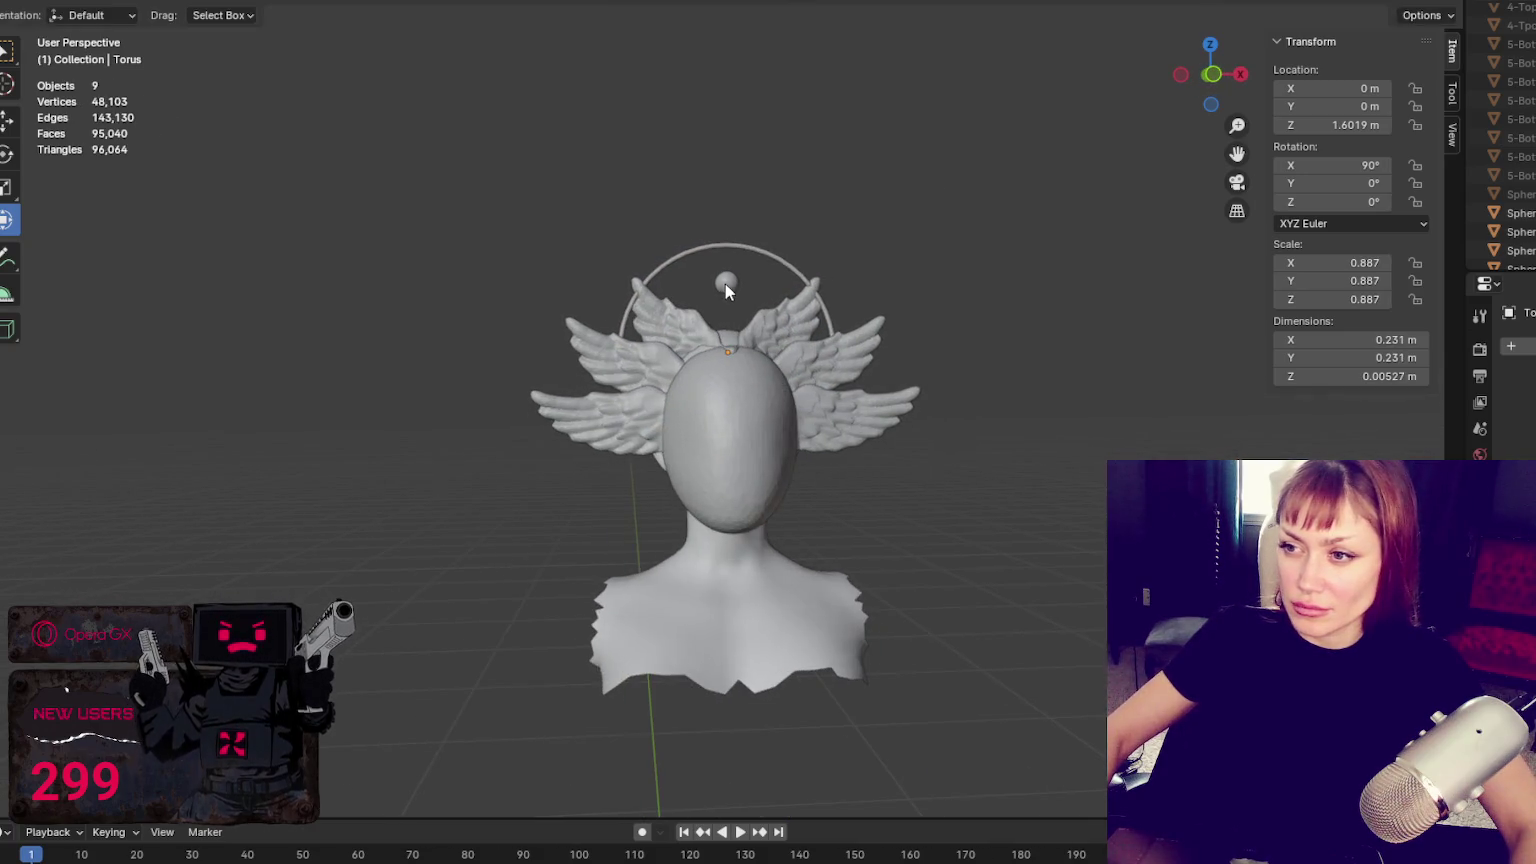
Move the small sphere above the head vertically to a new height
left_click(727, 285)
key("g")
key("z")
left_click(946, 221)
left_click(946, 221)
mouse_move(946, 221)
middle_mouse_down()
mouse_move(549, 281)
mouse_move(868, 250)
mouse_move(839, 240)
middle_mouse_up()
scroll(950, 230, "down", 2)
scroll(898, 240, "up", 2)
Enlarge the halo torus to 1.030 scale and lower it around the head
left_click(790, 264)
key("s")
left_click(800, 251)
key("g")
key("z")
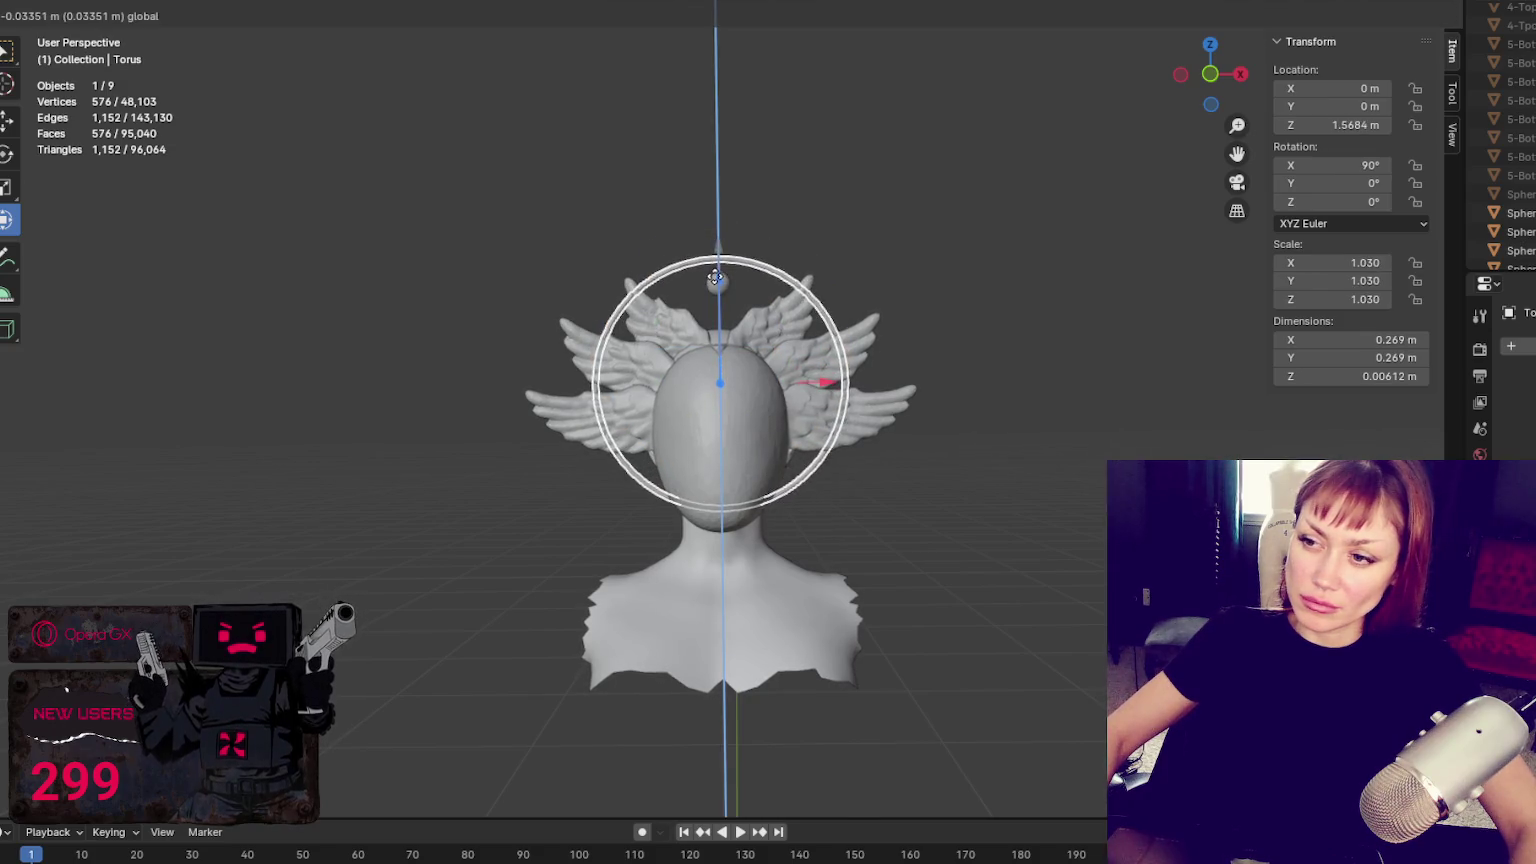
left_click(715, 278)
left_click(924, 218)
middle_click_drag(924, 218, 930, 230)
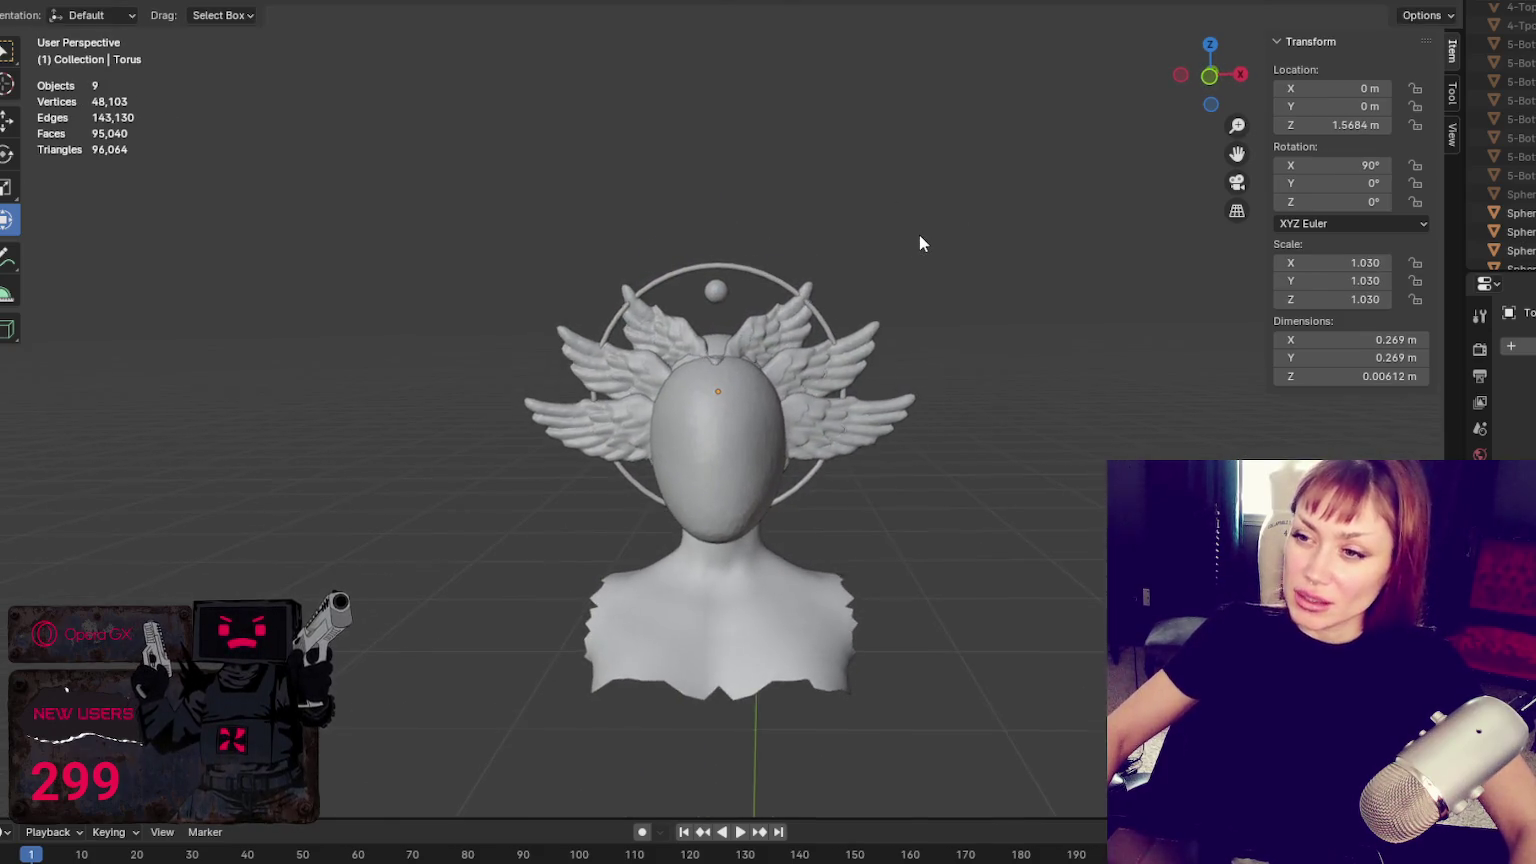
scroll(919, 234, "down", 3)
scroll(920, 233, "up", 2)
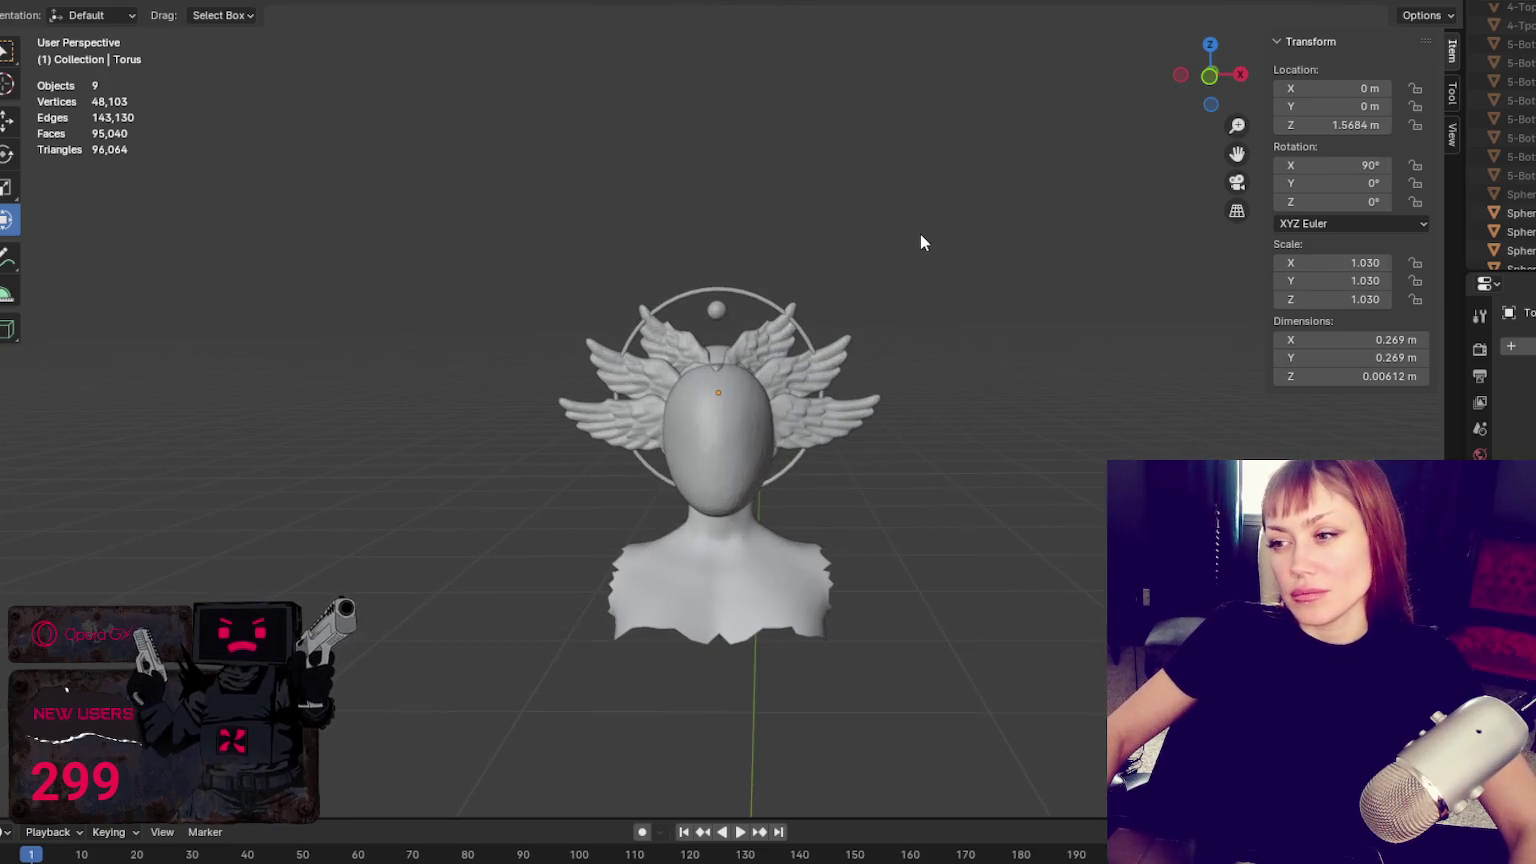
Raise the small sphere vertically to 1.6681 m above the head
left_click(718, 311)
key("g")
key("z")
left_click(802, 194)
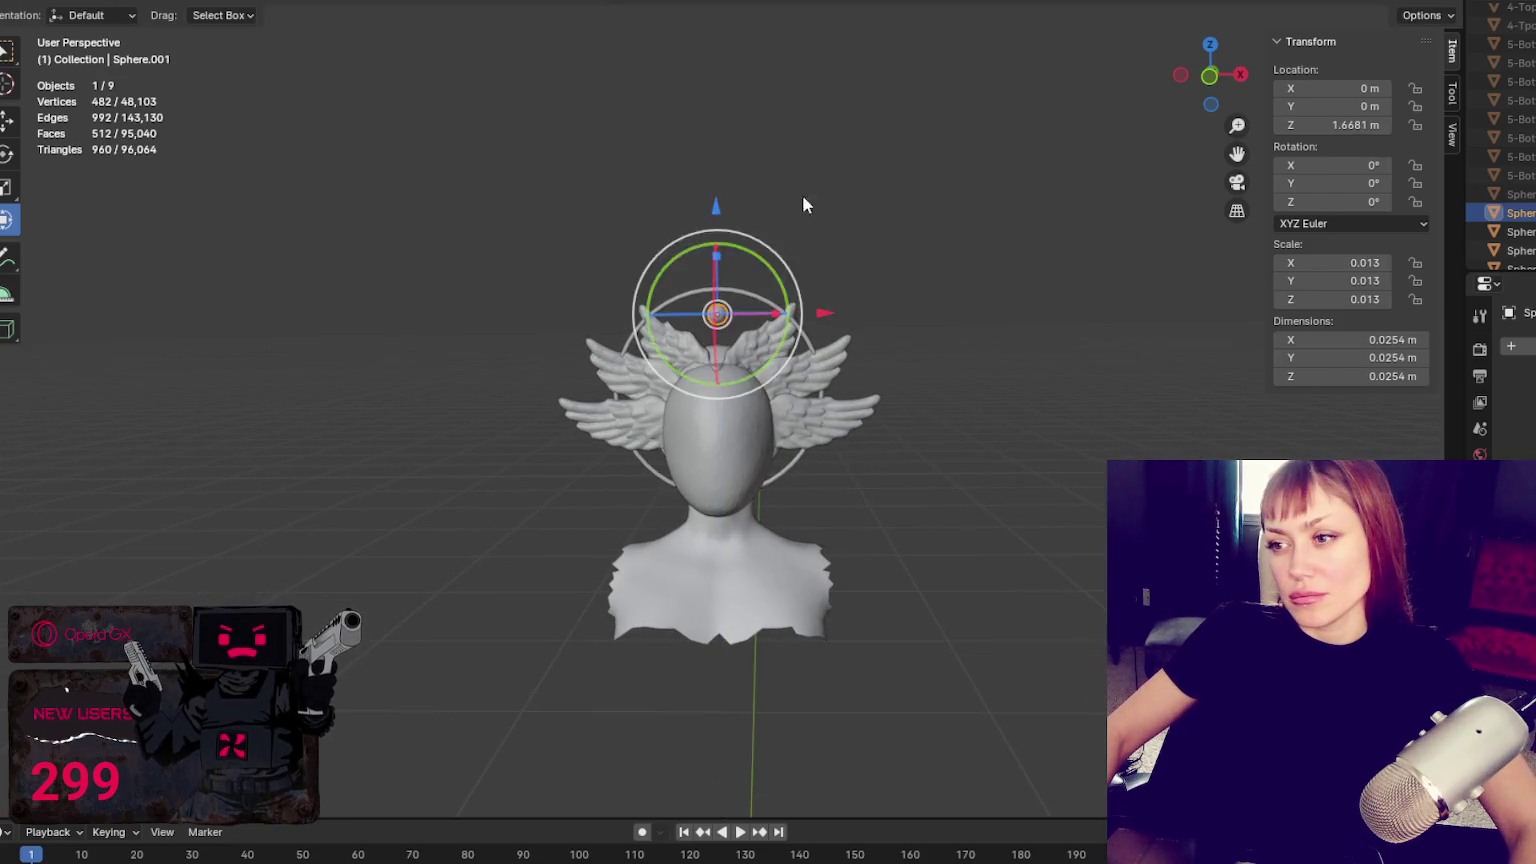
left_click(996, 258)
middle_click_drag(990, 255, 996, 258)
Shrink the small sphere to 0.008 scale, a tiny bead atop the halo
left_click(724, 314)
key("s")
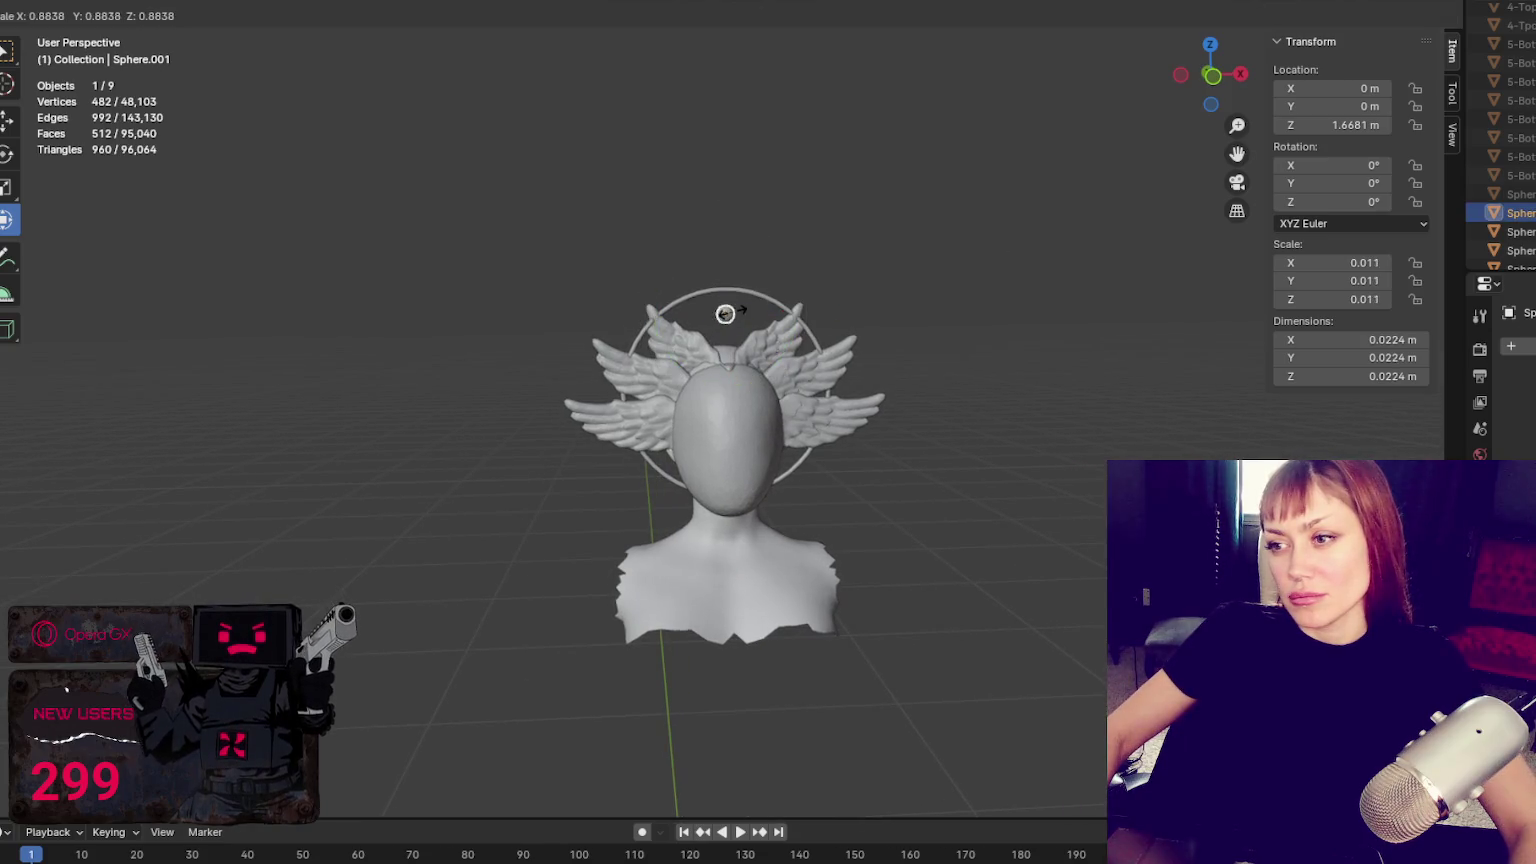
left_click(727, 319)
left_click(923, 205)
middle_click_drag(923, 205, 514, 196)
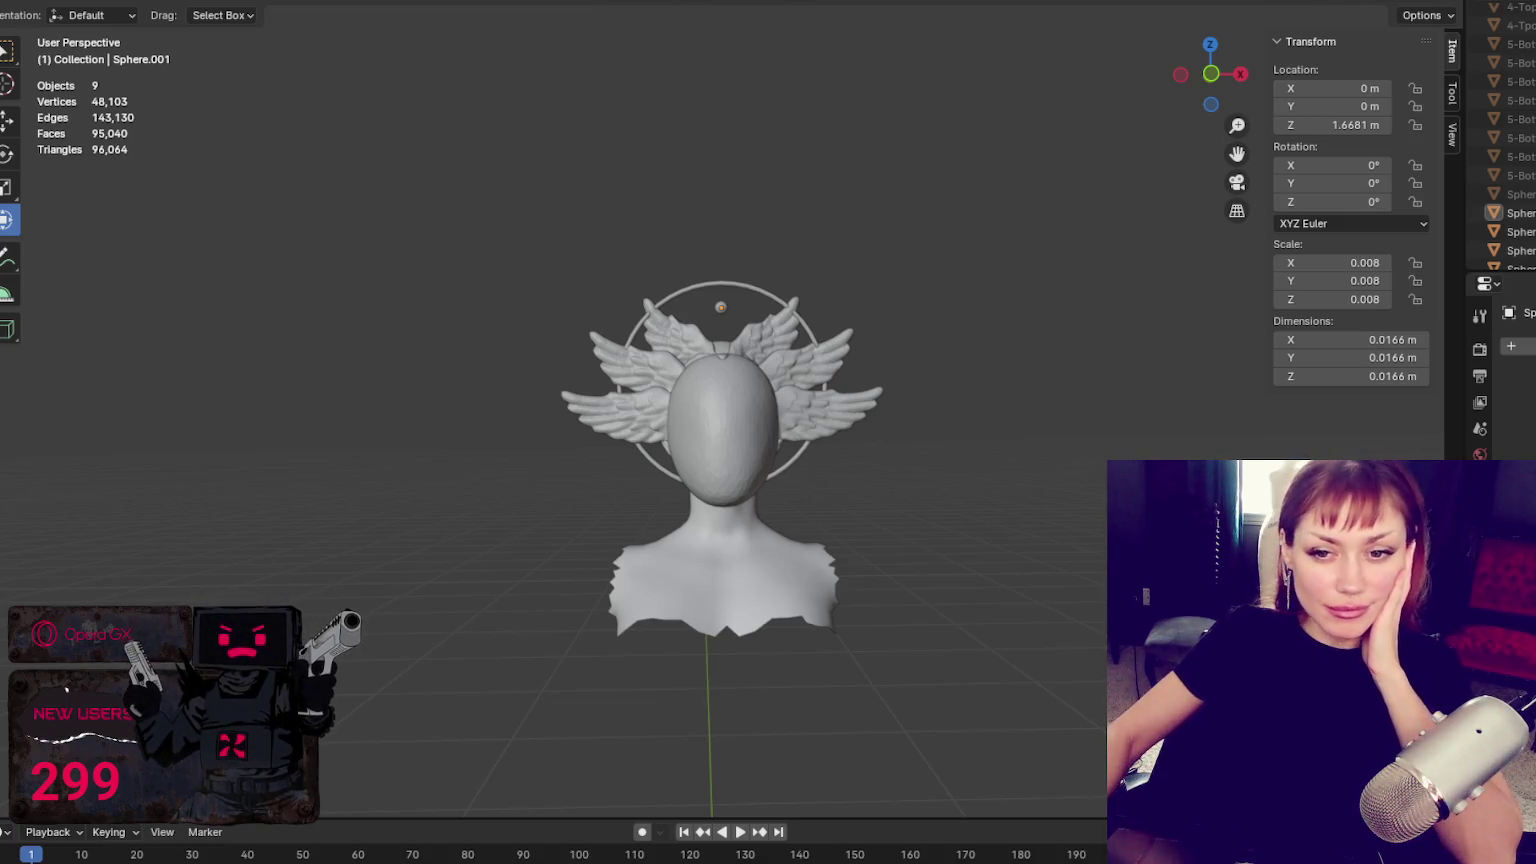
scroll(1034, 454, "up", 2)
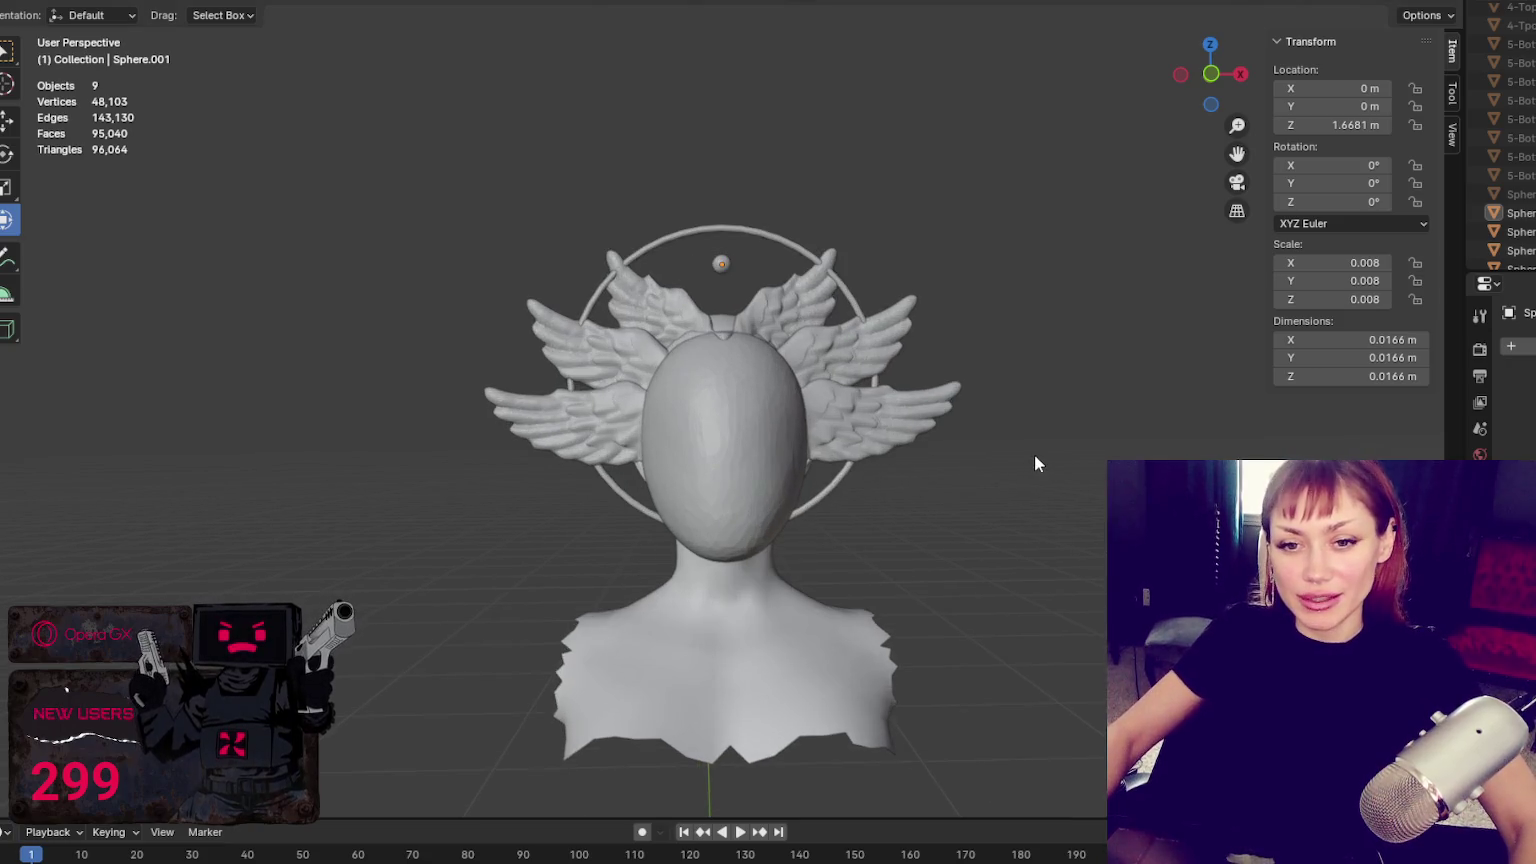
Select the face mask and switch it into Sculpt Mode, checking it from the side
mouse_move(1034, 454)
middle_mouse_down()
mouse_move(938, 466)
mouse_move(983, 466)
middle_mouse_up()
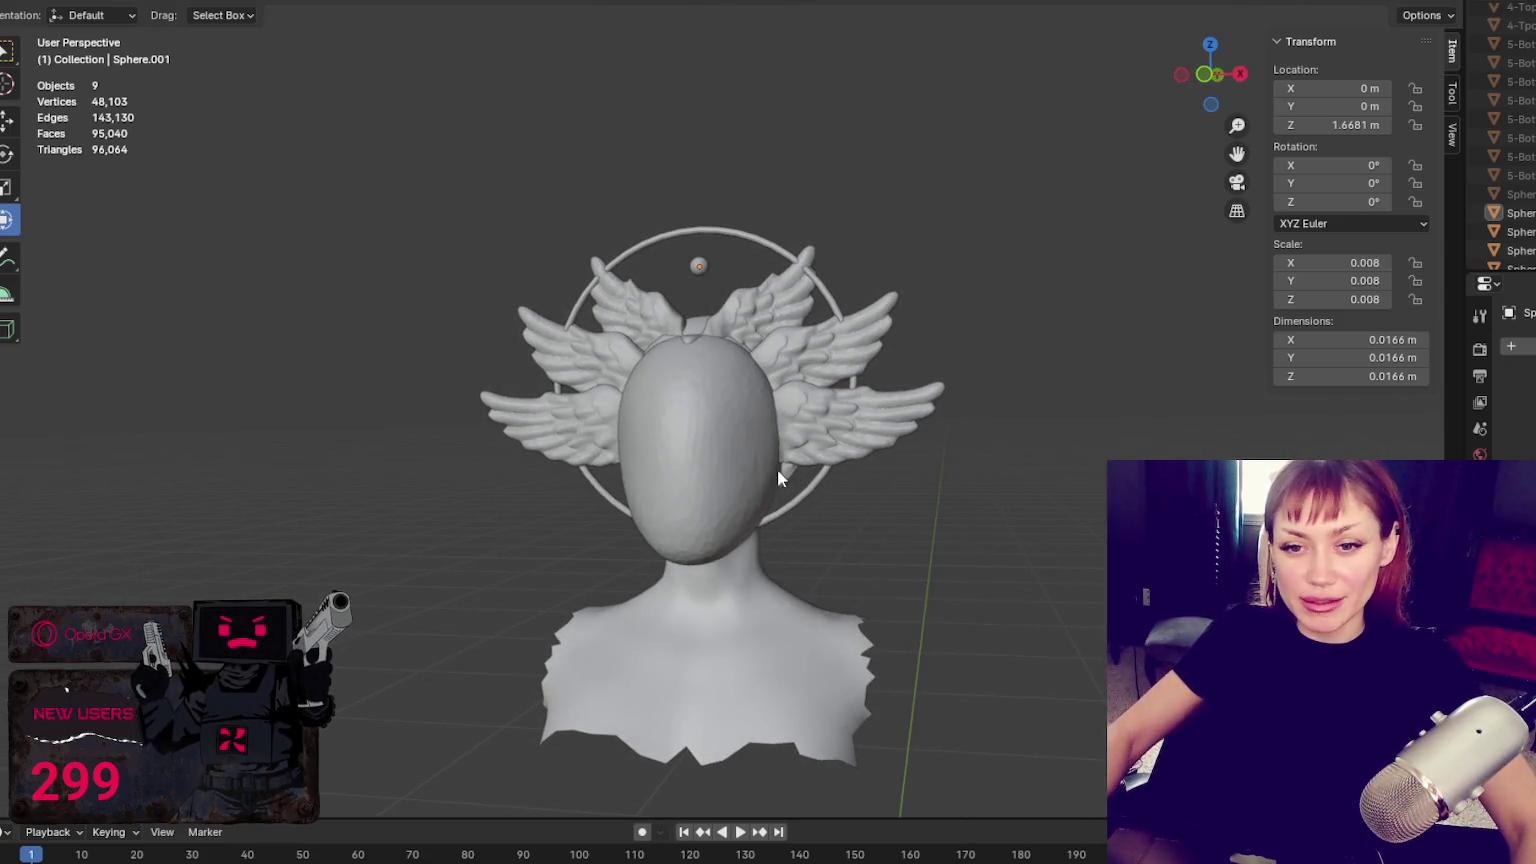
left_click(736, 458)
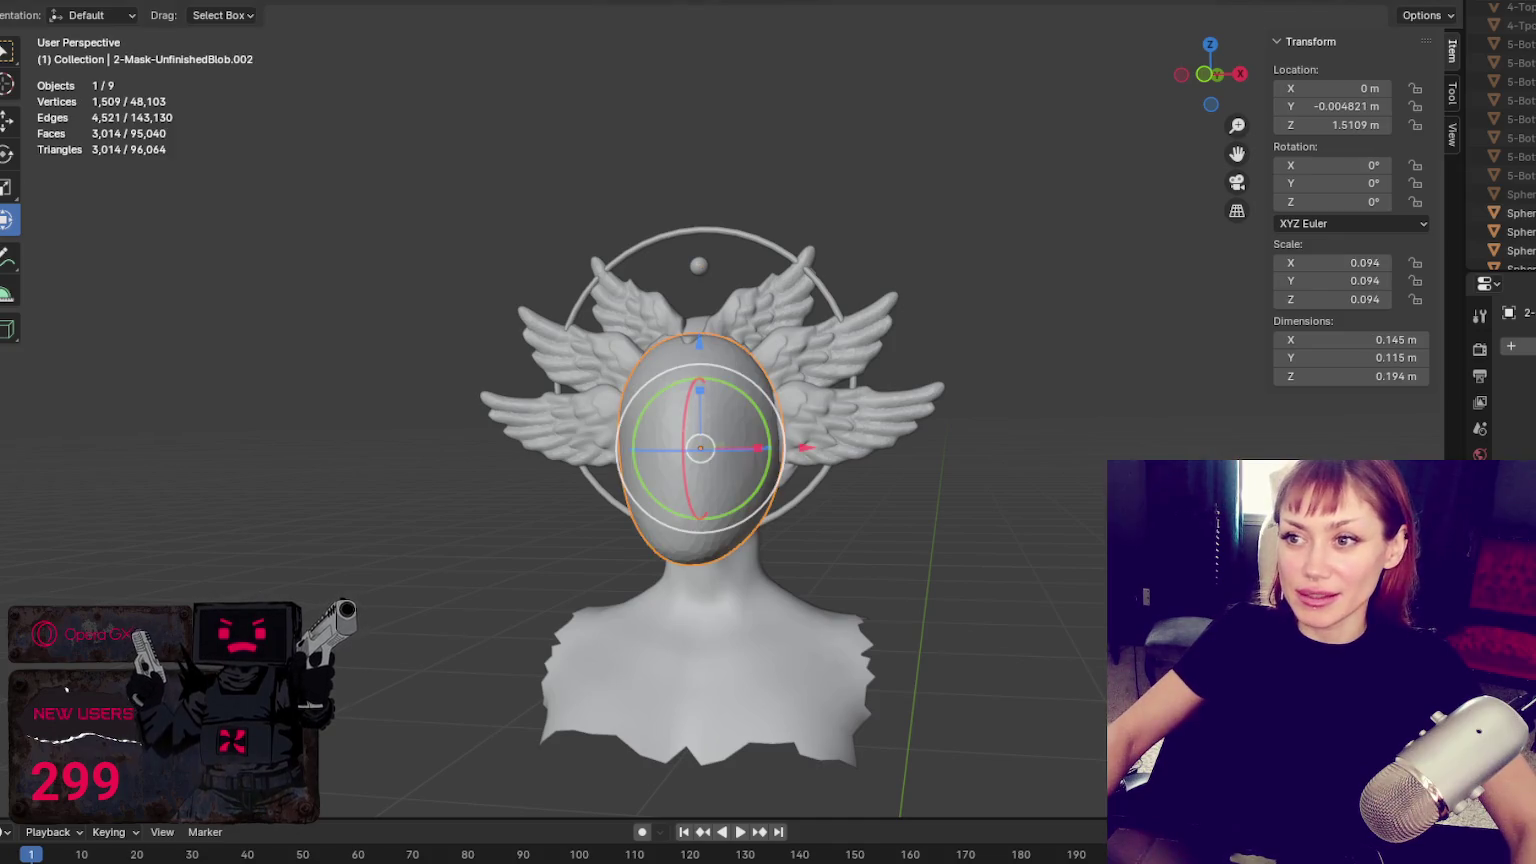
key("ctrl+Page_Down")
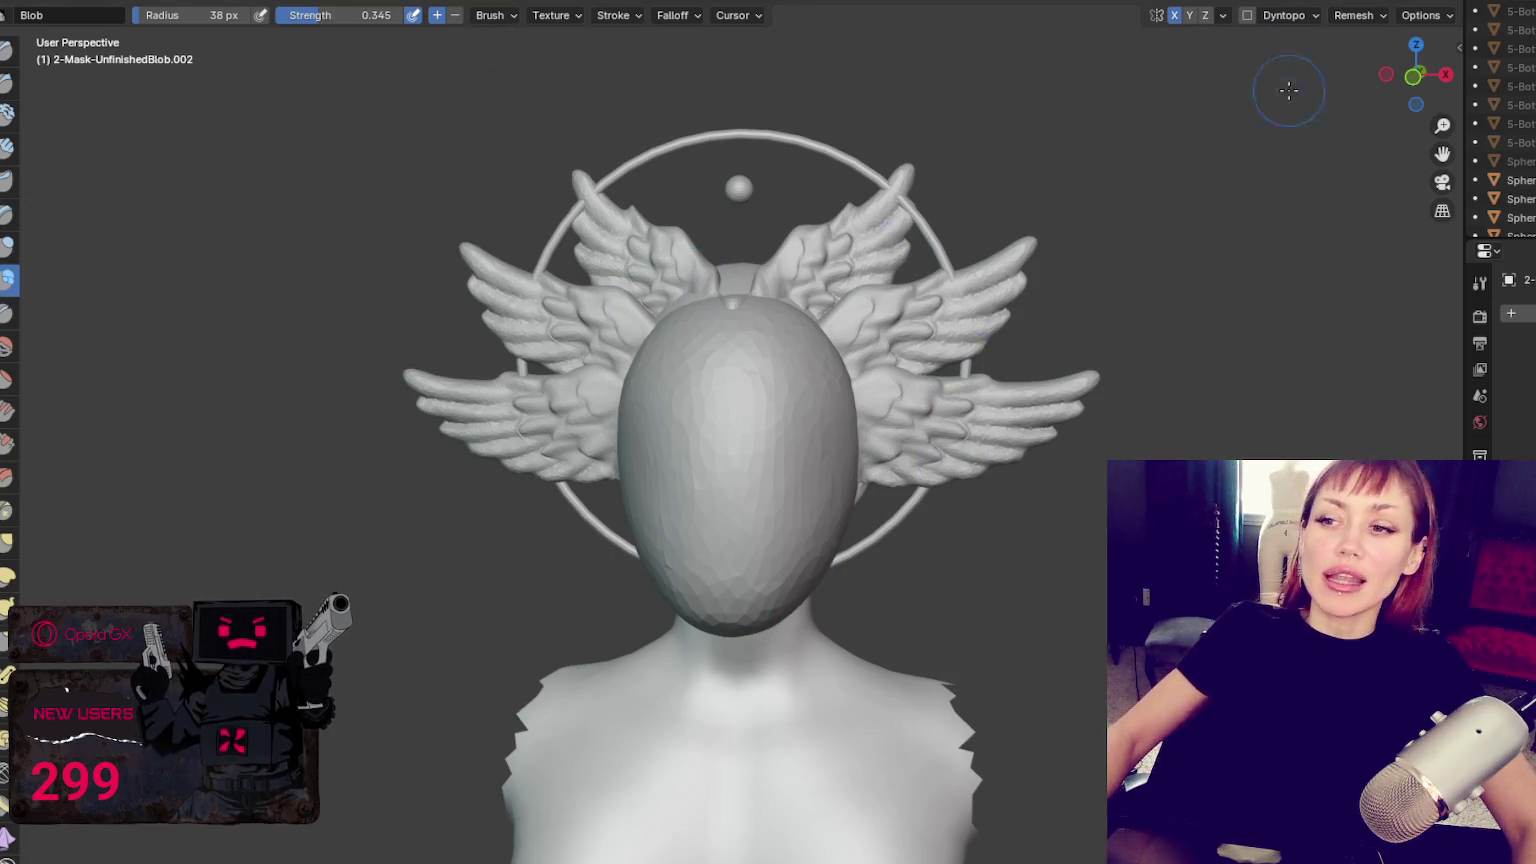
scroll(935, 266, "down", 4)
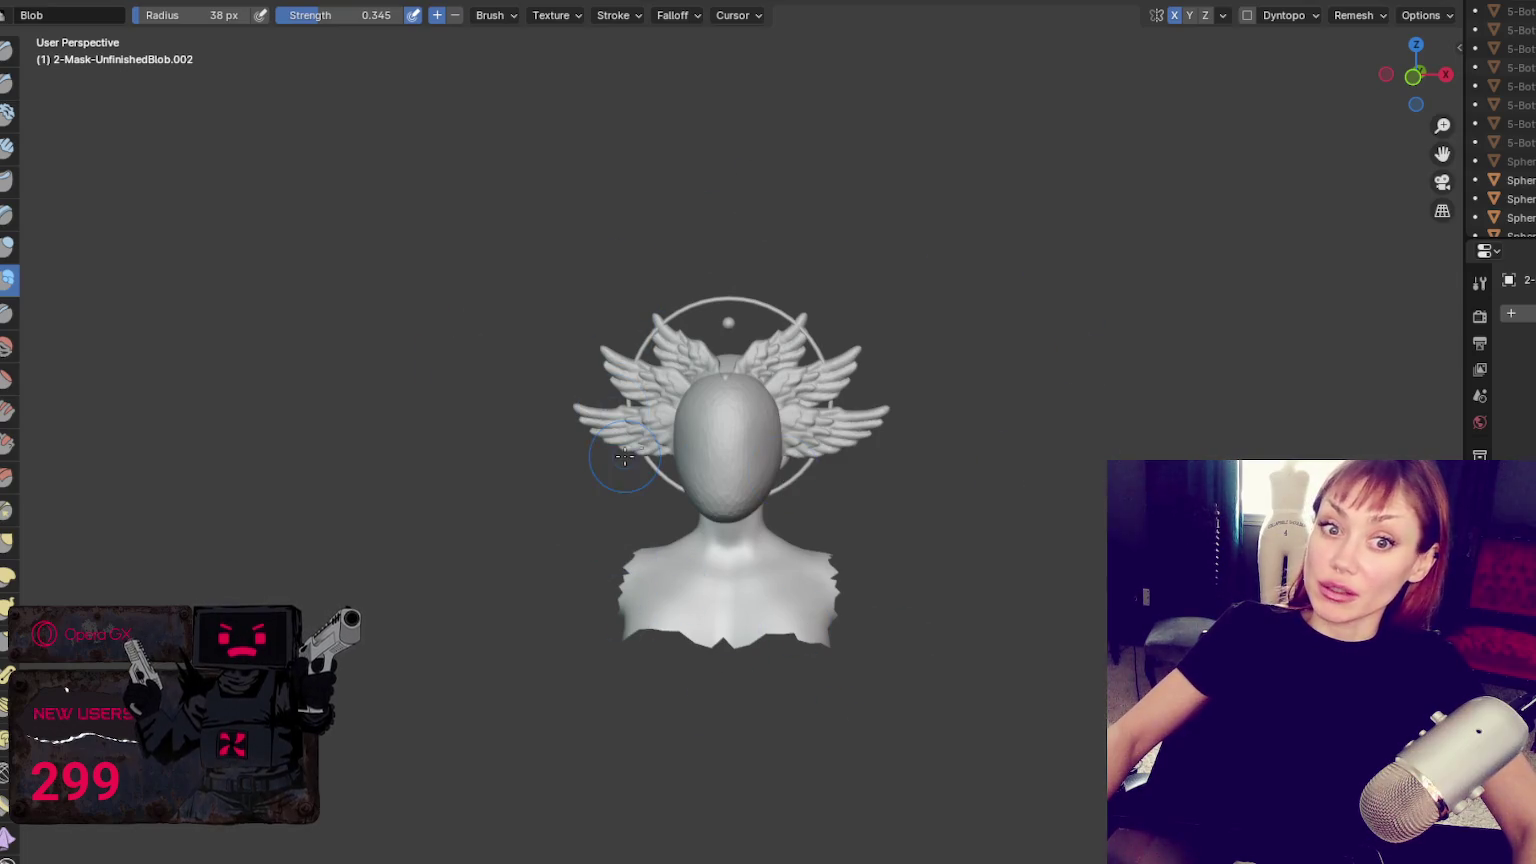
scroll(964, 355, "up", 1)
scroll(1012, 251, "up", 1)
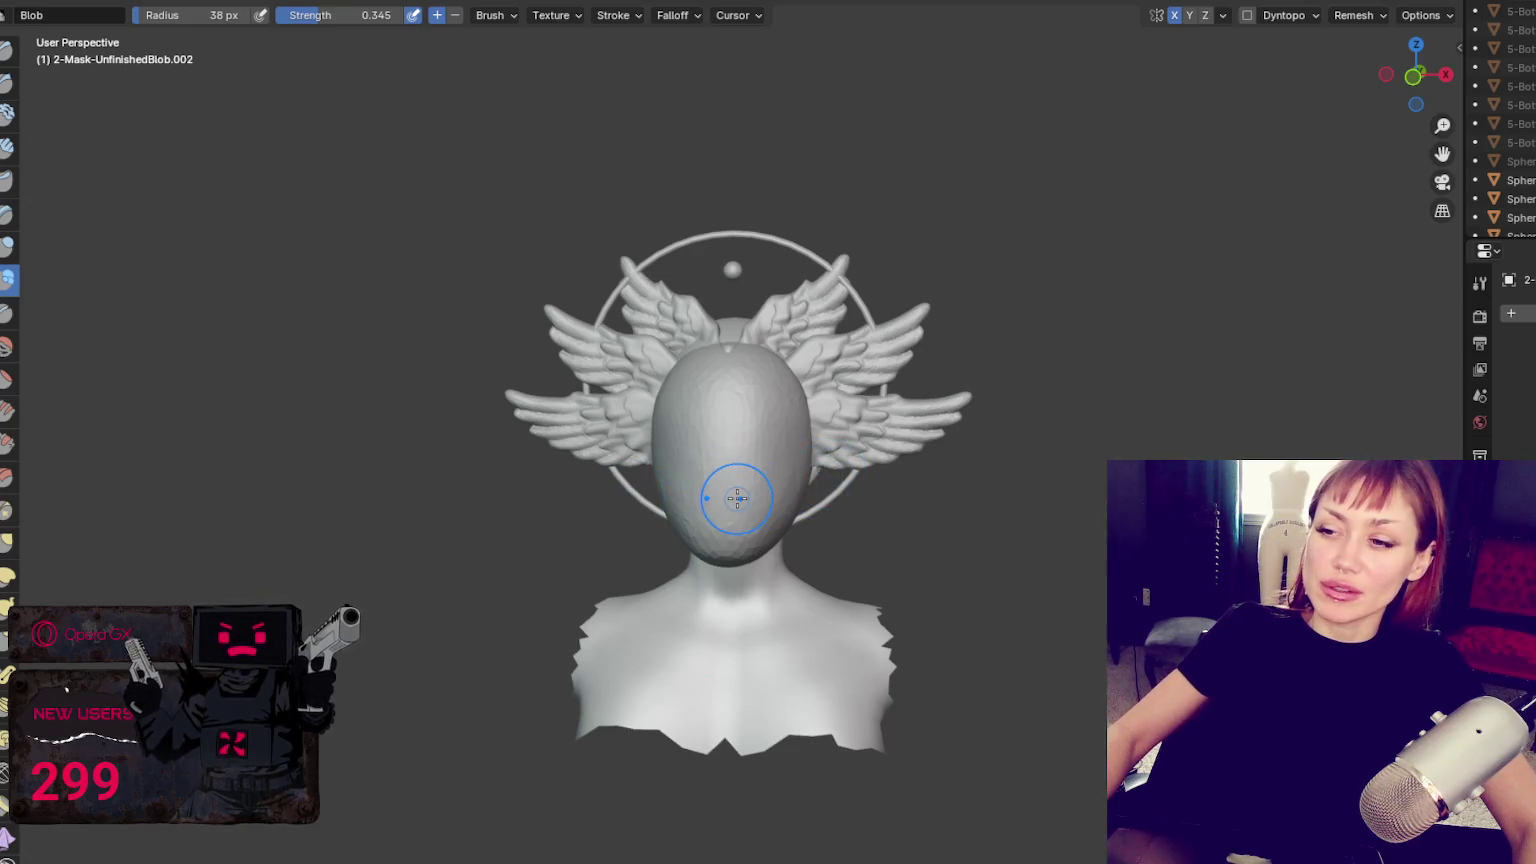
scroll(736, 498, "up", 3)
scroll(738, 497, "up", 2)
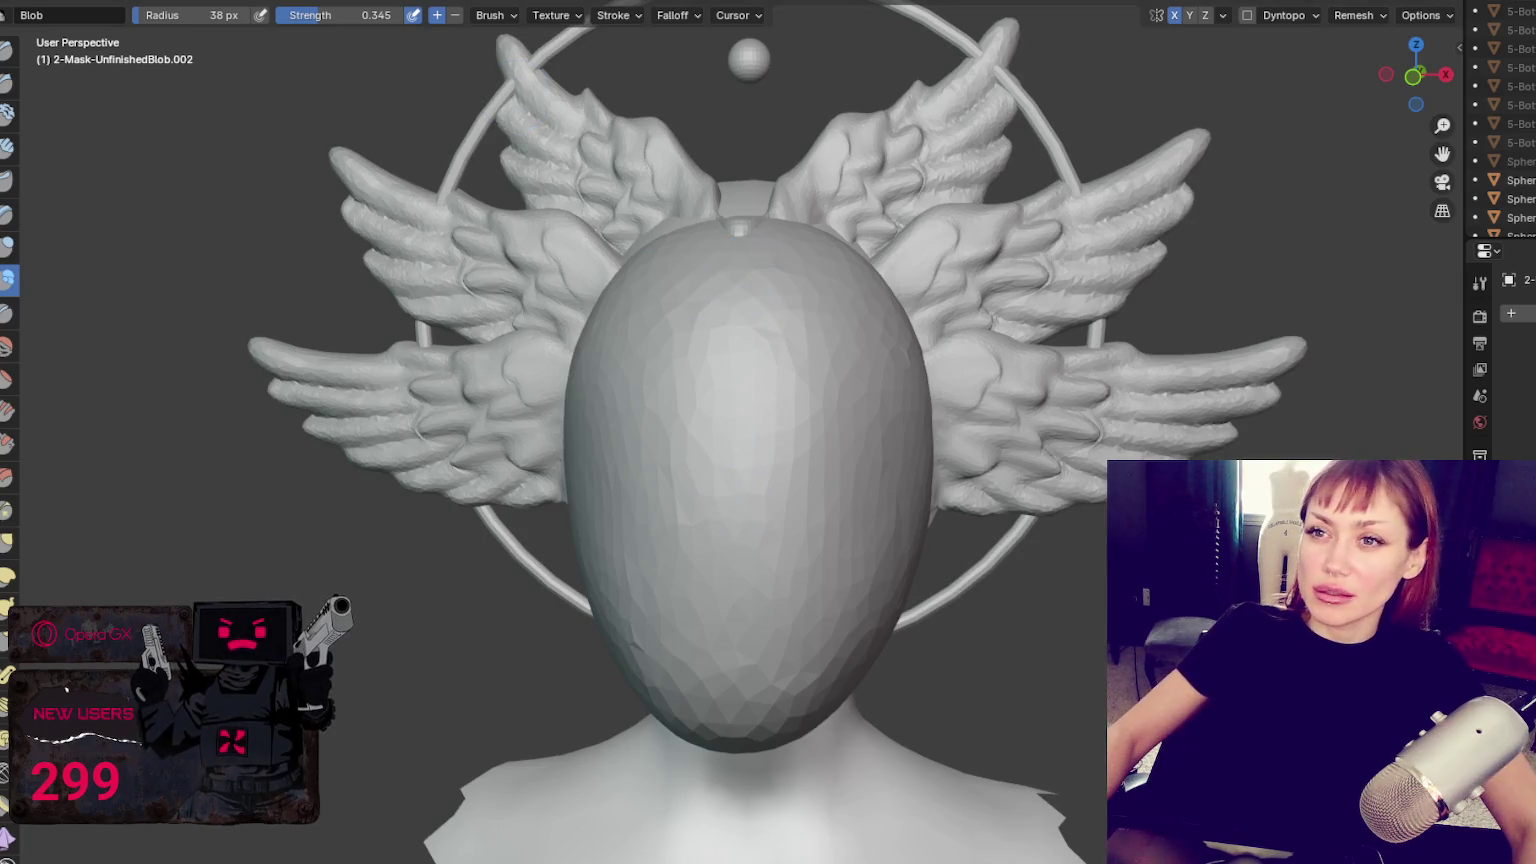
key("ctrl+Page_Up")
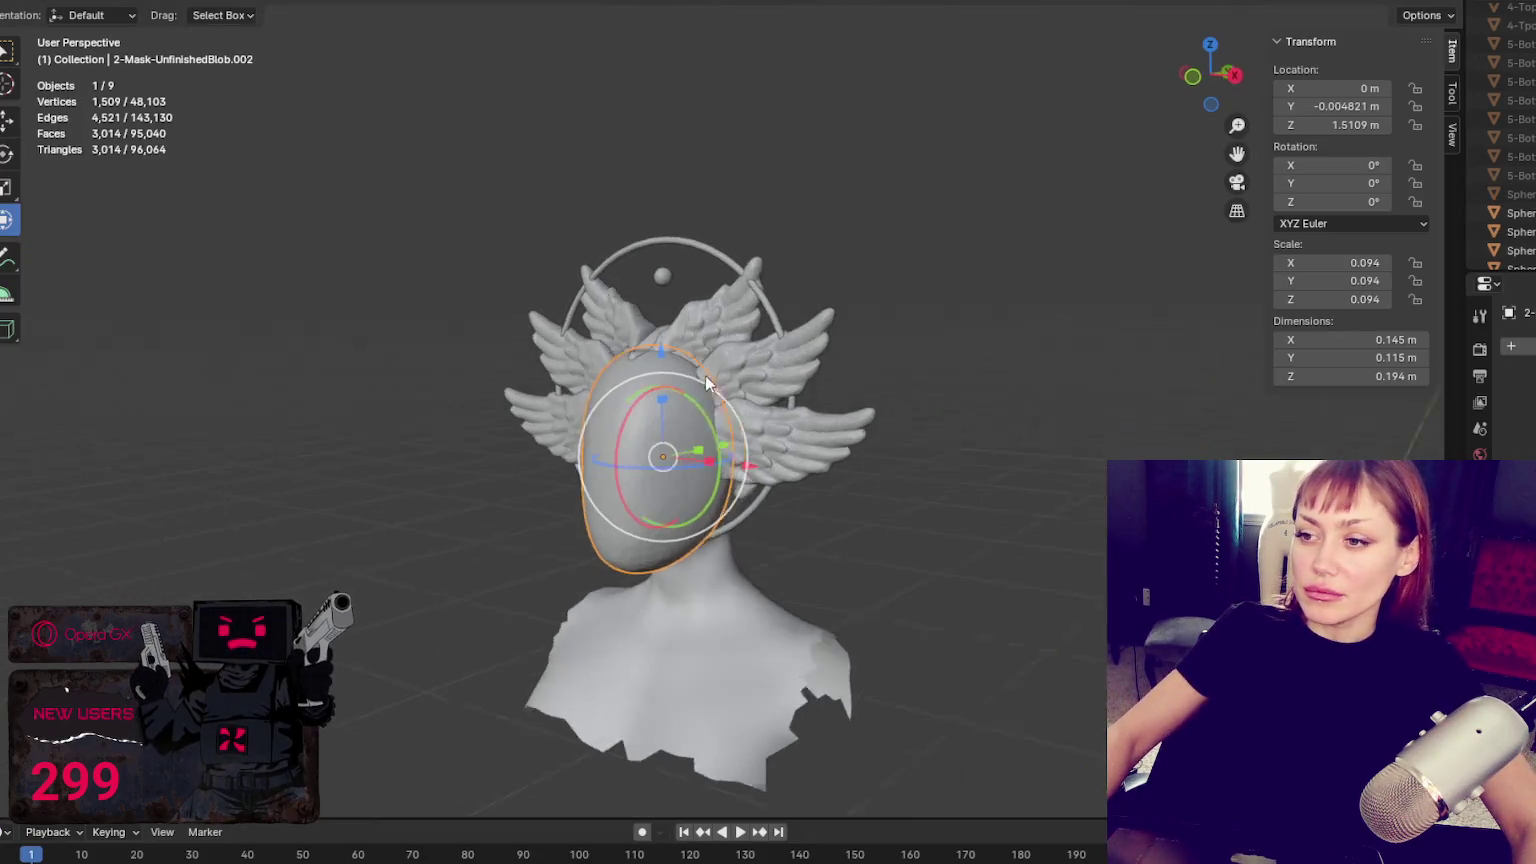
scroll(626, 353, "up", 2)
mouse_move(626, 353)
middle_mouse_down()
mouse_move(646, 312)
mouse_move(796, 392)
middle_mouse_up()
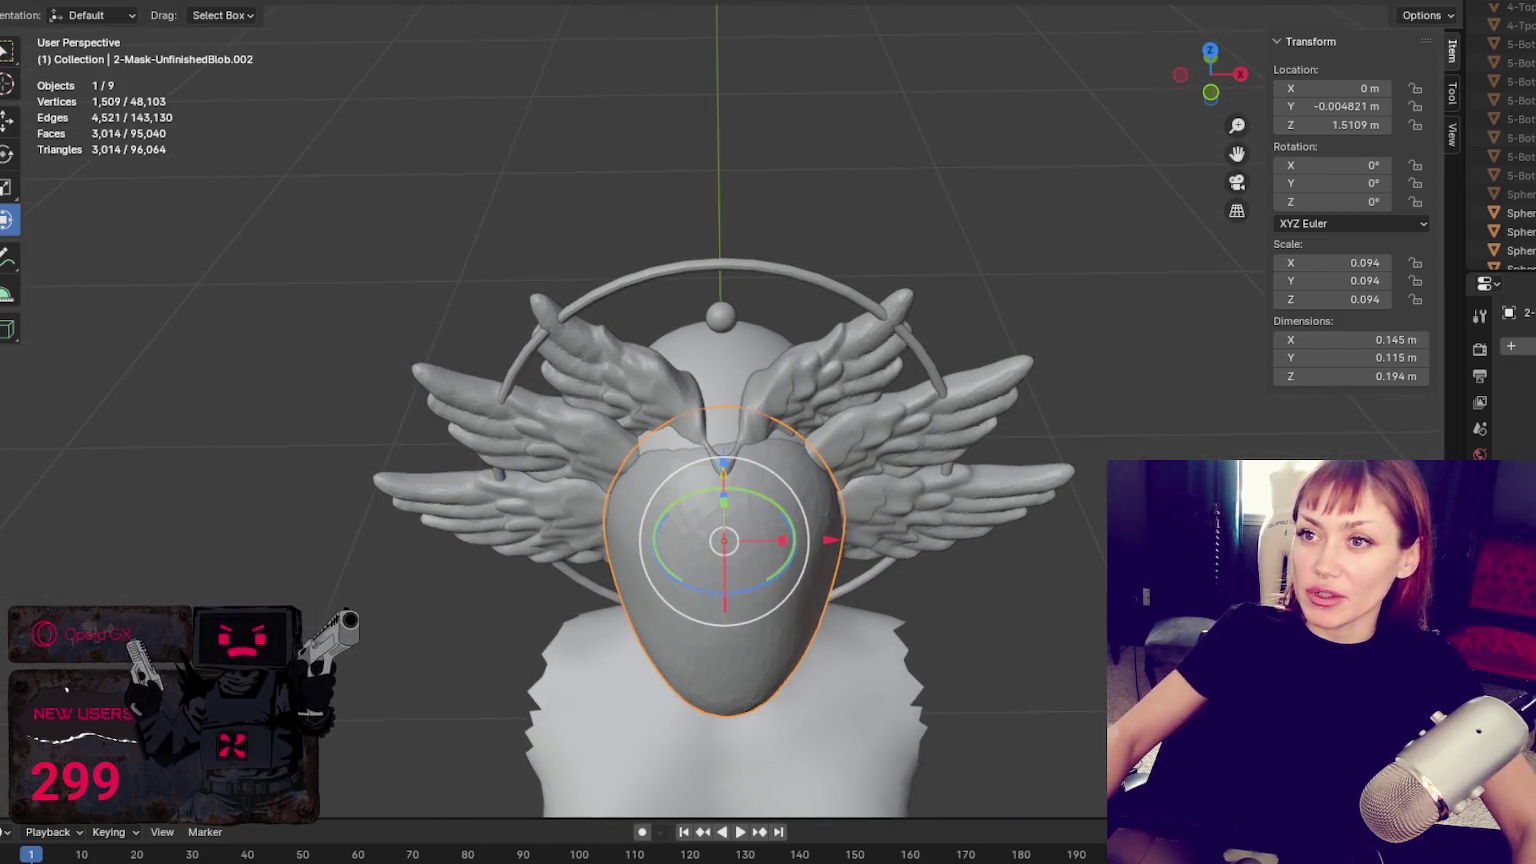
key("ctrl+Page_Down")
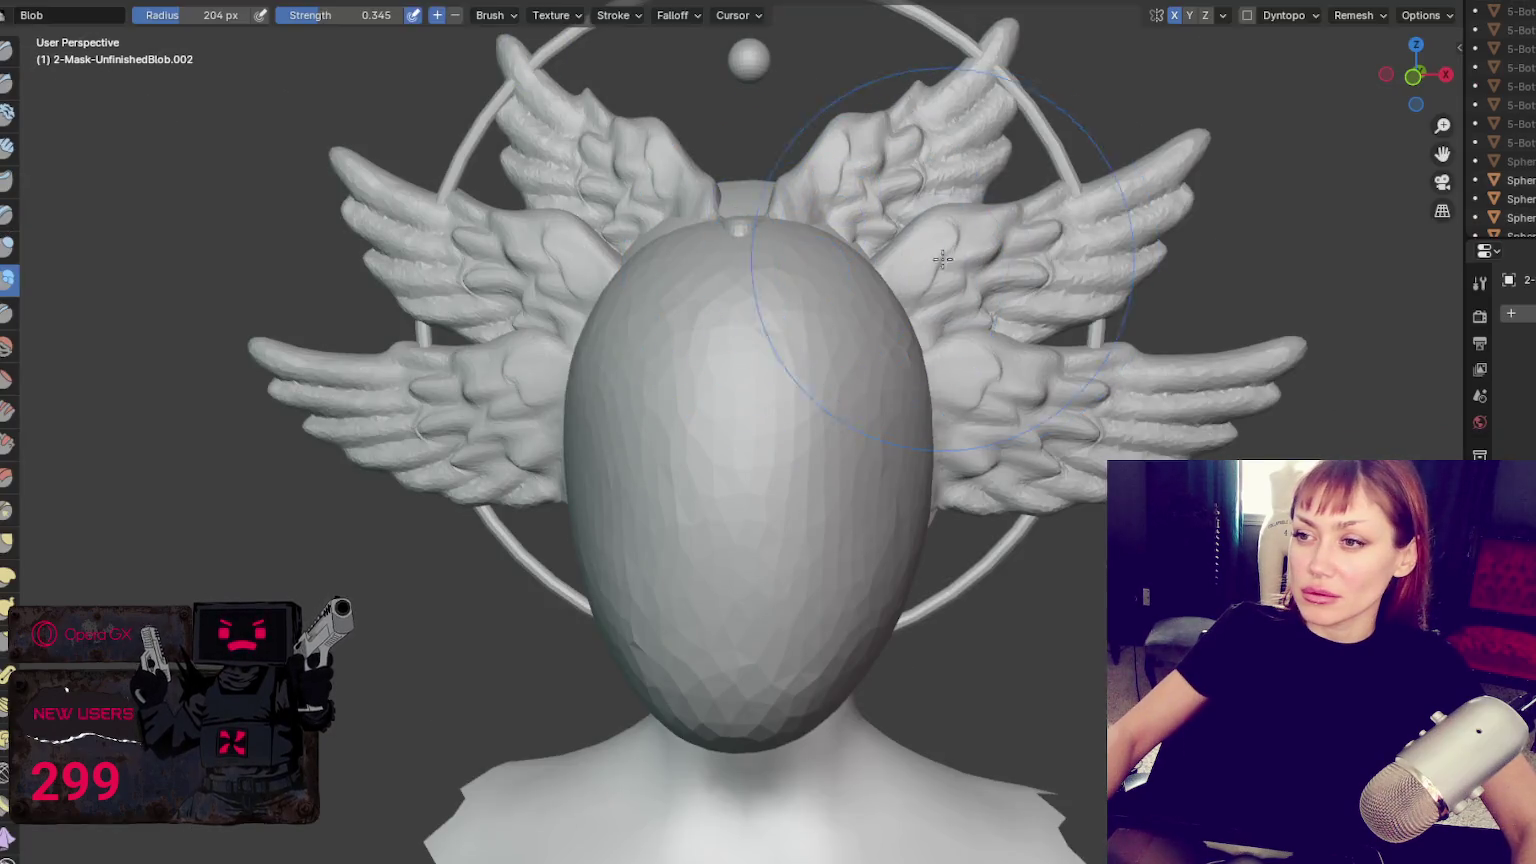
Resize the sculpt brush from 500 px to 441 px, then 364 px, pulling up the mask top
key("f")
left_click(802, 224)
left_click_drag(802, 224, 802, 210)
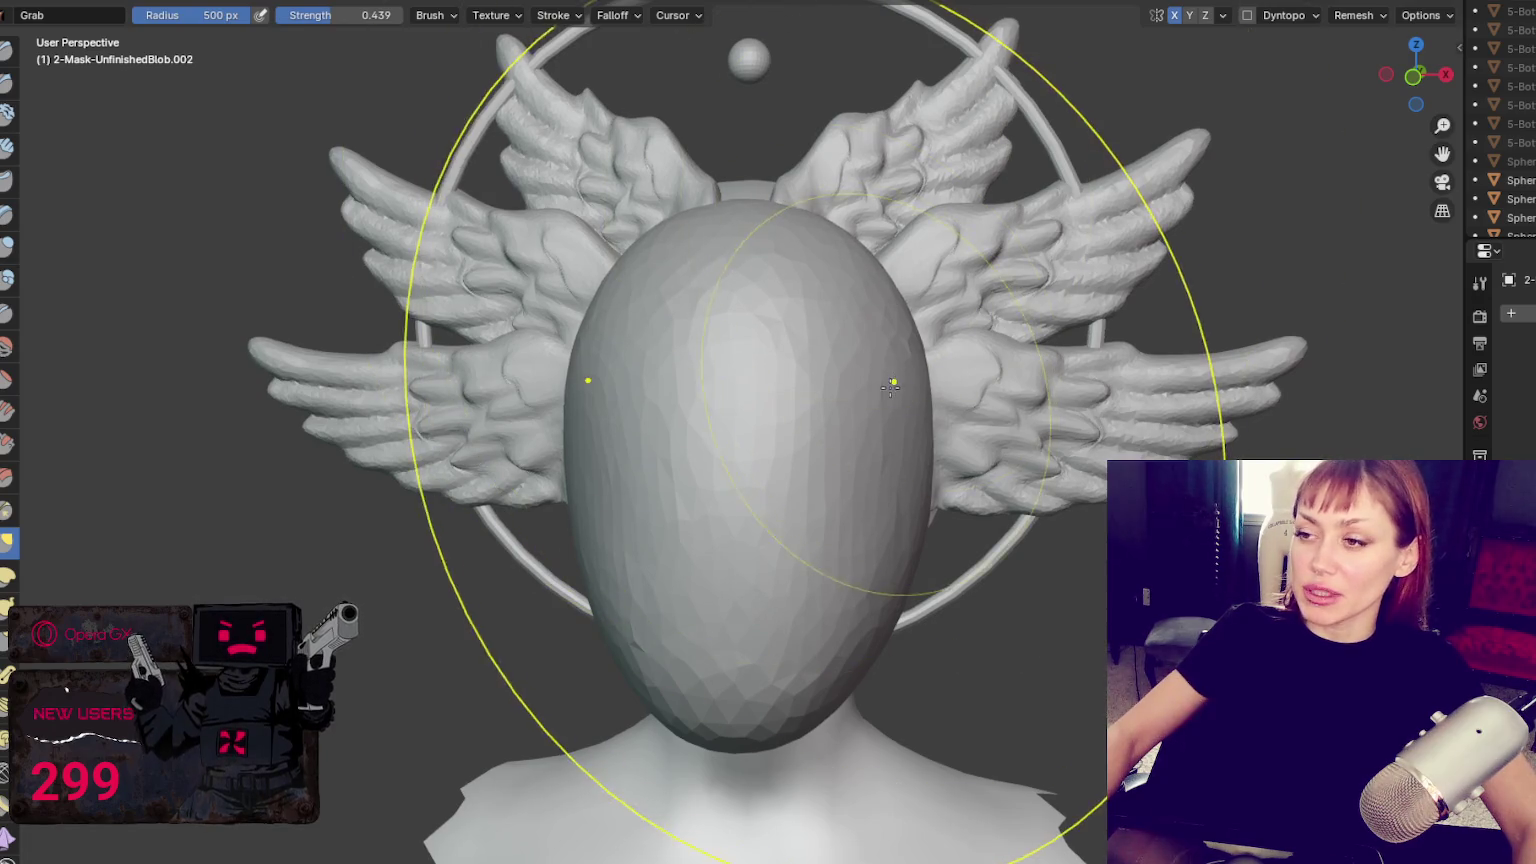
key("f")
left_click(1150, 390)
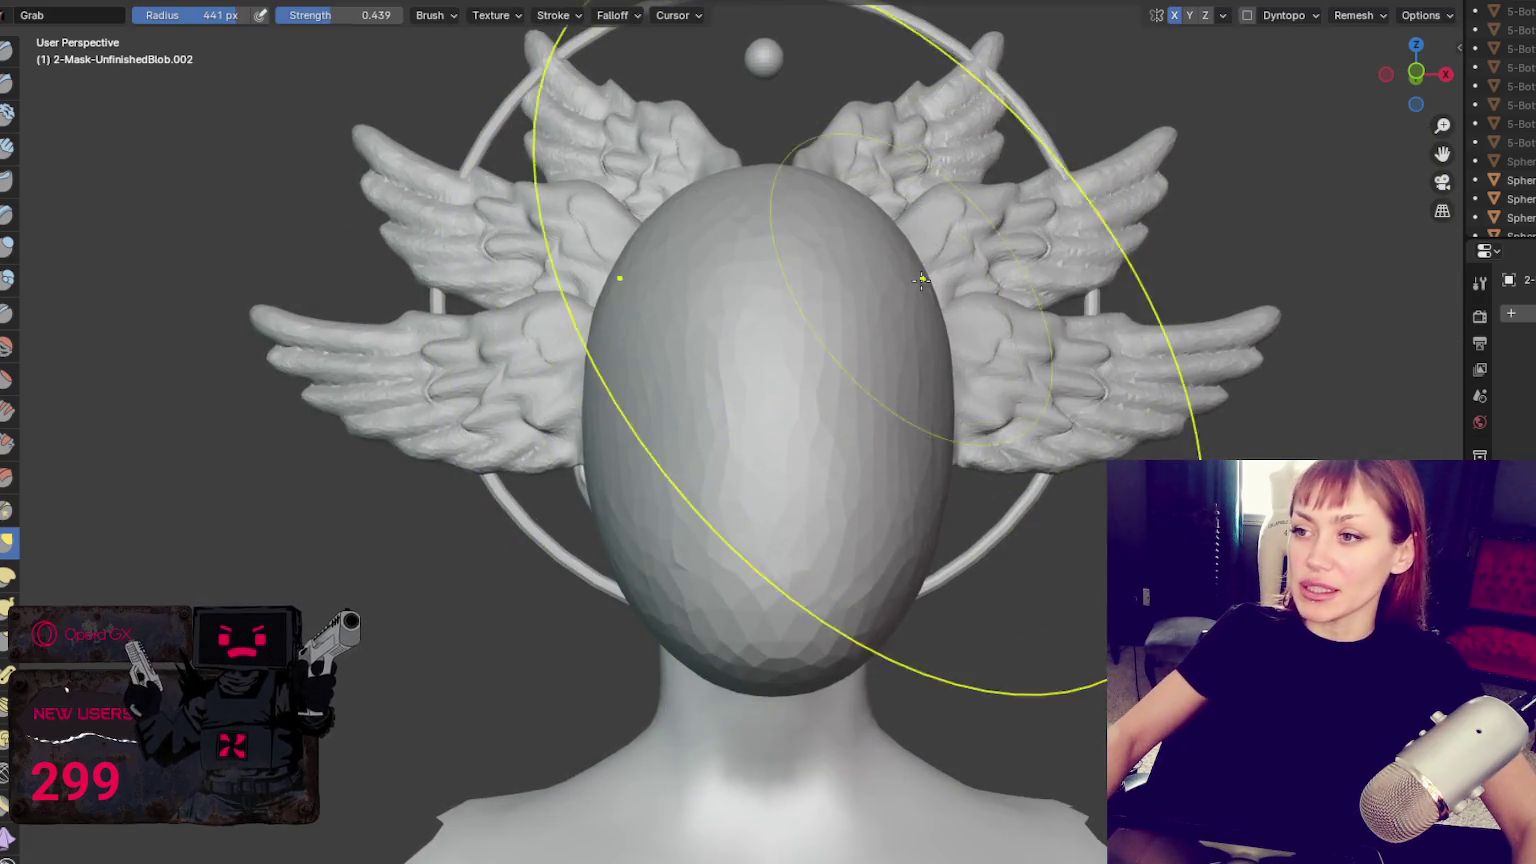
middle_click_drag(1150, 390, 1181, 308)
key("f")
left_click(890, 215)
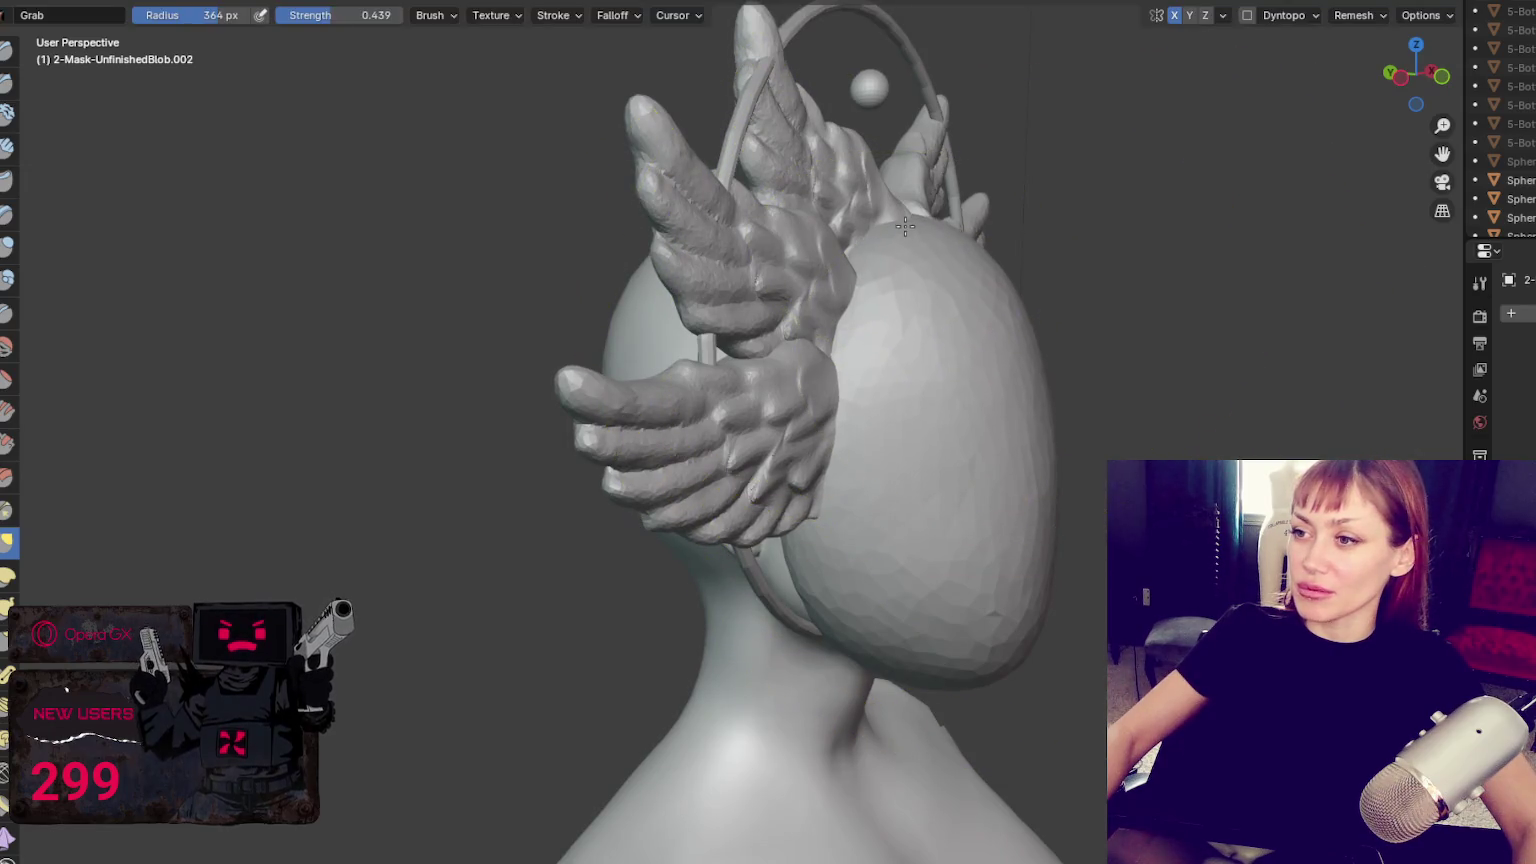
mouse_move(890, 215)
middle_mouse_down()
mouse_move(805, 410)
mouse_move(881, 393)
mouse_move(679, 405)
middle_mouse_up()
Enable Dyntopo, refine the mask with Draw, Smooth and Grab brushes, then select the halo ring
key("x")
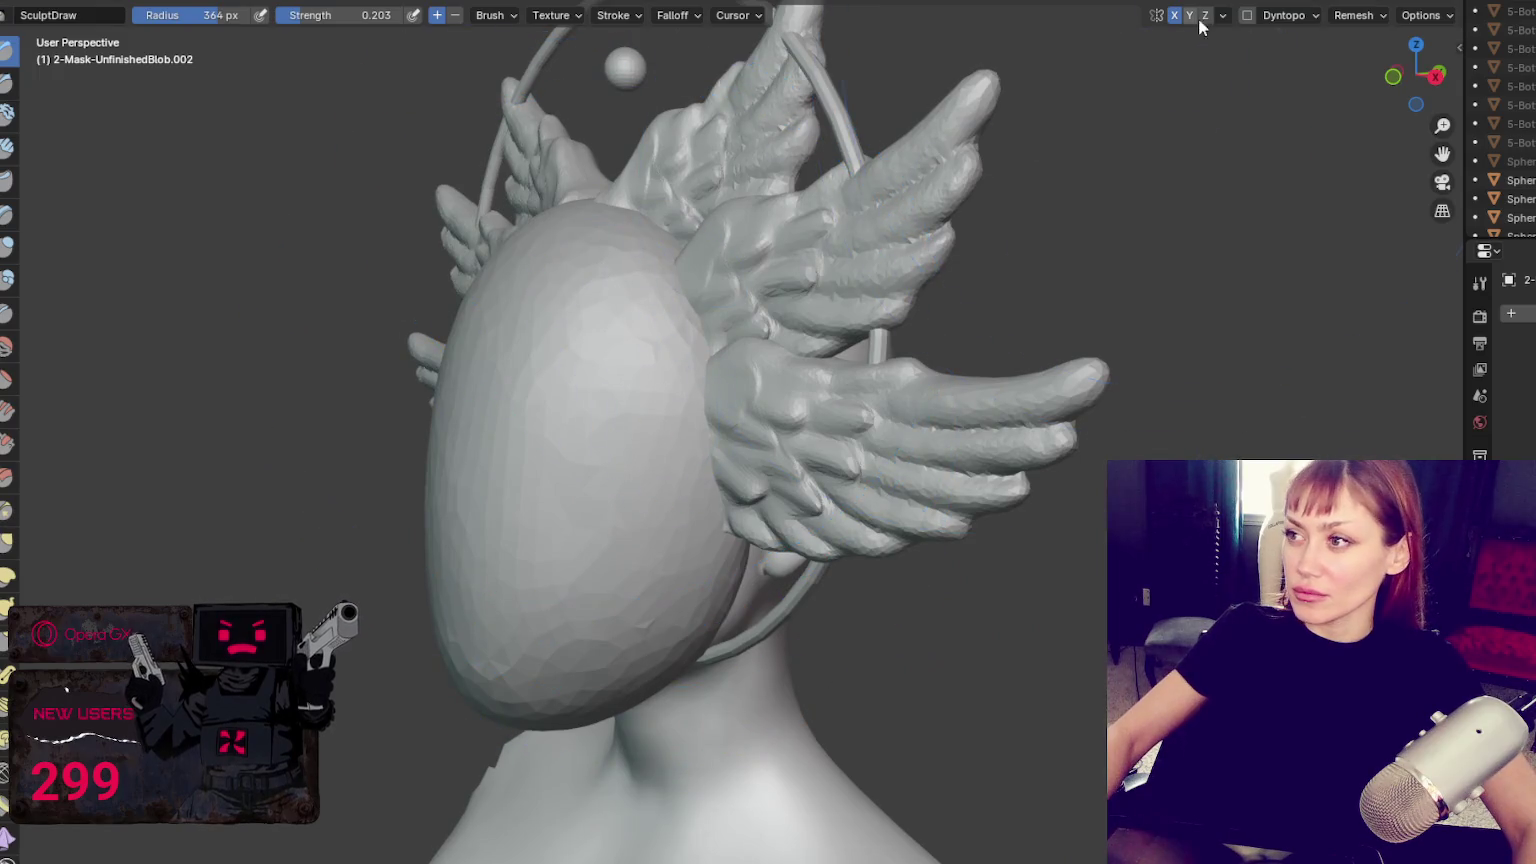
left_click(1246, 15)
key("shift+s")
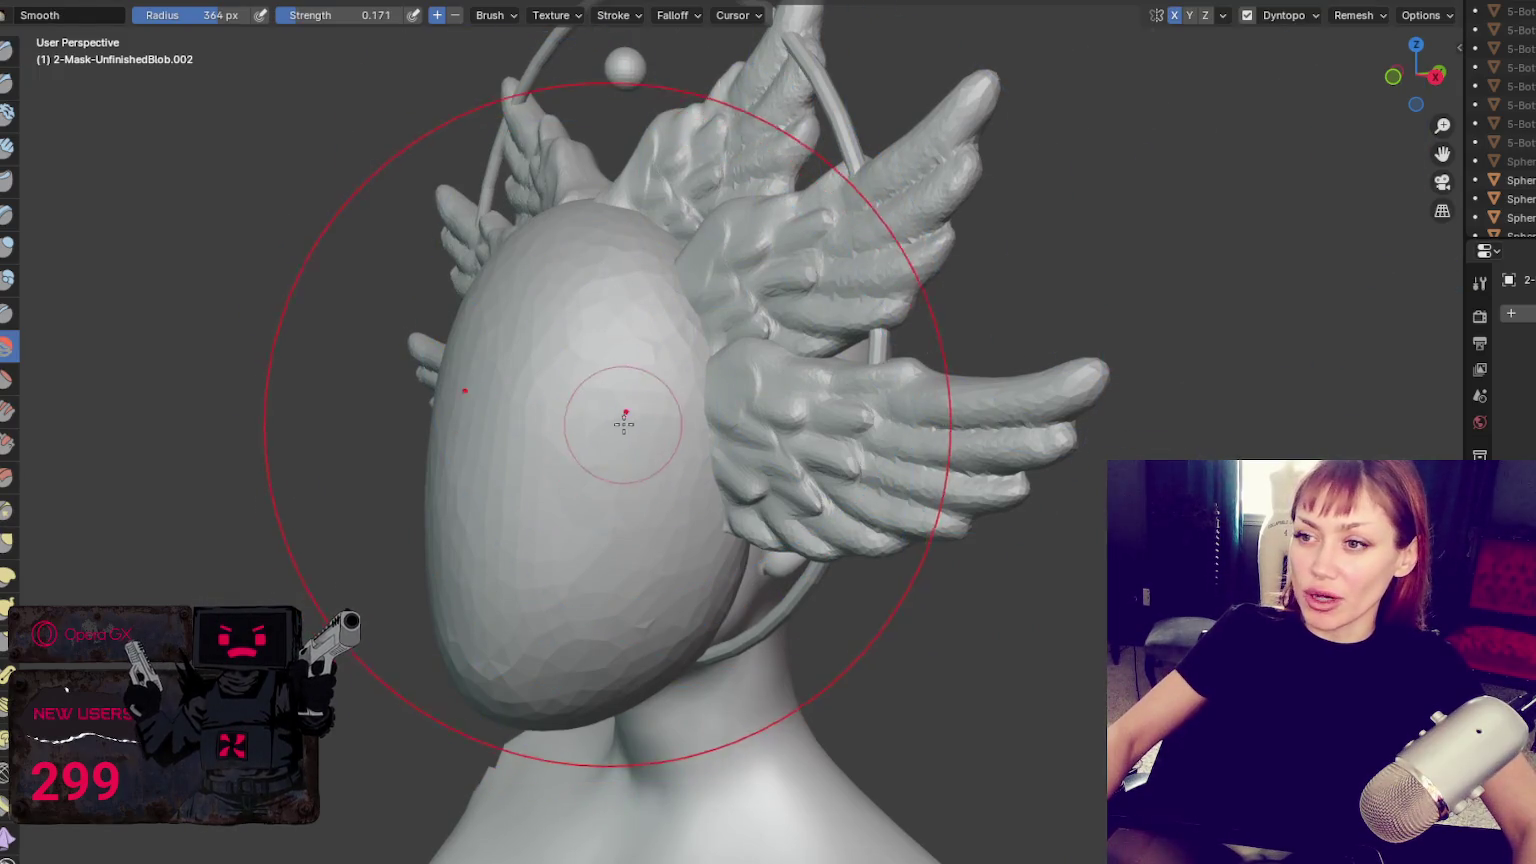
key("x")
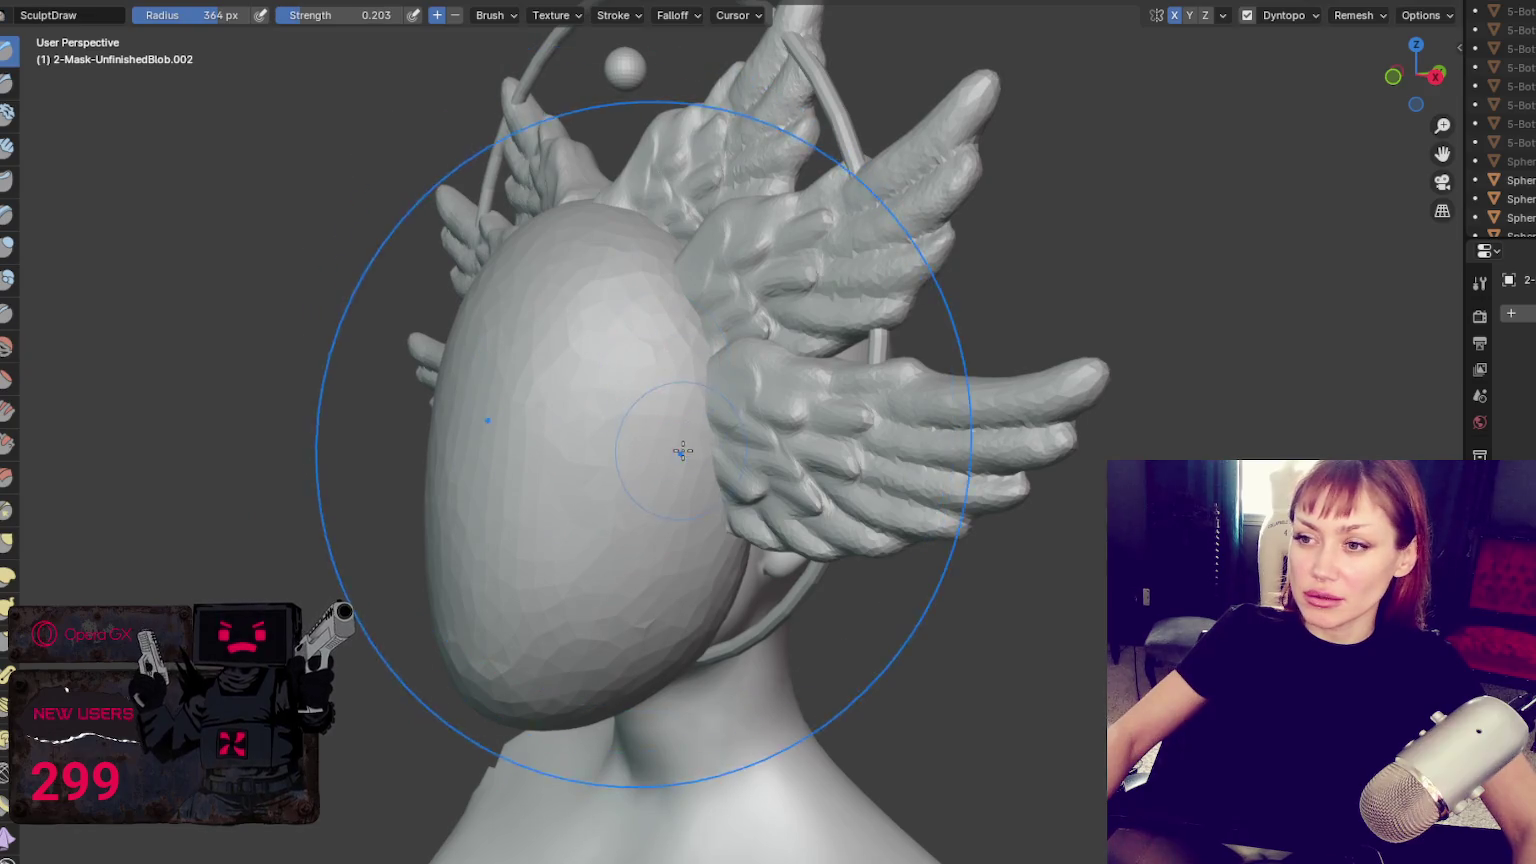
mouse_move(583, 365)
middle_mouse_down()
mouse_move(868, 446)
mouse_move(1051, 368)
middle_mouse_up()
key("g")
mouse_move(967, 323)
middle_mouse_down()
mouse_move(926, 343)
mouse_move(778, 352)
mouse_move(628, 333)
middle_mouse_up()
key("q")
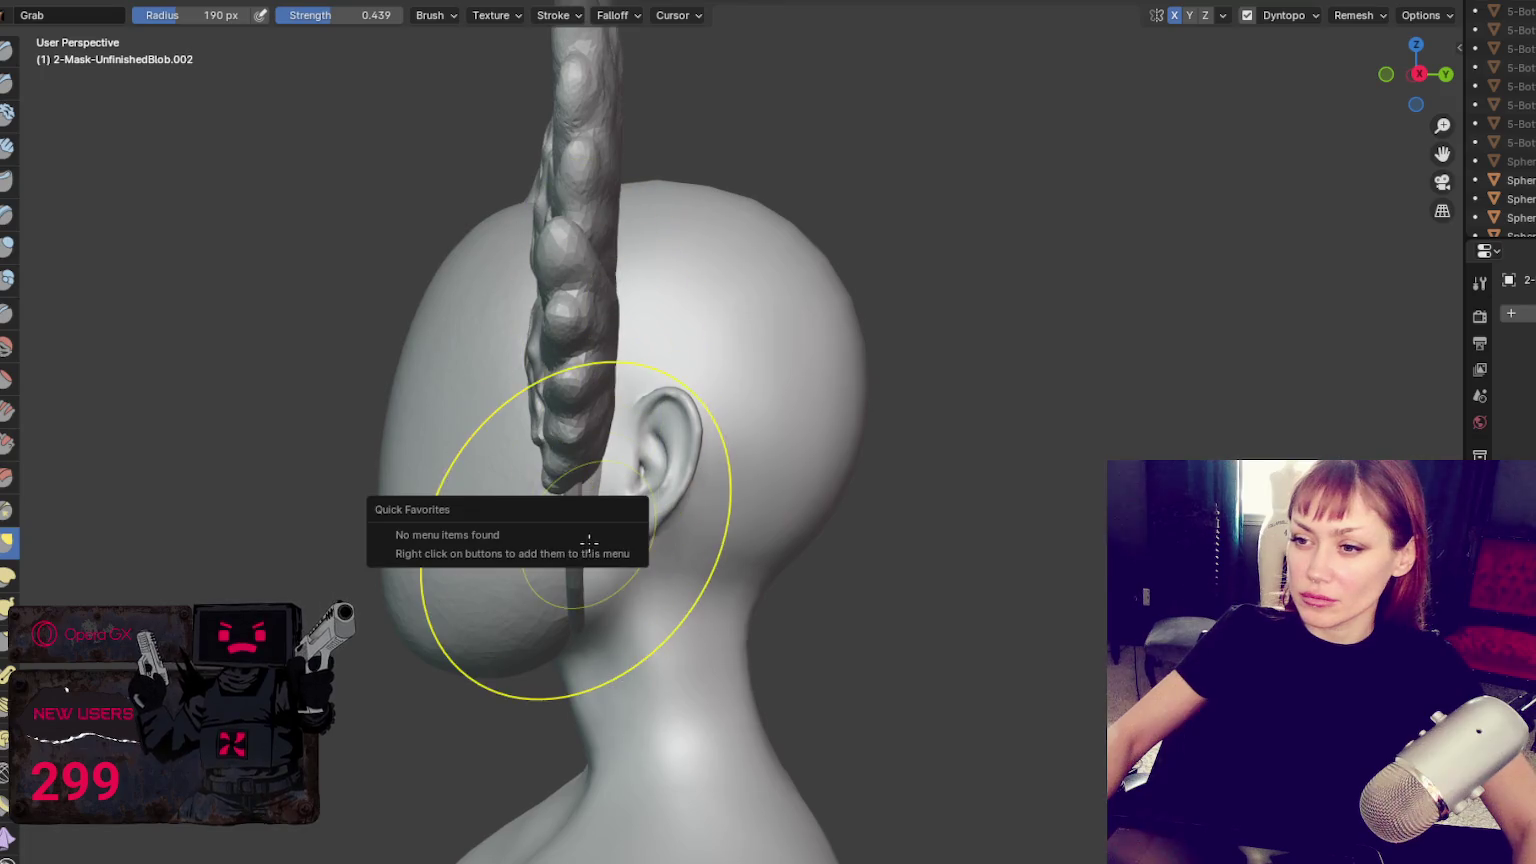
mouse_move(833, 213)
middle_mouse_down()
mouse_move(799, 253)
mouse_move(706, 287)
mouse_move(704, 376)
mouse_move(650, 288)
middle_mouse_up()
left_click(778, 262)
Move the halo ring along Y twice, ending at Y 0.026548 m
key("g")
key("y")
left_click(715, 391)
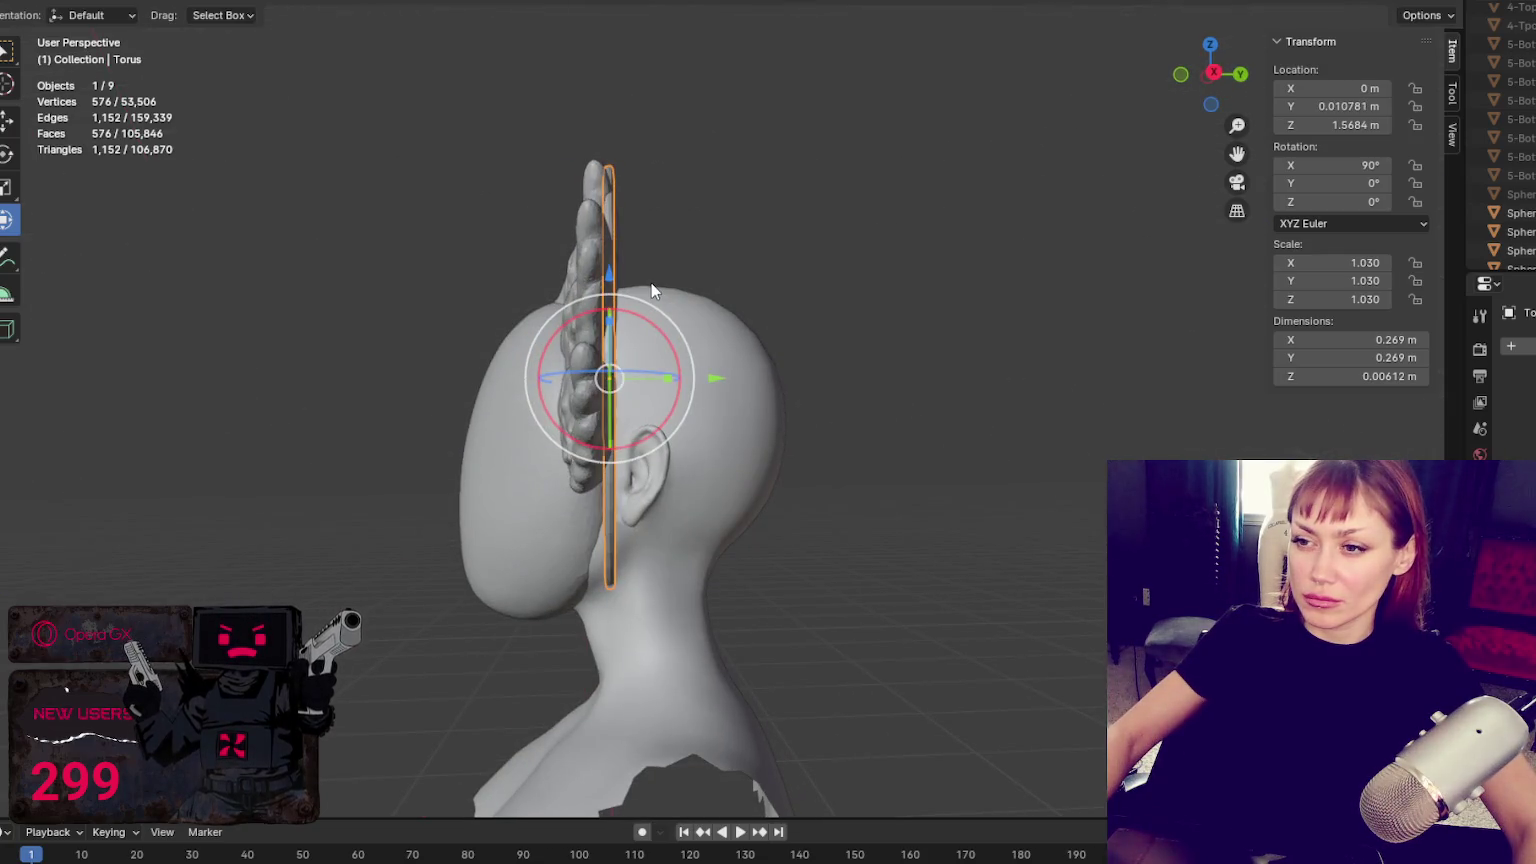
key("g")
key("y")
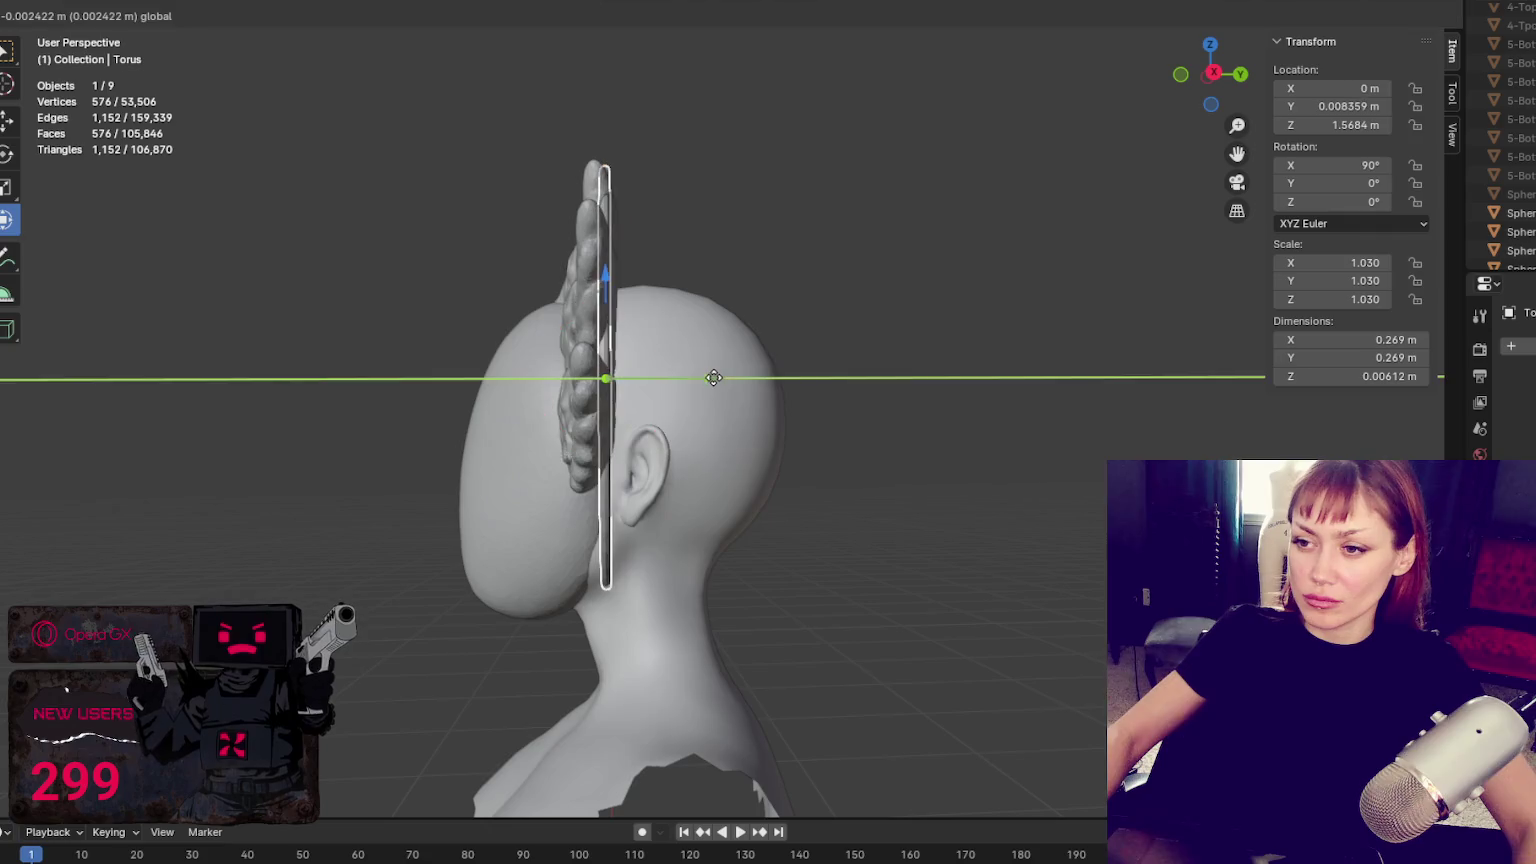
left_click(735, 380)
mouse_move(737, 381)
middle_mouse_down()
mouse_move(1018, 400)
mouse_move(1217, 385)
middle_mouse_up()
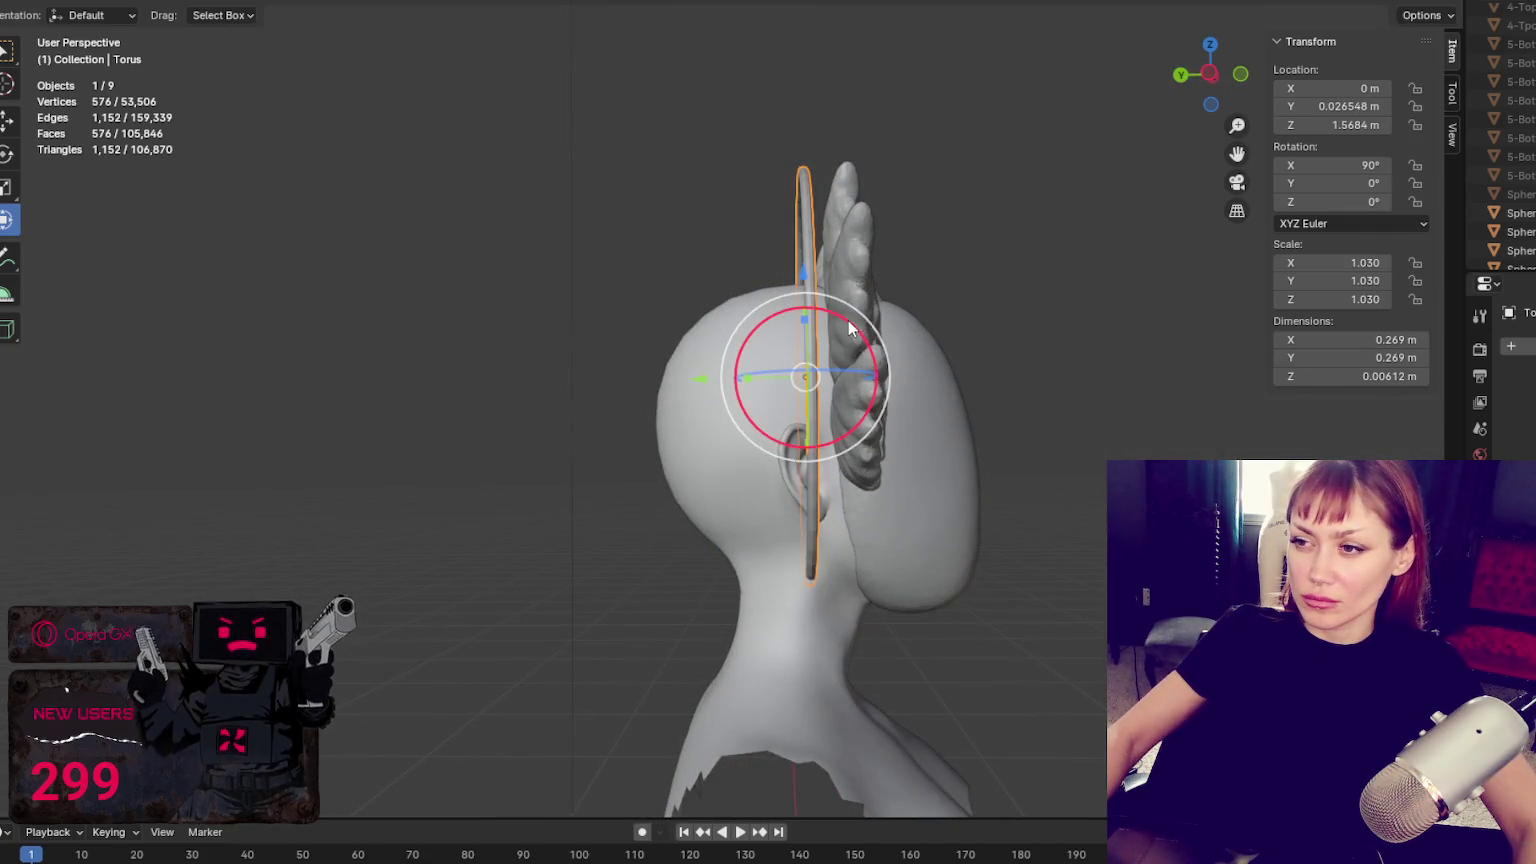
left_click_drag(848, 320, 750, 368)
Try tilting the ring to about 103°, undo back to 90°, and switch to the Tweak selection tool
key("w")
mouse_move(992, 325)
middle_mouse_down()
mouse_move(732, 346)
mouse_move(762, 317)
mouse_move(706, 326)
middle_mouse_up()
key("ctrl+z")
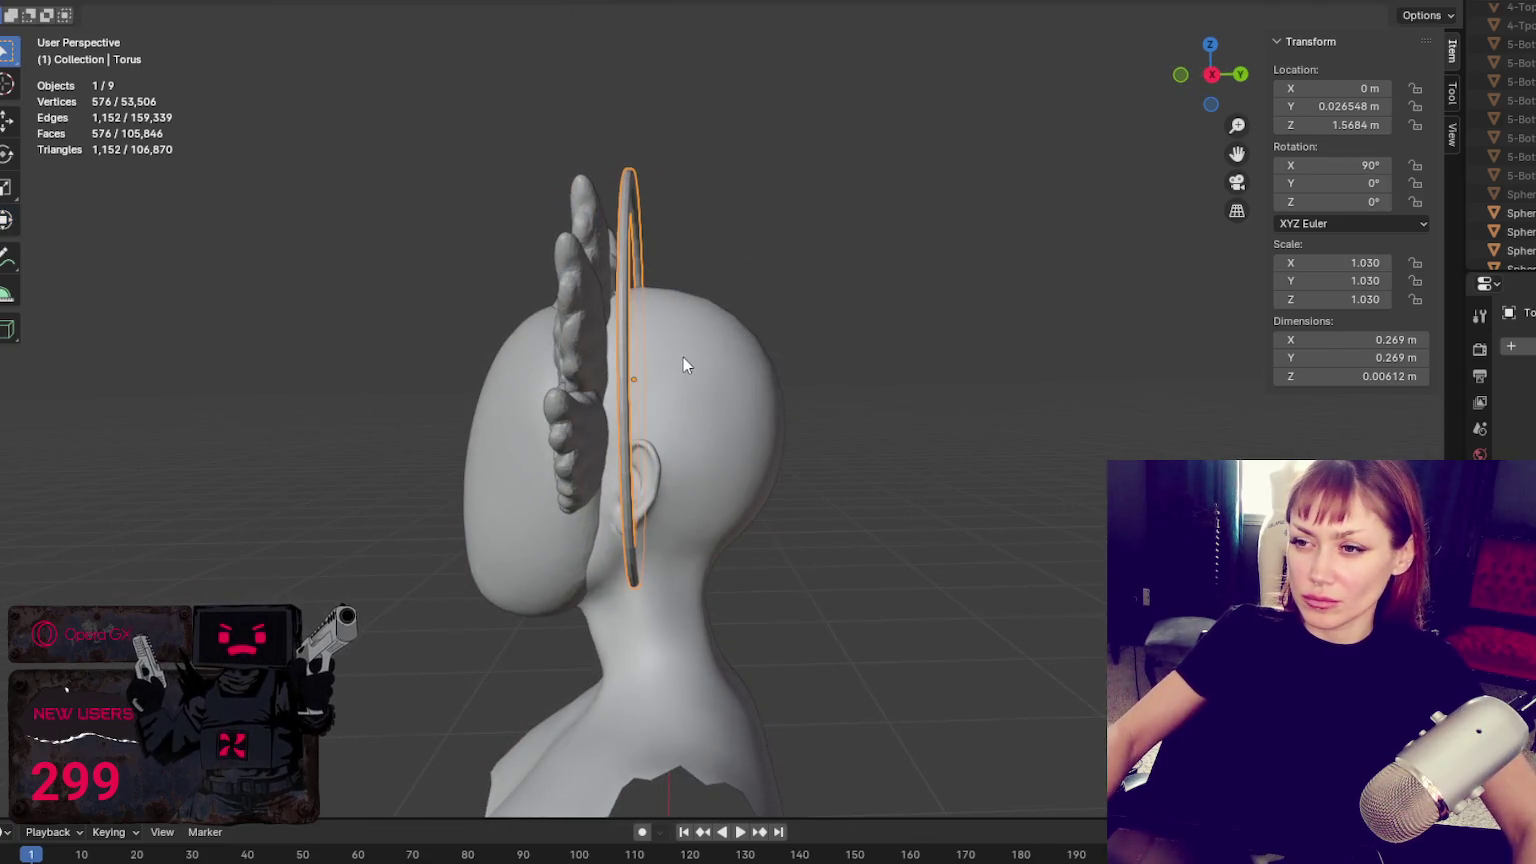
key("w")
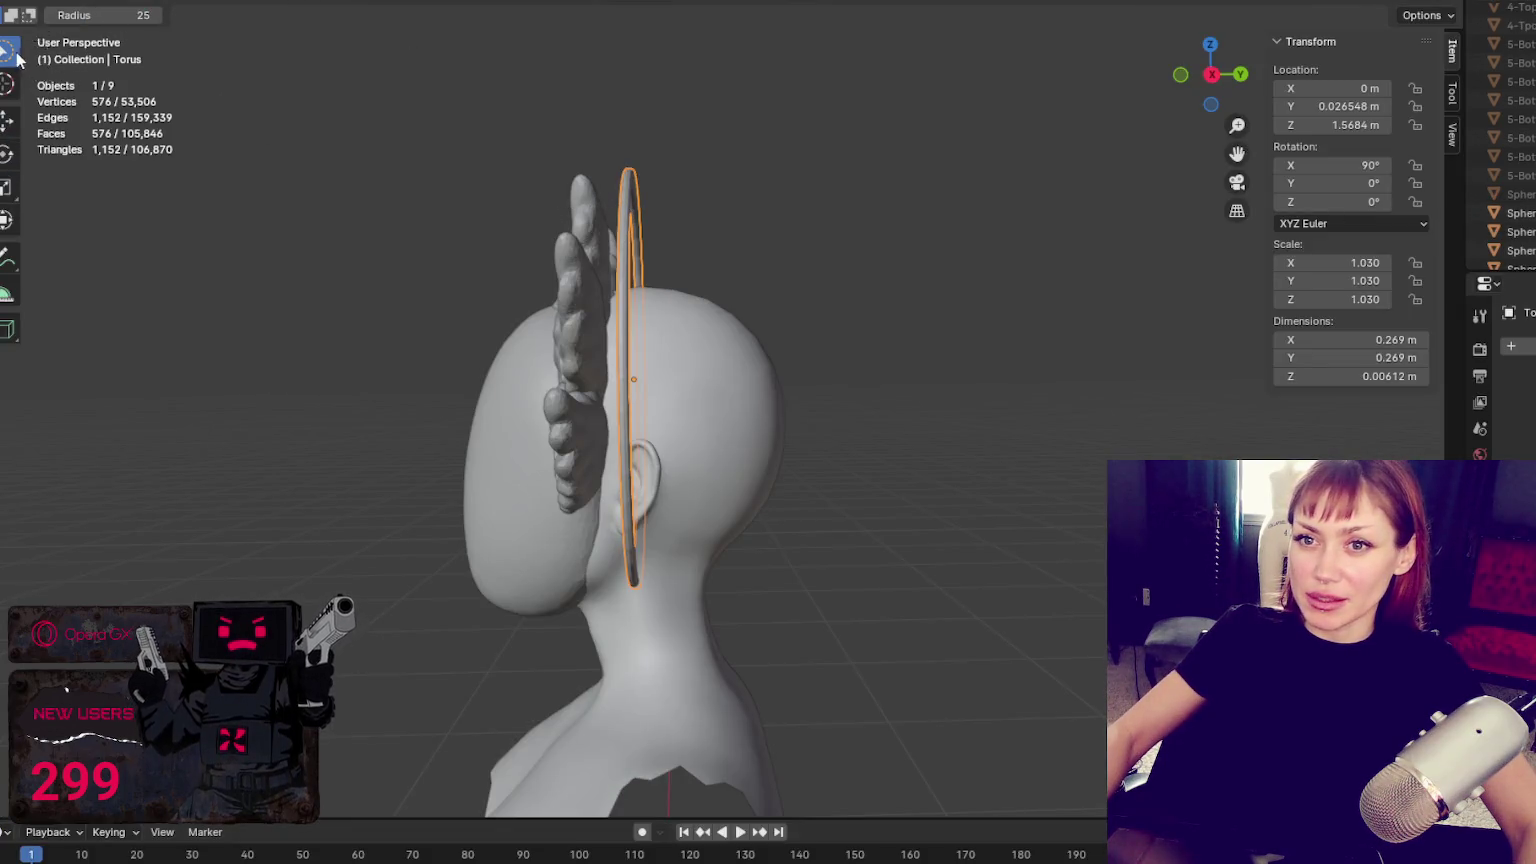
left_click(4, 50)
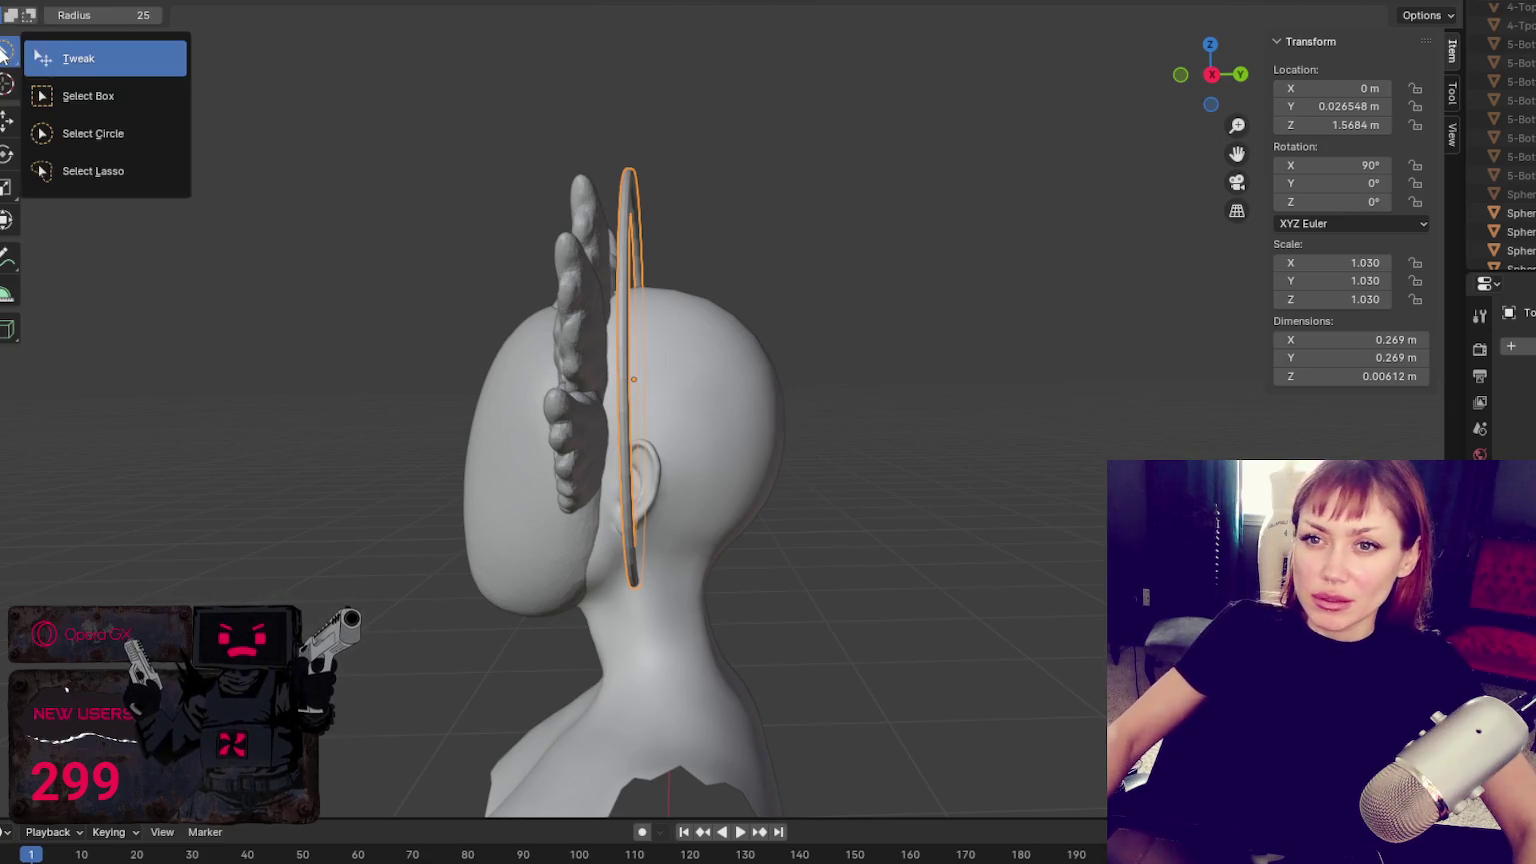
left_click(78, 58)
Reselect the halo ring with the move gizmo and slide it back toward the head along Y
left_click(622, 370)
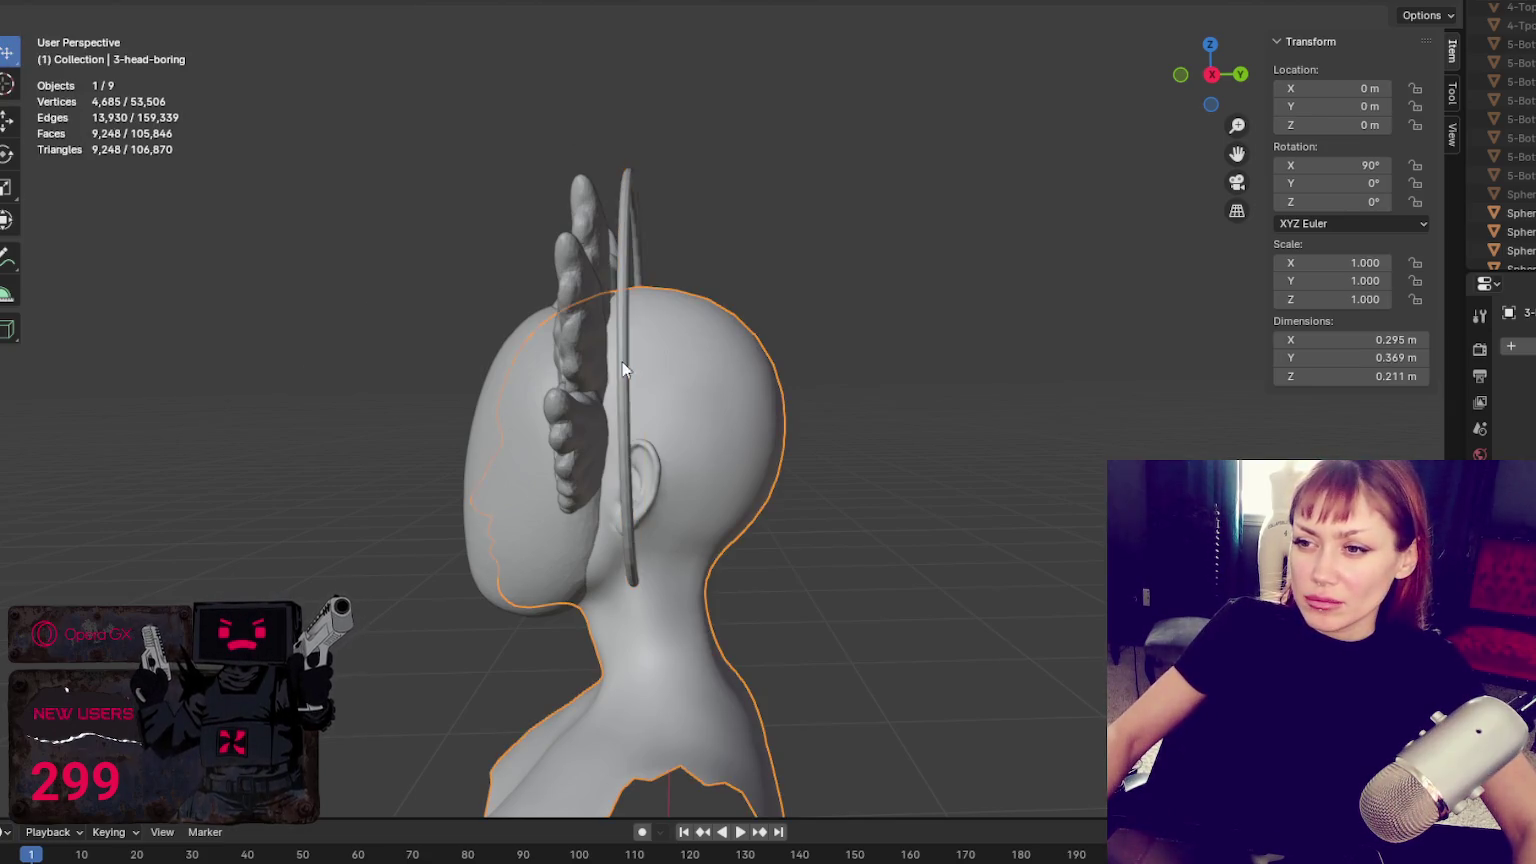
left_click(618, 274)
left_click(4, 220)
left_click_drag(740, 378, 722, 380)
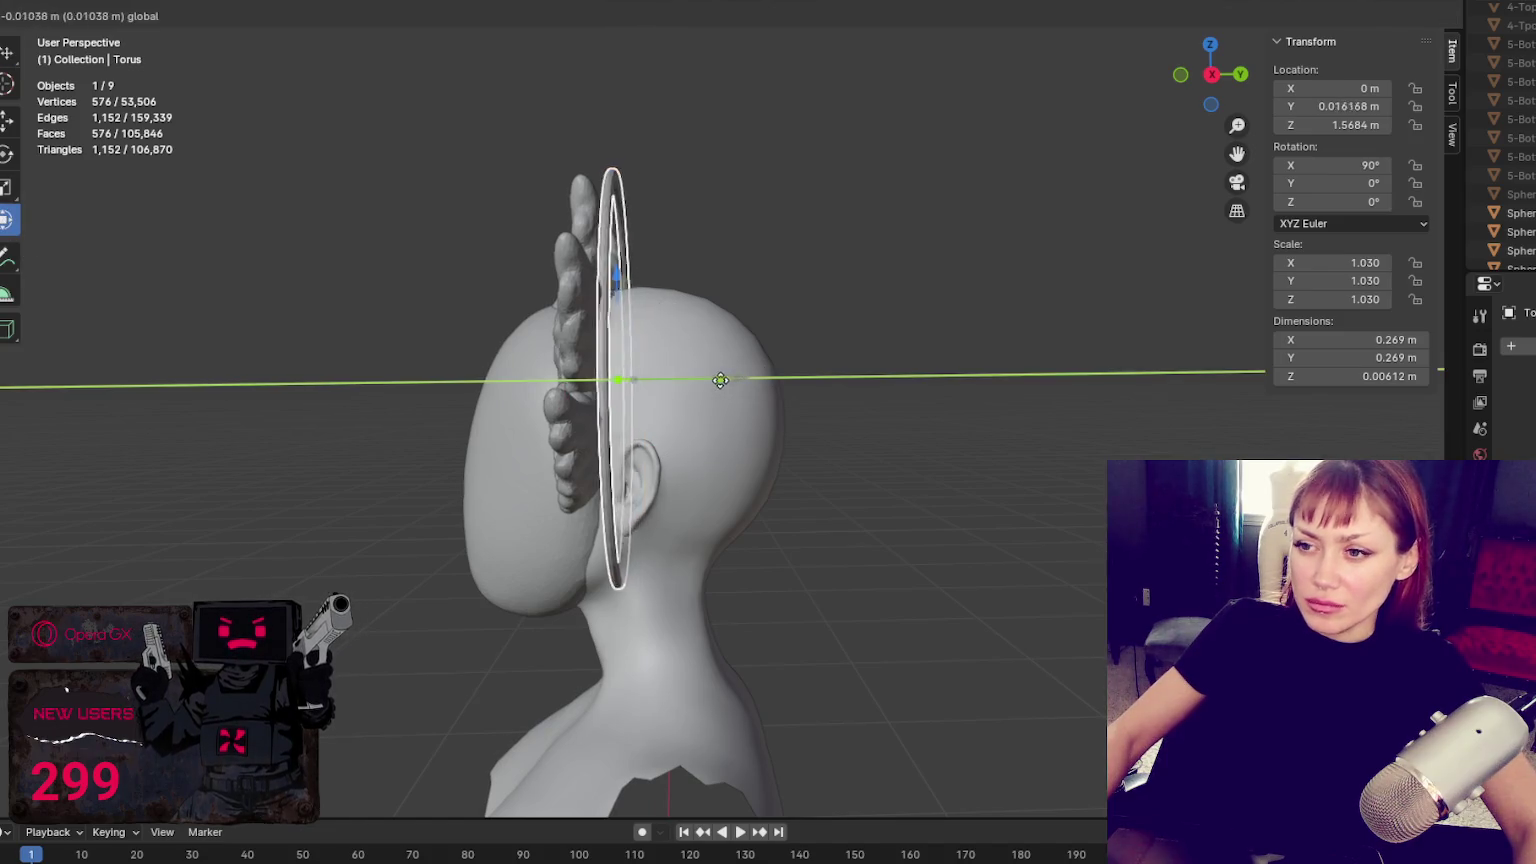
mouse_move(722, 380)
middle_mouse_down()
mouse_move(928, 359)
mouse_move(702, 364)
middle_mouse_up()
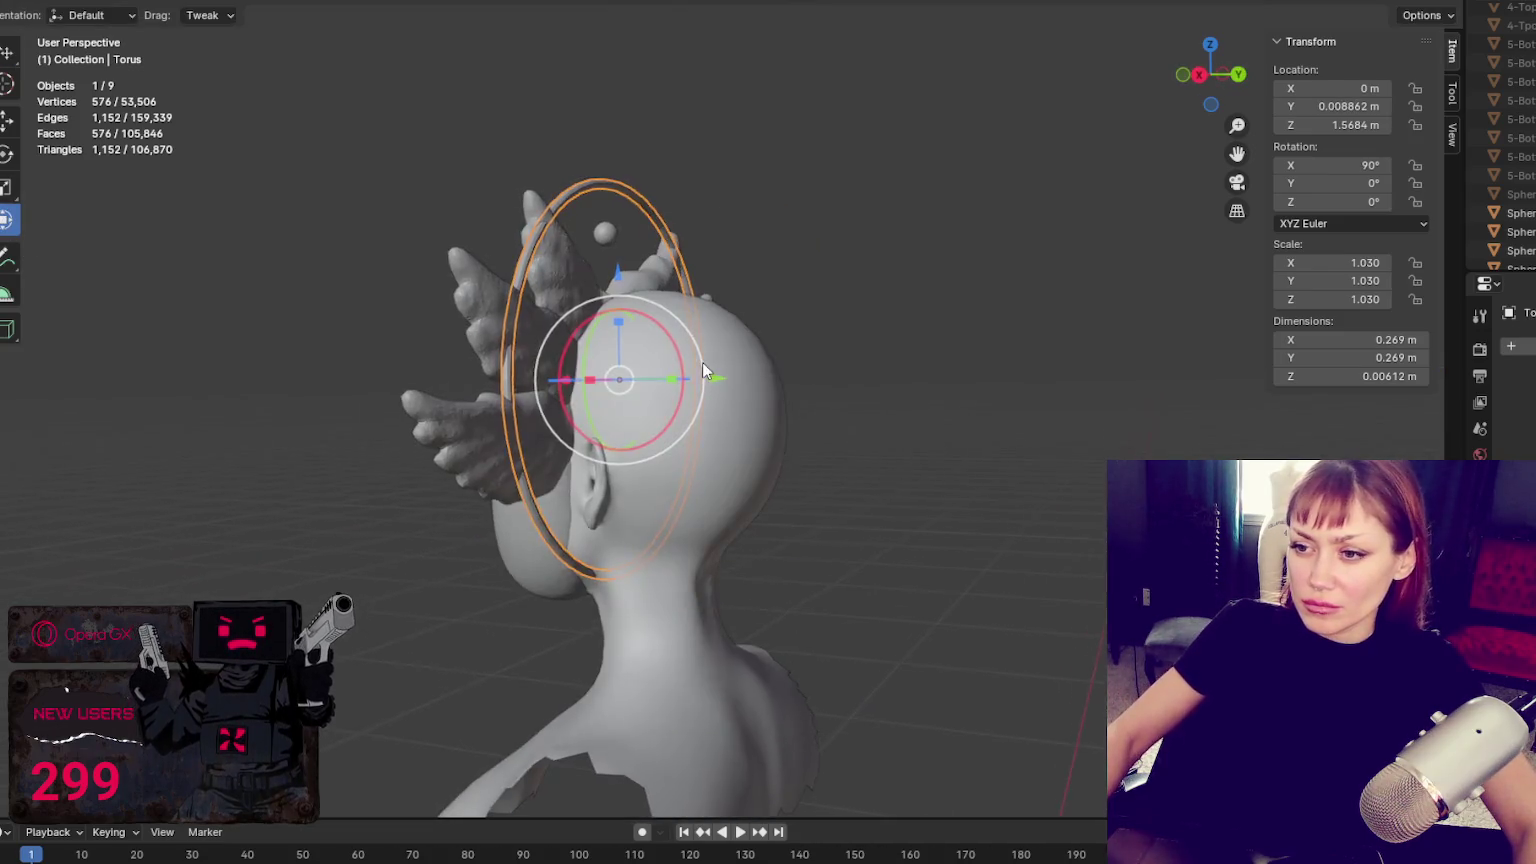
mouse_move(532, 446)
middle_mouse_down()
mouse_move(525, 485)
mouse_move(690, 451)
mouse_move(696, 404)
middle_mouse_up()
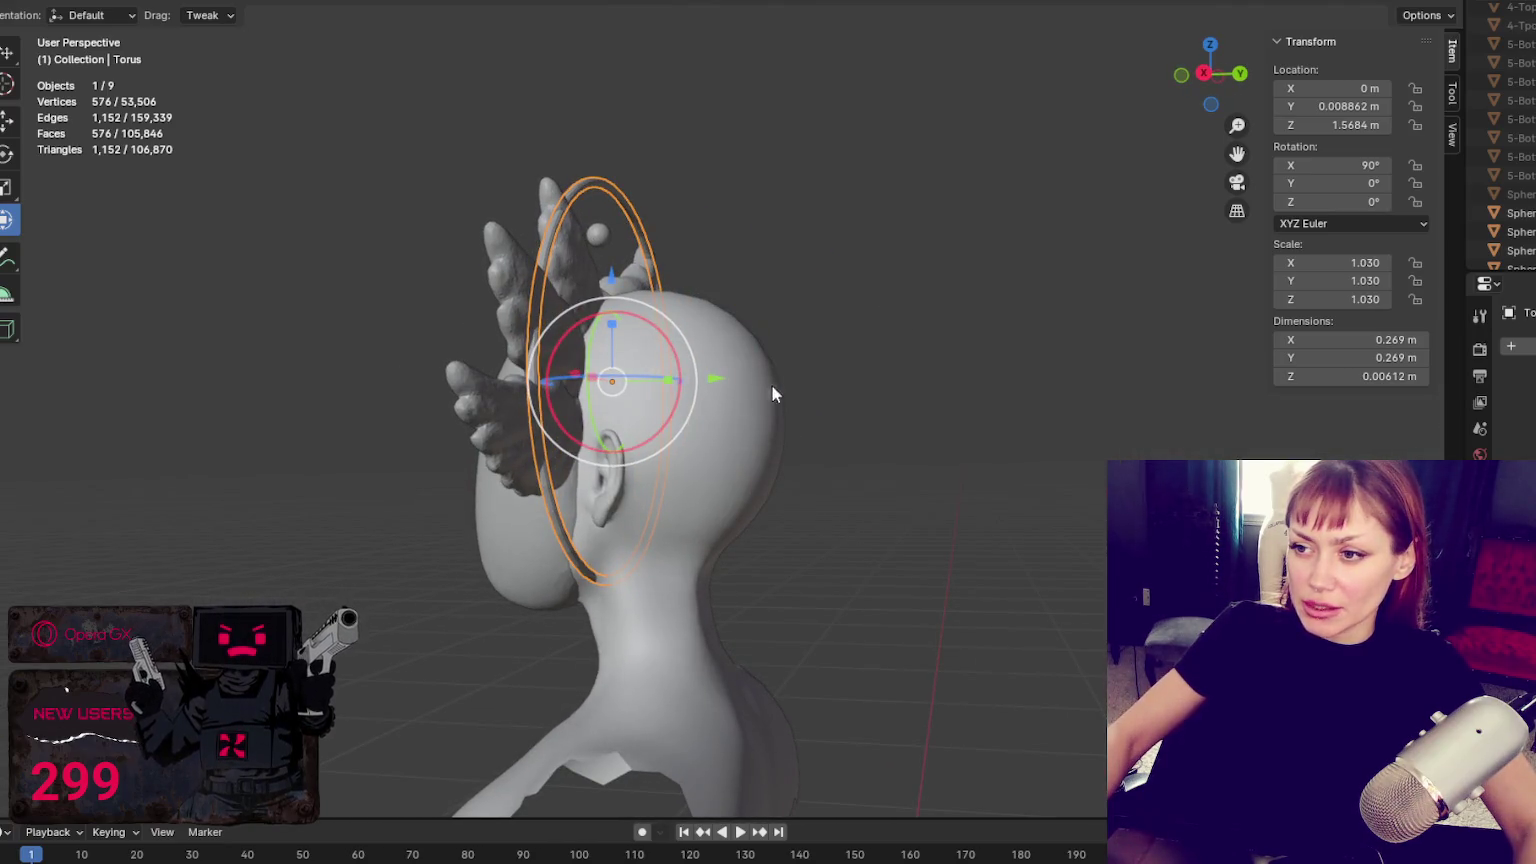
middle_click_drag(554, 472, 898, 500)
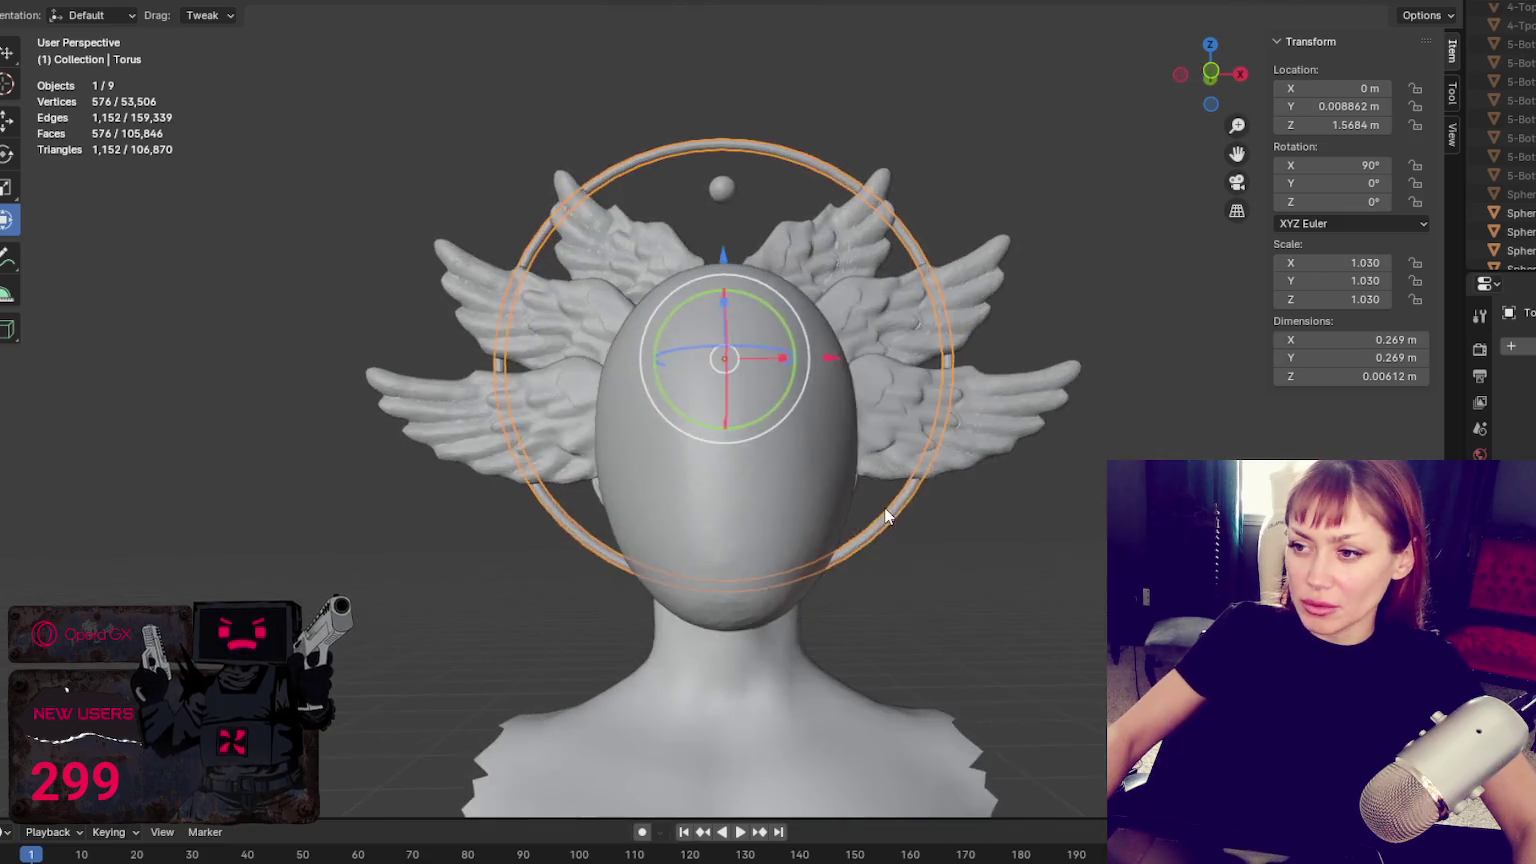
scroll(970, 525, "down", 2)
Reselect the ring and nudge it along Y to 0.008862 m from a side view
left_click(961, 514)
scroll(961, 514, "down", 2)
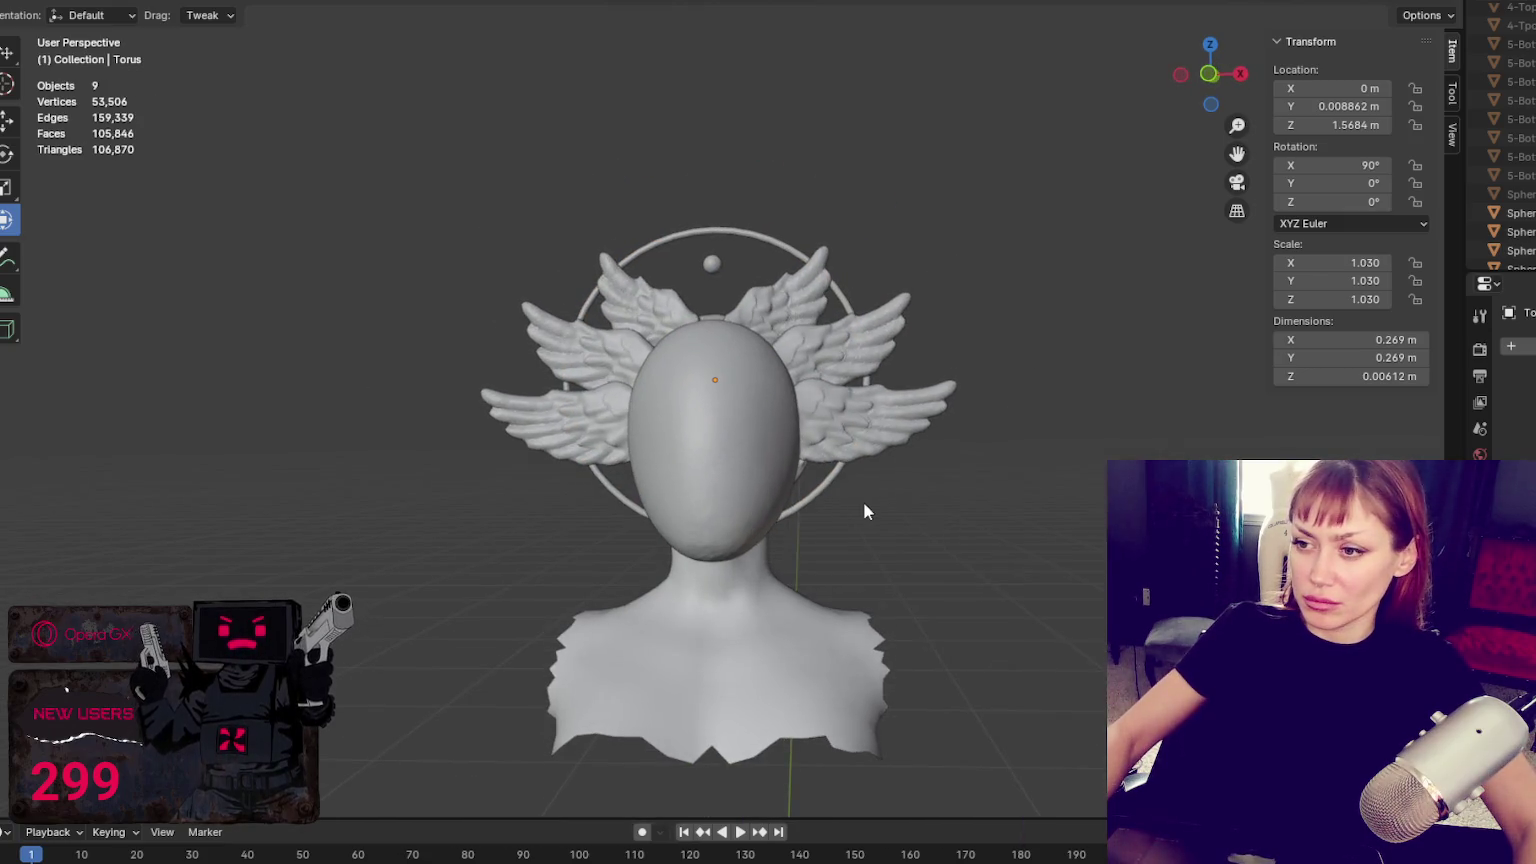
left_click(810, 505)
middle_click_drag(836, 495, 697, 413)
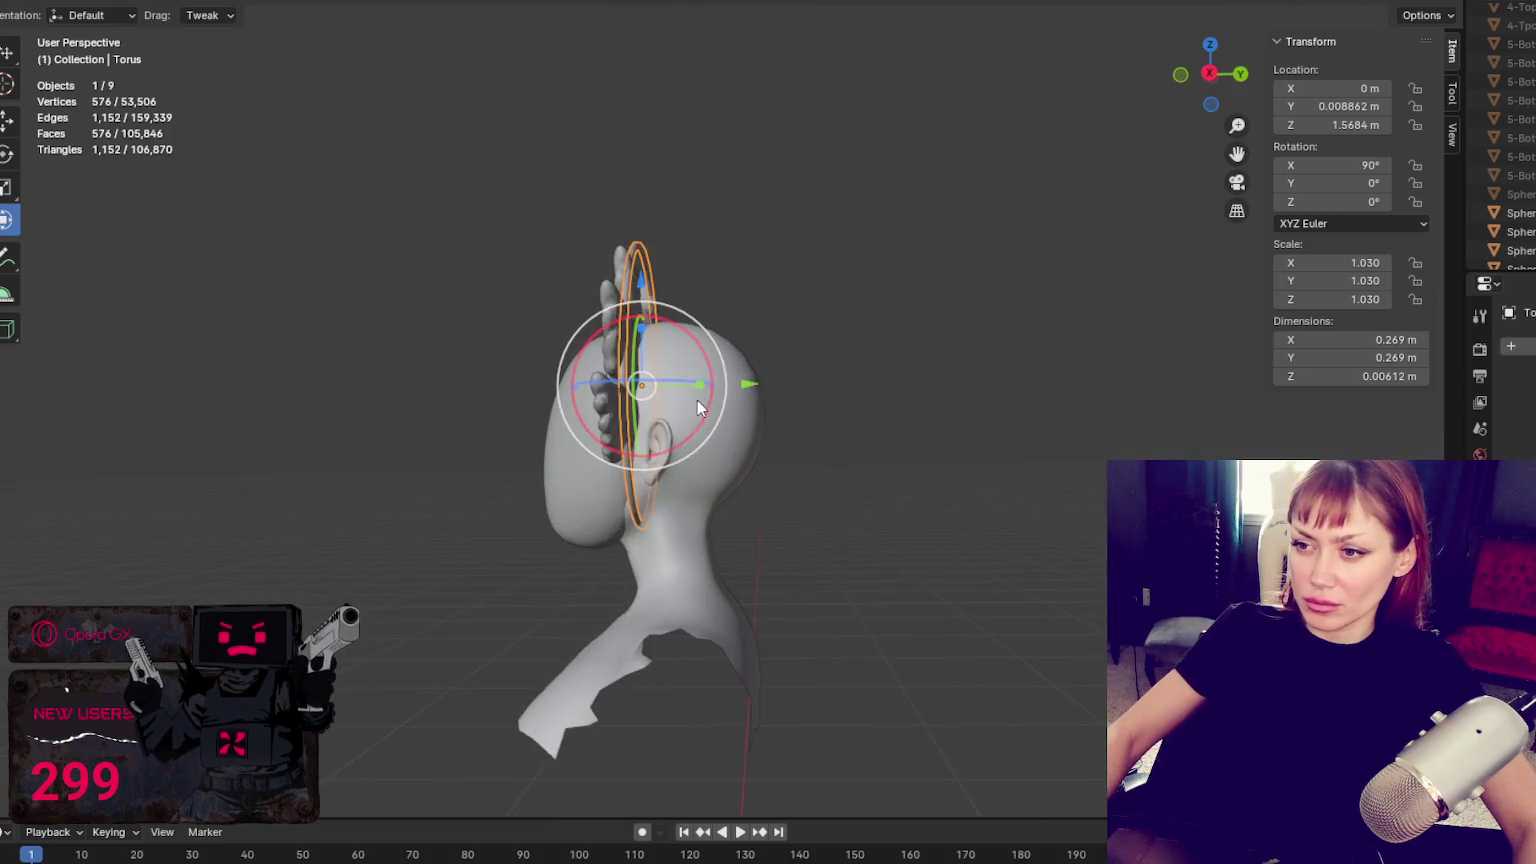
left_click_drag(748, 383, 768, 377)
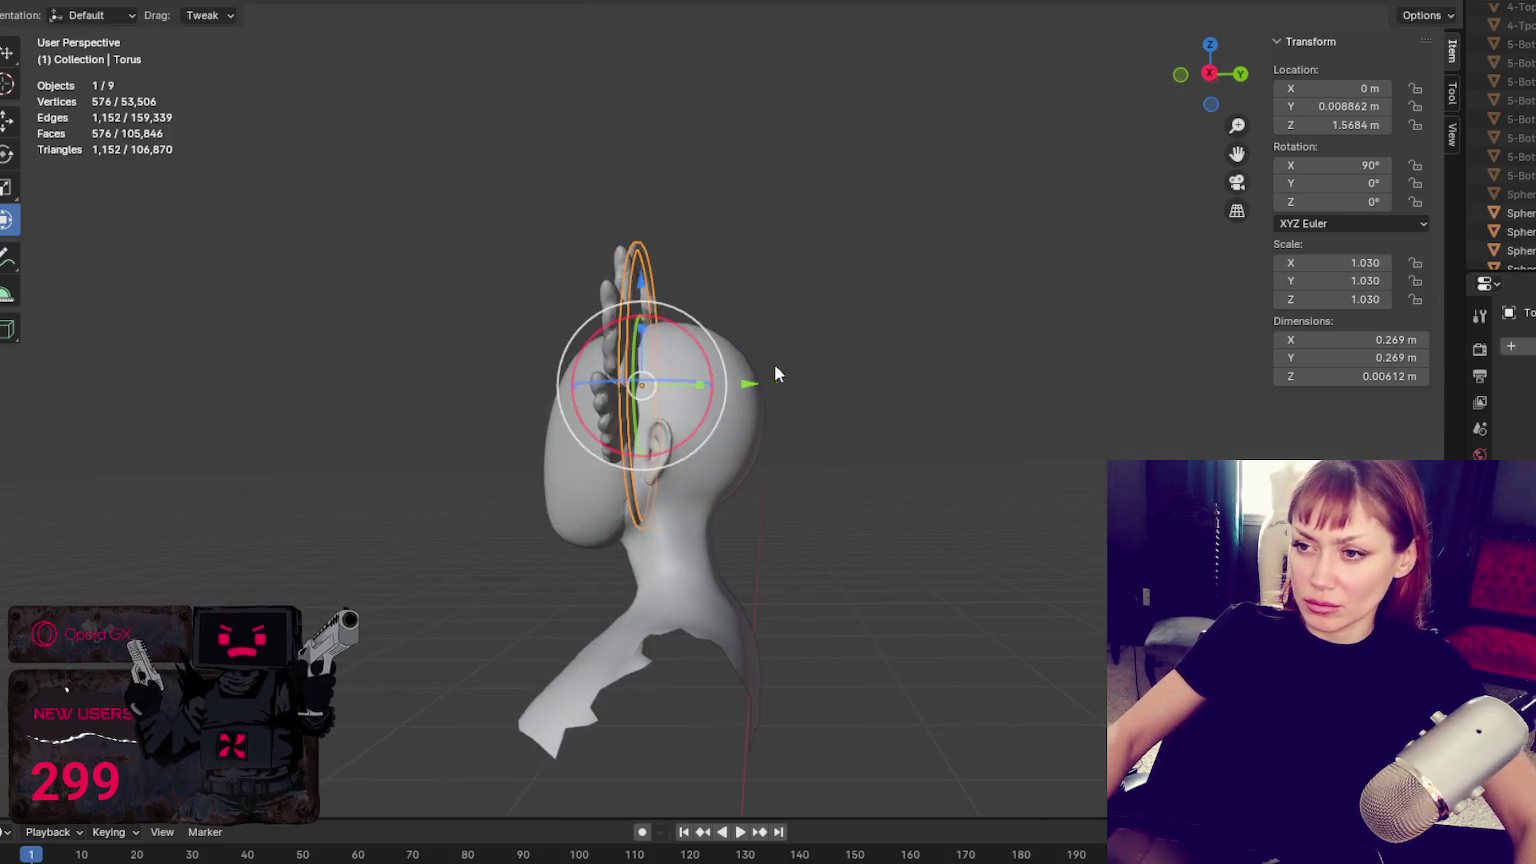
middle_click_drag(772, 370, 698, 318)
Select the four wing pieces and shift them slightly along Y
left_click(668, 268)
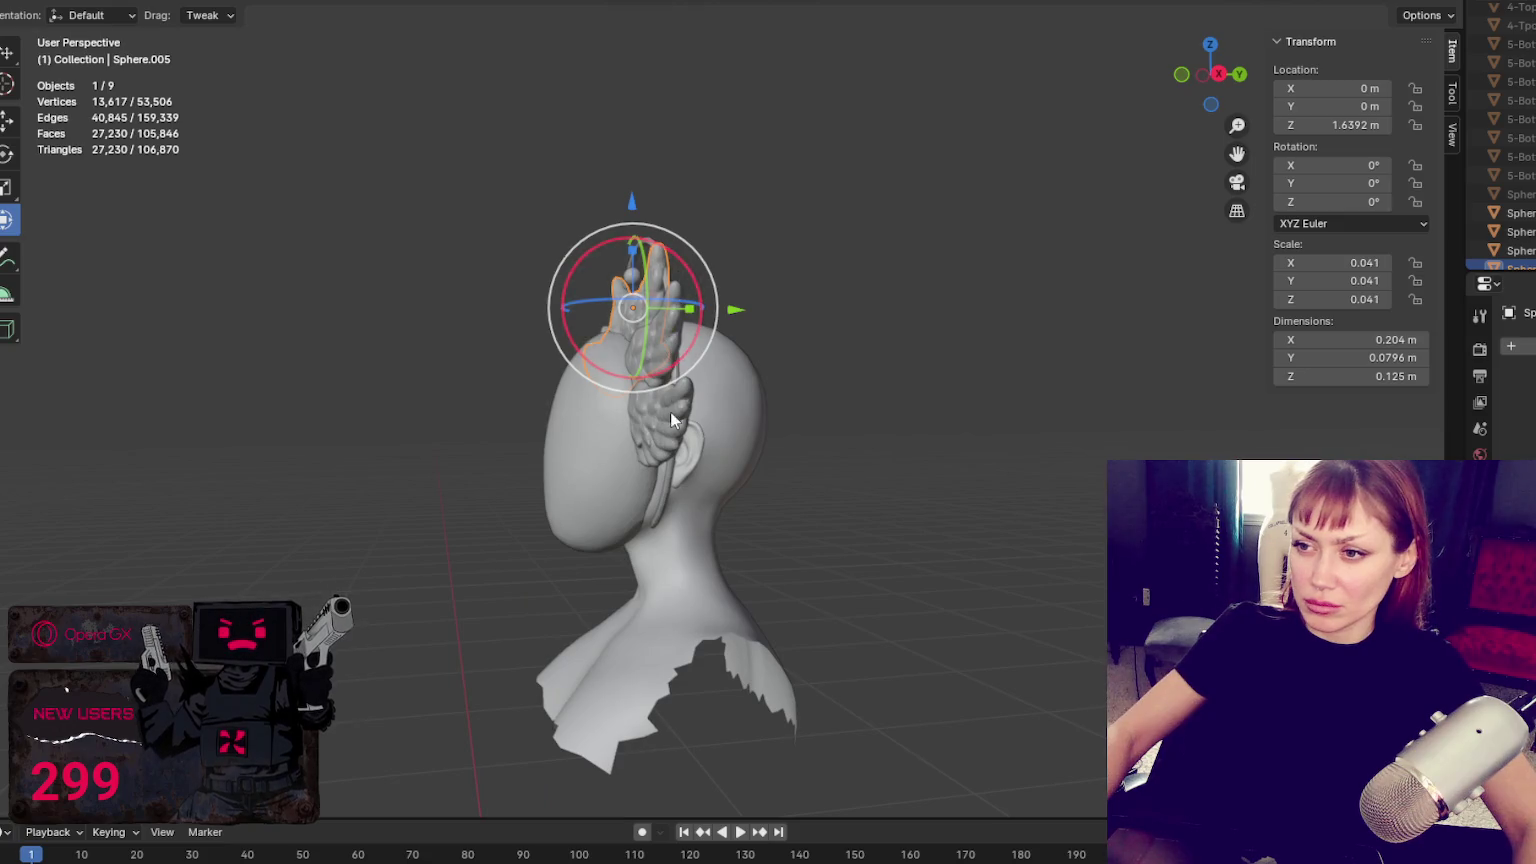
left_click(671, 410, "shift")
left_click(677, 298)
left_click(673, 301)
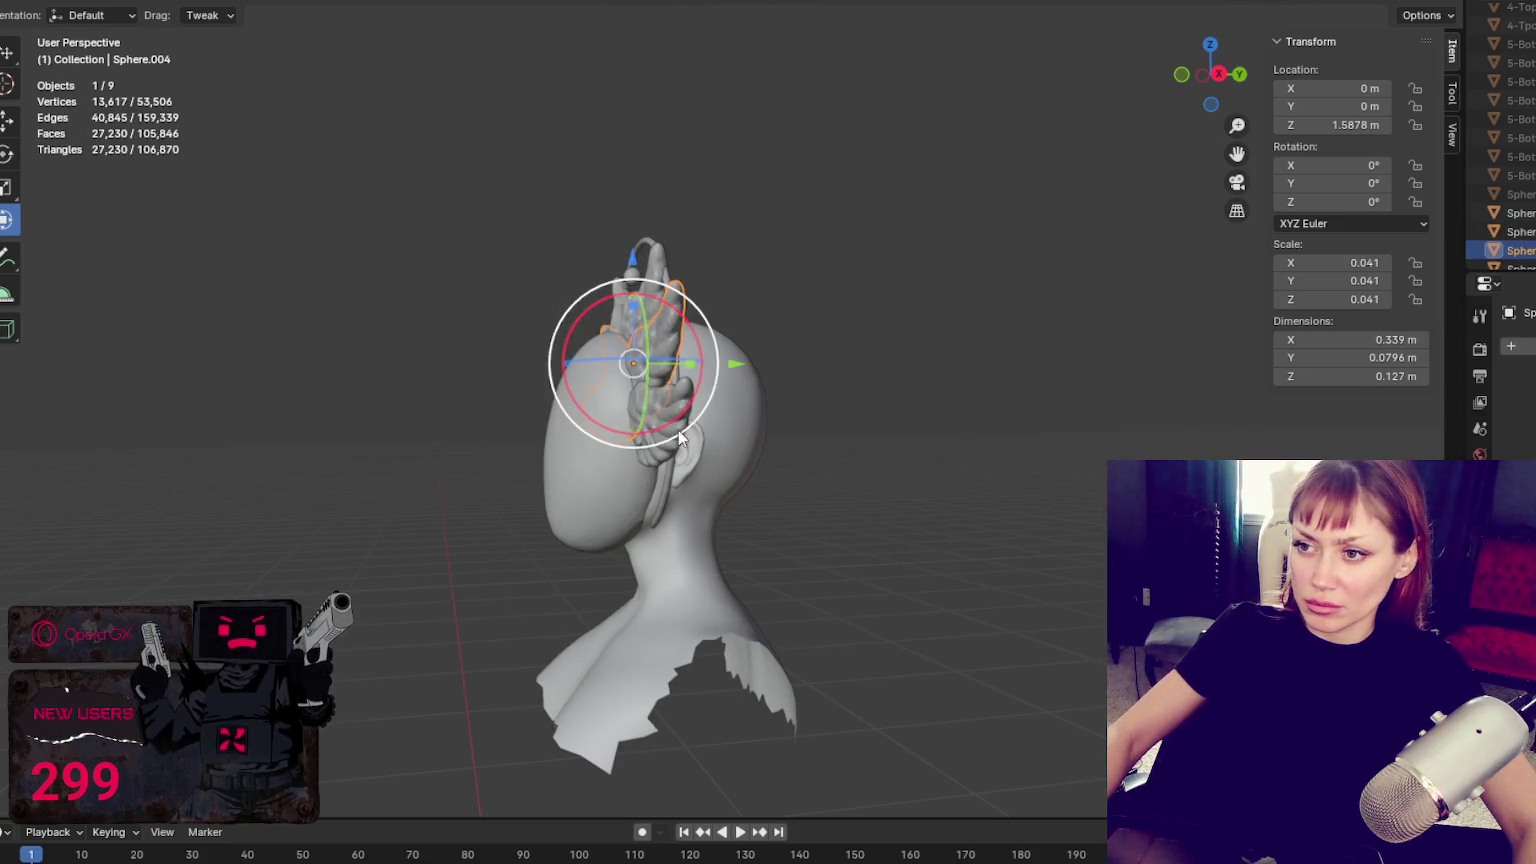
left_click(673, 502, "shift")
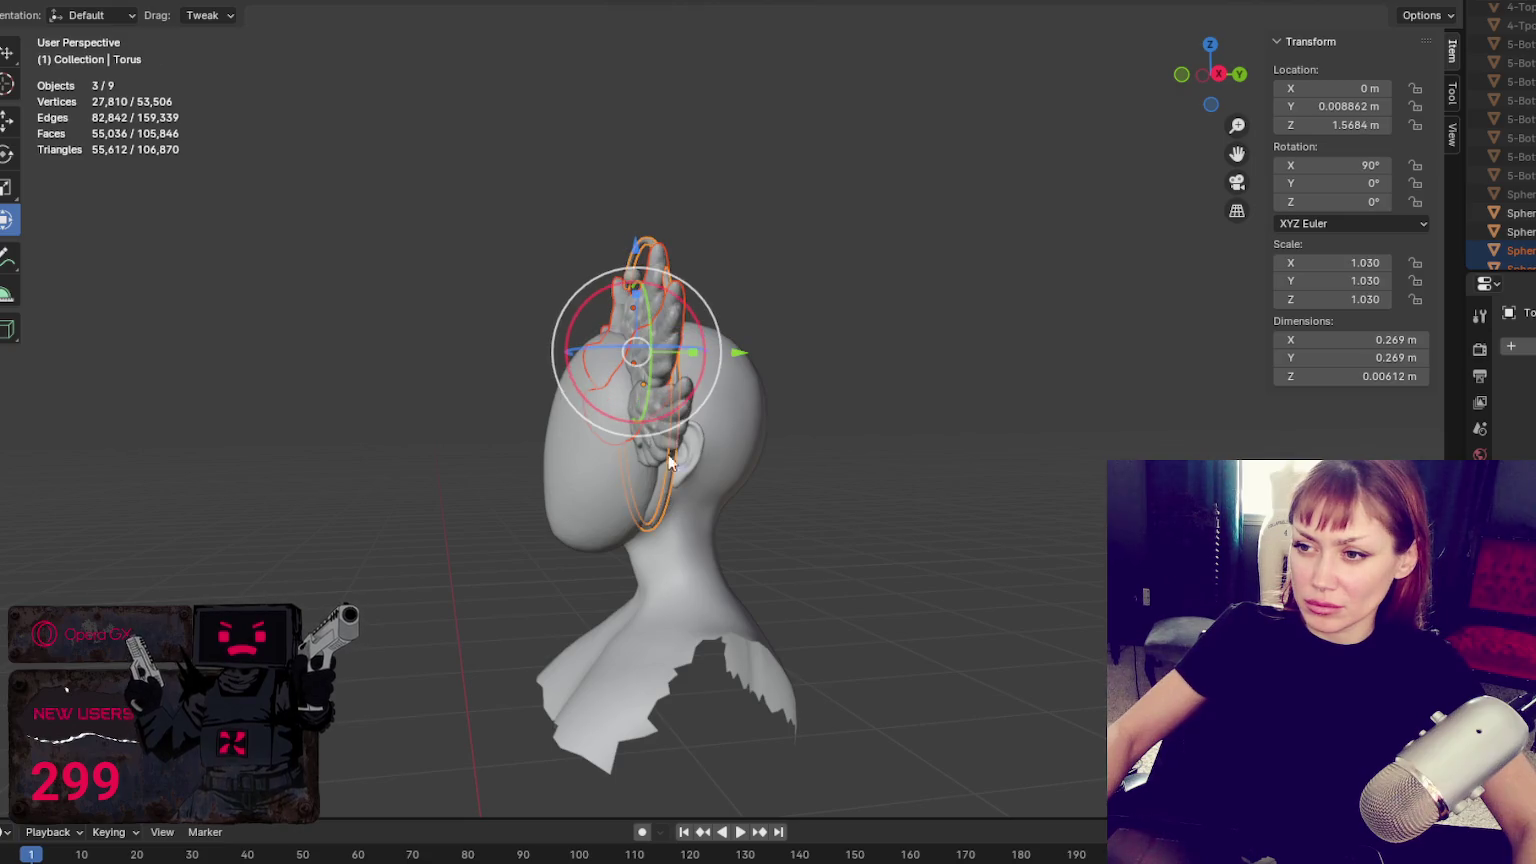
left_click(667, 458, "shift")
left_click(659, 451, "shift")
left_click_drag(721, 371, 730, 370)
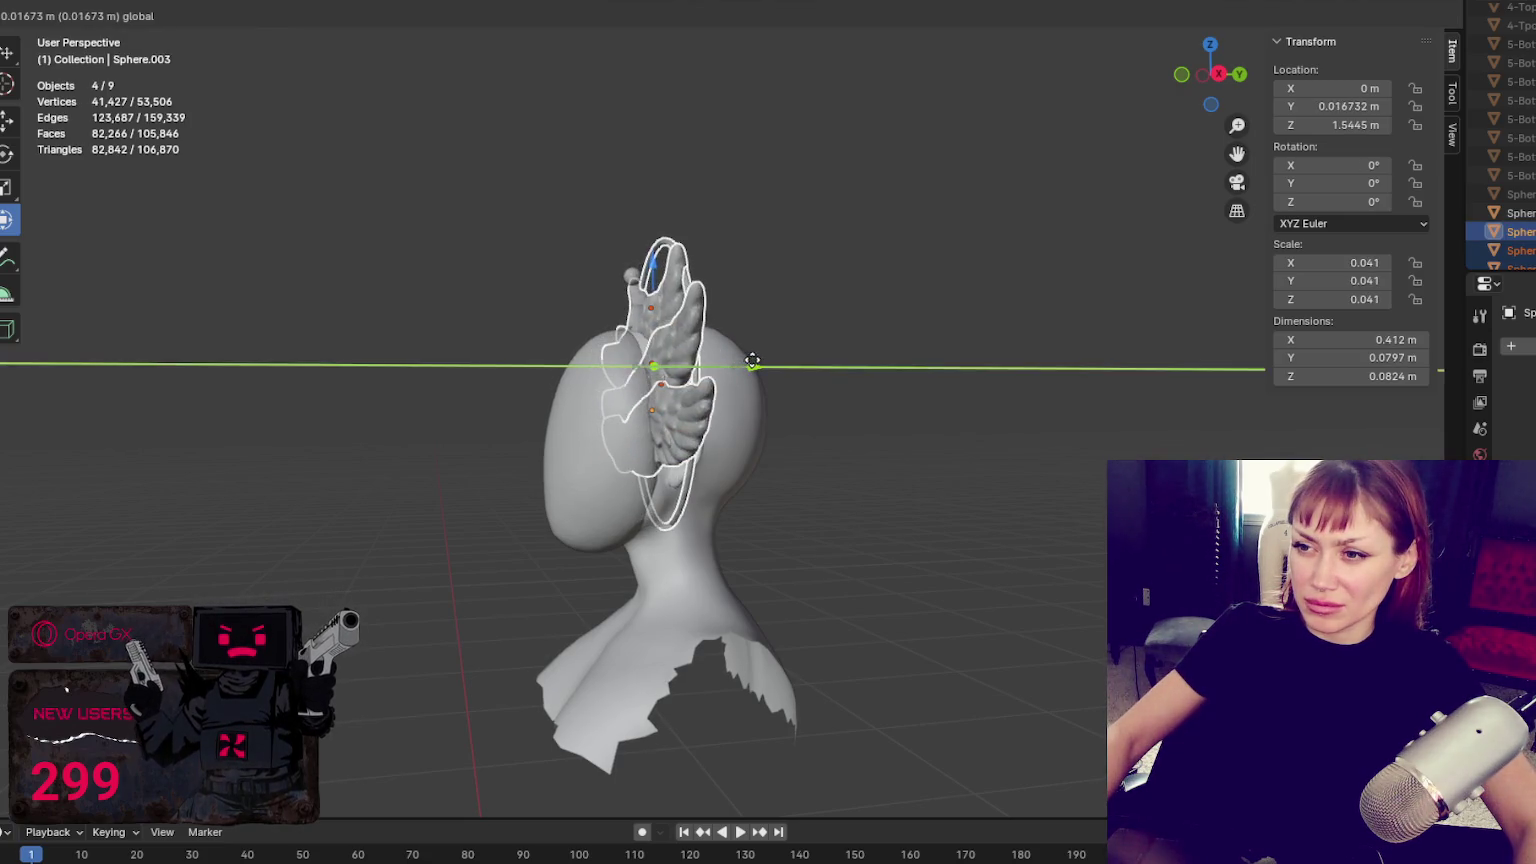
Check from the front, then move the four wing pieces further along Y
left_click(929, 348)
mouse_move(929, 348)
middle_mouse_down()
mouse_move(862, 340)
mouse_move(1190, 373)
mouse_move(1285, 349)
middle_mouse_up()
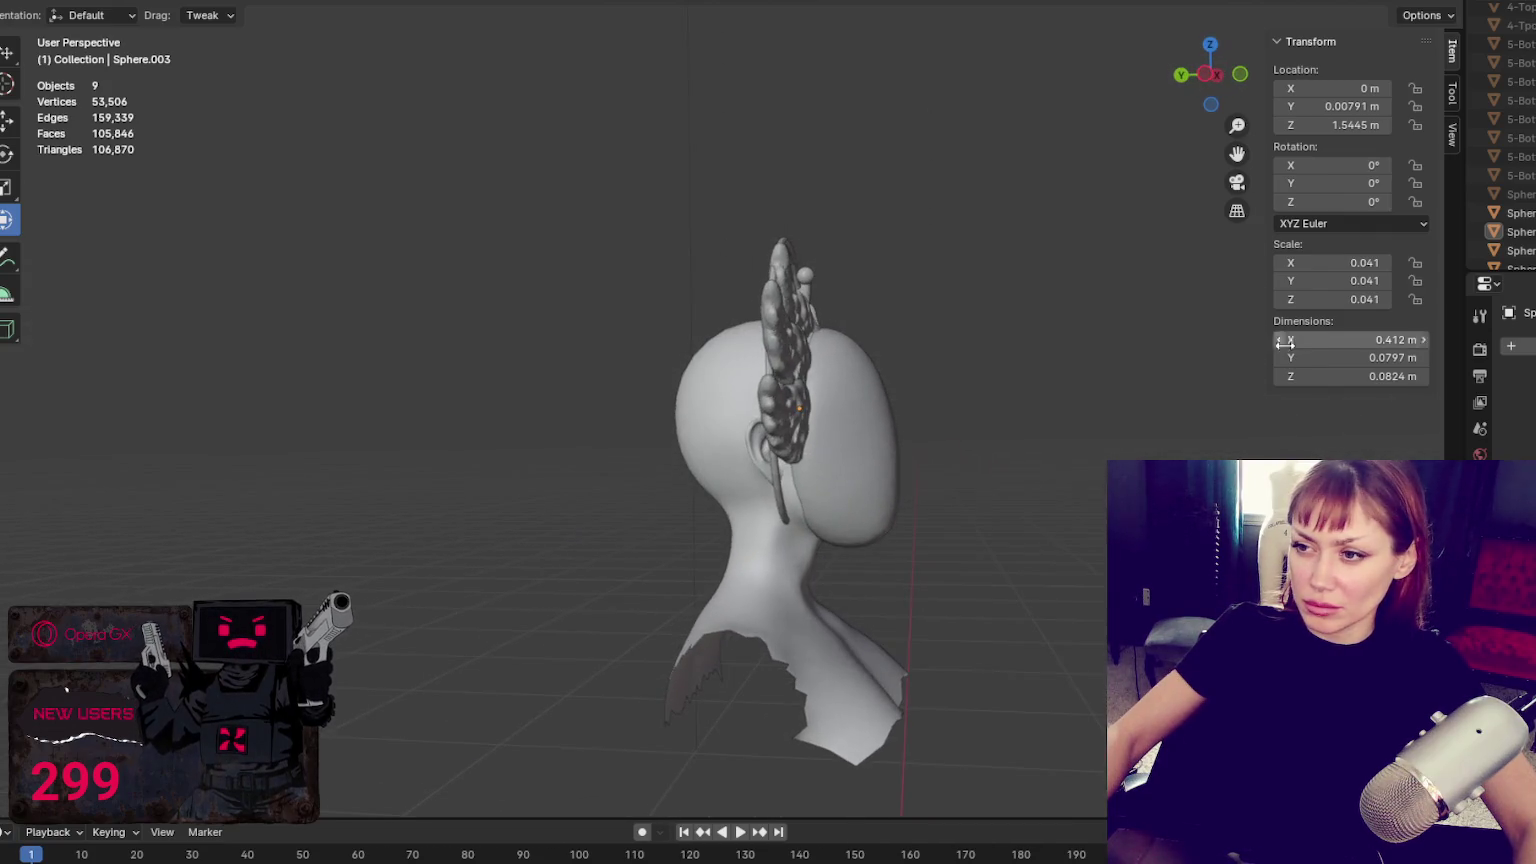
key("ctrl+z")
left_click_drag(689, 370, 673, 366)
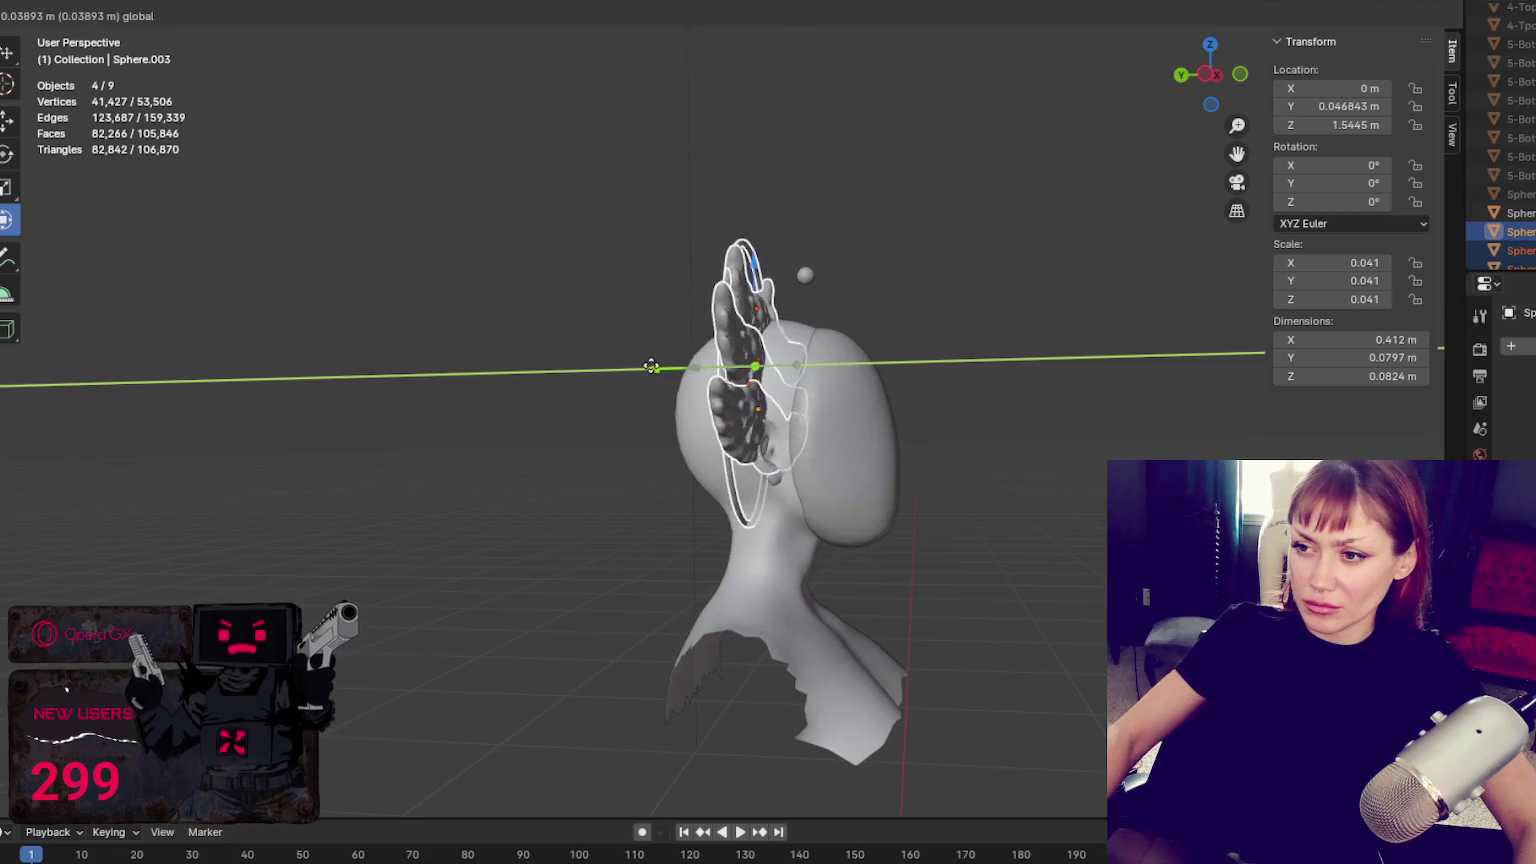
left_click(820, 258)
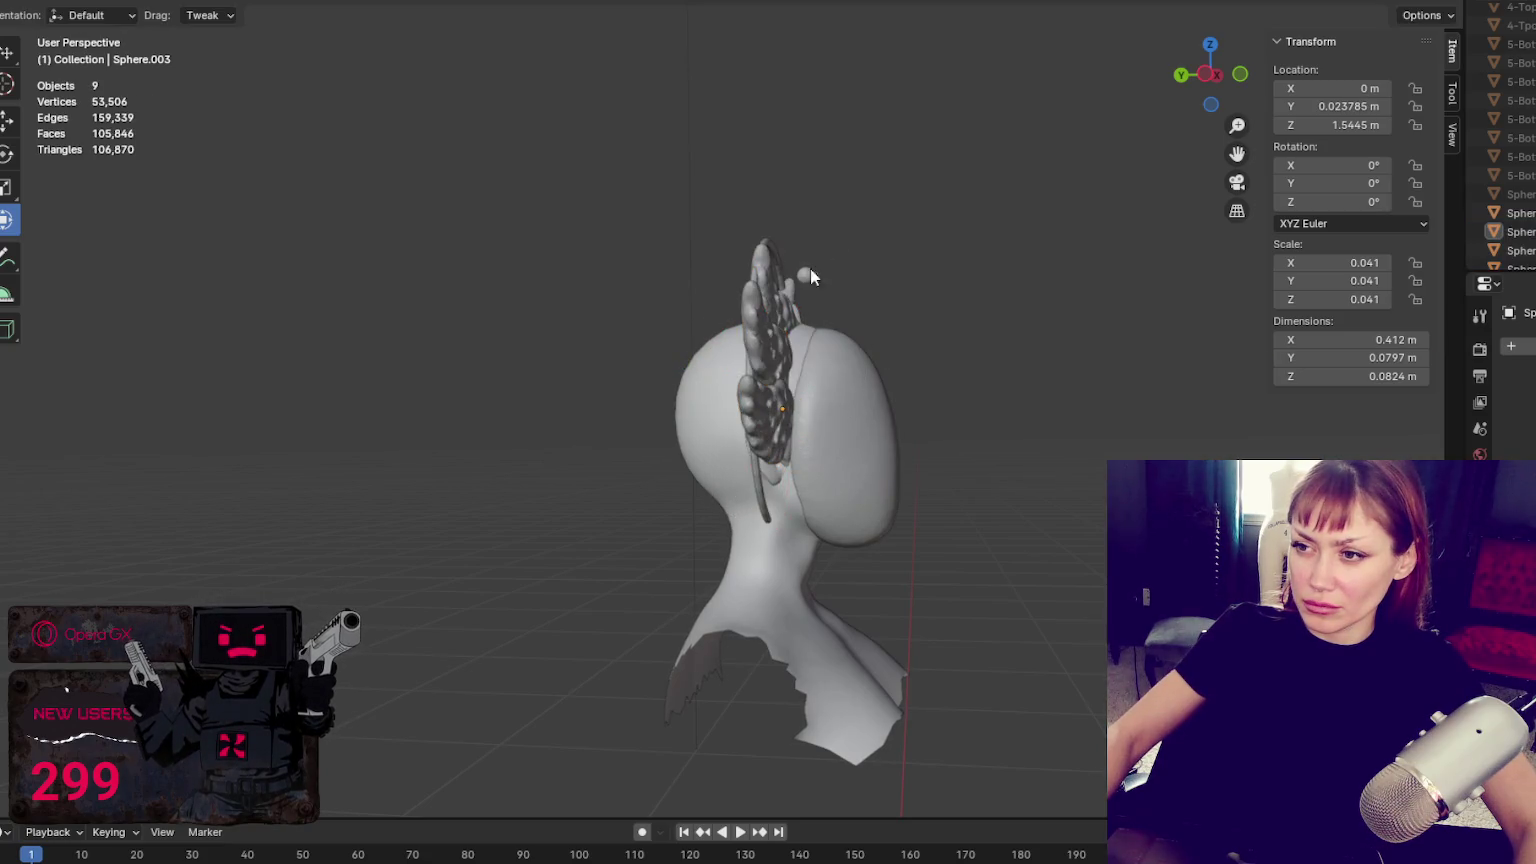
Slide wing piece Sphere.005 along Y, then nudge it back slightly
left_click(778, 335)
left_click_drag(775, 336, 768, 340)
middle_click_drag(768, 340, 850, 305)
left_click_drag(697, 322, 690, 310)
Slide wing pieces Sphere.004 and Sphere.003 along Y against the head
left_click(775, 330)
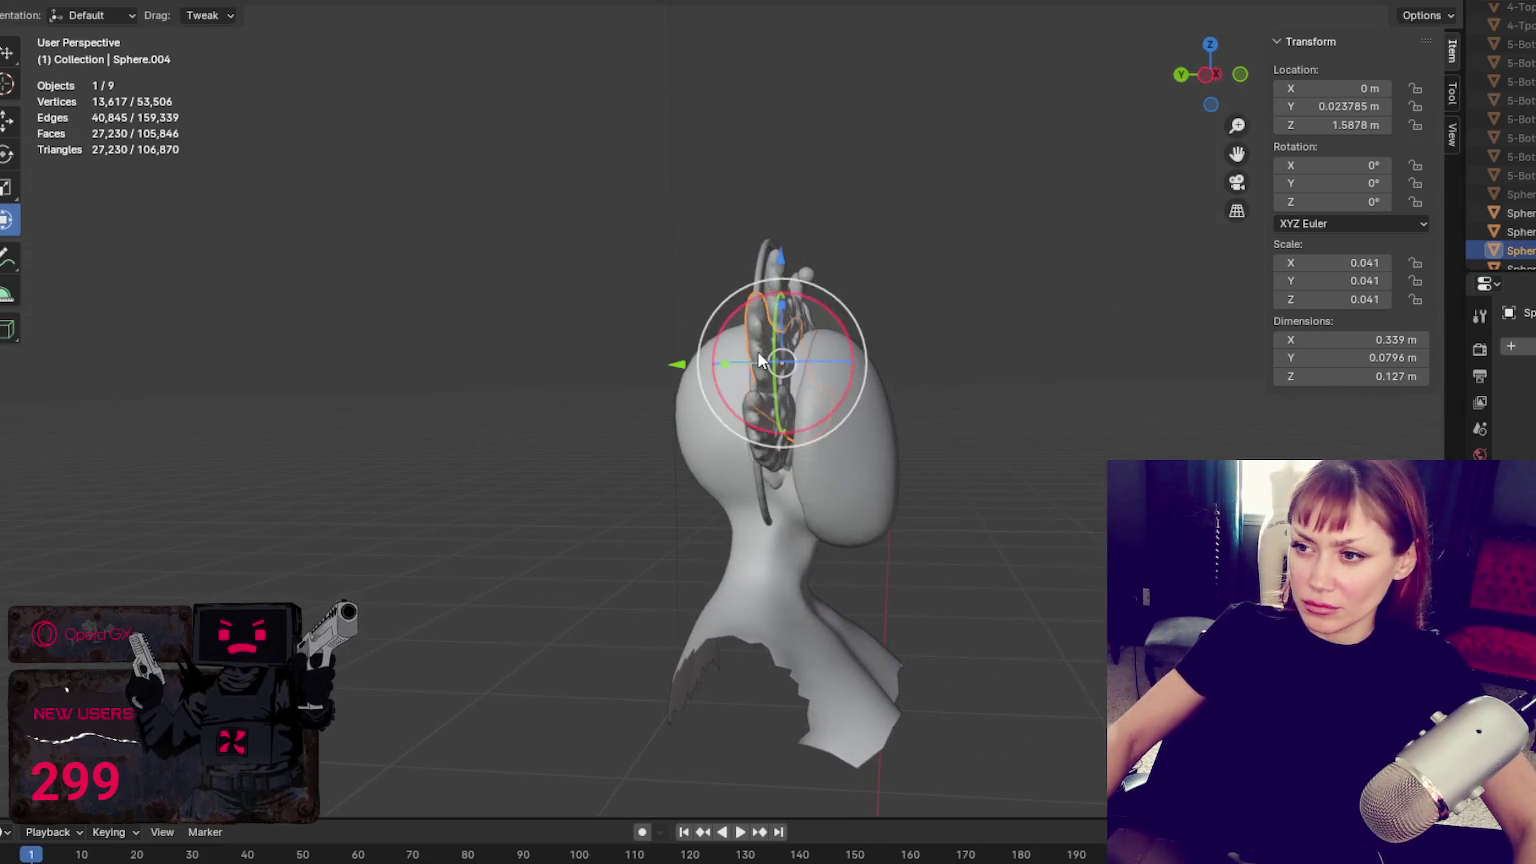
mouse_move(684, 366)
left_mouse_down()
mouse_move(700, 370)
mouse_move(688, 404)
left_mouse_up()
left_click(922, 339)
left_click(732, 424)
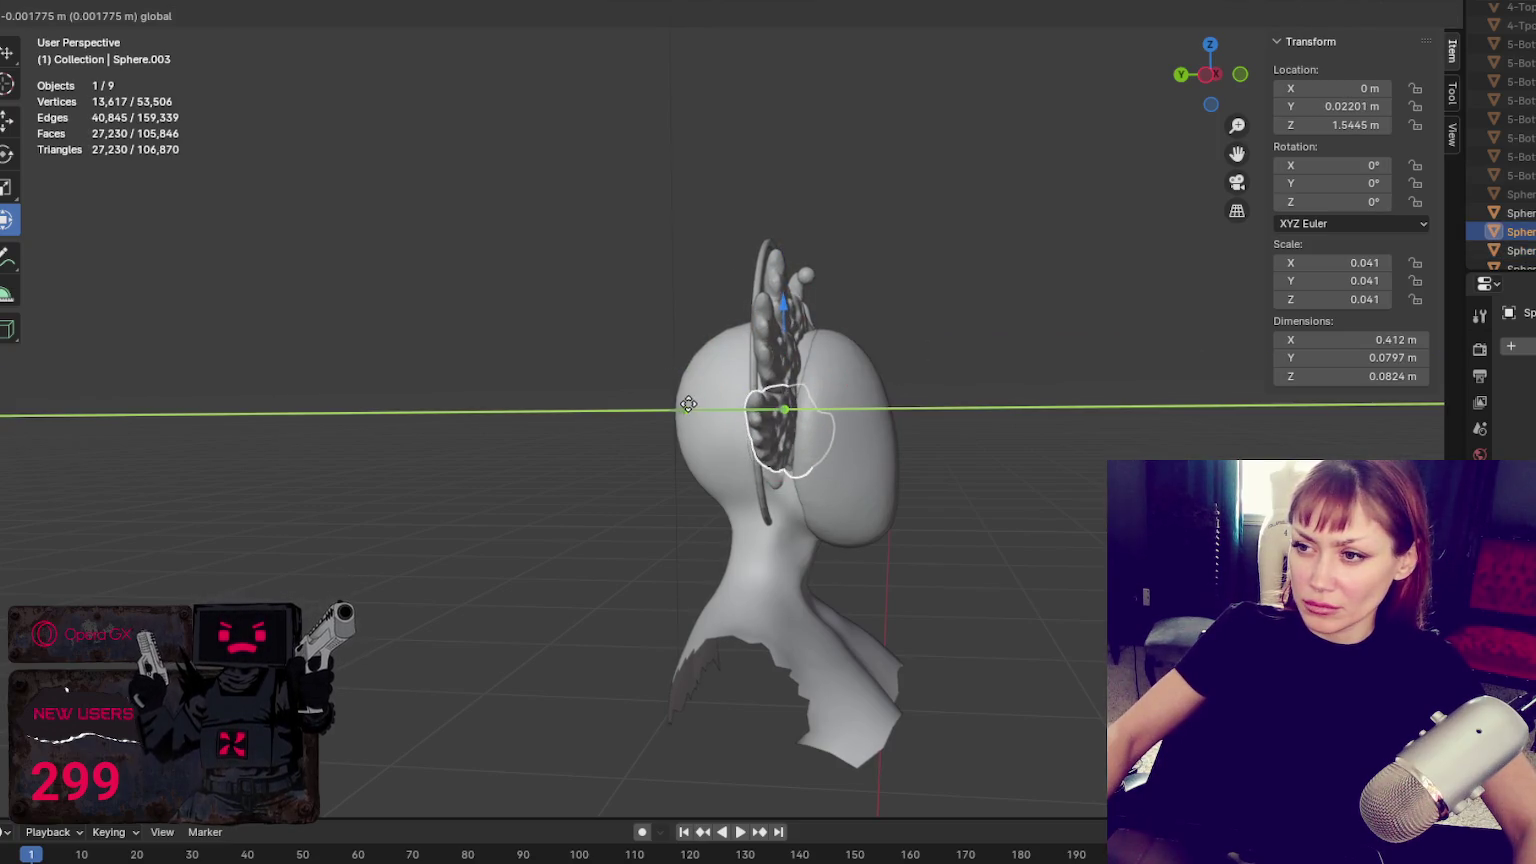
left_click(848, 254)
middle_click_drag(880, 310, 550, 360)
Move the halo ring along Y to about 0.02 m
left_click(688, 284)
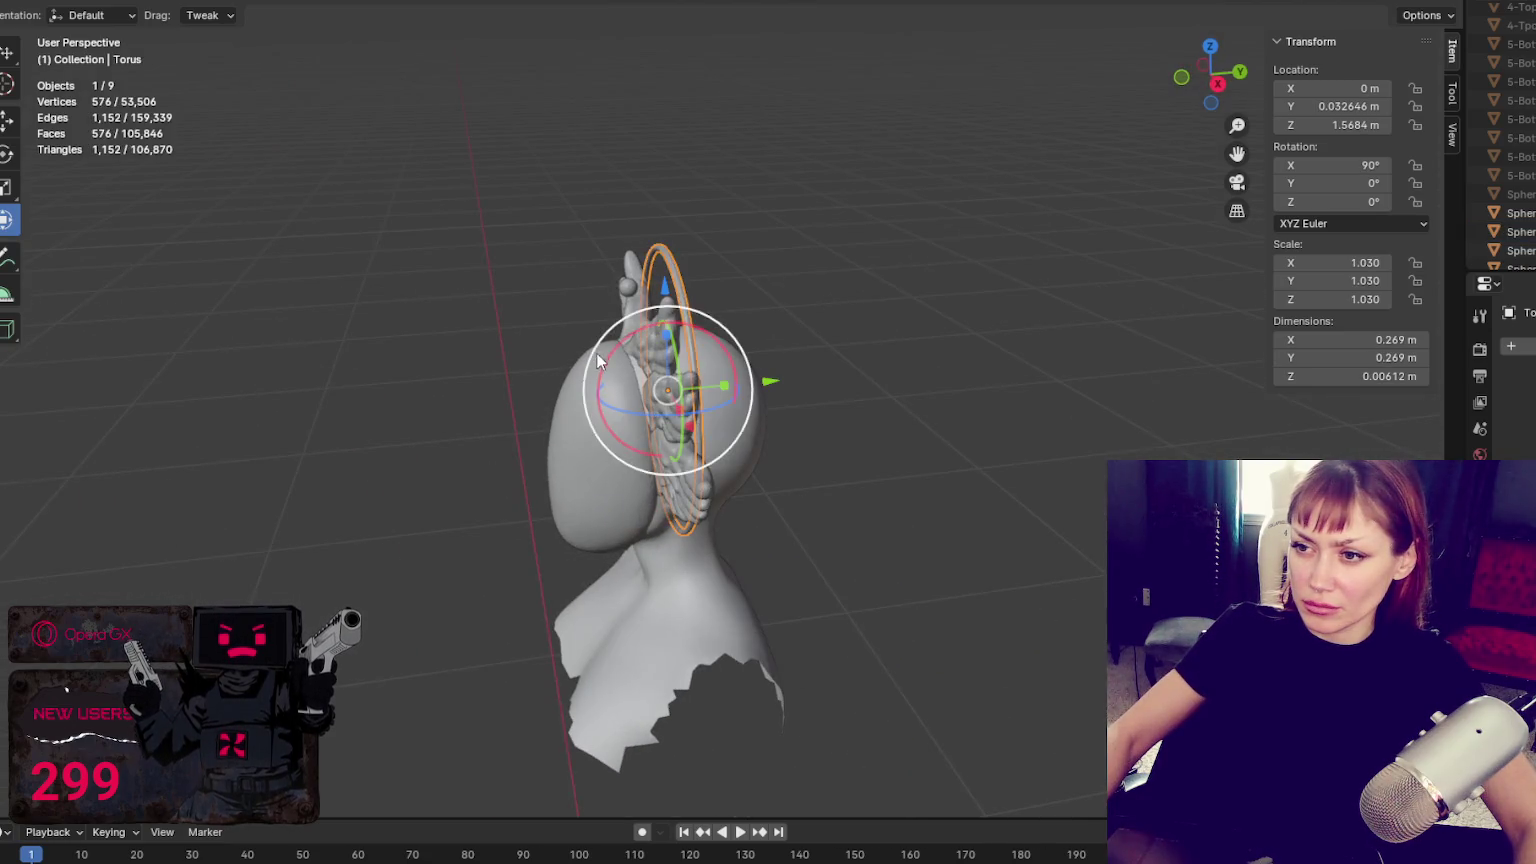
left_click_drag(770, 390, 755, 387)
left_click(757, 386)
middle_click_drag(757, 386, 778, 305)
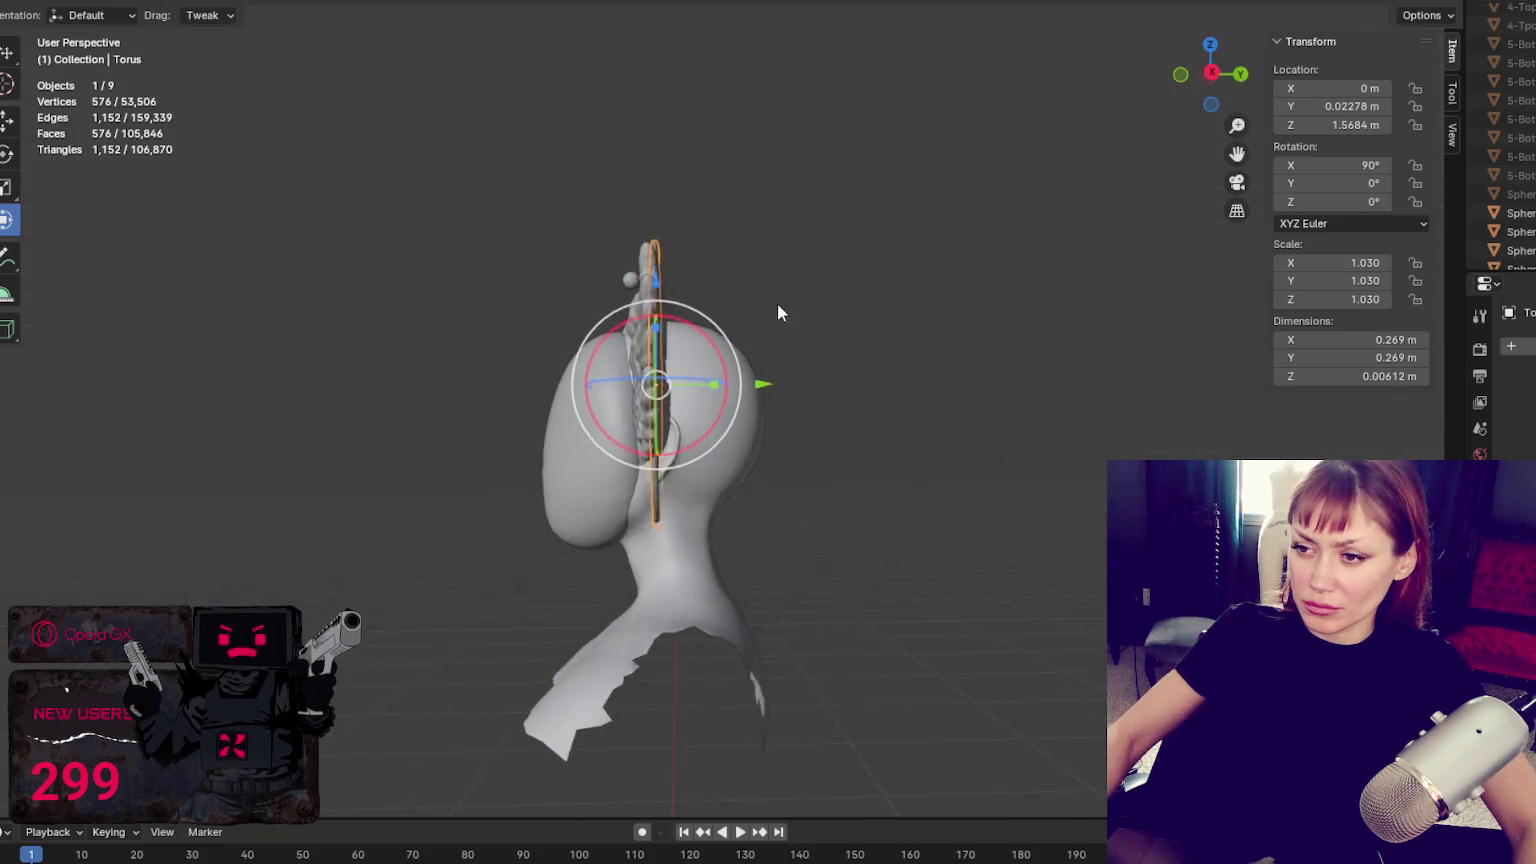
Slide the two remaining wing pieces front-to-back to about 0.0158 m
left_click(635, 440)
left_click_drag(775, 410, 823, 346)
left_click(658, 318)
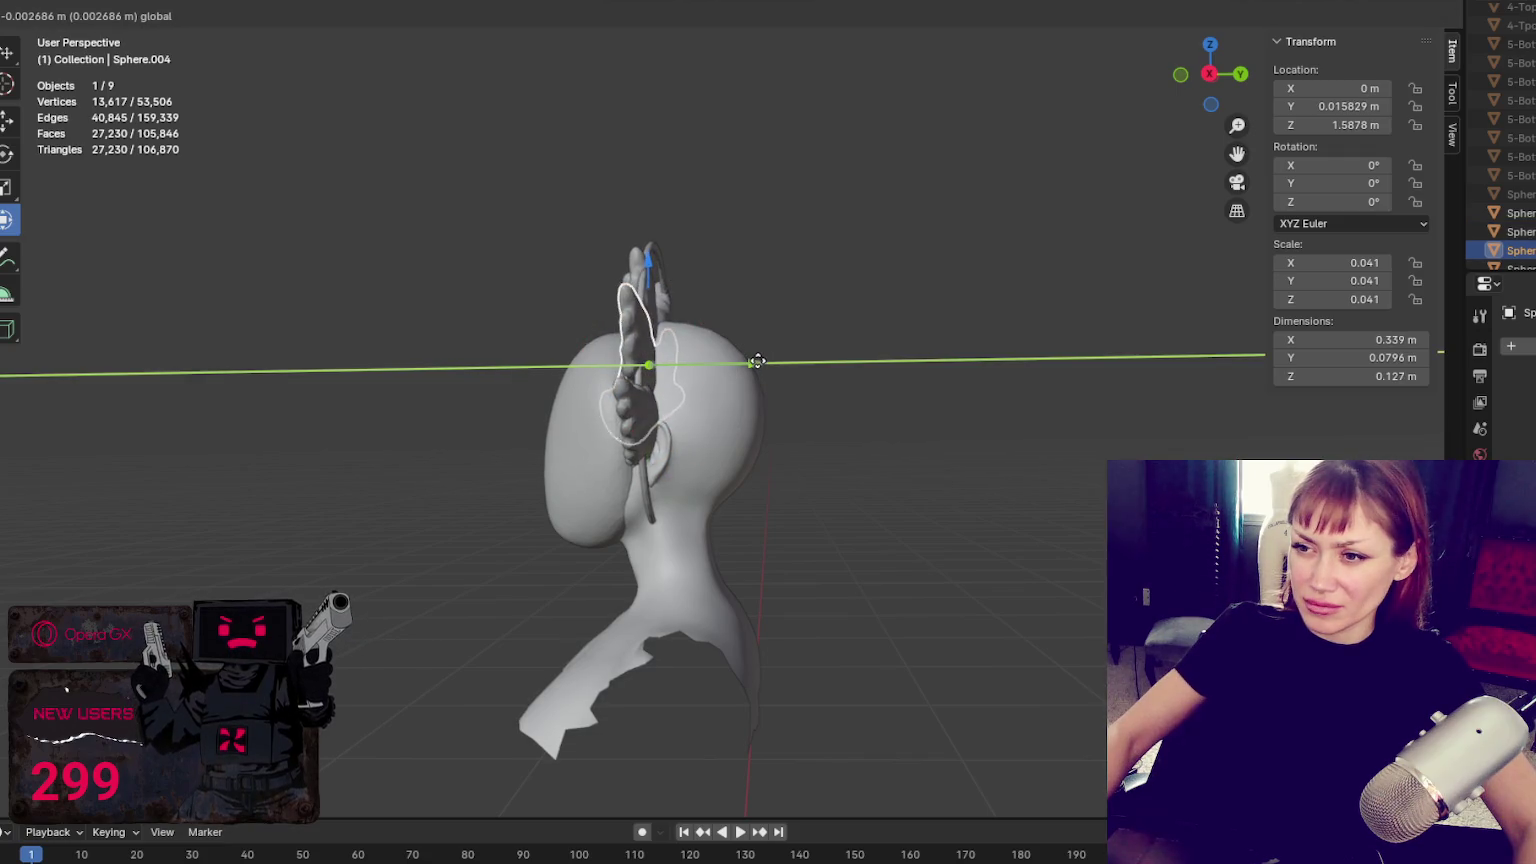
mouse_move(823, 346)
middle_mouse_down()
mouse_move(673, 379)
mouse_move(968, 374)
mouse_move(784, 258)
mouse_move(862, 280)
middle_mouse_up()
left_click(784, 258)
Move the small ball above the head front-to-back and lower it slightly
left_click(829, 294)
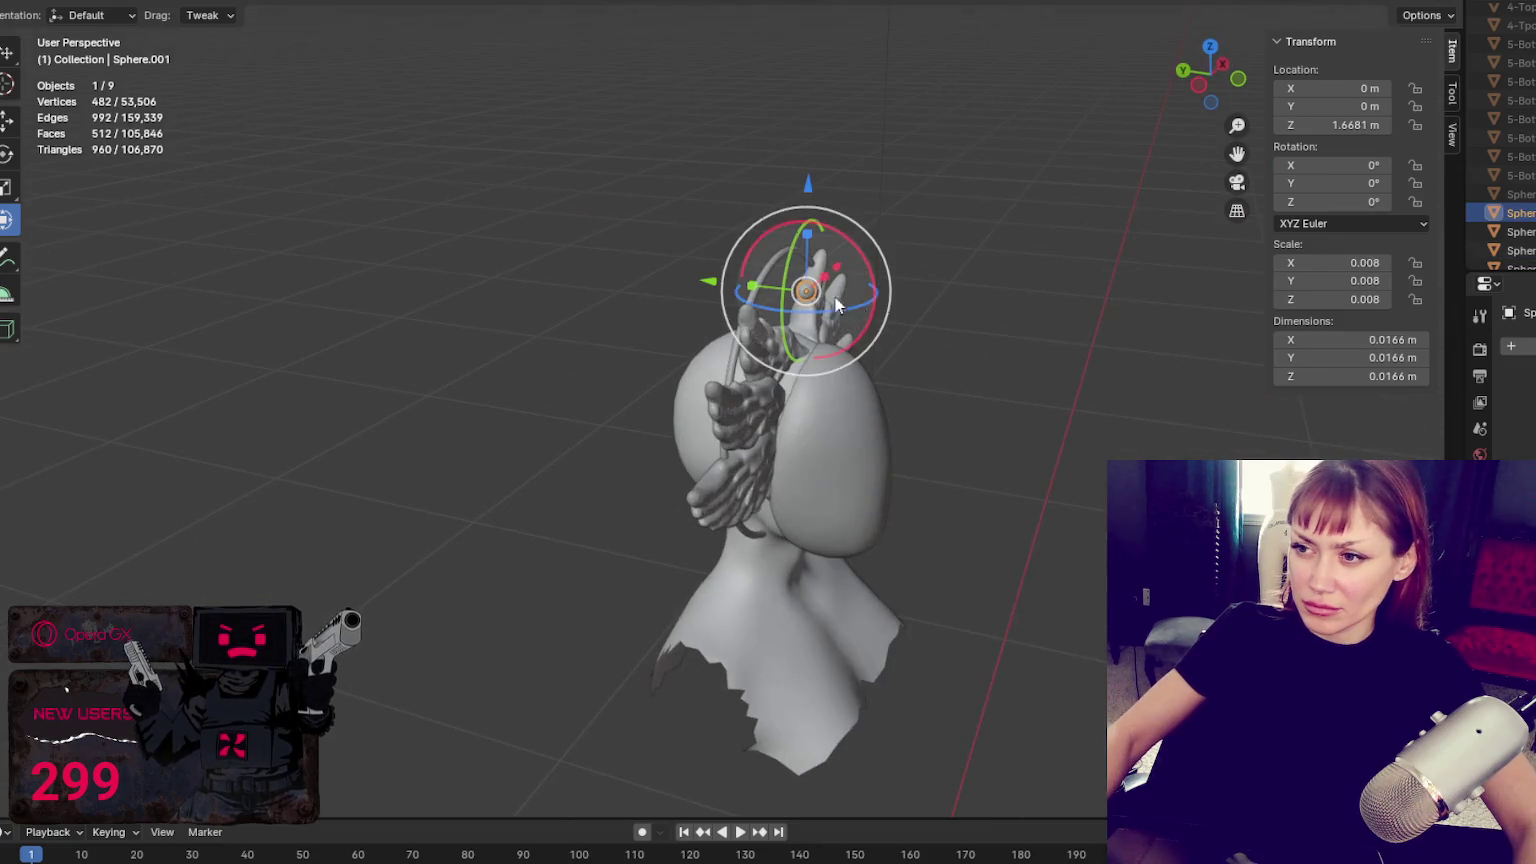
left_click_drag(733, 286, 751, 290)
middle_click_drag(751, 290, 724, 172)
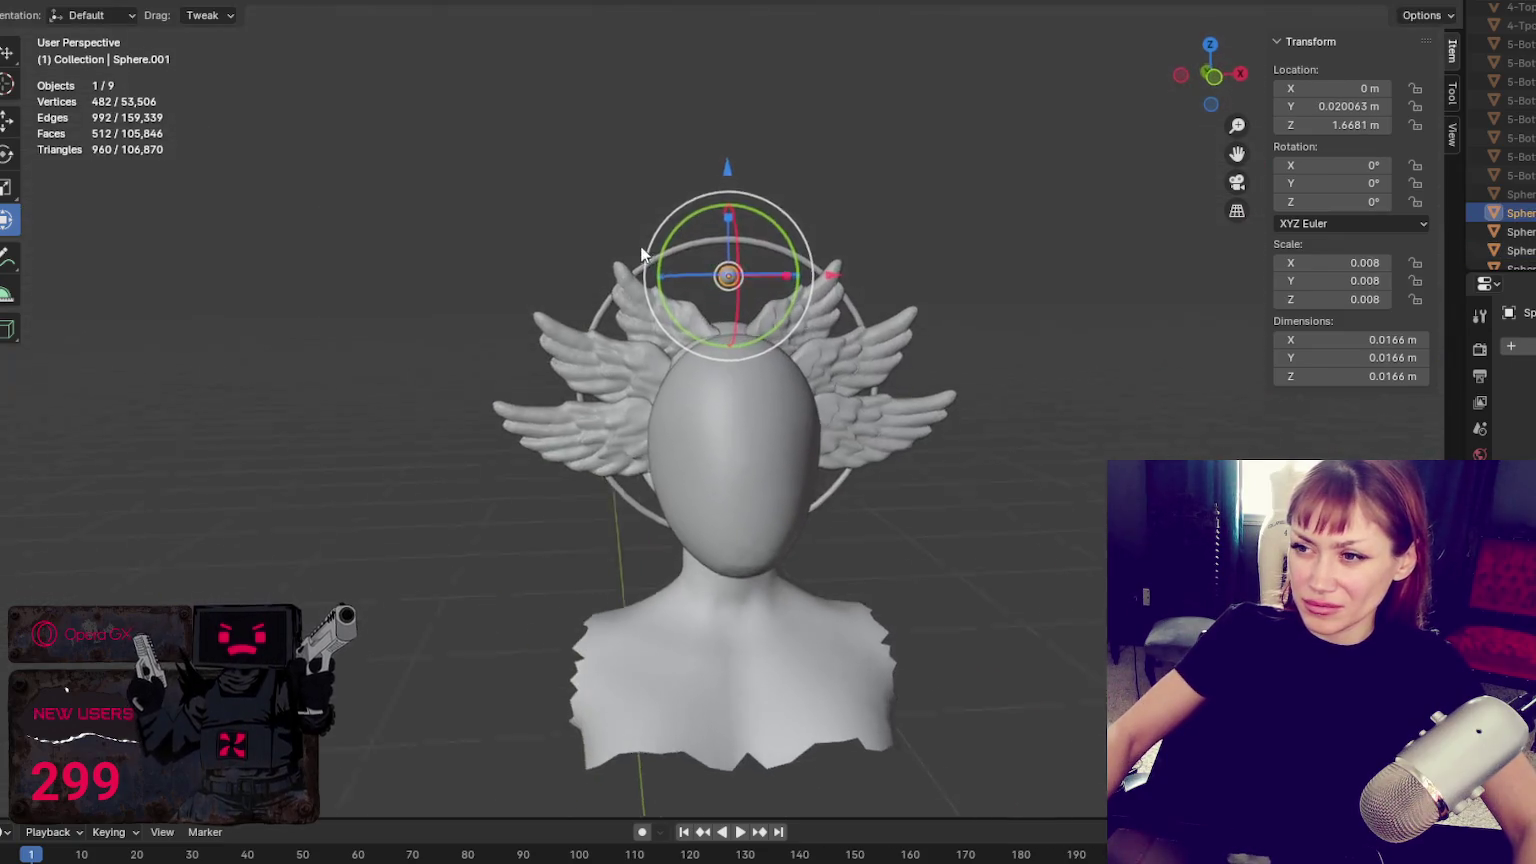
left_click_drag(724, 170, 712, 167)
left_click(712, 167)
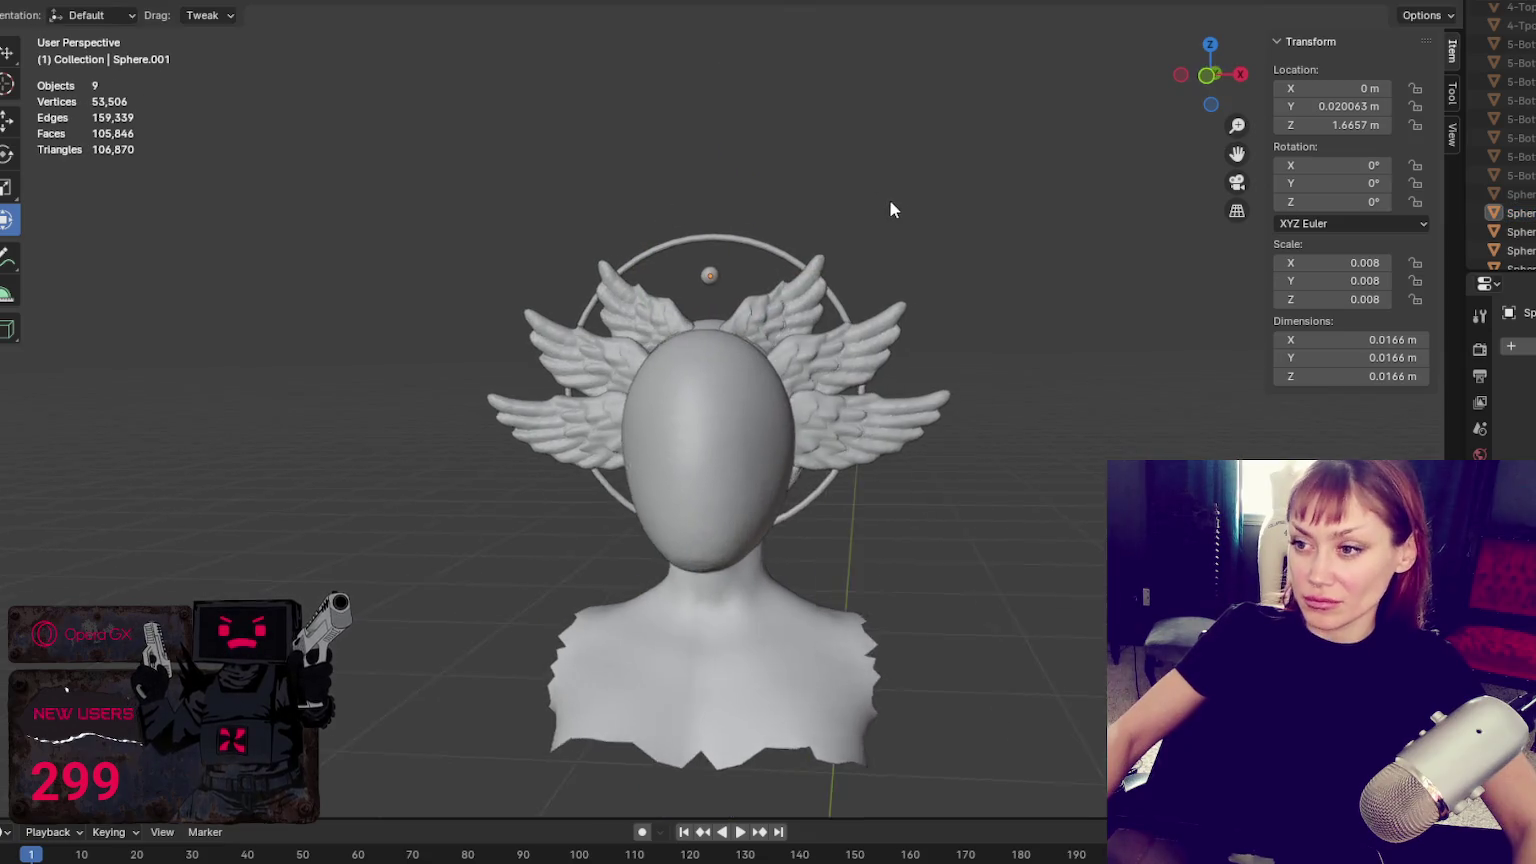
mouse_move(905, 192)
middle_mouse_down()
mouse_move(1081, 197)
mouse_move(1010, 204)
mouse_move(1086, 190)
mouse_move(877, 425)
middle_mouse_up()
mouse_move(829, 474)
middle_mouse_down()
mouse_move(556, 466)
mouse_move(796, 500)
mouse_move(353, 524)
mouse_move(840, 504)
mouse_move(748, 514)
mouse_move(779, 502)
middle_mouse_up()
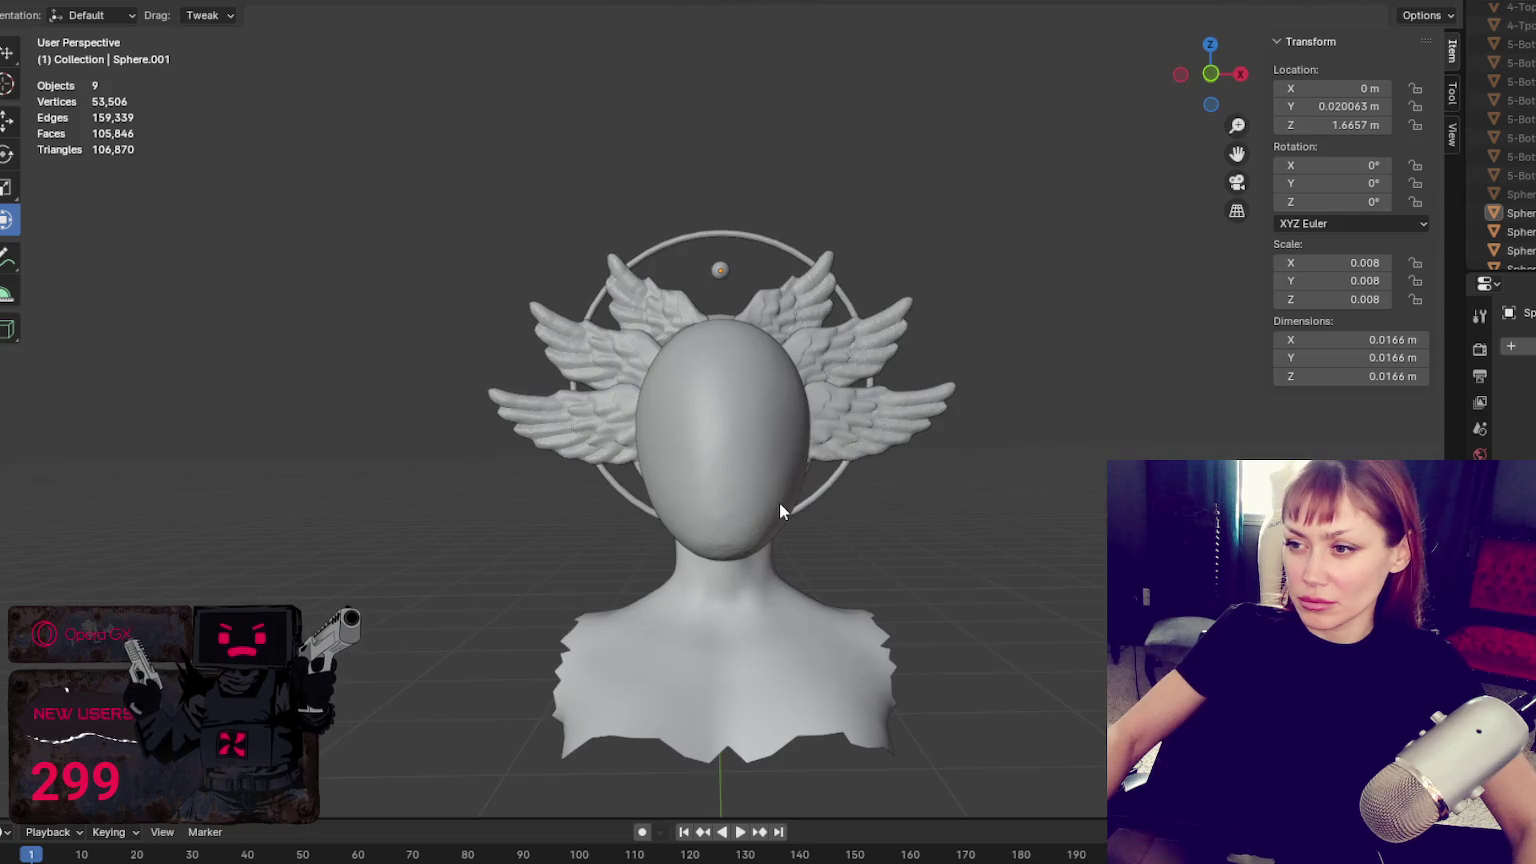
Raise the halo ring along Z, then lower it slightly
left_click(816, 500)
key("g")
key("z")
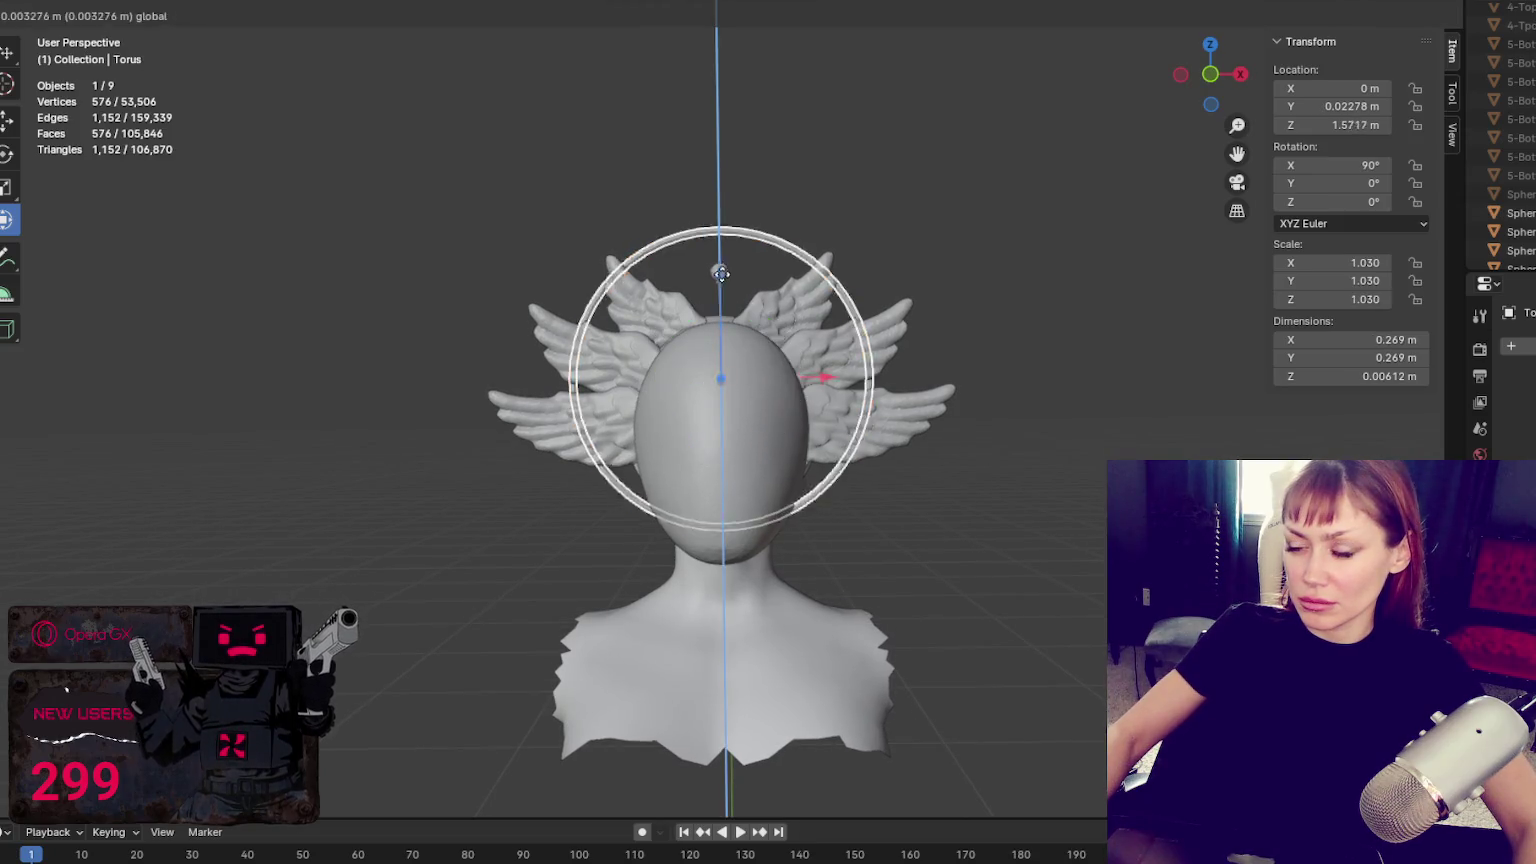
left_click(727, 247)
scroll(926, 120, "down", 3)
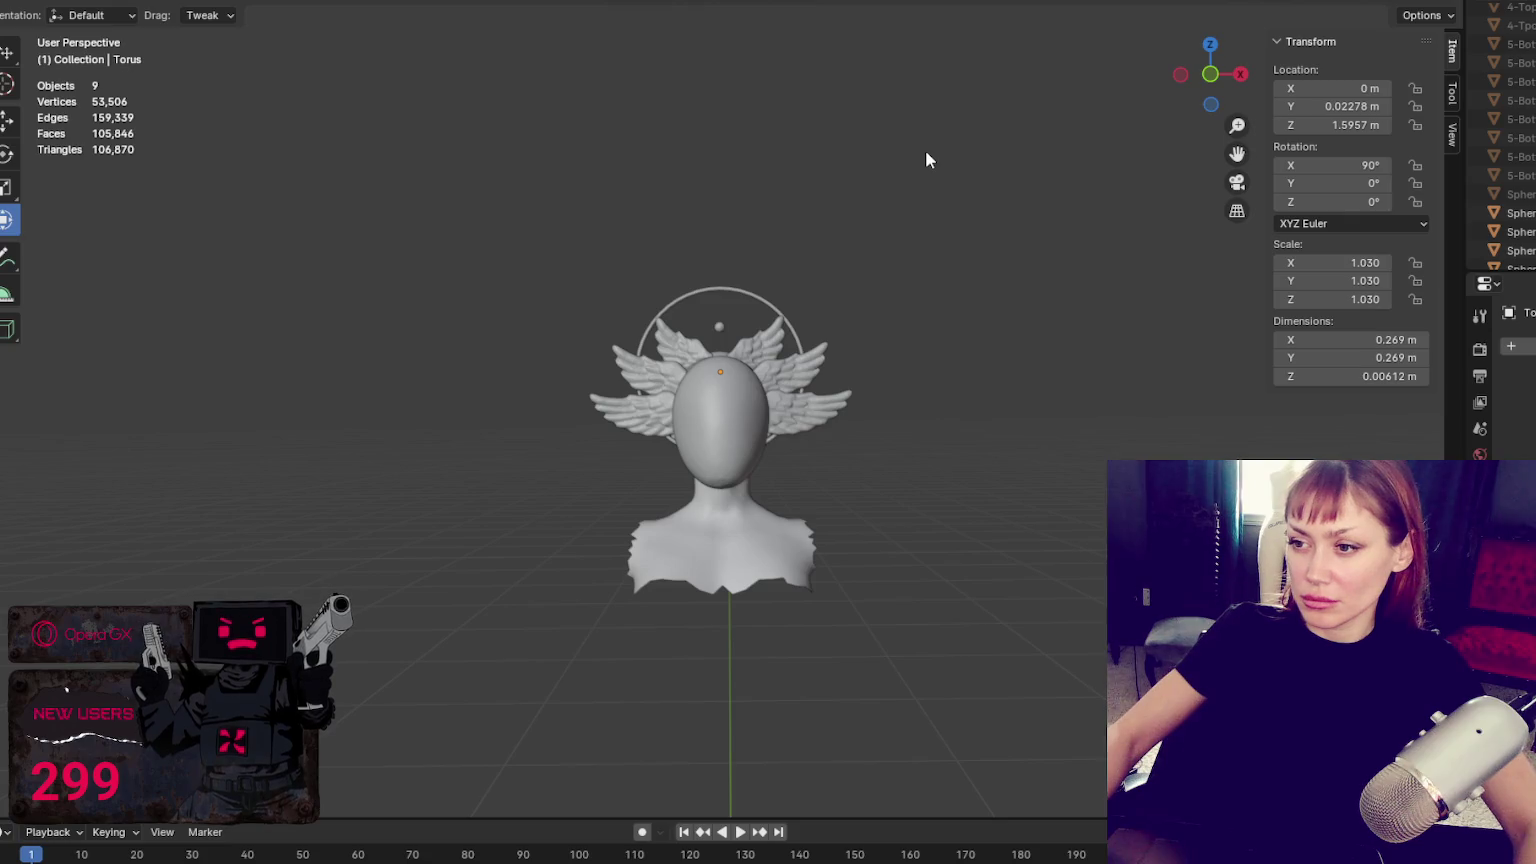
key("g")
key("z")
left_click(783, 432)
Enlarge the halo ring slightly and readjust its height
key("s")
left_click(785, 435)
key("g")
key("z")
left_click(727, 277)
Shrink the halo ring slightly and lower it to its final height
left_click(962, 314)
left_click(723, 300)
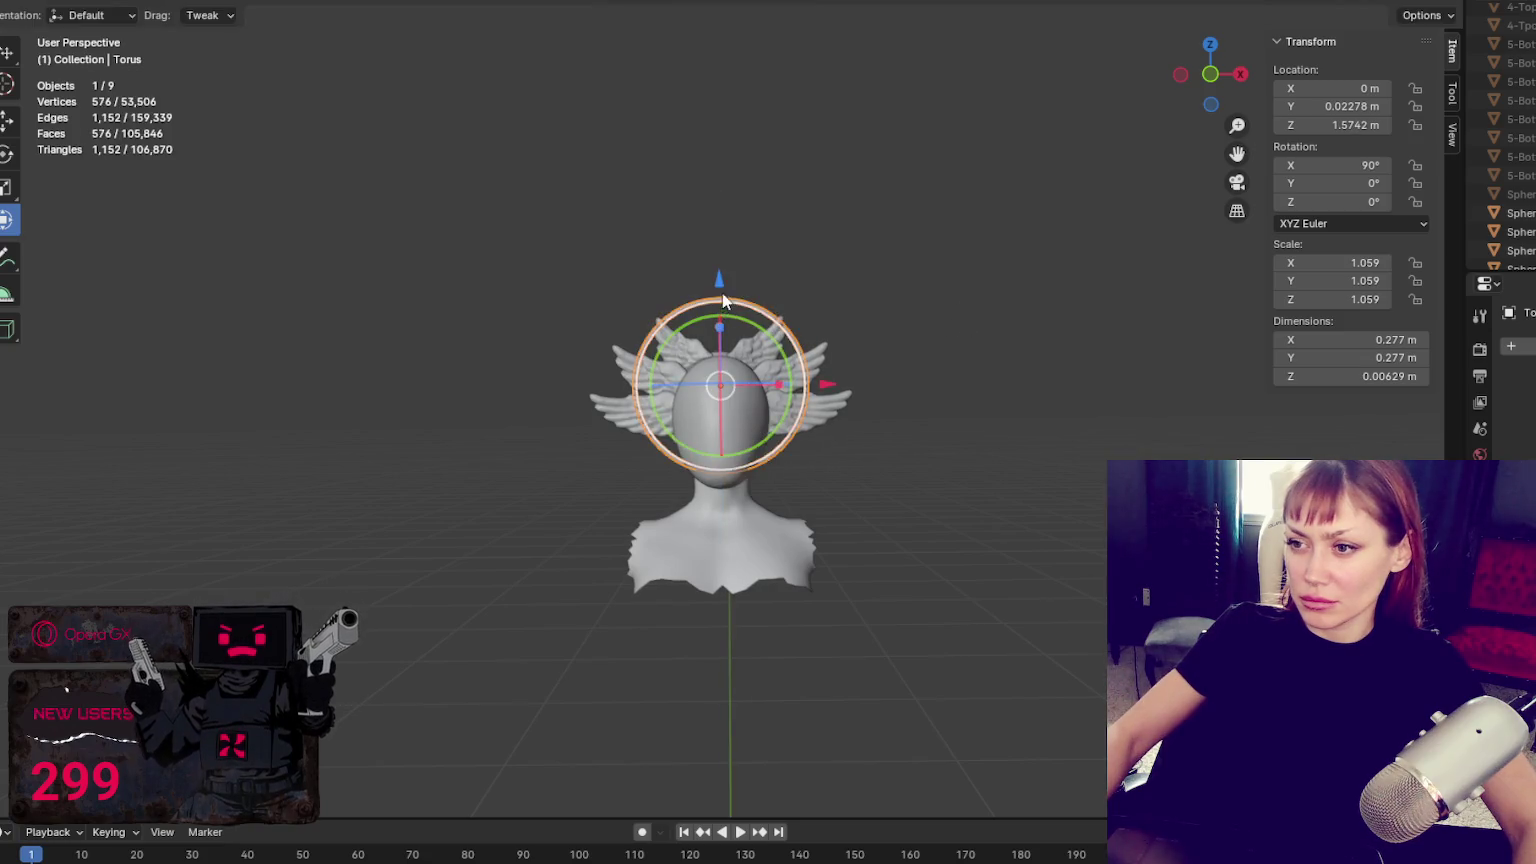
key("s")
left_click(718, 290)
key("g")
key("z")
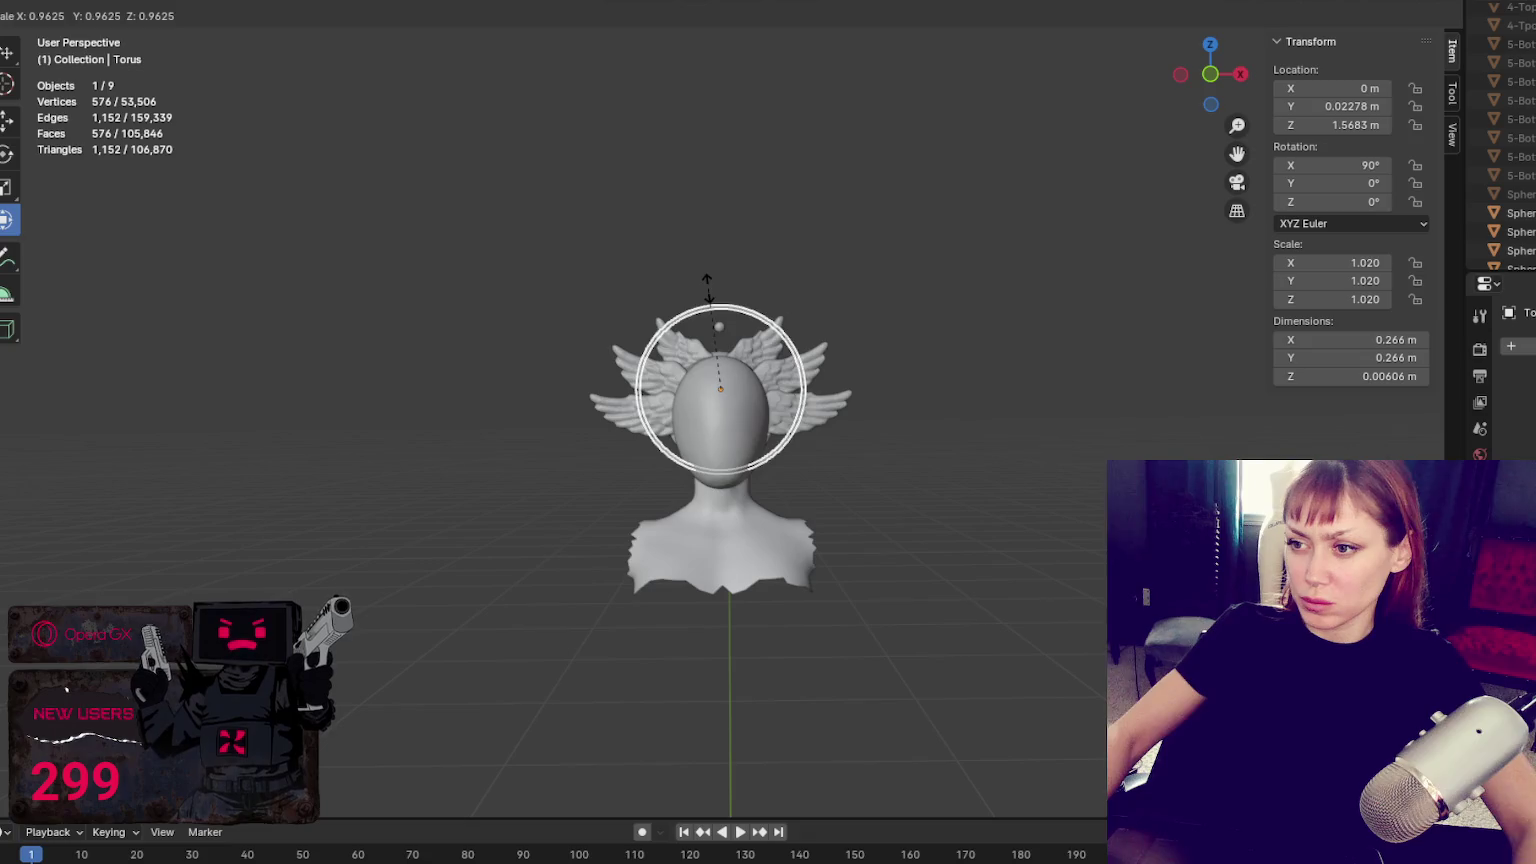
left_click(720, 300)
left_click(992, 338)
Select the head mask and switch to sculpting it
scroll(1000, 330, "up", 3)
left_click(695, 428)
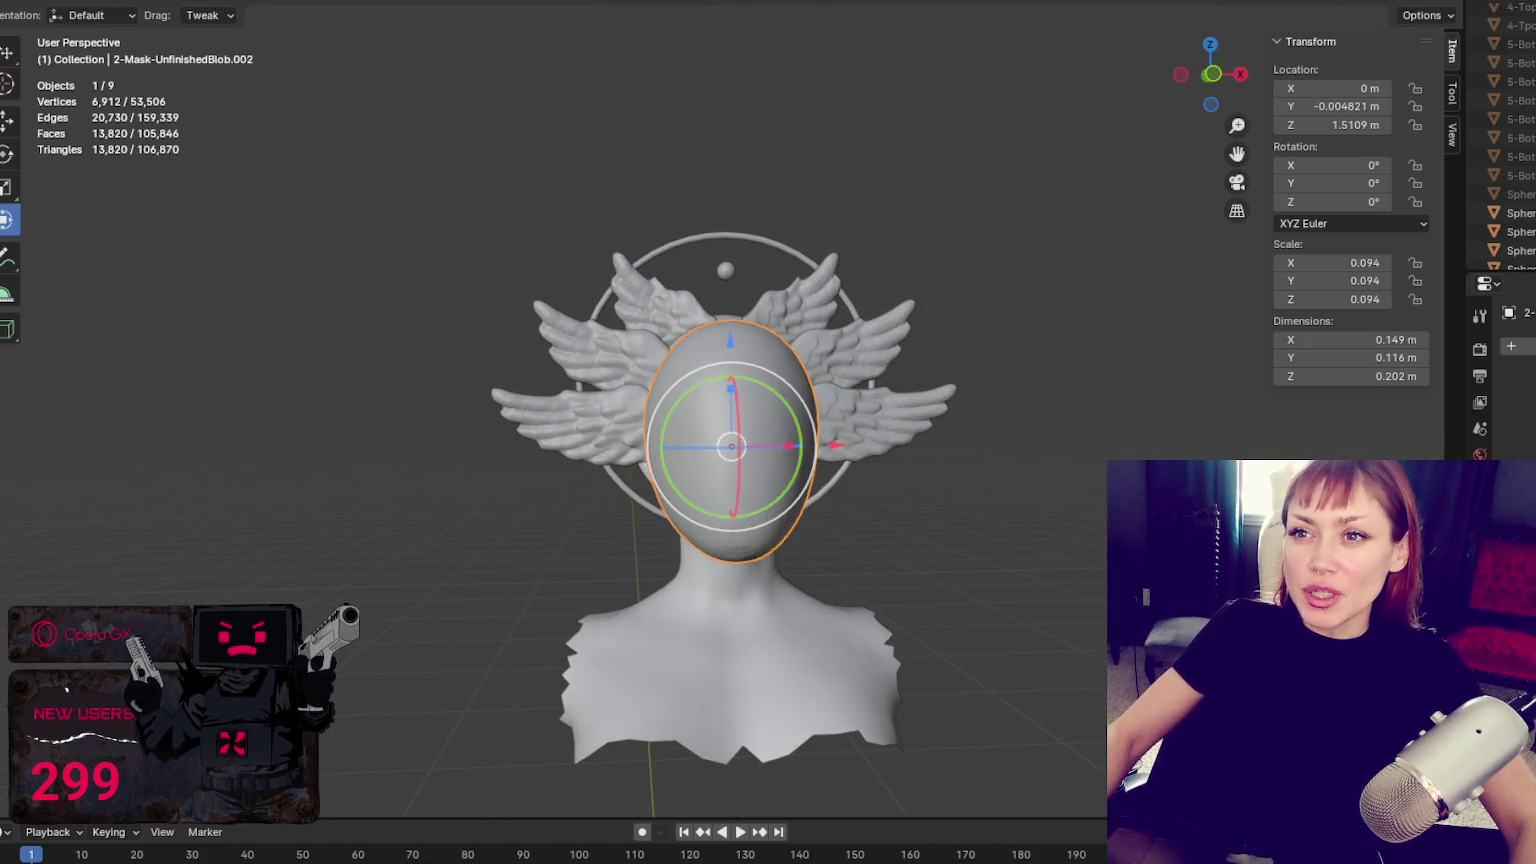
left_click(445, 0)
Pull the mask's lower front edge above the nose and draw its sides inward
mouse_move(549, 514)
middle_mouse_down()
mouse_move(593, 409)
mouse_move(650, 346)
middle_mouse_up()
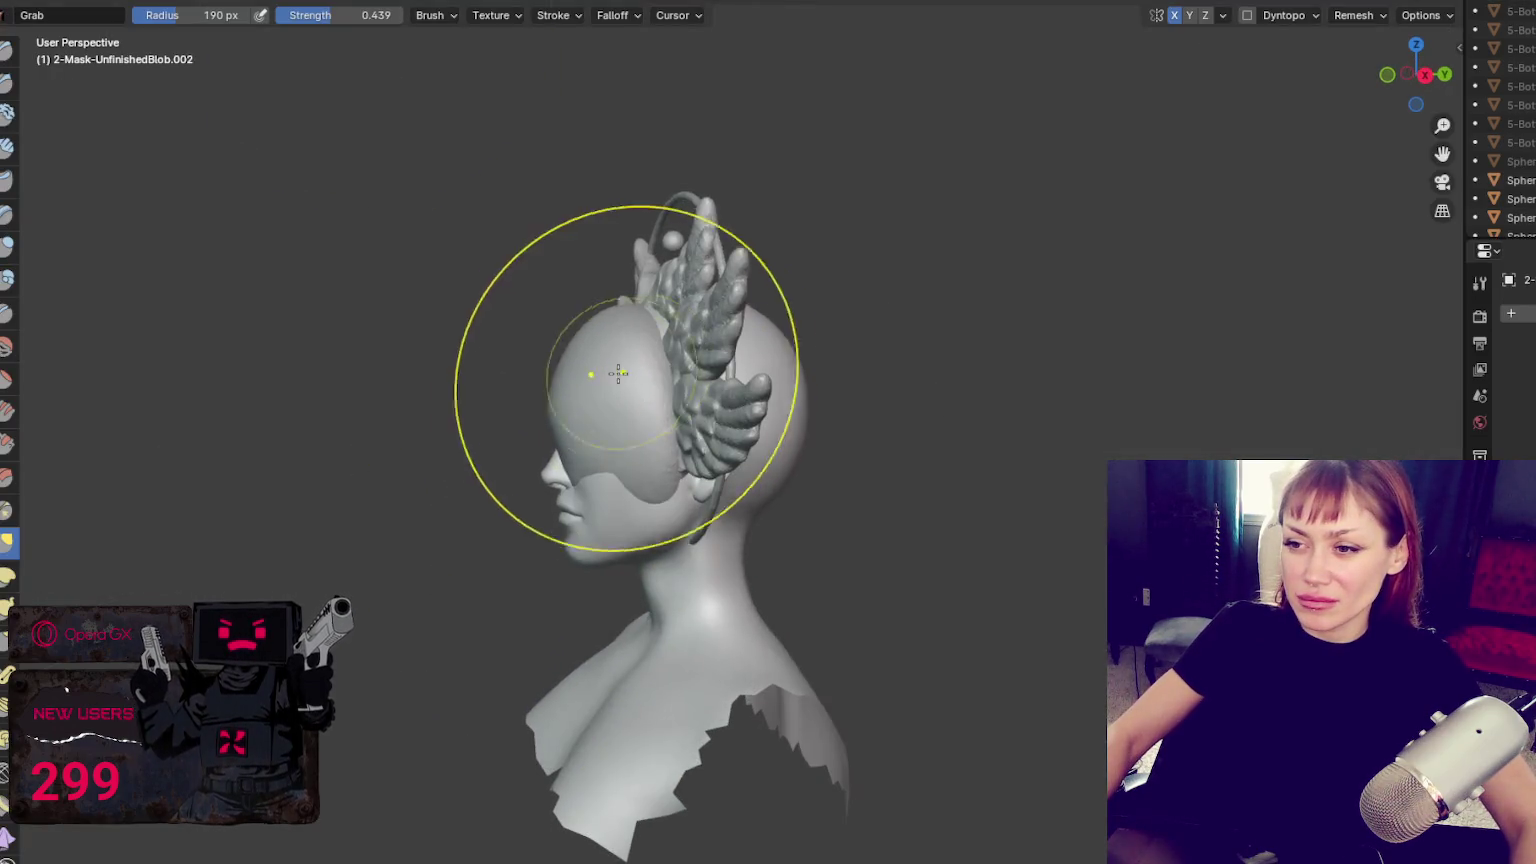
left_click_drag(650, 346, 634, 223)
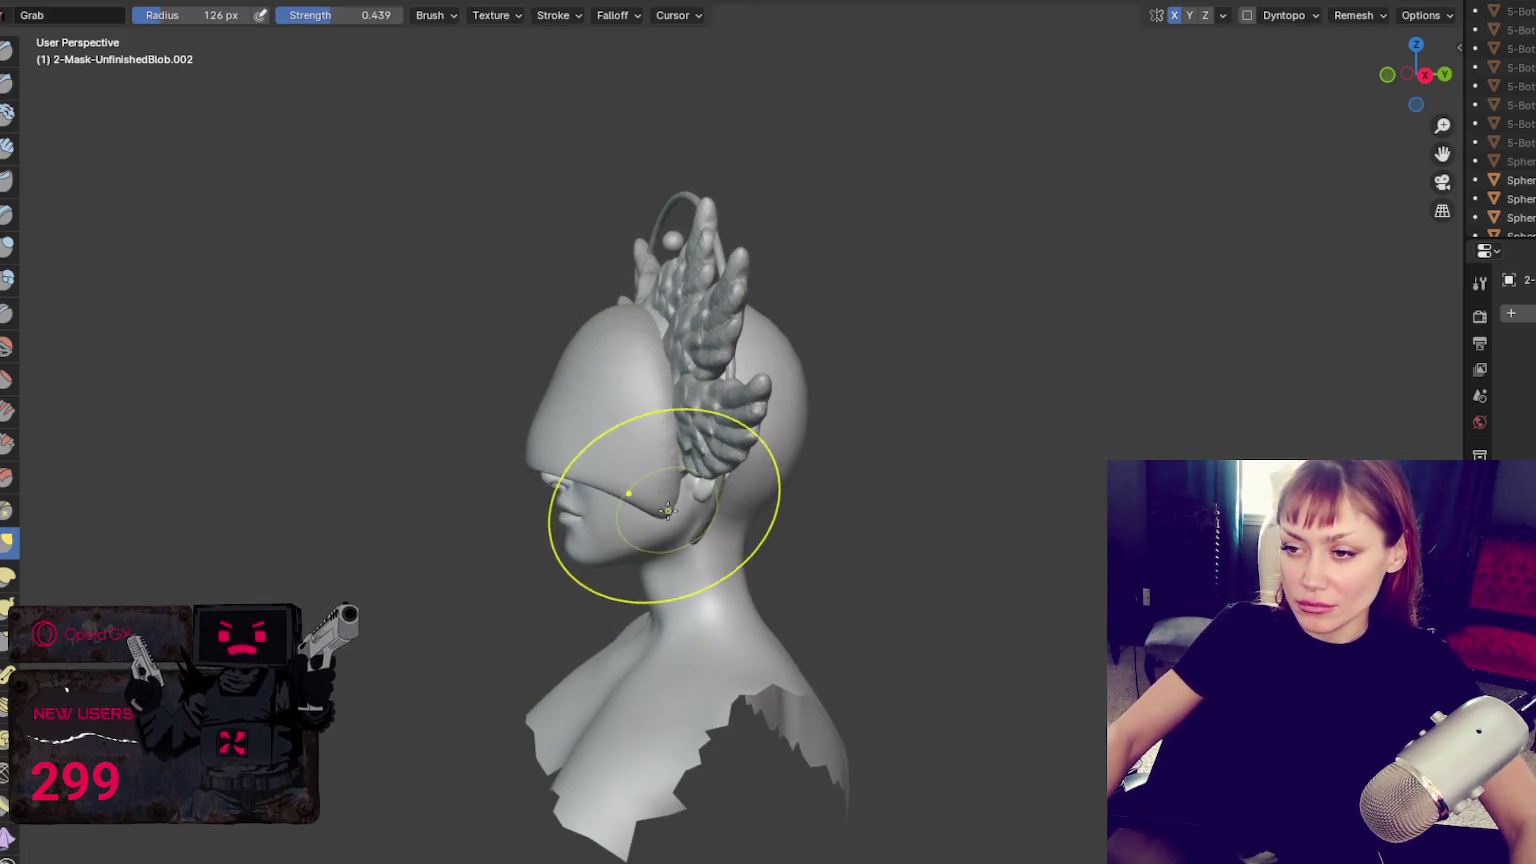
key("KP_1")
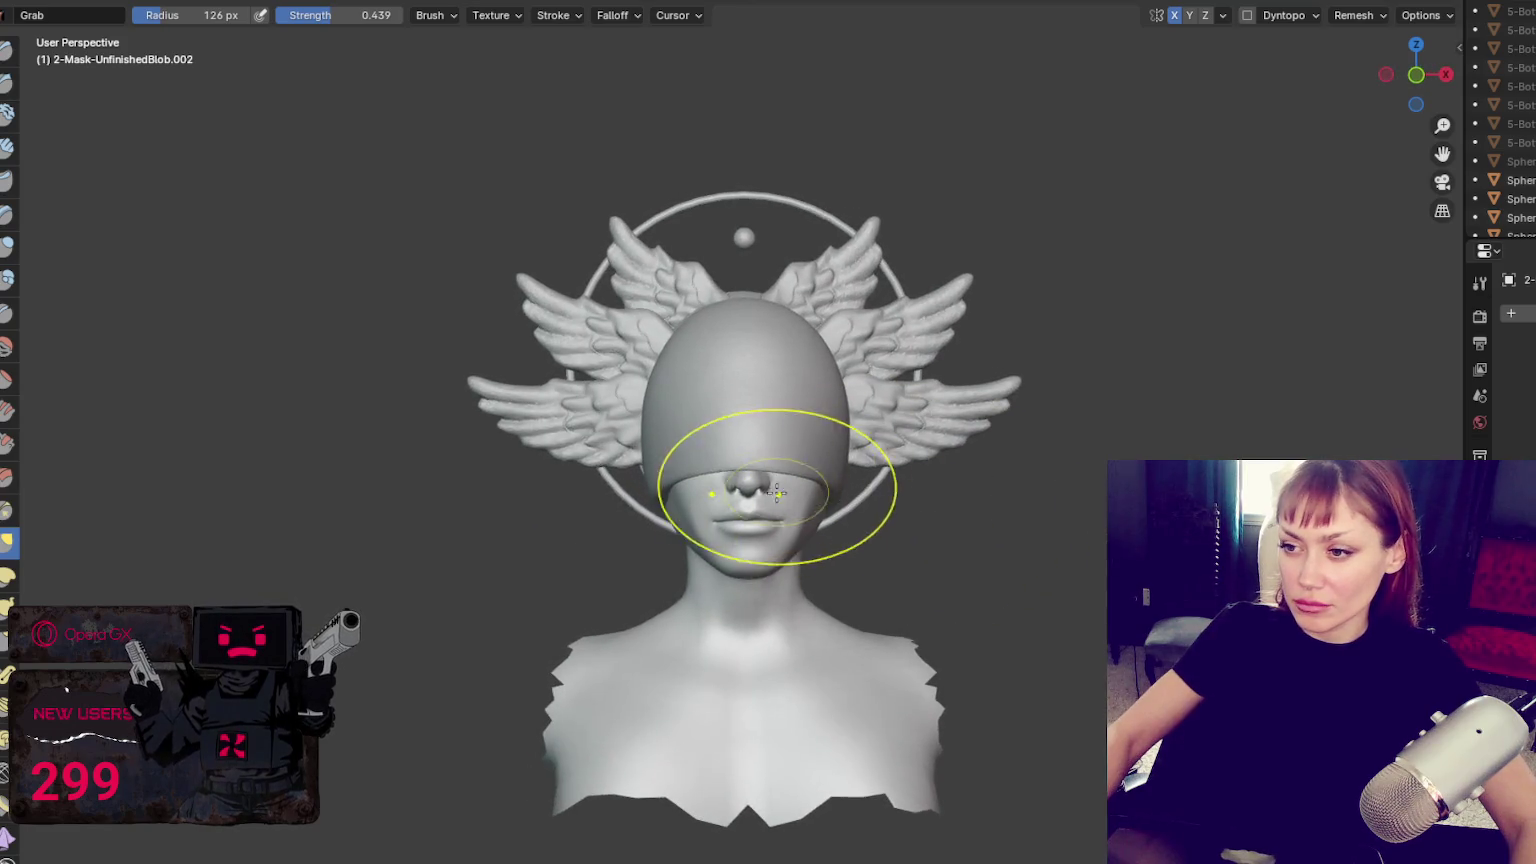
left_click_drag(662, 392, 667, 397)
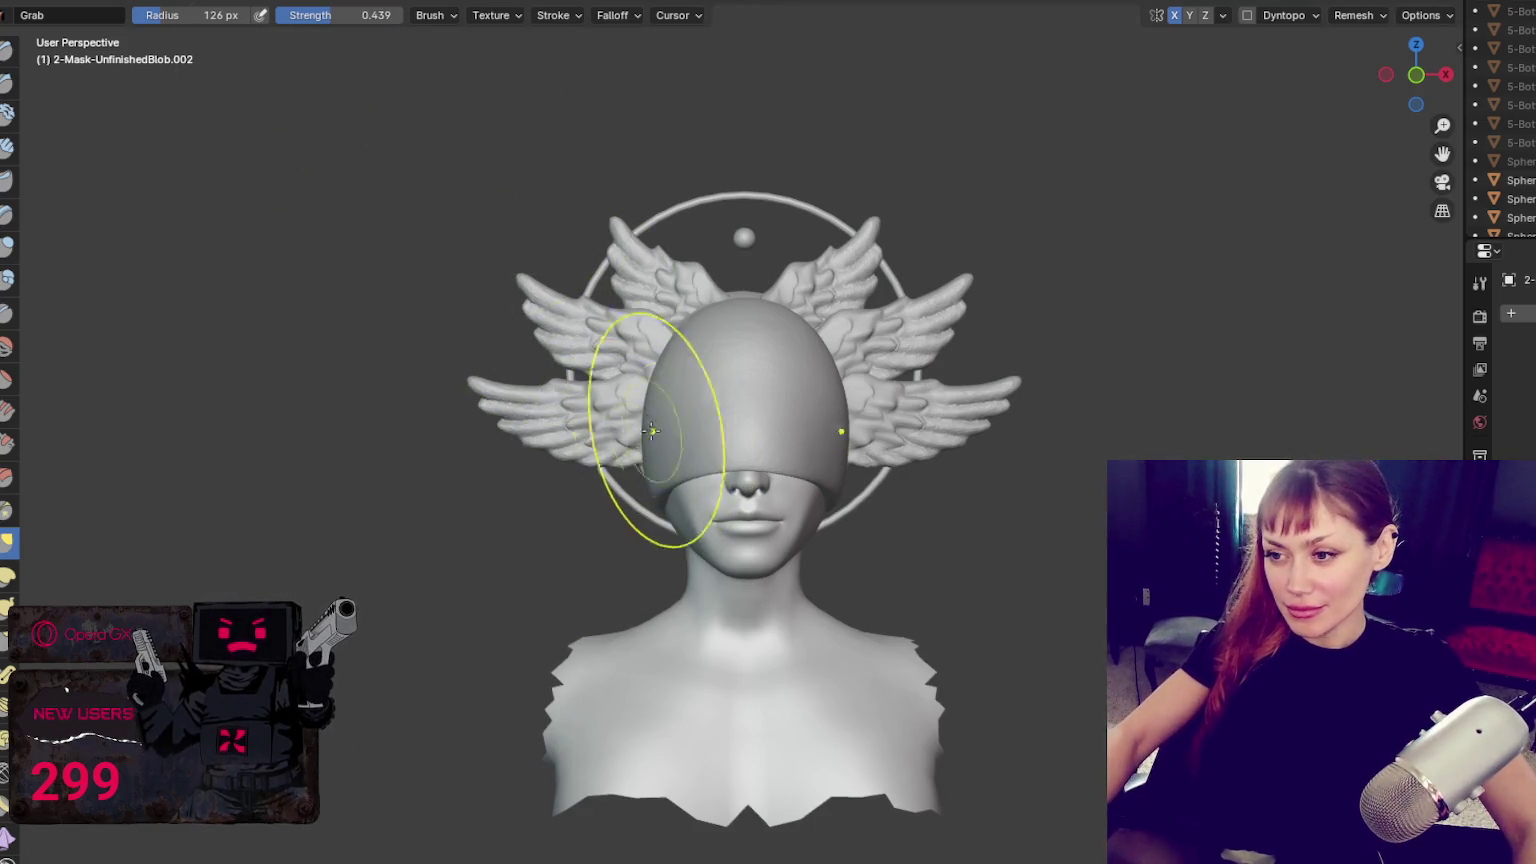
Resize the Grab brush to 146 px
middle_click_drag(651, 414, 885, 395)
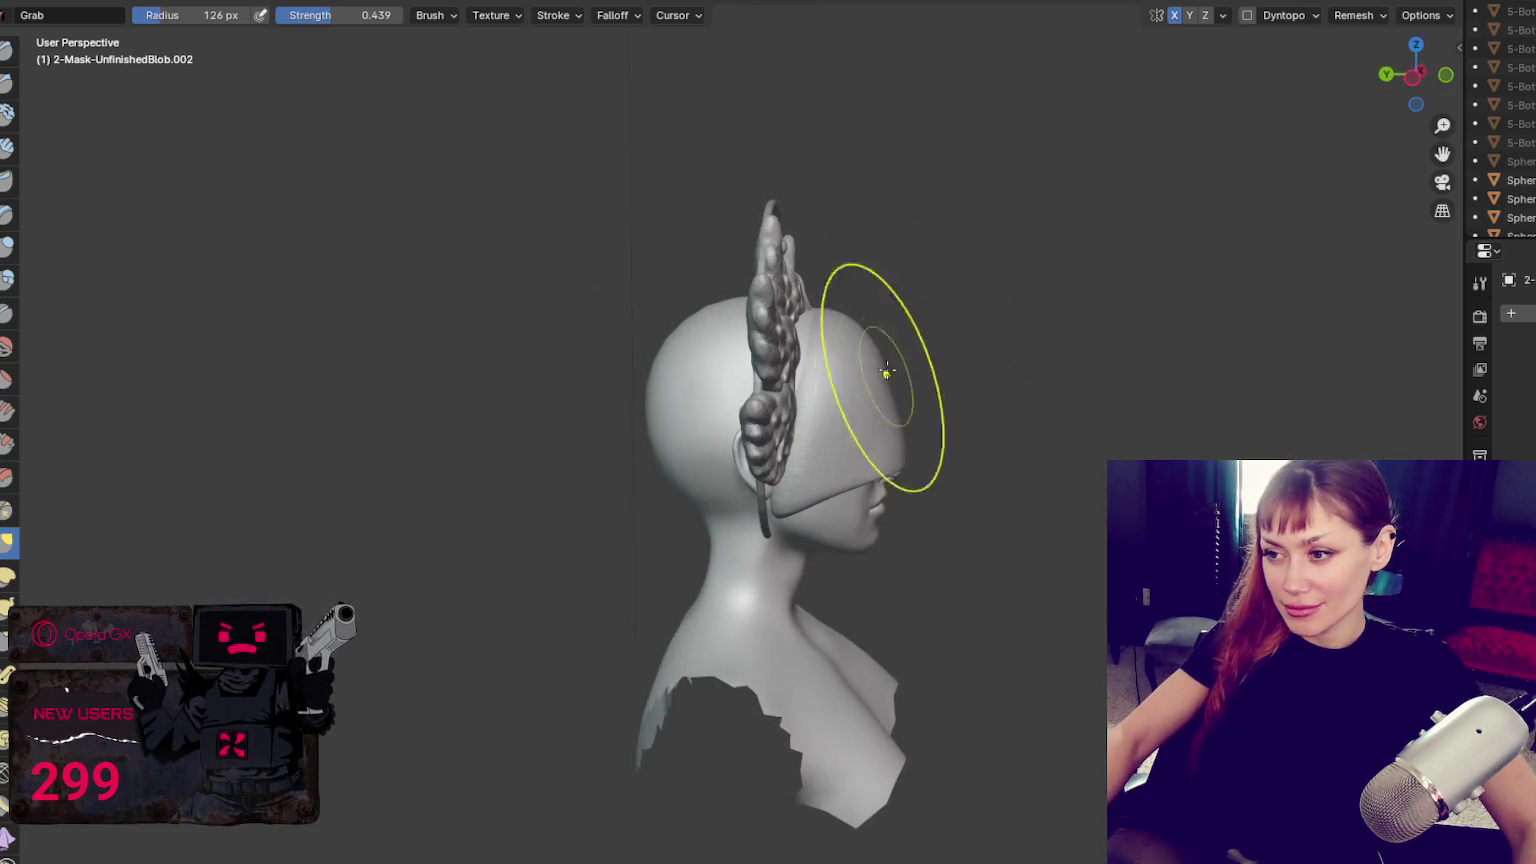
key("f")
left_click(884, 383)
key("f")
left_click(785, 372)
Pull the mask's back edge down near the ear and push its front-left edge inward
middle_click_drag(779, 318, 730, 333)
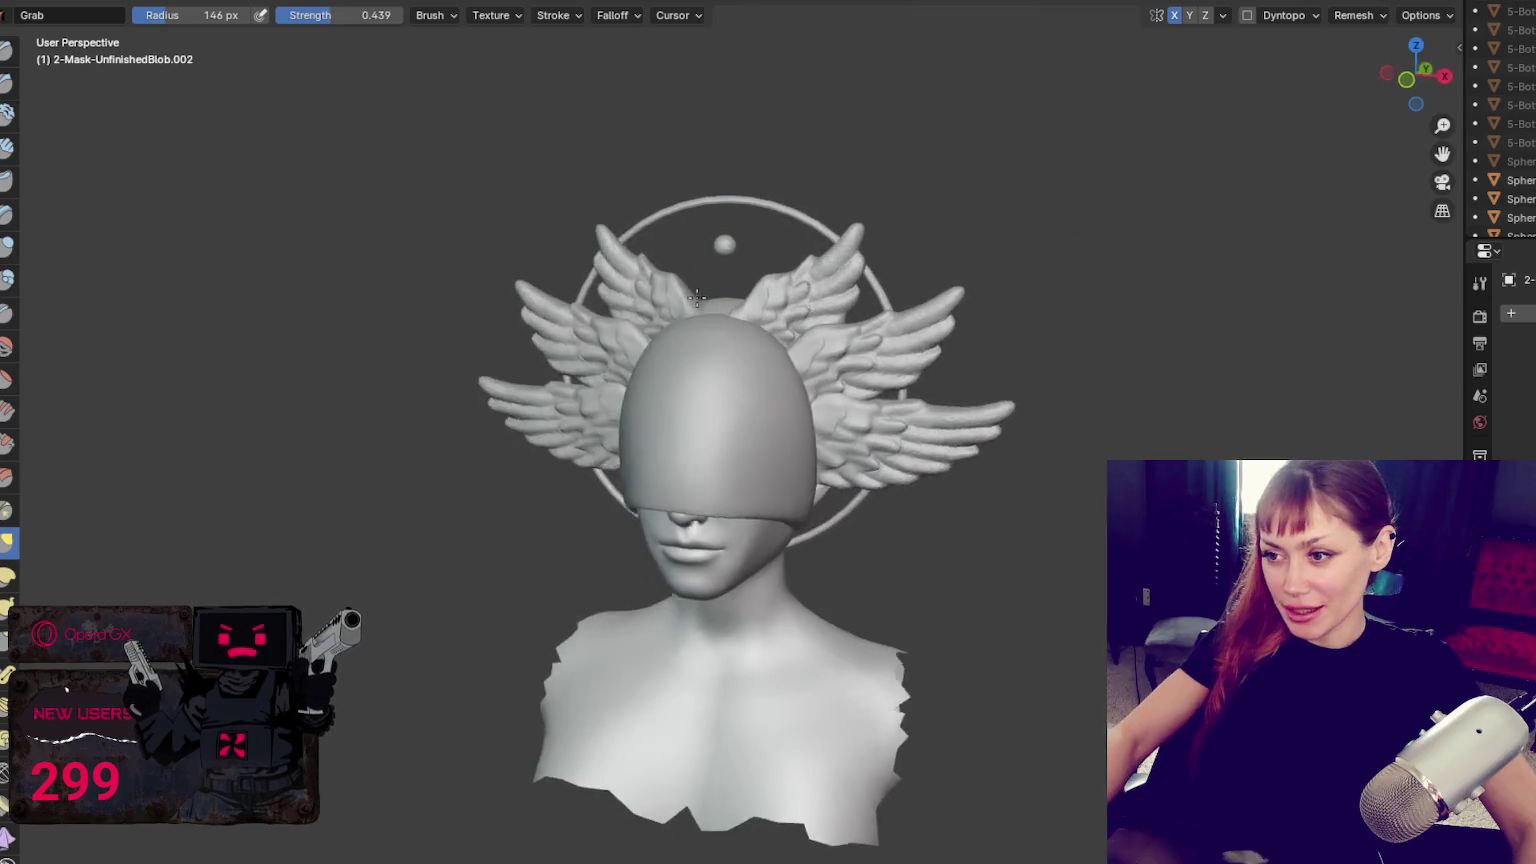
mouse_move(808, 402)
middle_mouse_down()
mouse_move(971, 358)
mouse_move(874, 514)
mouse_move(703, 549)
middle_mouse_up()
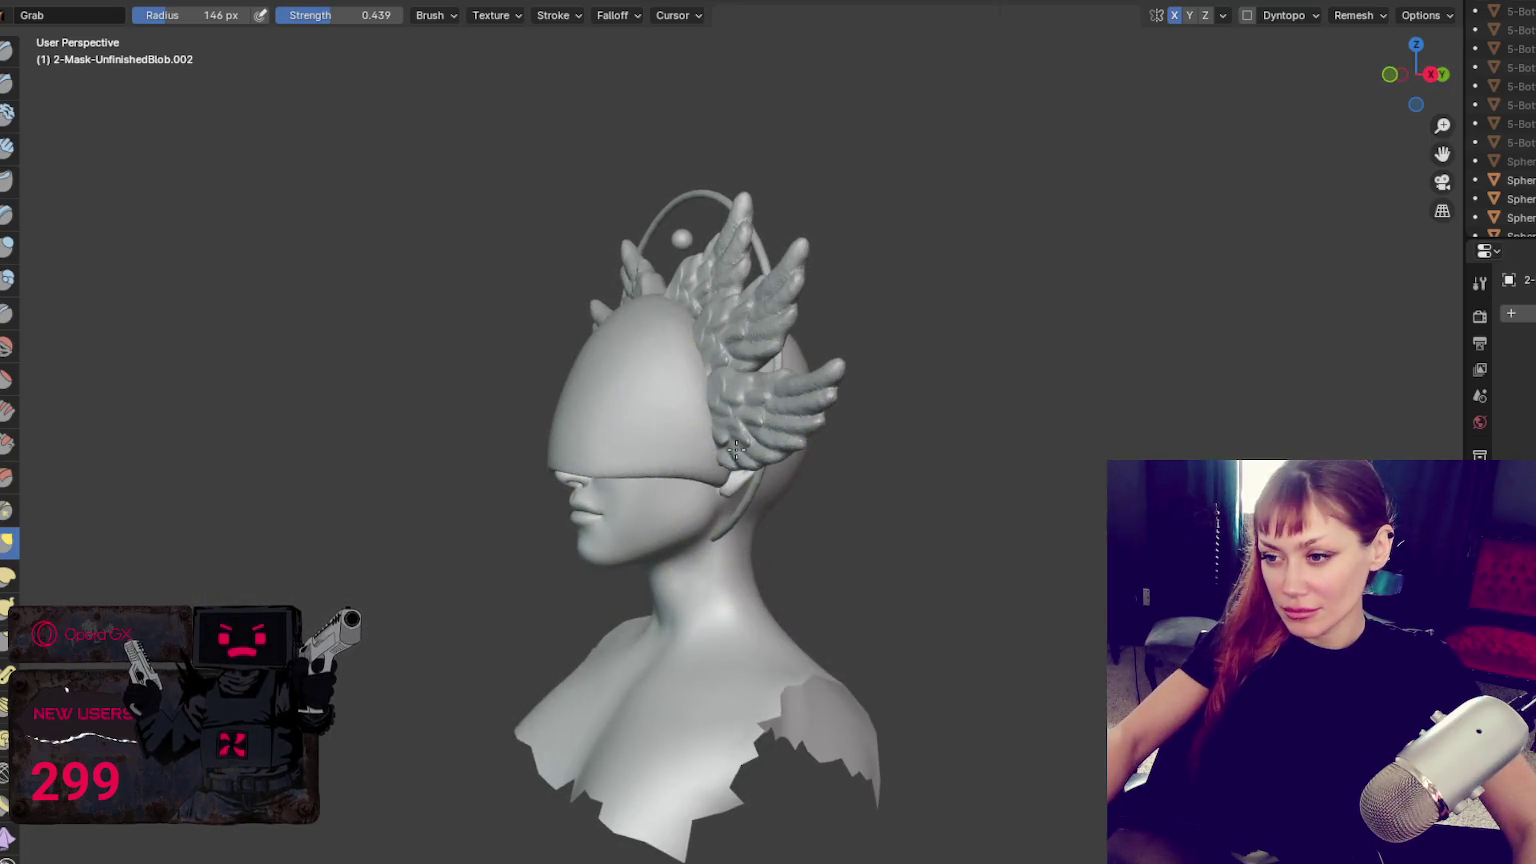
left_click_drag(735, 470, 740, 505)
left_click_drag(575, 425, 606, 413)
mouse_move(603, 420)
middle_mouse_down()
mouse_move(830, 465)
mouse_move(829, 437)
middle_mouse_up()
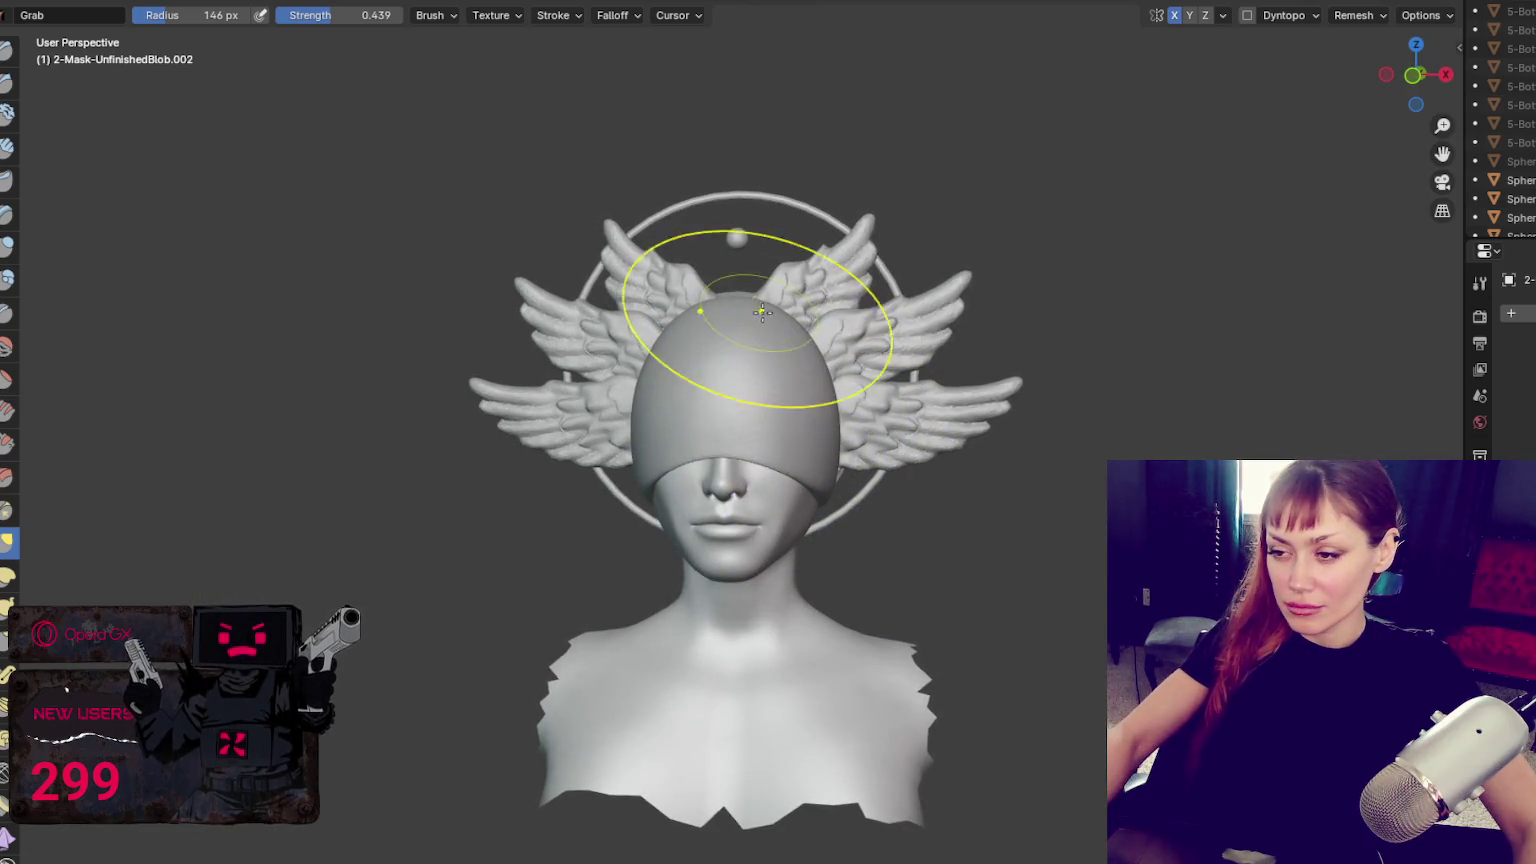
Undo the dent on the head cap and try smaller and larger Grab brush sizes
middle_click_drag(760, 311, 812, 374)
key("ctrl+z")
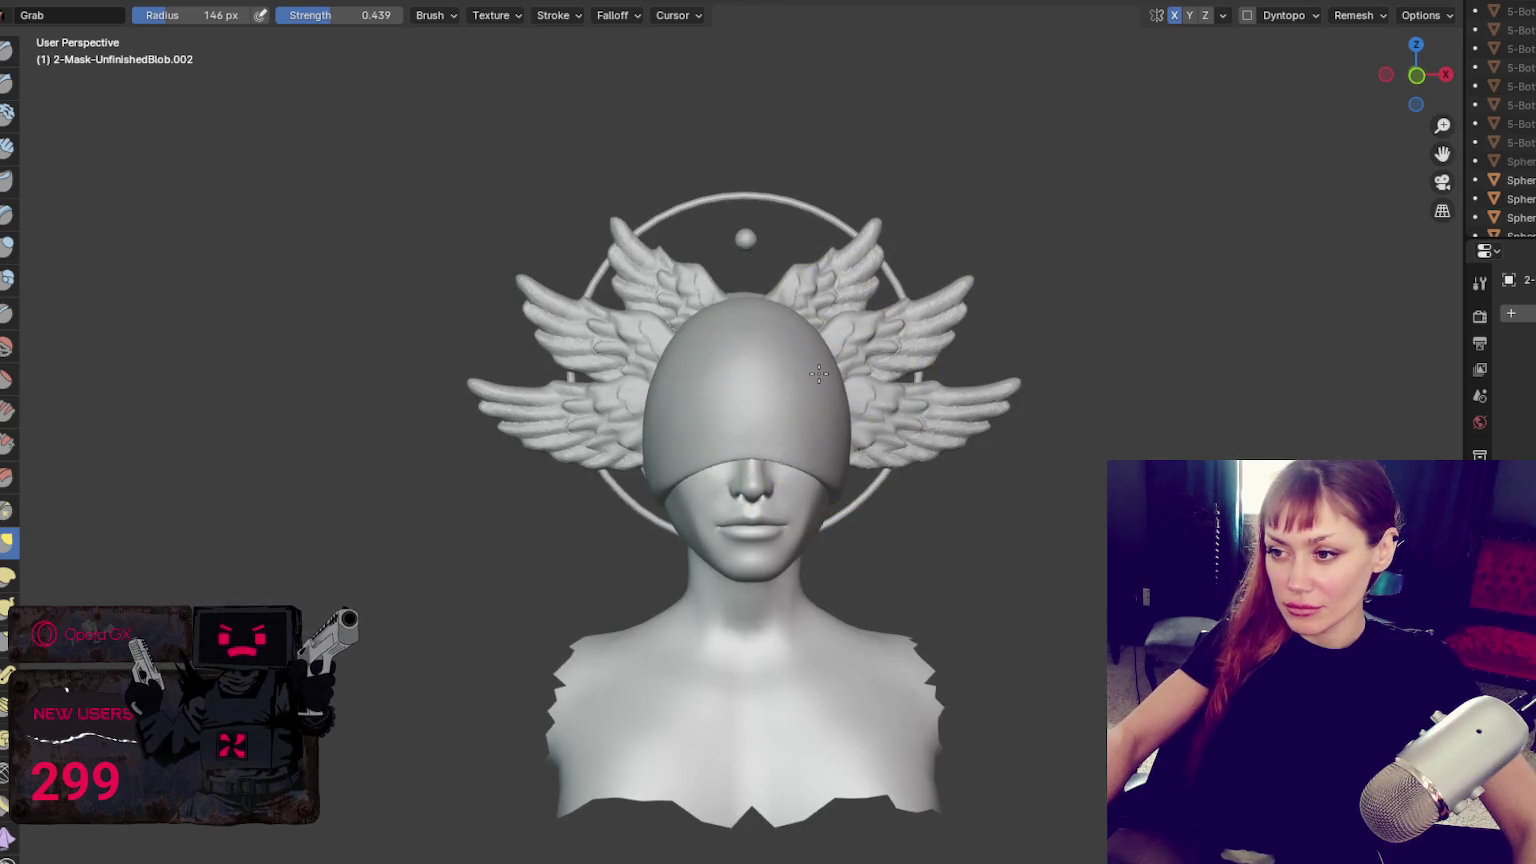
key("f")
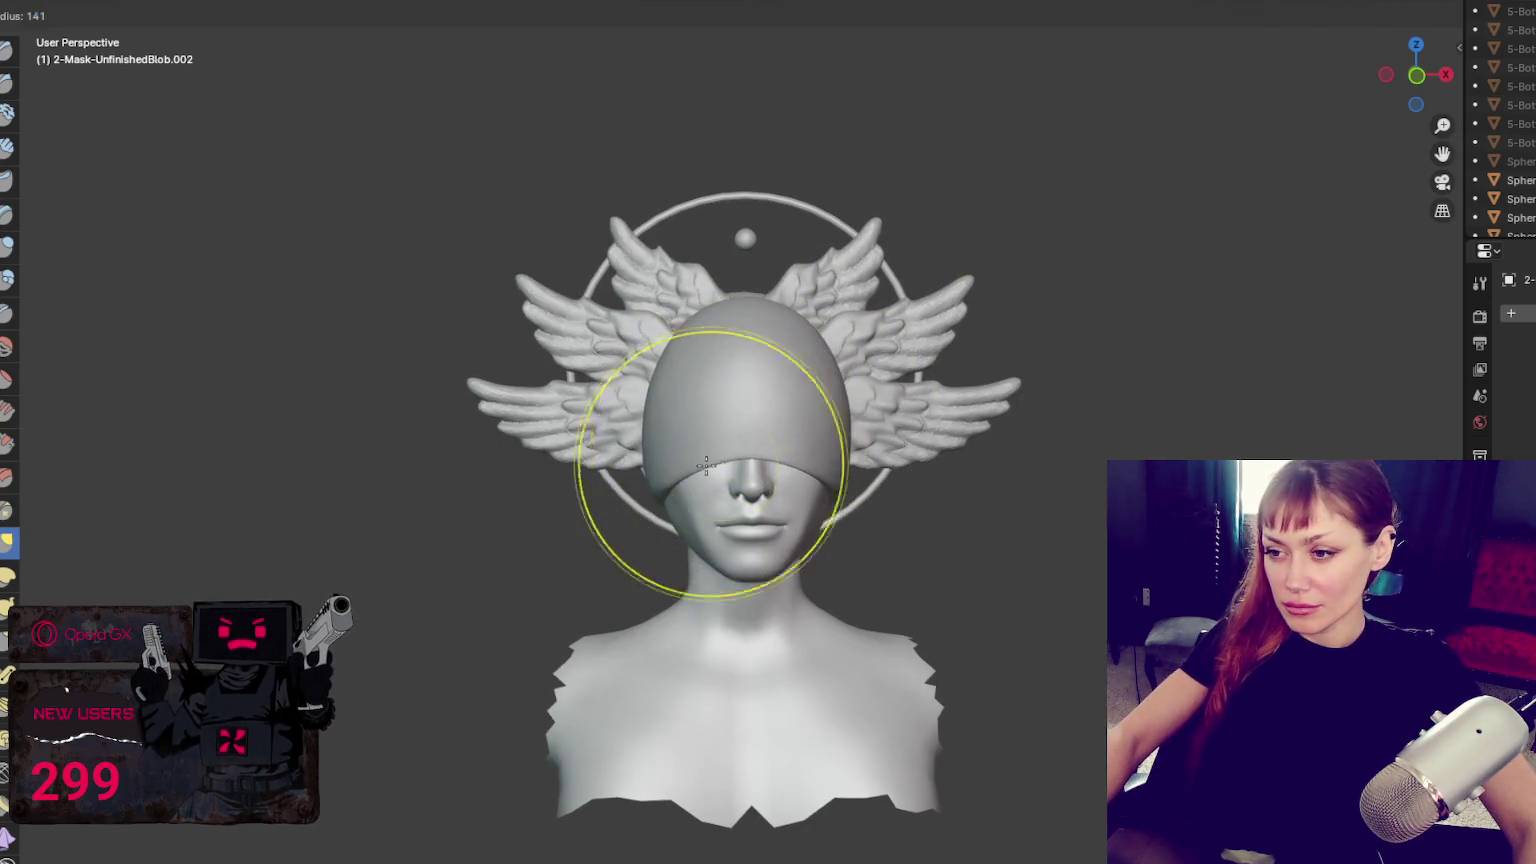
left_click(756, 494)
middle_click_drag(740, 493, 875, 450)
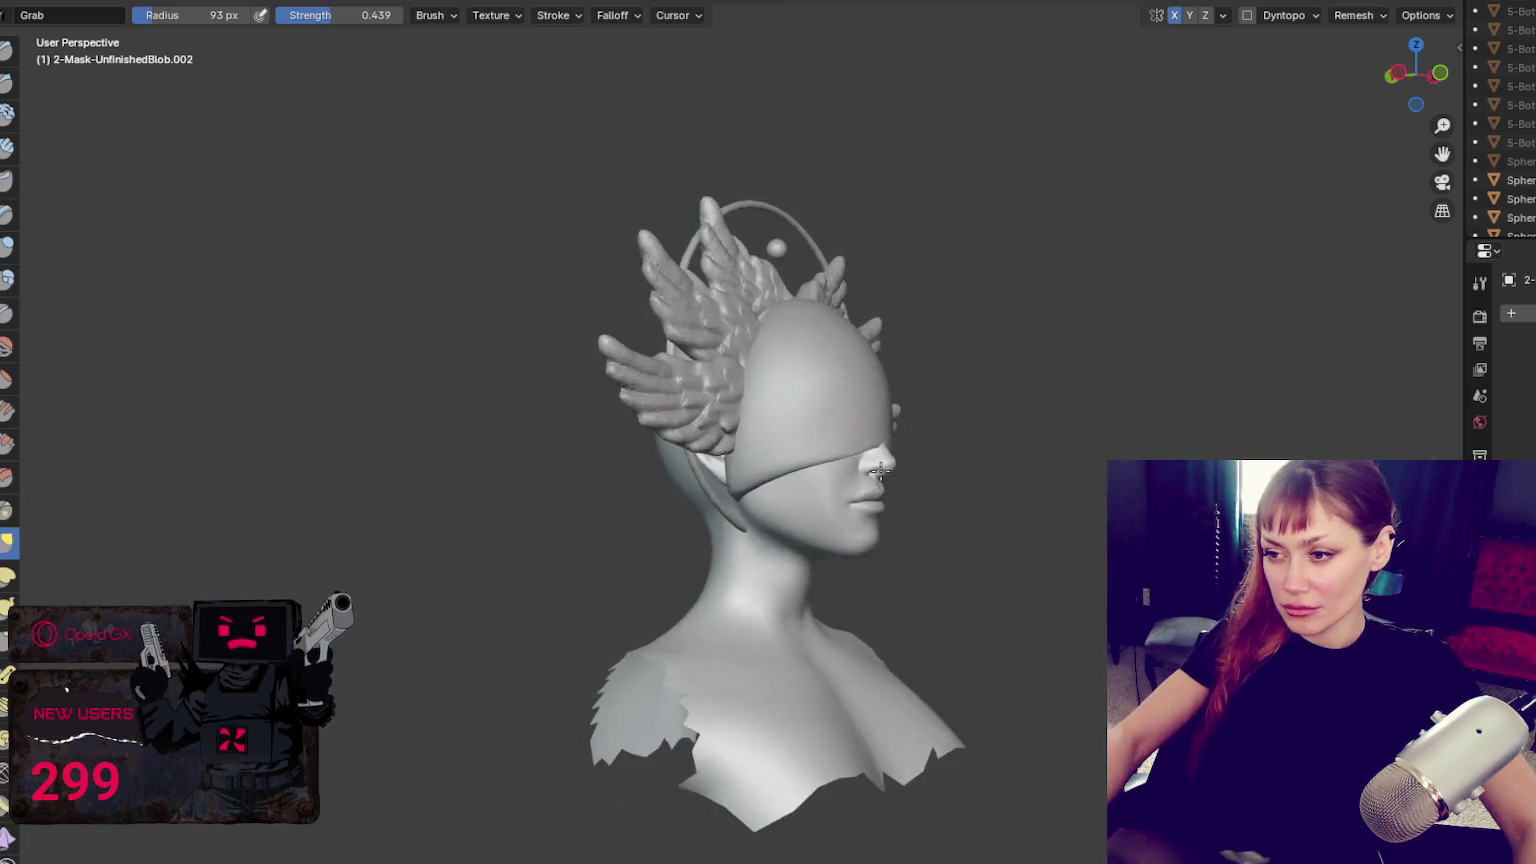
key("f")
left_click(797, 457)
key("f")
left_click(871, 381)
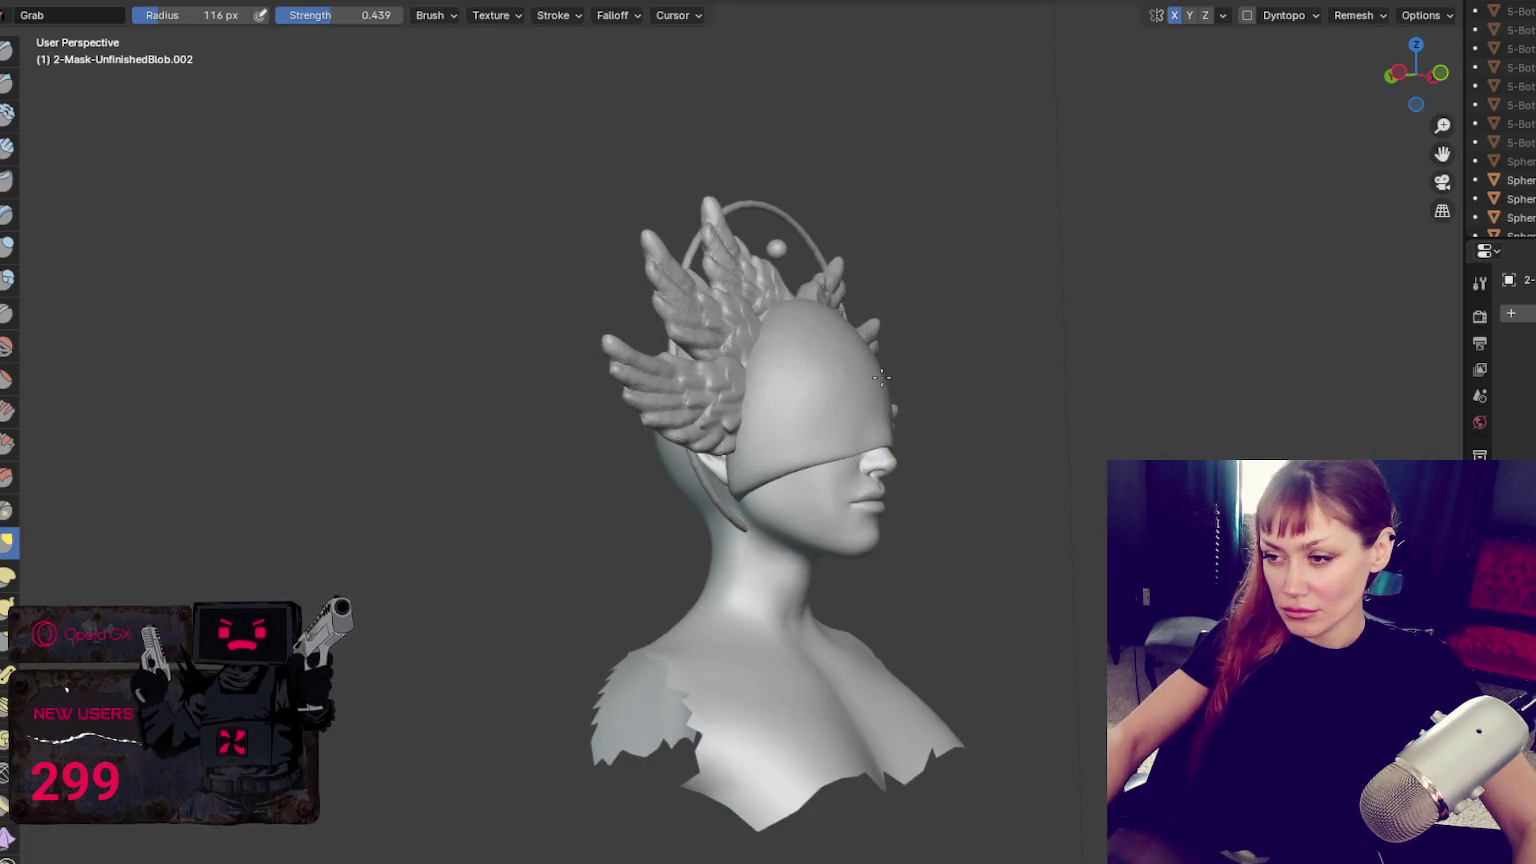
With a head-sized brush, pull the mask top down into a band and back up
middle_click_drag(881, 376, 953, 360)
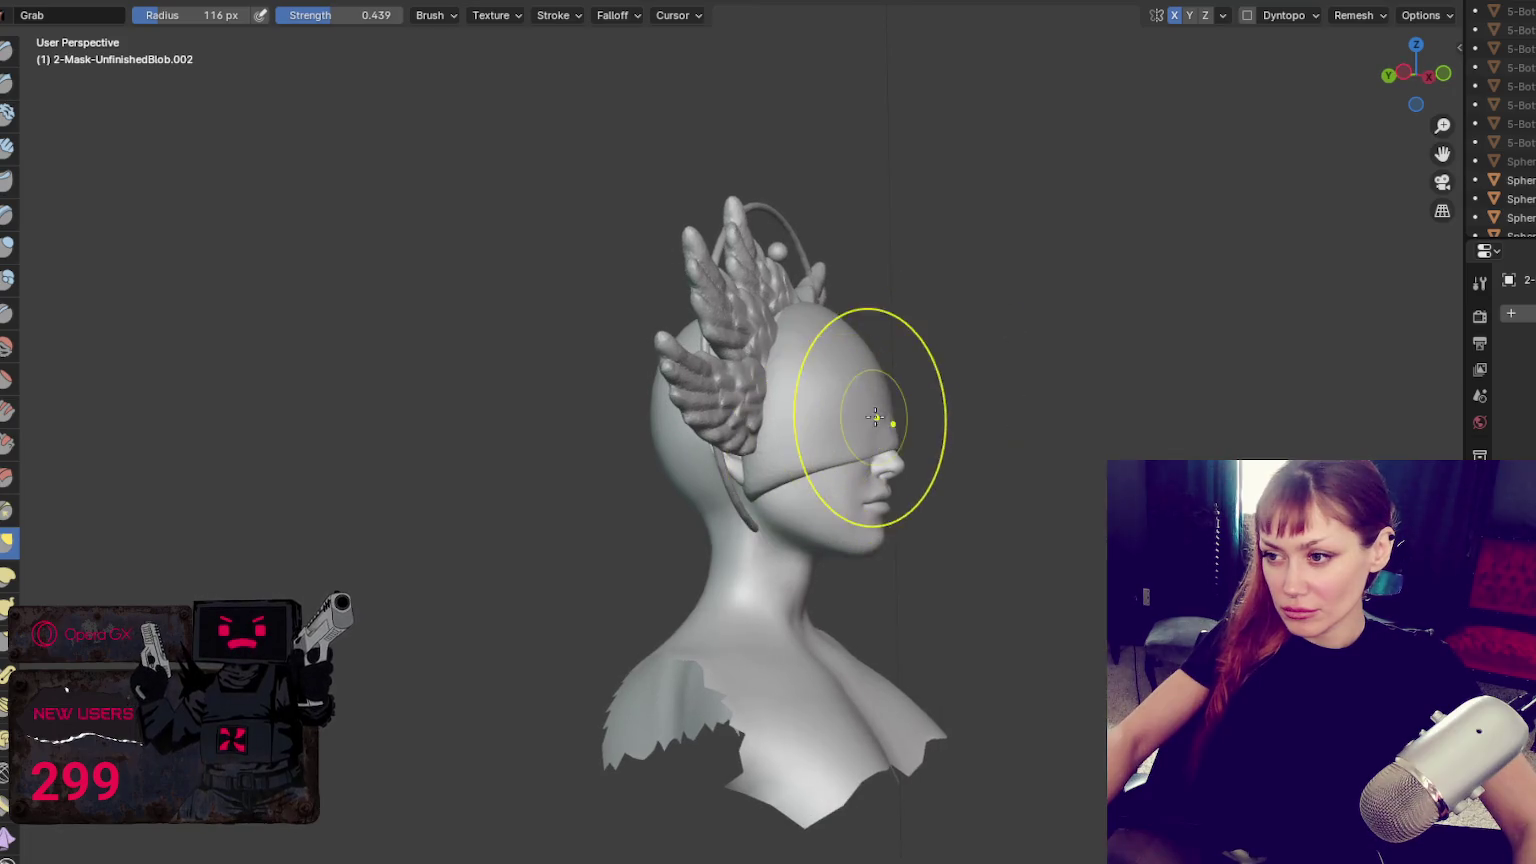
key("f")
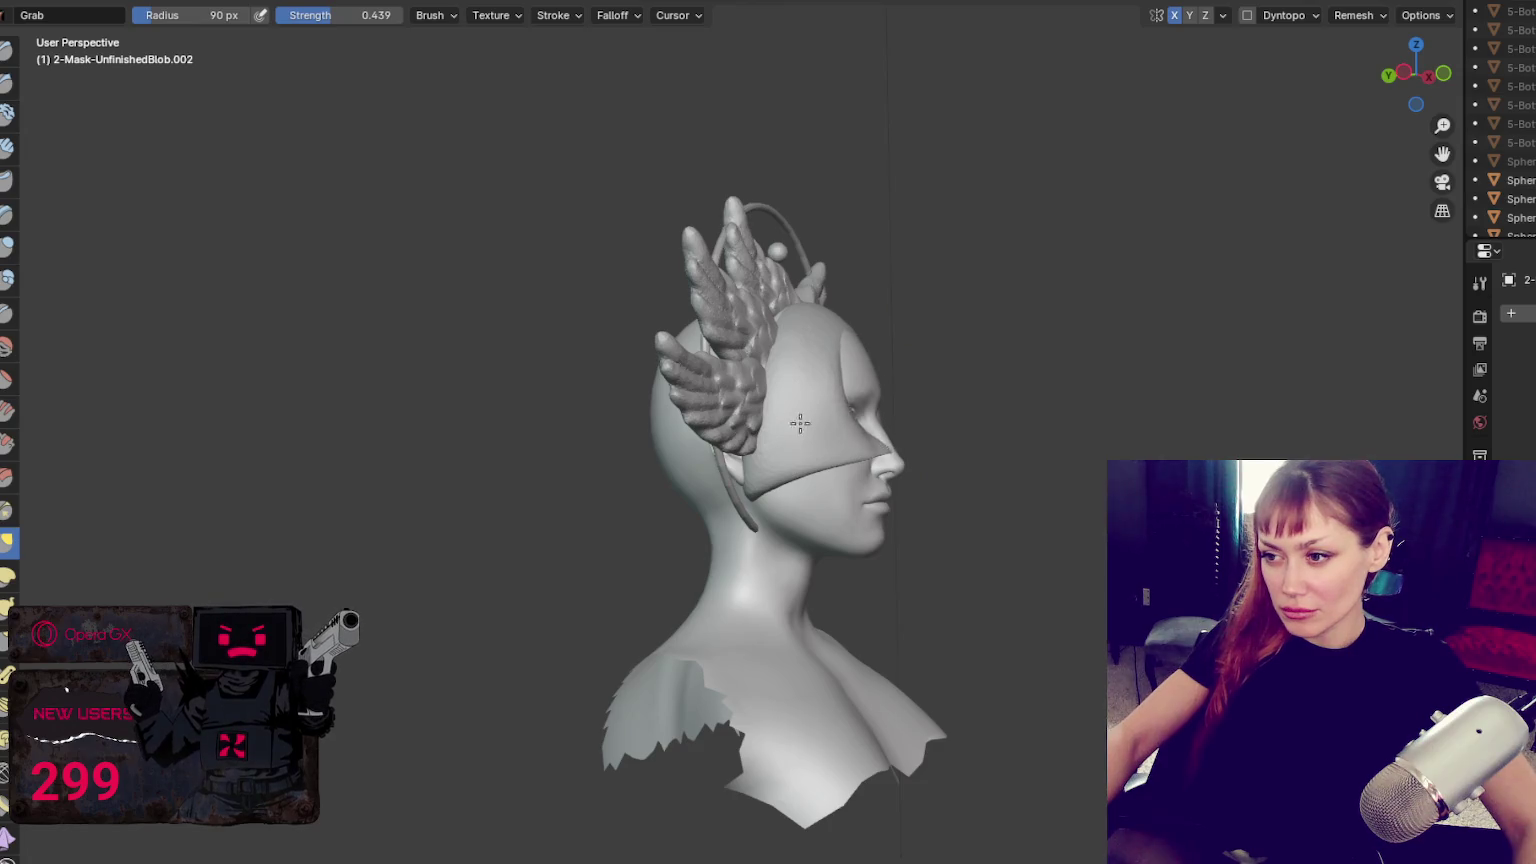
key("f")
left_click(806, 316)
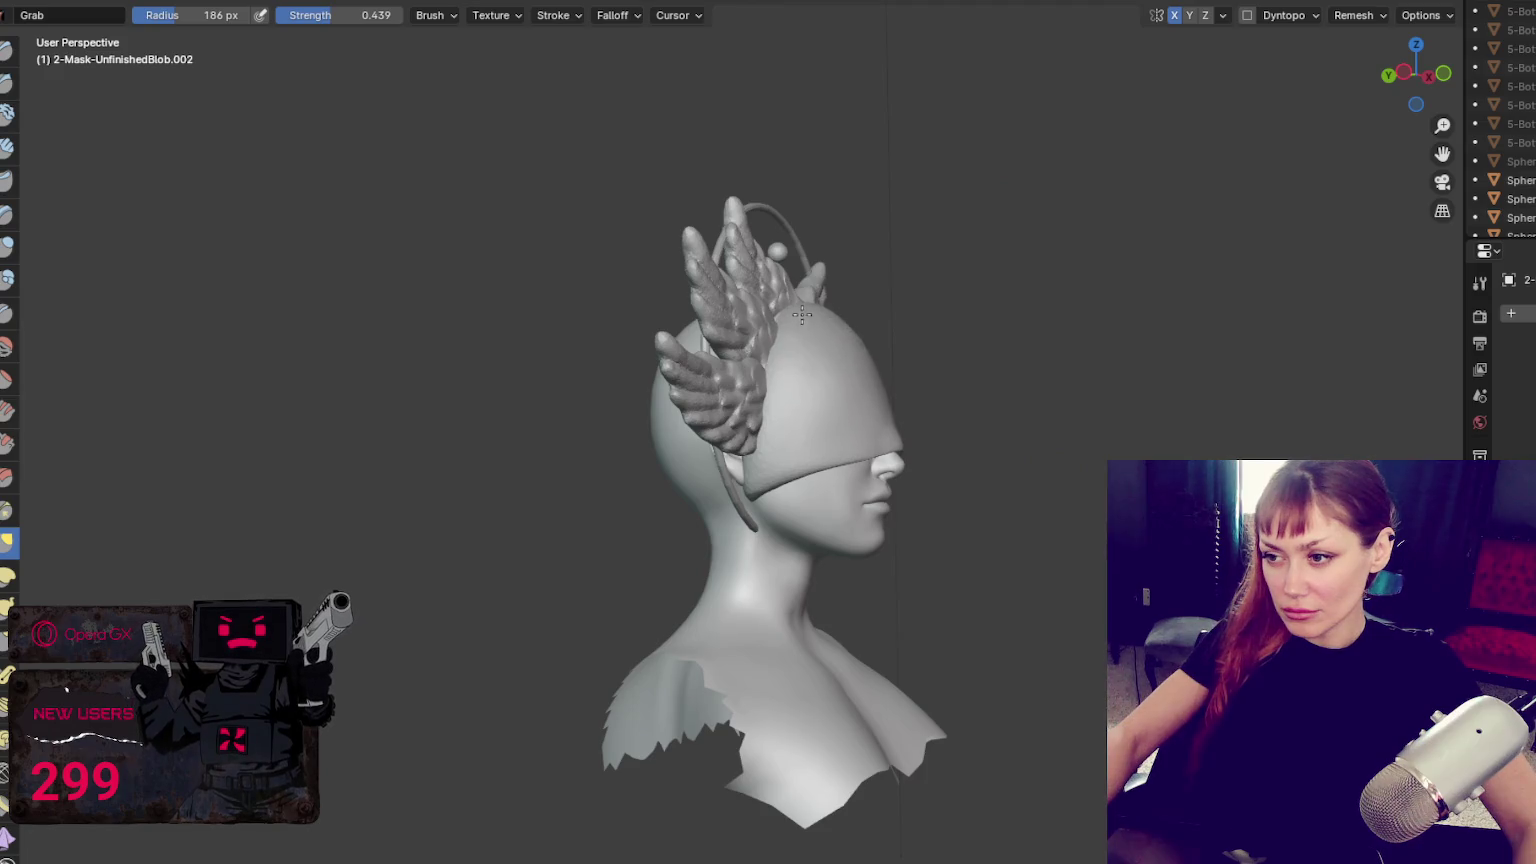
left_click_drag(801, 315, 879, 537)
mouse_move(796, 603)
left_mouse_down()
mouse_move(771, 305)
mouse_move(802, 305)
left_mouse_up()
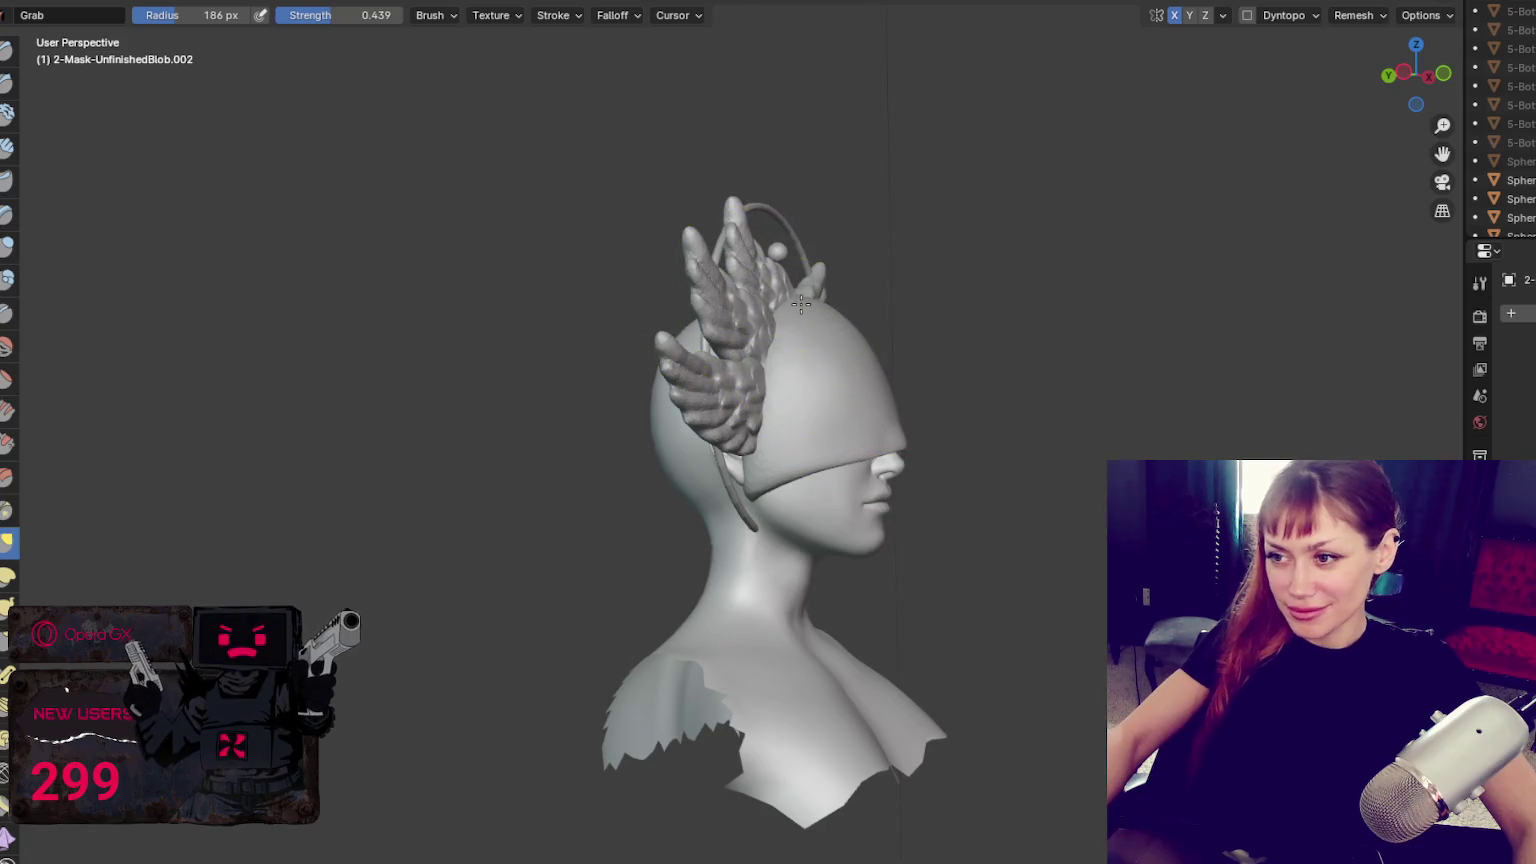
Reduce the brush and pull both sides of the head cap inward to fit the skull
key("f")
left_click(930, 440)
middle_click_drag(930, 440, 884, 447)
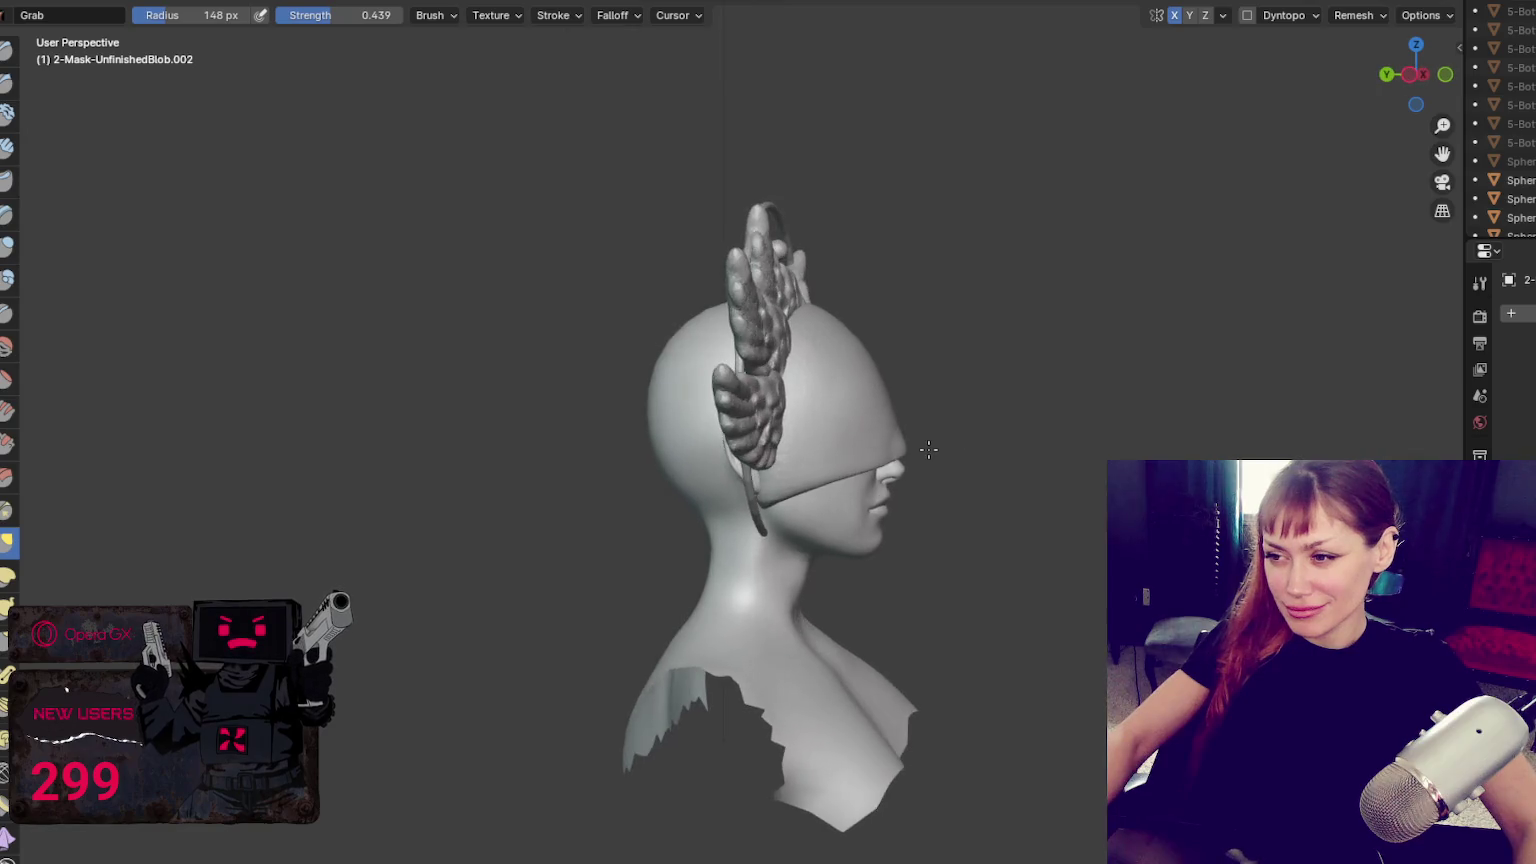
key("f")
left_click(870, 450)
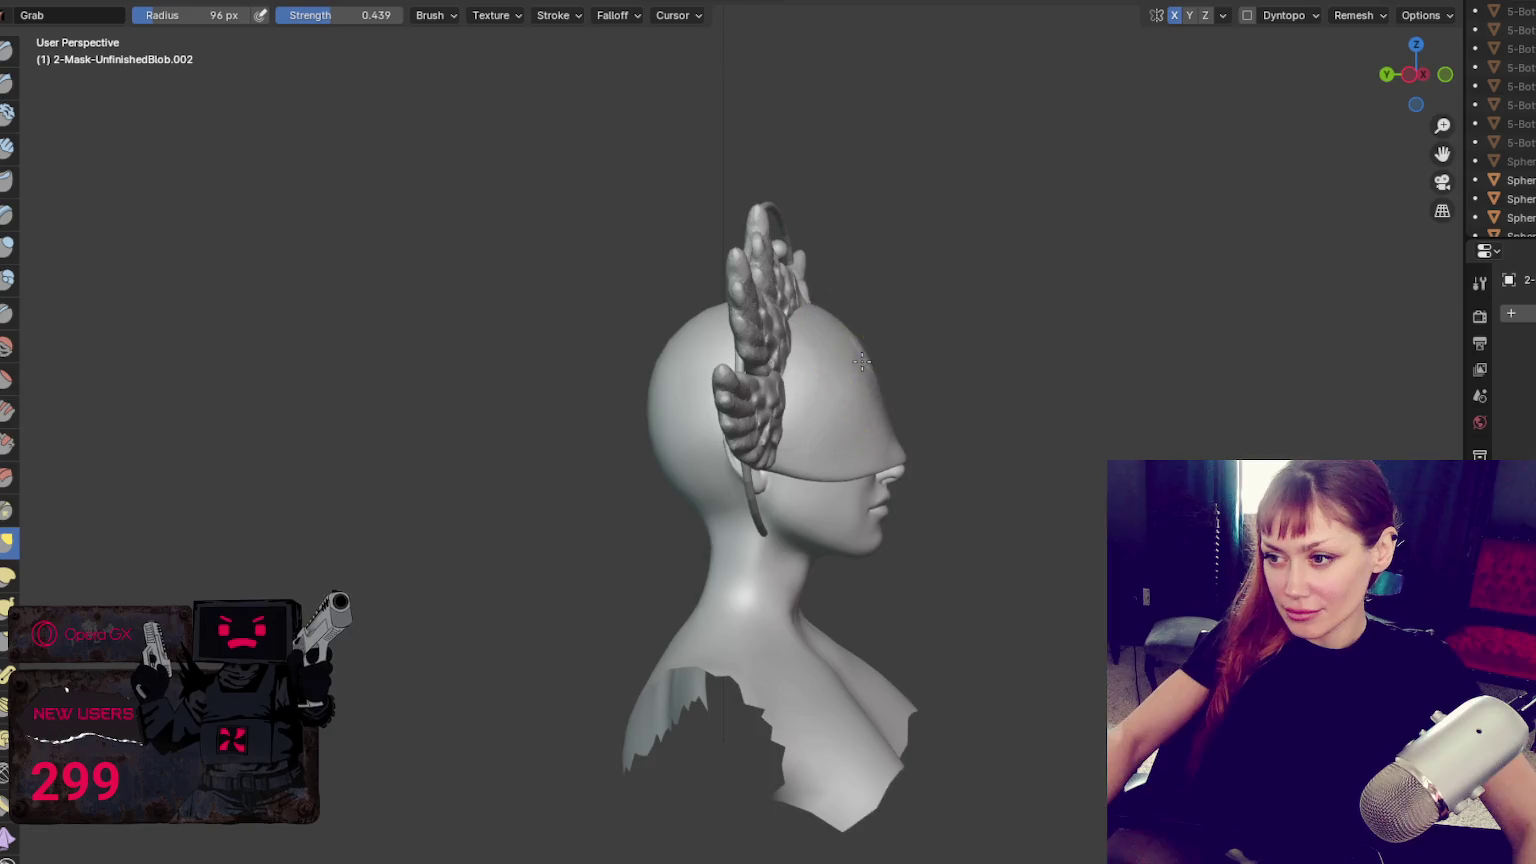
middle_click_drag(873, 361, 793, 400)
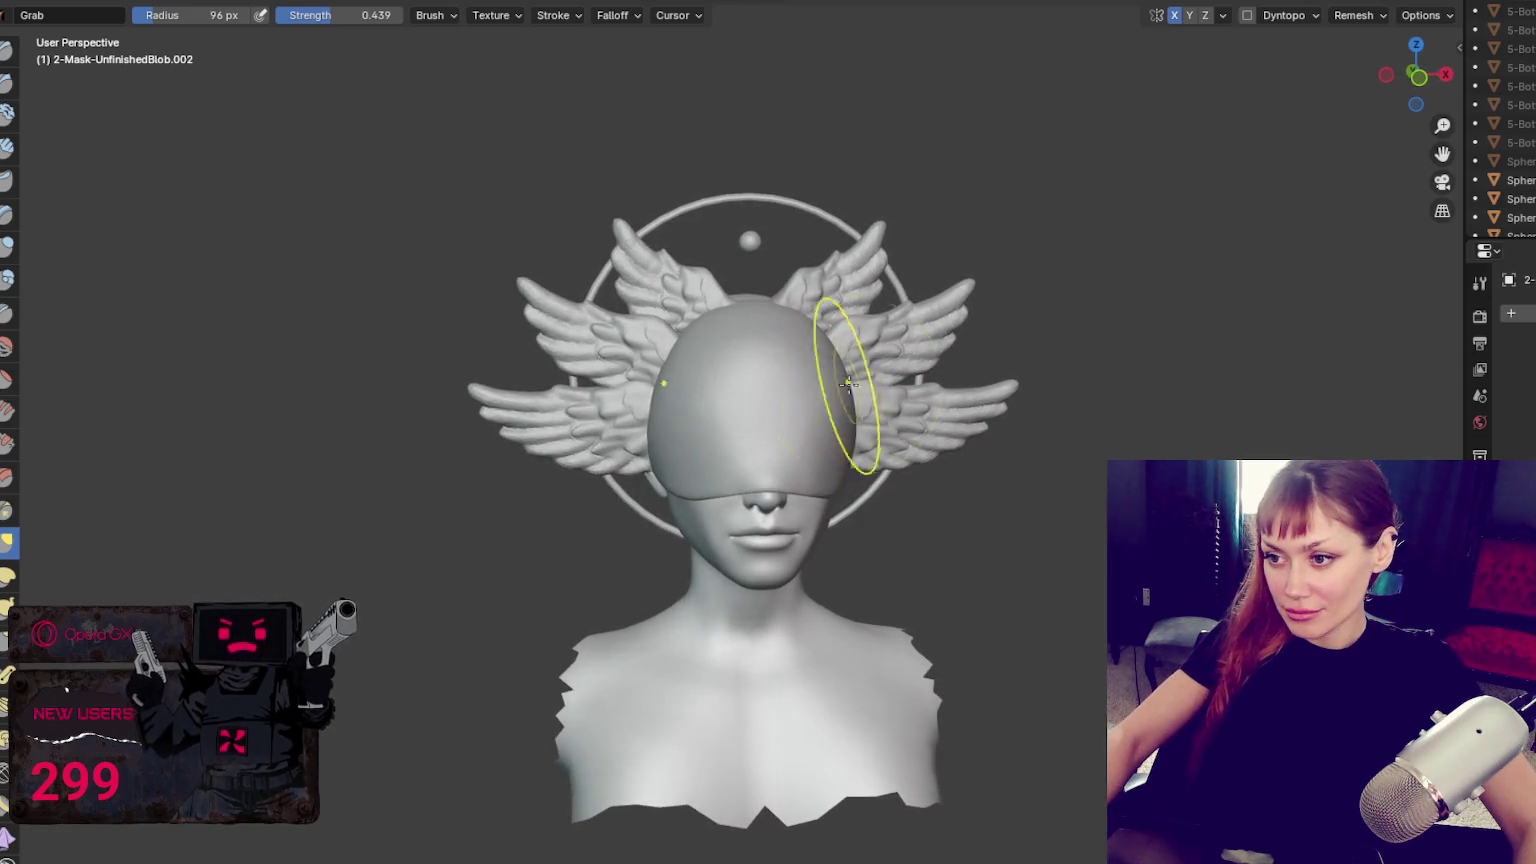
left_click_drag(861, 411, 830, 426)
middle_click_drag(840, 422, 806, 414)
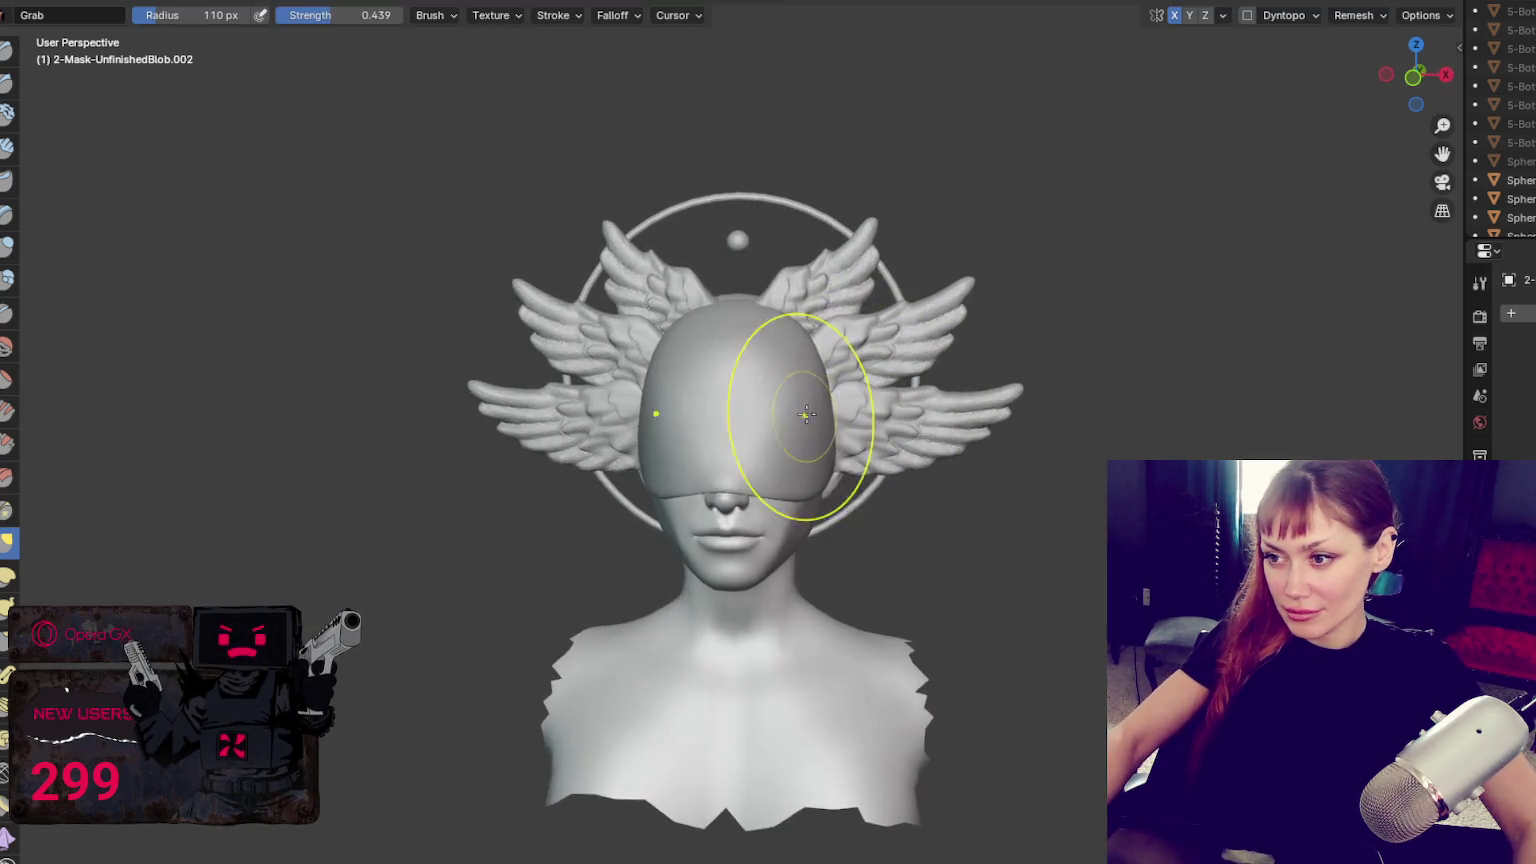
Shrink the brush to 60 px, check the head's profile, and select the small ball
scroll(806, 372, "down", 1)
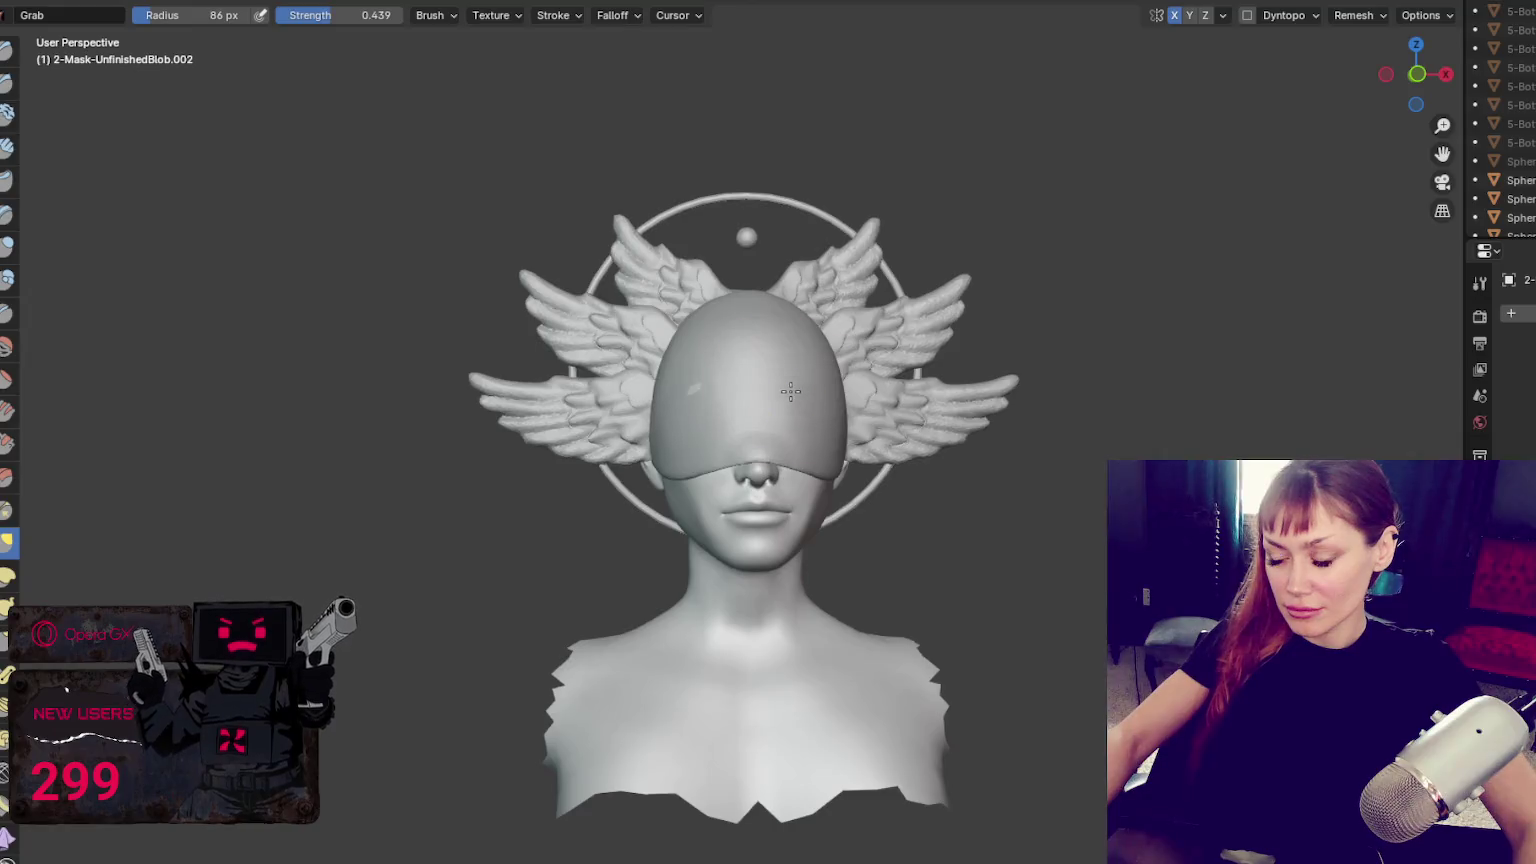
scroll(803, 390, "down", 1)
middle_click_drag(806, 400, 760, 462)
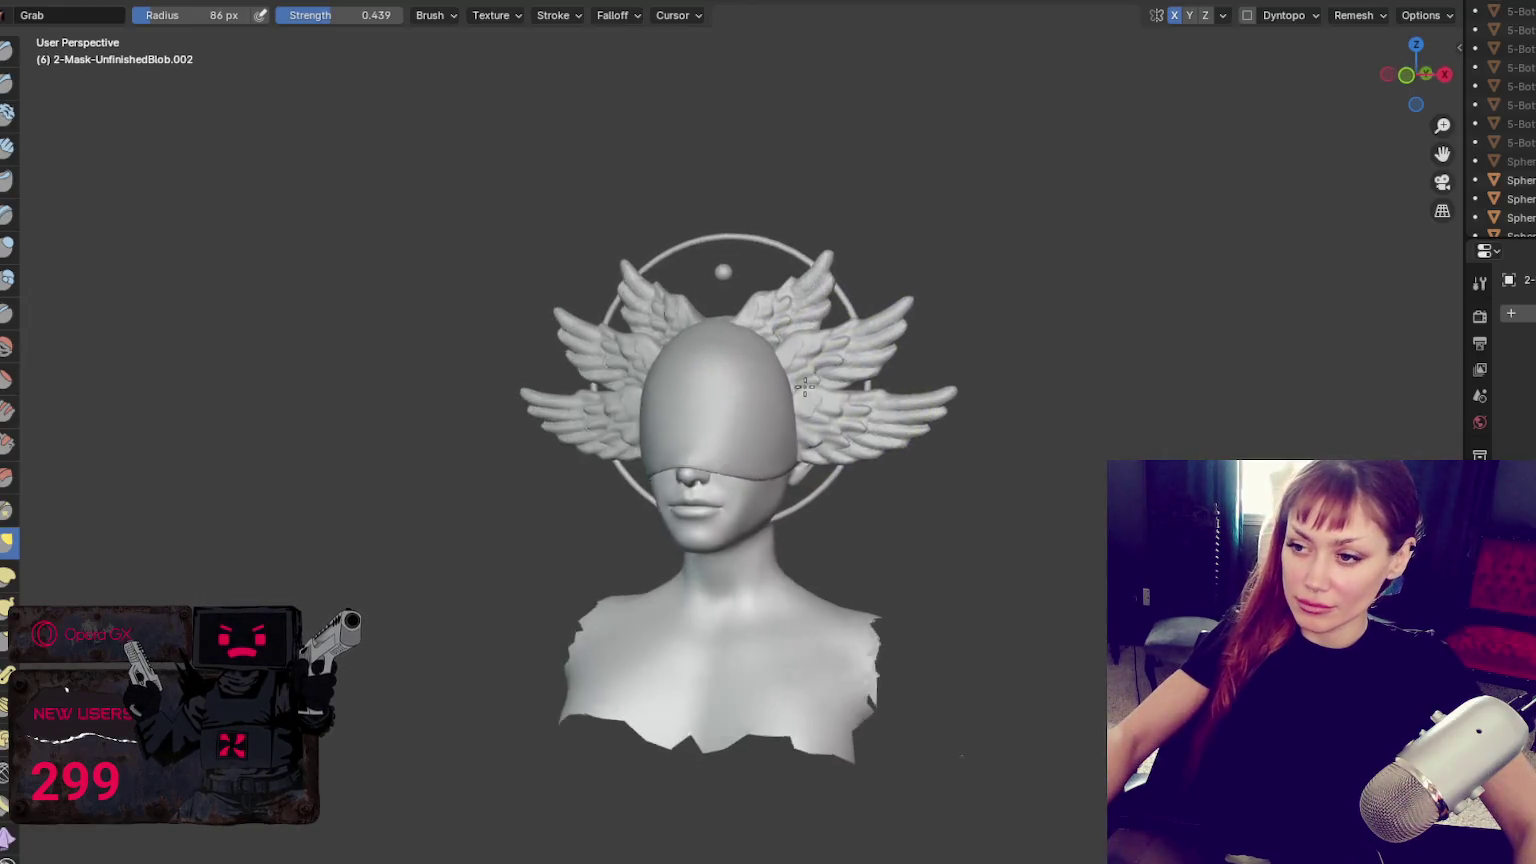
key("f")
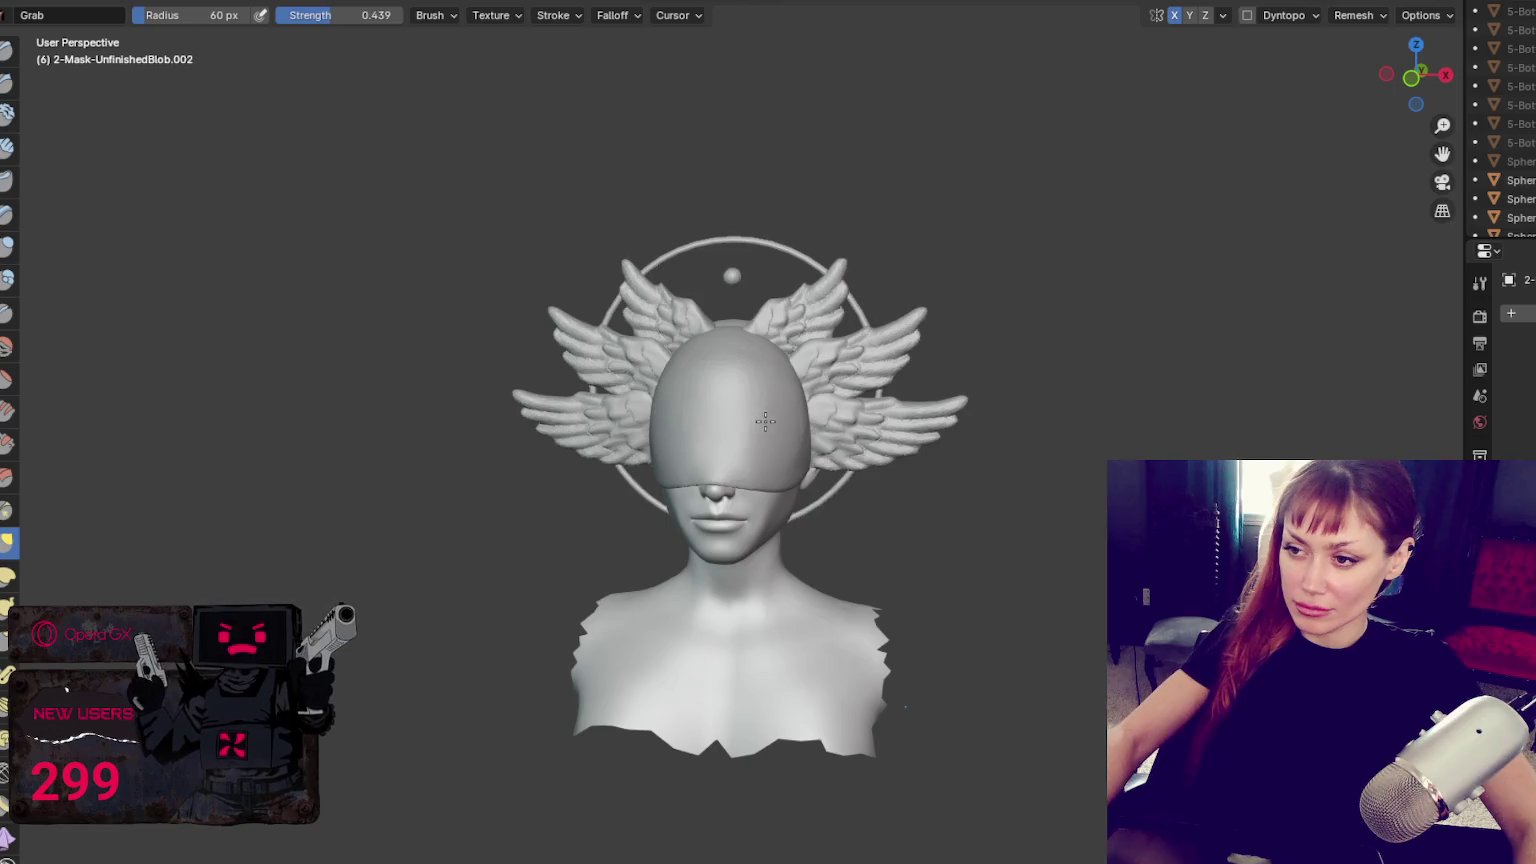
mouse_move(795, 410)
middle_mouse_down()
mouse_move(597, 447)
mouse_move(688, 403)
middle_mouse_up()
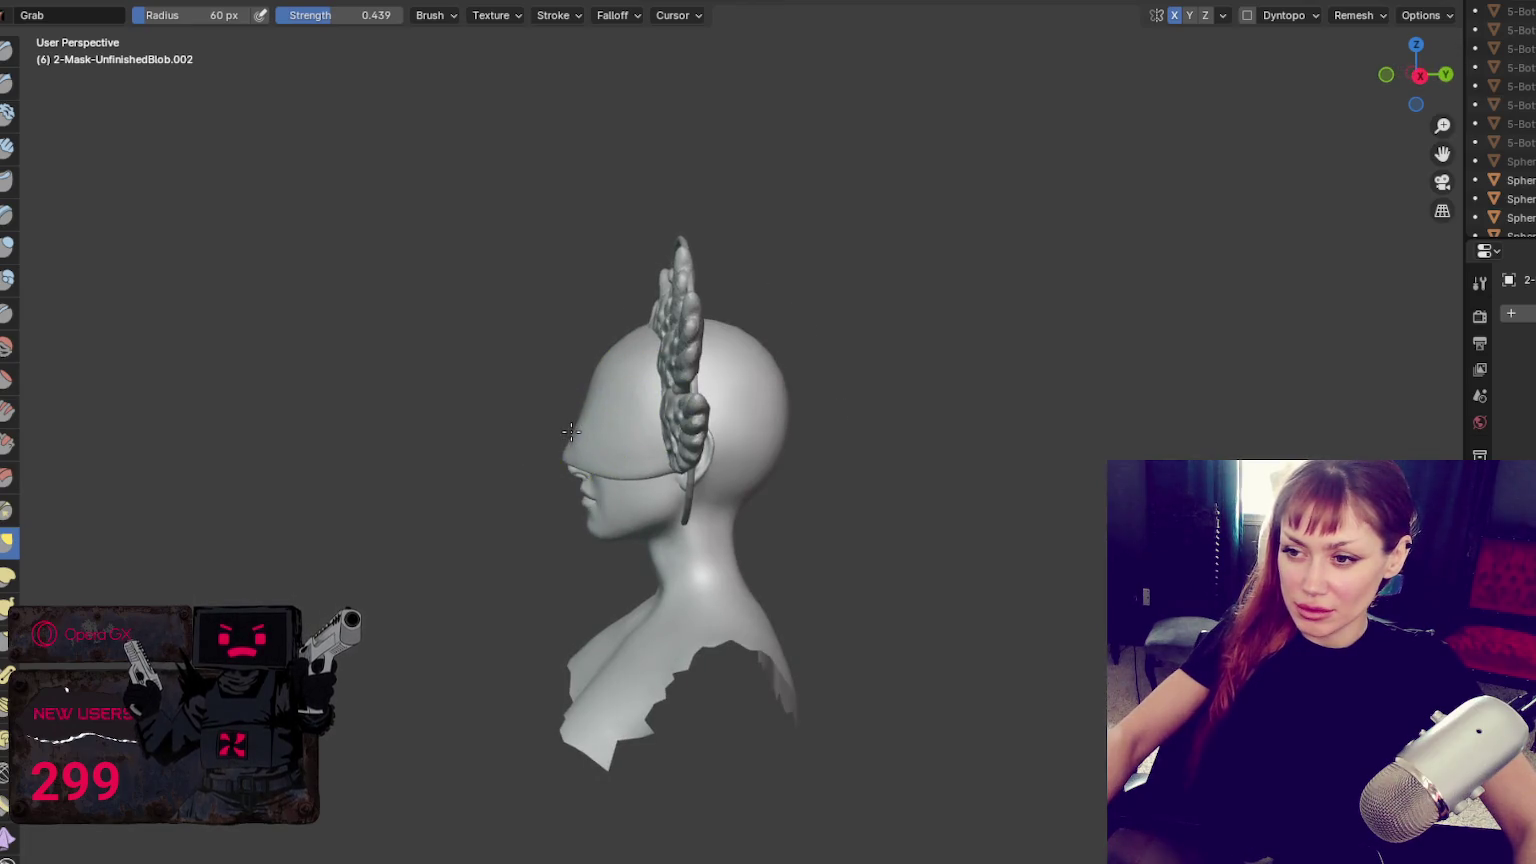
mouse_move(602, 387)
middle_mouse_down()
mouse_move(970, 394)
mouse_move(610, 400)
middle_mouse_up()
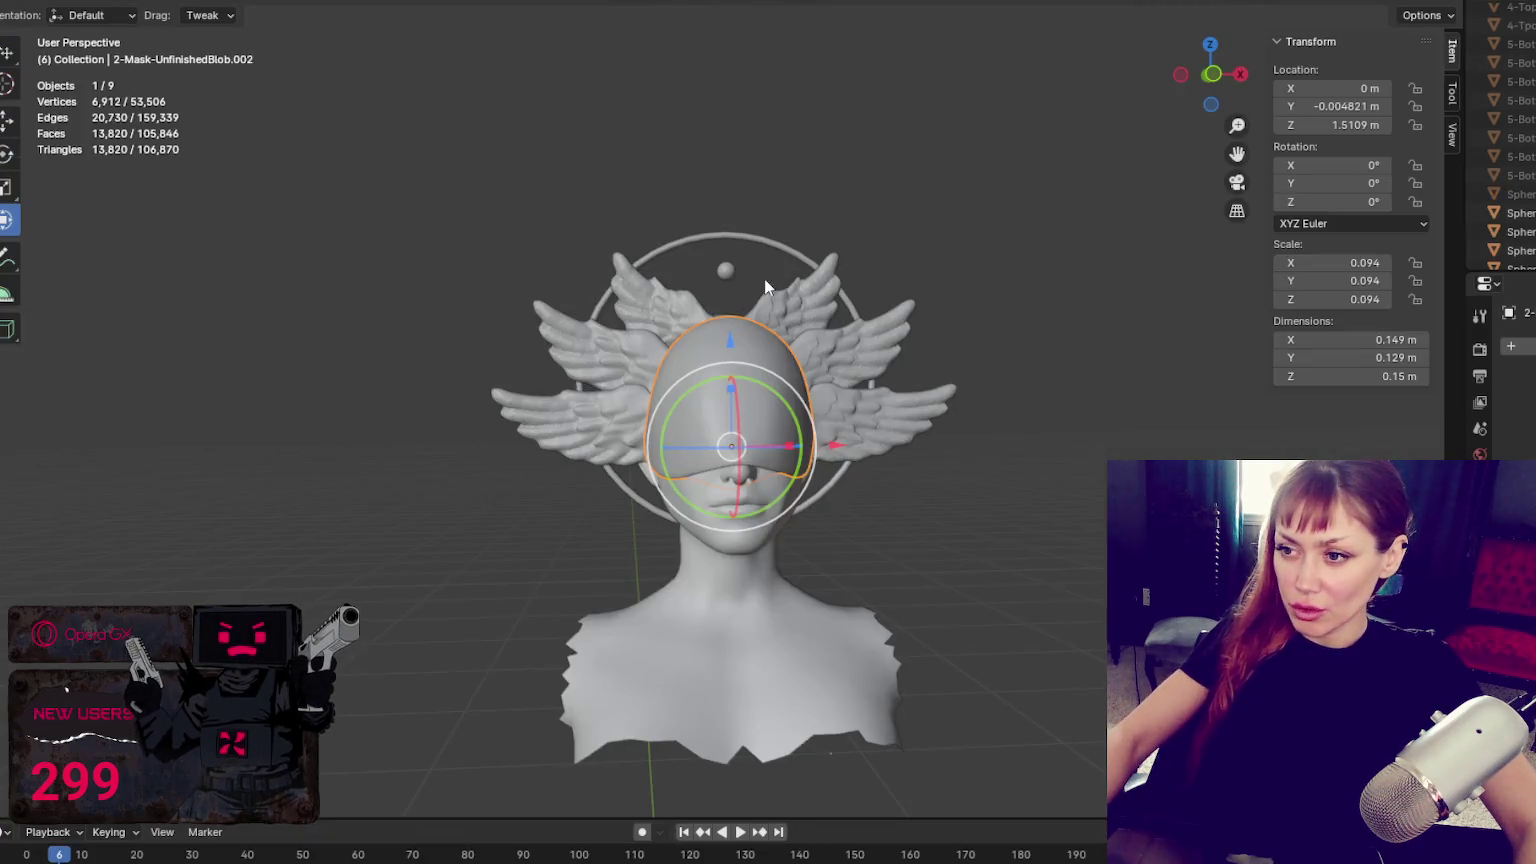
left_click(726, 271)
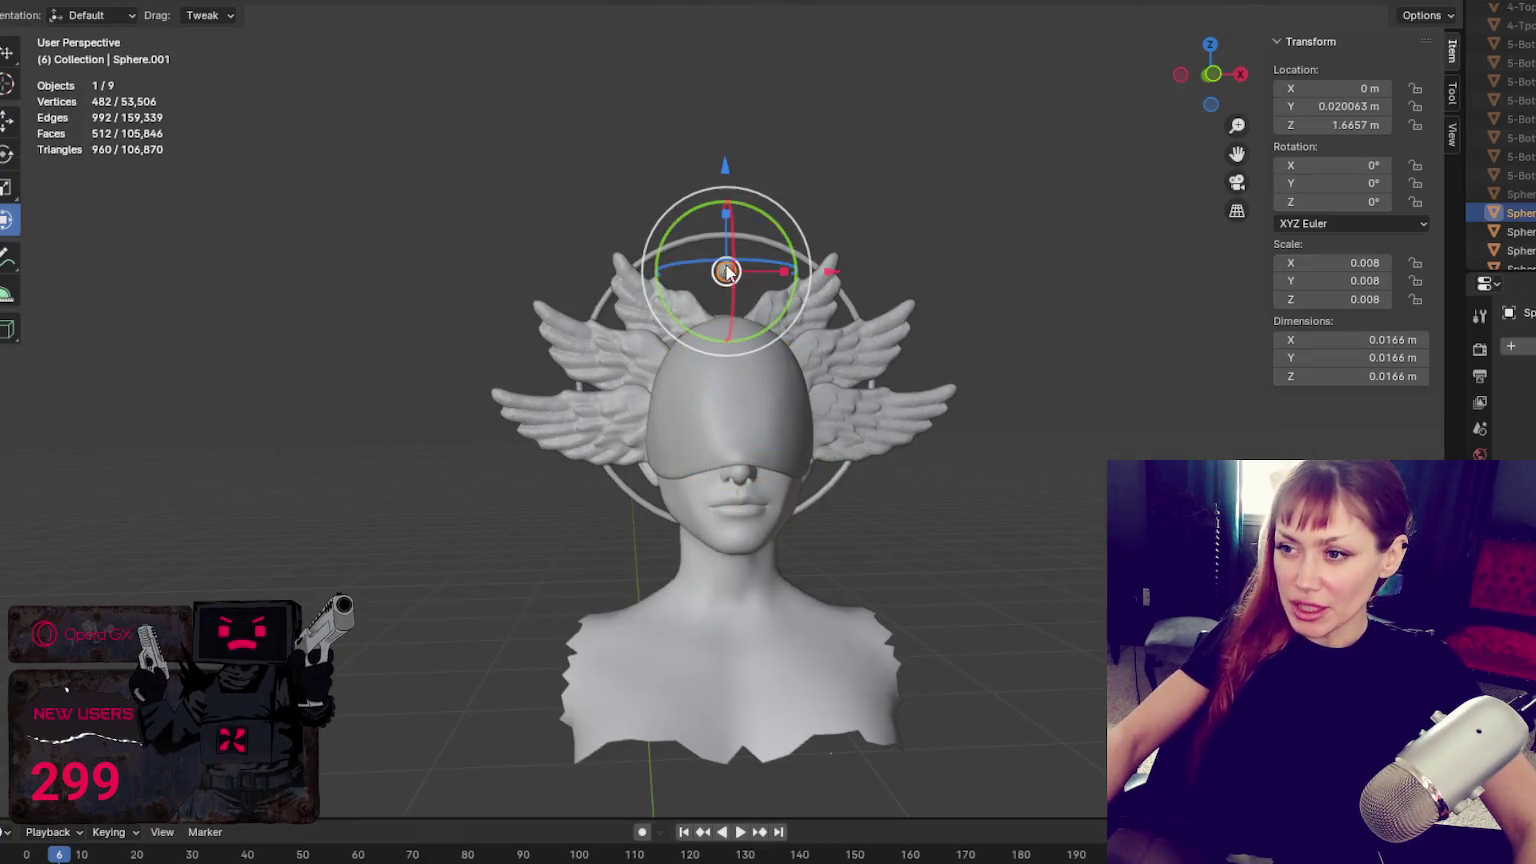
Try nudging a wing piece along Y, then undo the move
left_click(841, 328)
middle_click_drag(841, 328, 859, 478)
left_click(974, 421)
middle_click_drag(974, 421, 965, 400)
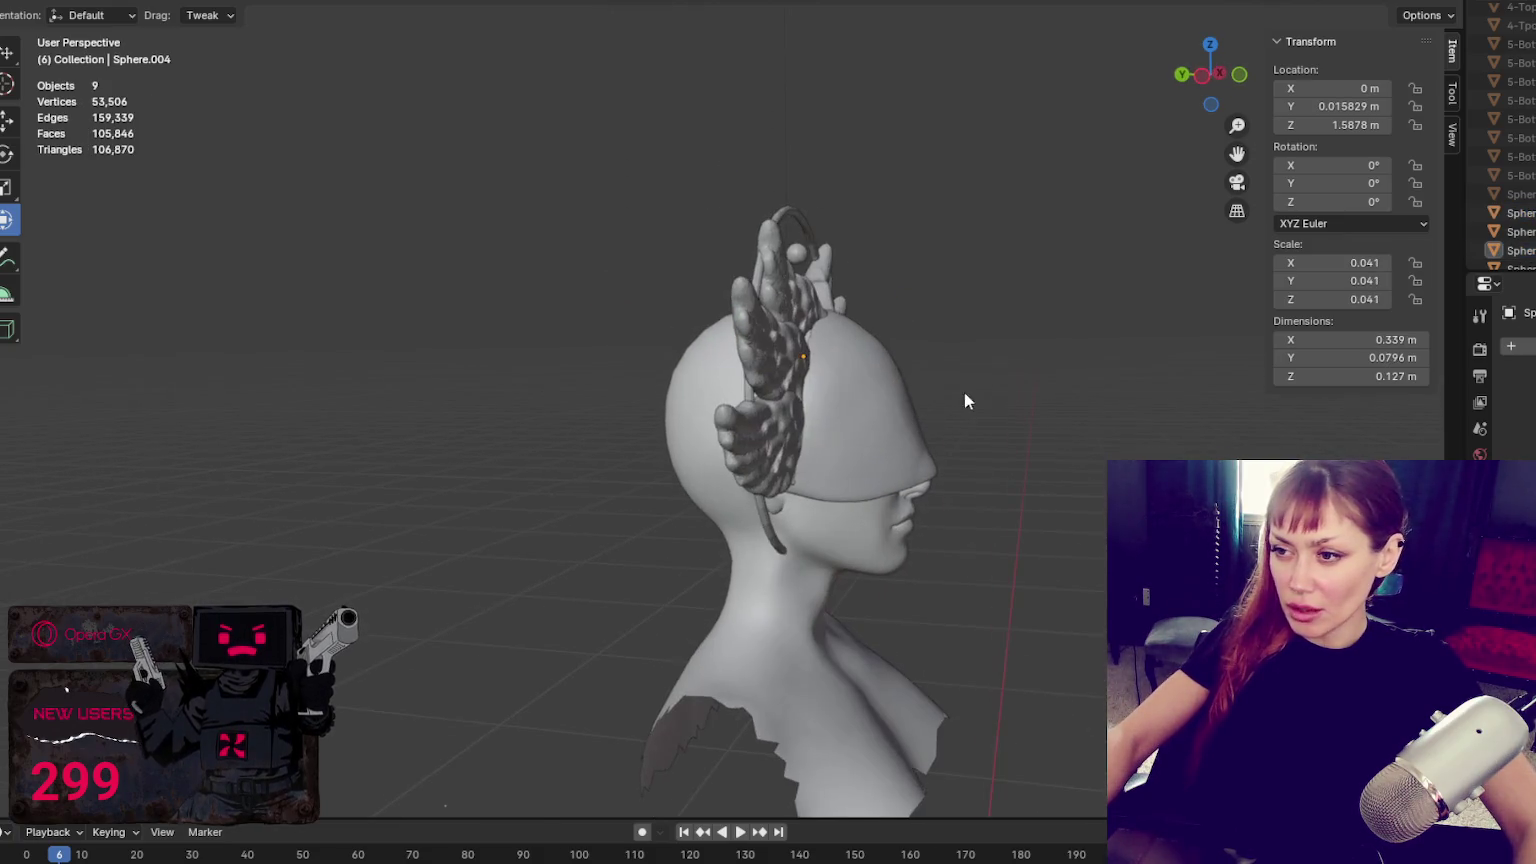
left_click(808, 300)
left_click_drag(708, 297, 760, 300)
left_click(947, 250)
key("ctrl+z")
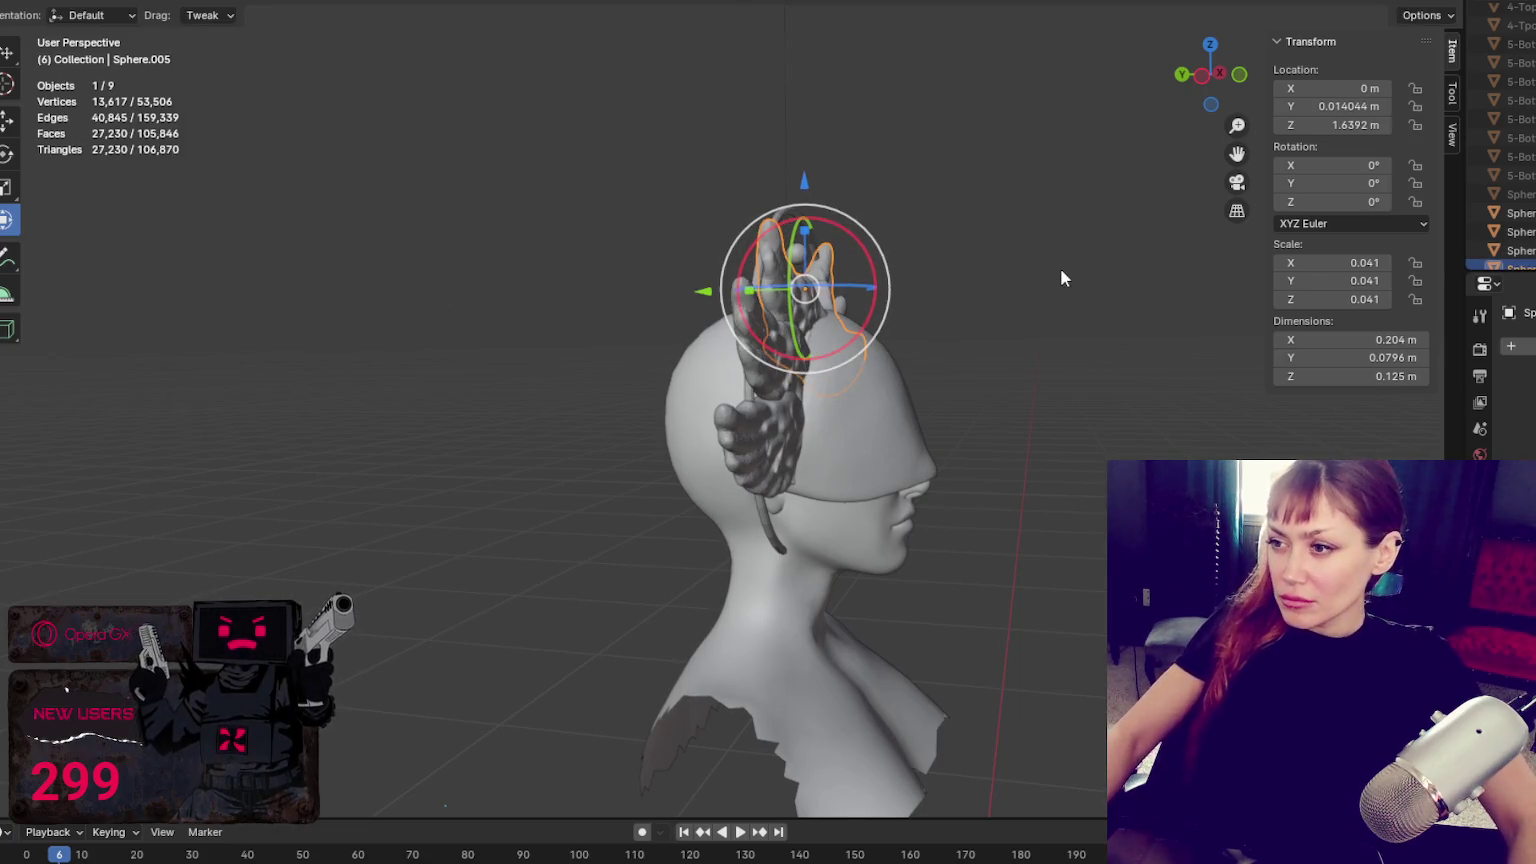
left_click(1060, 268)
Tilt the halo ring around the X axis
left_click(787, 222)
left_click_drag(845, 325, 850, 330)
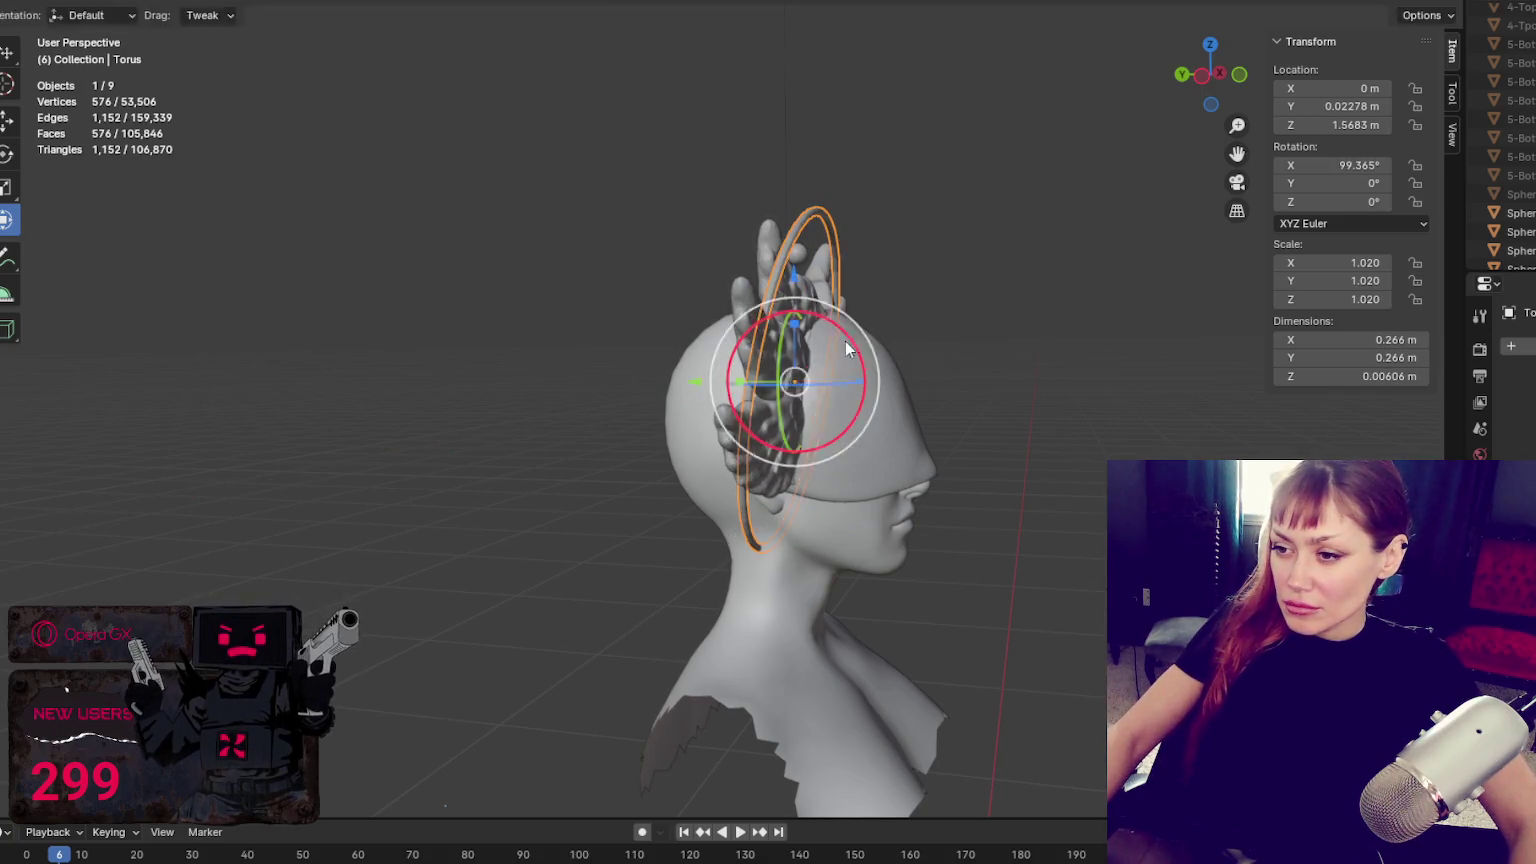
key("w")
left_click(1041, 342)
Scale the halo ring up around the head
middle_click_drag(1041, 342, 859, 479)
left_click(796, 492)
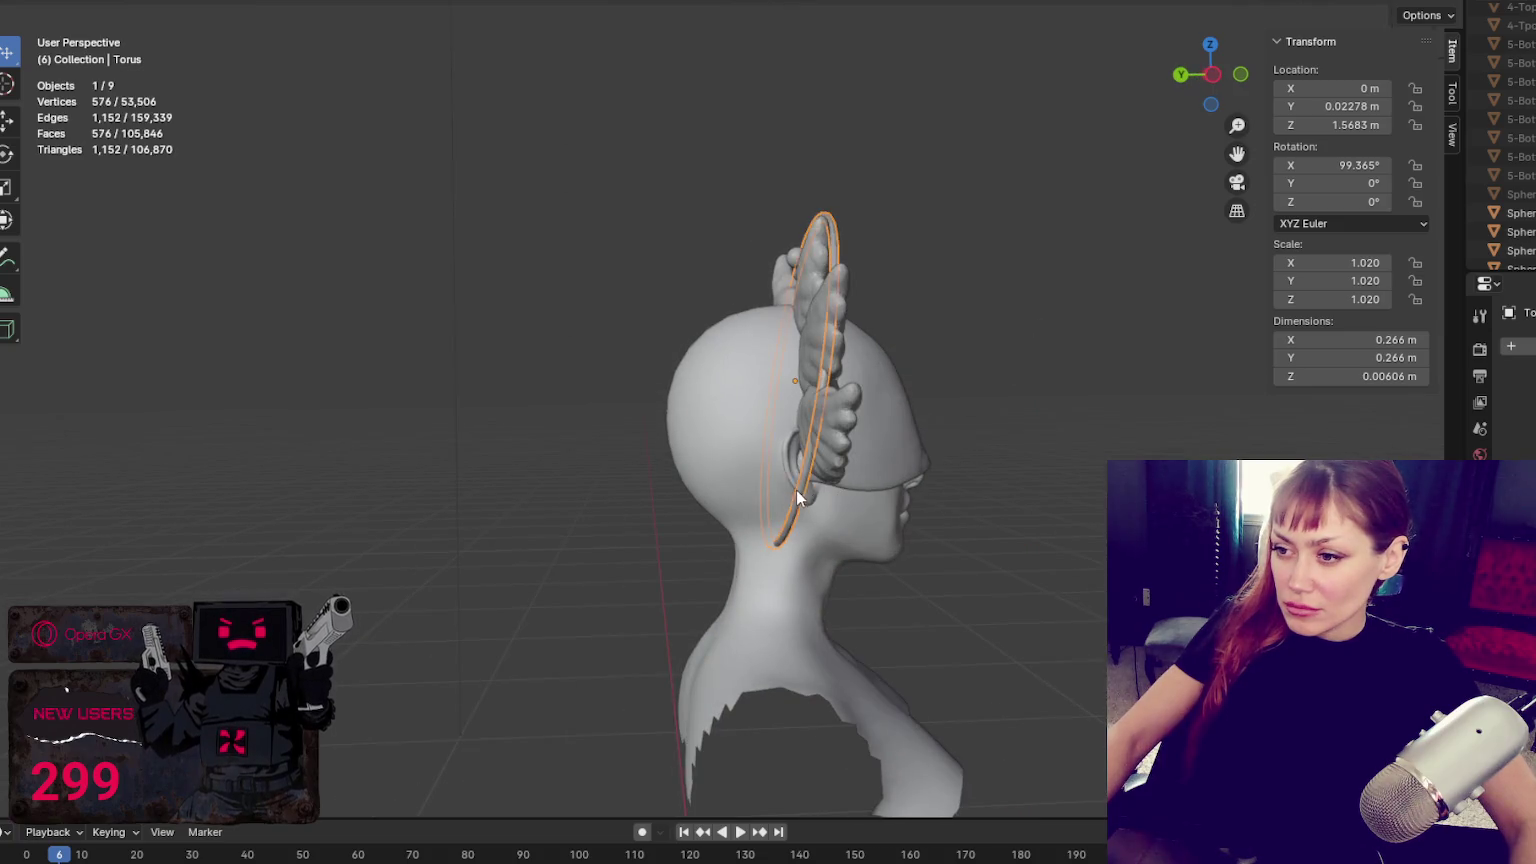
key("s")
left_click(786, 374)
middle_click_drag(786, 374, 402, 14)
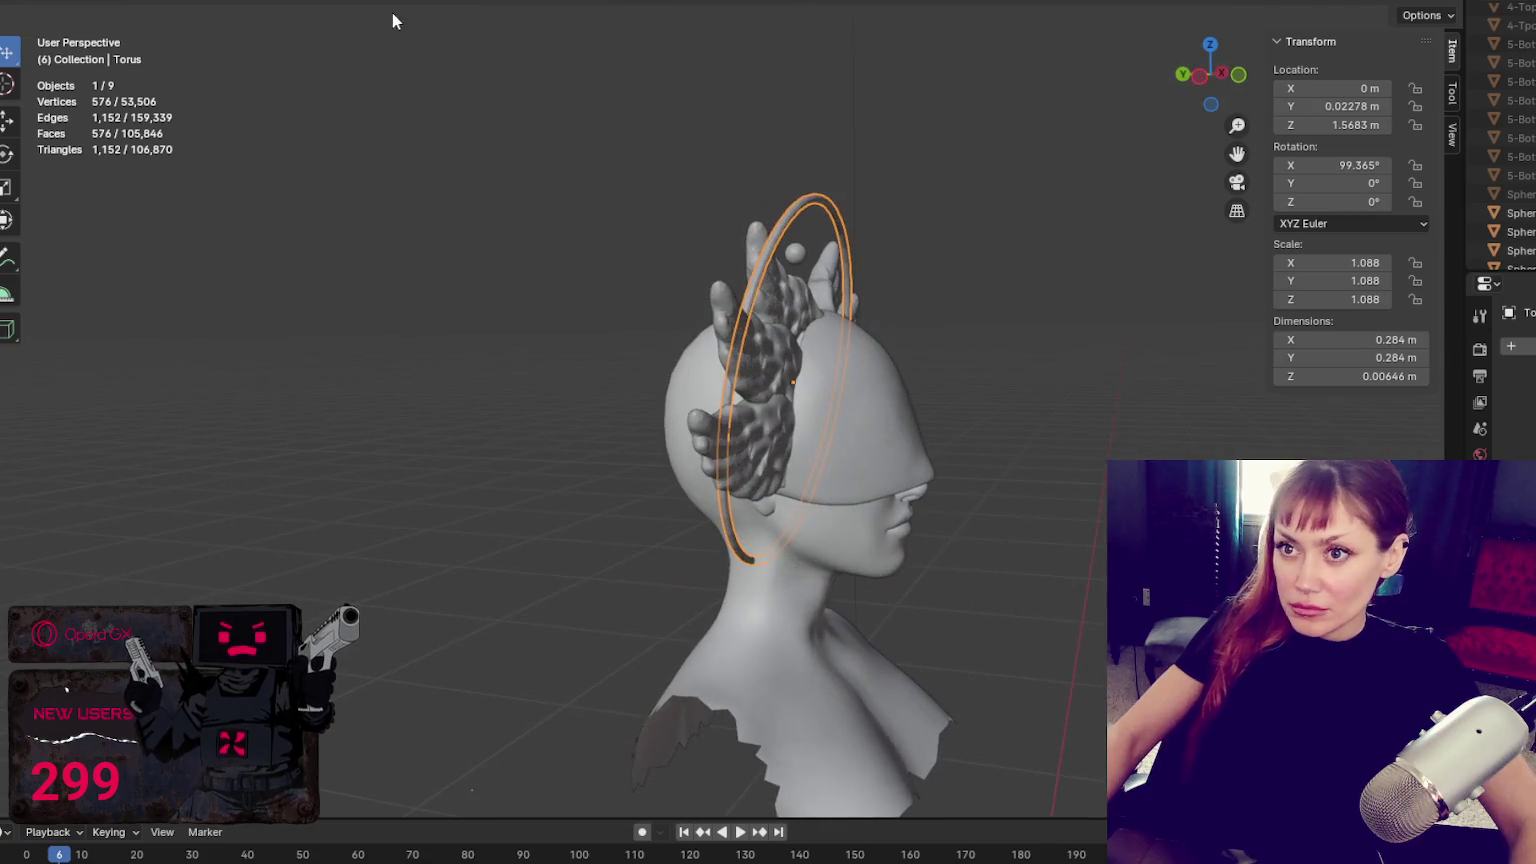
Move the halo ring along Y using its transform handles
key("alt+a")
left_click(804, 200)
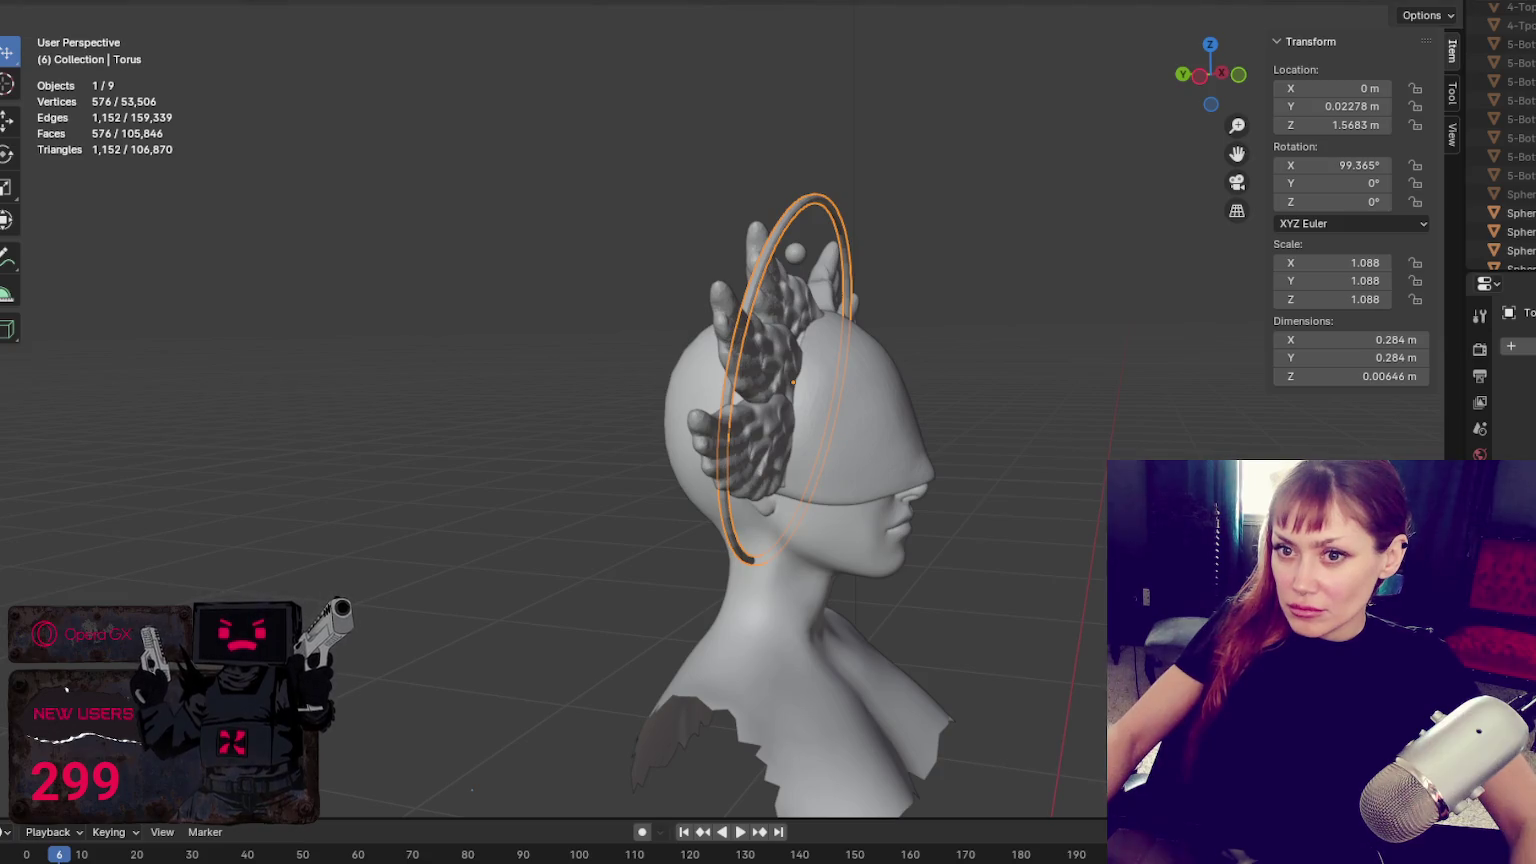
left_click(6, 220)
left_click_drag(689, 384, 665, 381)
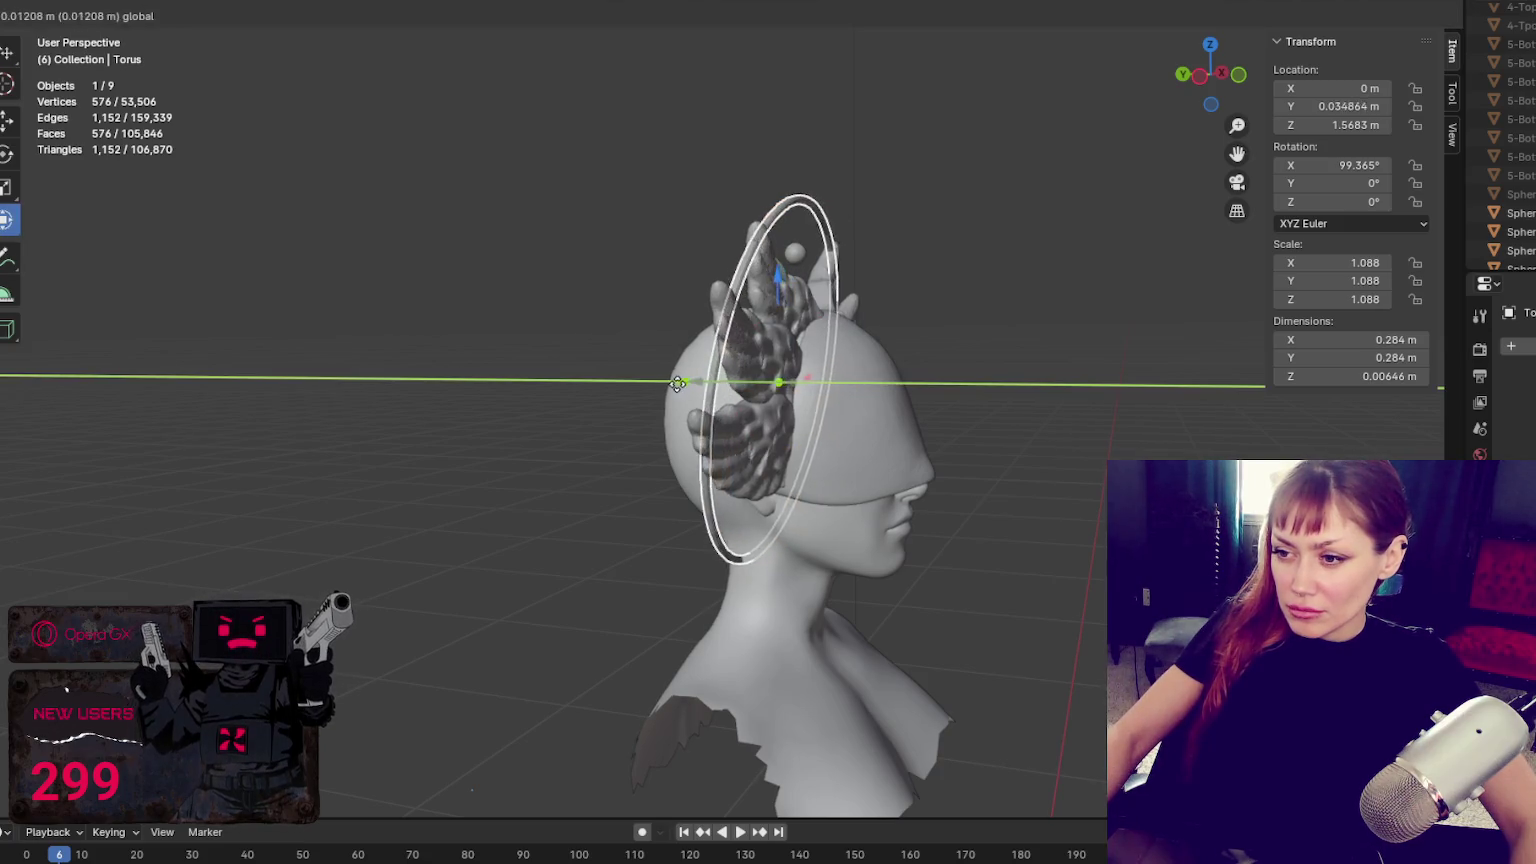
mouse_move(665, 381)
middle_mouse_down()
mouse_move(708, 365)
mouse_move(638, 398)
middle_mouse_up()
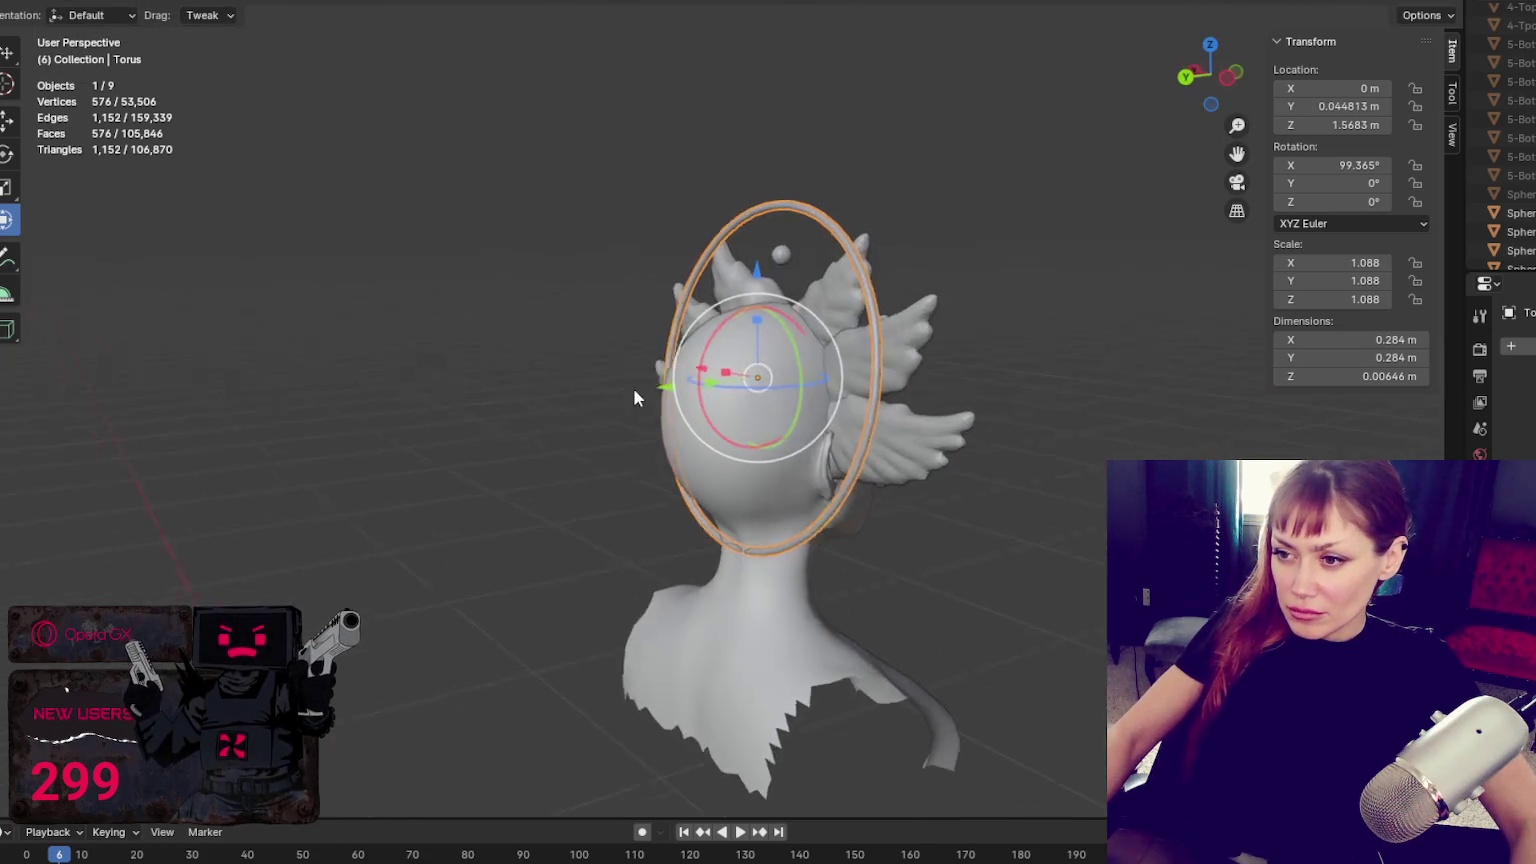
left_click_drag(662, 385, 652, 387)
left_click(955, 190)
mouse_move(955, 190)
middle_mouse_down()
mouse_move(891, 243)
mouse_move(713, 240)
mouse_move(895, 248)
middle_mouse_up()
Enlarge the halo ring slightly, tilt it more and nudge it back along Y
left_click(786, 220)
key("s")
left_click(792, 217)
mouse_move(792, 217)
middle_mouse_down()
mouse_move(686, 208)
mouse_move(817, 210)
middle_mouse_up()
left_click_drag(773, 302, 720, 340)
key("s")
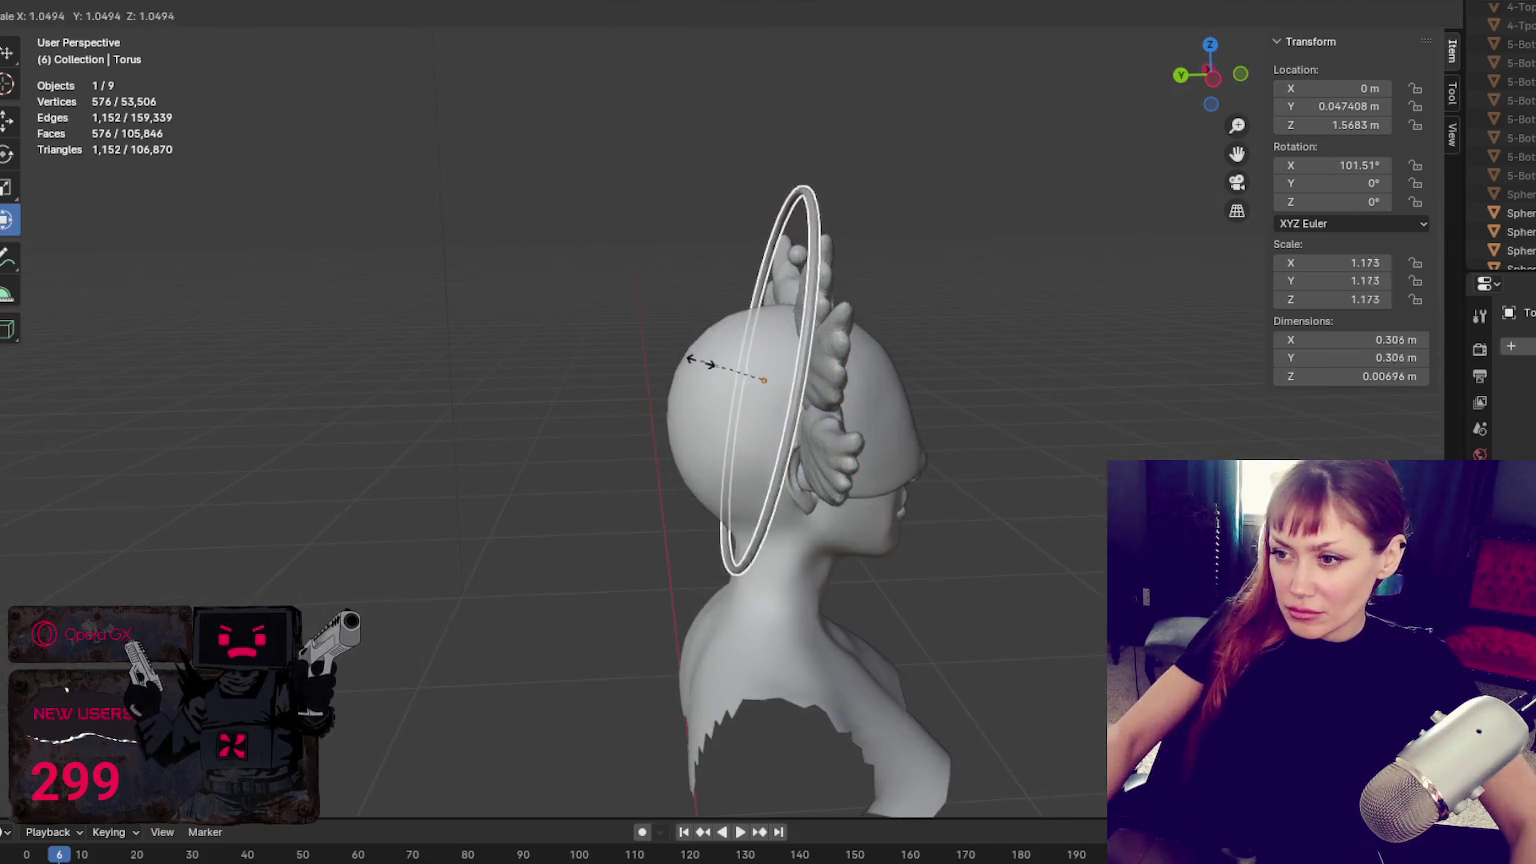
key("Escape")
left_click_drag(660, 383, 668, 383)
mouse_move(668, 383)
middle_mouse_down()
mouse_move(770, 270)
mouse_move(972, 275)
middle_mouse_up()
Tilt the halo ring further and shift it along Y
left_click(734, 289)
left_click_drag(799, 372, 790, 395)
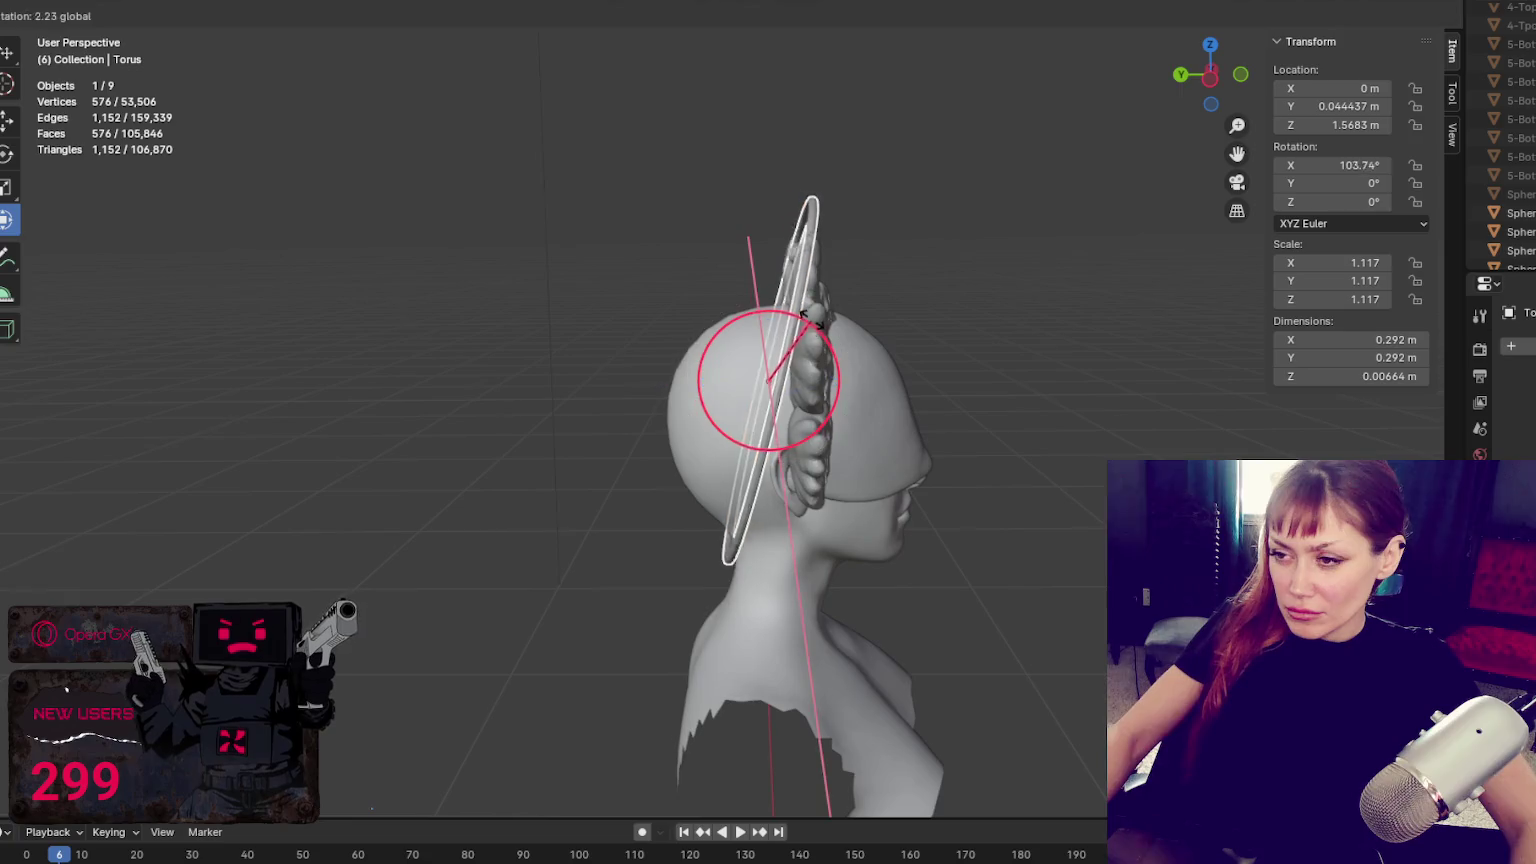
left_click_drag(679, 388, 686, 385)
mouse_move(926, 217)
middle_mouse_down()
mouse_move(734, 202)
mouse_move(738, 239)
middle_mouse_up()
Shift the upper and lower wing pieces along Y, leaving Sphere.004 at Y 0.021681 m
left_click(754, 330)
middle_click_drag(754, 330, 706, 296)
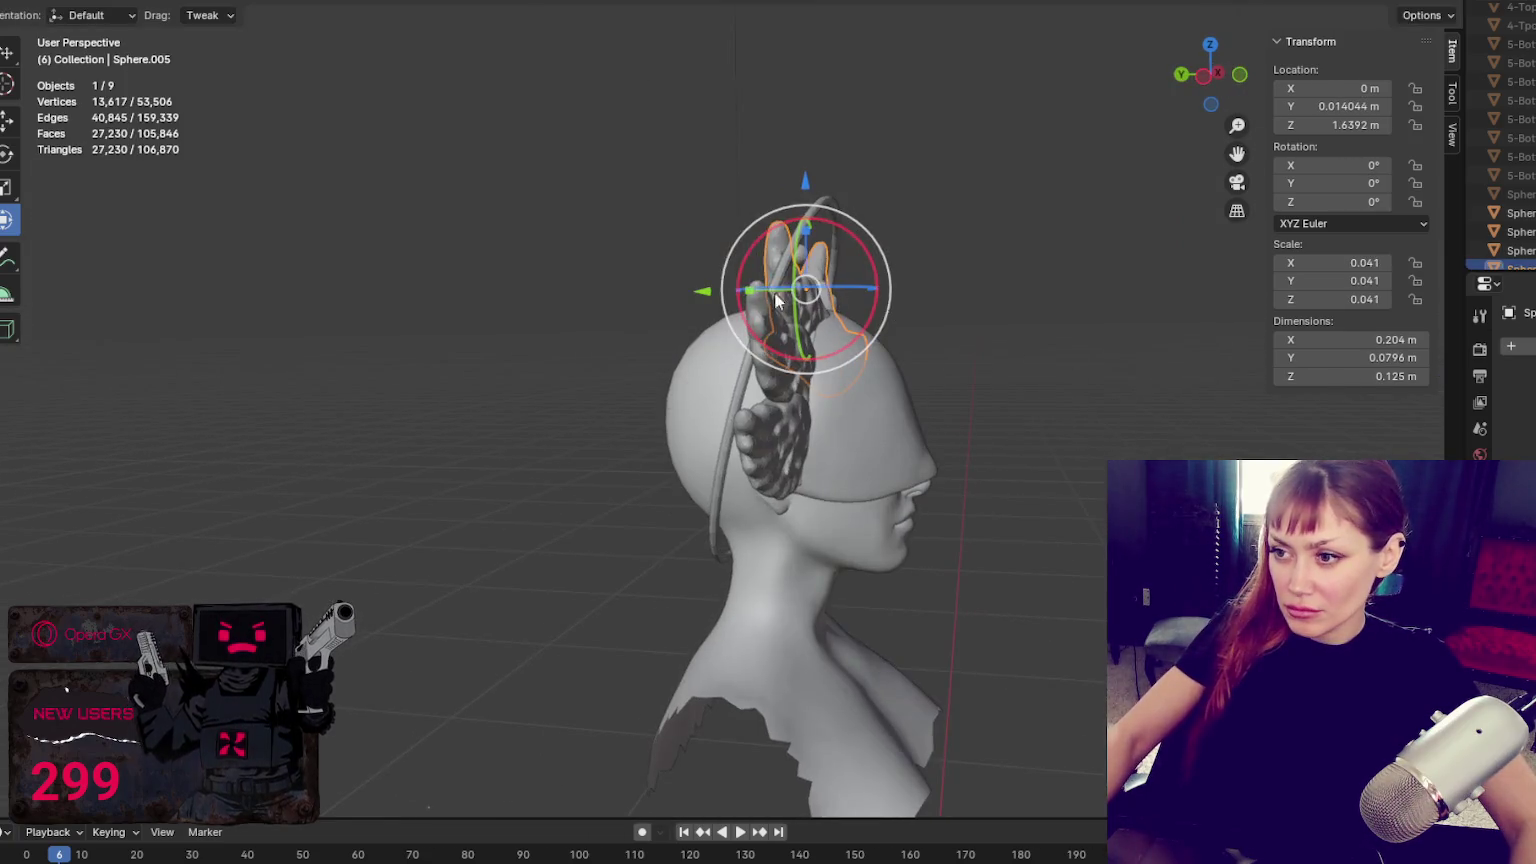
left_click_drag(706, 296, 727, 292)
left_click(795, 335)
left_click_drag(770, 350, 718, 350)
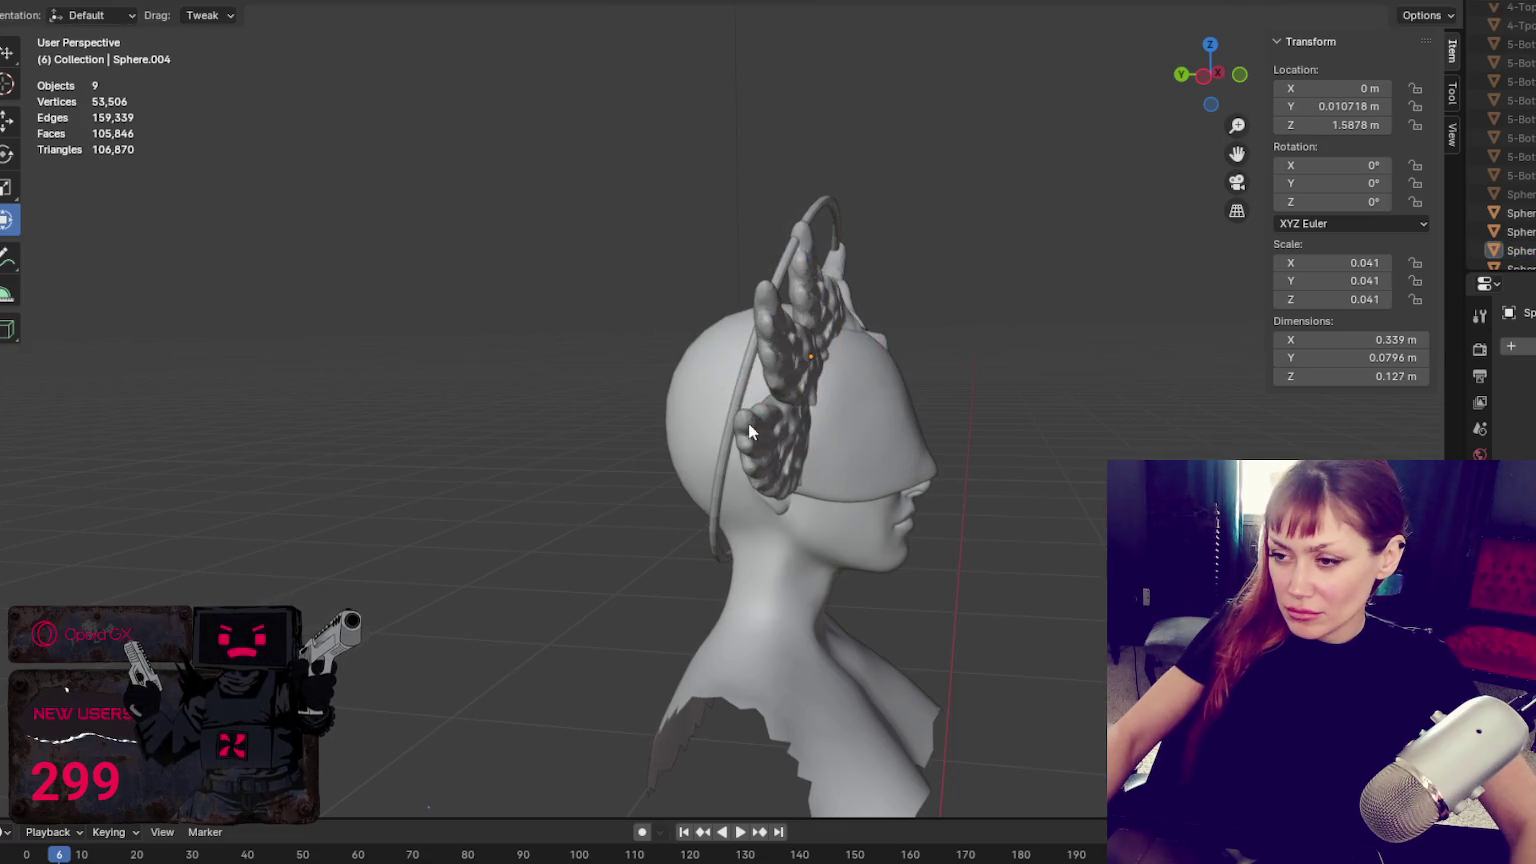
left_click(765, 440)
left_click_drag(790, 415, 677, 408)
left_click(790, 300)
left_click_drag(770, 350, 708, 355)
left_click(720, 355)
mouse_move(960, 220)
middle_mouse_down()
mouse_move(863, 187)
mouse_move(1091, 234)
mouse_move(1166, 230)
mouse_move(696, 248)
mouse_move(747, 240)
mouse_move(722, 220)
middle_mouse_up()
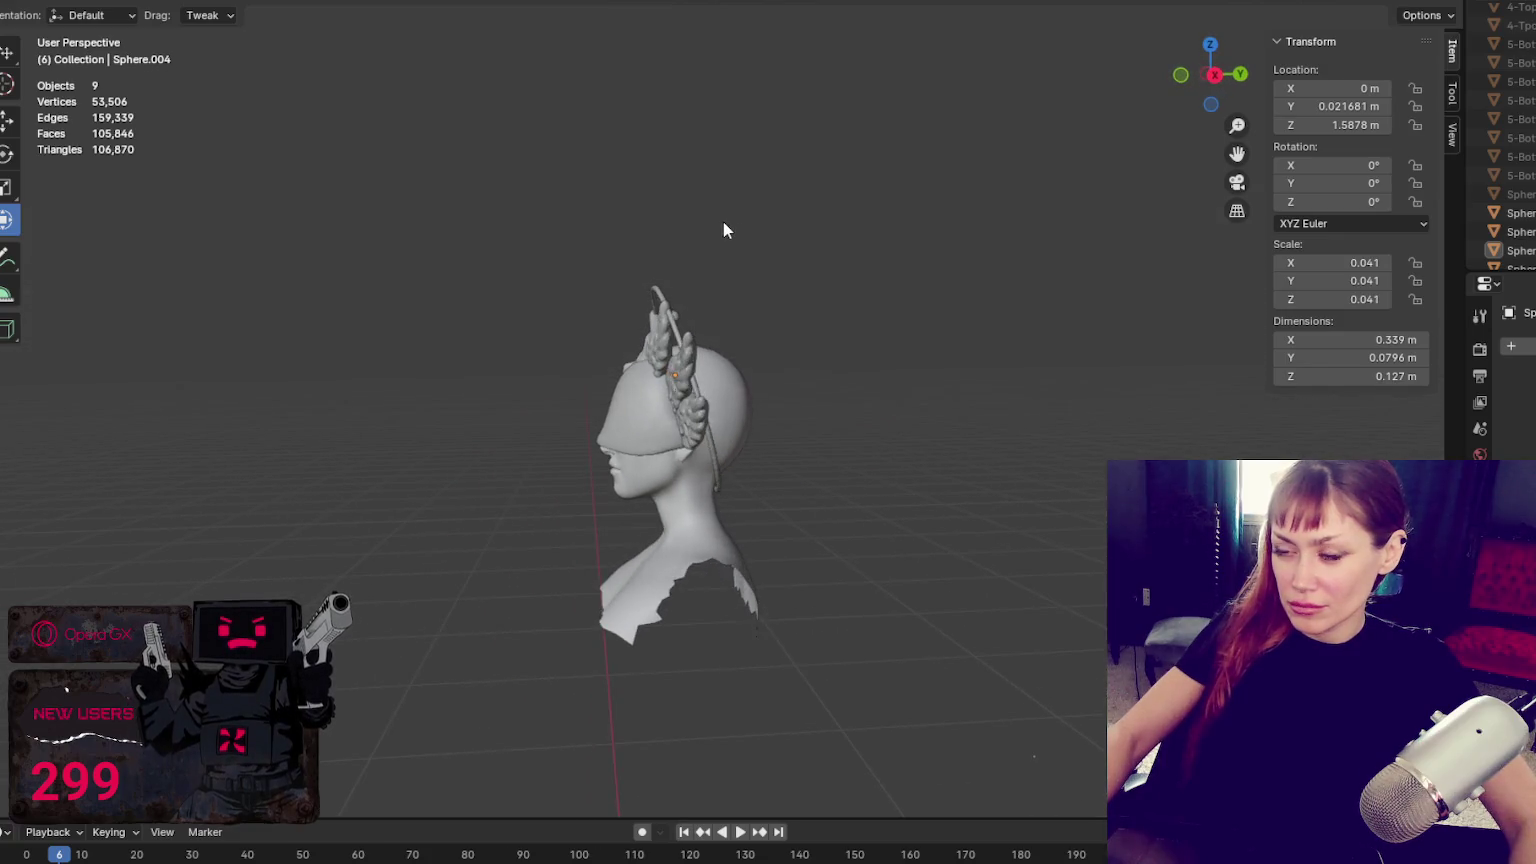
Undo the latest halo ring edits with Ctrl+Z
left_click(740, 247)
left_click(740, 247)
key("ctrl+z")
key("ctrl+z")
key("ctrl+z")
key("ctrl+z")
key("ctrl+shift+z")
key("ctrl+shift+z")
key("ctrl+z")
key("ctrl+shift+z")
key("ctrl+z")
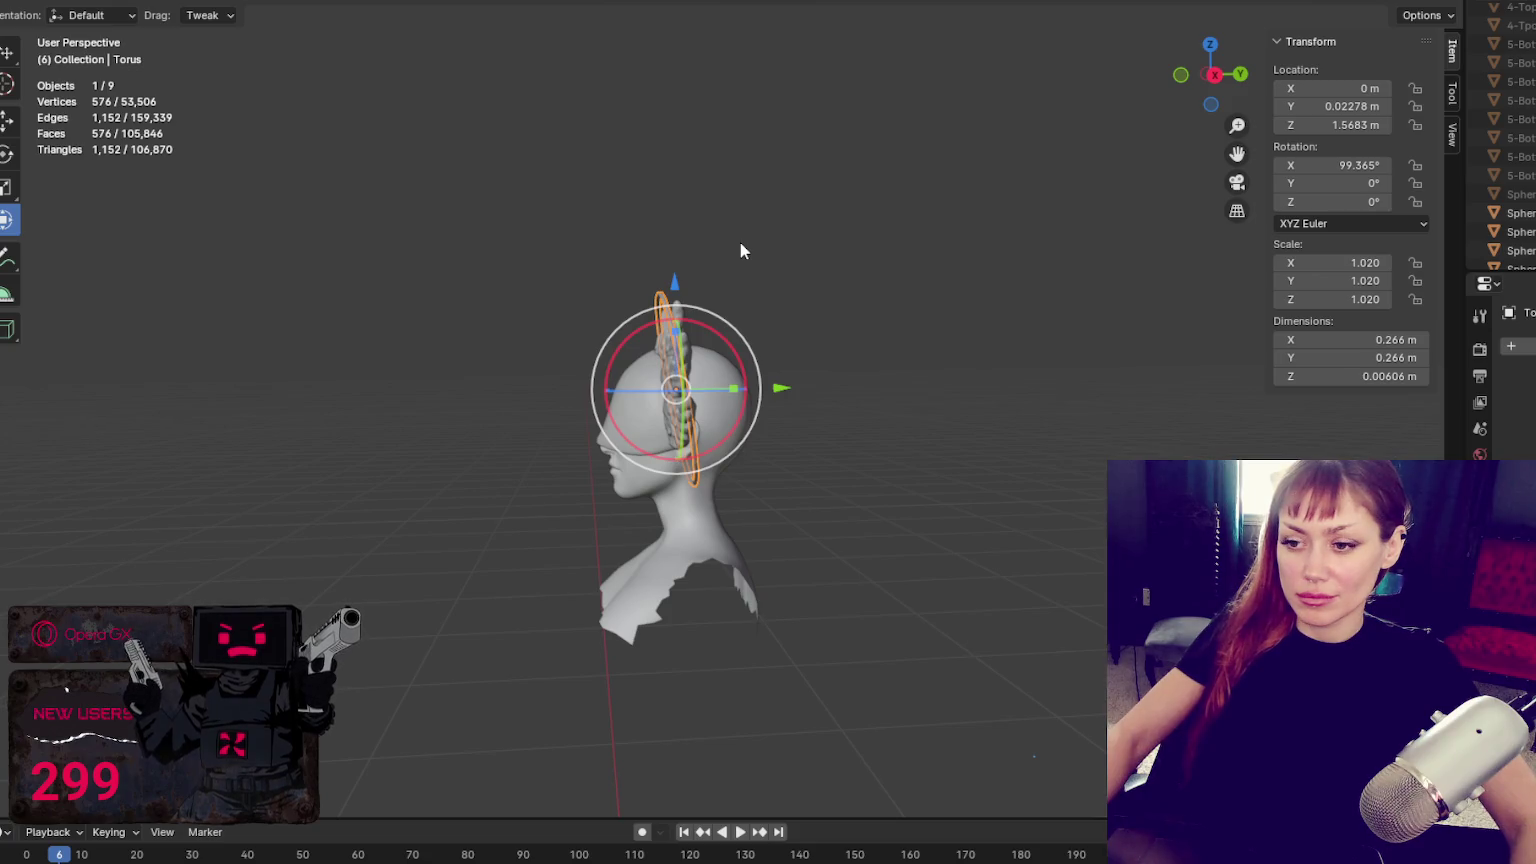
Deselect the ring and quit Blender without saving changes
left_click(741, 243)
key("ctrl+q")
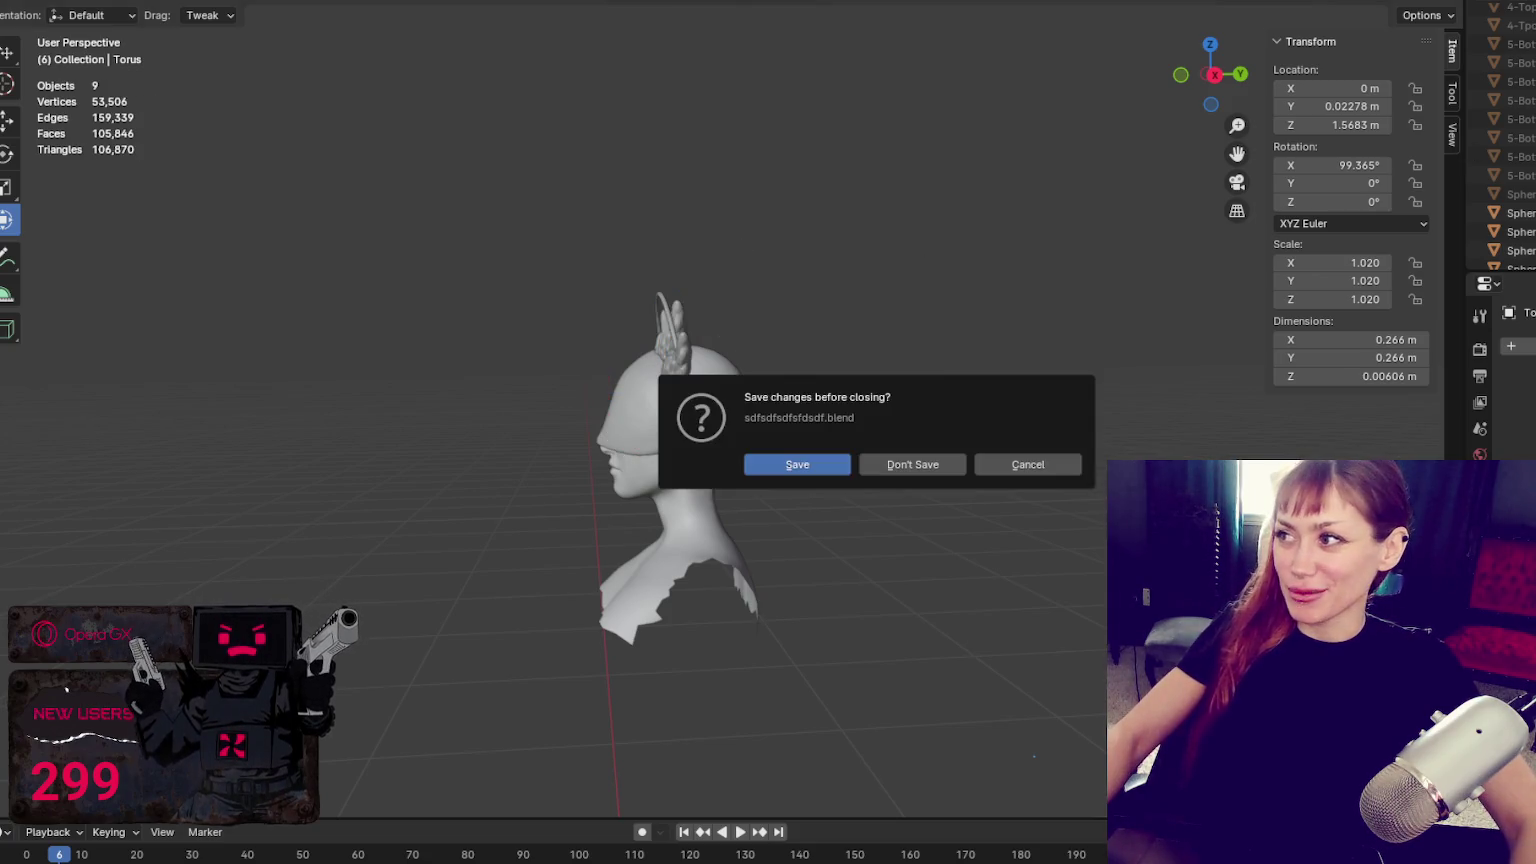
left_click(886, 466)
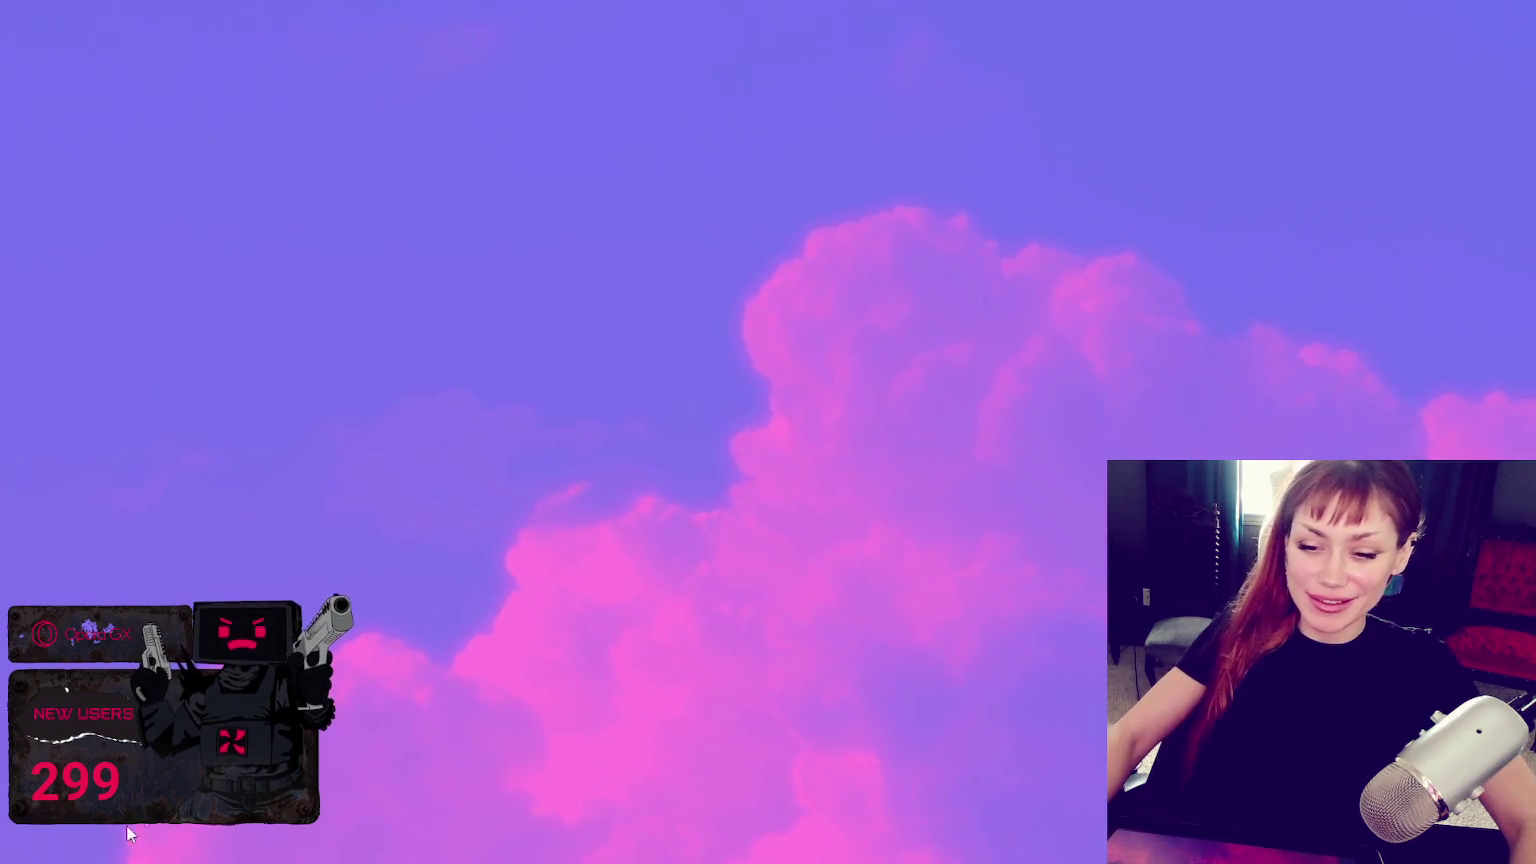
Relaunch Blender, reopen the recent headdress file and orbit around the bust
key("super")
left_click(830, 515)
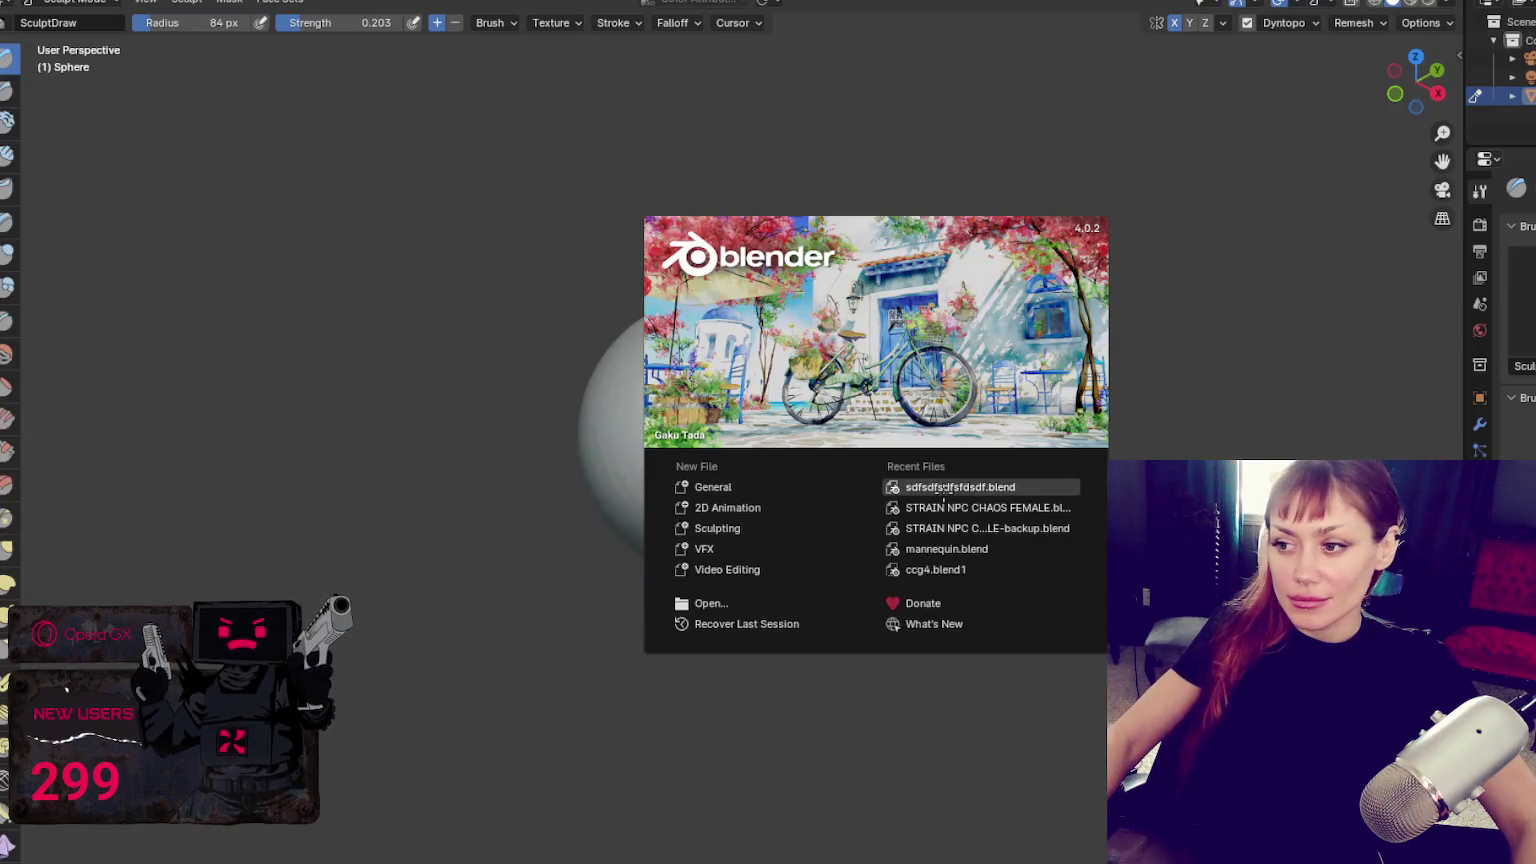
mouse_move(671, 382)
middle_mouse_down()
mouse_move(478, 394)
mouse_move(718, 404)
mouse_move(676, 397)
mouse_move(884, 360)
mouse_move(848, 328)
middle_mouse_up()
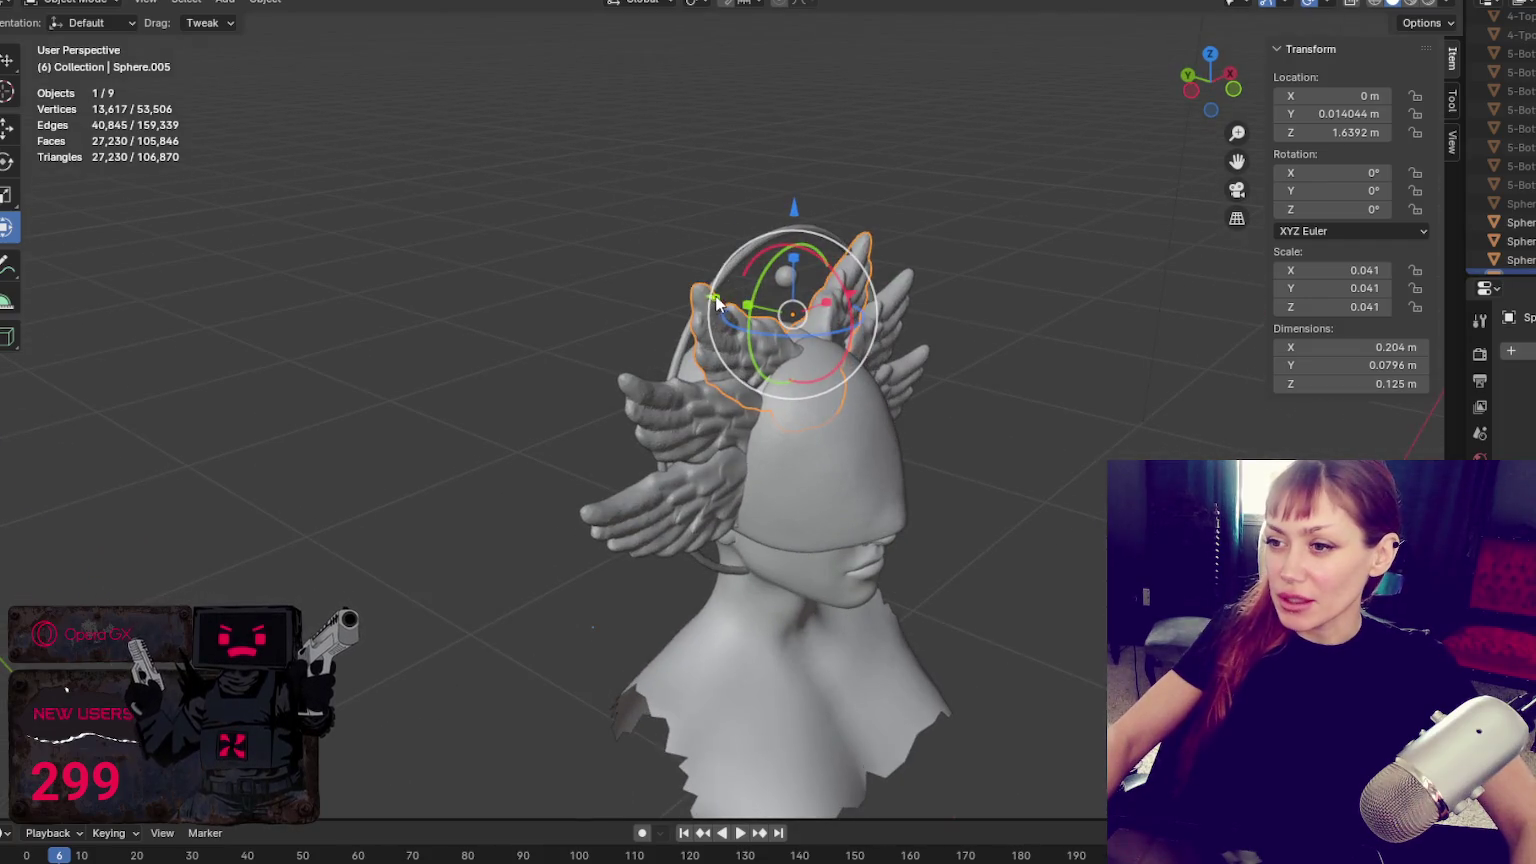
Nudge the left wing along the Y axis
key("g")
key("y")
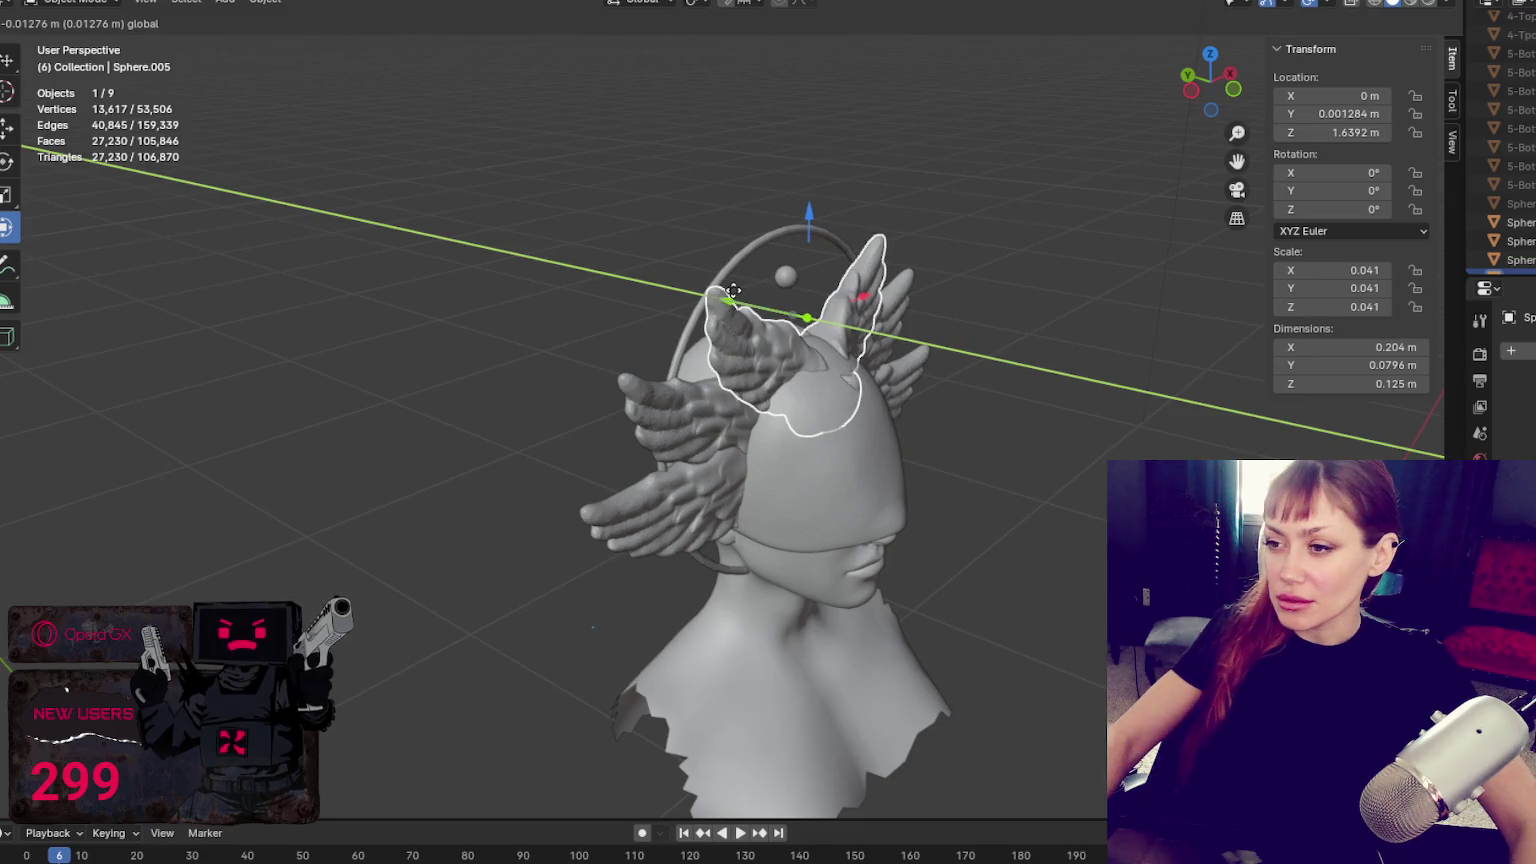
right_click(626, 235)
left_click(712, 362)
key("g")
key("y")
left_click(712, 362)
key("alt+a")
mouse_move(900, 400)
middle_mouse_down()
mouse_move(1141, 392)
mouse_move(937, 387)
mouse_move(1085, 410)
mouse_move(874, 316)
middle_mouse_up()
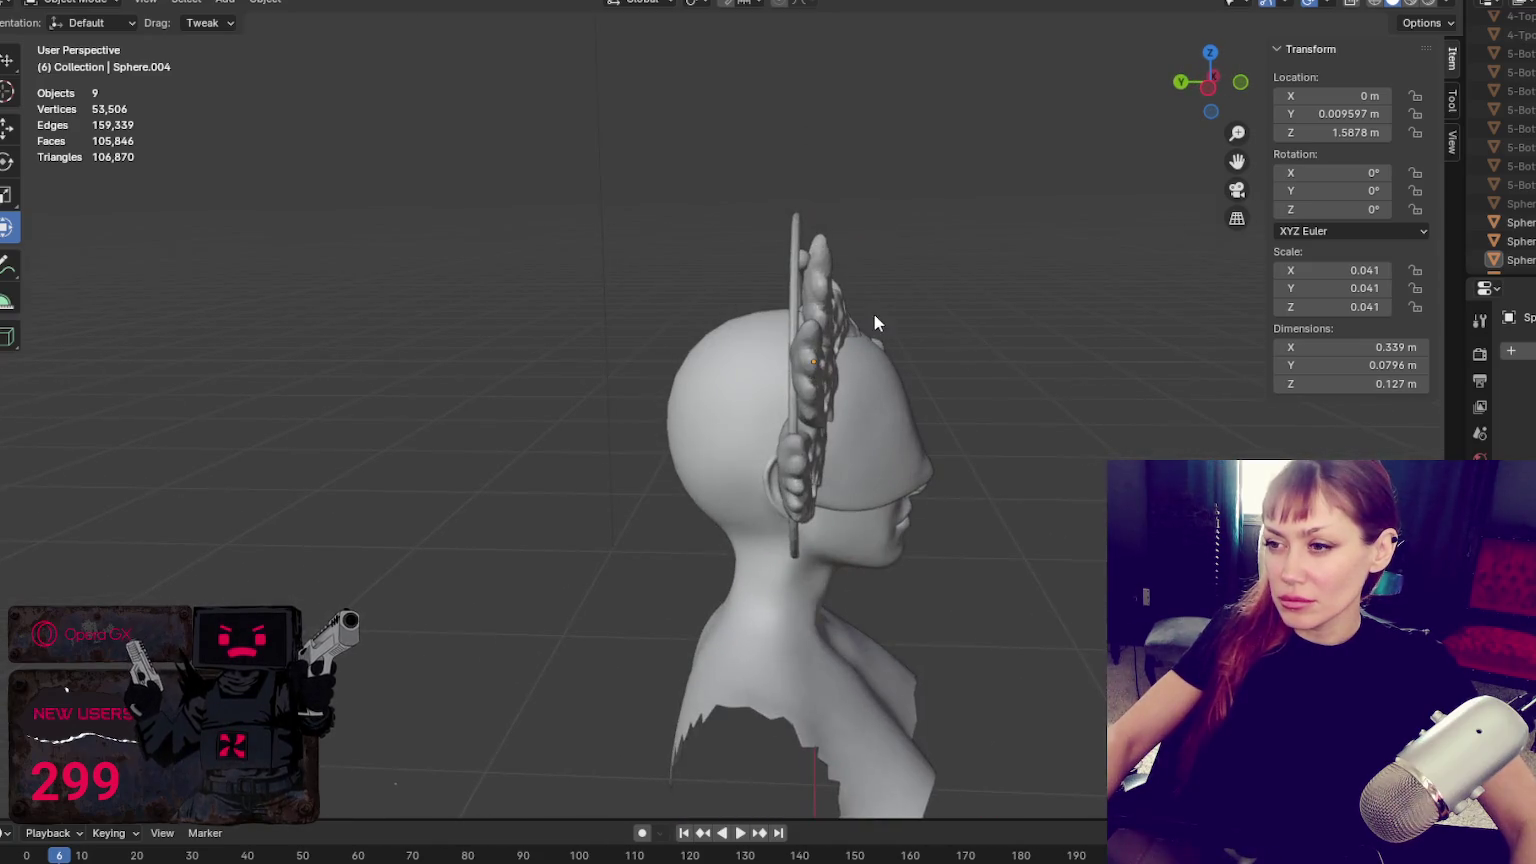
Undo back to an empty selection and reframe the head from the front
left_click(800, 312)
key("ctrl+z")
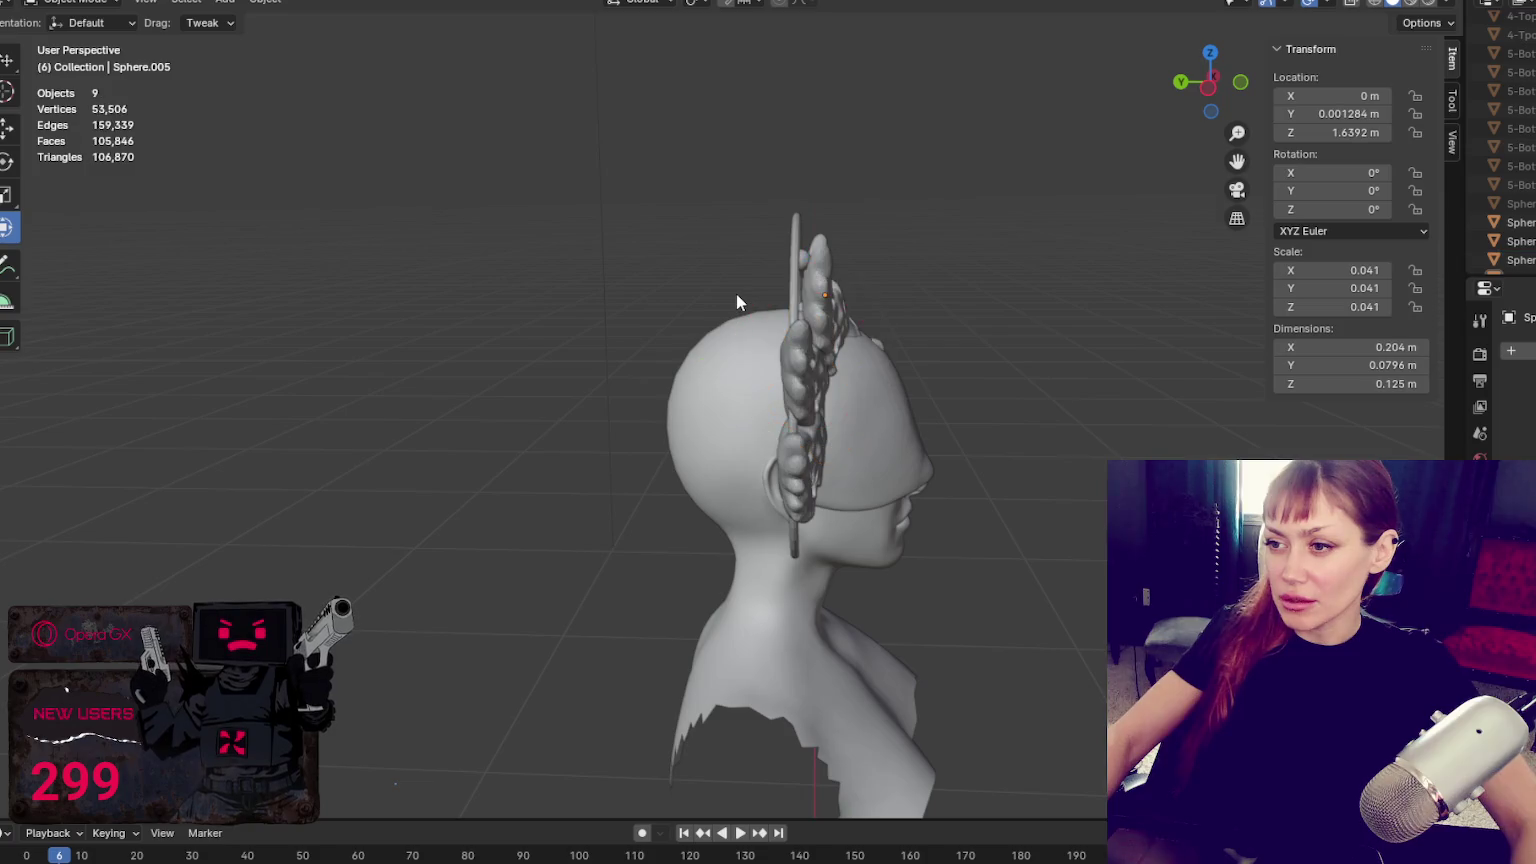
key("ctrl+shift+z")
key("ctrl+z")
scroll(1020, 390, "down", 3)
middle_click_drag(985, 373, 838, 356)
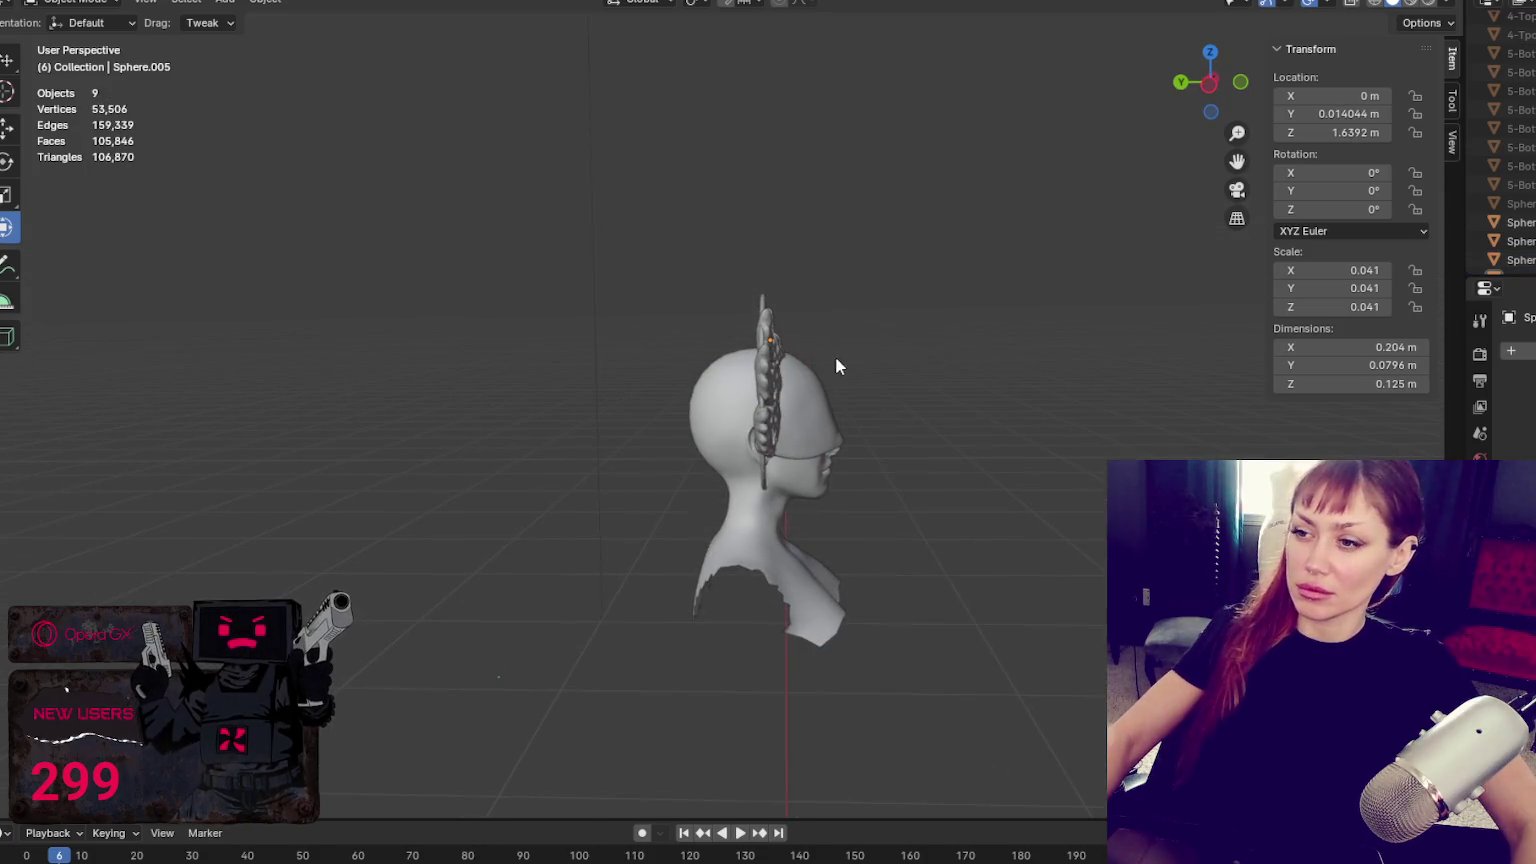
Move the piece on top of the head along the Y axis
left_click(768, 330)
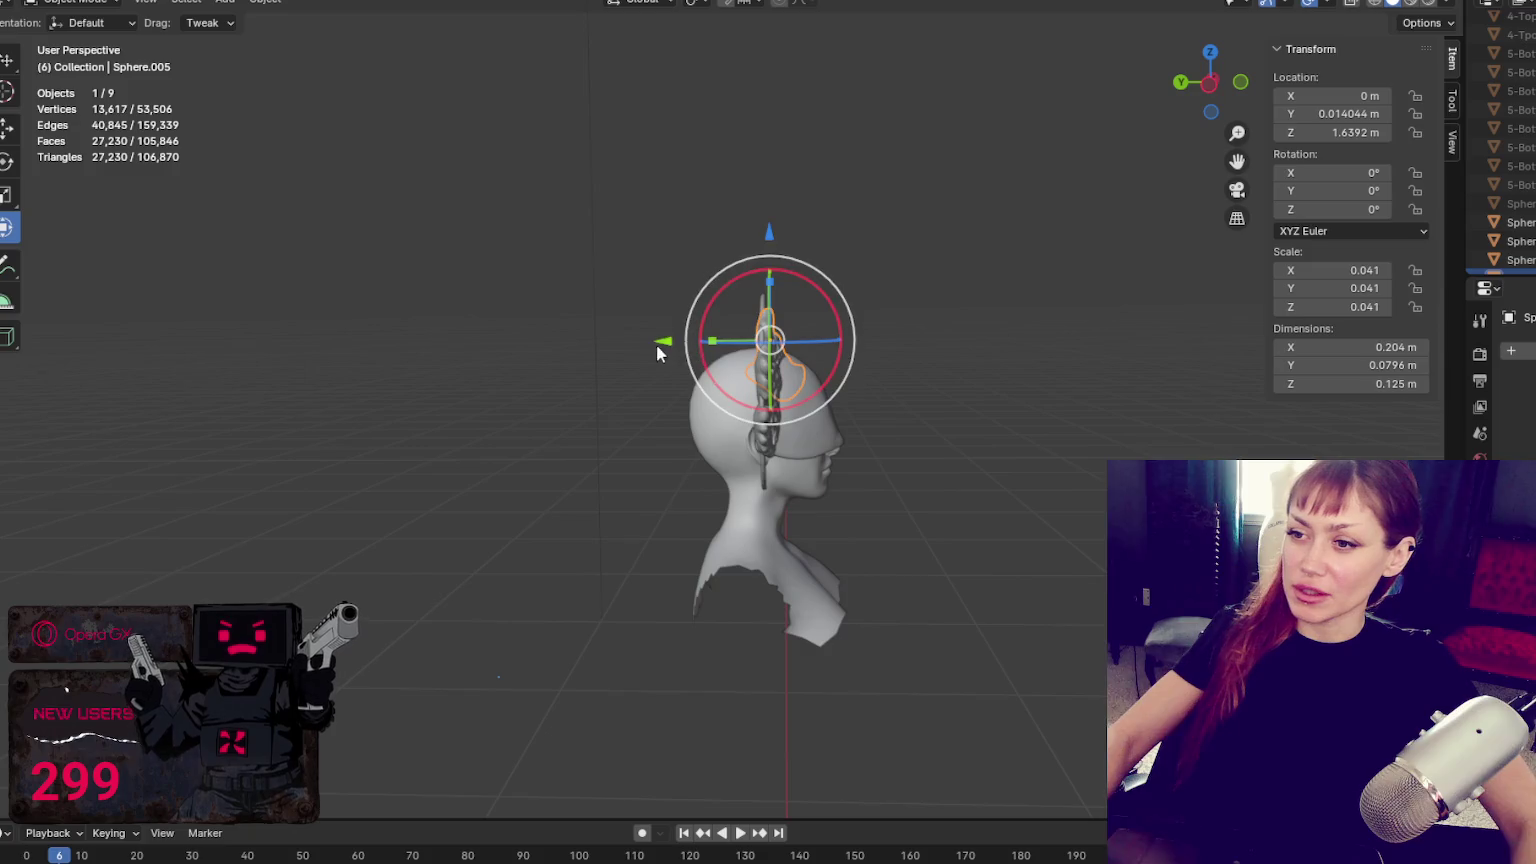
middle_click_drag(703, 302, 690, 336)
left_click_drag(690, 336, 669, 333)
left_click_drag(868, 298, 900, 292)
left_click(956, 287)
mouse_move(974, 351)
middle_mouse_down()
mouse_move(712, 382)
mouse_move(566, 431)
middle_mouse_up()
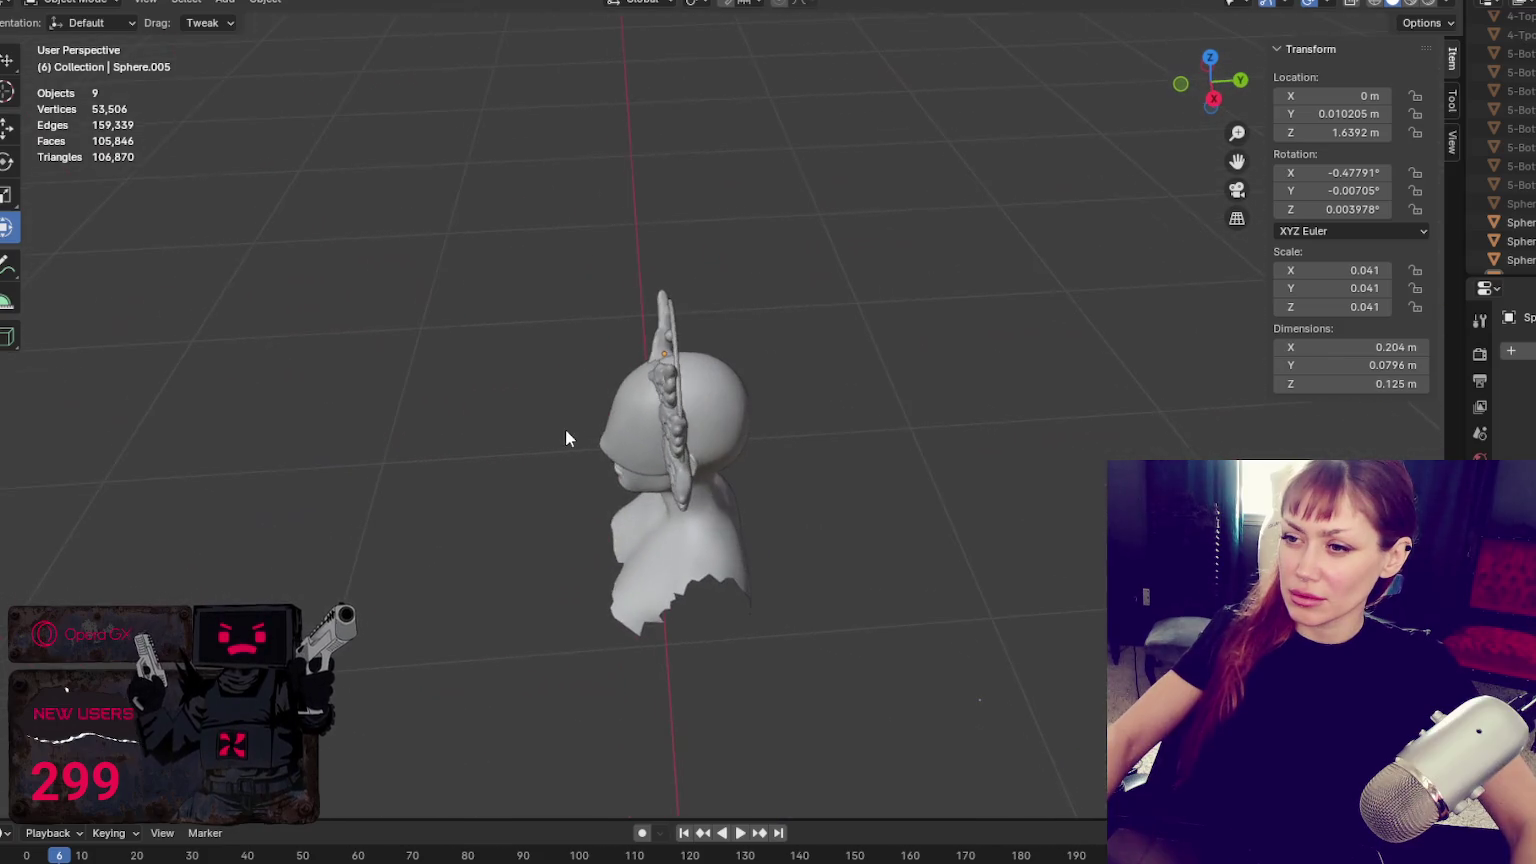
Move the halo ring front-to-back along Y
left_click(657, 368)
key("g")
key("y")
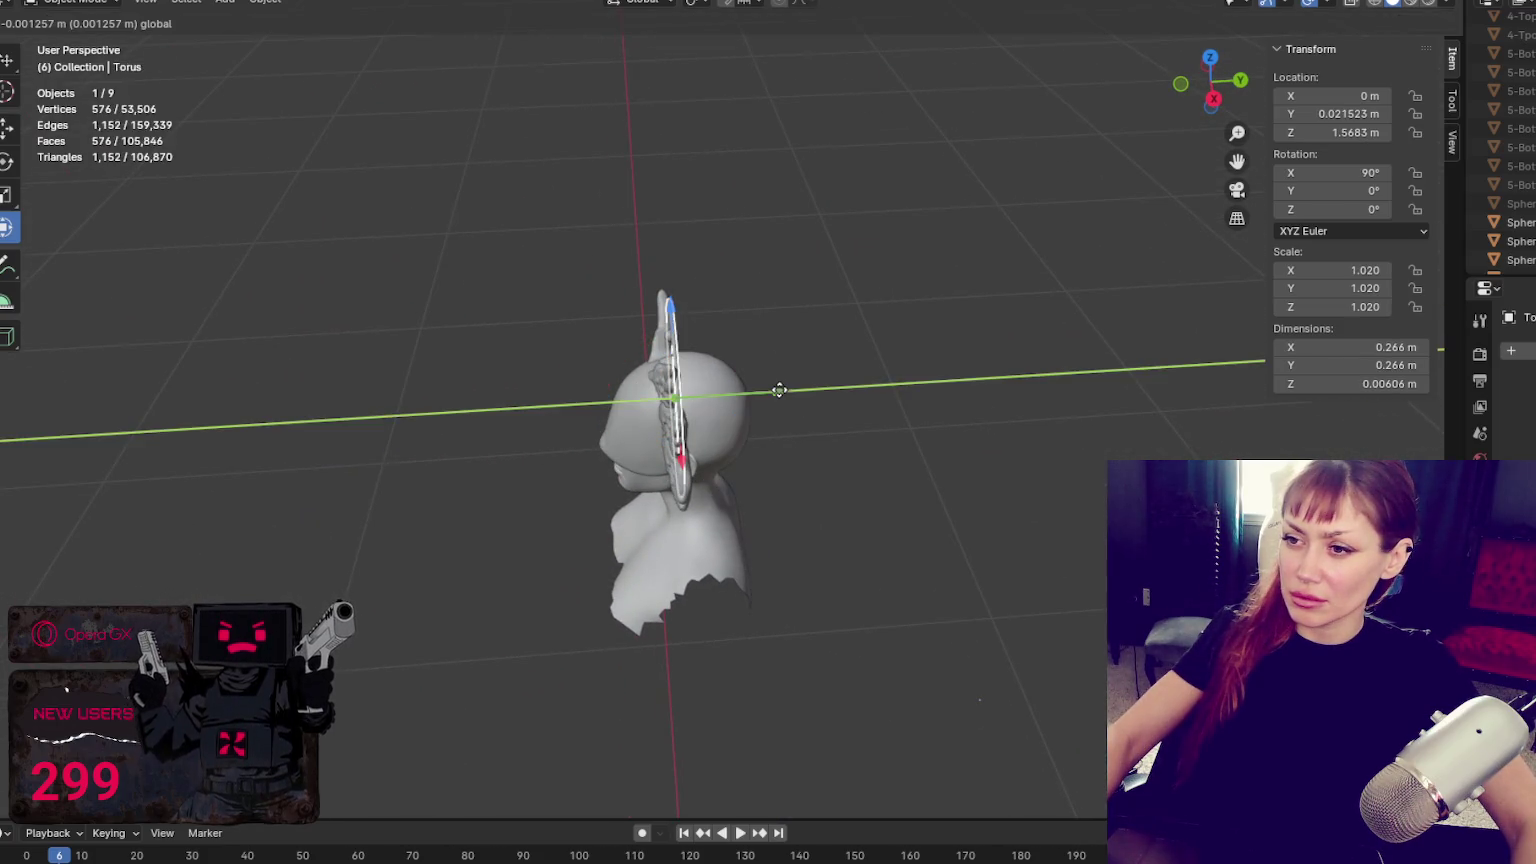
left_click(779, 396)
mouse_move(779, 396)
middle_mouse_down()
mouse_move(798, 330)
mouse_move(772, 322)
middle_mouse_up()
Nudge wing piece Sphere.005 along the Y axis
left_click(691, 323)
key("g")
key("y")
key("Escape")
left_click(668, 368)
key("g")
key("y")
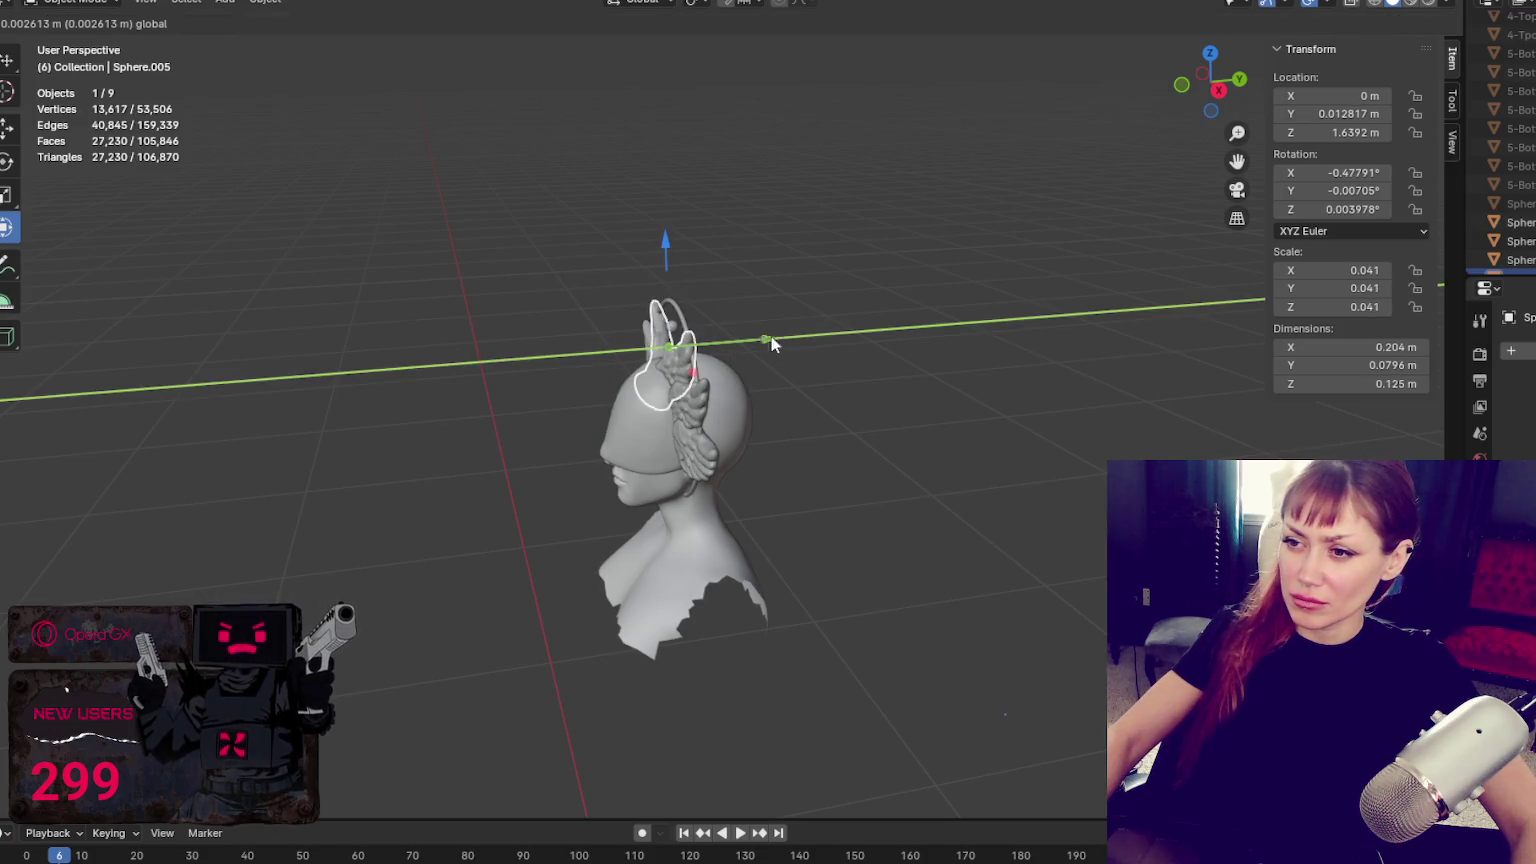
left_click(770, 337)
key("alt+a")
Nudge Sphere.004 along Y to 0.019754 m and view the bust from the front
left_click(690, 400)
key("g")
key("y")
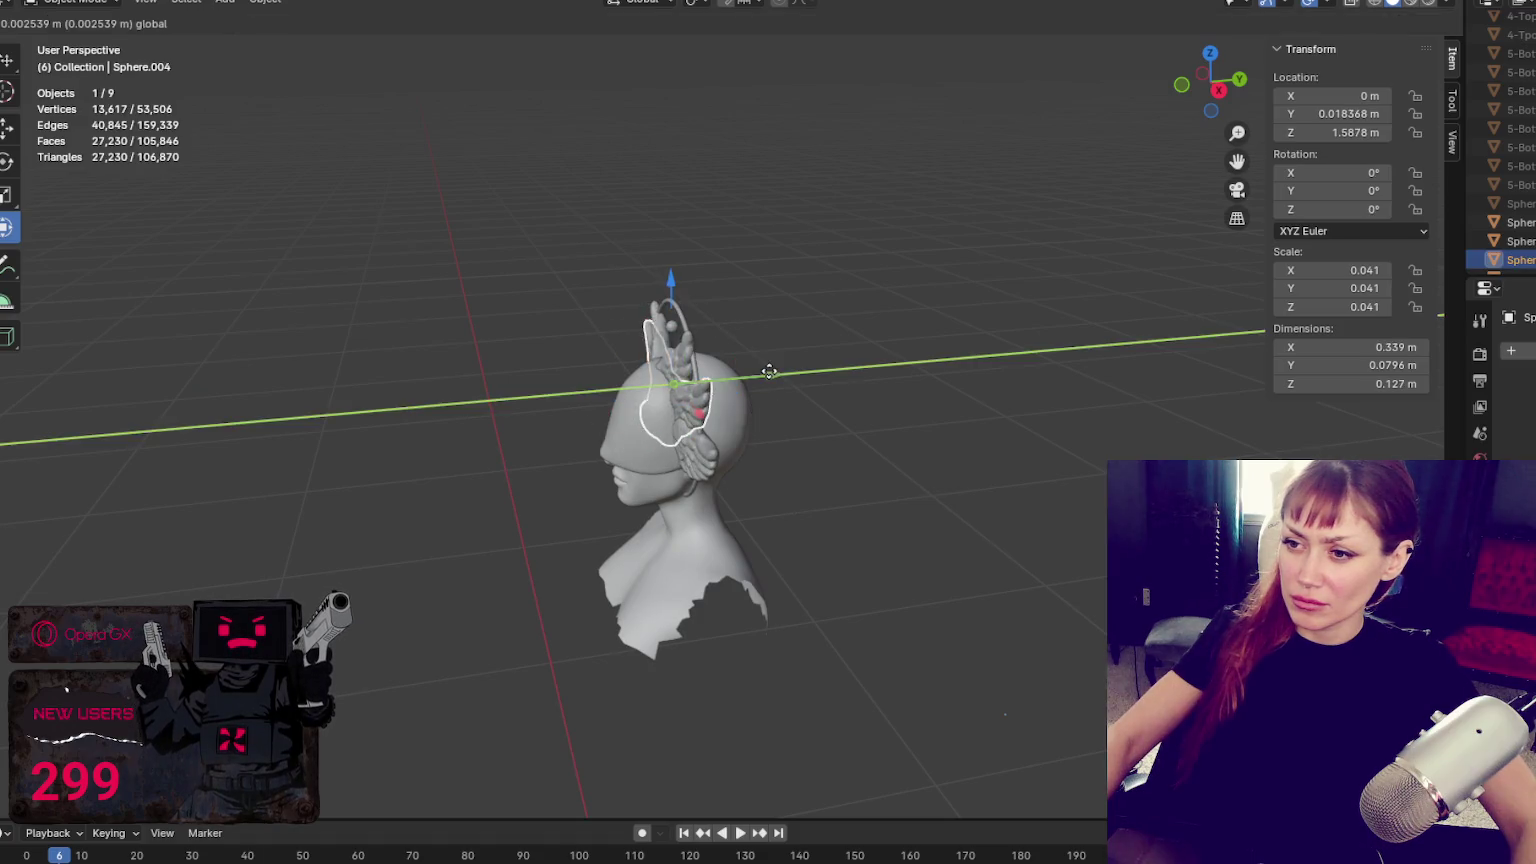
left_click(770, 371)
mouse_move(770, 371)
middle_mouse_down()
mouse_move(1084, 458)
mouse_move(1045, 449)
middle_mouse_up()
scroll(1070, 452, "up", 4)
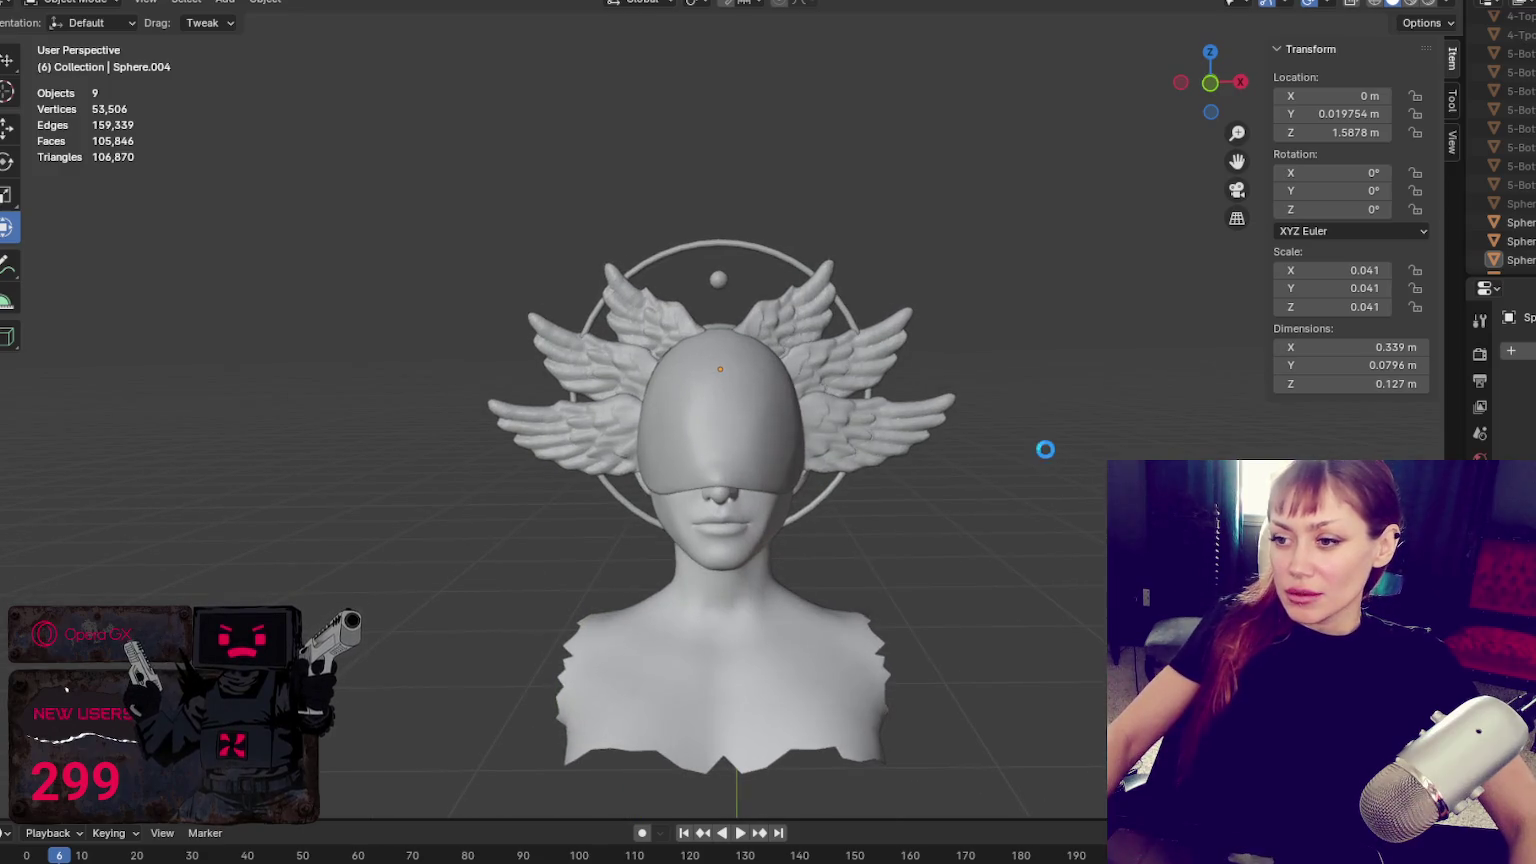
Browse the Sculpting workspace menus, then return to Layout
key("ctrl+Page_Down")
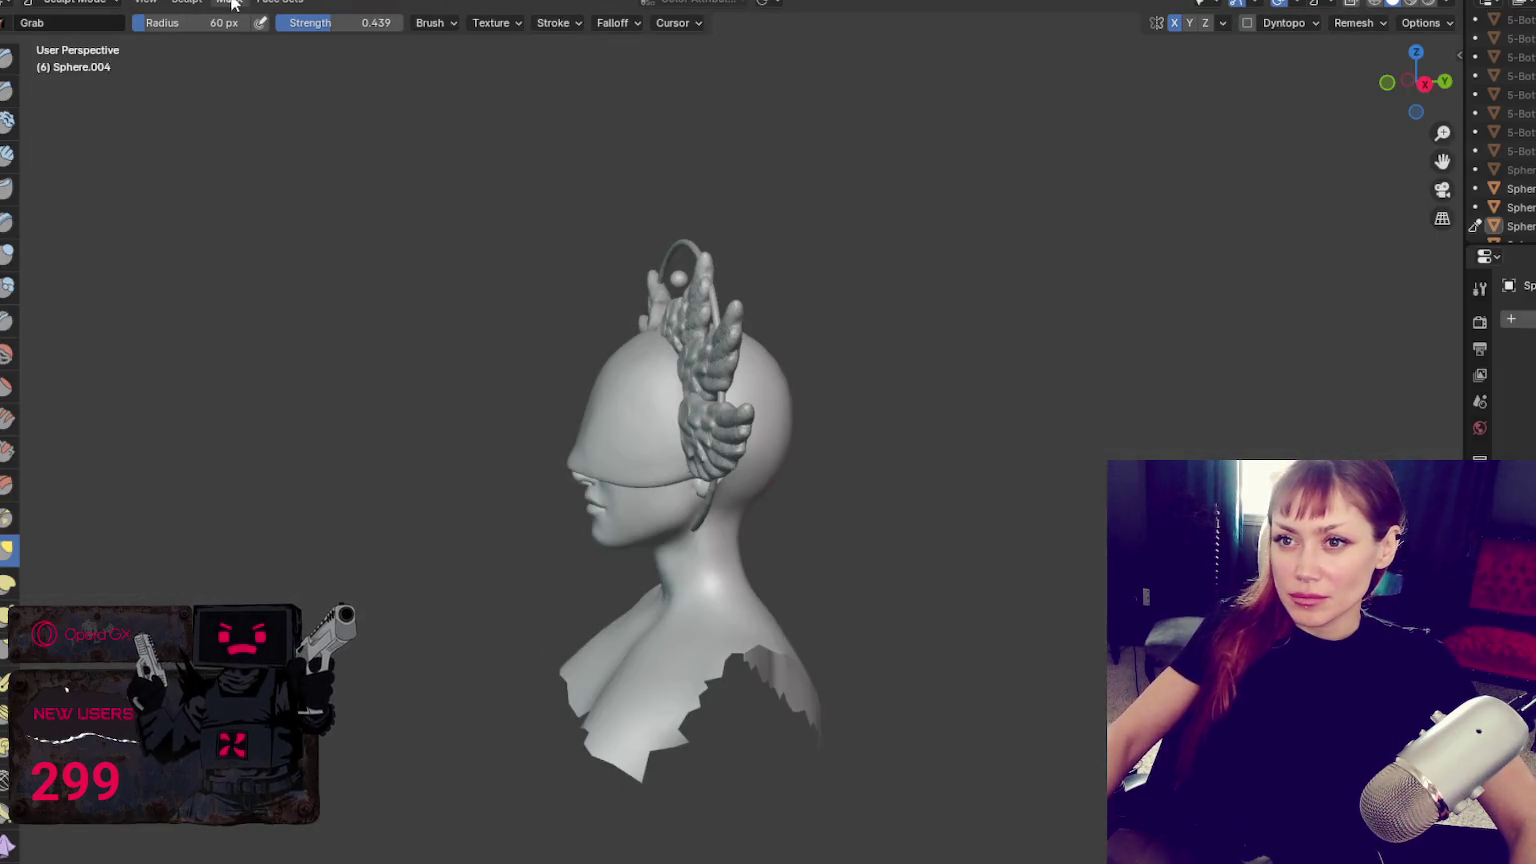
left_click(148, 2)
left_click(233, 2)
left_click(230, 2)
left_click(270, 4)
key("ctrl+Page_Up")
Add a UV sphere, shrink it and raise it vertically
left_click(225, 2)
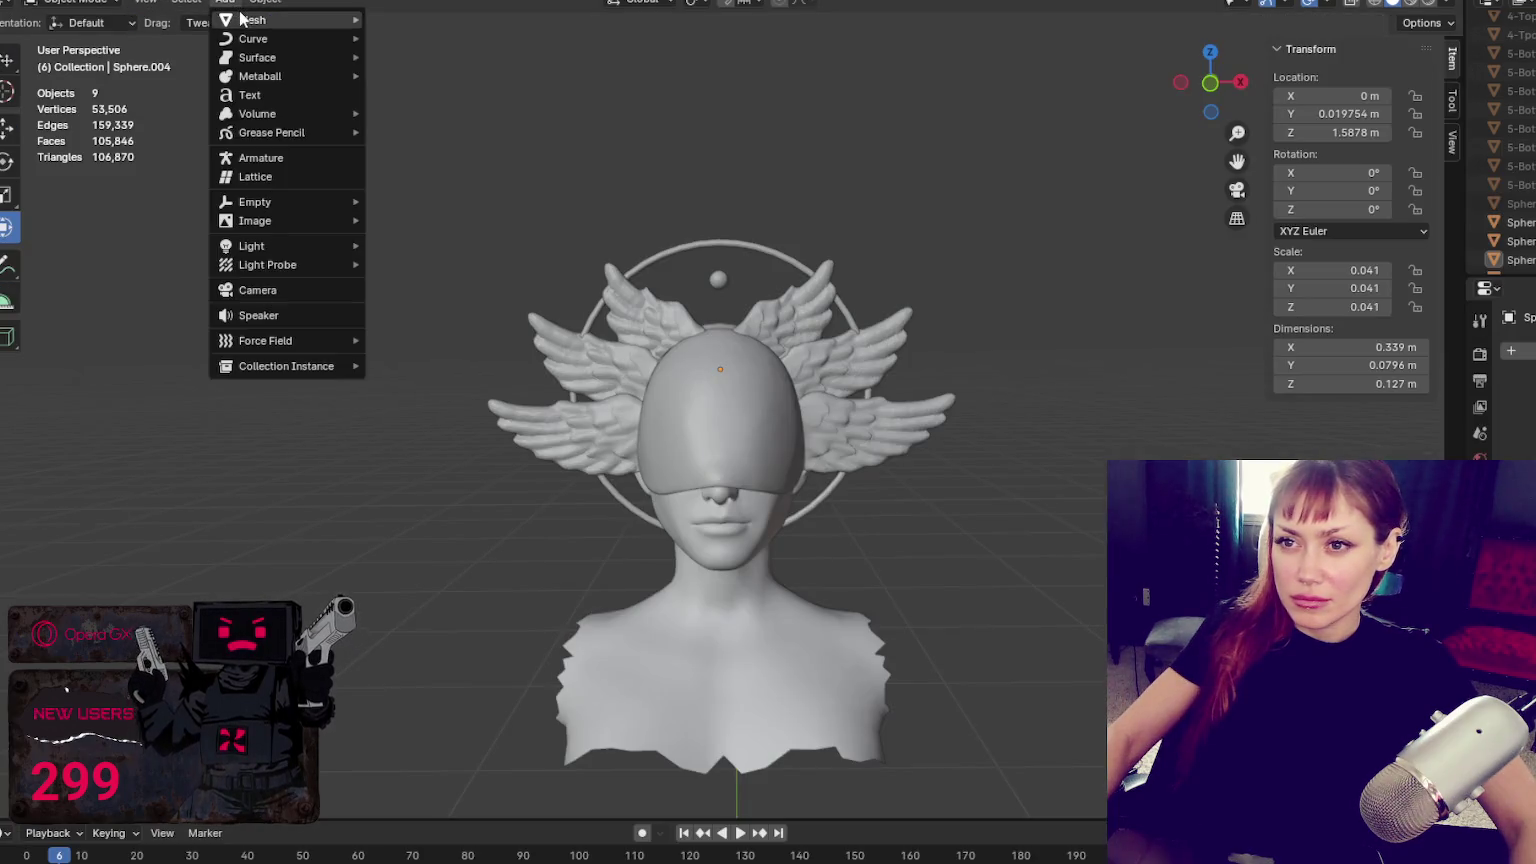
scroll(557, 215, "down", 10)
key("s")
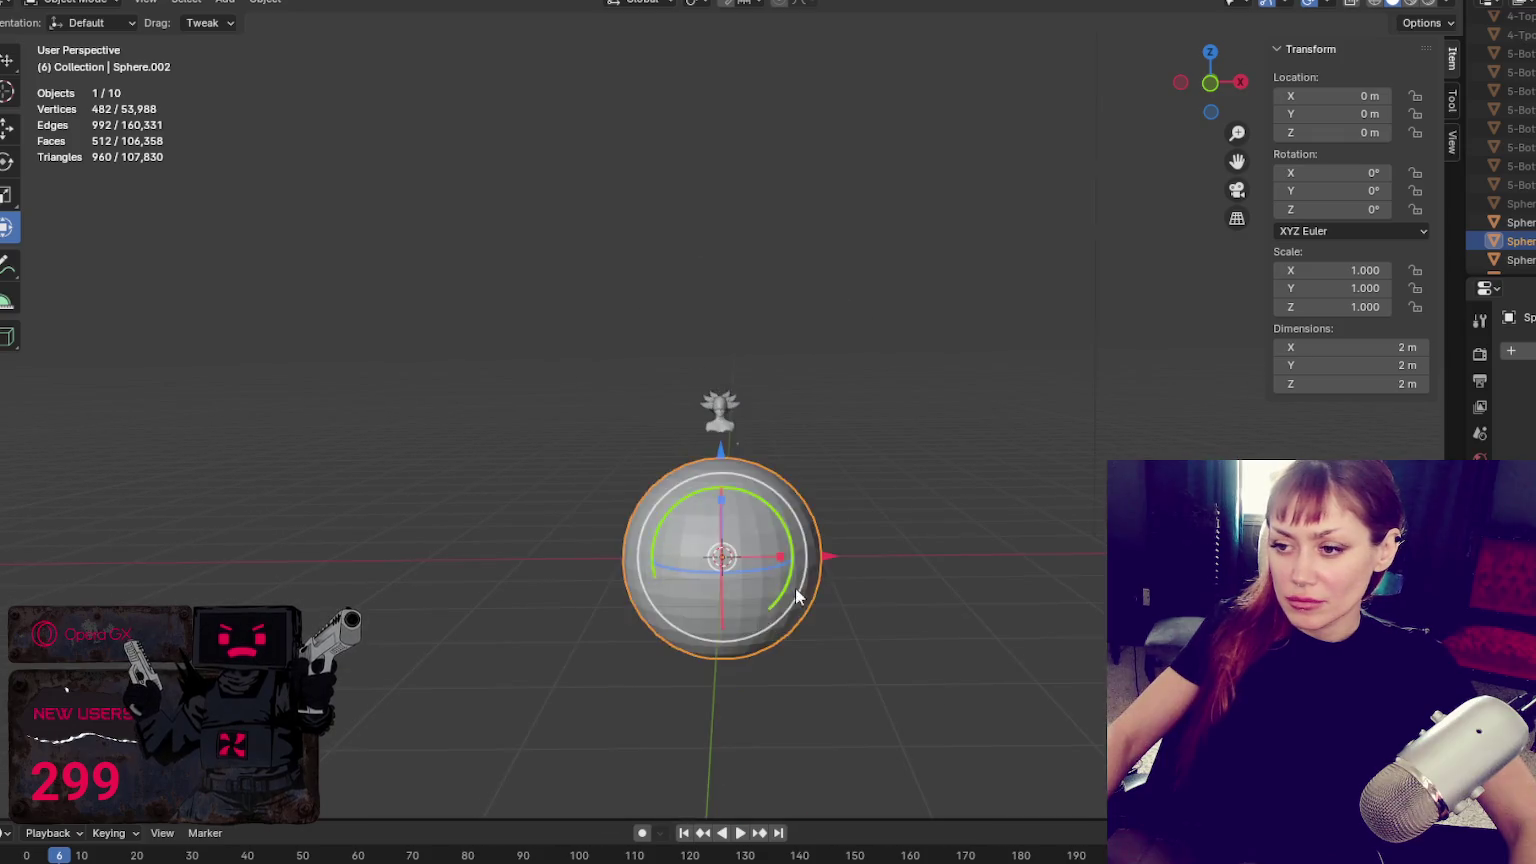
left_click(698, 574)
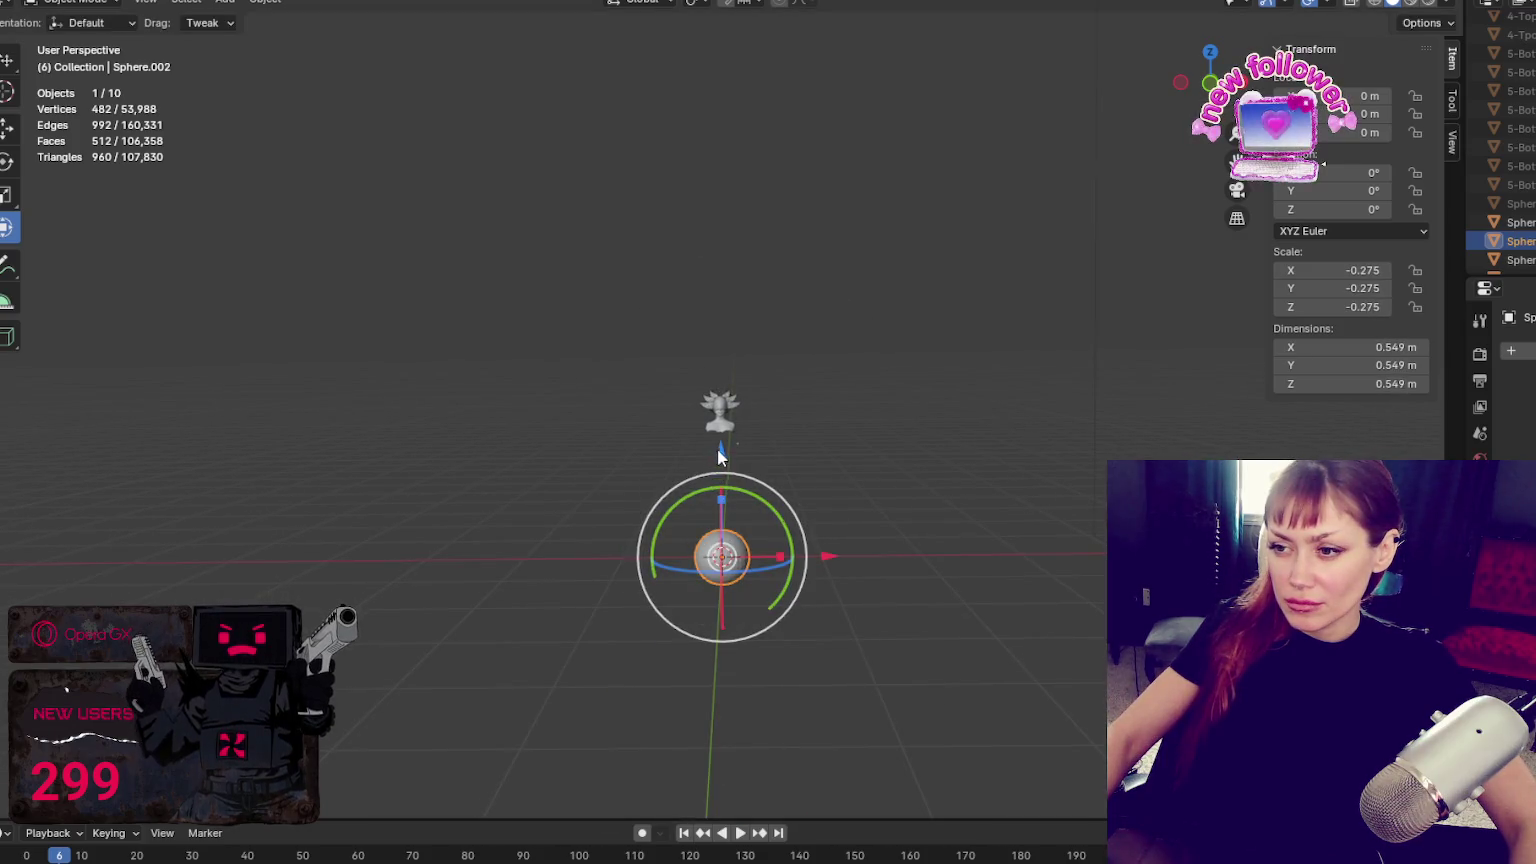
key("g")
key("z")
left_click(716, 360)
Shrink the sphere further and lower it toward the head
key("s")
left_click(714, 360)
key("g")
key("z")
scroll(712, 290, "up", 4)
scroll(712, 280, "up", 6)
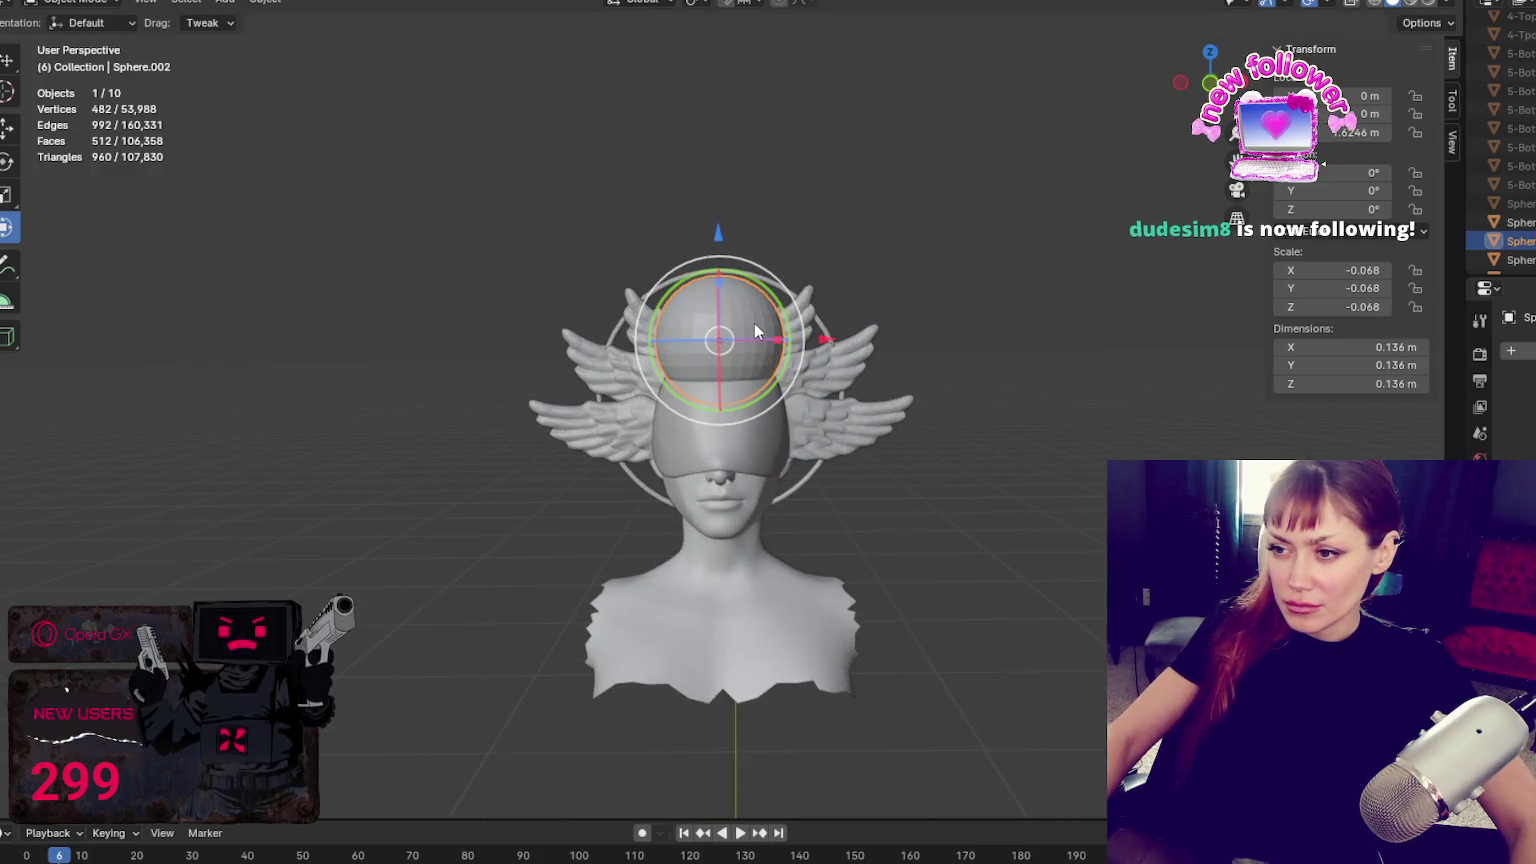
left_click(709, 243)
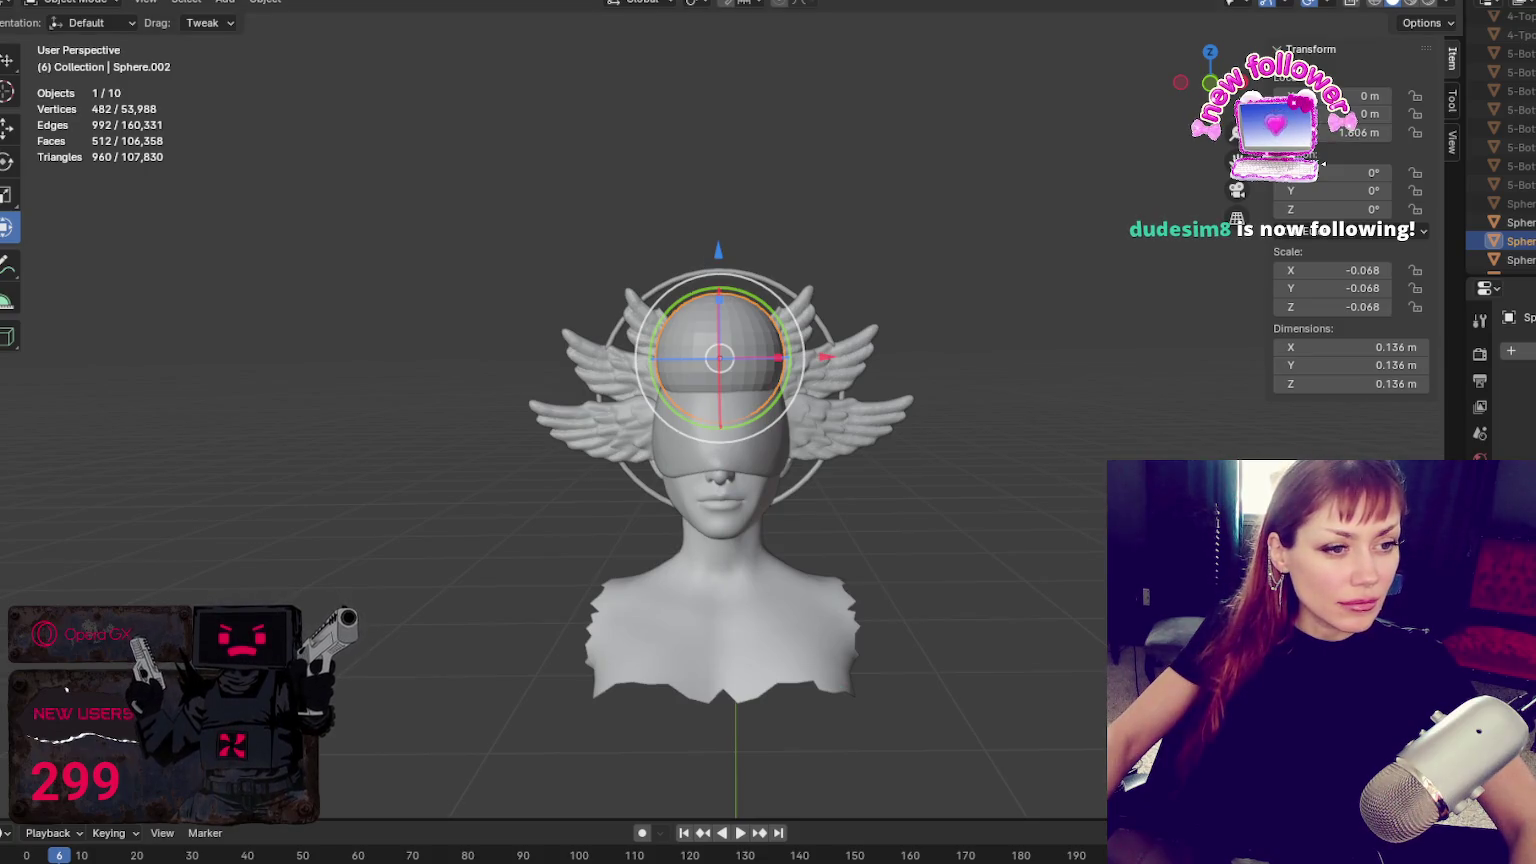
scroll(795, 418, "up", 2)
scroll(698, 242, "up", 4)
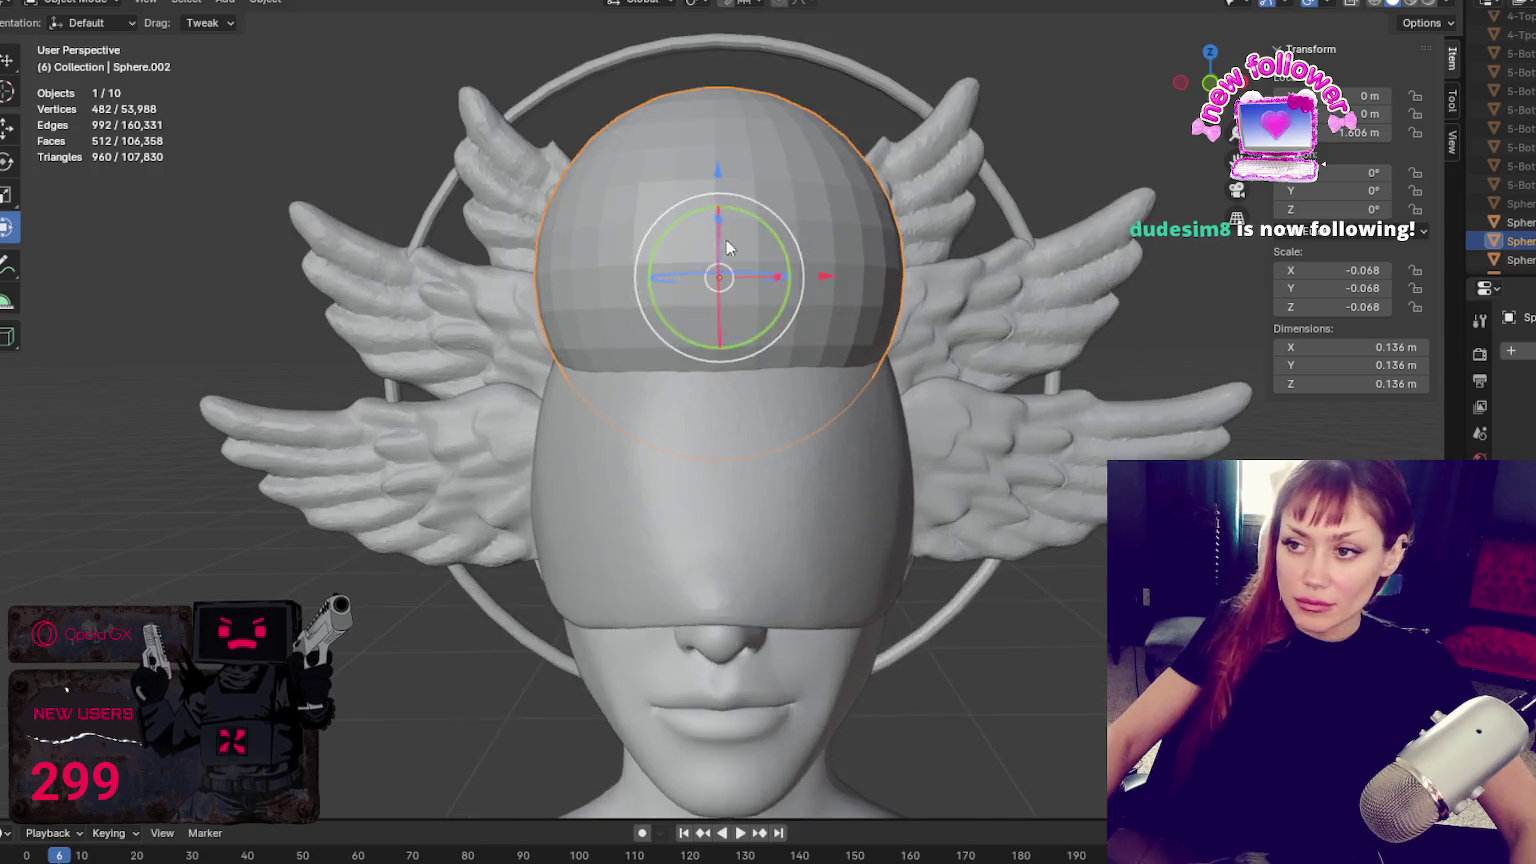
middle_click_drag(698, 242, 950, 250)
Shift the sphere along Y and shrink it to about a third over the head
key("g")
key("y")
left_click(1246, 326)
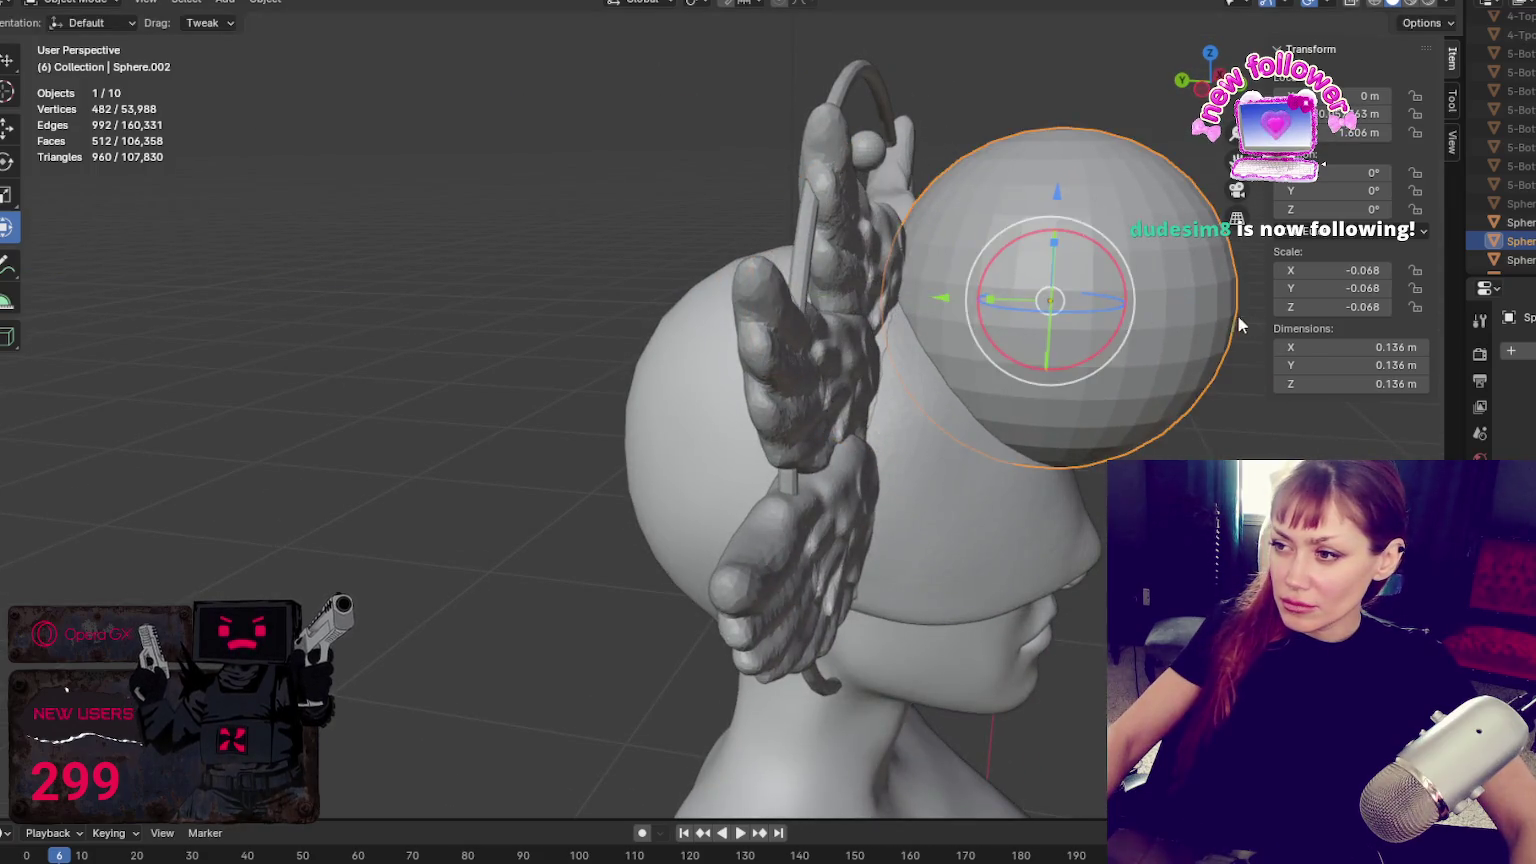
key("s")
left_click(1023, 310)
key("g")
key("y")
left_click(925, 292)
Lift Sphere.002 onto the crown and sink it slightly into the head at 1.61 m
key("g")
key("z")
left_click(926, 240)
mouse_move(926, 240)
middle_mouse_down()
mouse_move(827, 106)
mouse_move(826, 133)
middle_mouse_up()
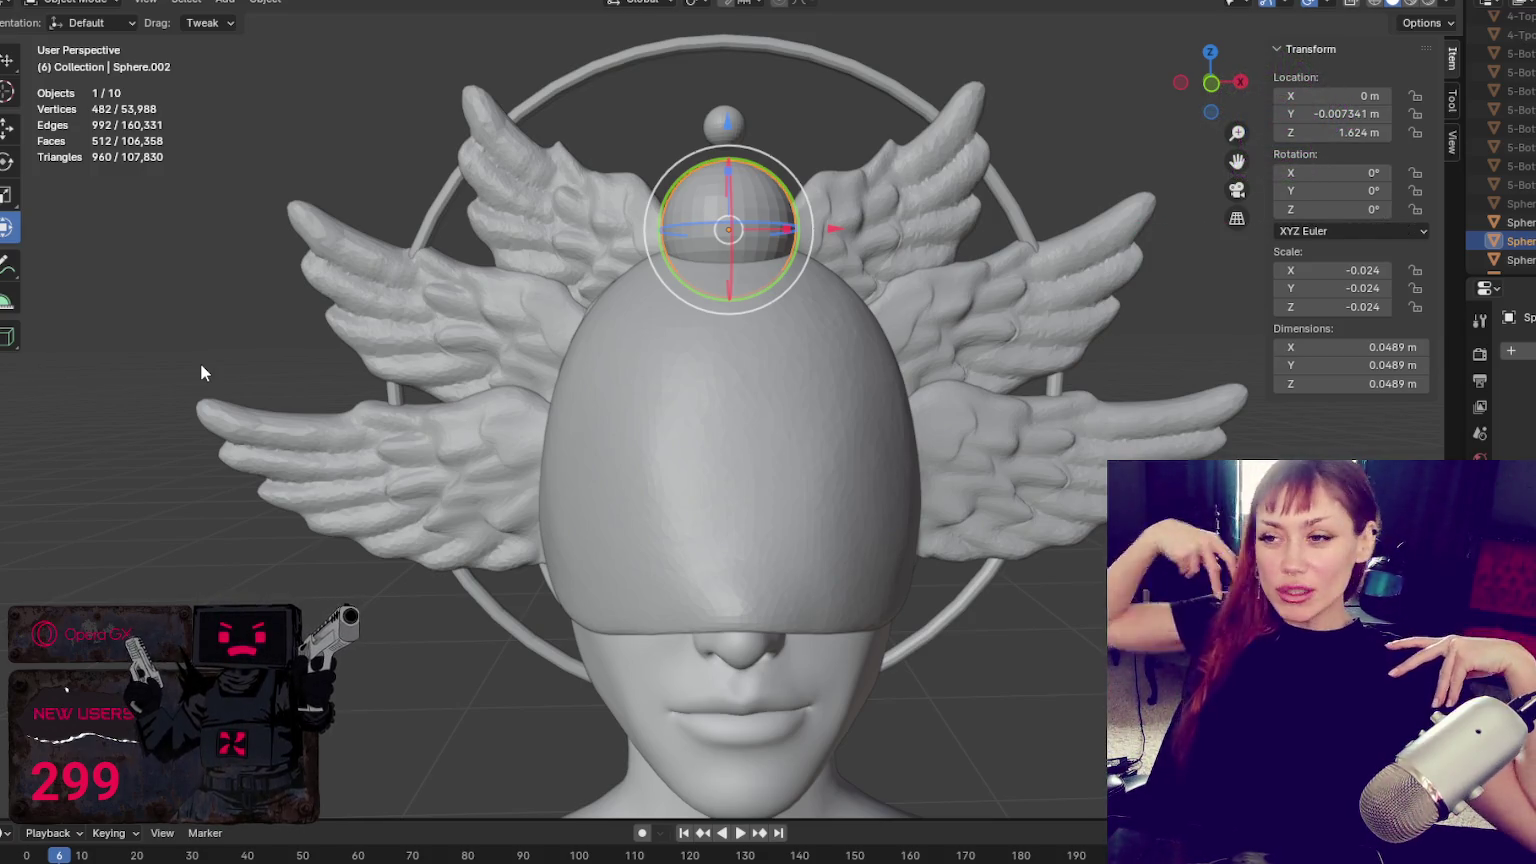
left_click_drag(716, 136, 726, 165)
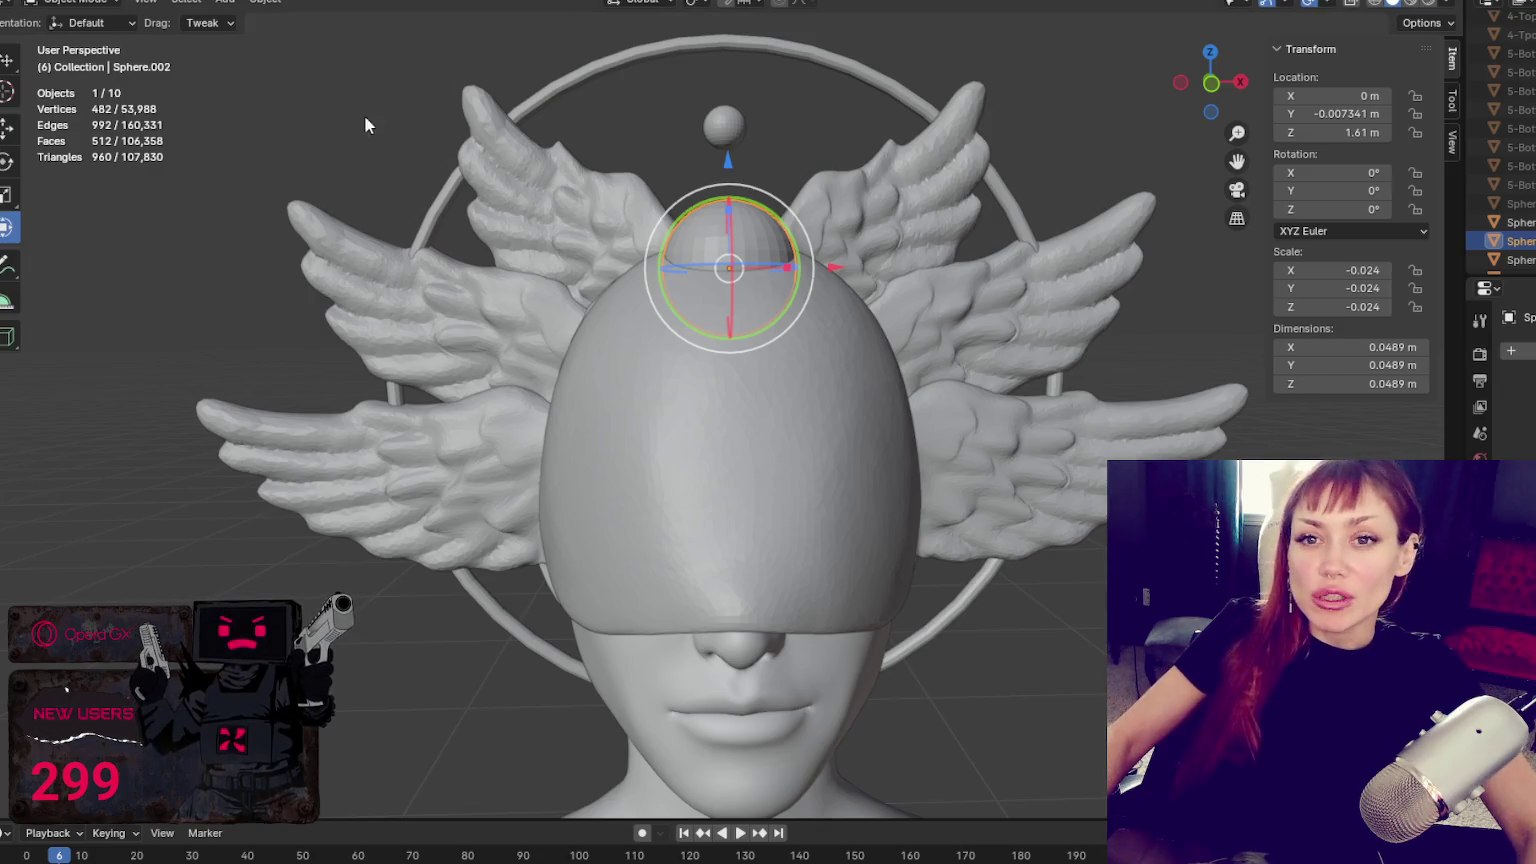
Open the Add menu to choose a new object
left_click(230, 2)
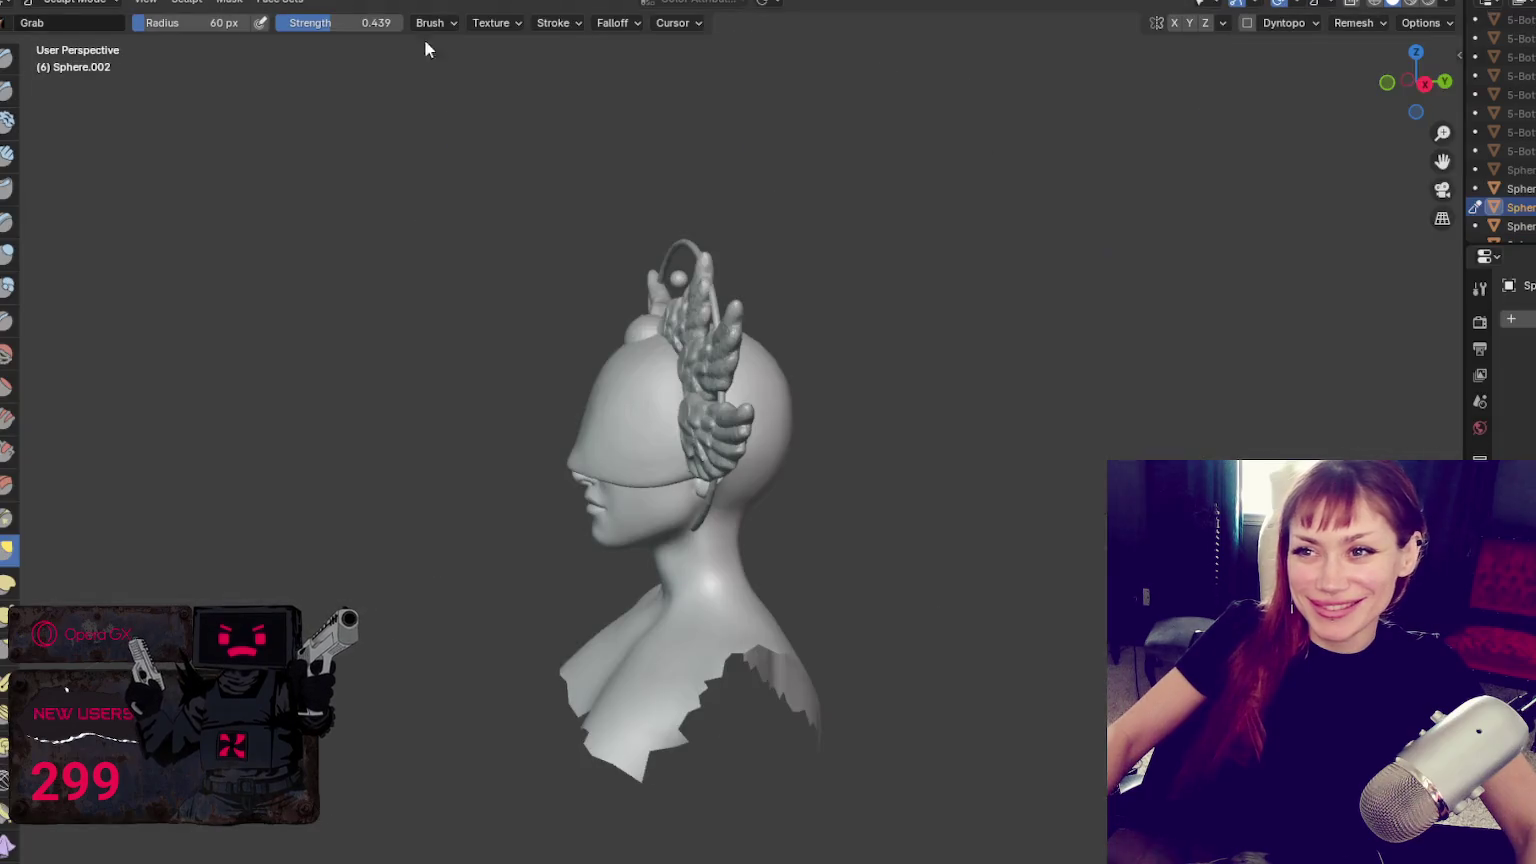
Enable Dyntopo on the head sphere and enlarge the brush radius to 192 px
middle_click_drag(628, 319, 878, 415)
scroll(878, 415, "up", 4)
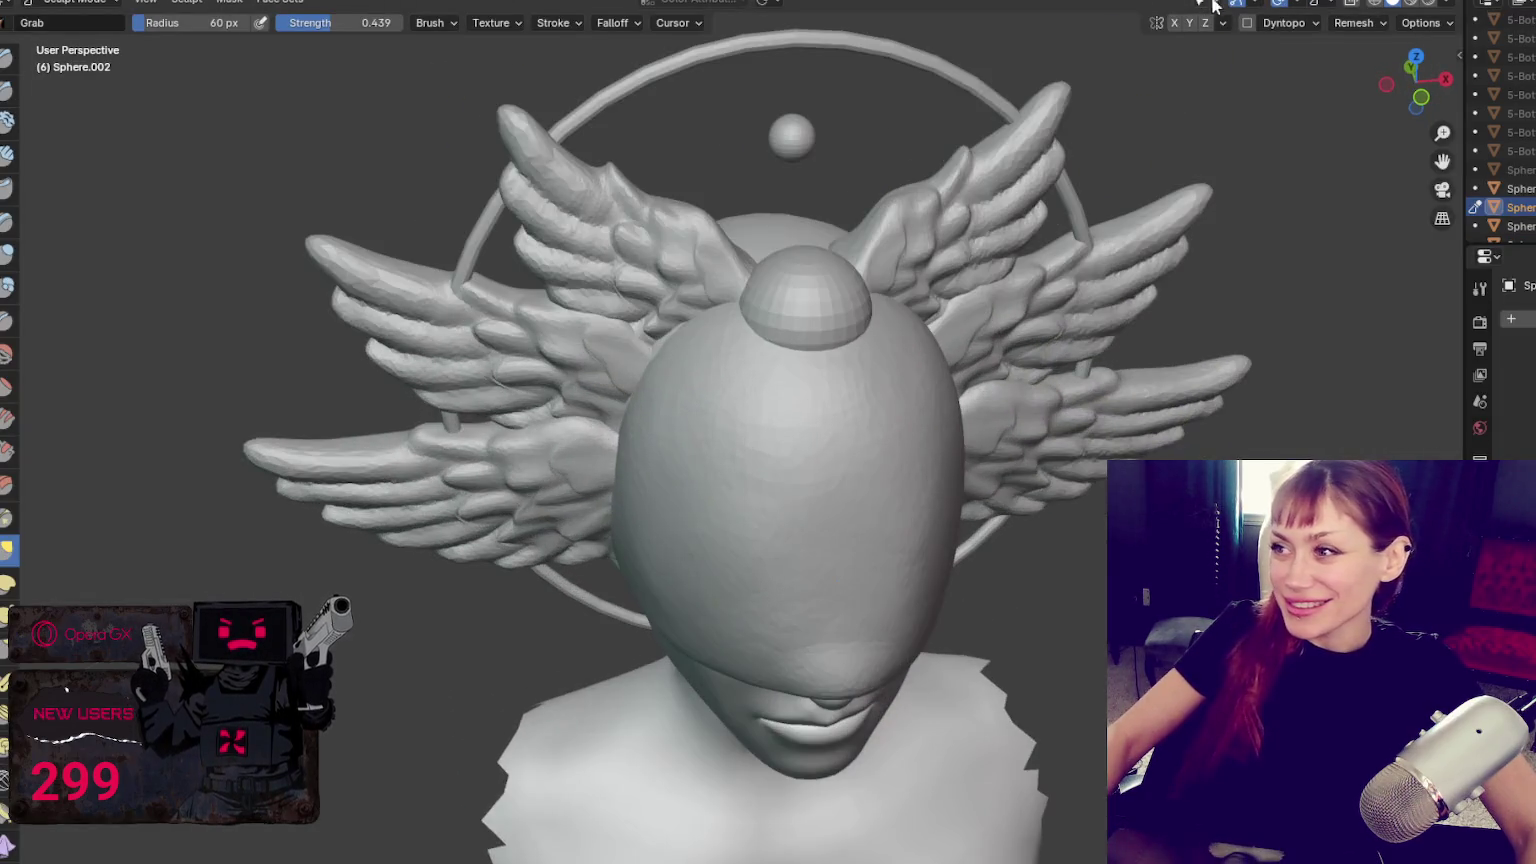
left_click(1247, 22)
key("f")
key("x")
middle_click_drag(789, 367, 733, 310)
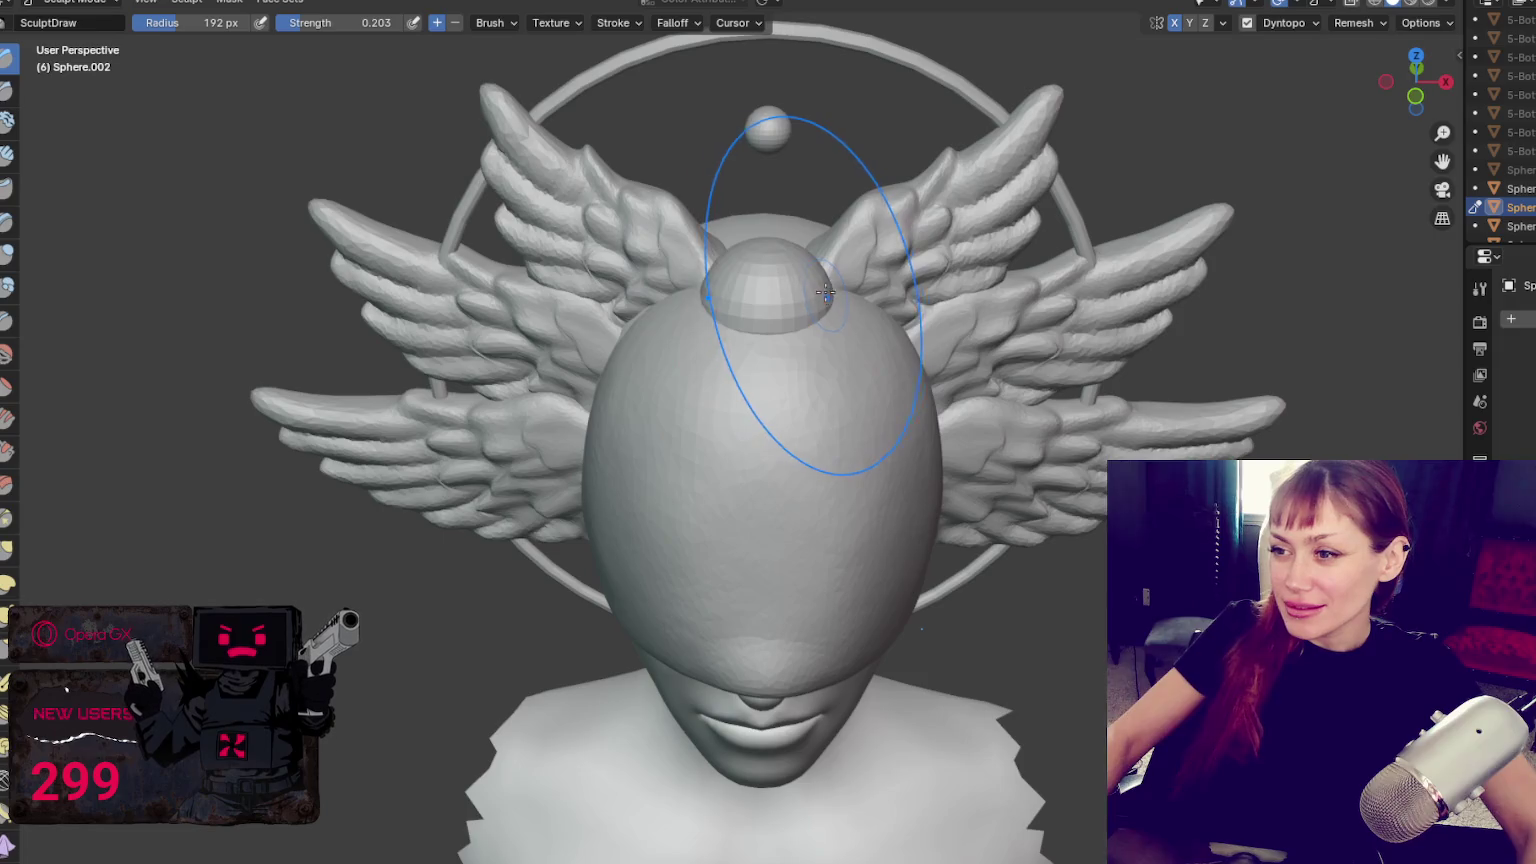
With the Grab brush, widen the dome on both sides and raise it higher
key("g")
left_click_drag(838, 298, 864, 298)
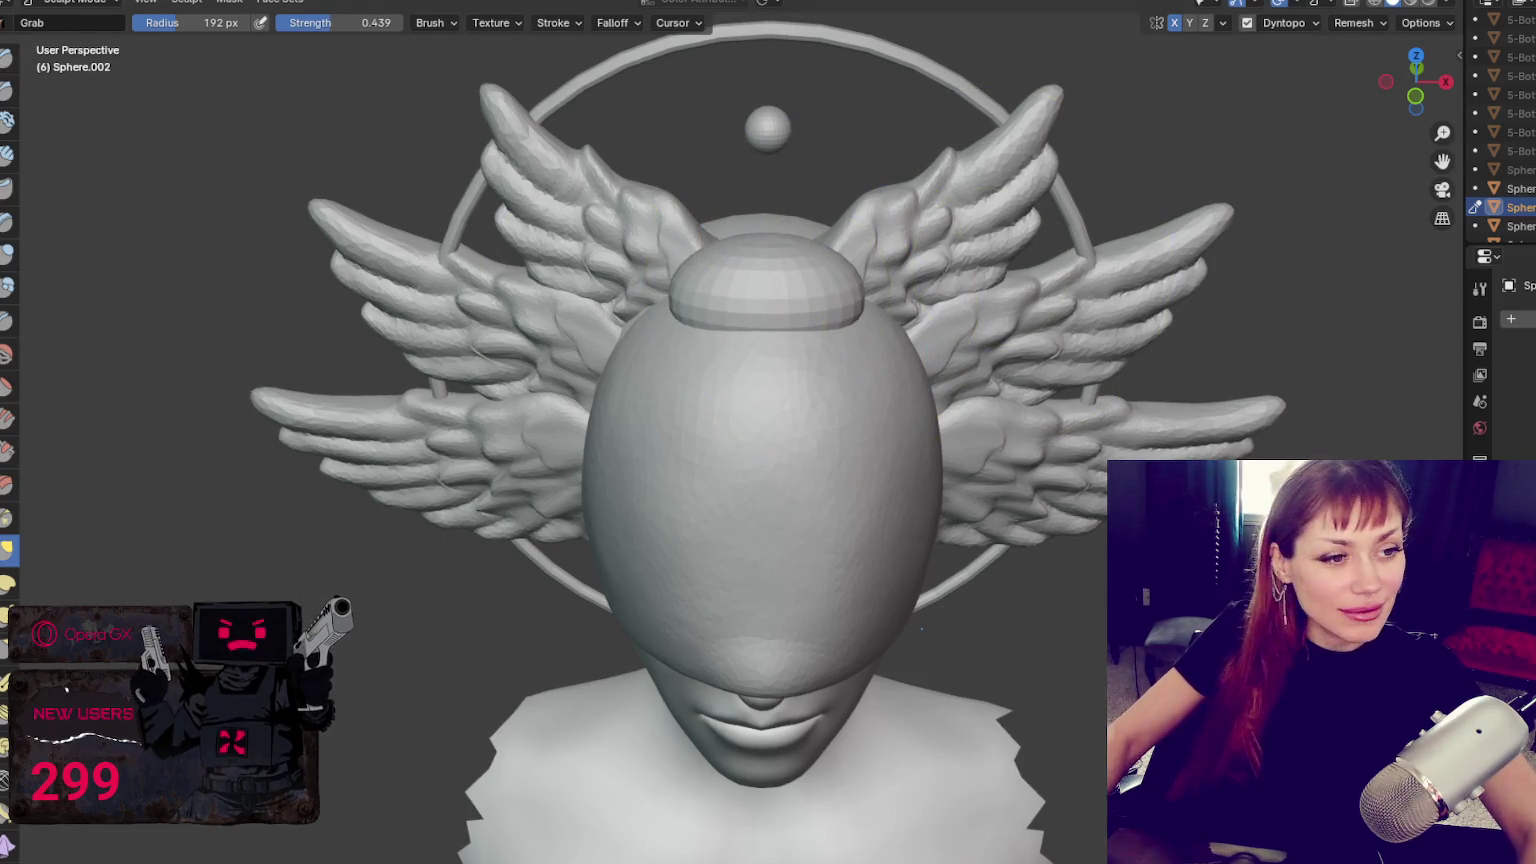
mouse_move(760, 300)
middle_mouse_down()
mouse_move(662, 312)
mouse_move(470, 480)
middle_mouse_up()
left_click_drag(444, 517, 600, 380)
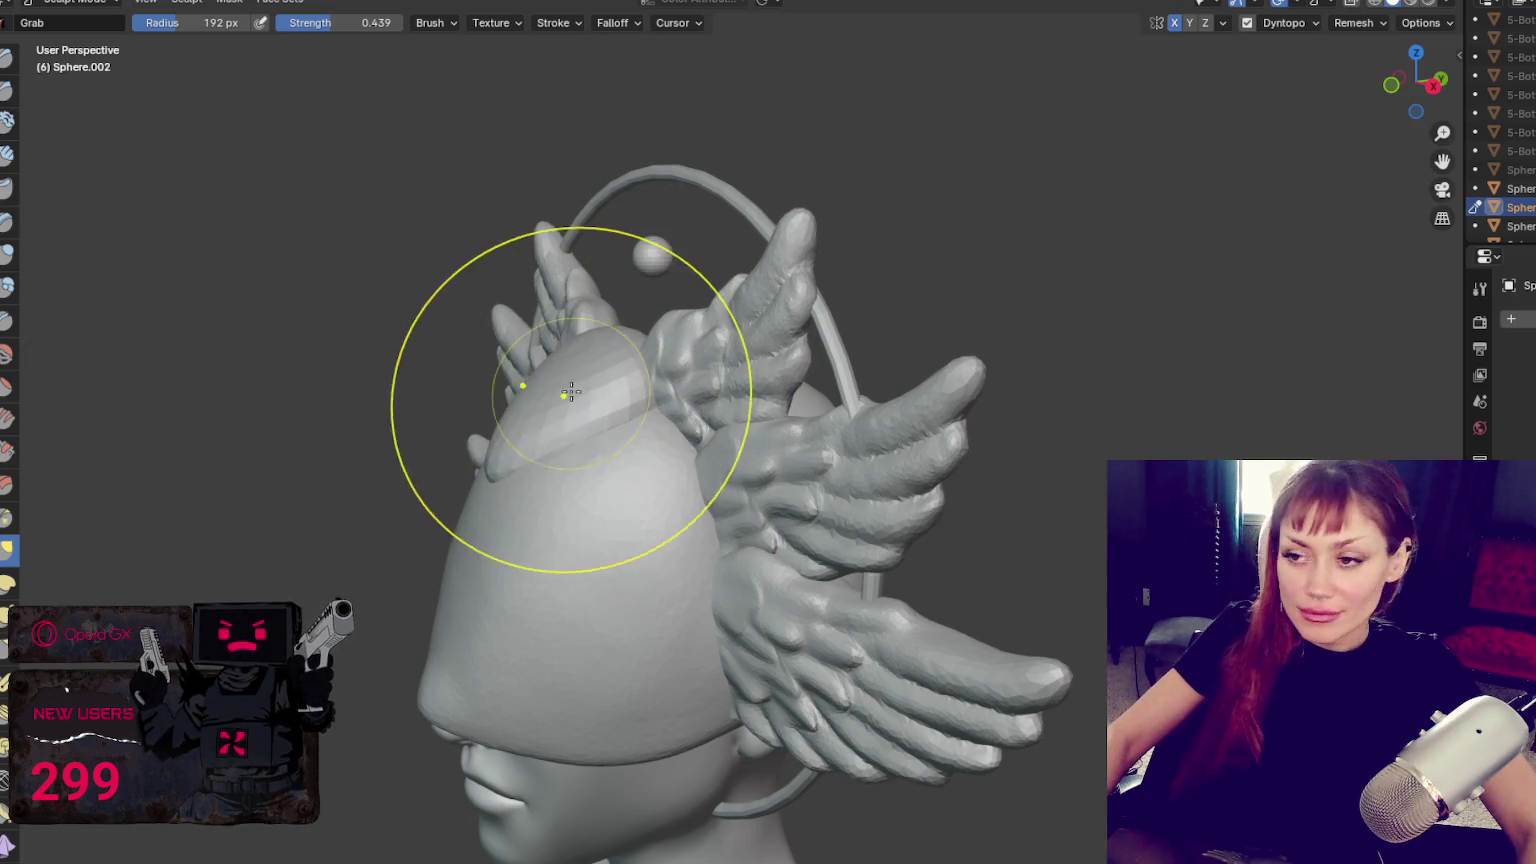
Select the Blob brush at 70 px radius, then return to Object Mode
key("x")
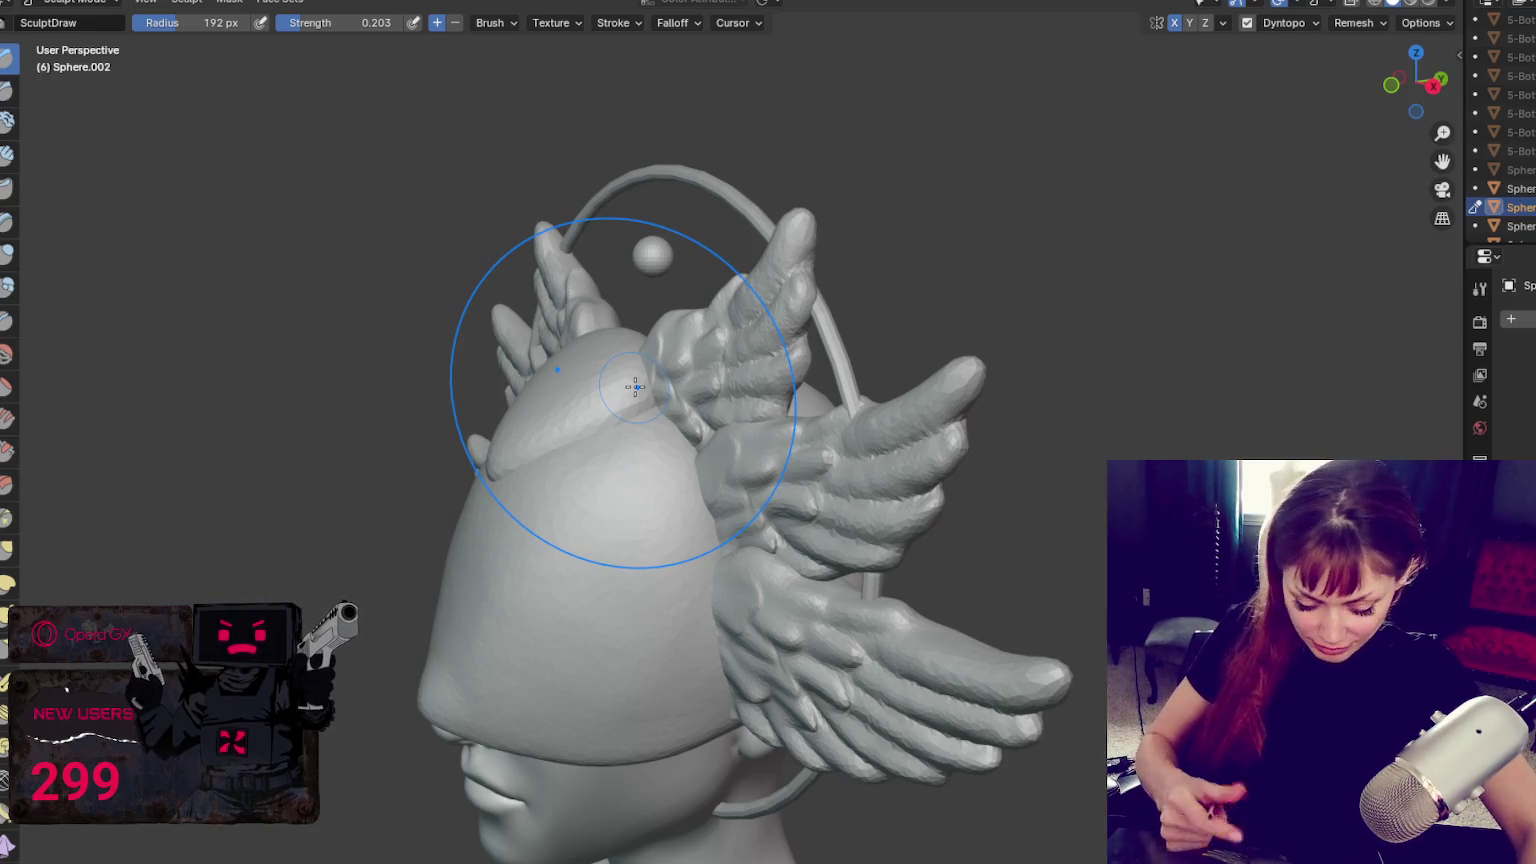
left_click(6, 287)
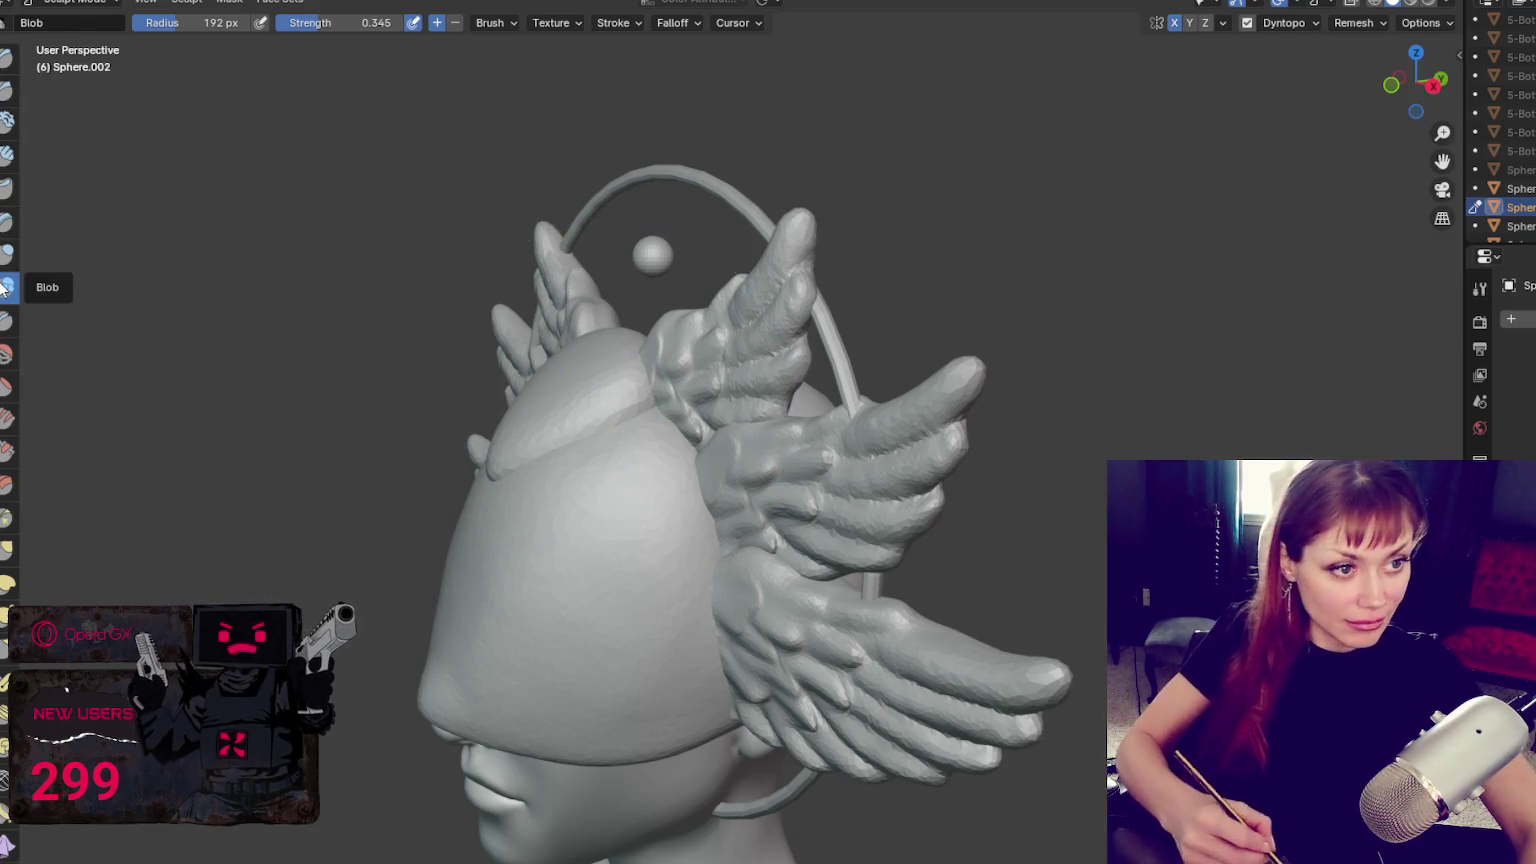
key("f")
left_click(651, 412)
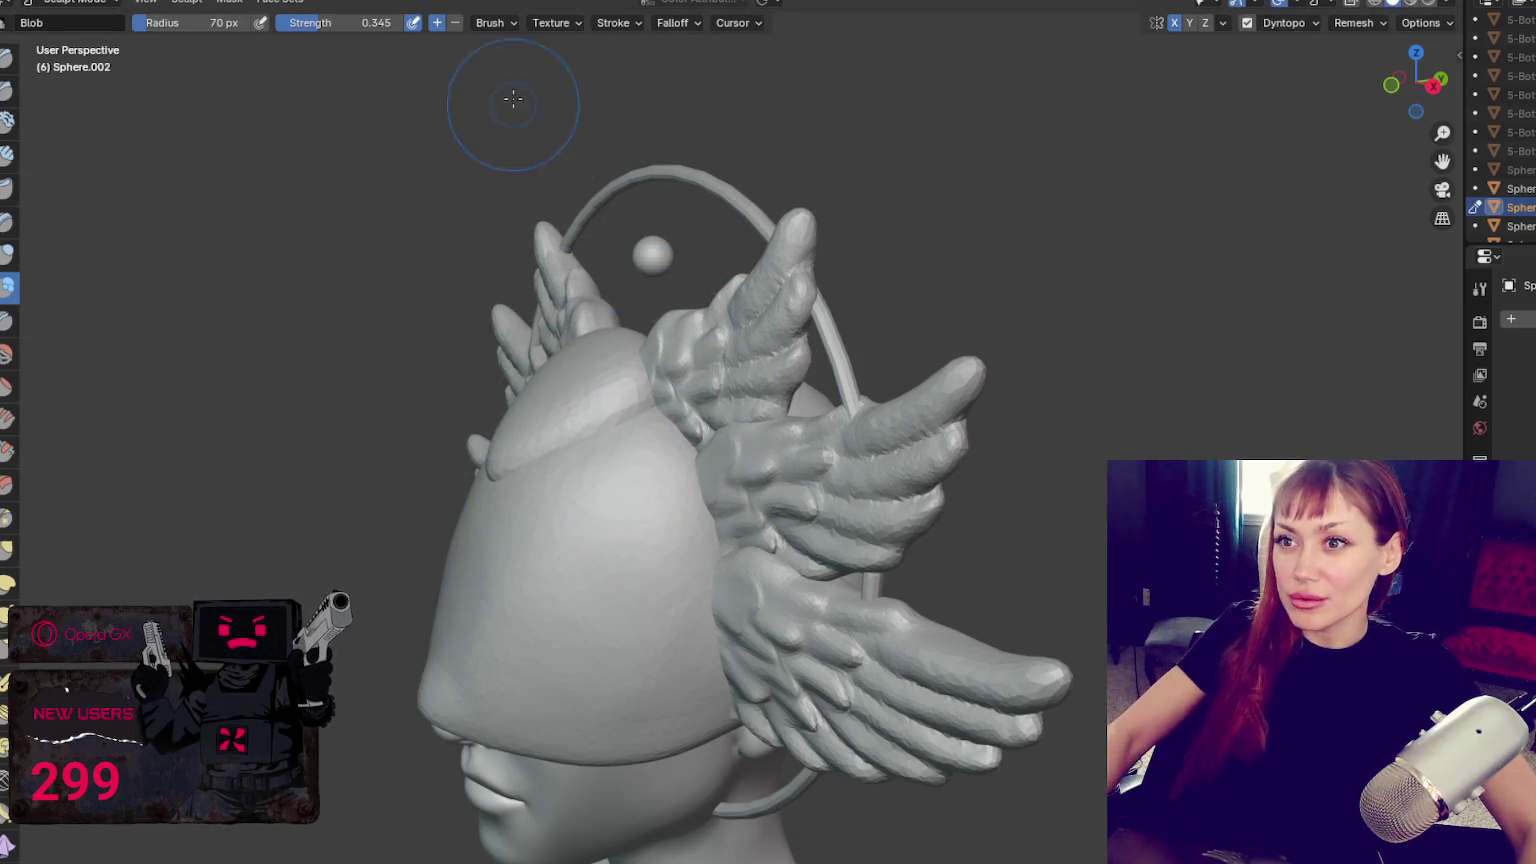
key("ctrl+Page_Up")
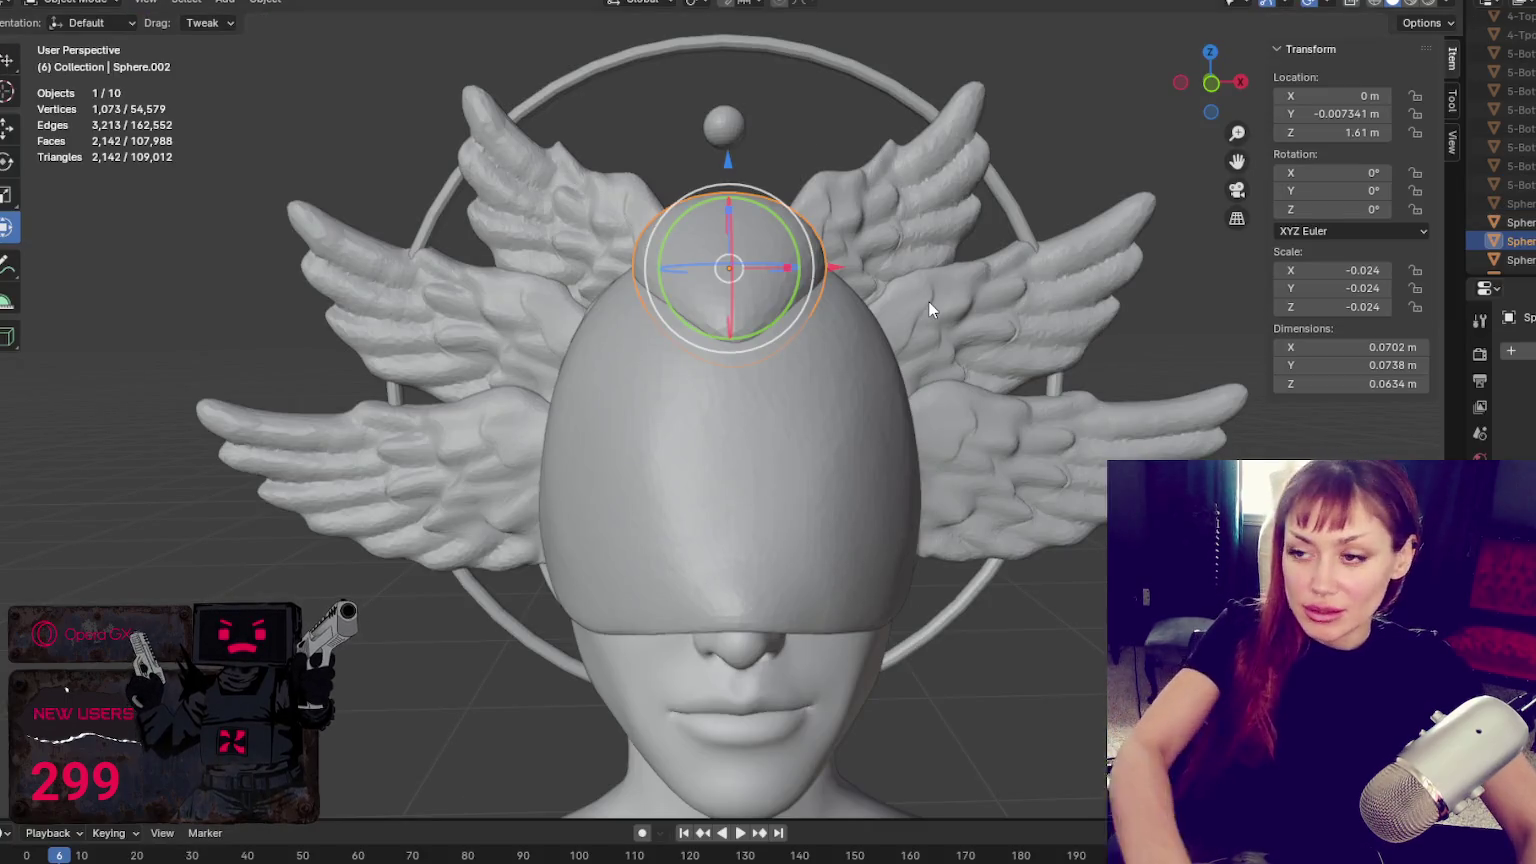
Delete the sculpted sphere and add a fresh UV sphere
key("Delete")
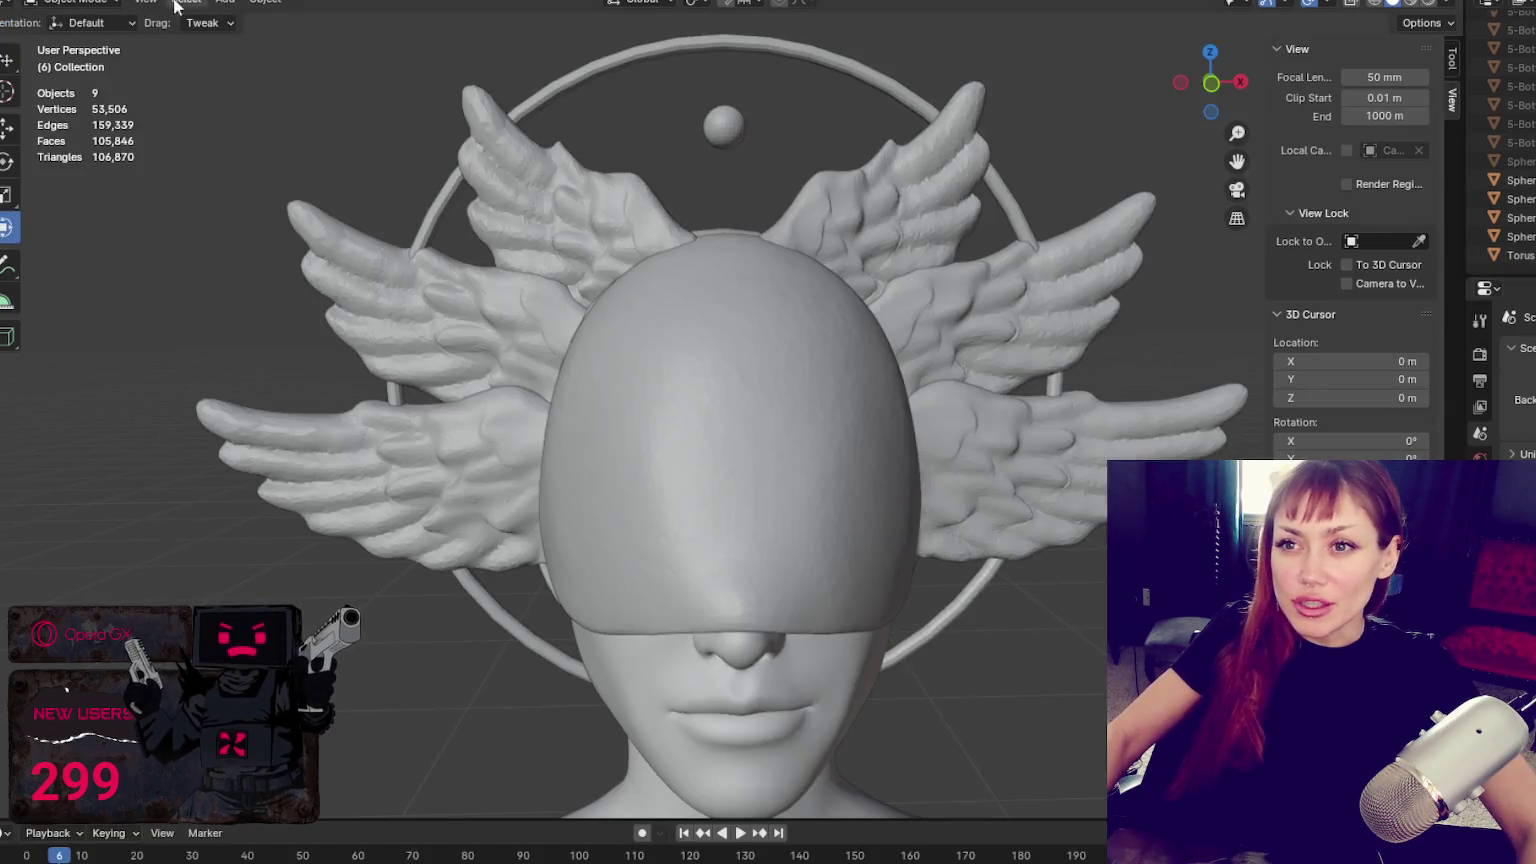
left_click(145, 3)
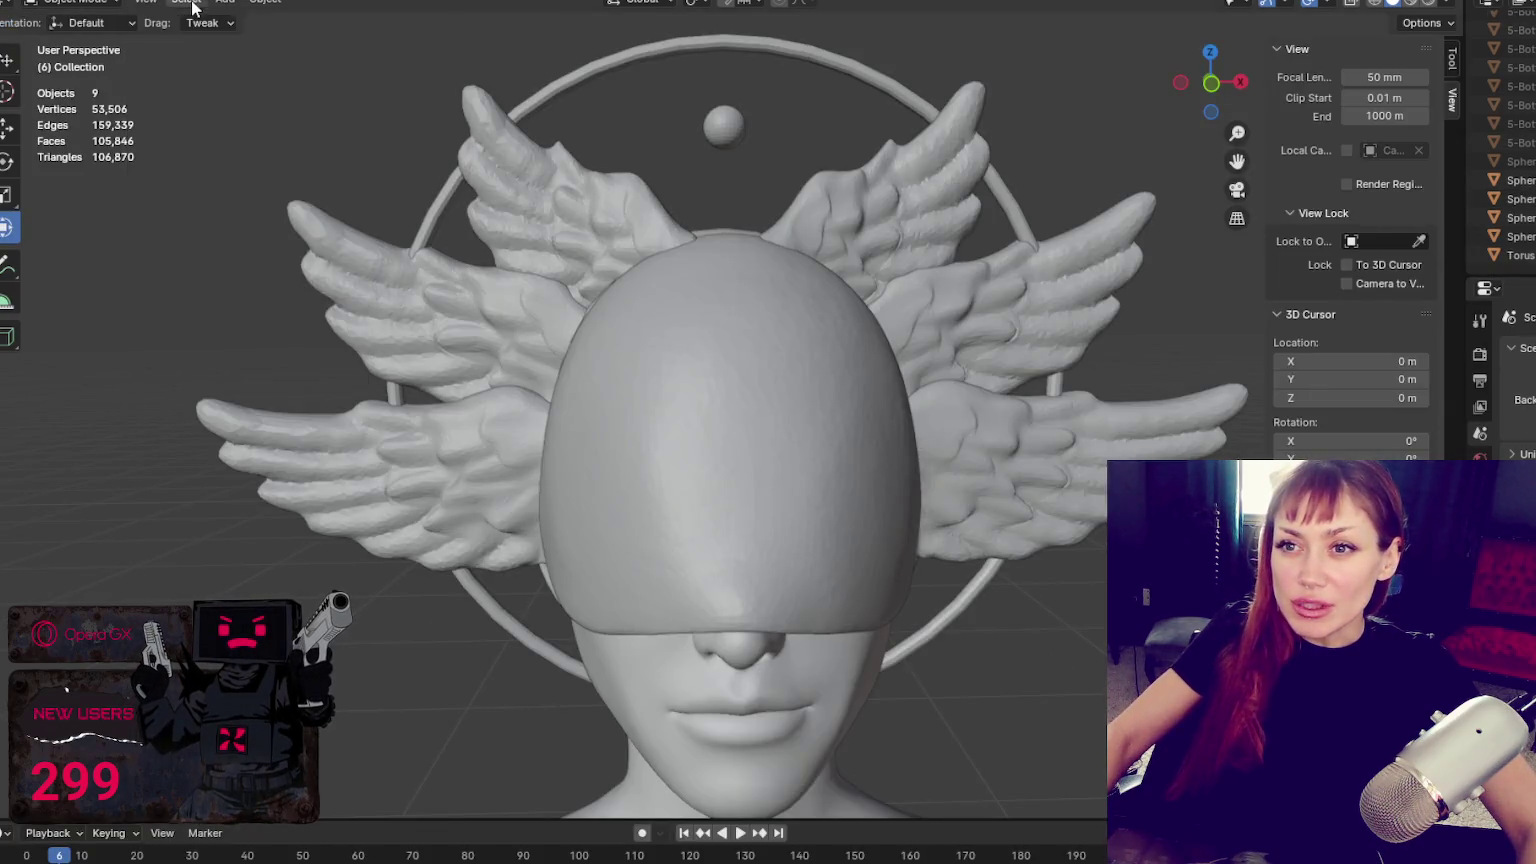
left_click(222, 4)
left_click(155, 5)
left_click(168, 5)
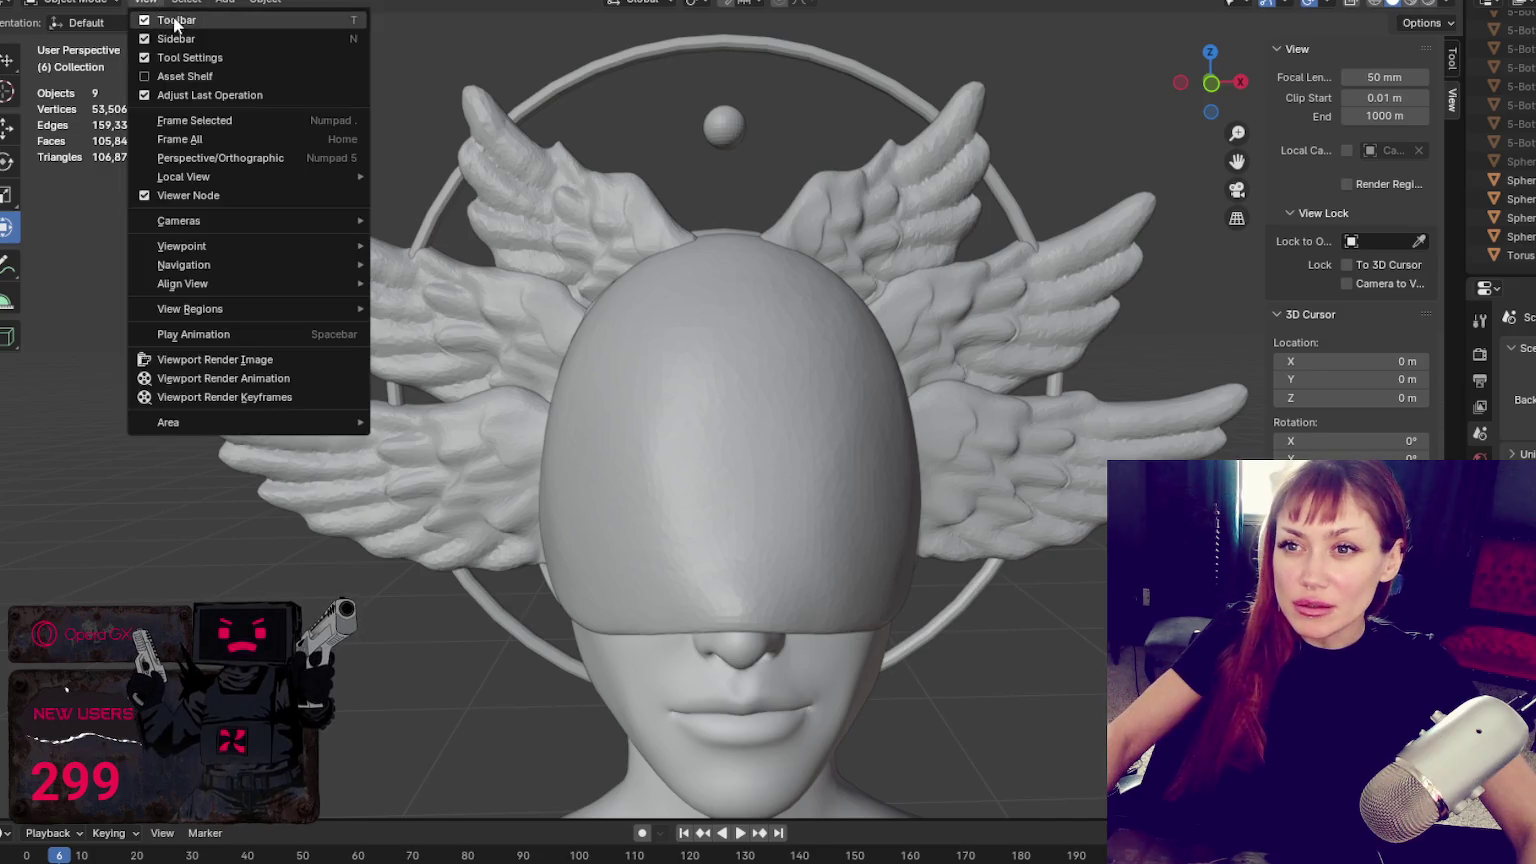
left_click(226, 3)
mouse_move(252, 19)
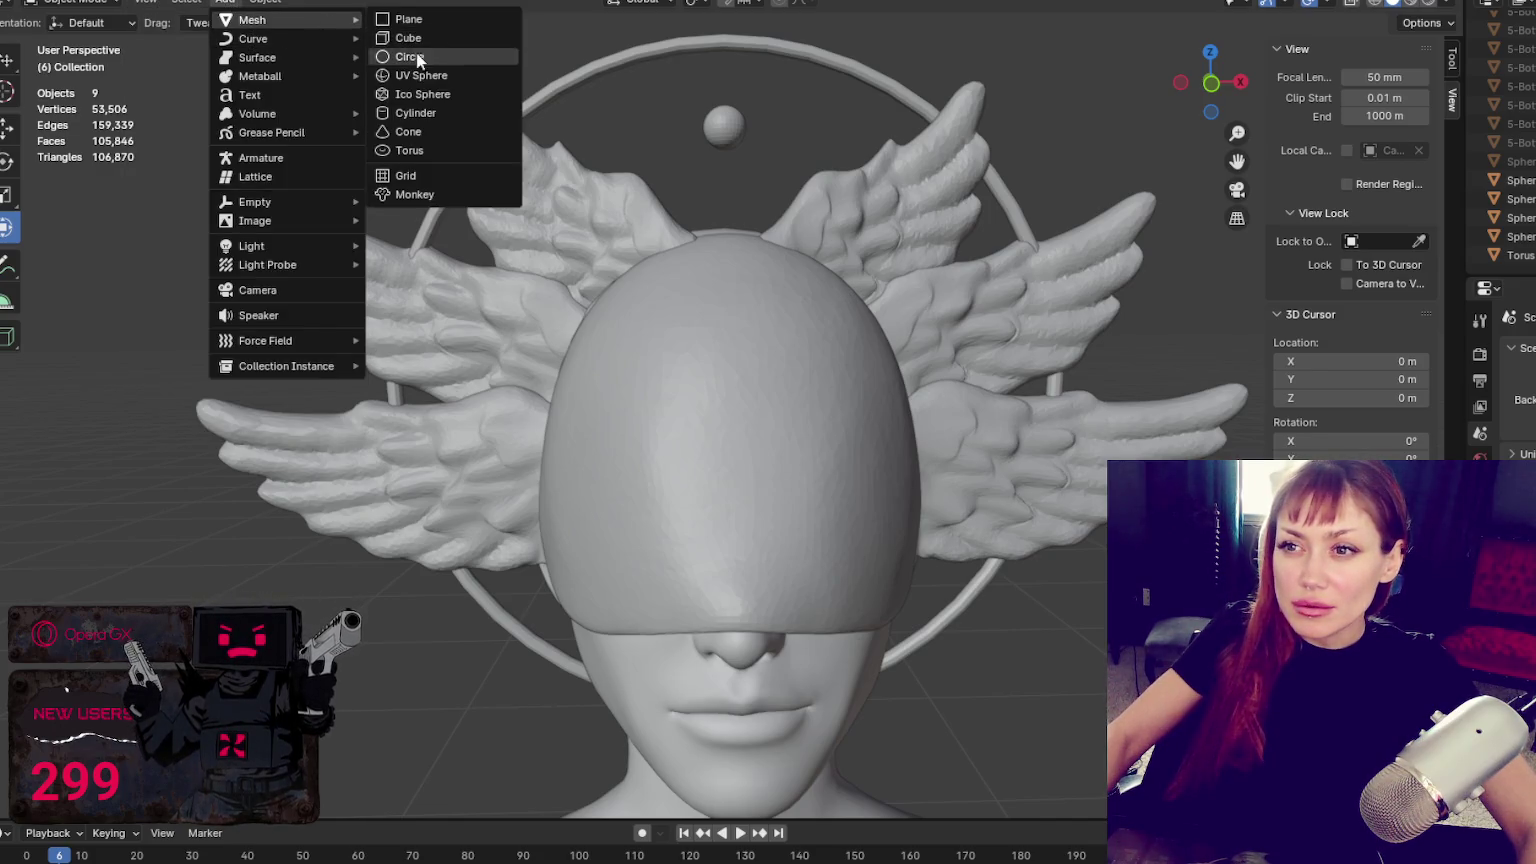
left_click(421, 77)
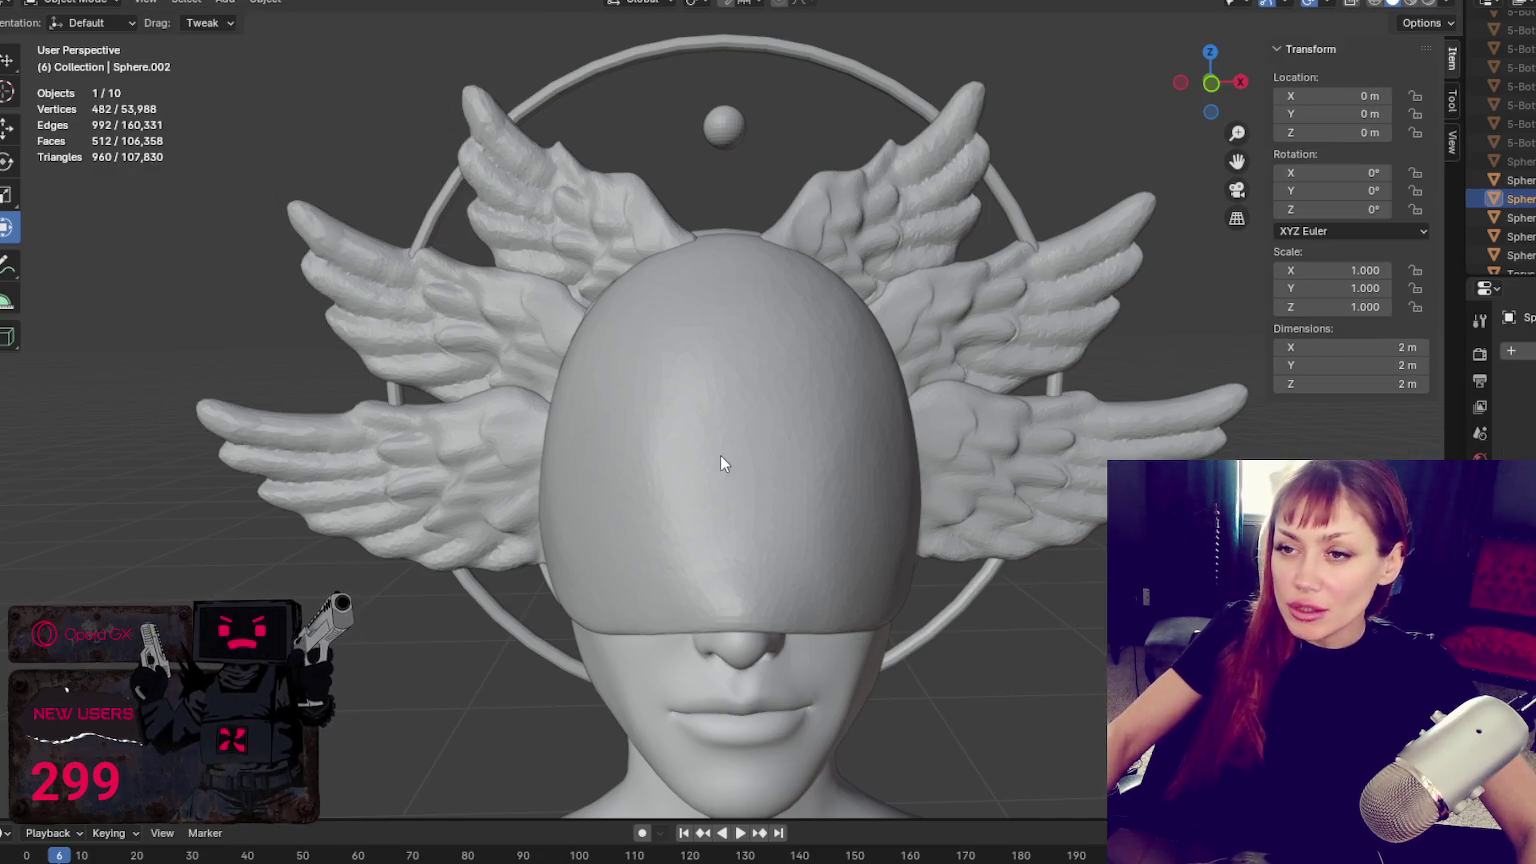
key("ctrl+z")
left_click(233, 4)
left_click(421, 76)
Raise the new sphere toward the head and scale it down to head-cap size
key("KP_Decimal")
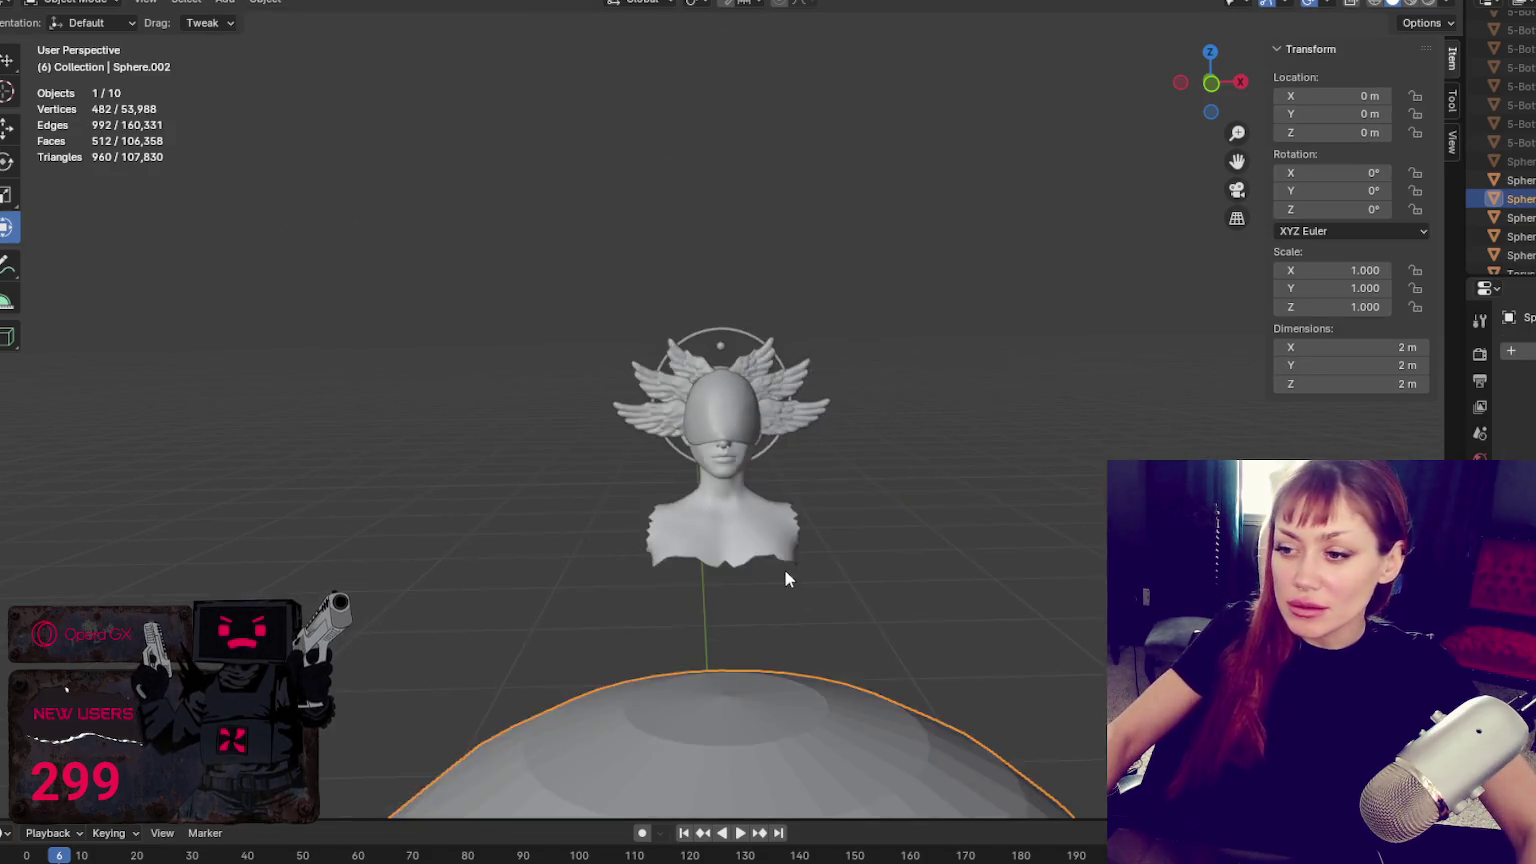
left_click_drag(728, 476, 731, 278)
key("s")
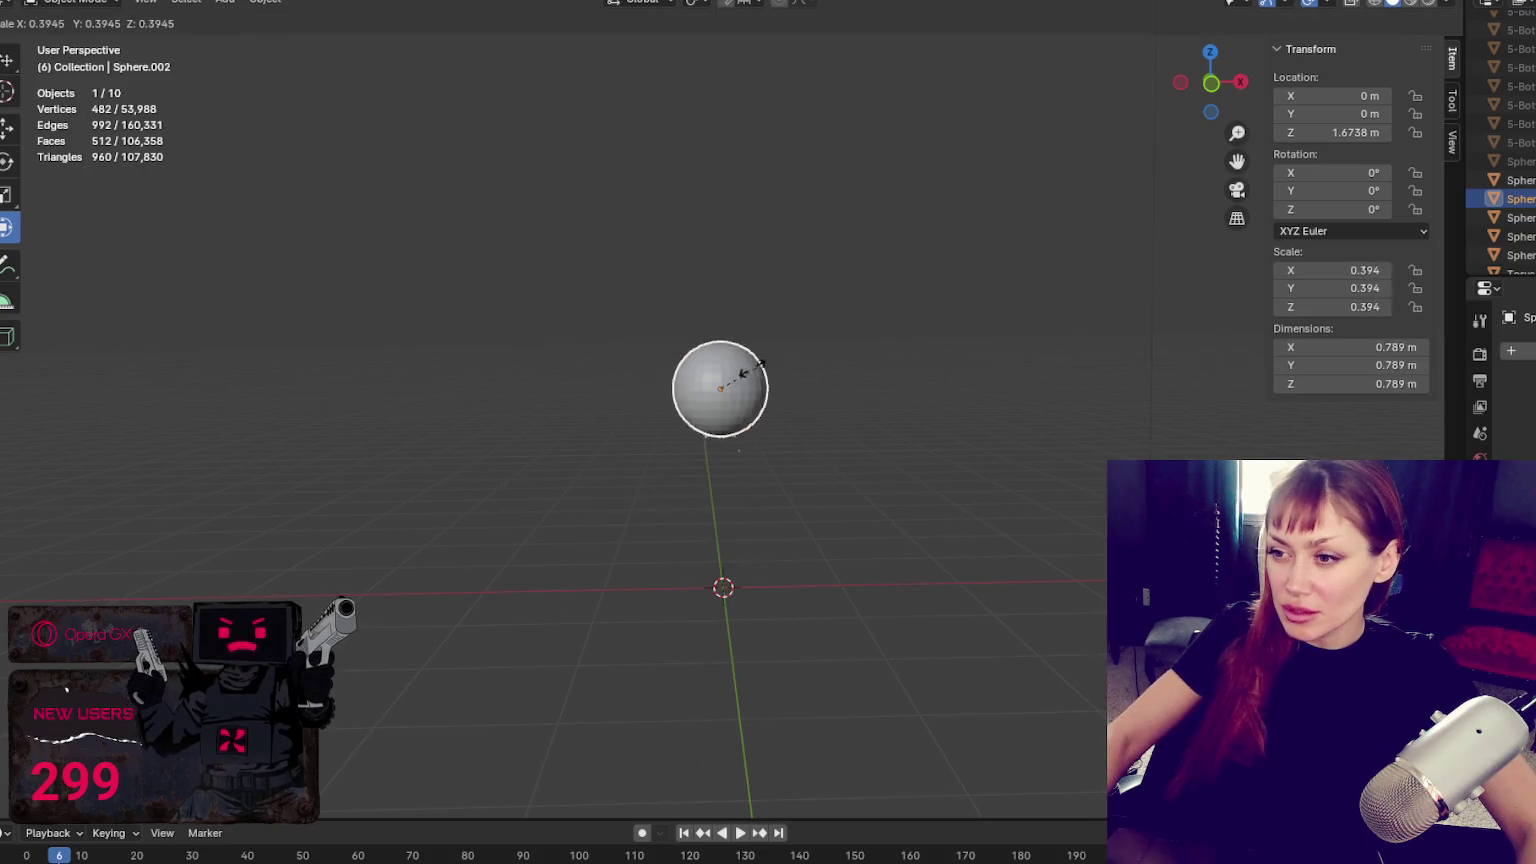
left_click(718, 402)
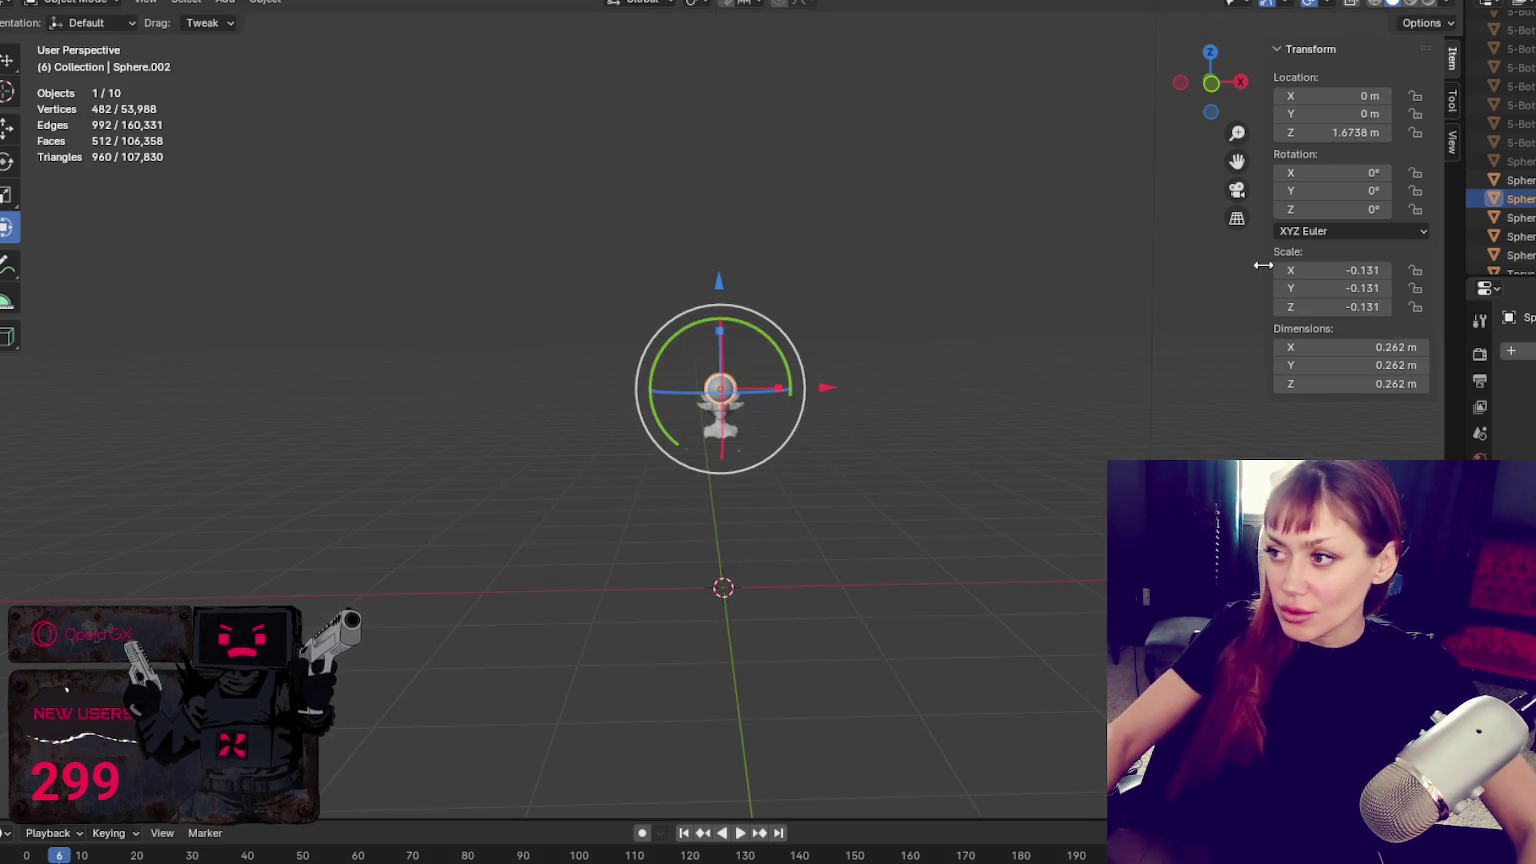
key("s")
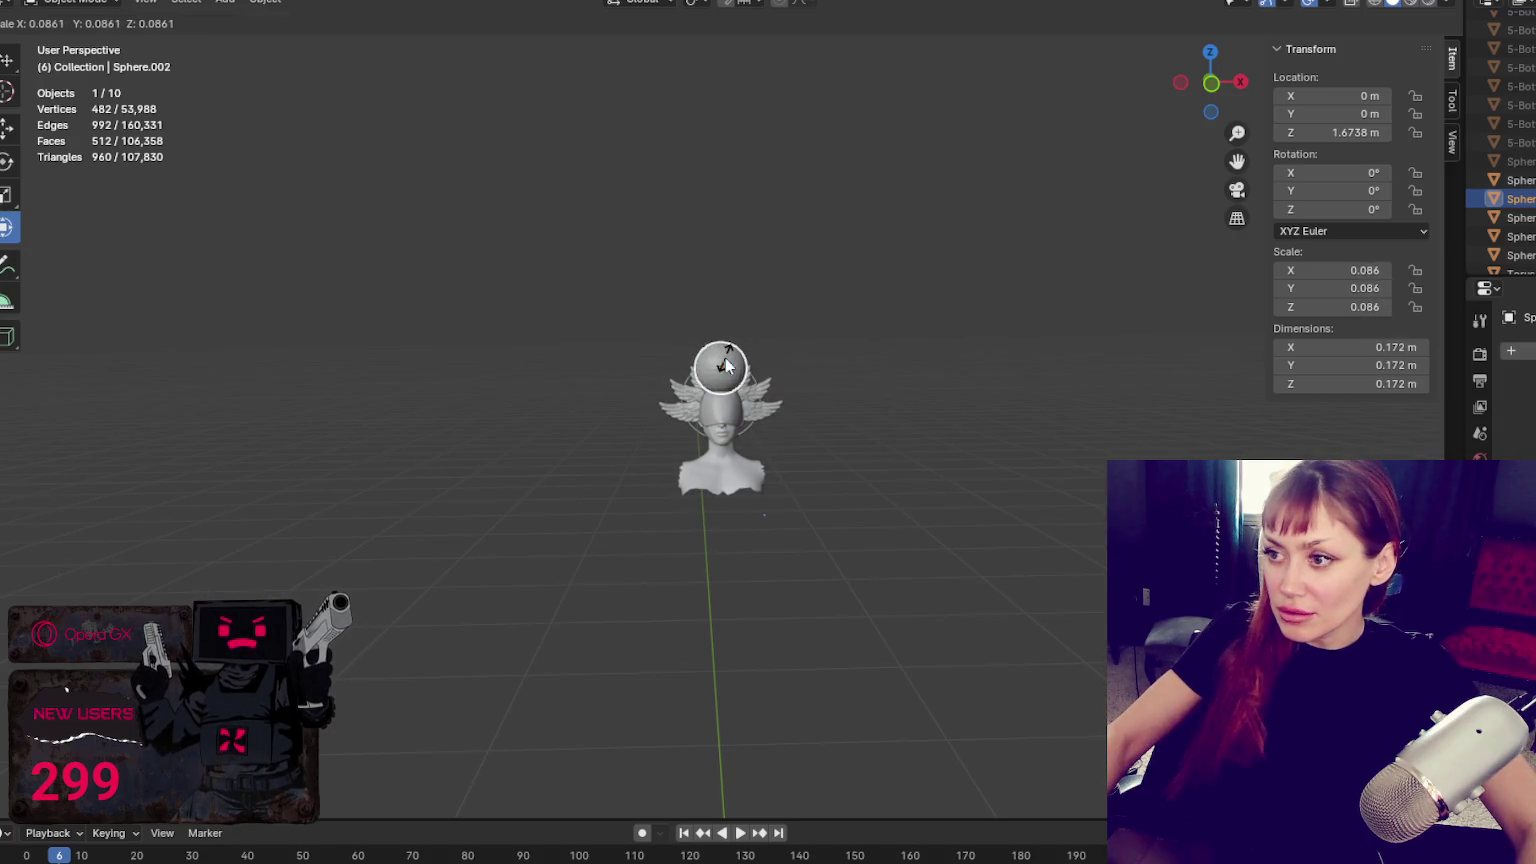
left_click(726, 366)
scroll(800, 310, "up", 5)
scroll(790, 290, "up", 3)
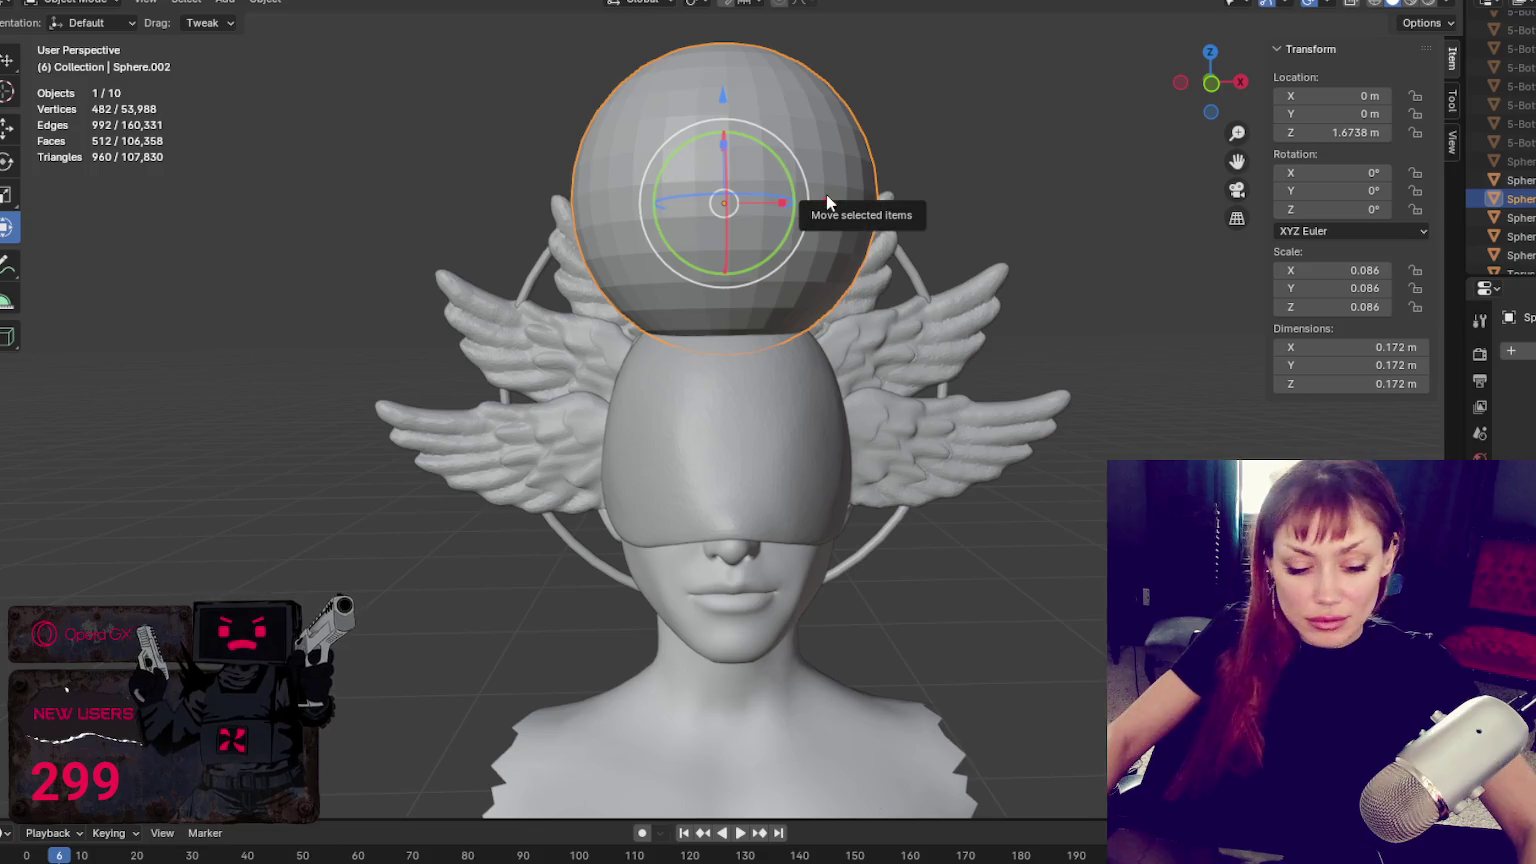
key("s")
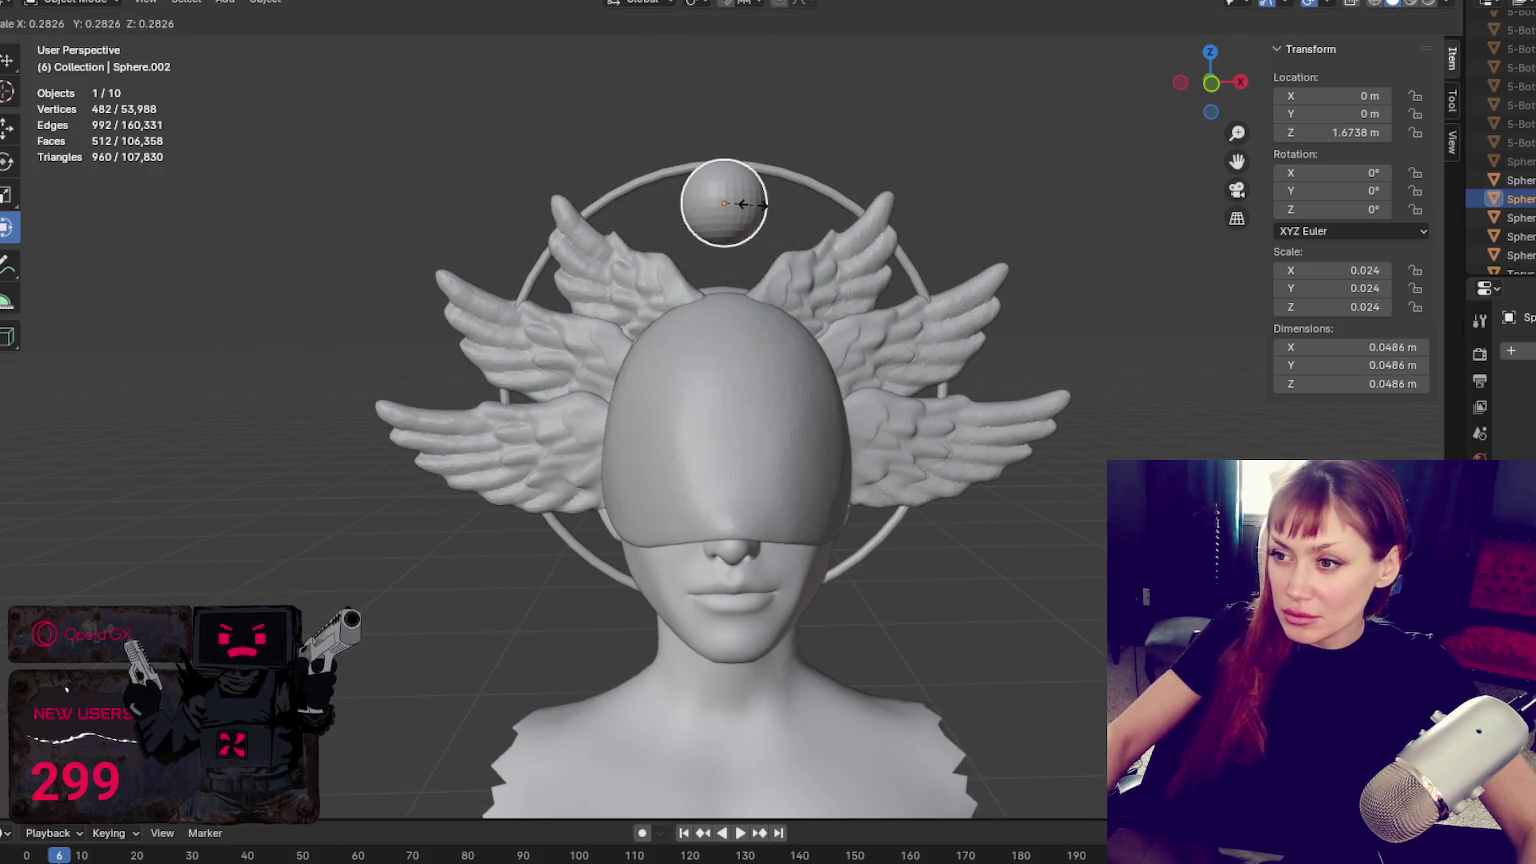
left_click(796, 203)
Set a 221 px sculpt brush, then lower the sphere onto the top of the head
key("ctrl+Tab")
middle_click_drag(715, 300, 852, 390)
key("f")
left_click(856, 391)
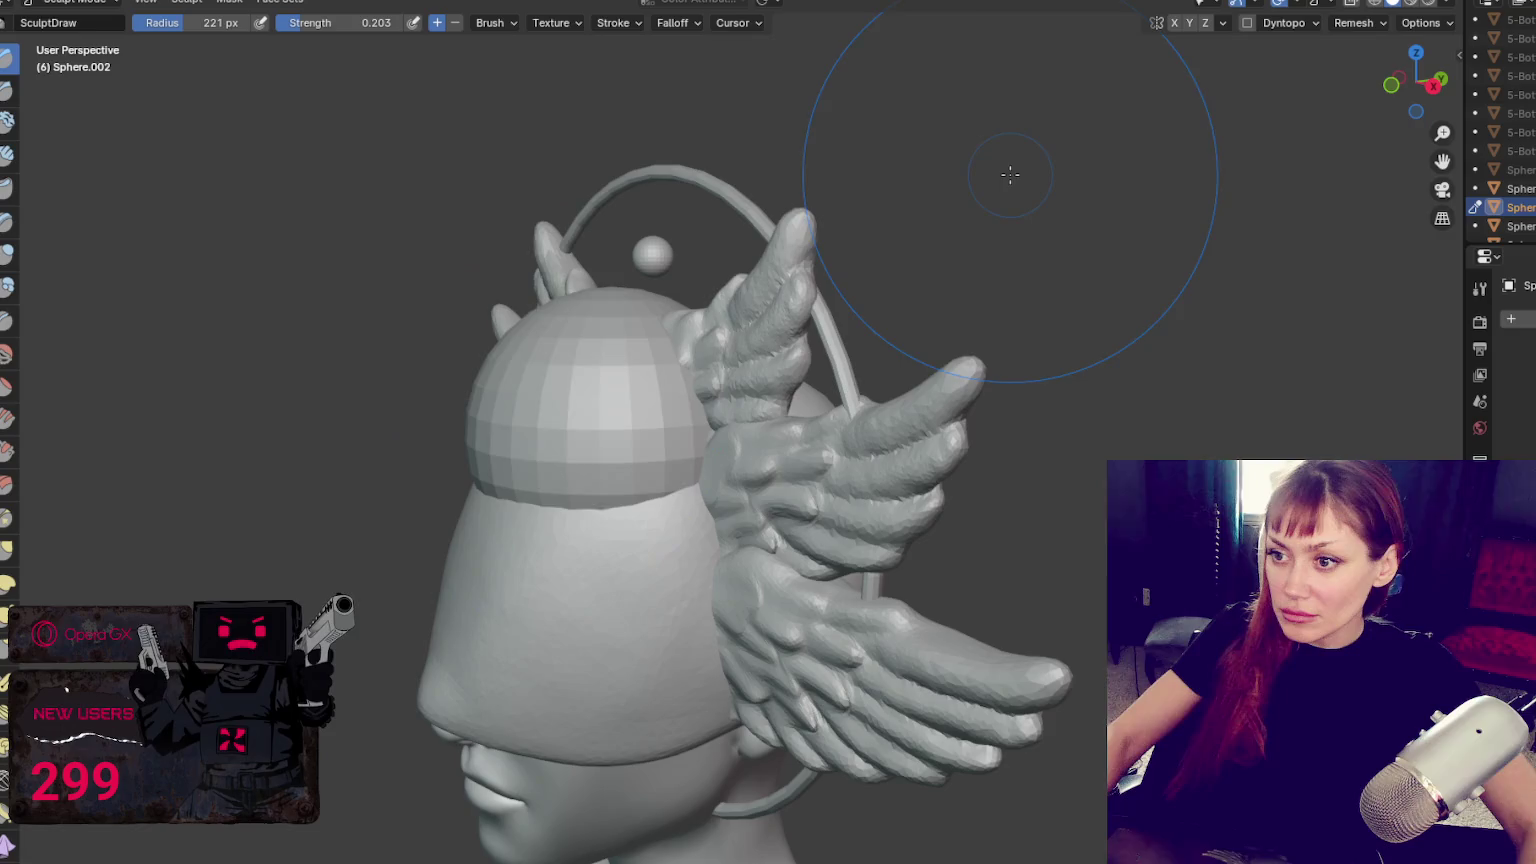
key("ctrl+Tab")
key("ctrl+z")
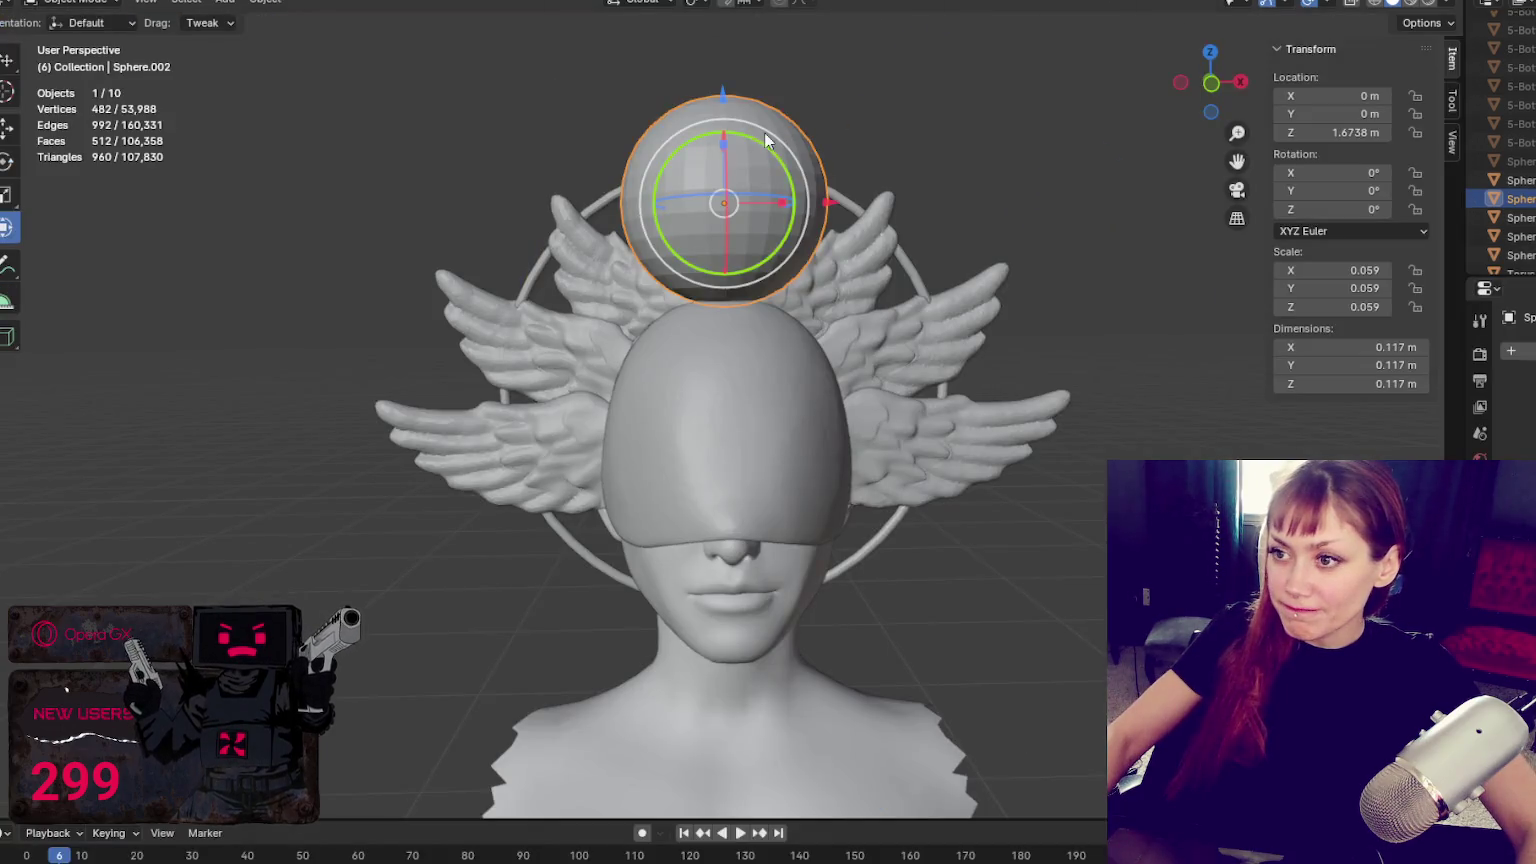
left_click_drag(722, 98, 724, 208)
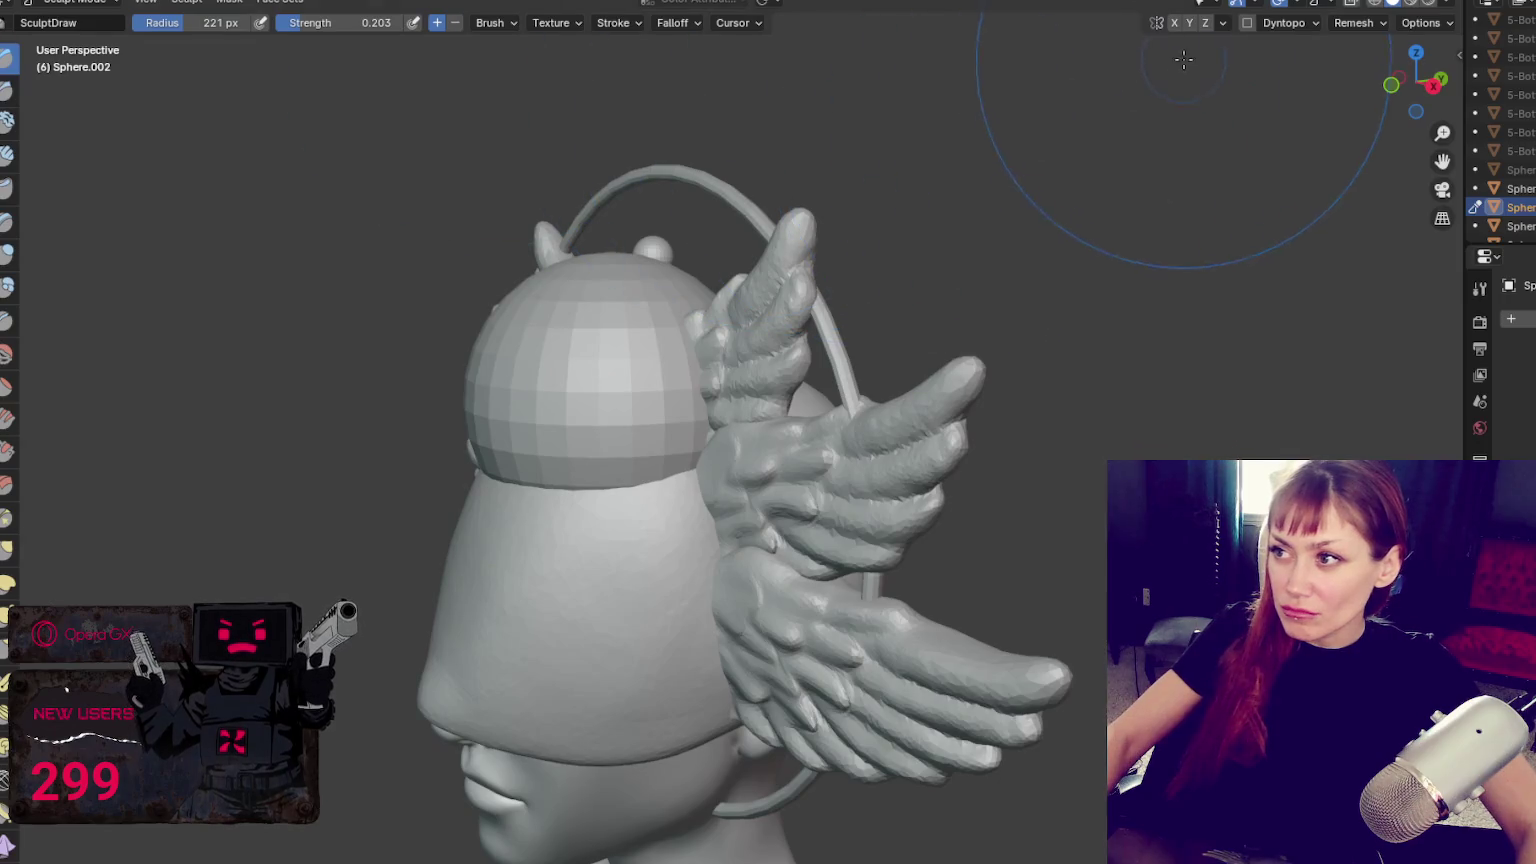
Enable Dyntopo and X symmetry, set a 386 px radius, and start grabbing the cap dome
left_click(1247, 22)
left_click(1030, 52)
left_click(1174, 22)
key("f")
left_click(617, 343)
key("f")
key("g")
mouse_move(616, 446)
left_mouse_down()
mouse_move(600, 430)
mouse_move(590, 480)
left_mouse_up()
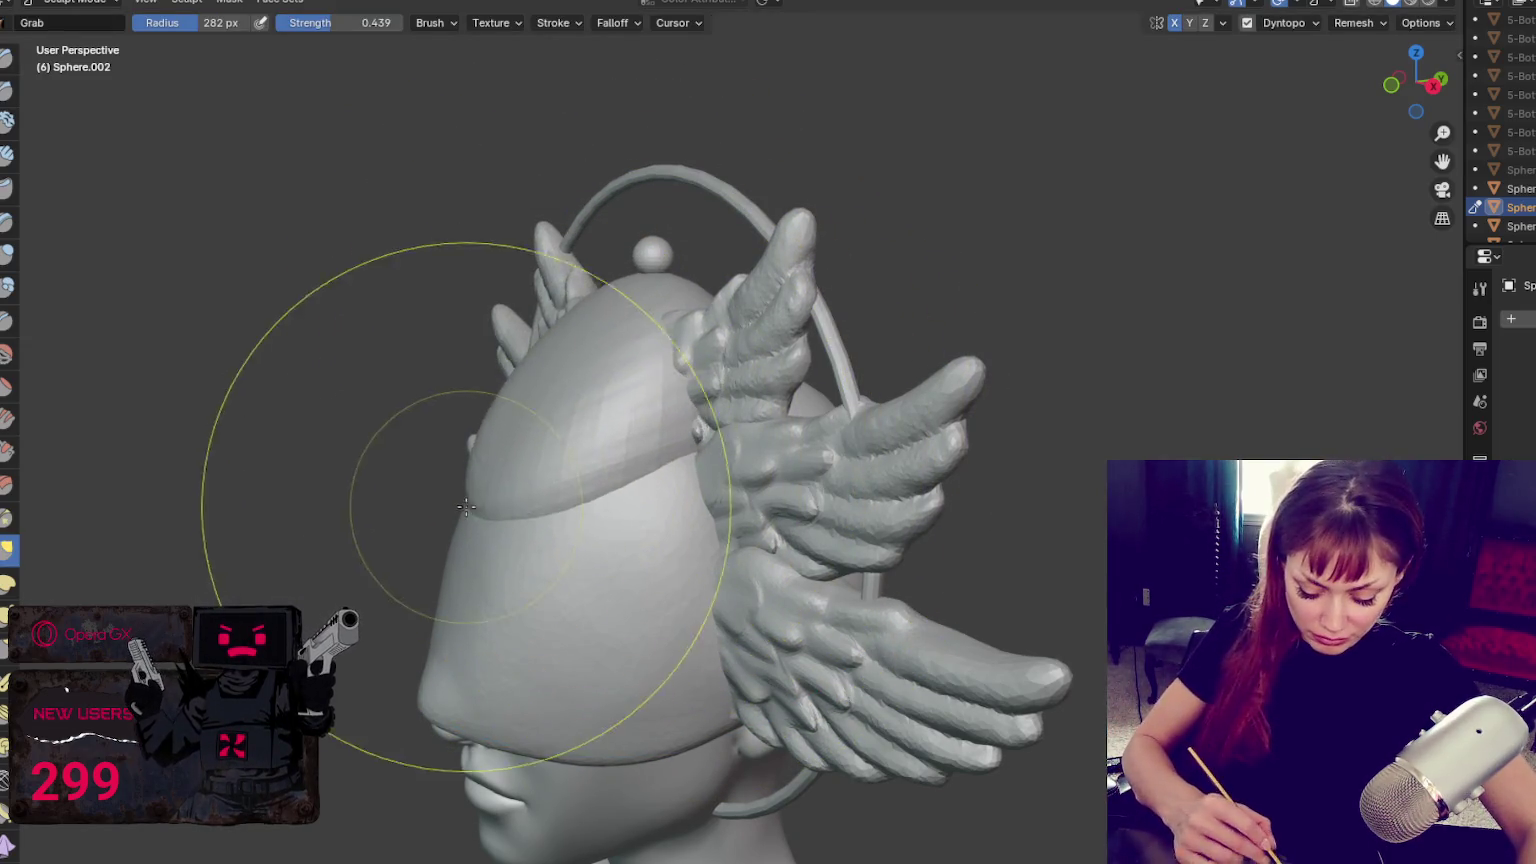
Grab the dome forward and down into a brim, narrowing the brush to 216 px
left_click_drag(405, 530, 520, 500)
middle_click_drag(736, 451, 866, 379)
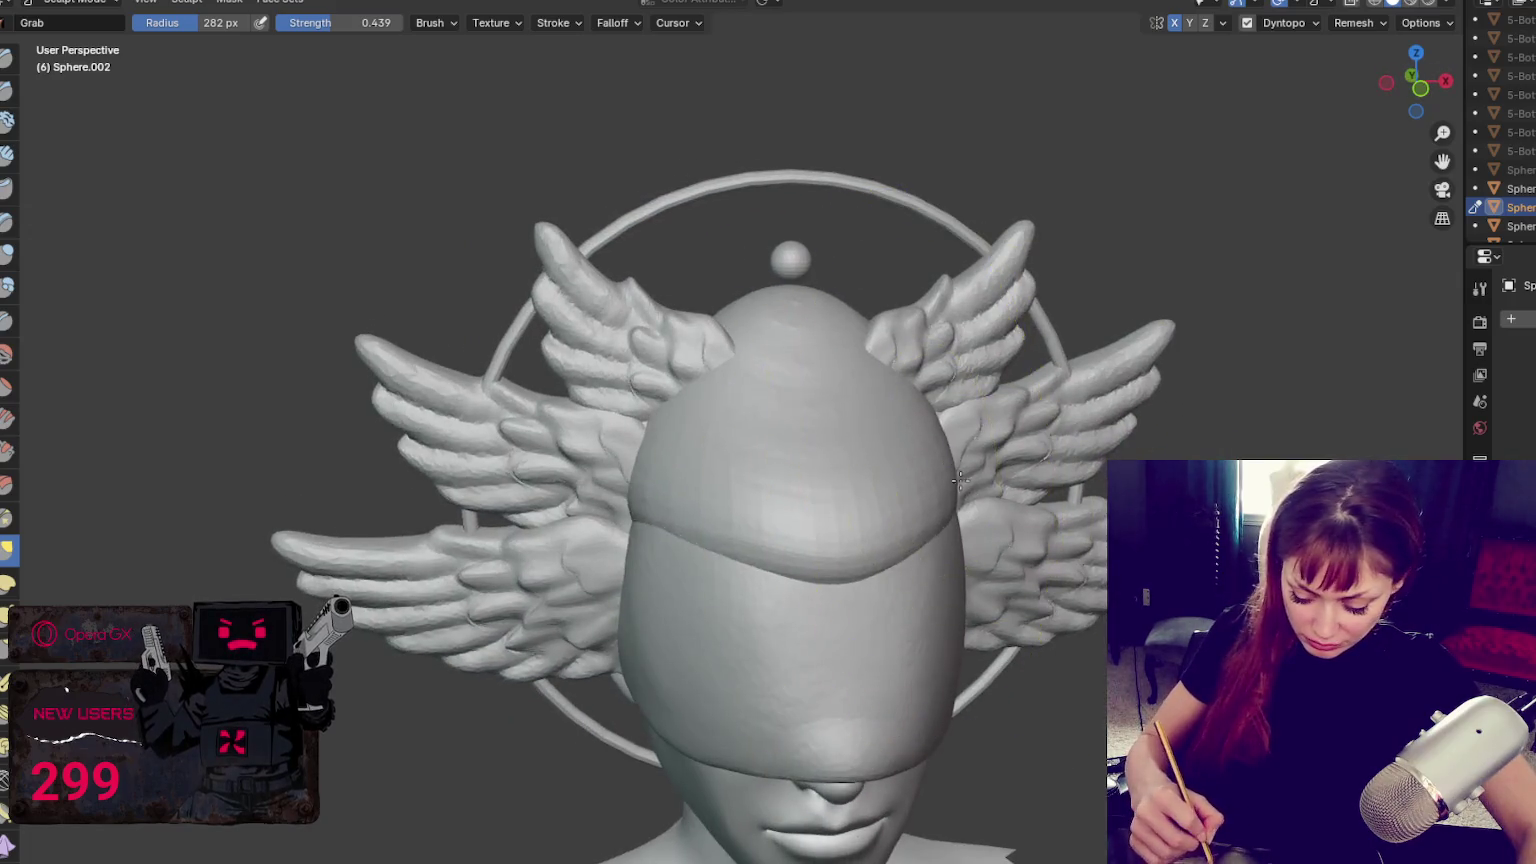
mouse_move(840, 473)
middle_mouse_down()
mouse_move(1008, 376)
mouse_move(782, 411)
middle_mouse_up()
left_click_drag(782, 411, 760, 470)
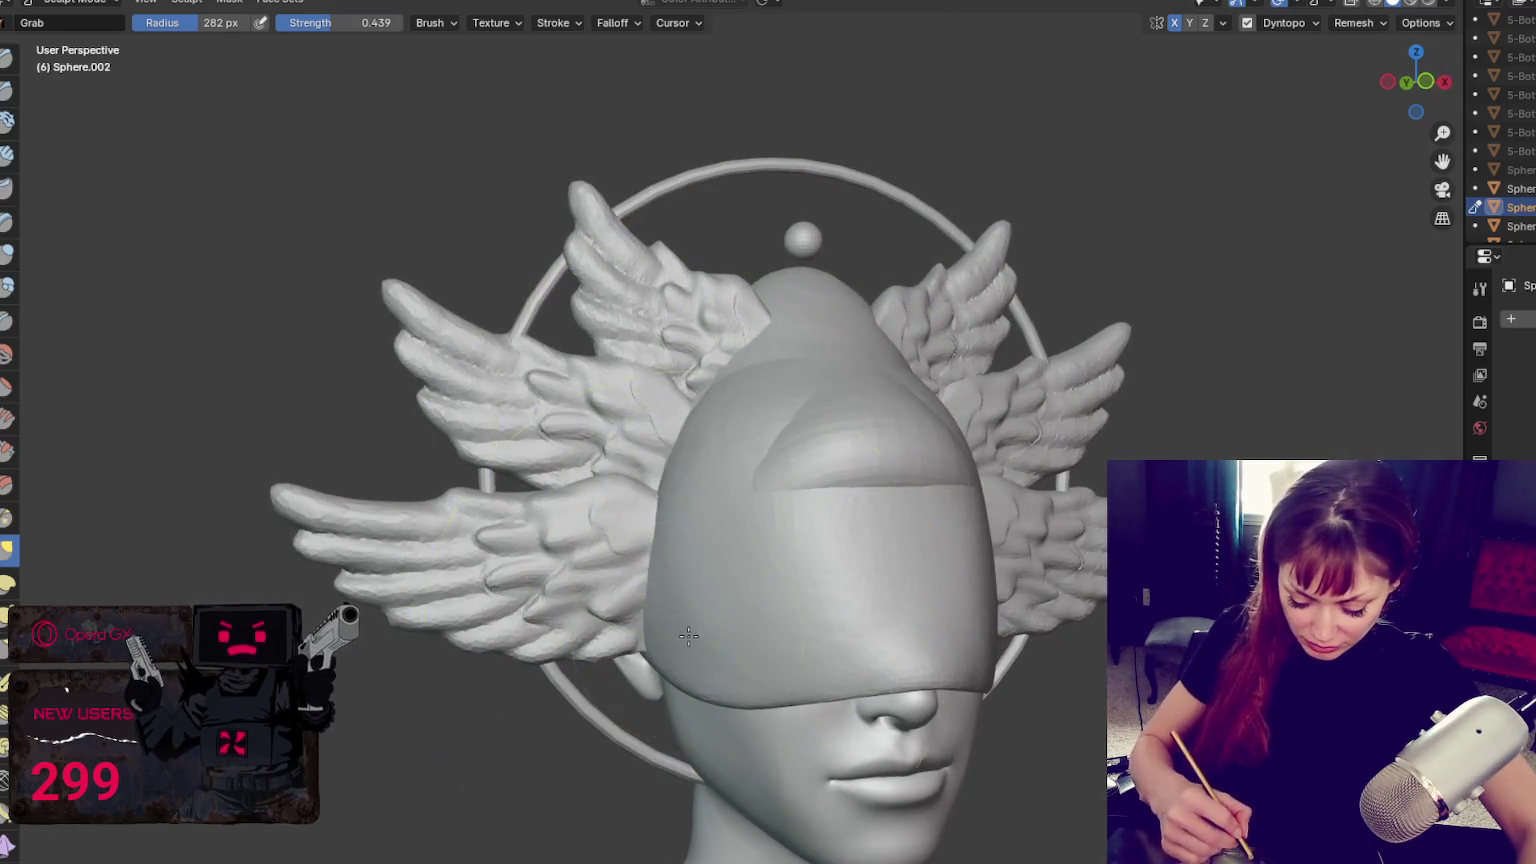
middle_click_drag(703, 542, 693, 584)
key("f")
left_click_drag(700, 470, 660, 520)
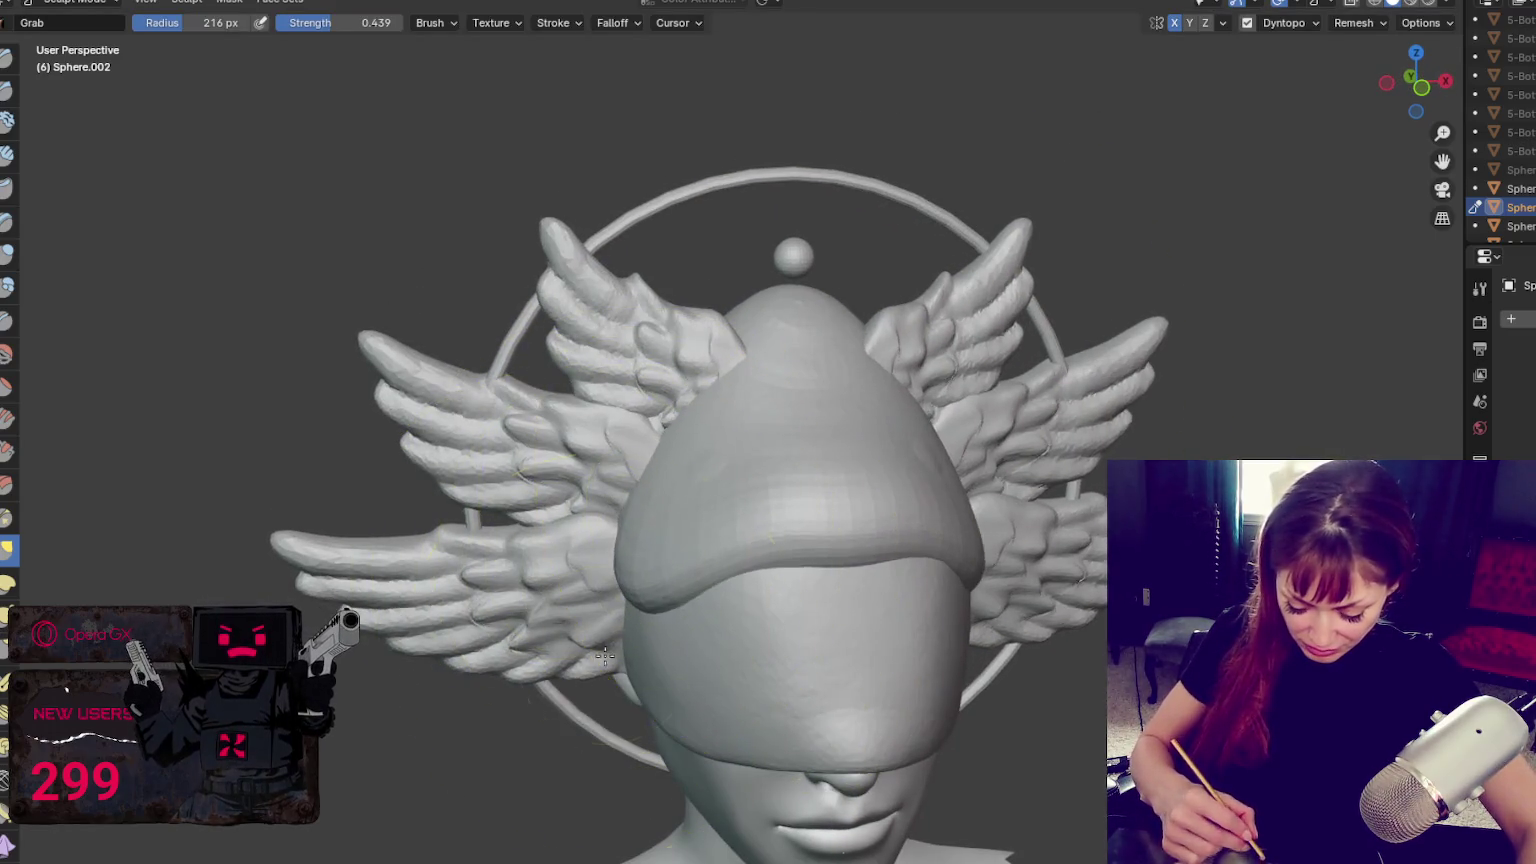
mouse_move(700, 430)
left_mouse_down()
mouse_move(682, 455)
mouse_move(810, 452)
mouse_move(820, 600)
left_mouse_up()
middle_click_drag(820, 600, 640, 600)
Shrink the brush to 124 px and return to the Grab brush in front view
key("f")
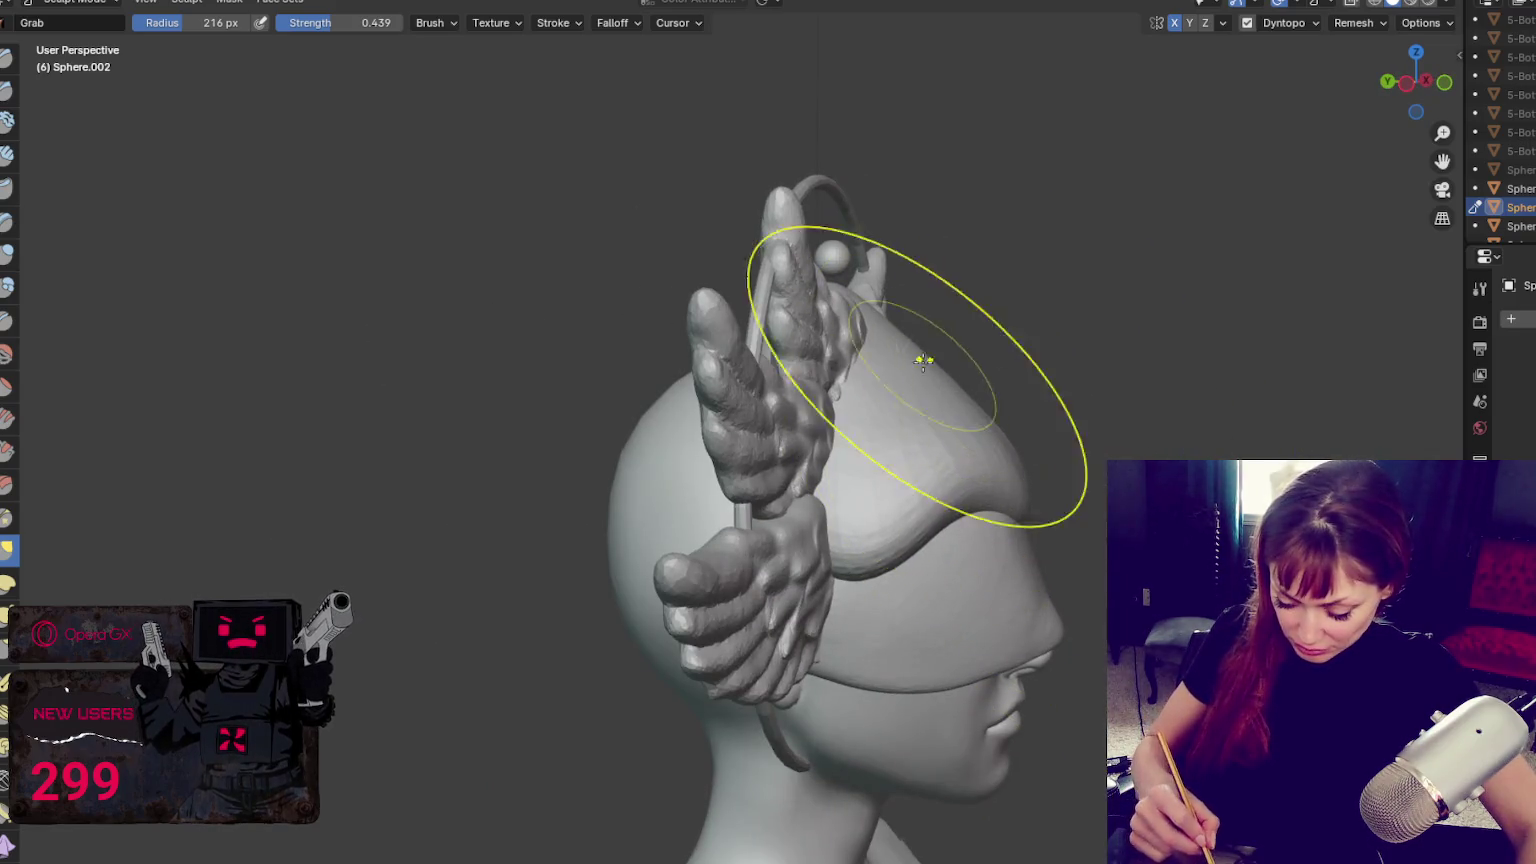
left_click(895, 284)
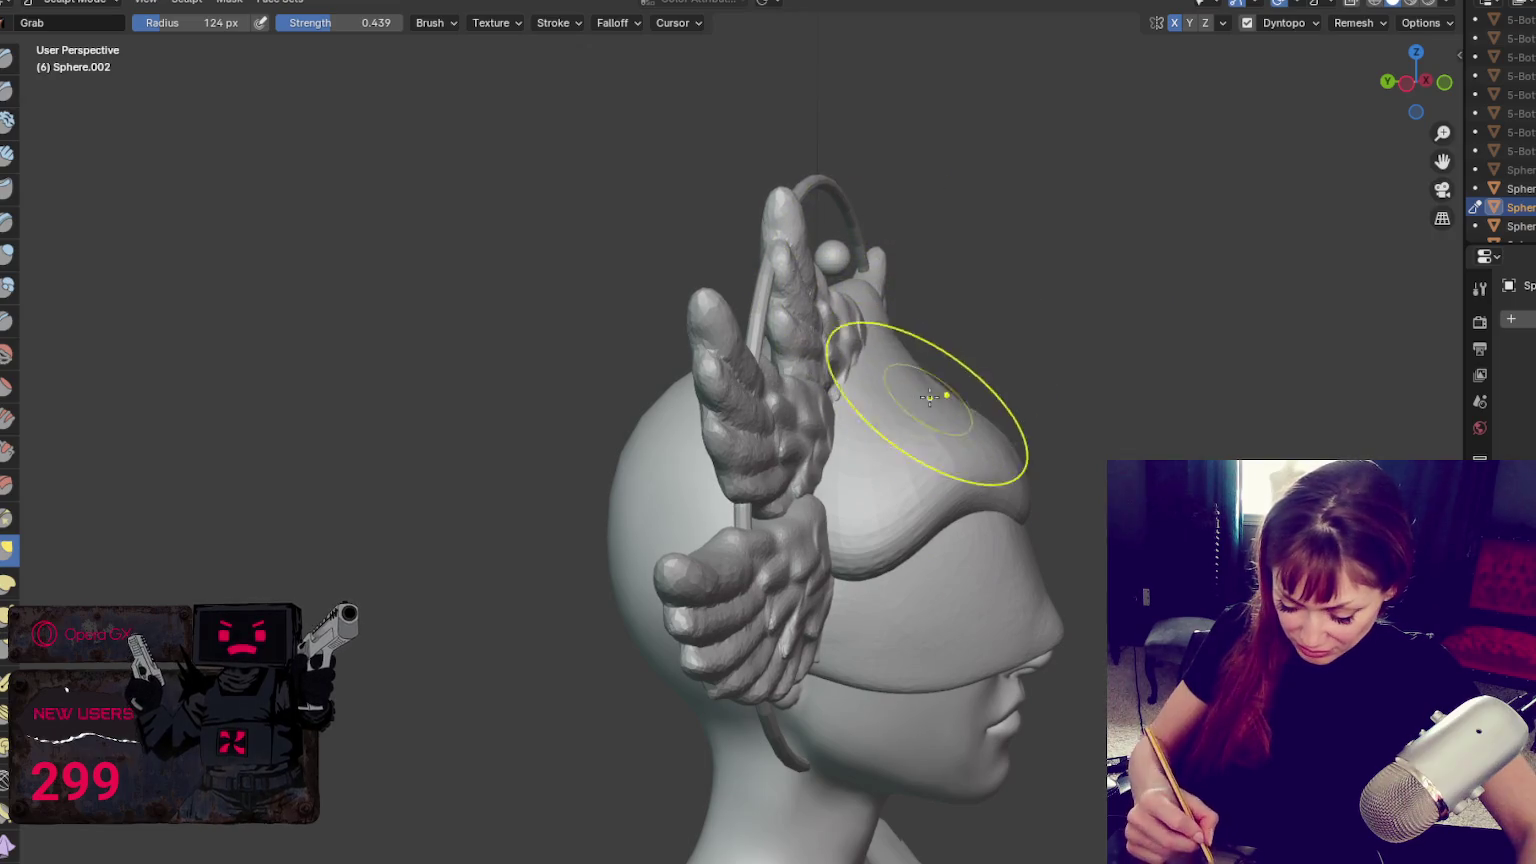
mouse_move(926, 530)
middle_mouse_down()
mouse_move(905, 585)
mouse_move(731, 597)
middle_mouse_up()
key("x")
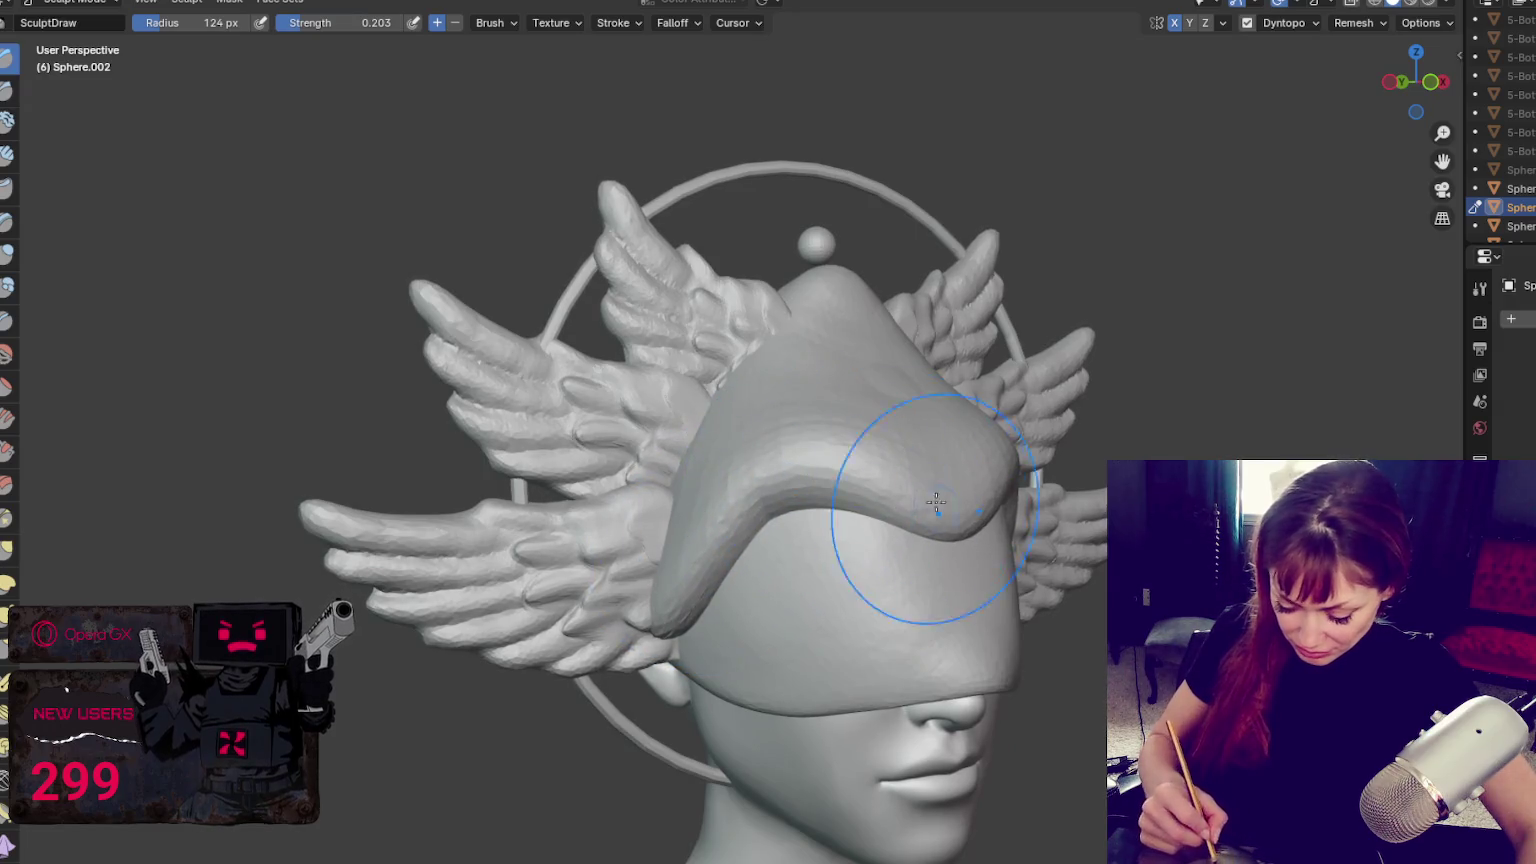
middle_click_drag(932, 497, 811, 388)
key("g")
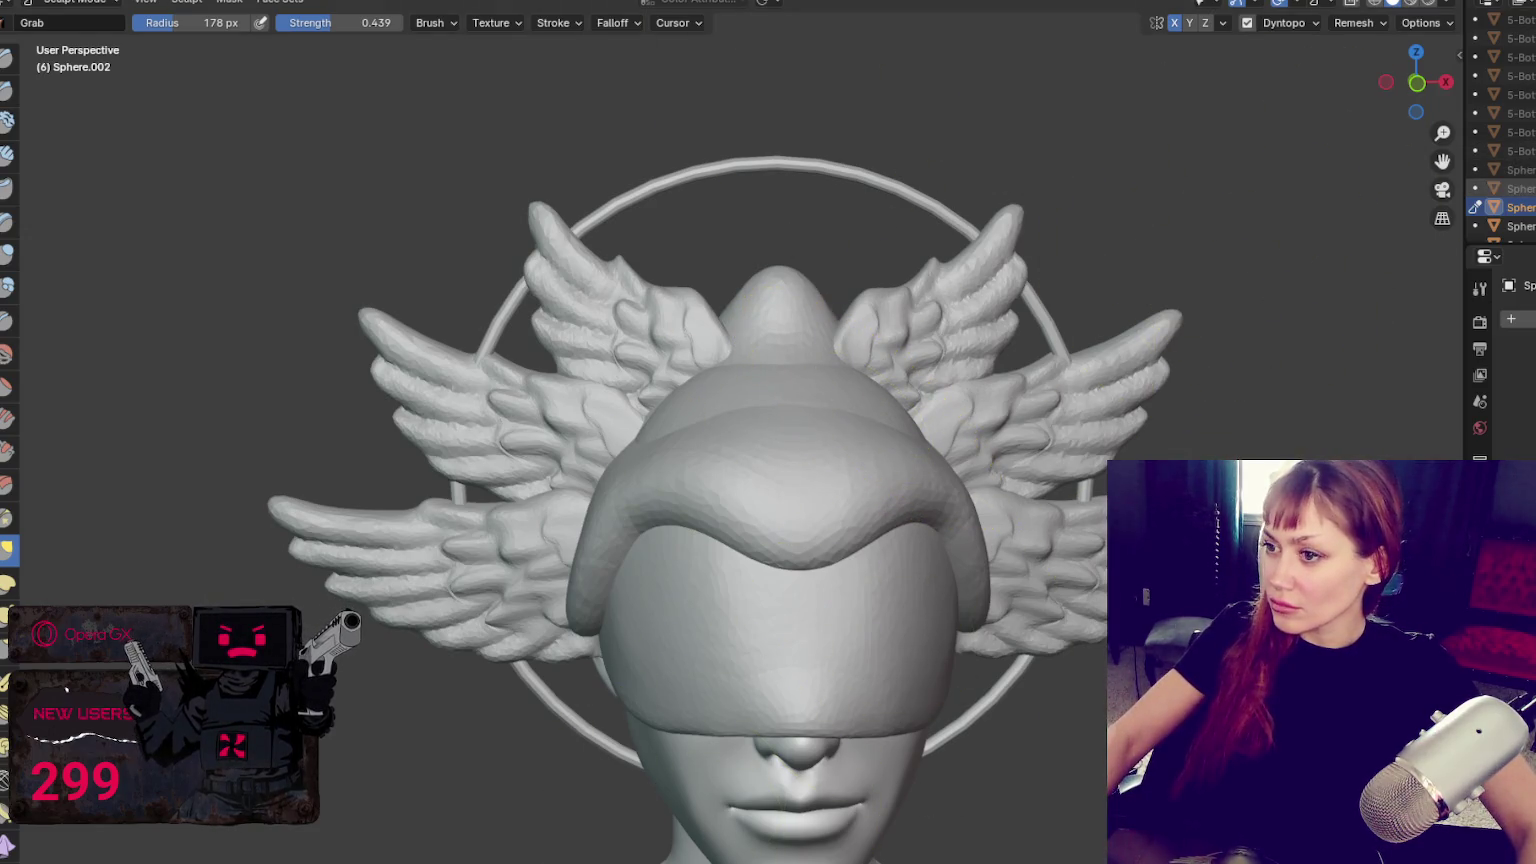
scroll(1500, 130, "down", 3)
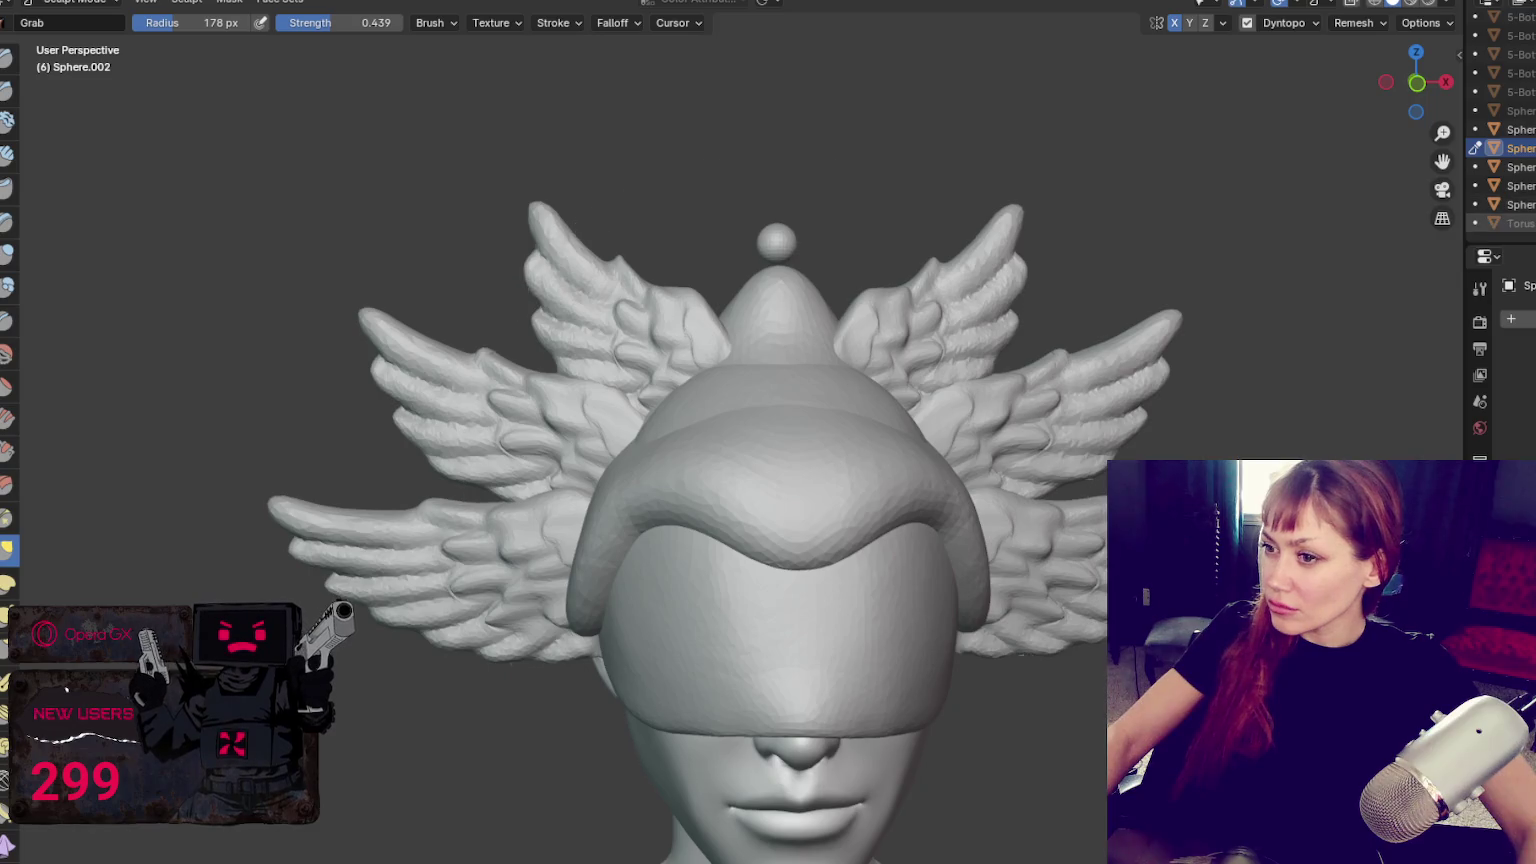
scroll(1500, 120, "up", 3)
scroll(1500, 120, "up", 3)
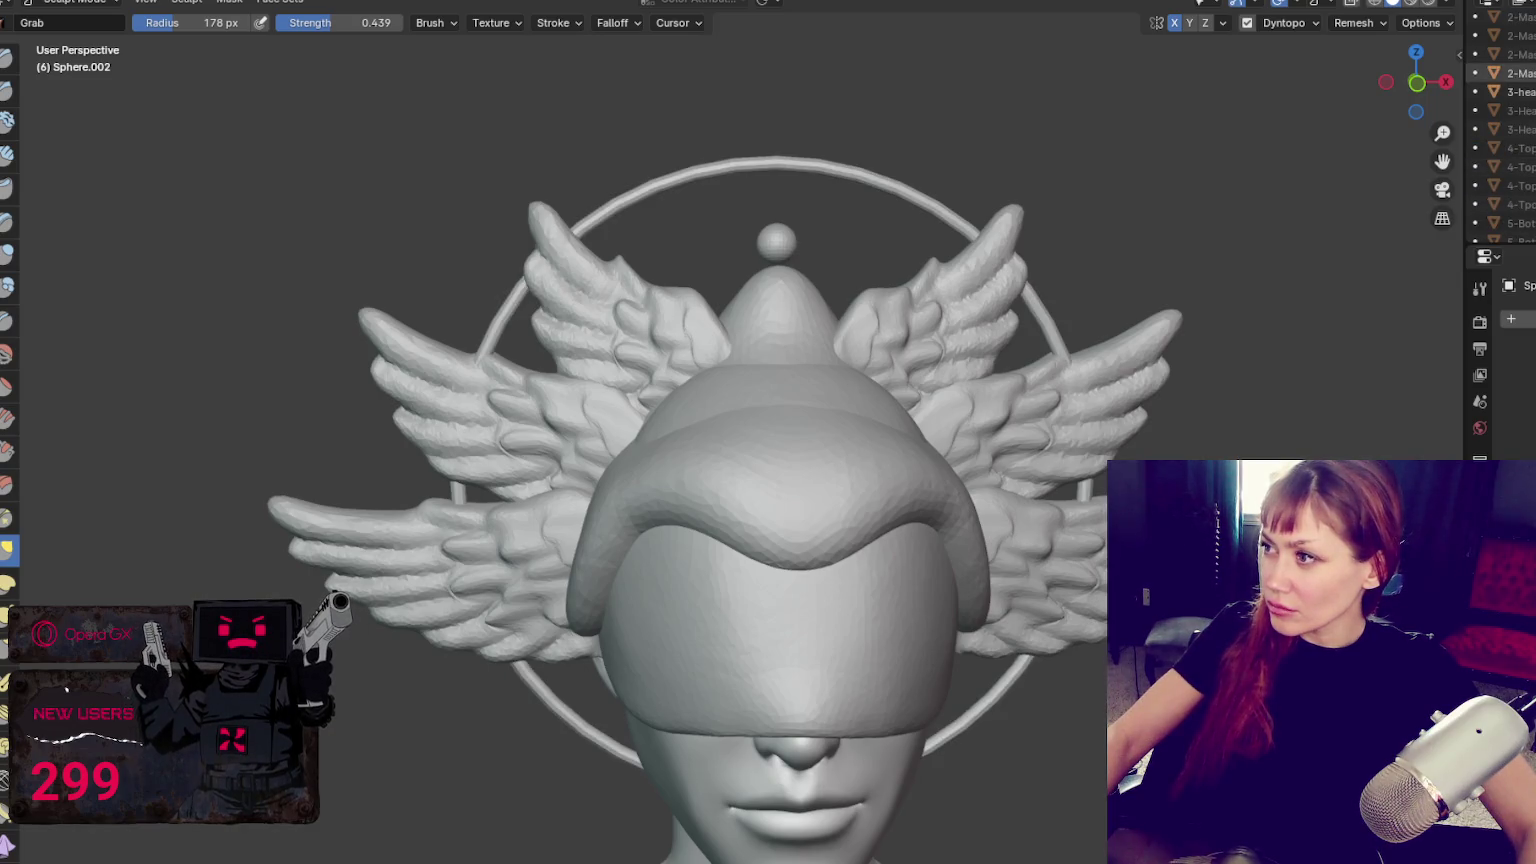
key("h")
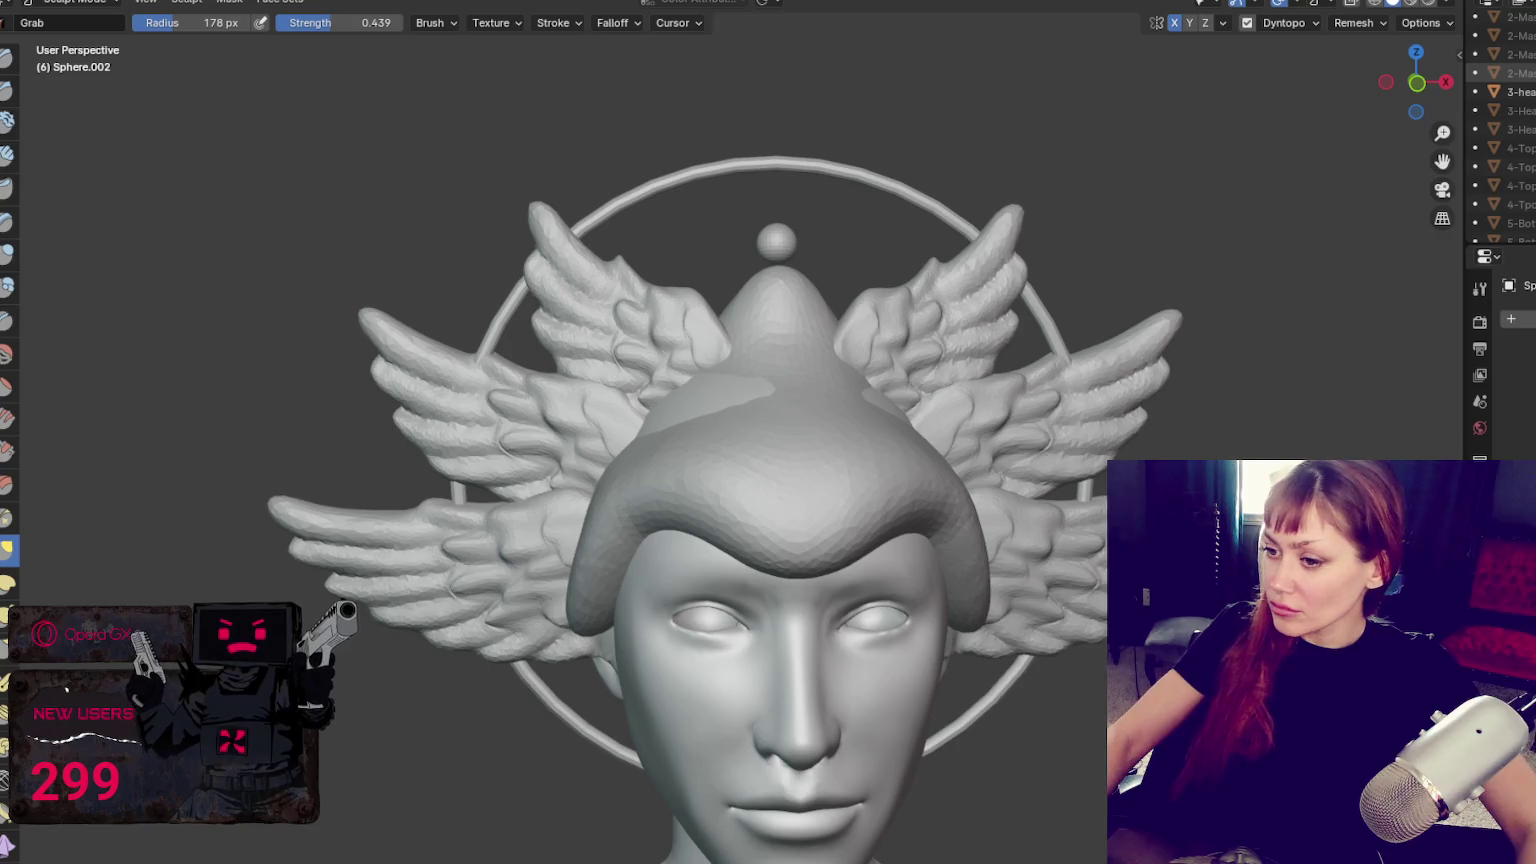
key("alt+h")
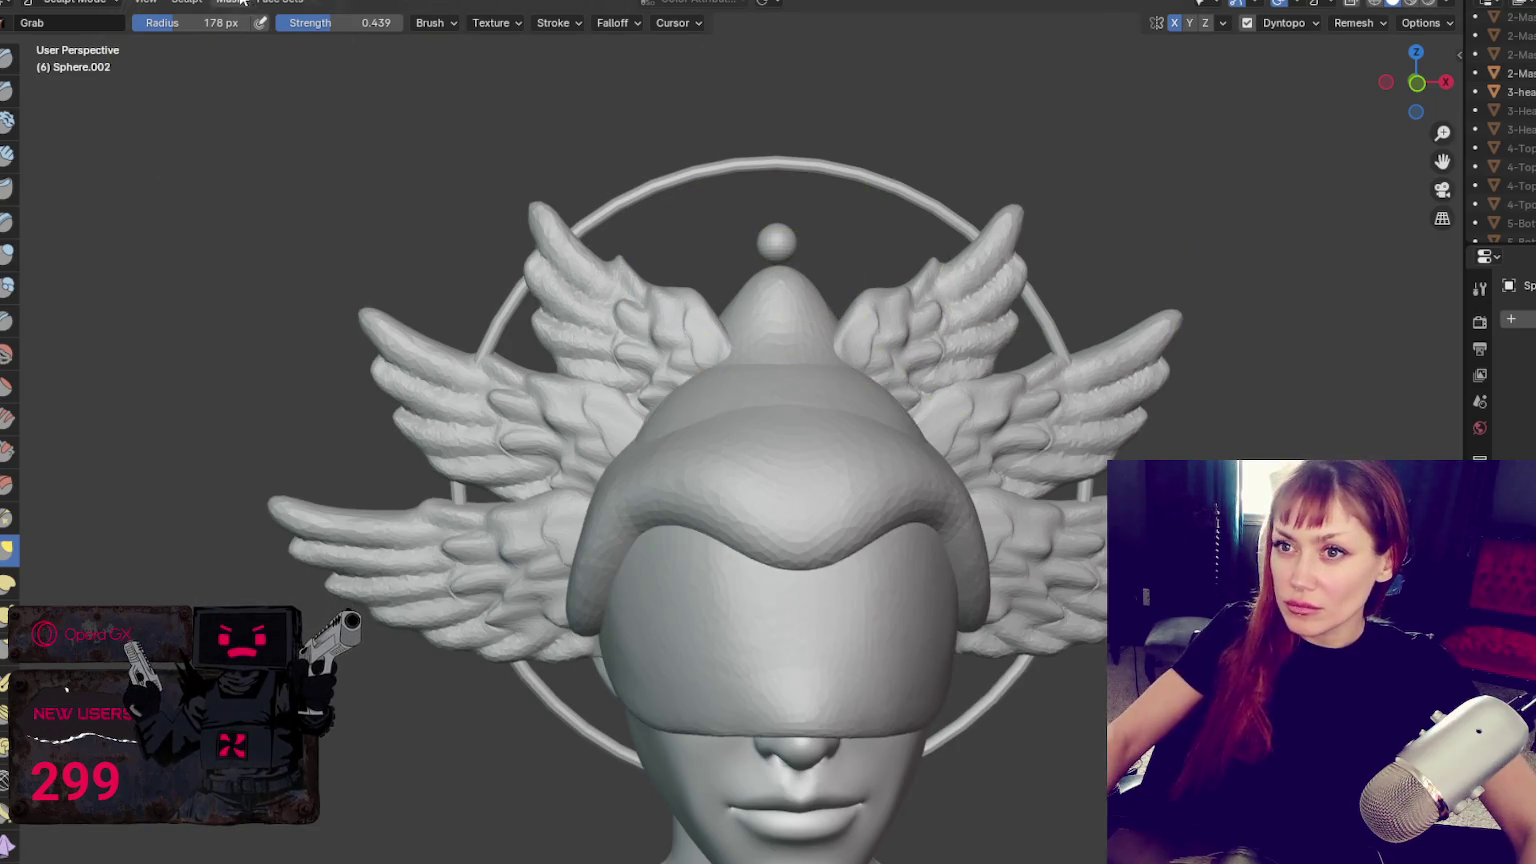
left_click(240, 2)
left_click(728, 403)
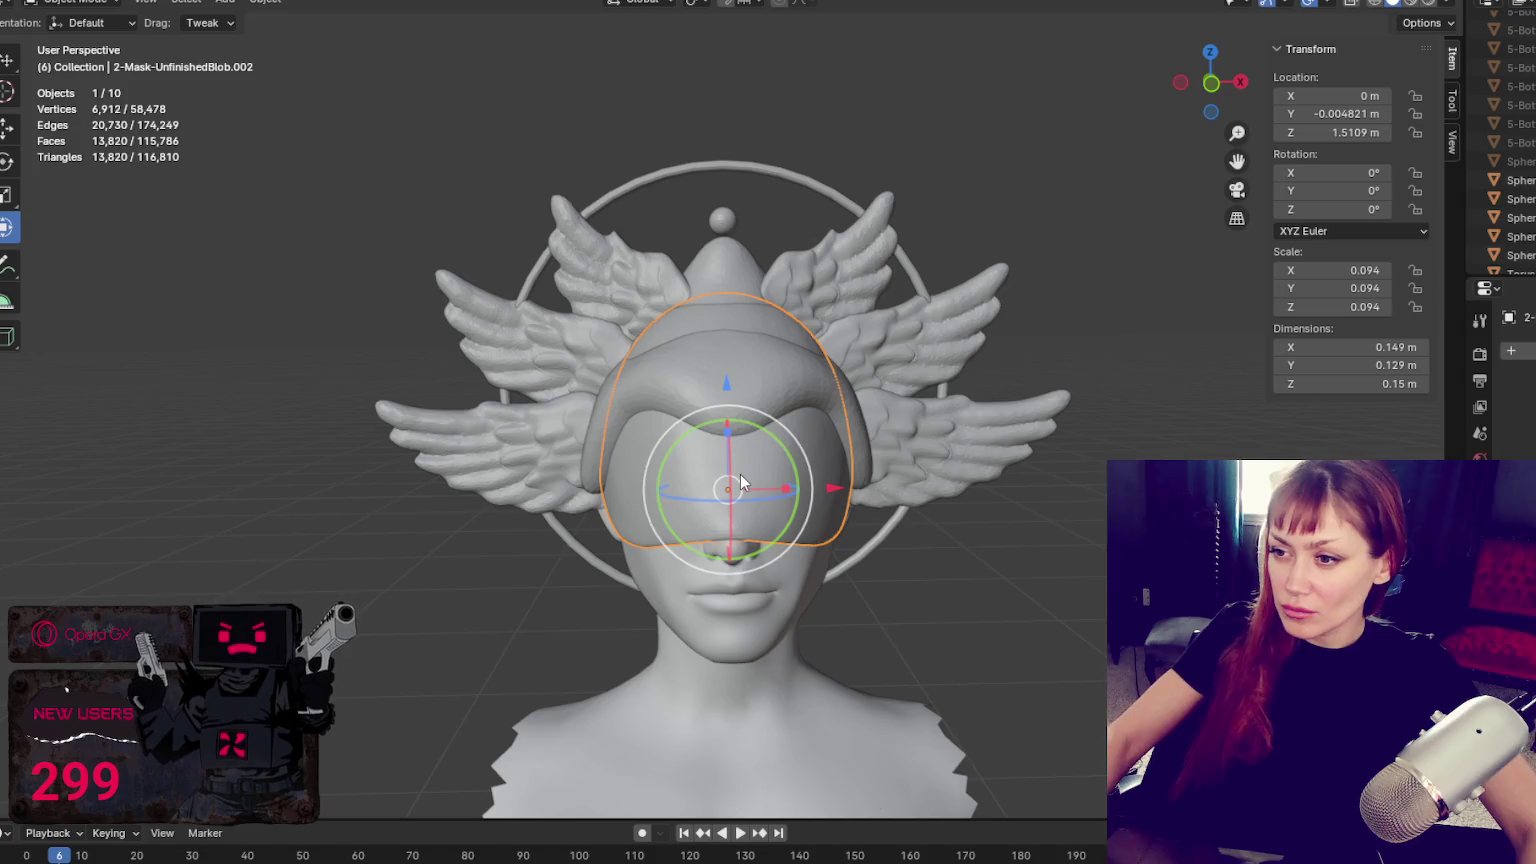
middle_click_drag(958, 288, 1126, 304)
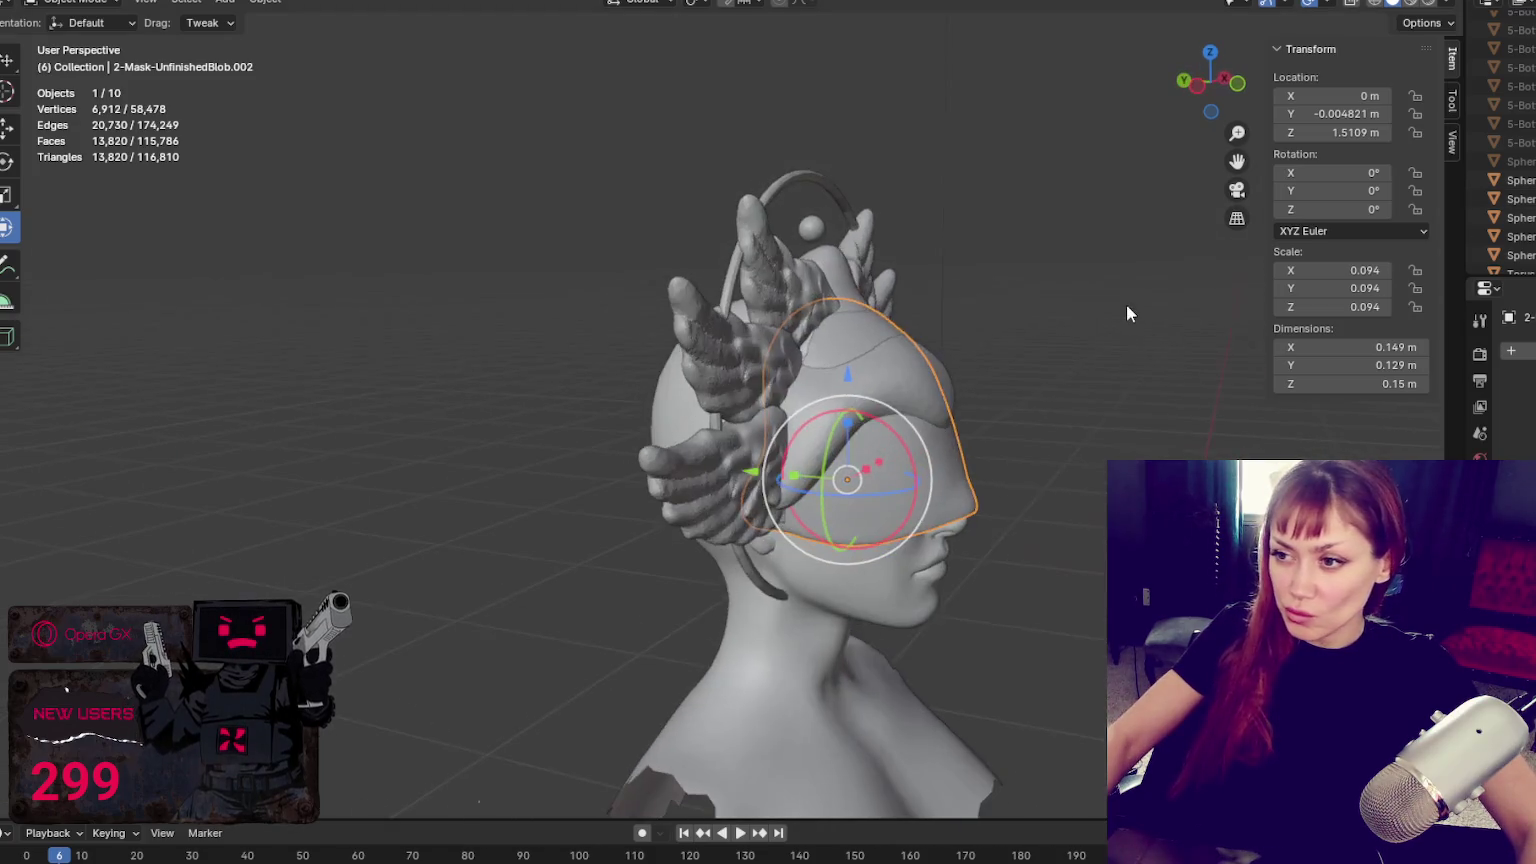
key("ctrl+z")
left_click(439, 2)
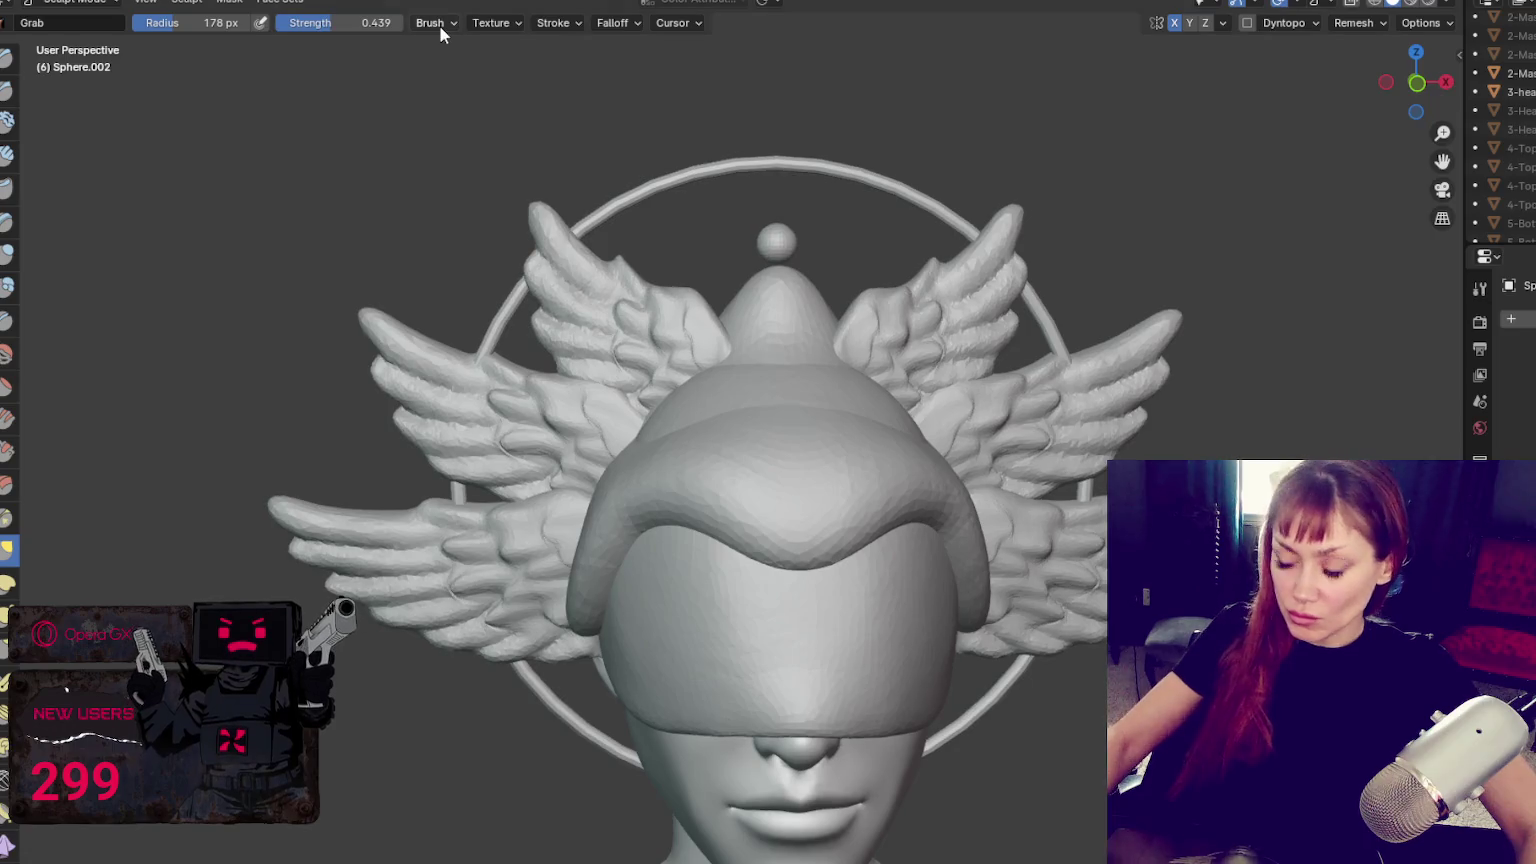
middle_click_drag(686, 394, 799, 456)
Build up the helmet's forehead, upper right, back and brim edge with the Blob brush
left_click(7, 287)
left_click_drag(763, 475, 737, 480)
middle_click_drag(737, 480, 846, 459)
left_click_drag(846, 459, 830, 373)
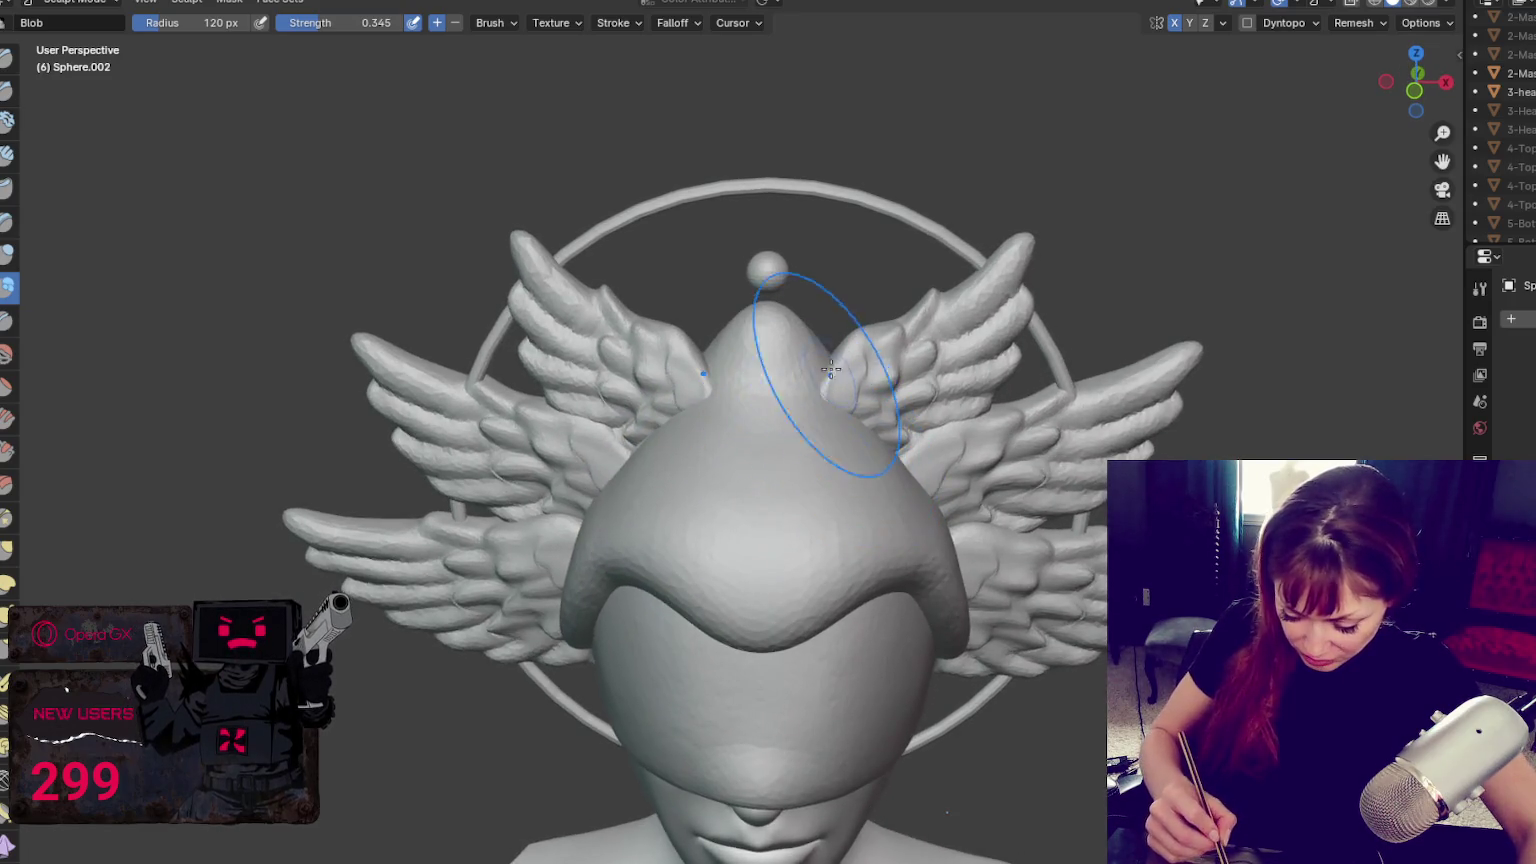
middle_click_drag(873, 386, 1217, 343)
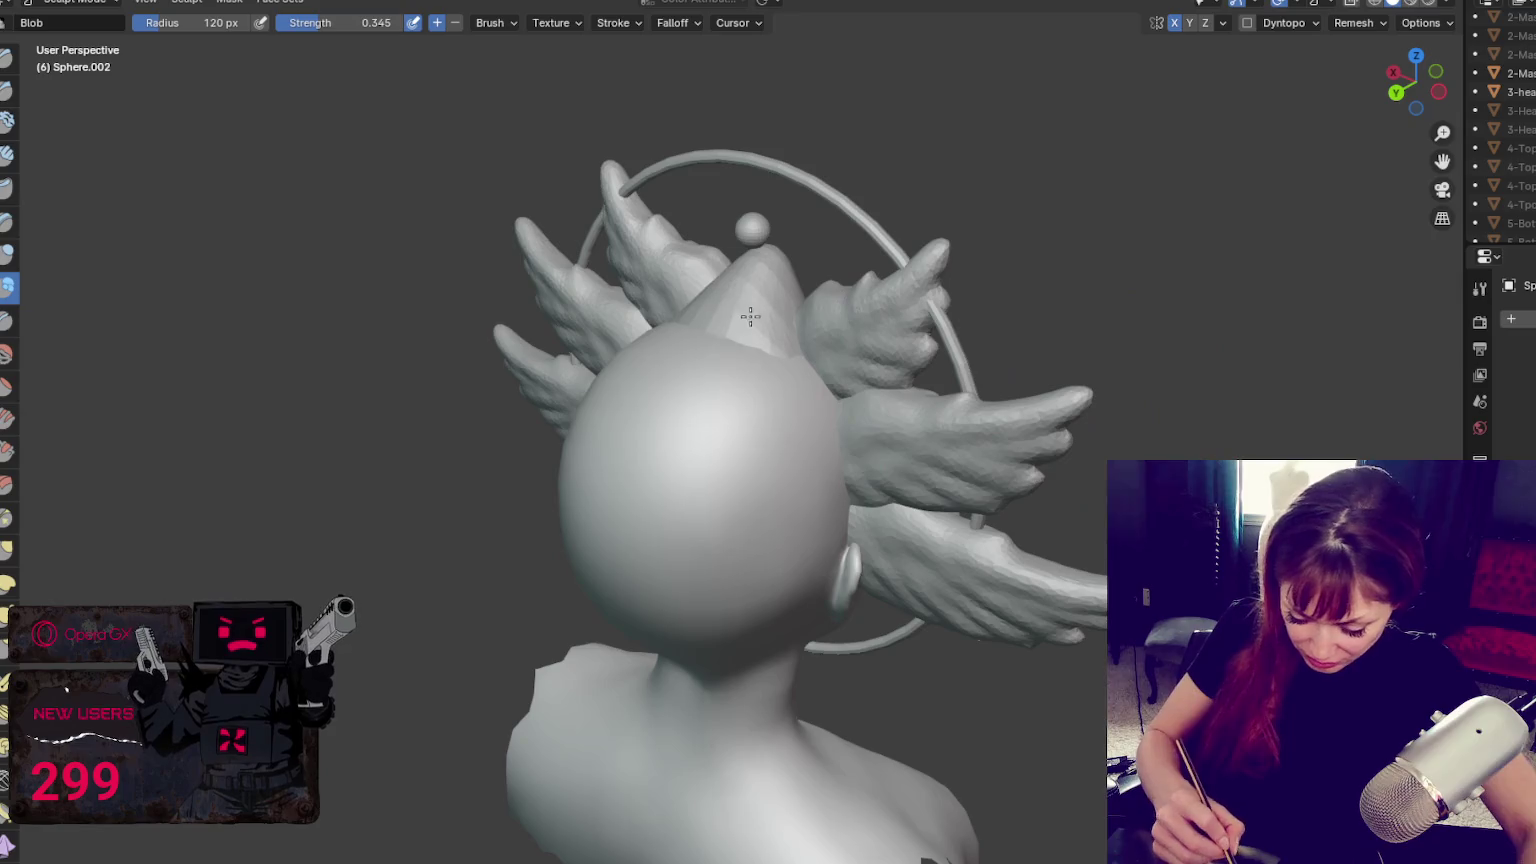
left_click_drag(757, 278, 790, 470)
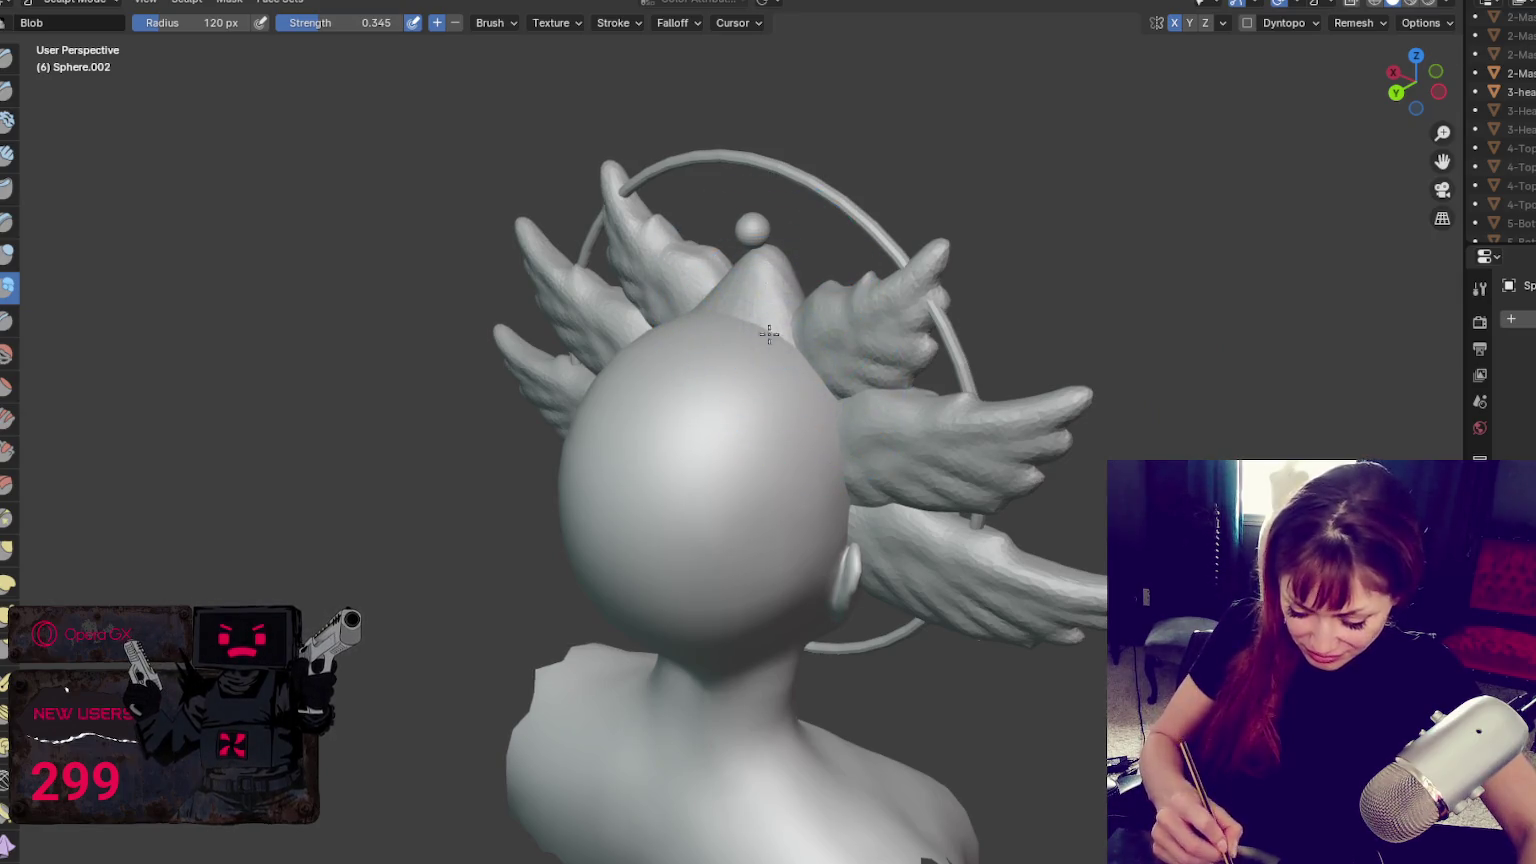
middle_click_drag(790, 470, 791, 361)
key("KP_1")
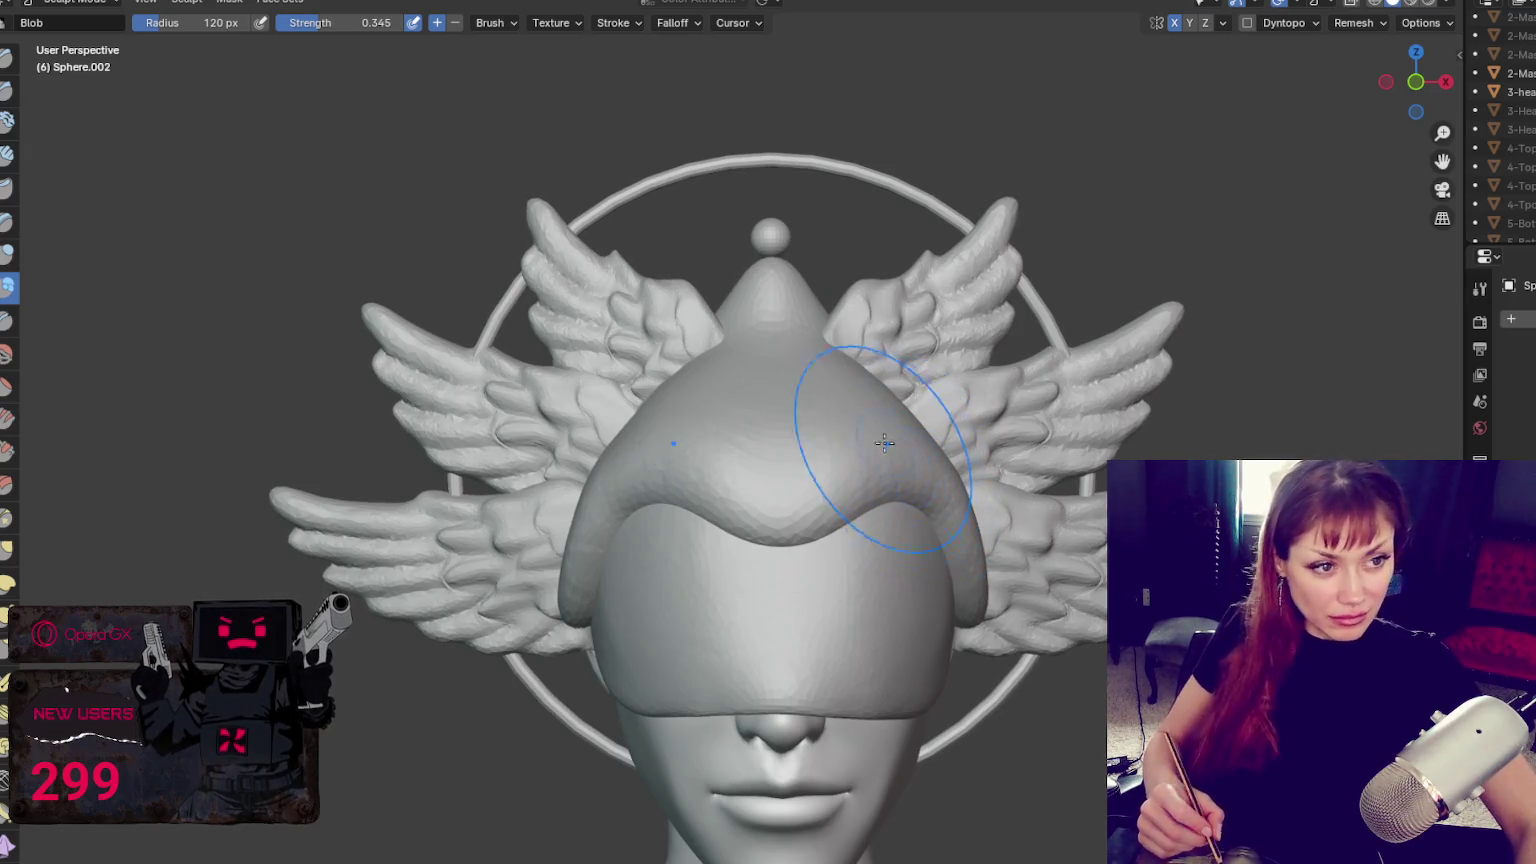
middle_click_drag(875, 446, 706, 471)
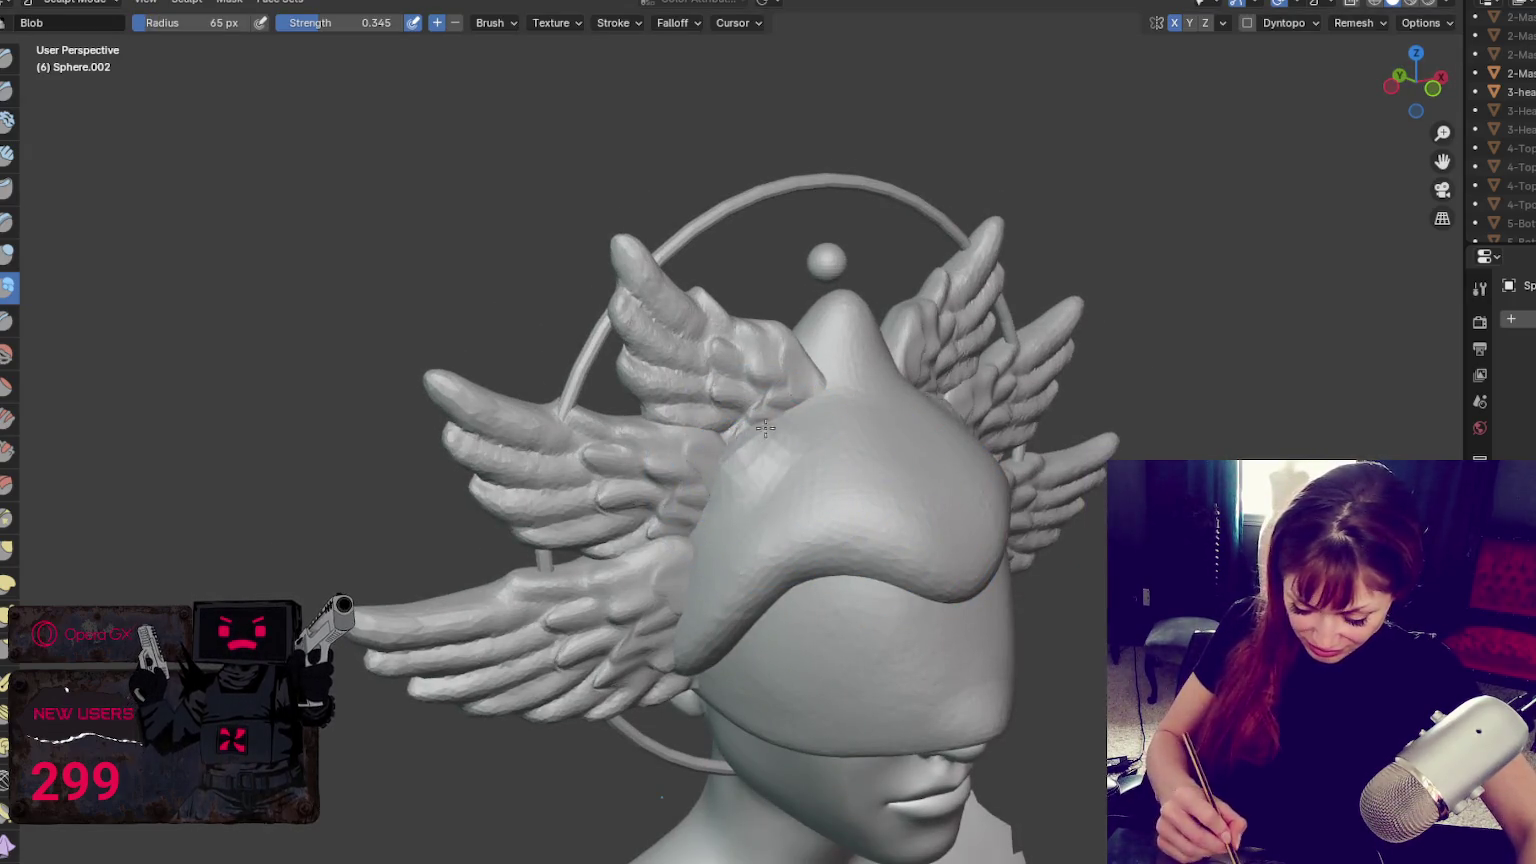
left_click_drag(700, 512, 679, 588)
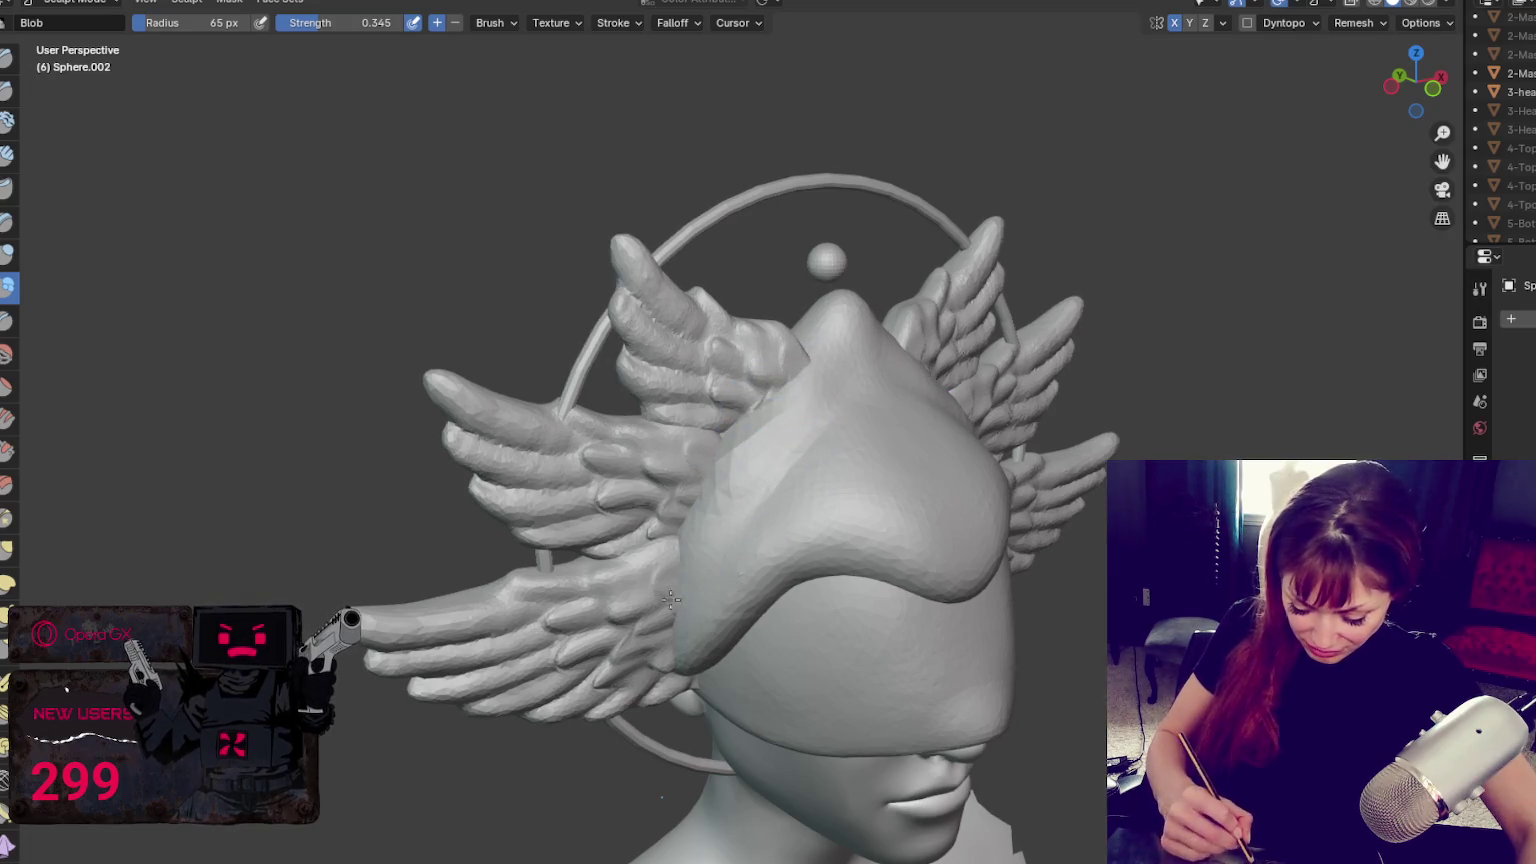
middle_click_drag(698, 614, 730, 528)
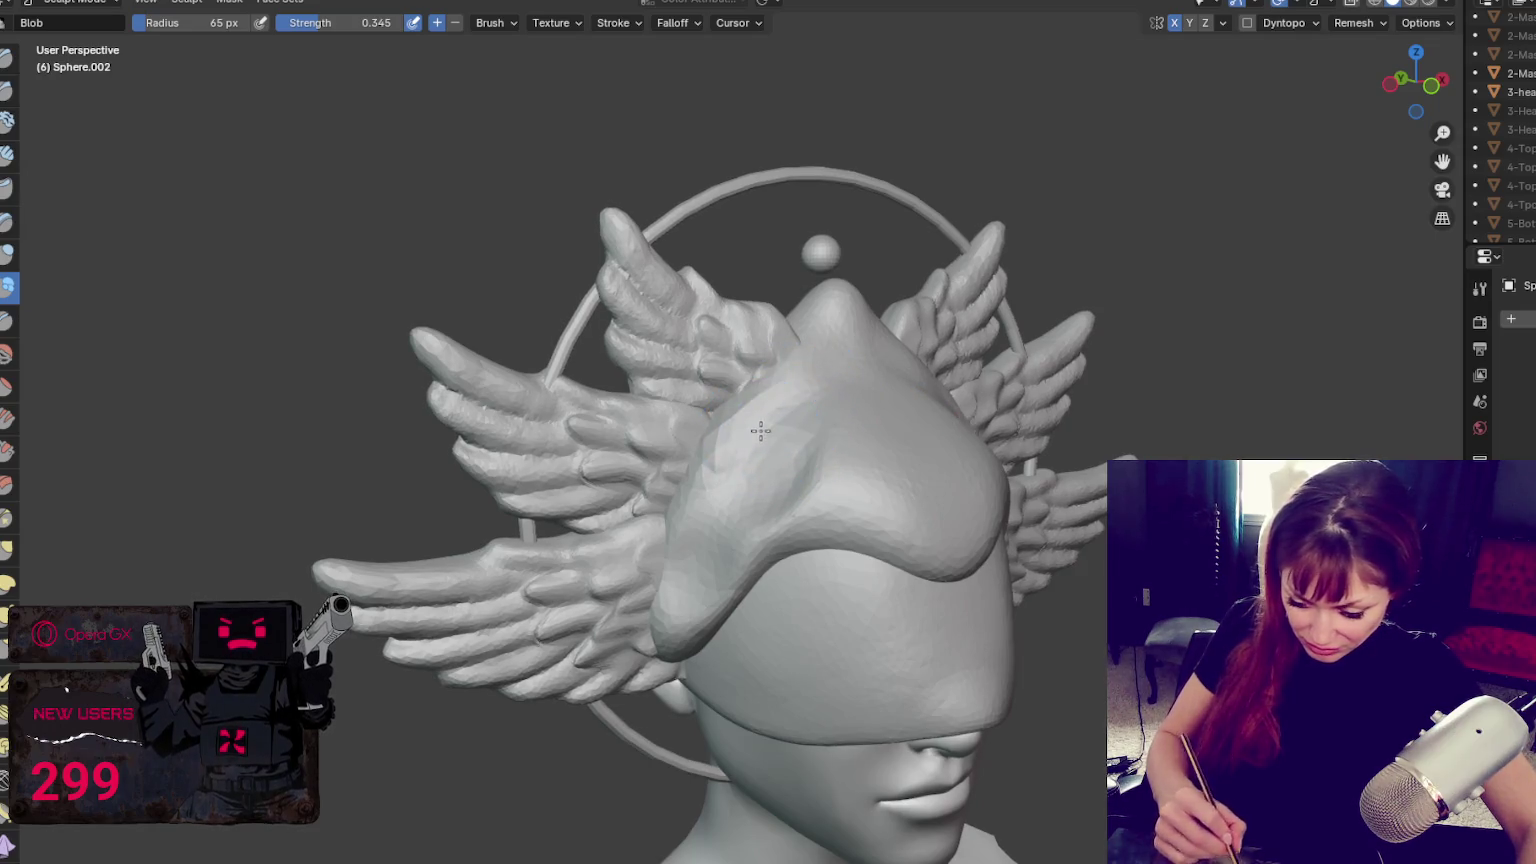
Enable Dyntopo, add a blob swelling across the cap's front, then grab the top into shape
left_click(1247, 22)
left_click(1255, 34)
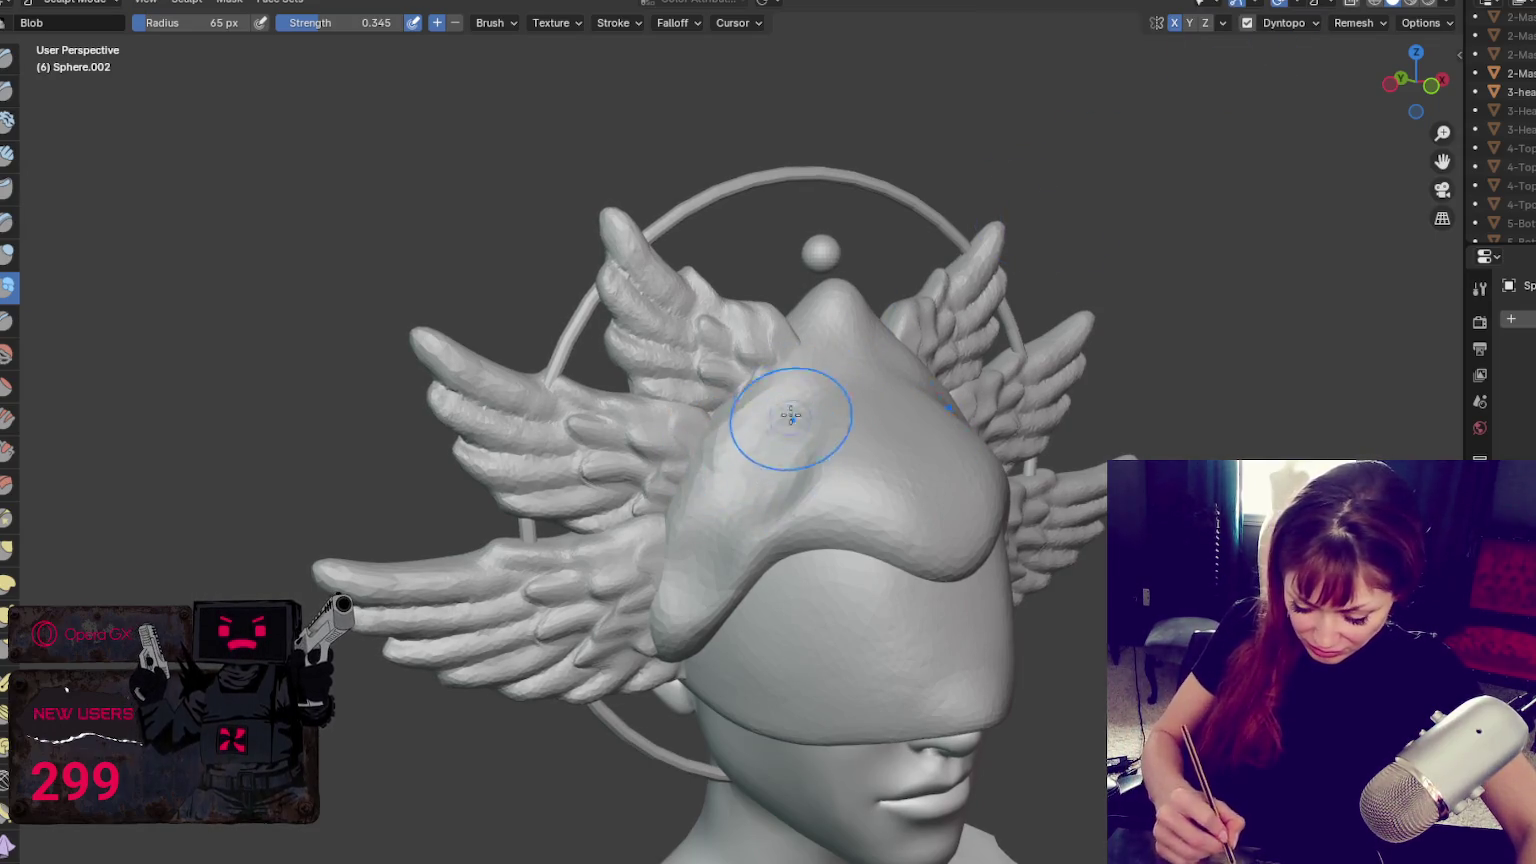
middle_click_drag(783, 460, 800, 480)
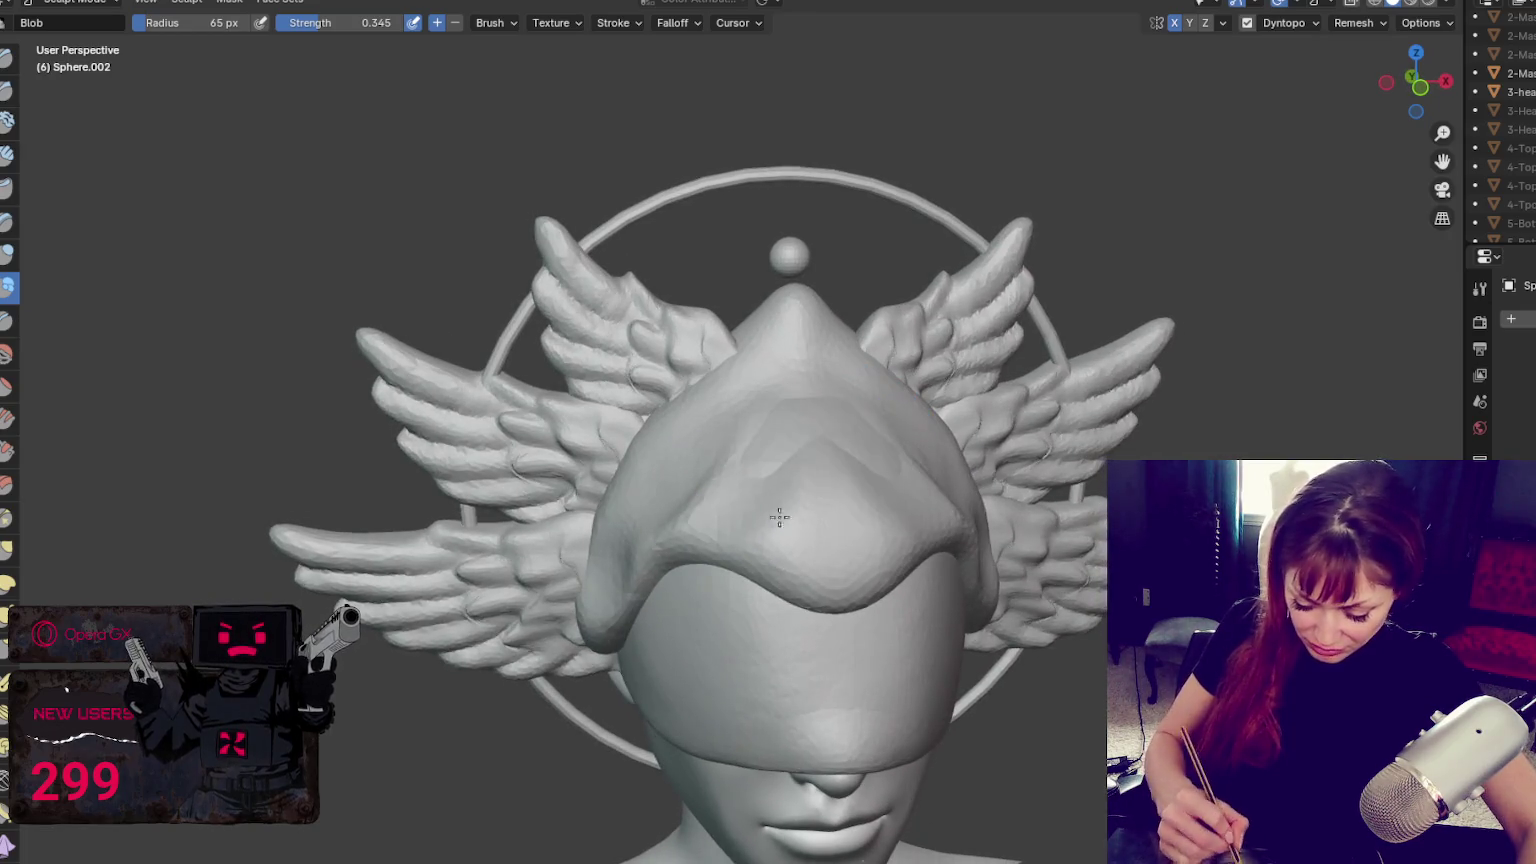
left_click_drag(816, 493, 783, 435)
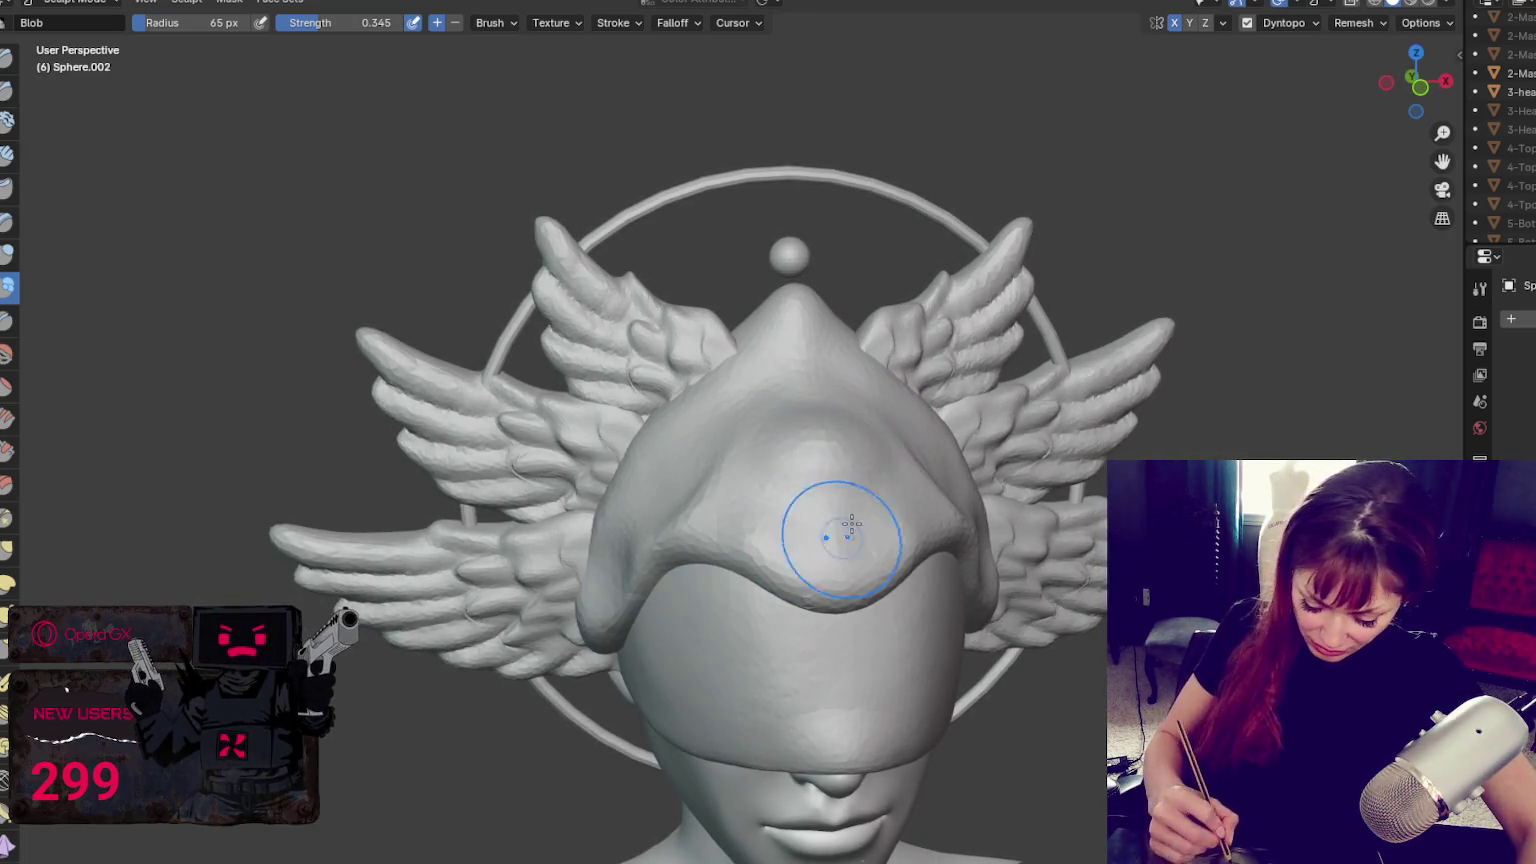
mouse_move(782, 319)
middle_mouse_down()
mouse_move(836, 316)
mouse_move(895, 357)
middle_mouse_up()
middle_click_drag(778, 394, 785, 404)
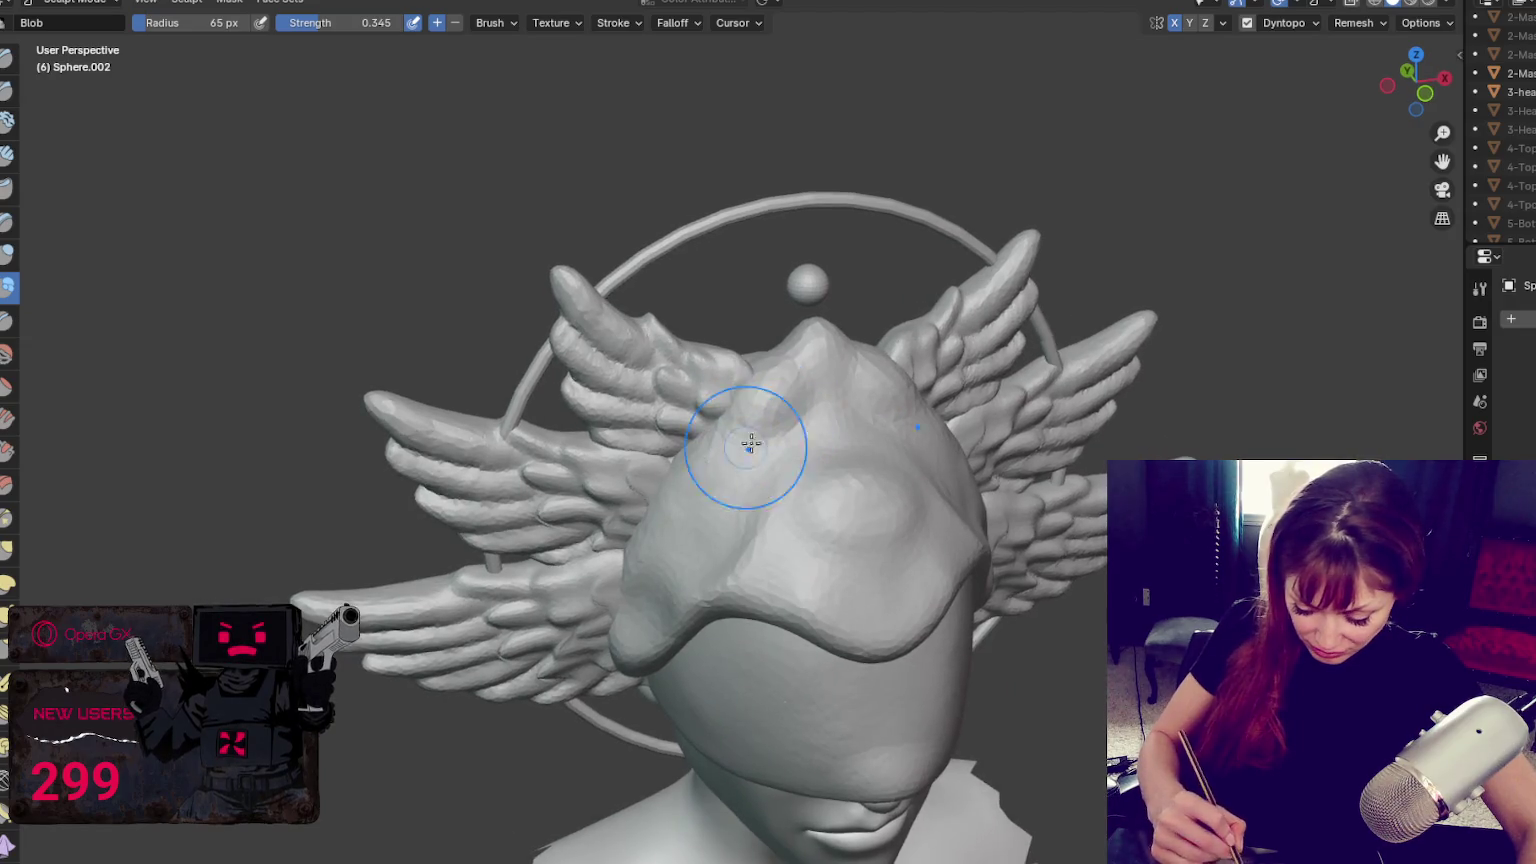
left_click_drag(754, 463, 886, 474)
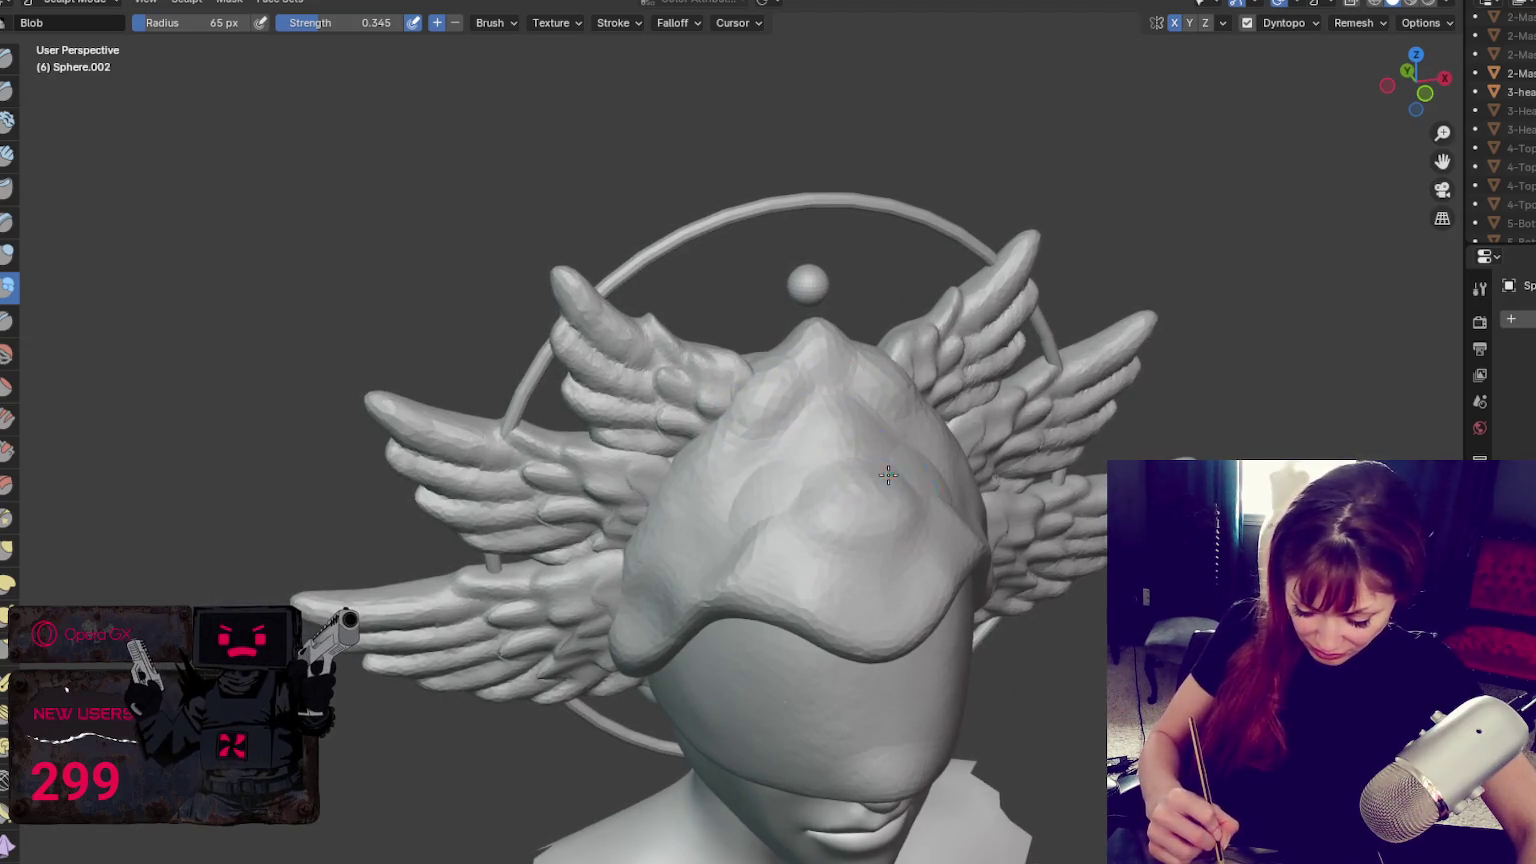
middle_click_drag(758, 489, 910, 495)
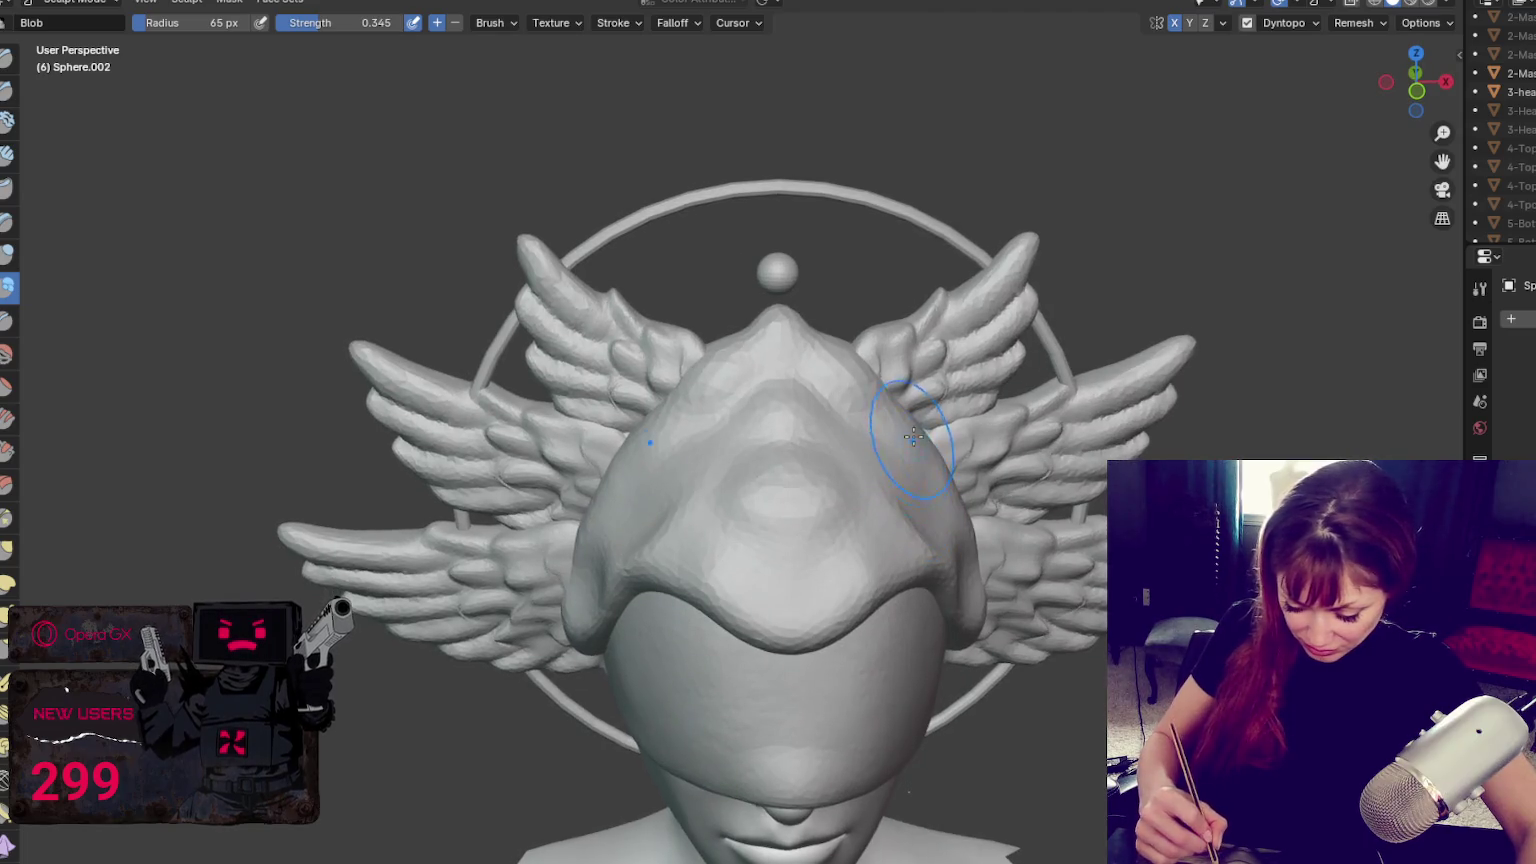
middle_click_drag(927, 444, 952, 488)
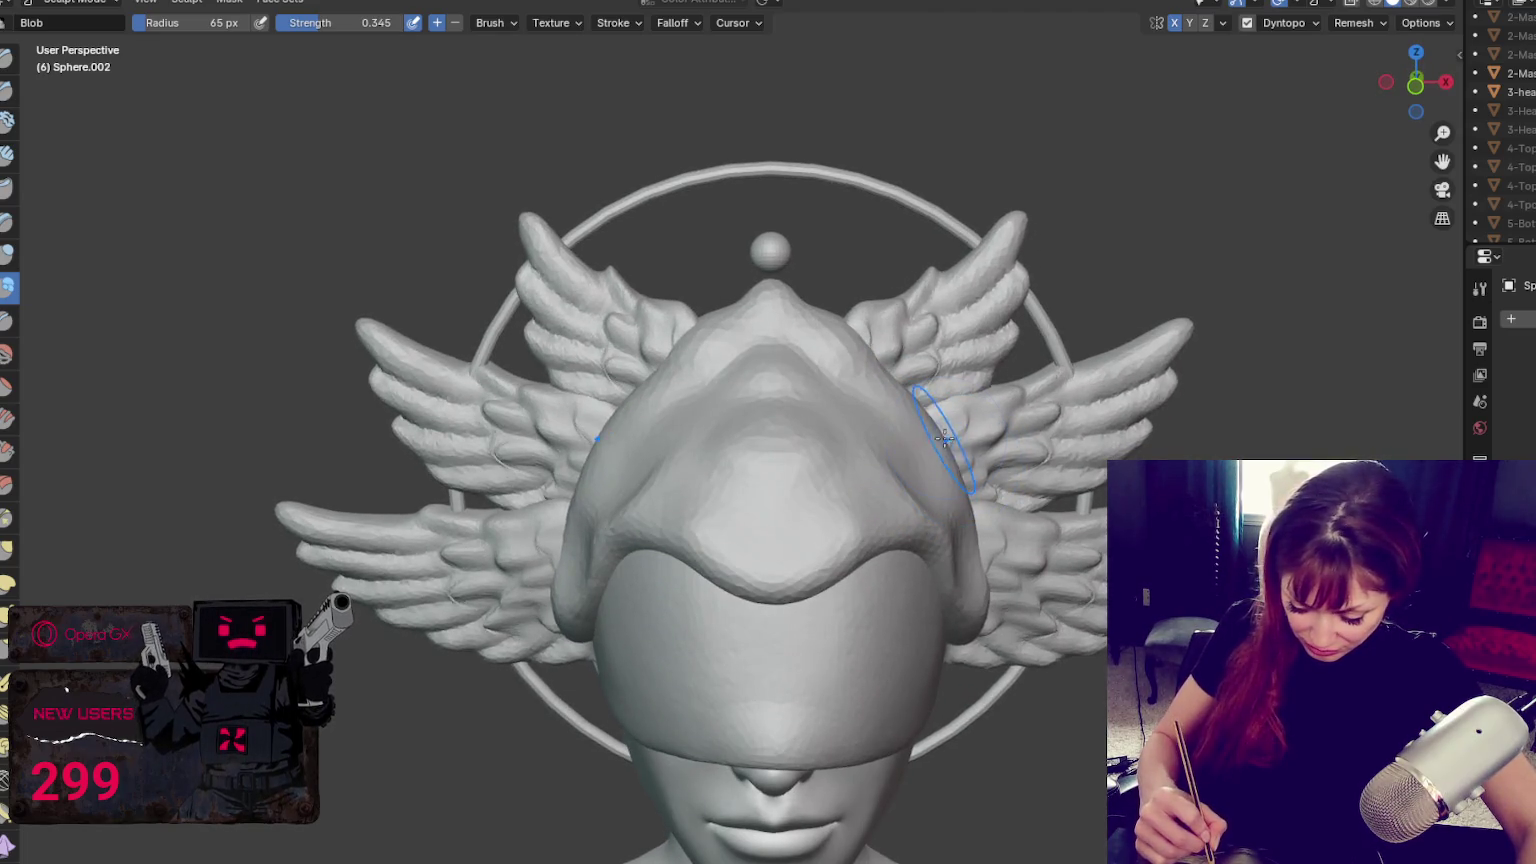
key("g")
left_click_drag(930, 451, 855, 330)
Reshape the cap top and pull the hood sides outward with a 94 px Grab brush
middle_click_drag(880, 375, 885, 352)
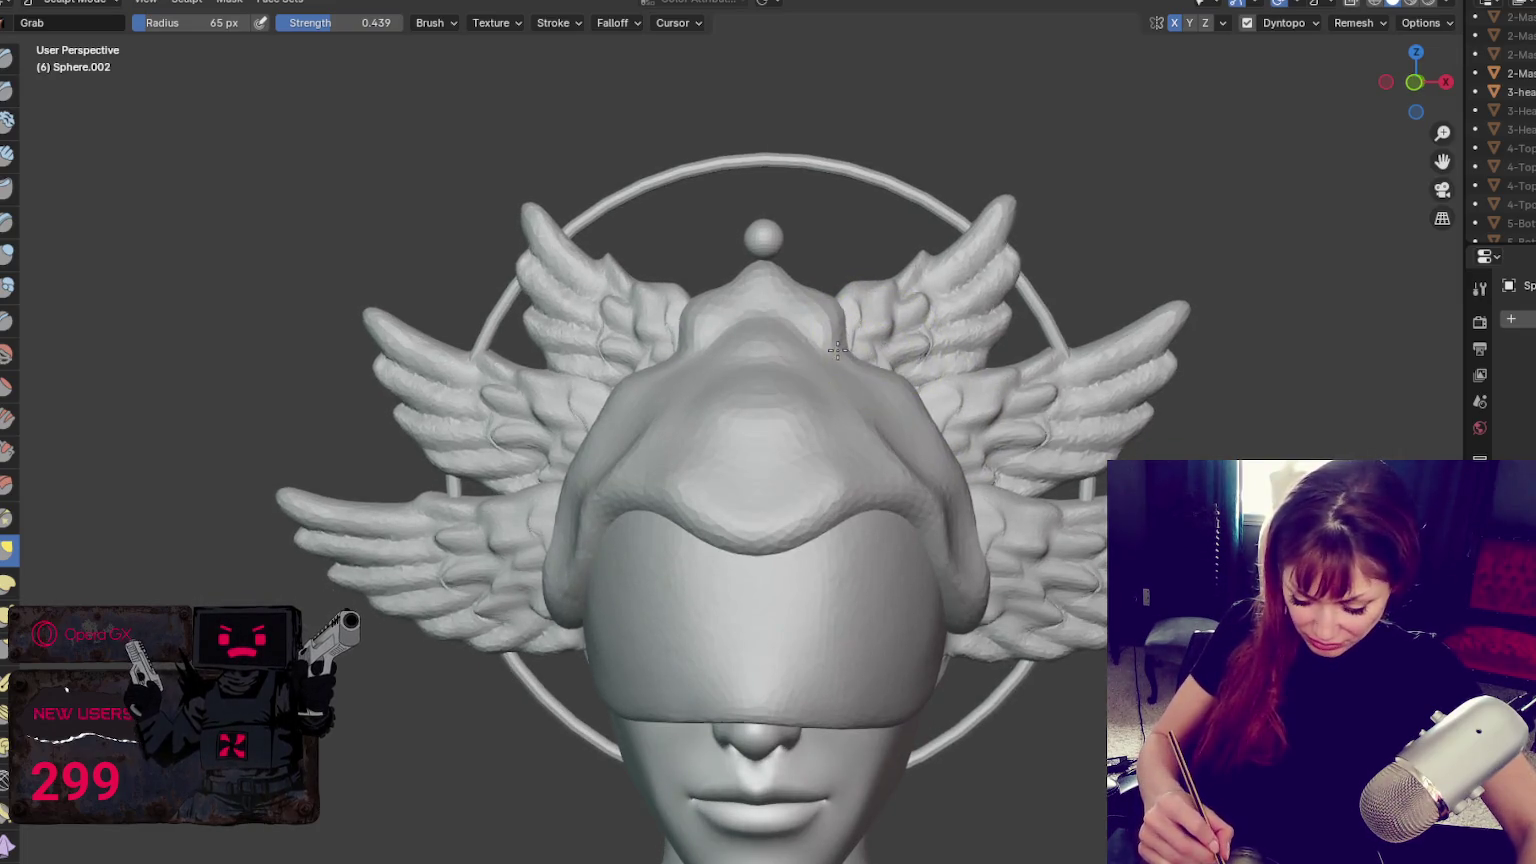
mouse_move(965, 453)
left_mouse_down()
mouse_move(935, 470)
mouse_move(970, 490)
mouse_move(993, 547)
left_mouse_up()
left_click_drag(980, 612, 957, 632)
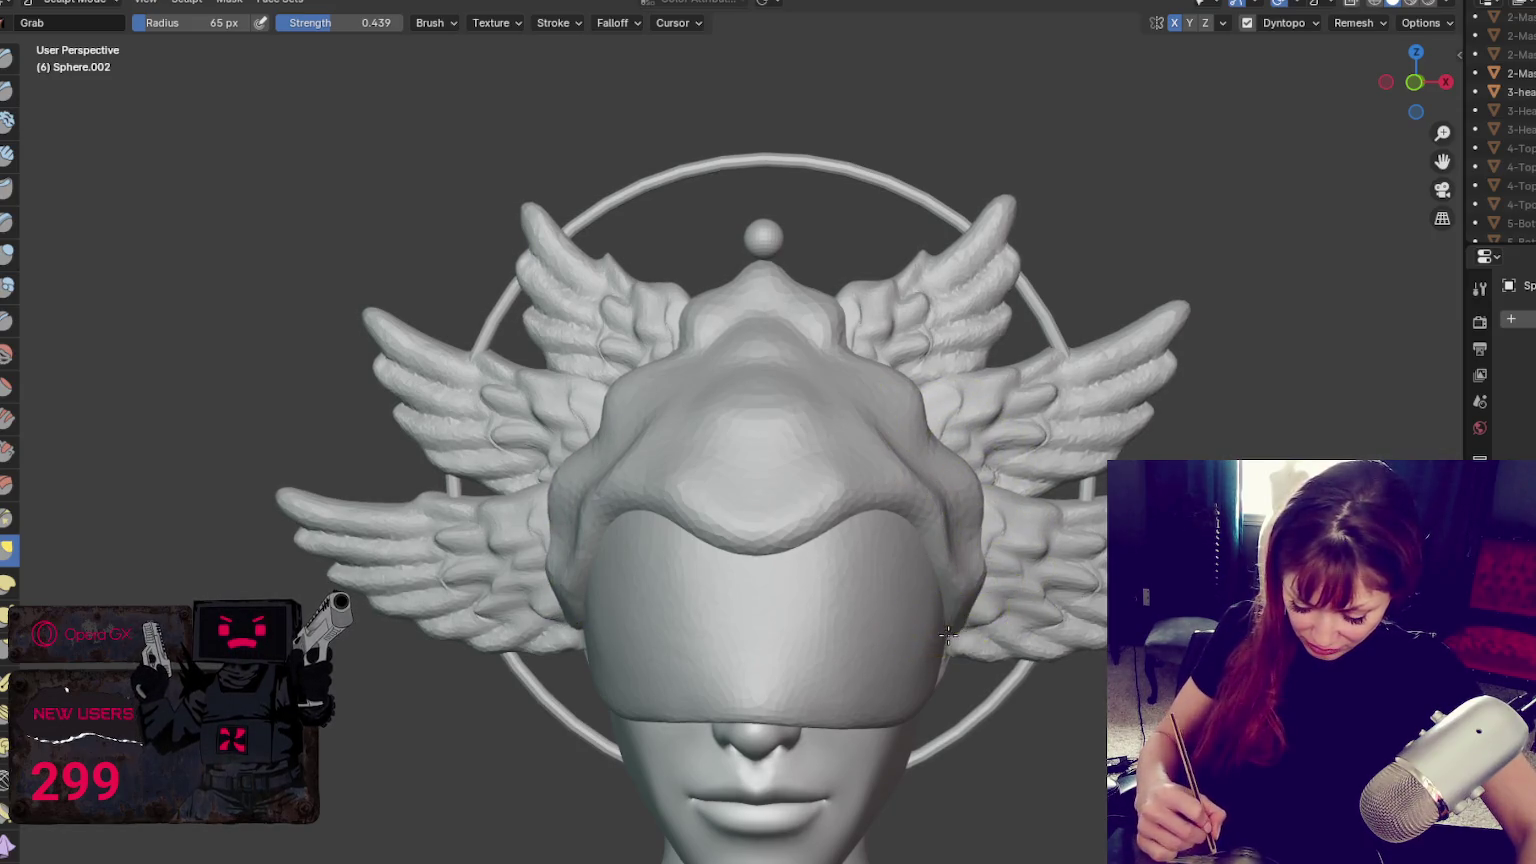
middle_click_drag(975, 560, 960, 575)
key("f")
left_click(949, 646)
left_click_drag(985, 570, 1008, 560)
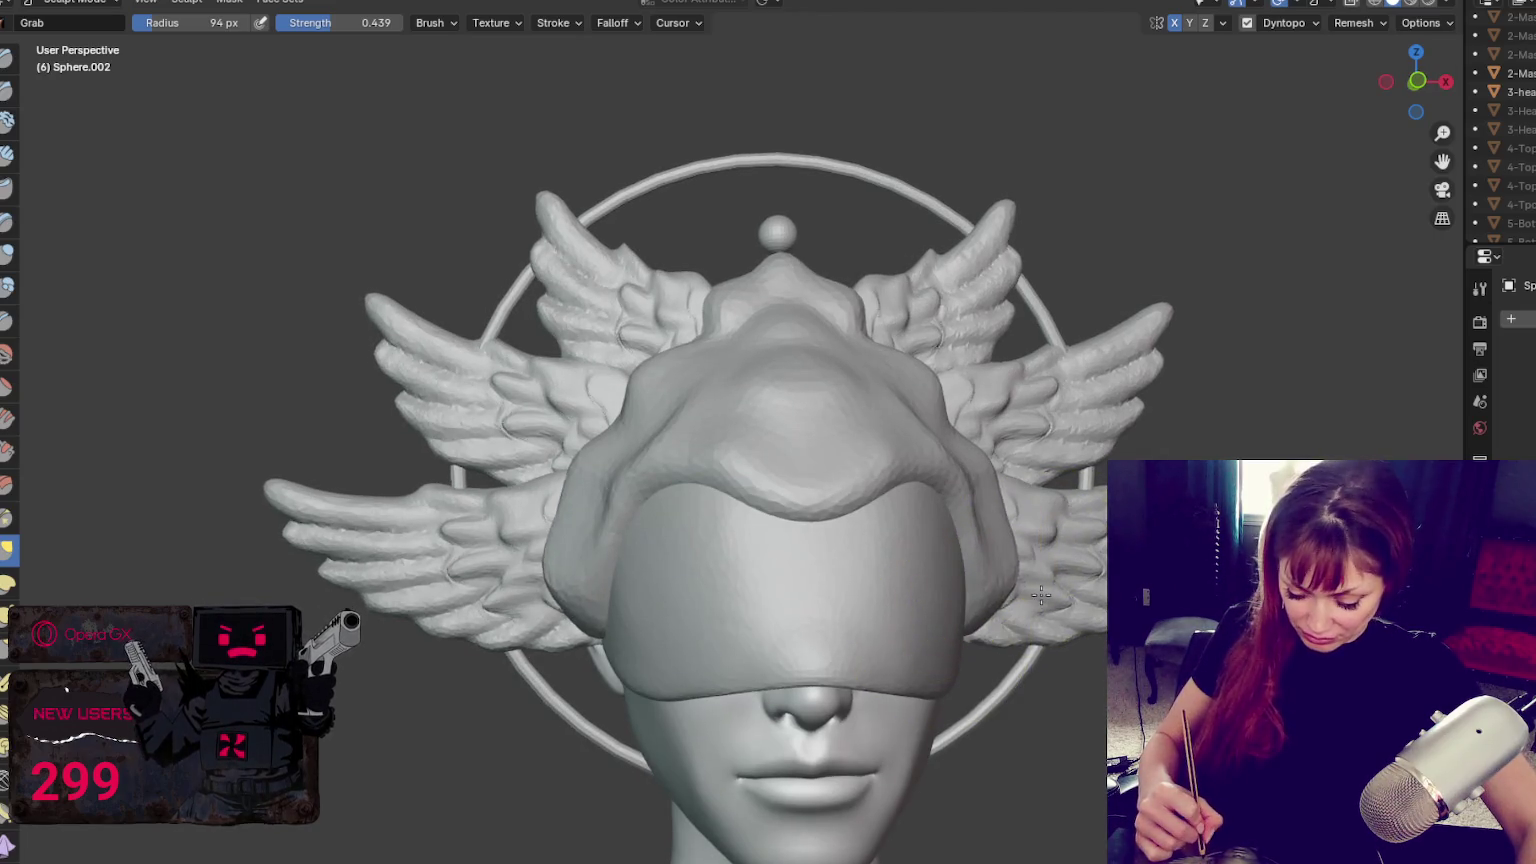
middle_click_drag(1008, 580, 1011, 598)
left_click_drag(1011, 598, 959, 720)
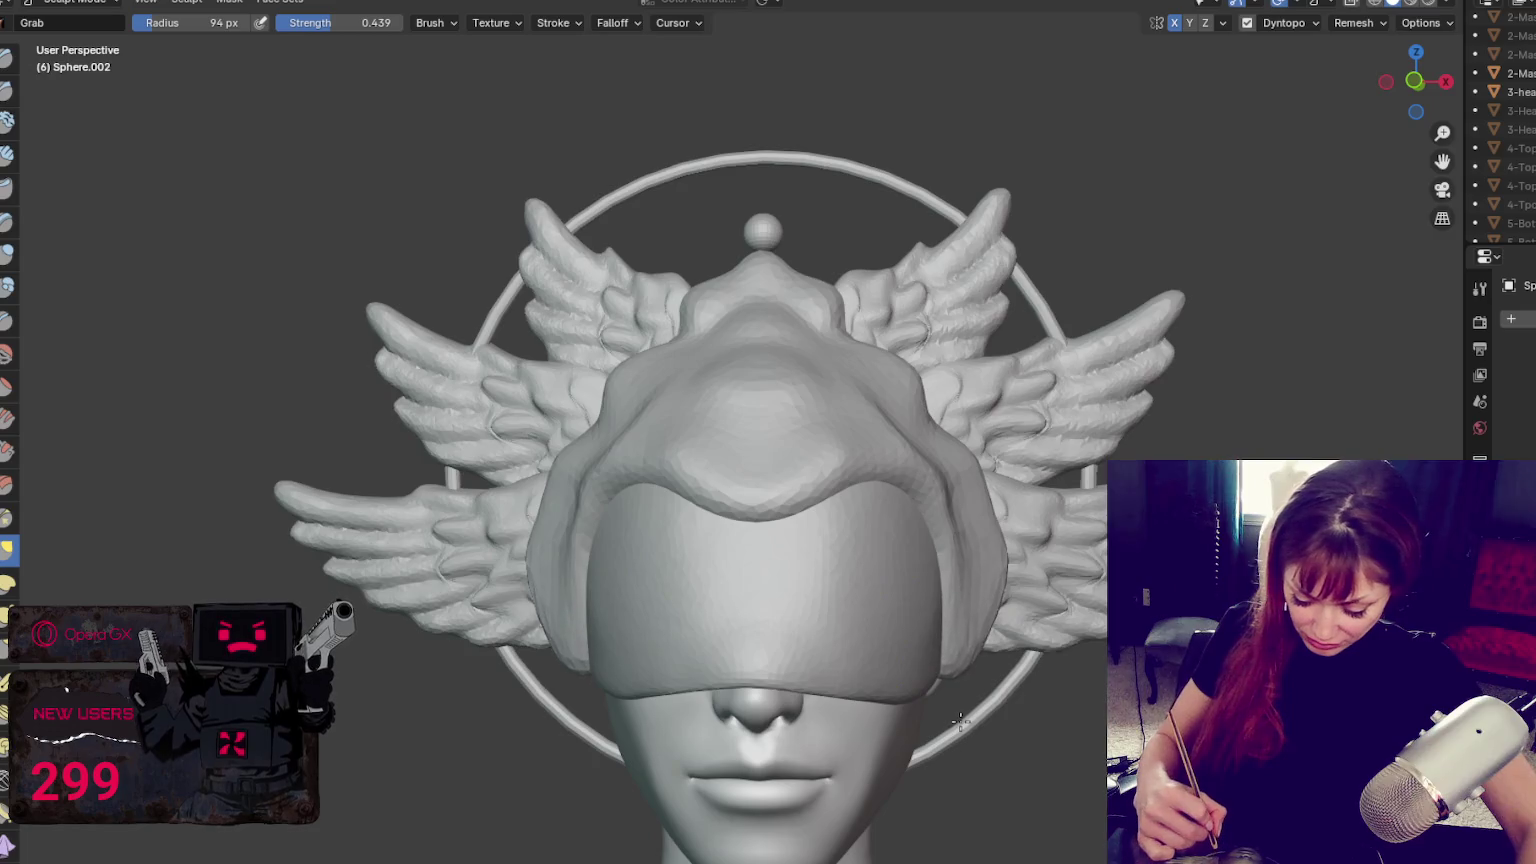
Pull the hood's lower sides outward and down with the Grab brush
key("x")
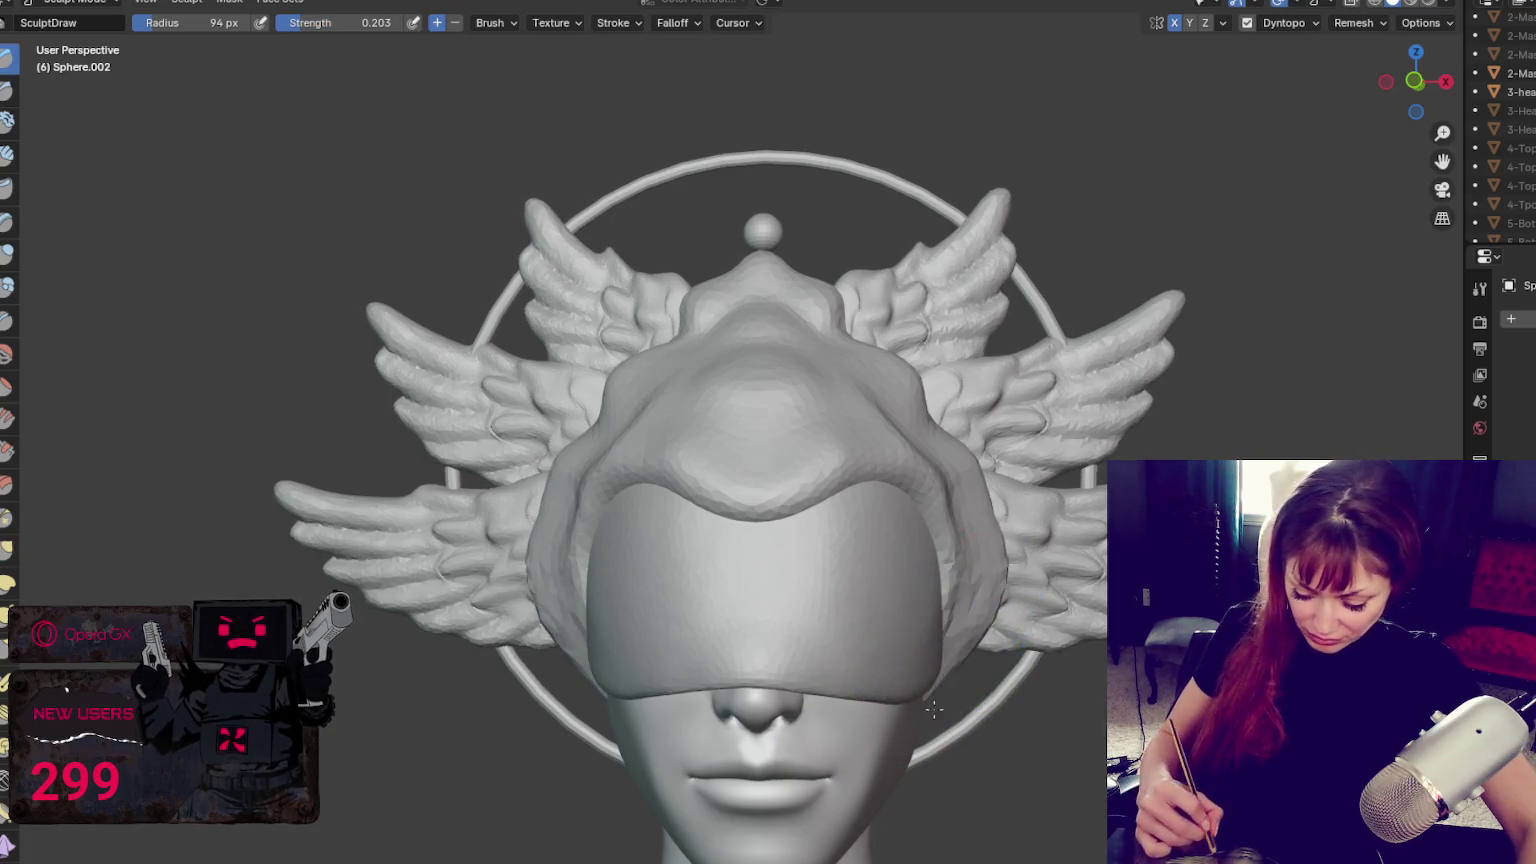
key("g")
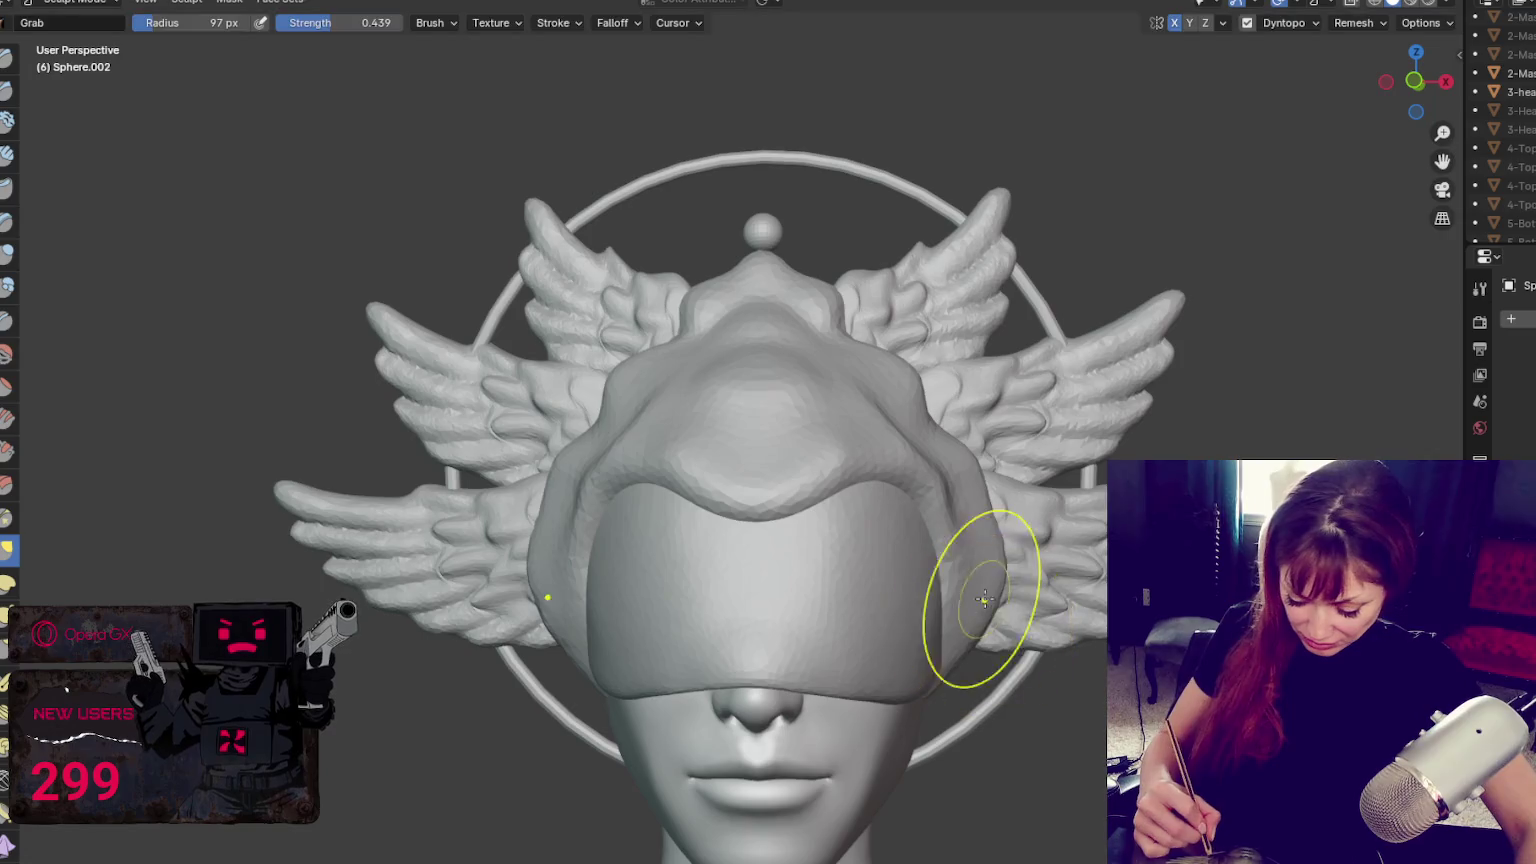
left_click_drag(977, 590, 984, 625)
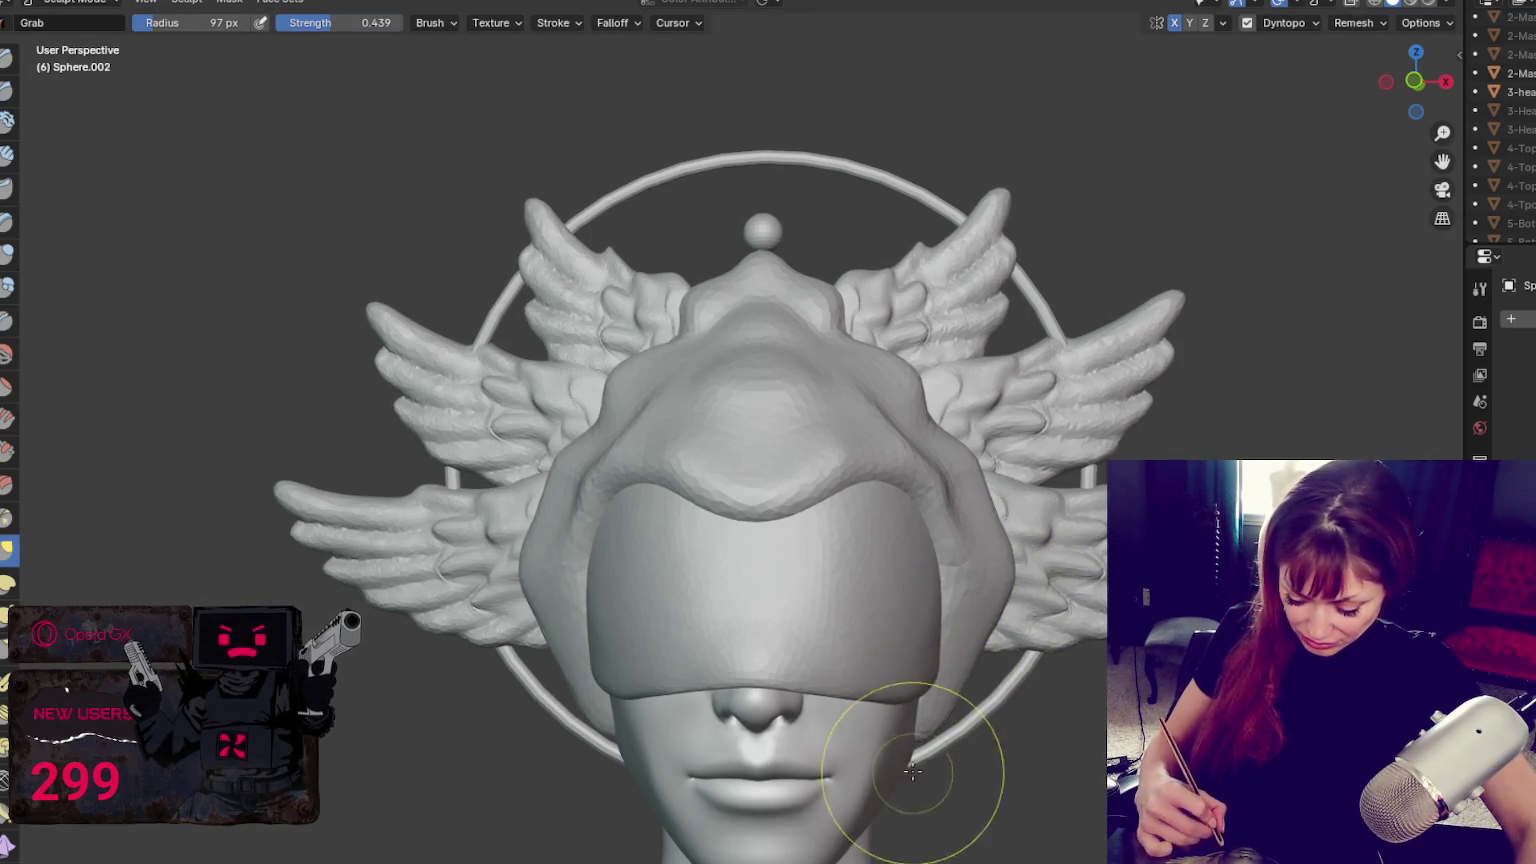
left_click_drag(977, 531, 935, 658)
scroll(933, 658, "down", 3)
scroll(885, 617, "down", 1)
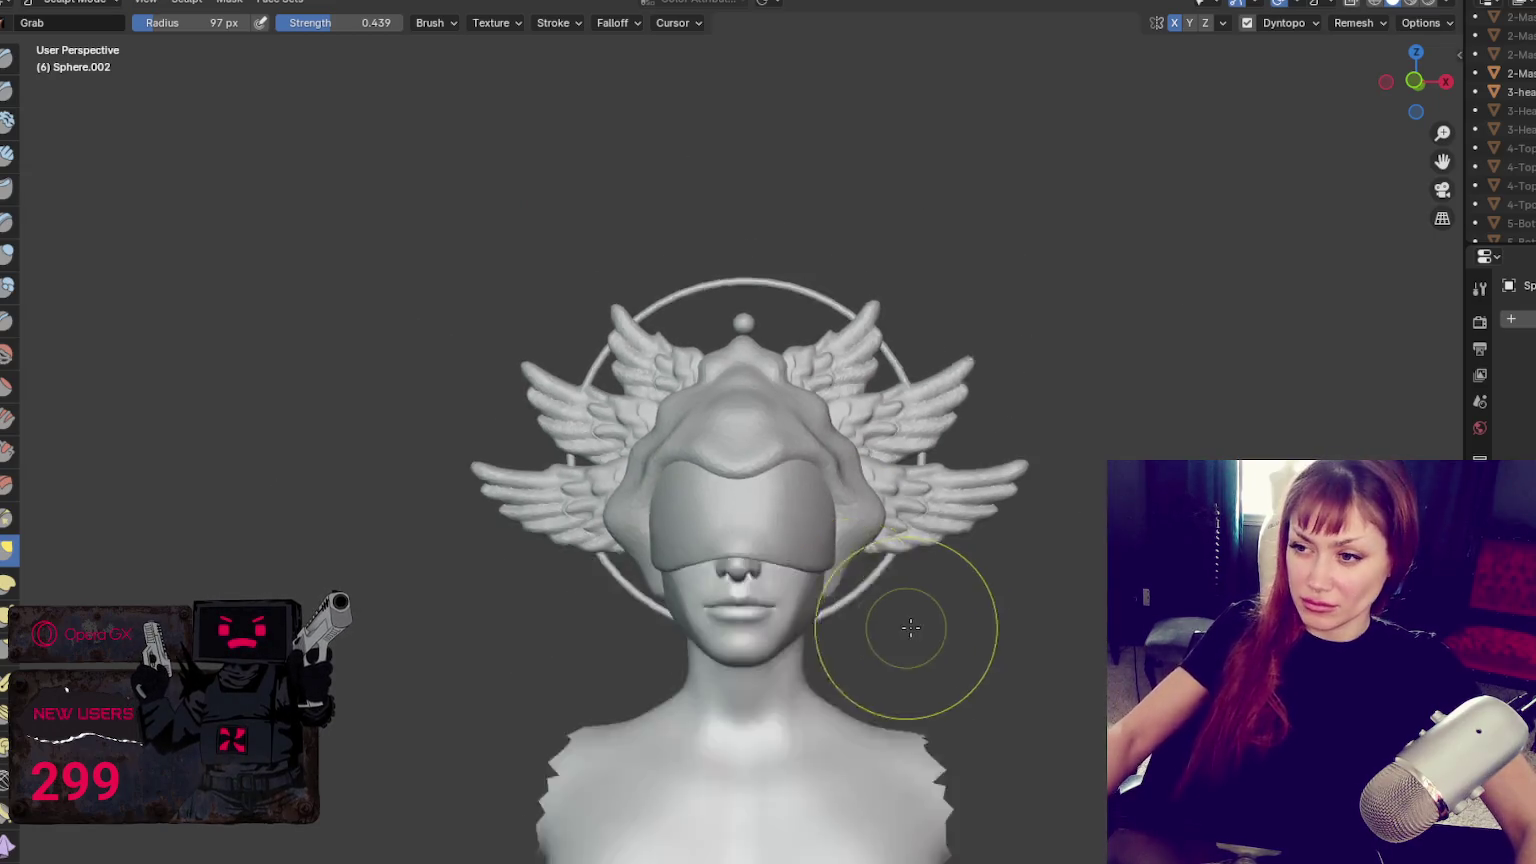
scroll(898, 627, "down", 1)
scroll(891, 617, "down", 1)
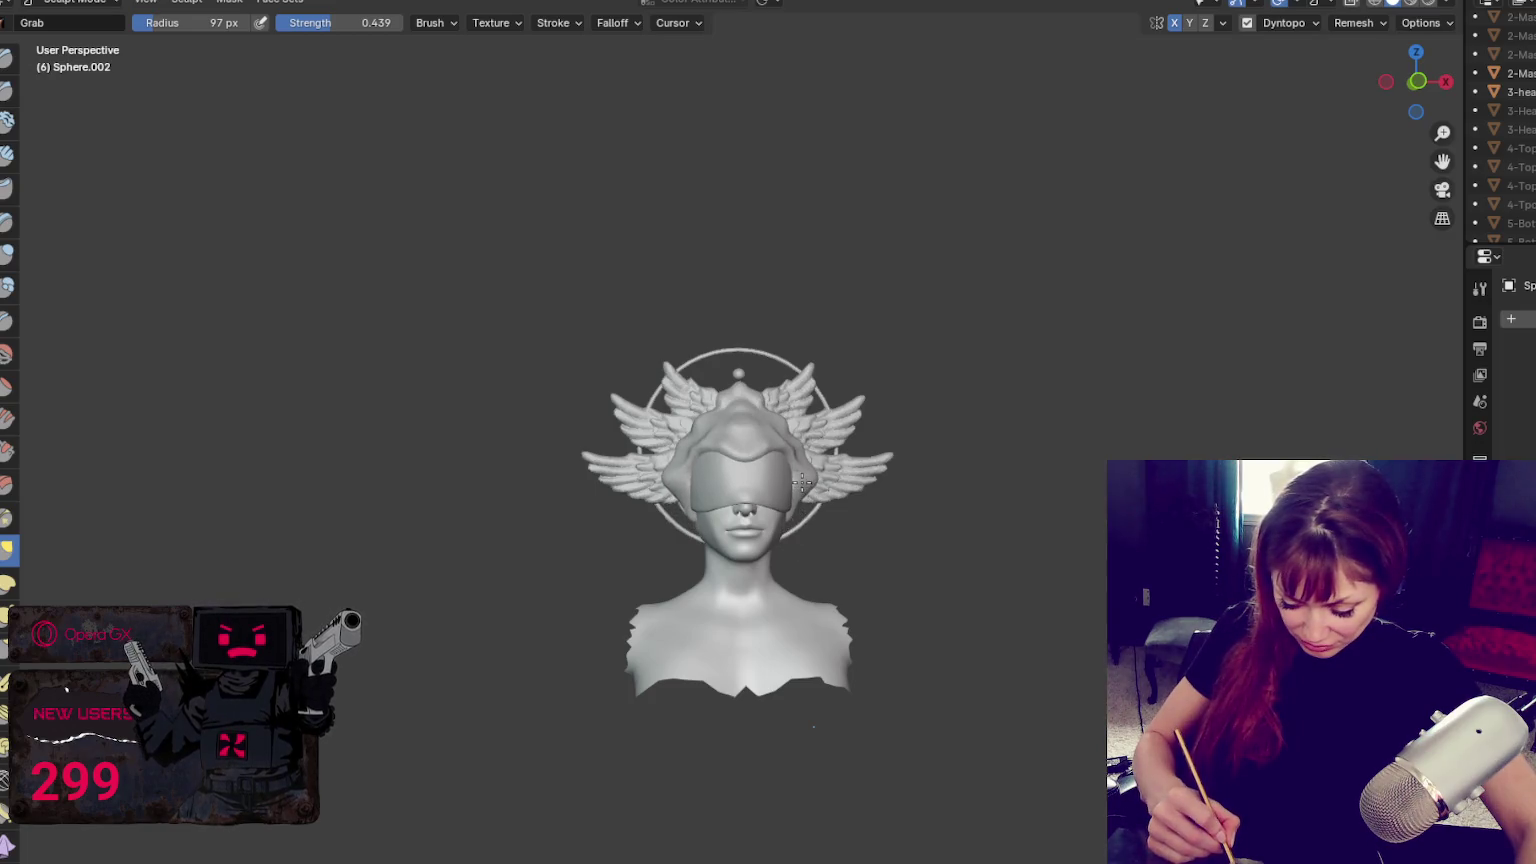
middle_click_drag(801, 506, 801, 511)
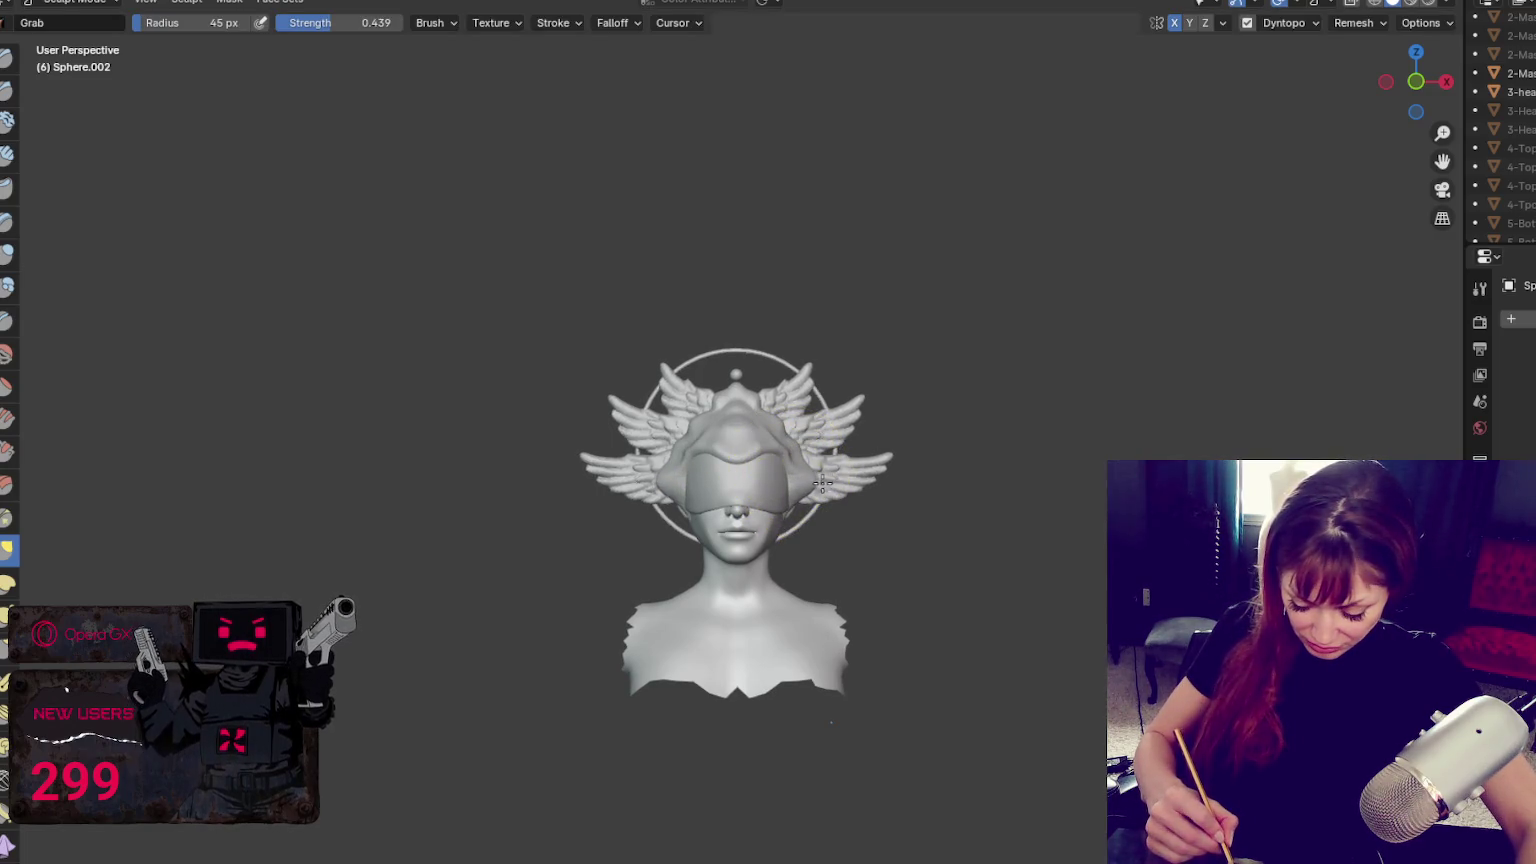
Pull the visor front down and forward into a point, resizing the brush to 44 px
key("f")
left_click(789, 497)
key("f")
left_click(741, 493)
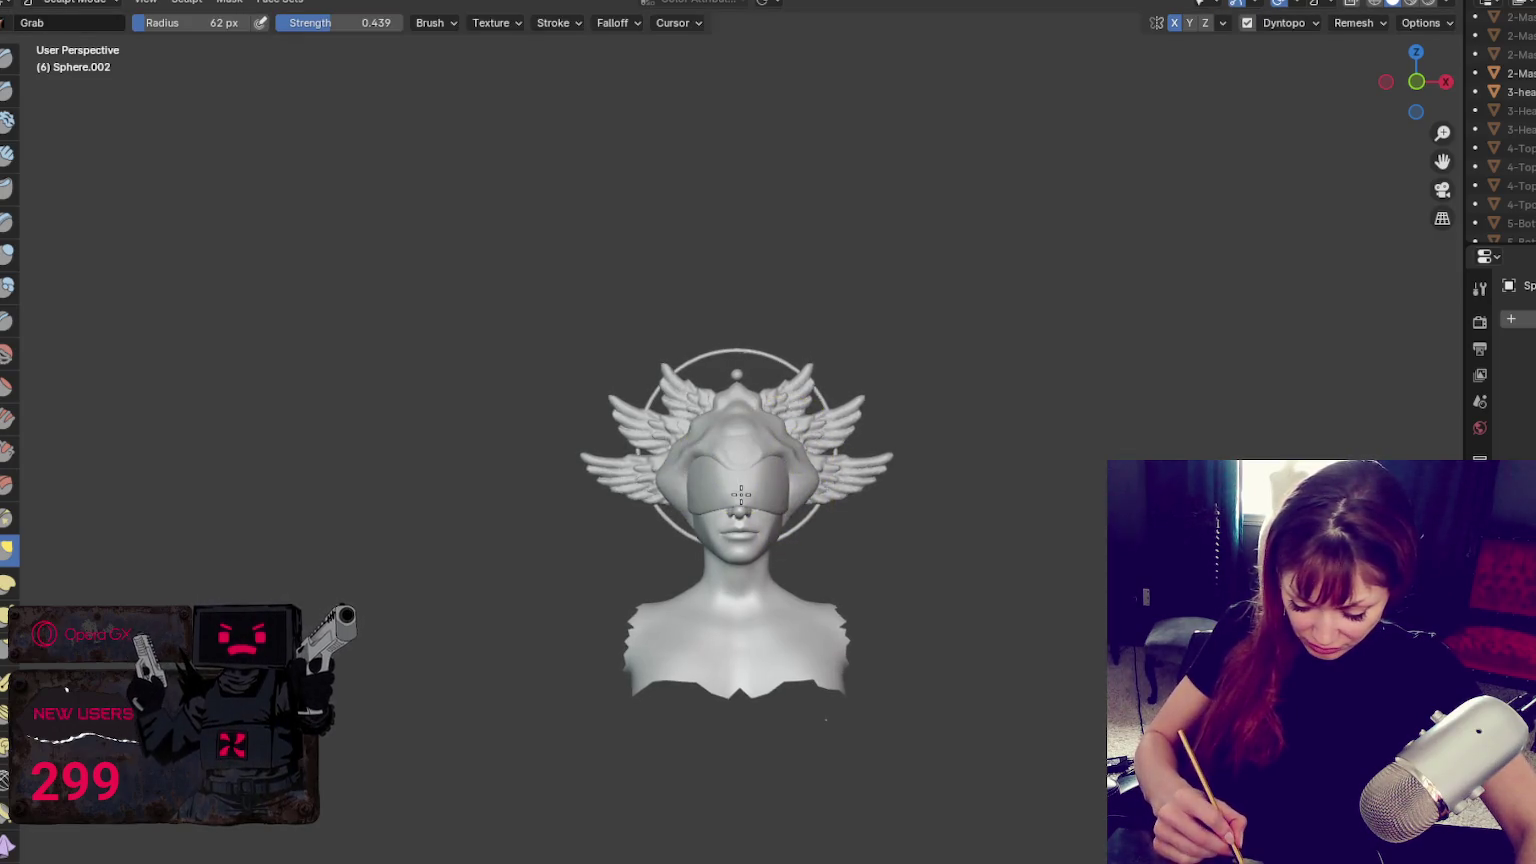
middle_click_drag(741, 486, 792, 470)
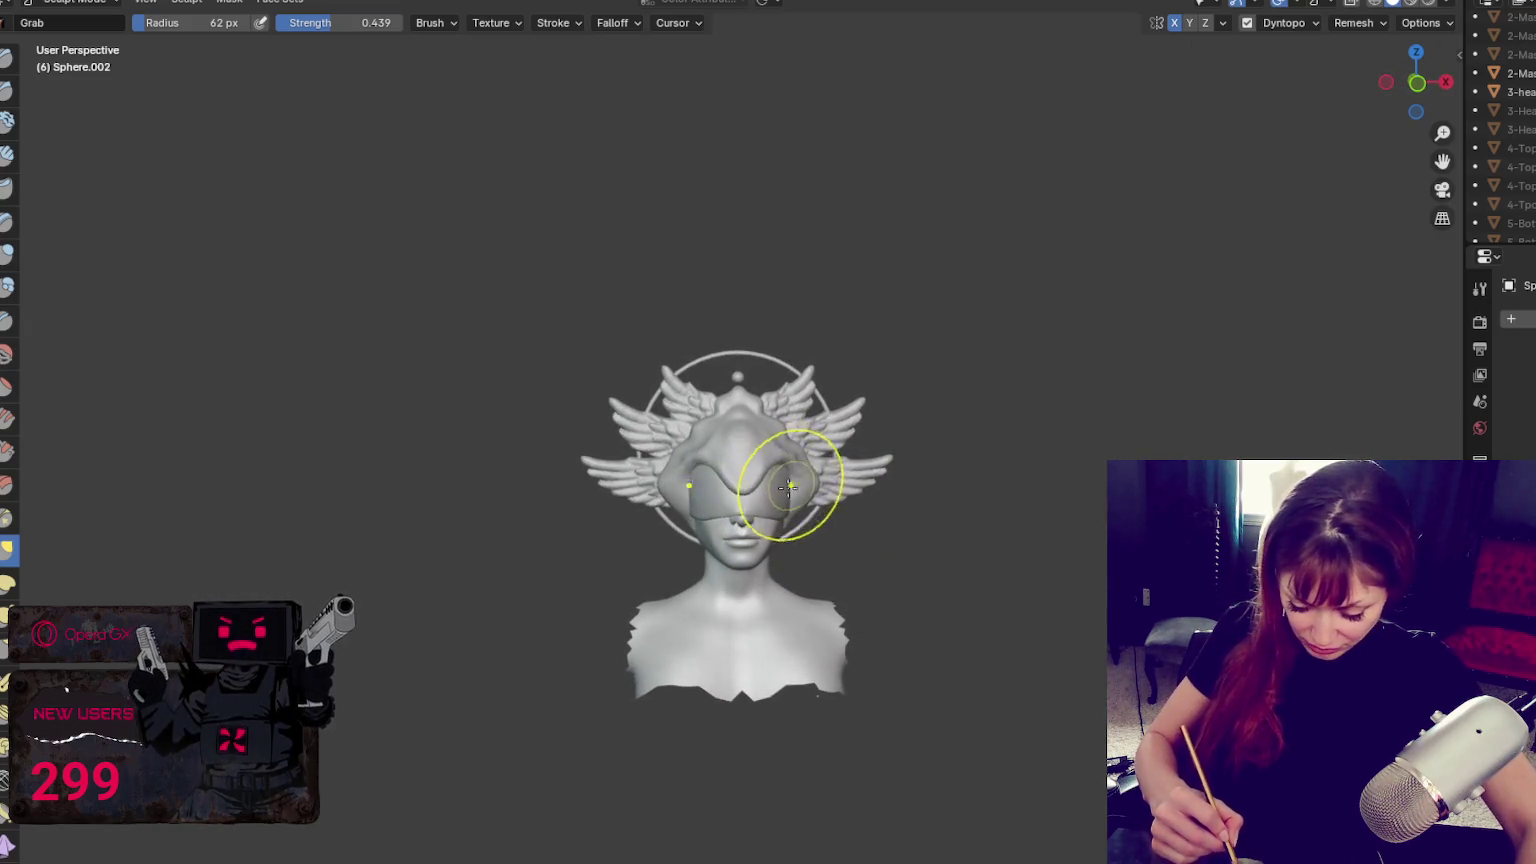
key("f")
left_click(752, 487)
mouse_move(780, 474)
middle_mouse_down()
mouse_move(765, 420)
mouse_move(813, 433)
middle_mouse_up()
key("f")
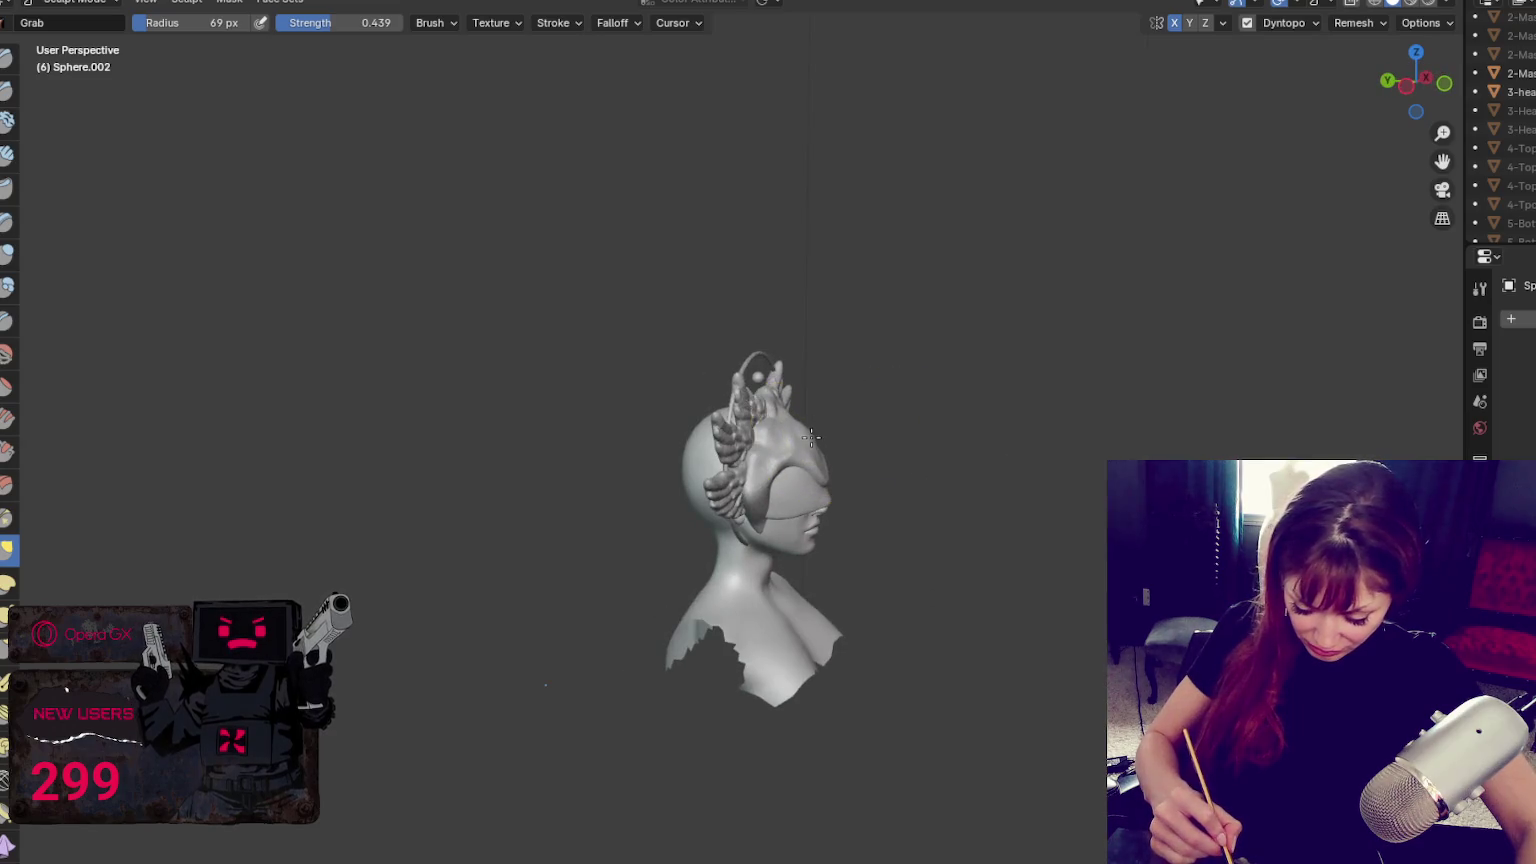
left_click_drag(811, 437, 826, 497)
key("f")
left_click(840, 514)
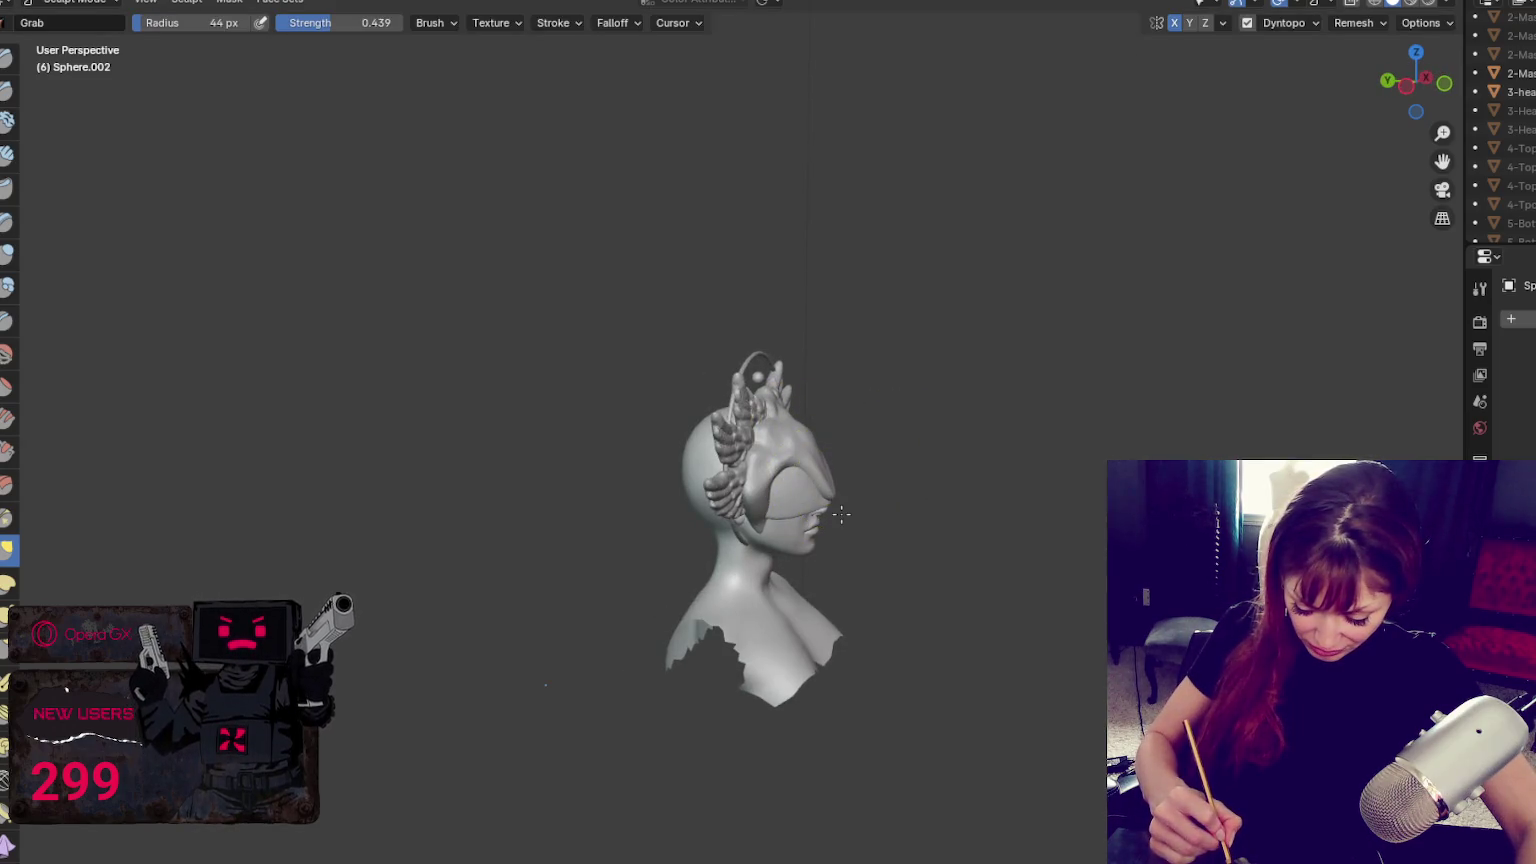
Set the brush radius to 34 px, then 103 px from a left three-quarter view
mouse_move(790, 480)
middle_mouse_down()
mouse_move(716, 490)
mouse_move(834, 501)
mouse_move(755, 478)
mouse_move(786, 483)
middle_mouse_up()
key("f")
left_click(759, 488)
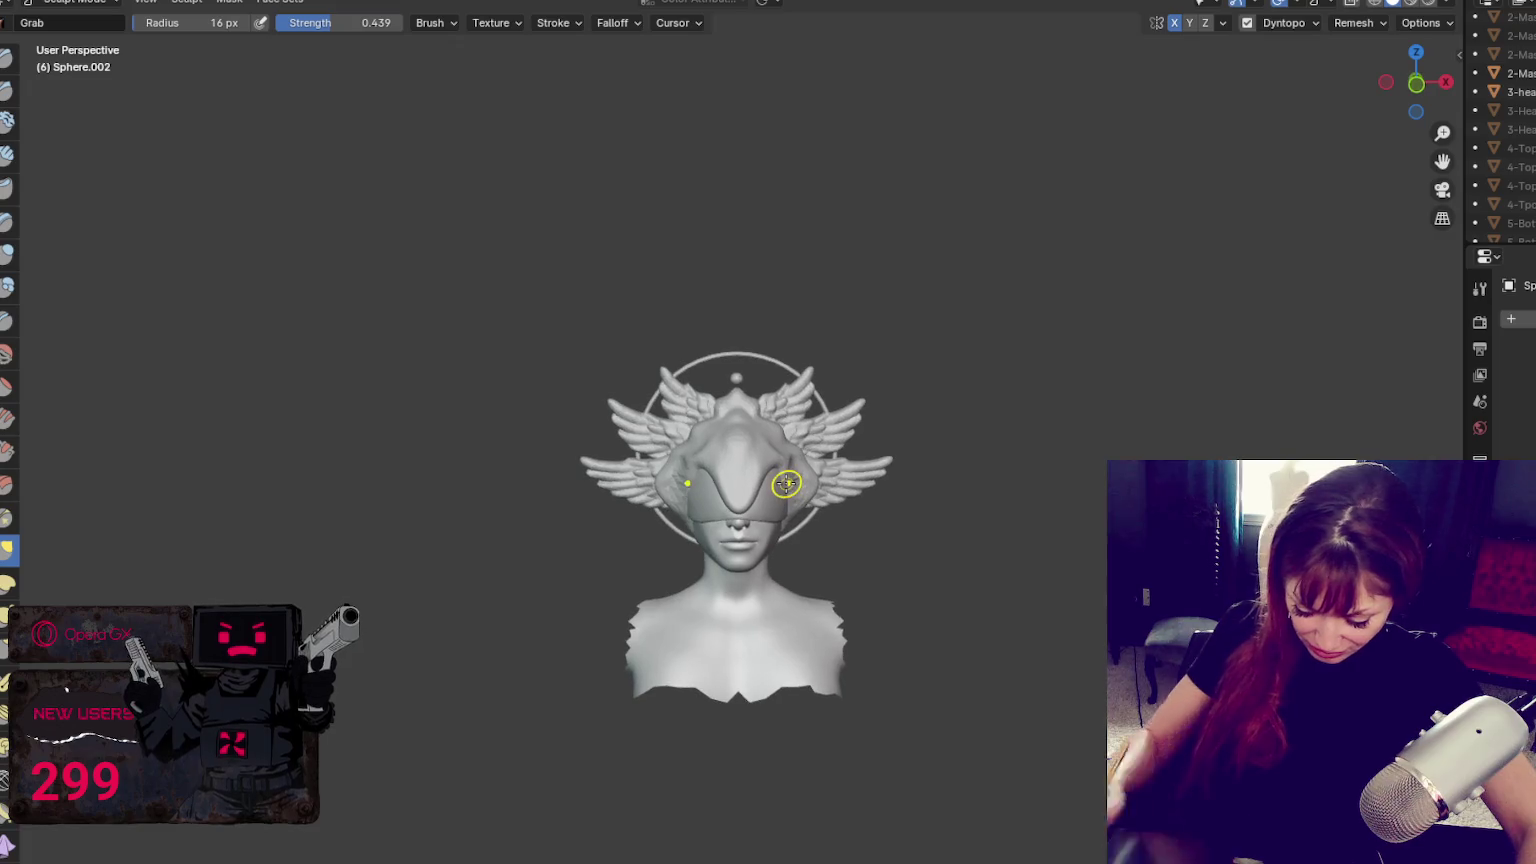
scroll(786, 483, "up", 4)
middle_click_drag(786, 483, 733, 545)
key("f")
left_click(729, 640)
Use the Blob brush to build the cap's right front edge and a centre ridge down the forehead
key("shift+c")
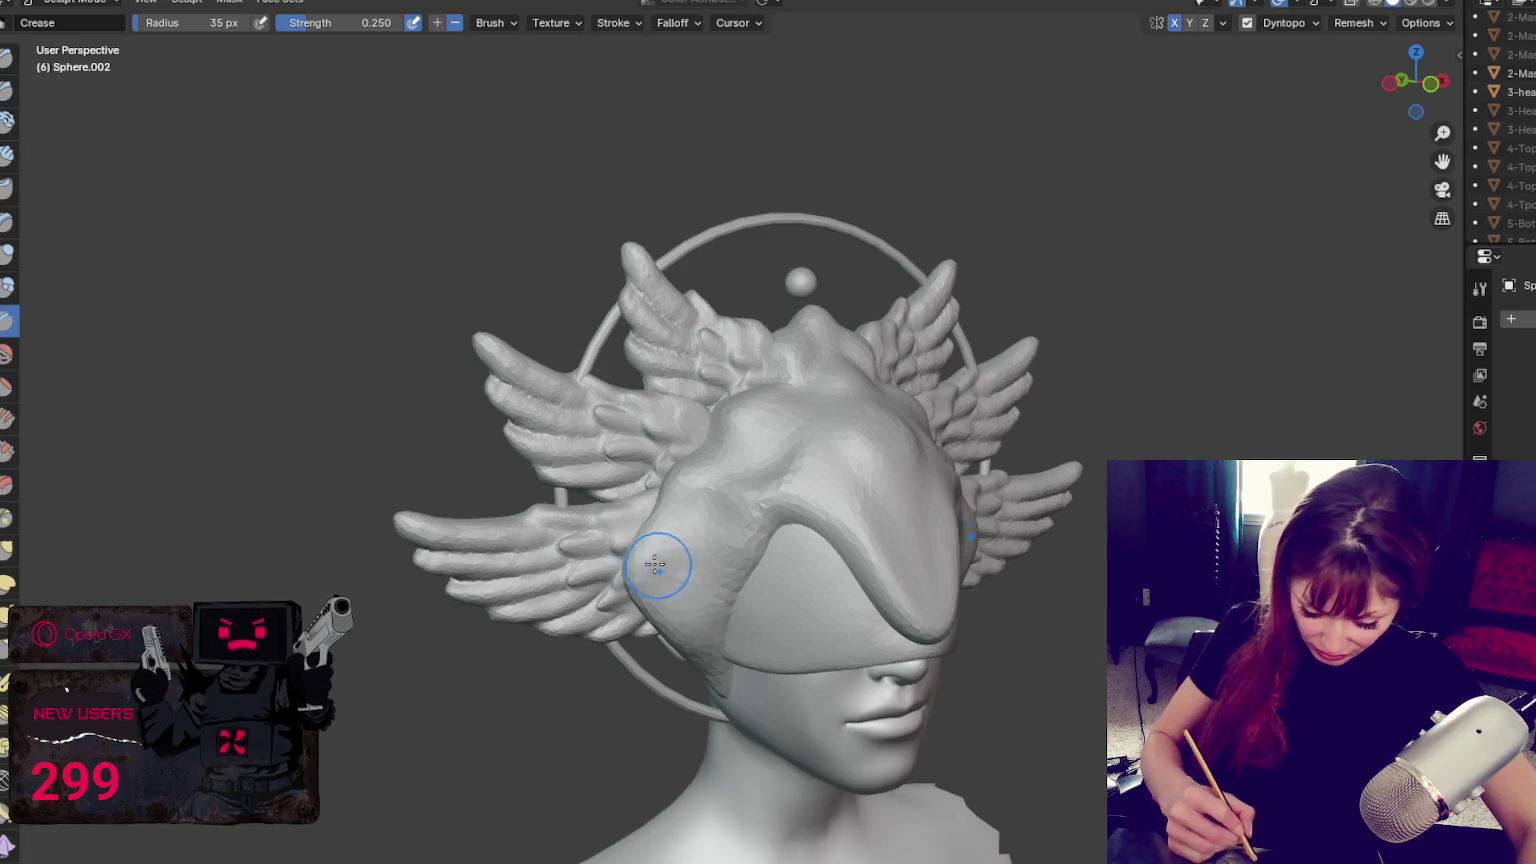
key("b")
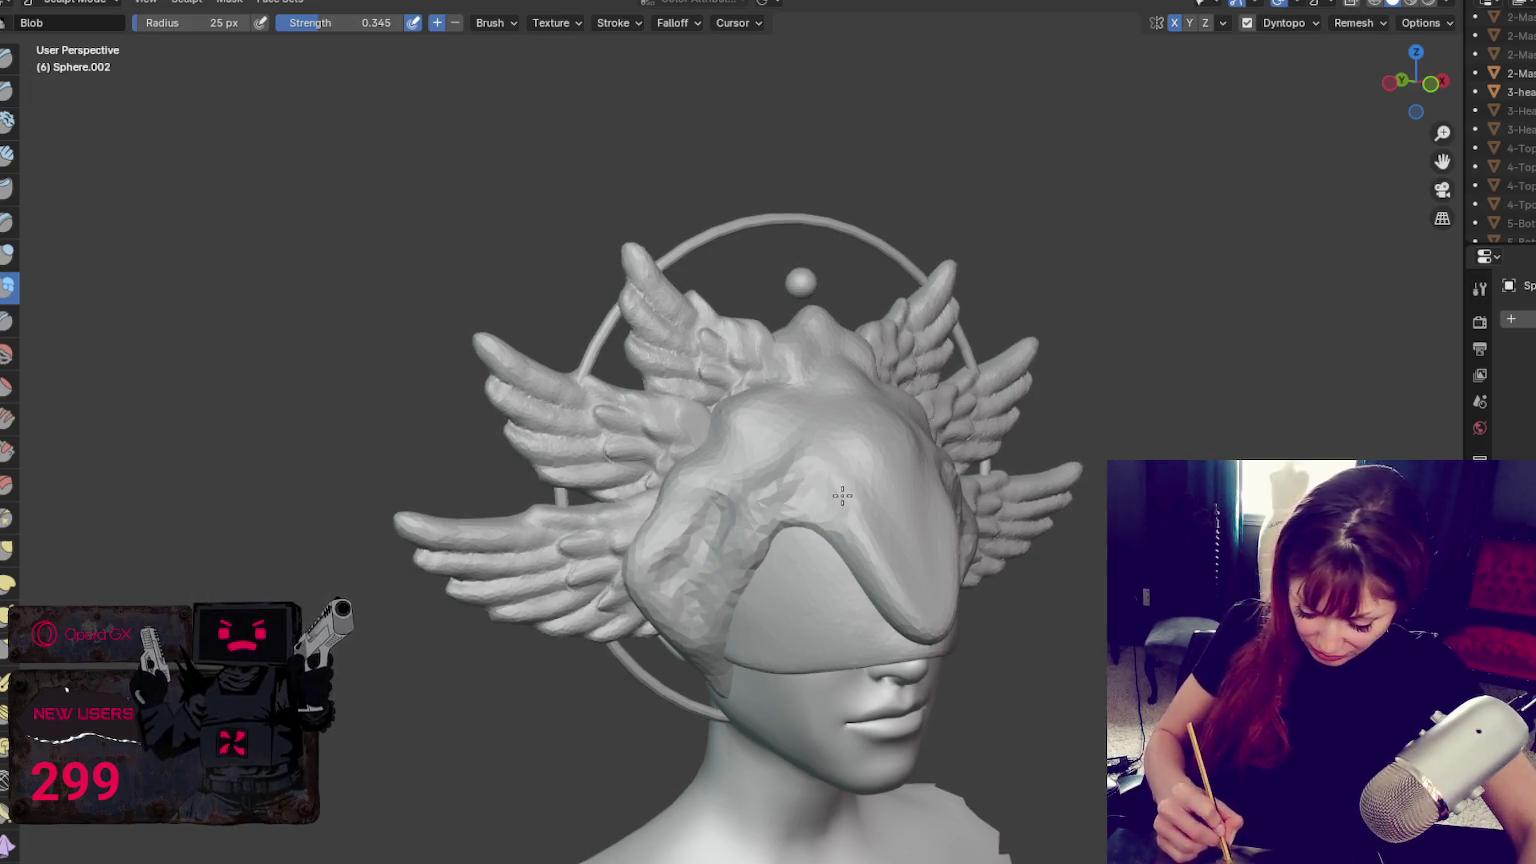
left_click_drag(843, 503, 985, 598)
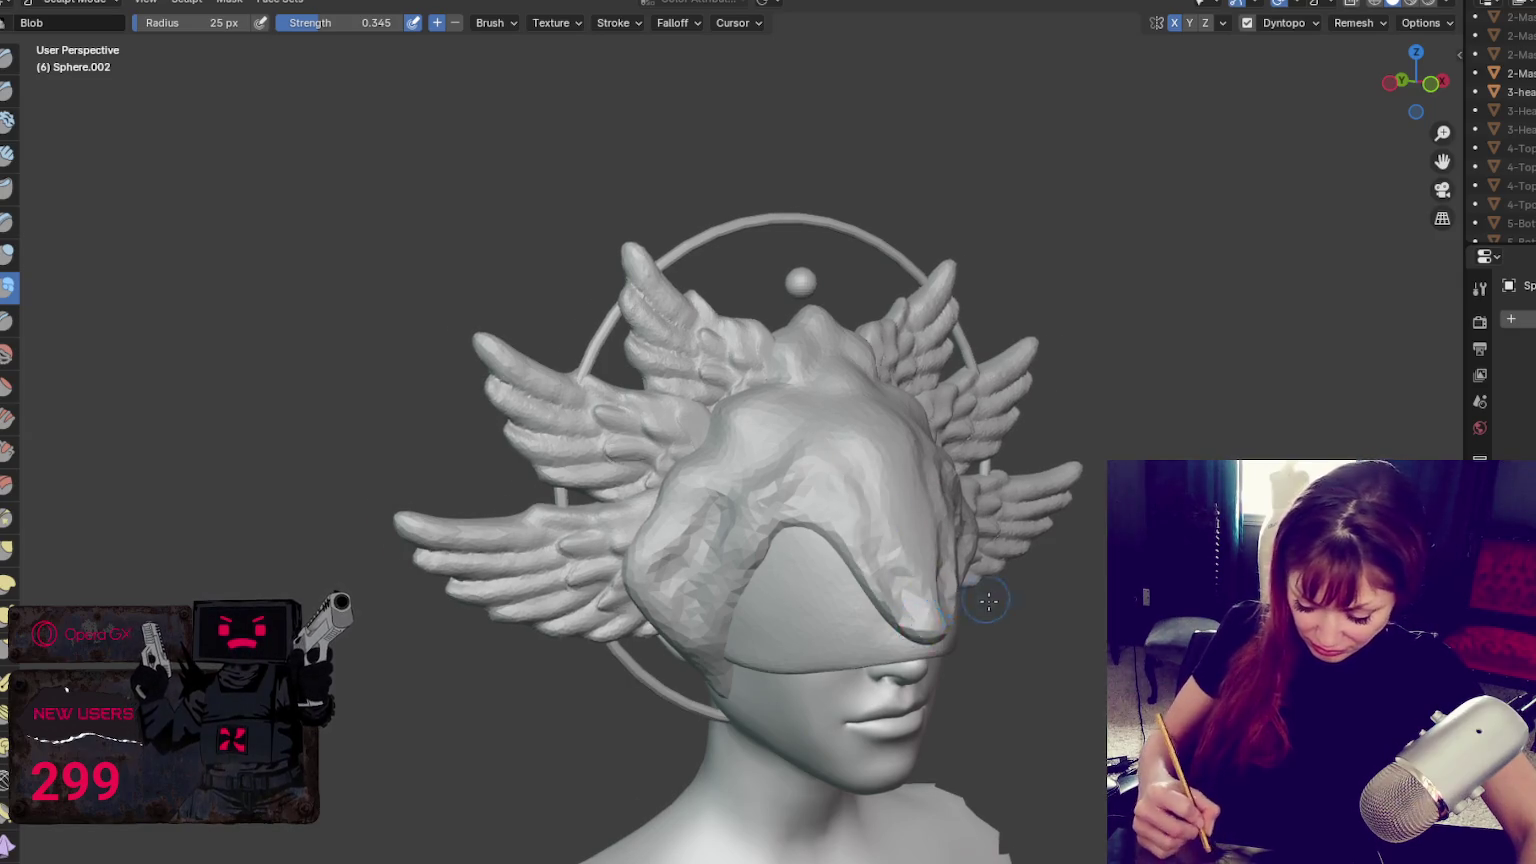
middle_click_drag(985, 598, 840, 515)
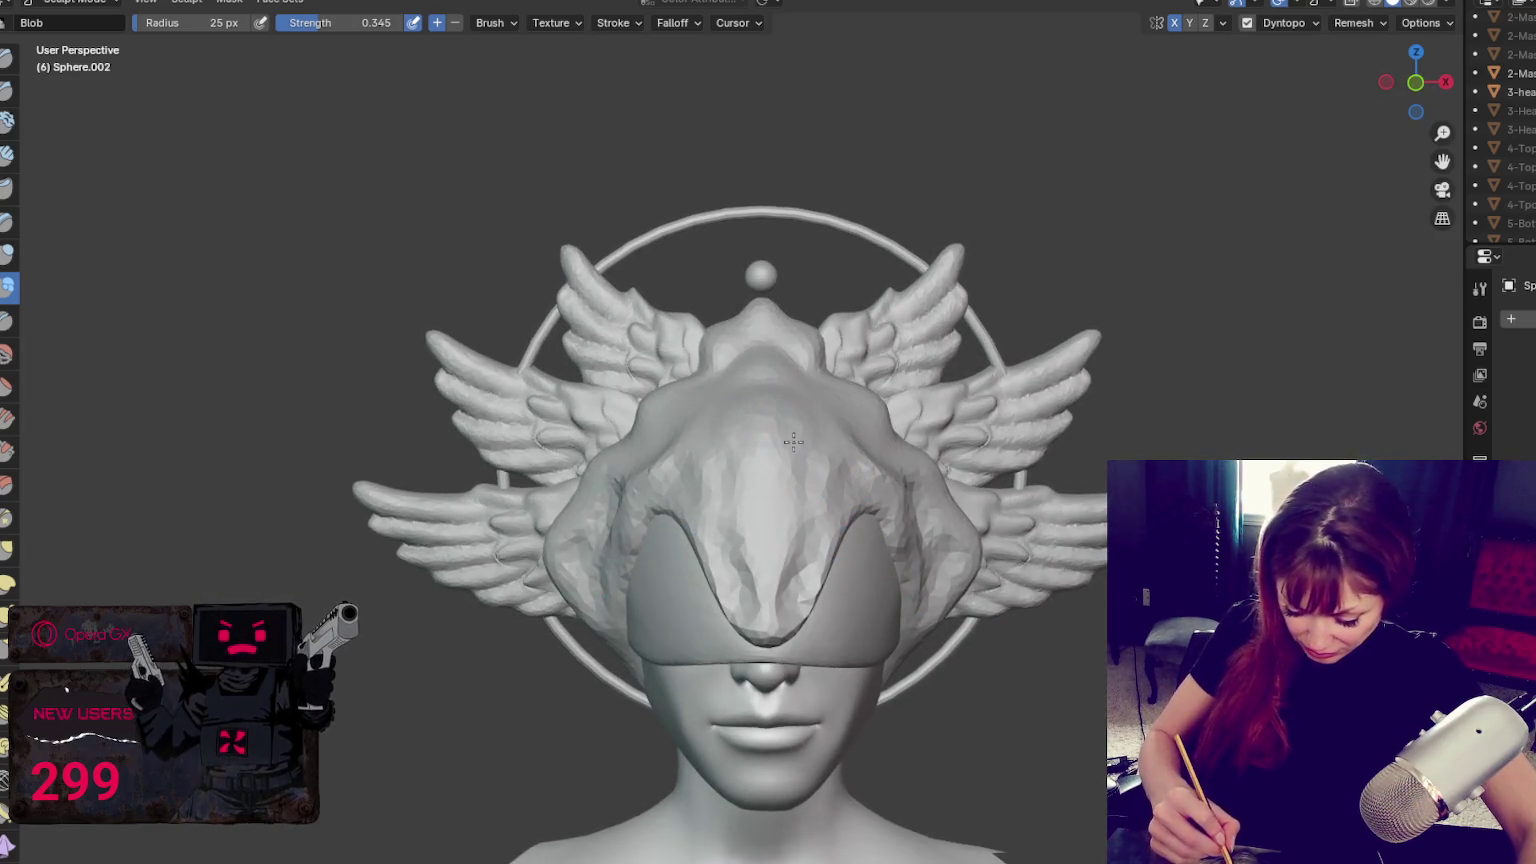
left_click_drag(793, 432, 788, 635)
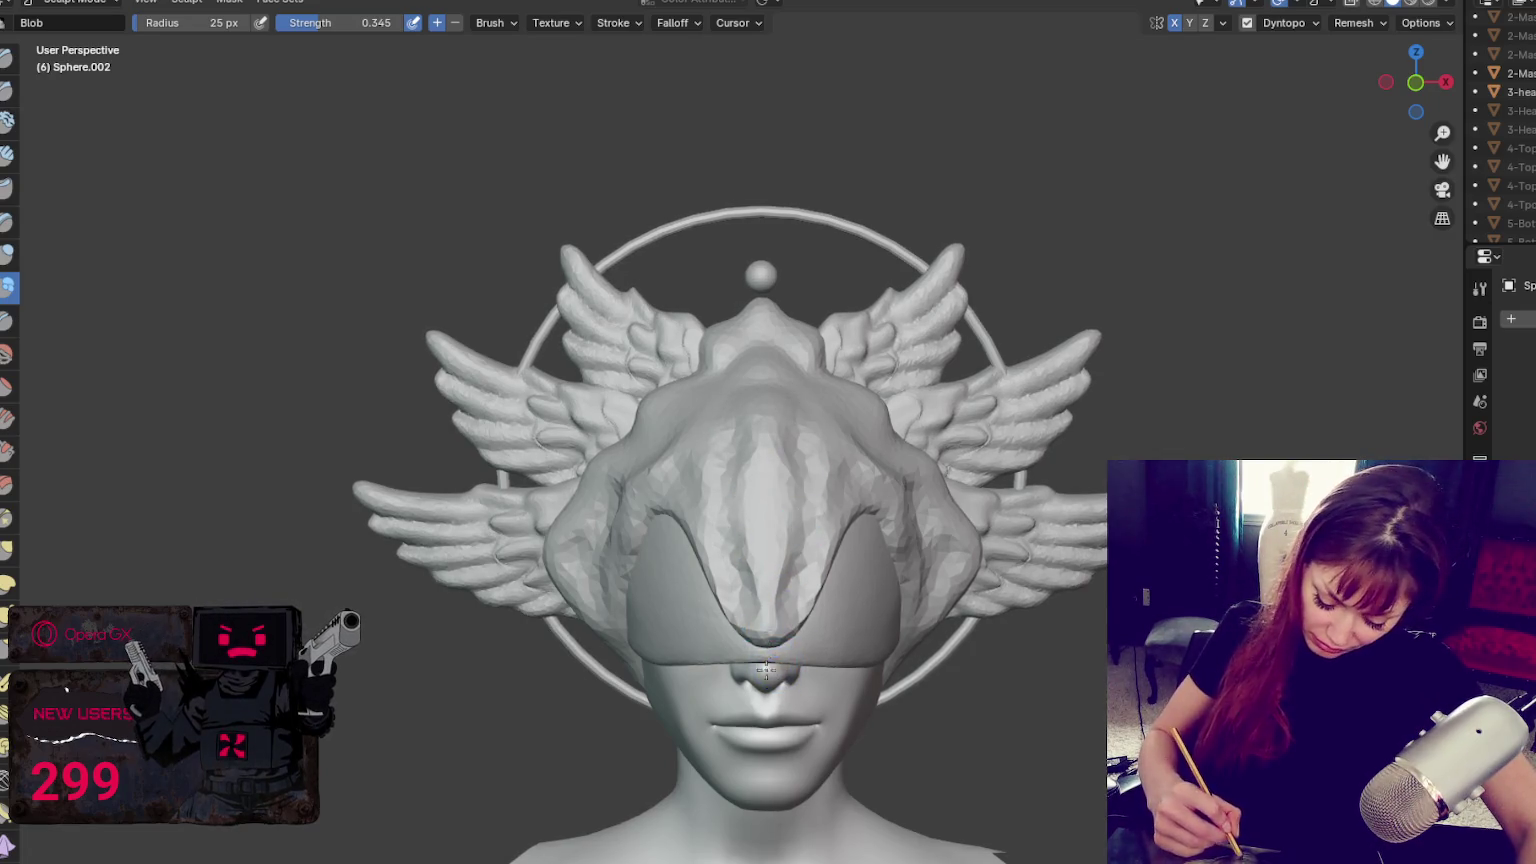
With the Grab brush, pull the lower centre down into a beak and refine the ridge
key("g")
left_click_drag(760, 645, 764, 728)
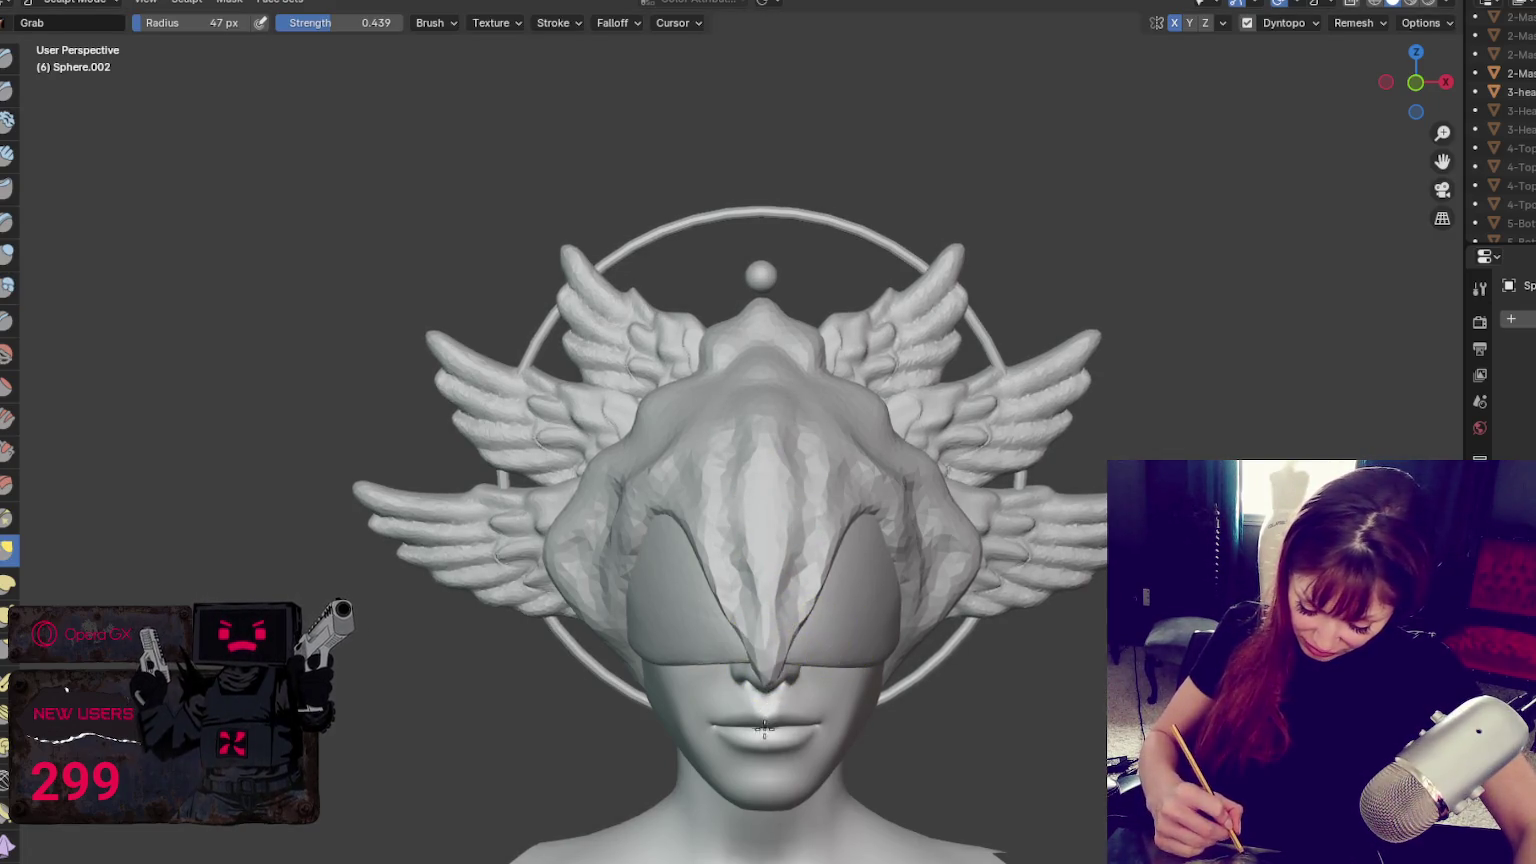
left_click_drag(804, 594, 853, 513)
left_click_drag(817, 563, 826, 575)
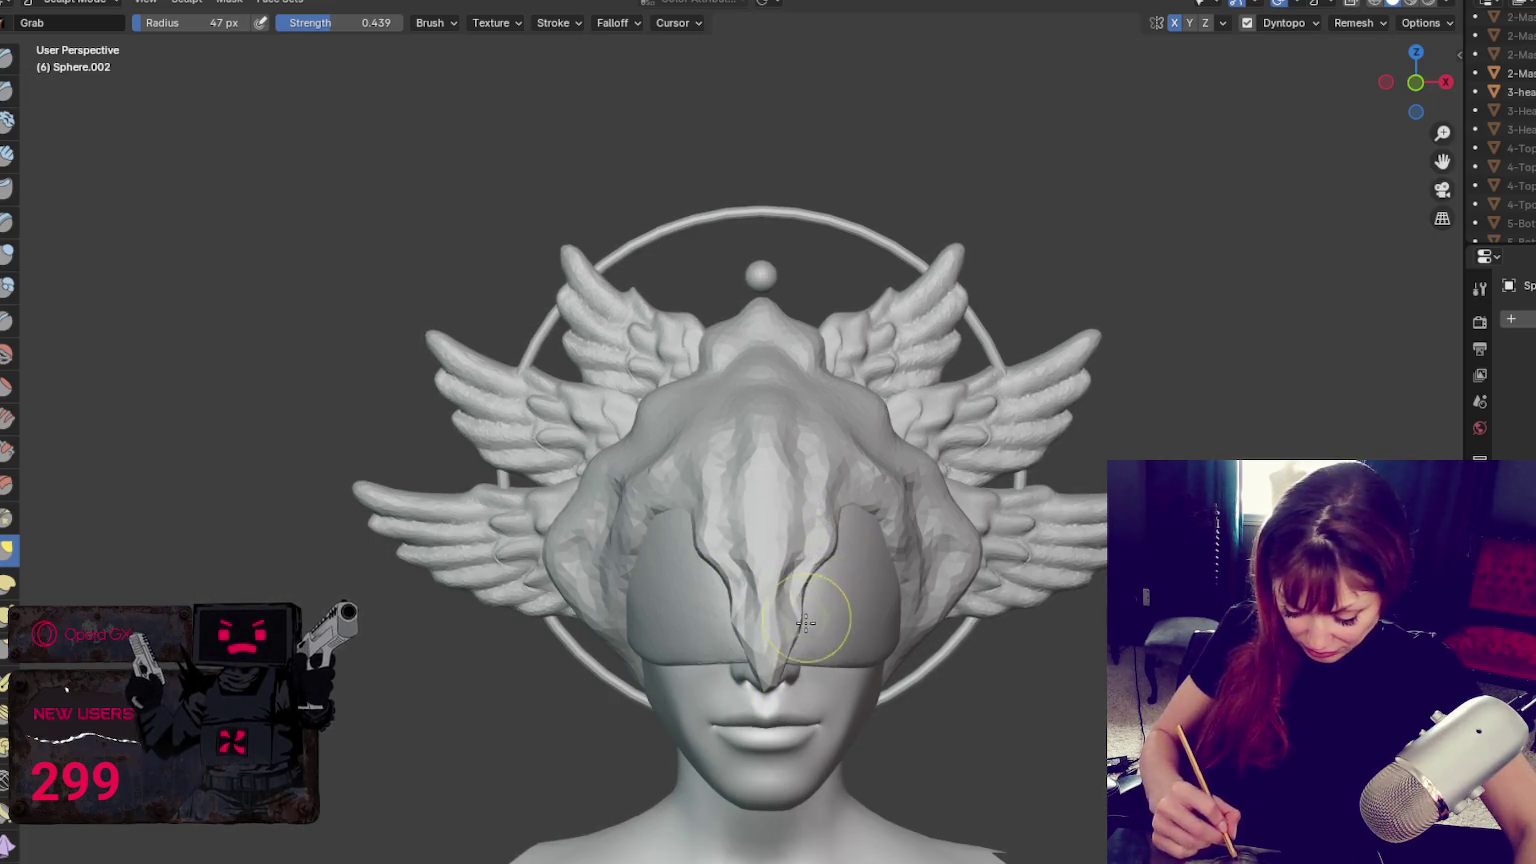
middle_click_drag(765, 690, 1018, 641)
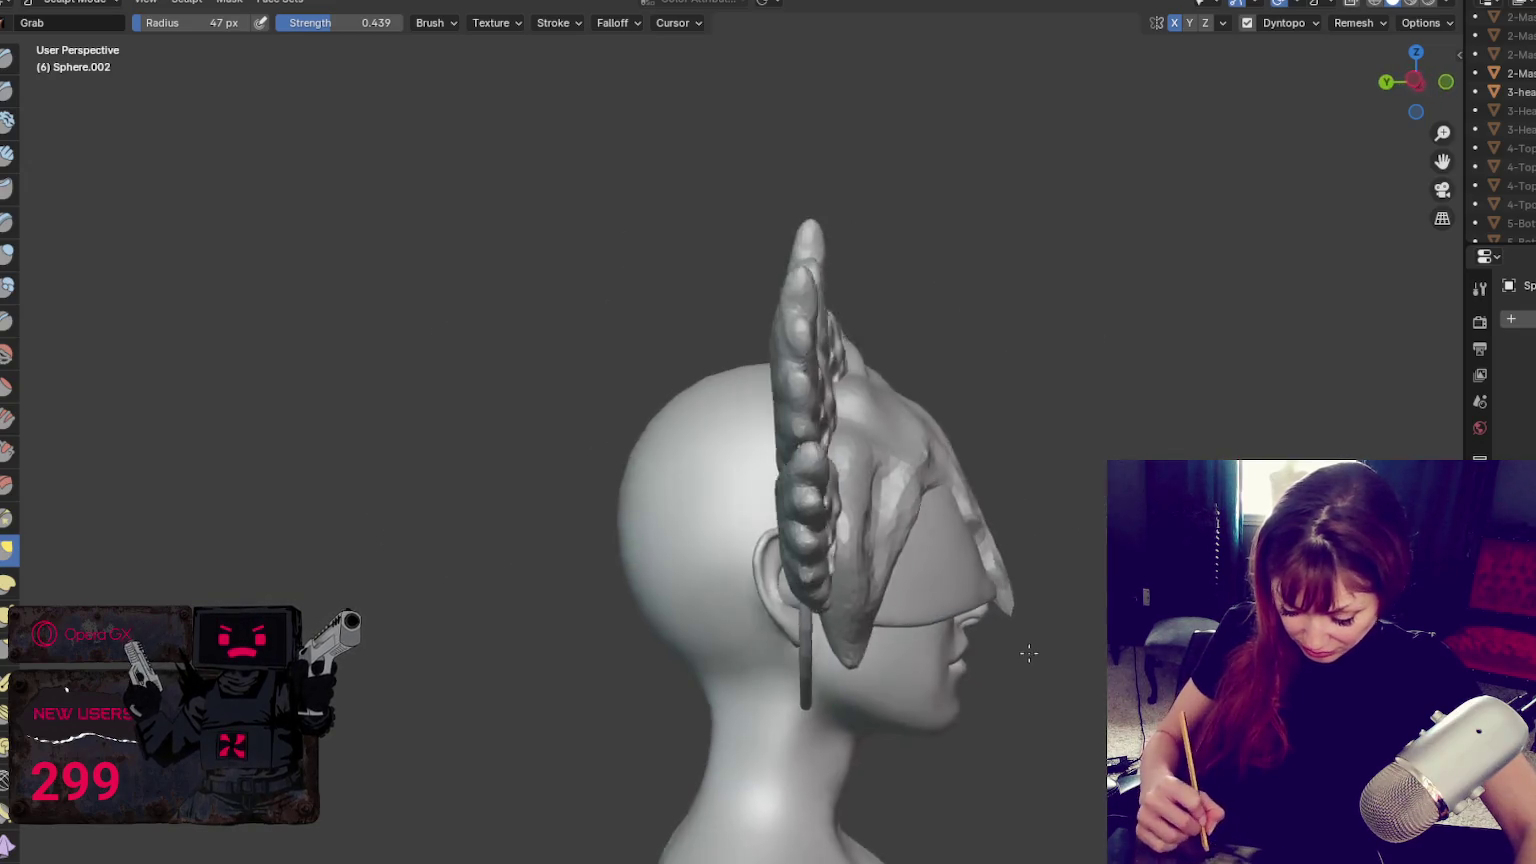
key("f")
left_click(1190, 590)
mouse_move(1020, 605)
left_mouse_down()
mouse_move(1075, 610)
mouse_move(1033, 510)
left_mouse_up()
middle_click_drag(1046, 511, 900, 530)
key("f")
left_click(829, 610)
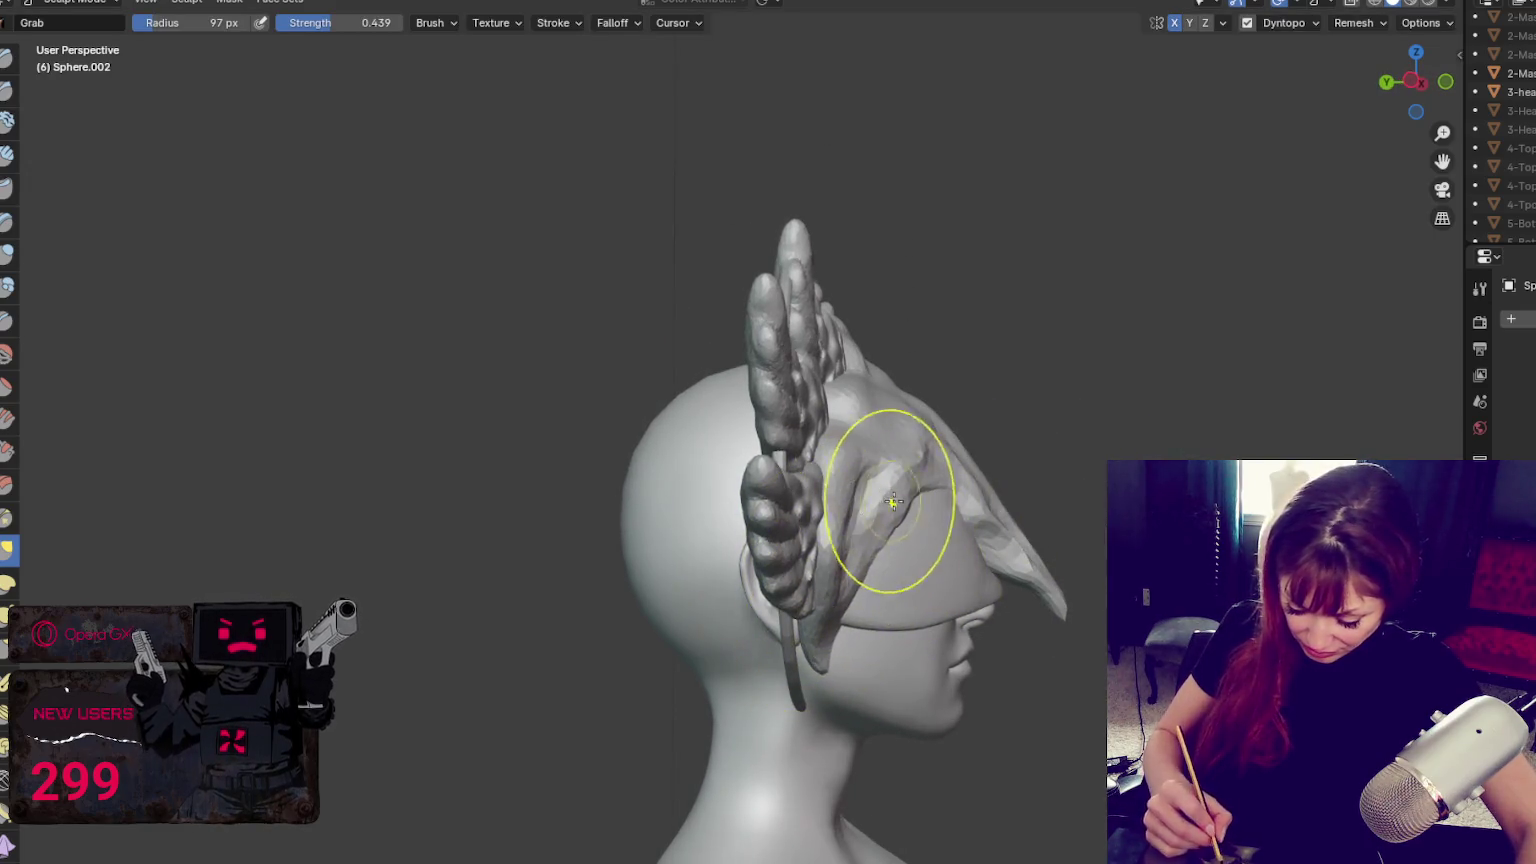
mouse_move(987, 425)
middle_mouse_down()
mouse_move(979, 514)
mouse_move(912, 500)
middle_mouse_up()
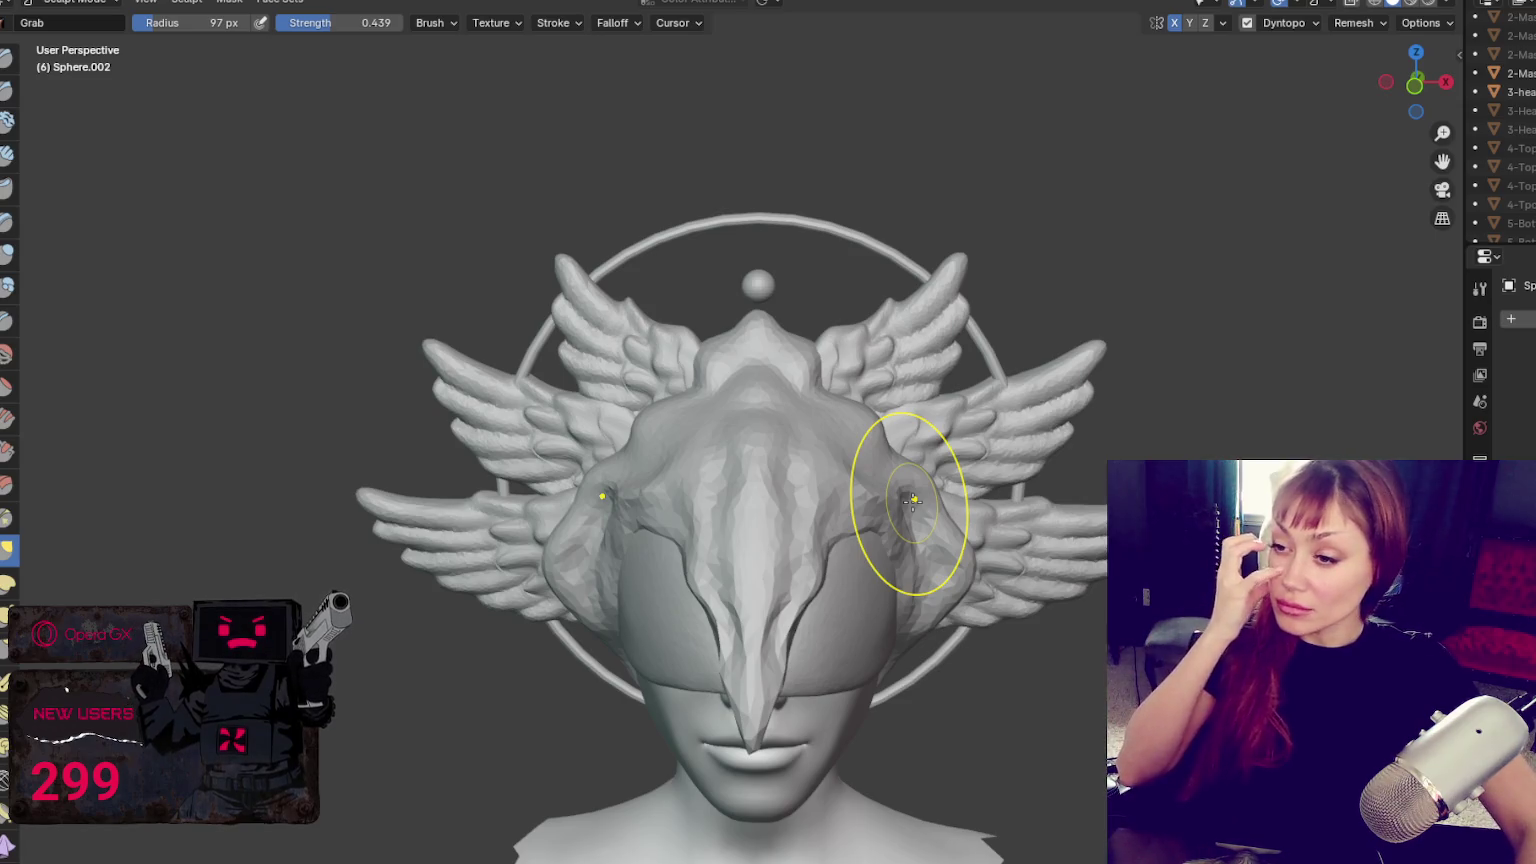
scroll(912, 500, "down", 2)
scroll(848, 440, "down", 1)
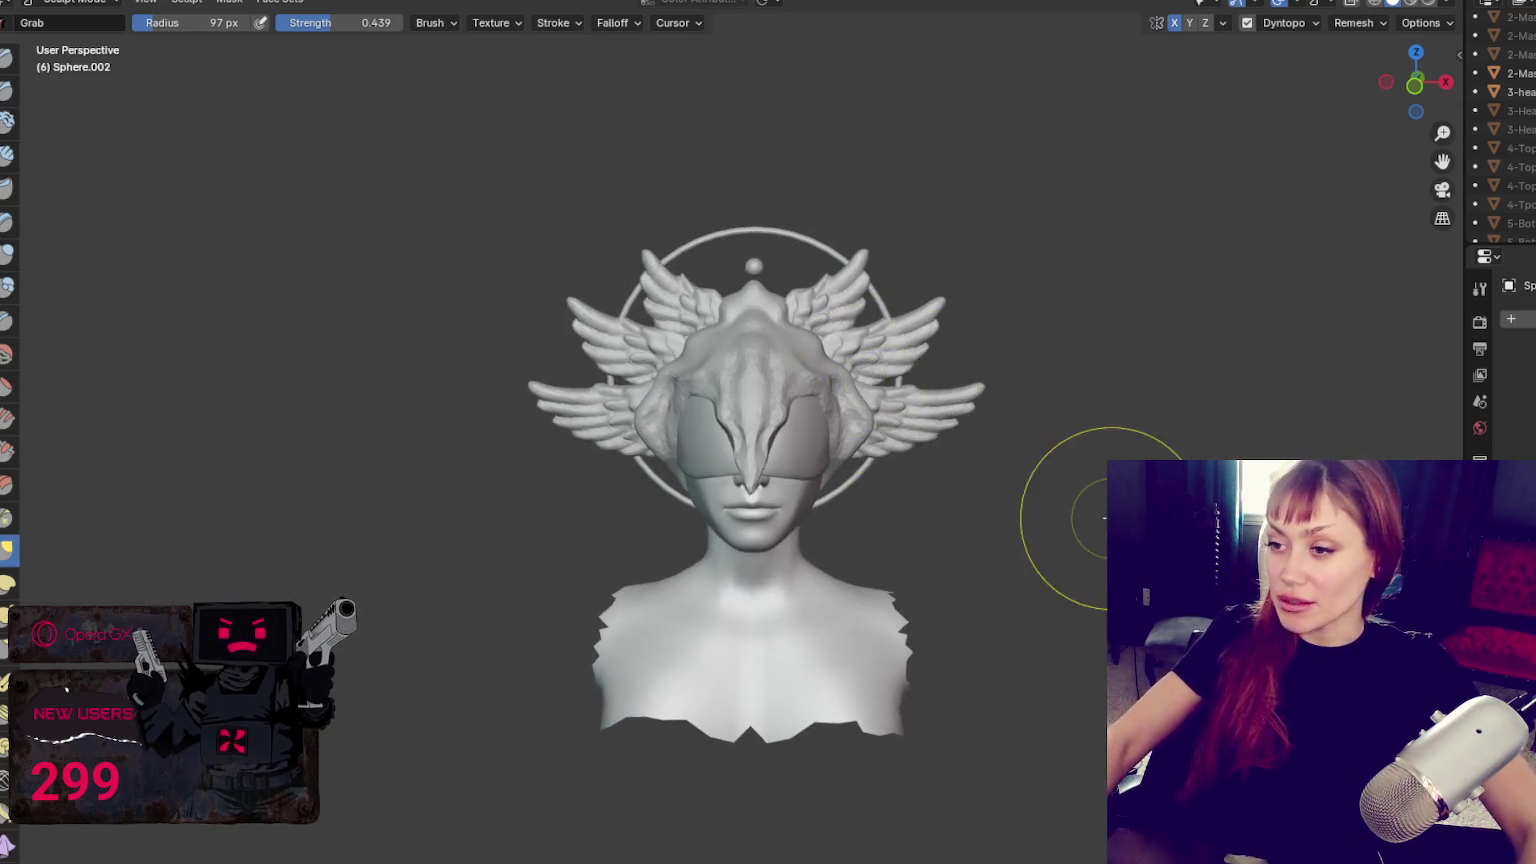
scroll(1500, 130, "down", 3)
scroll(1500, 150, "down", 3)
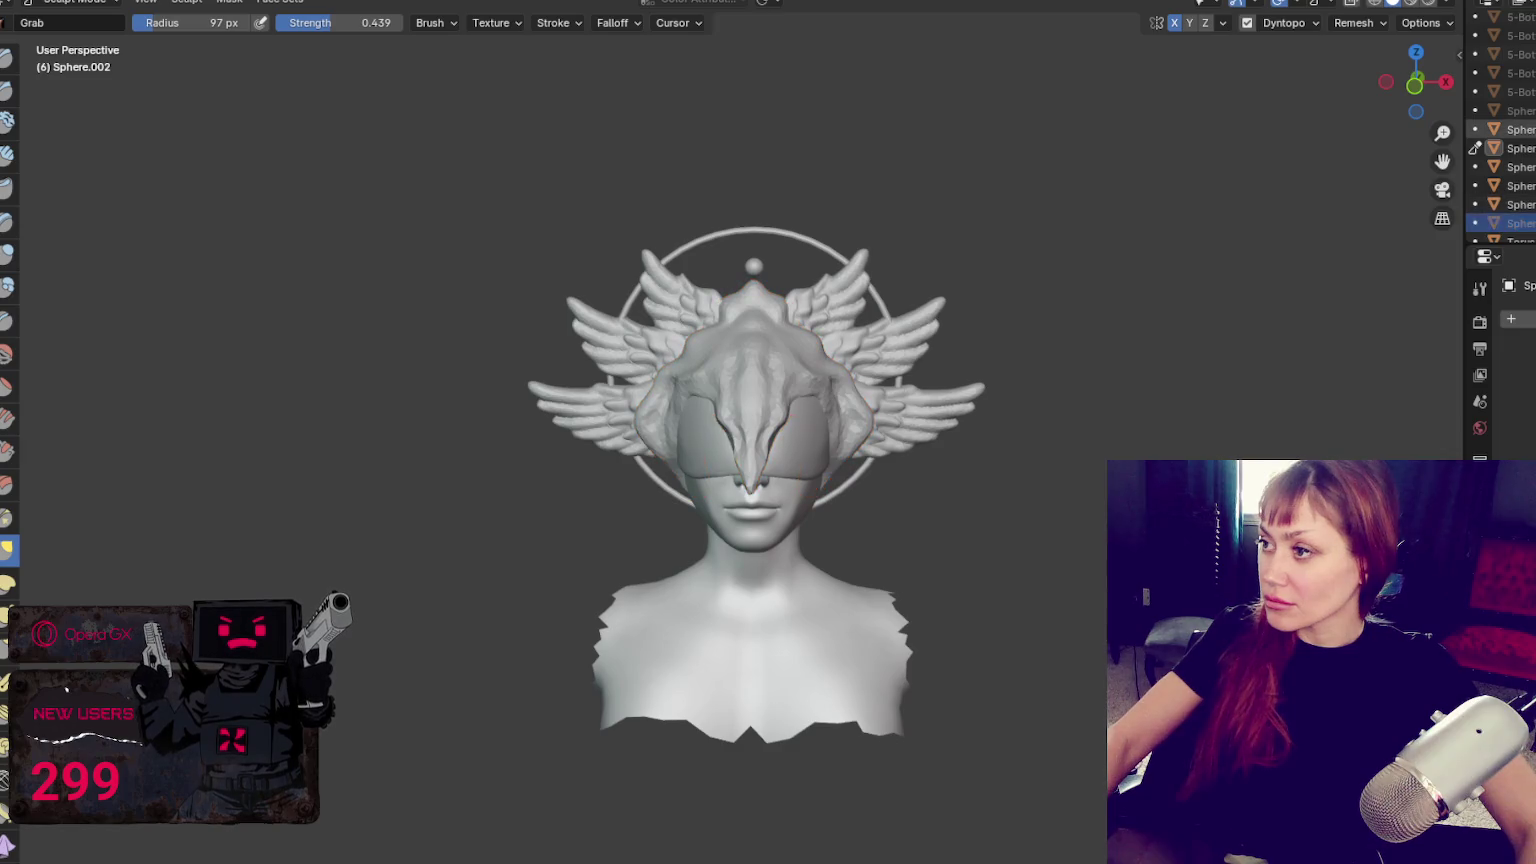
Step through the sphere and wing objects in the Outliner to find the right piece
left_click(1515, 167)
left_click(1515, 148)
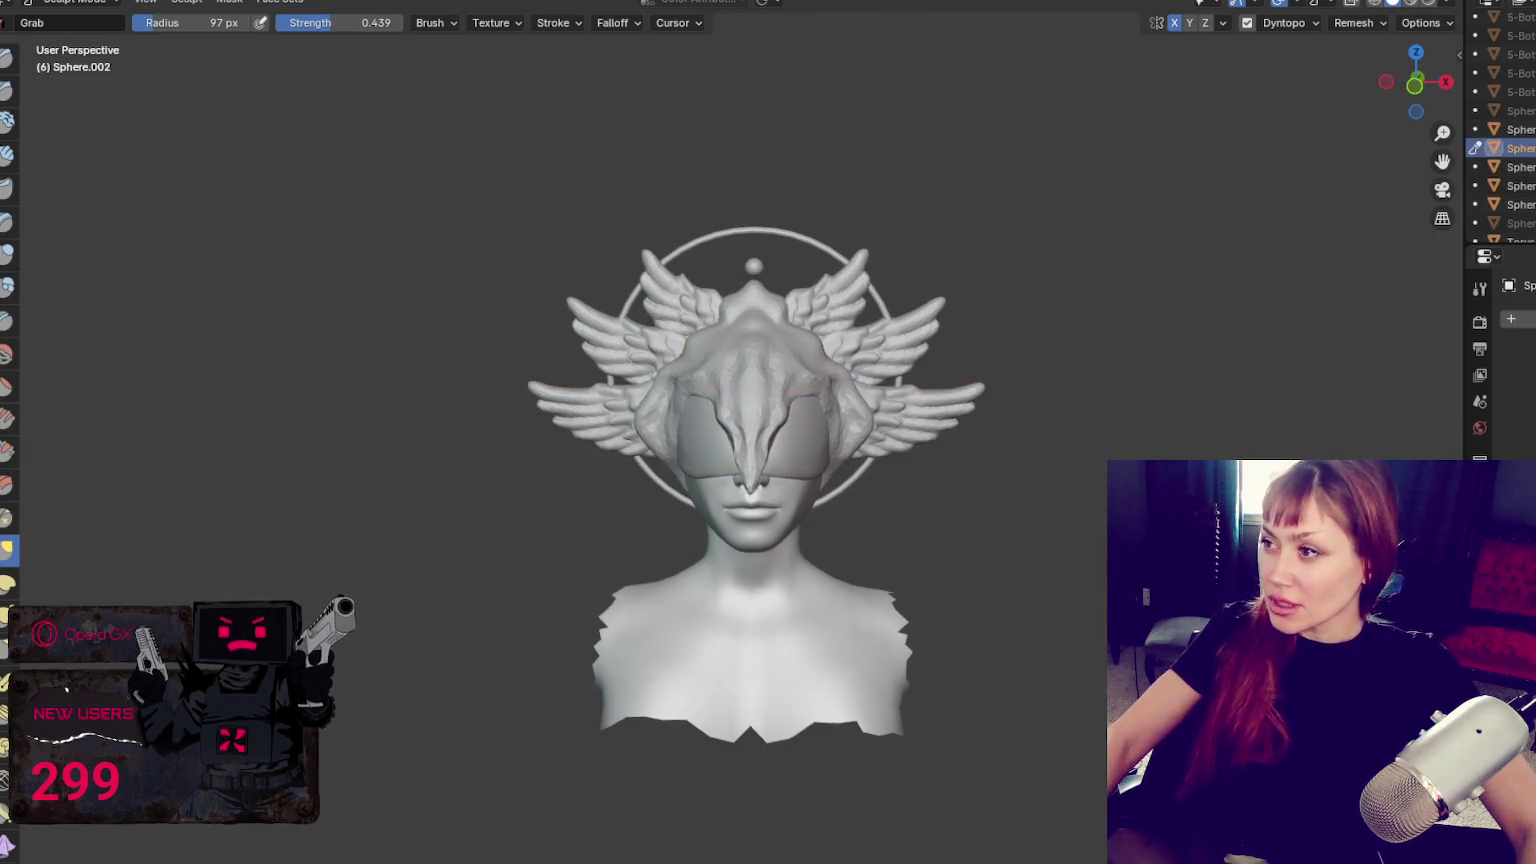
left_click(1515, 129)
left_click(1515, 167)
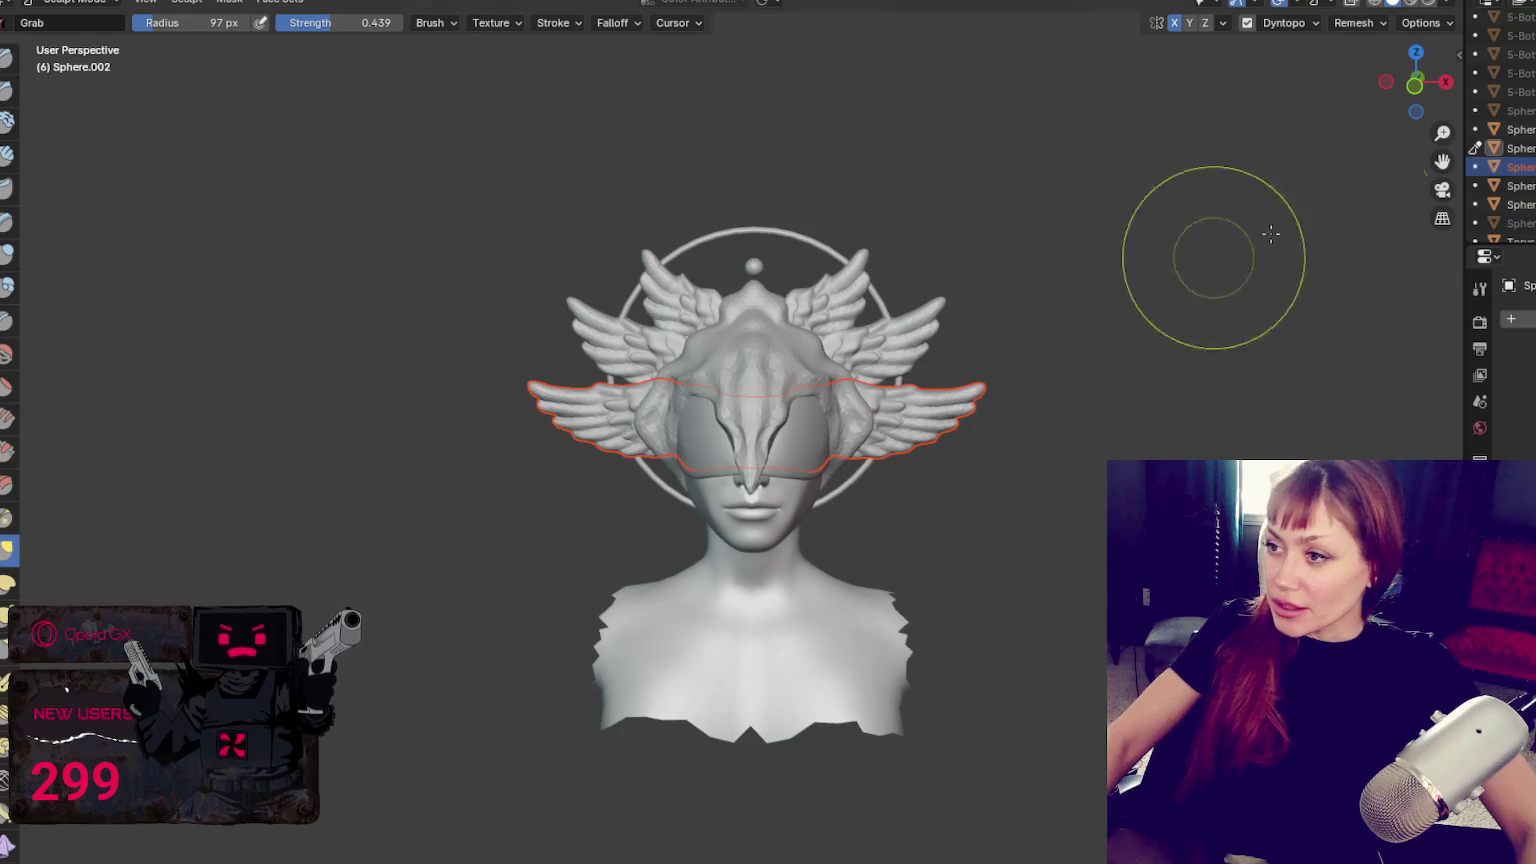
left_click(1515, 186)
left_click(1515, 204)
scroll(1515, 204, "down", 1)
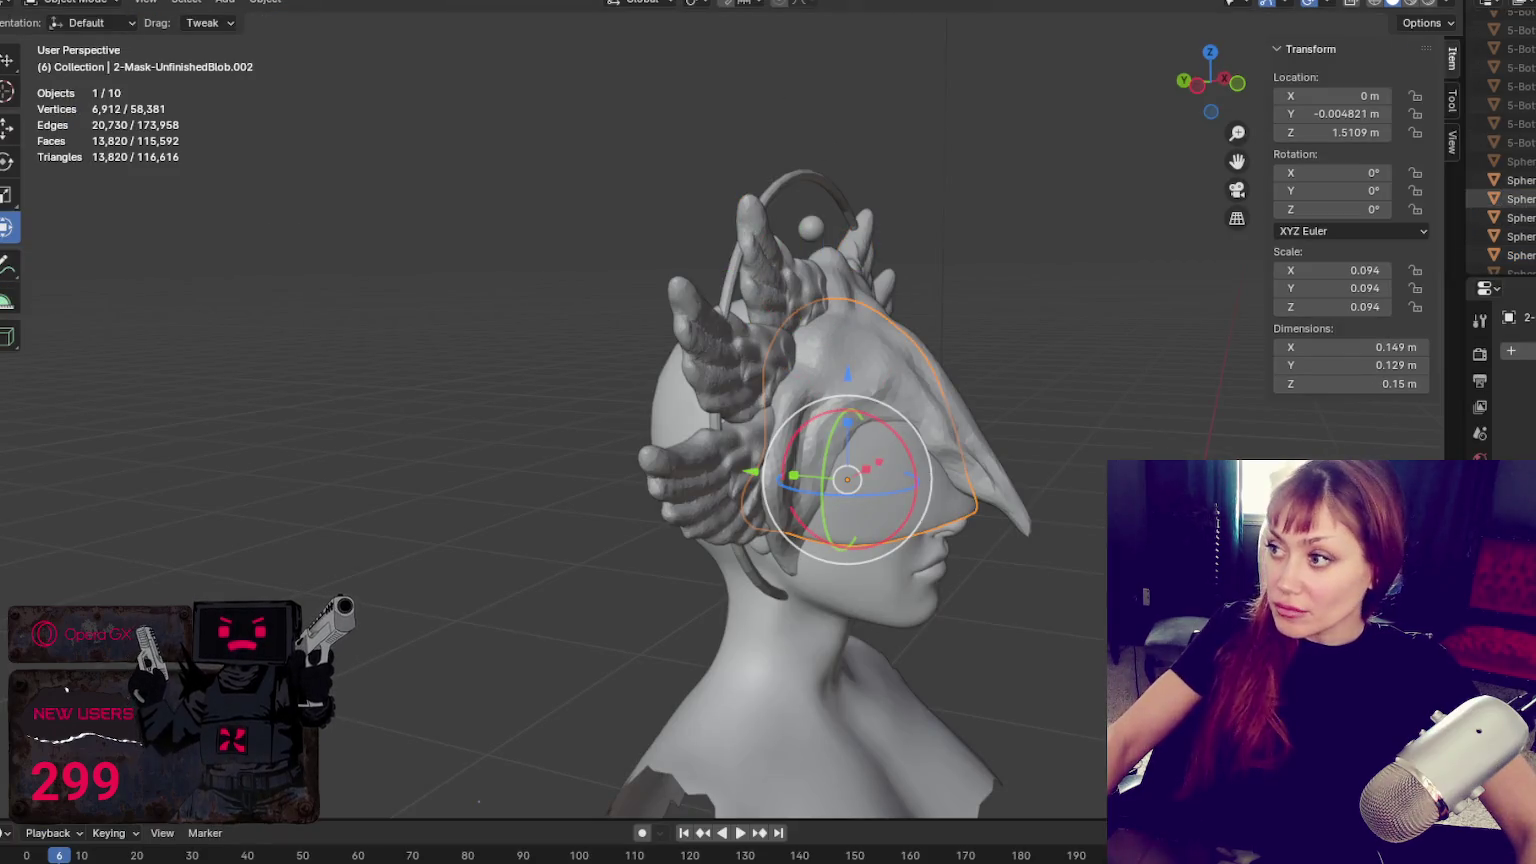
scroll(1500, 150, "up", 3)
Hide the blob, select the pointed cap Sphere.002, and unhide the blindfold mask
key("h")
left_click(968, 408)
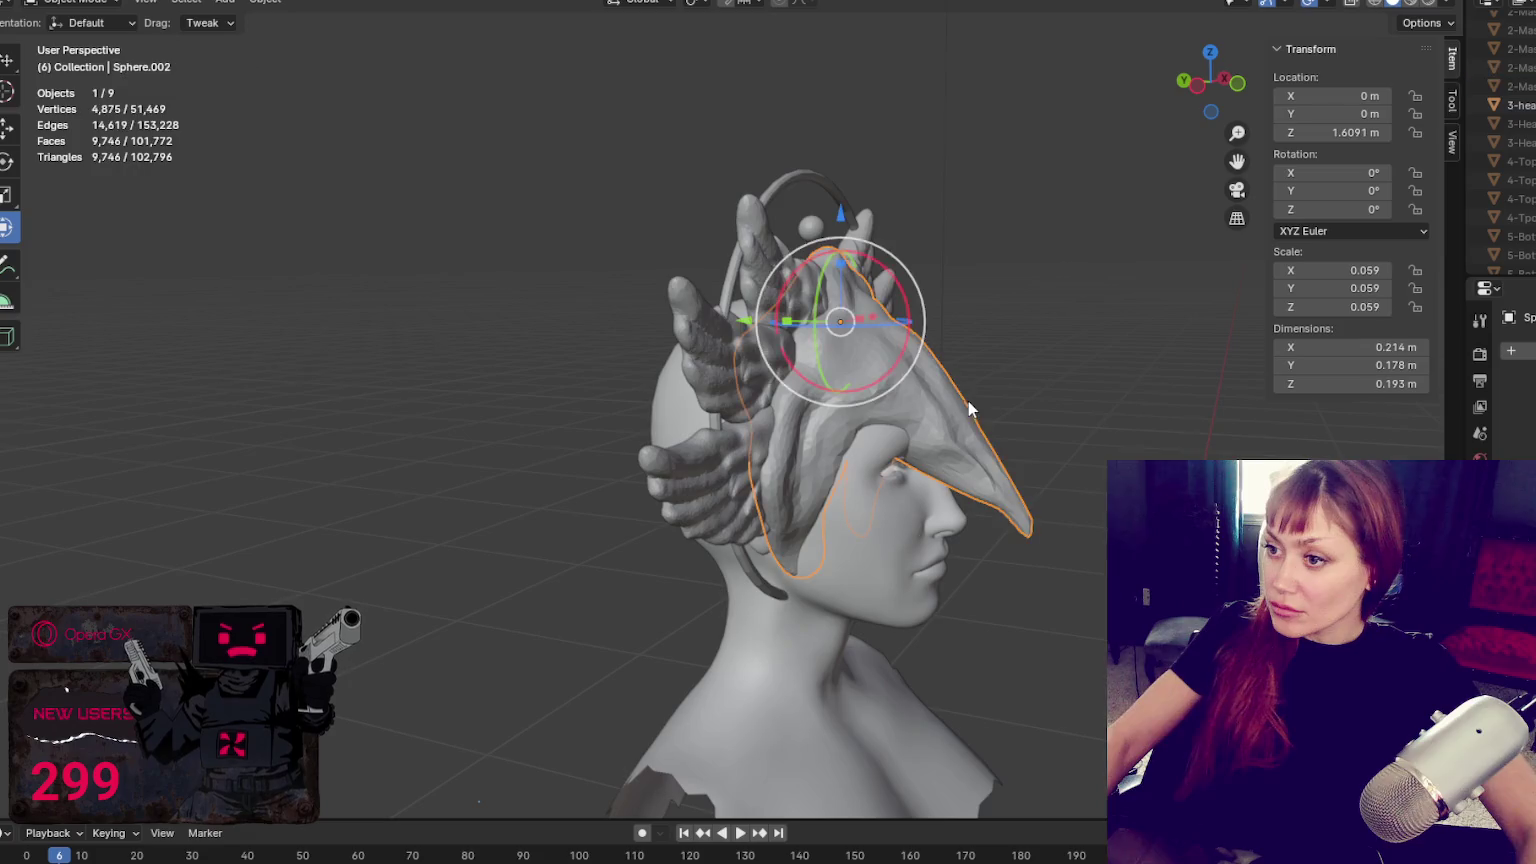
key("alt+h")
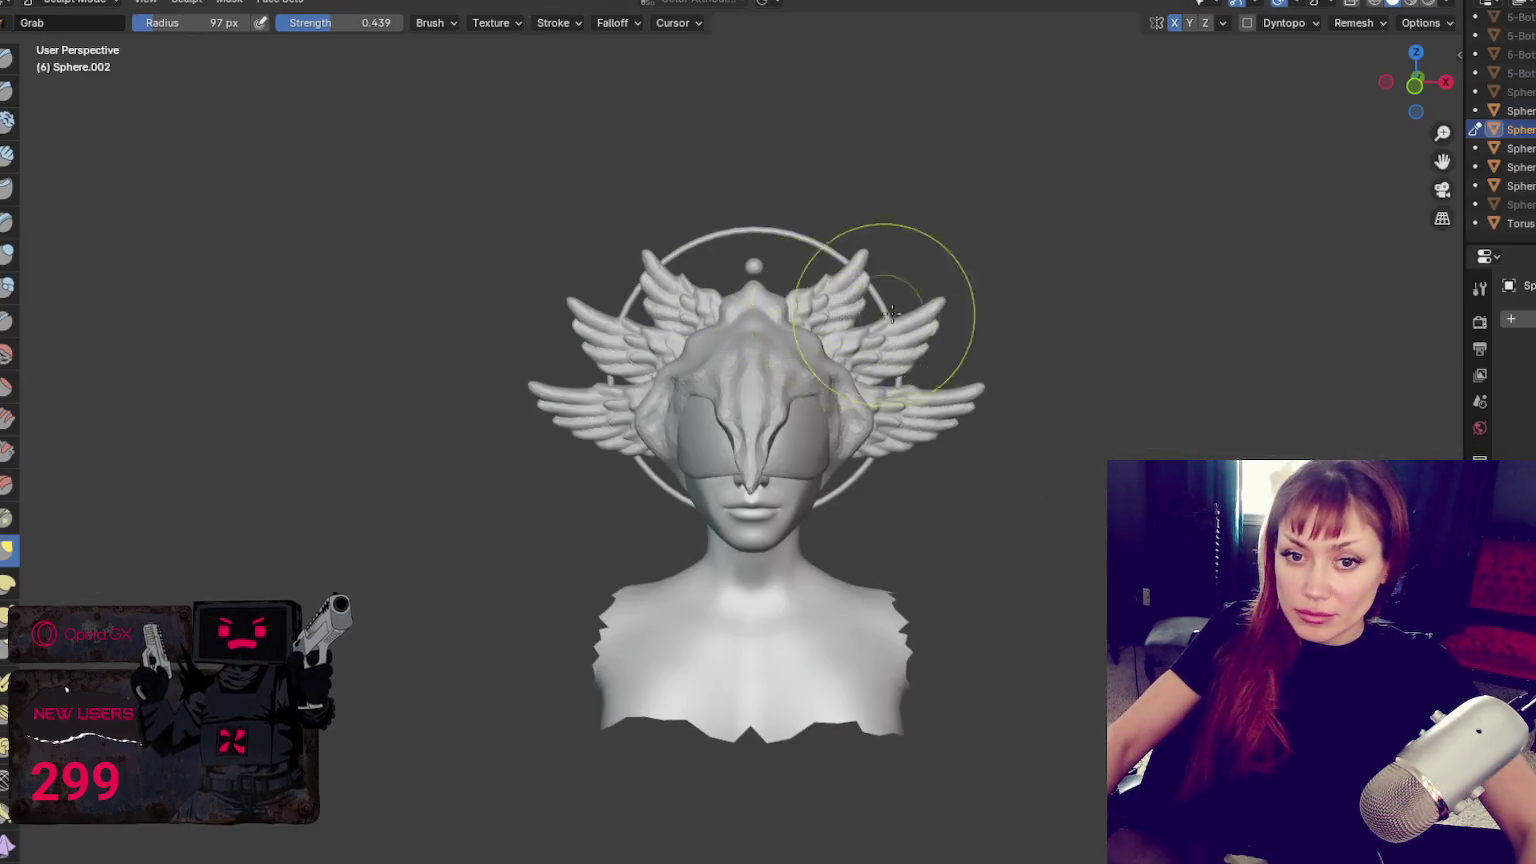
Grab the cap near the beak crease and pull the beak out longer toward the lower right
middle_click_drag(847, 281, 1063, 326)
scroll(1007, 305, "up", 2)
scroll(1007, 305, "up", 2)
middle_click_drag(905, 319, 875, 310)
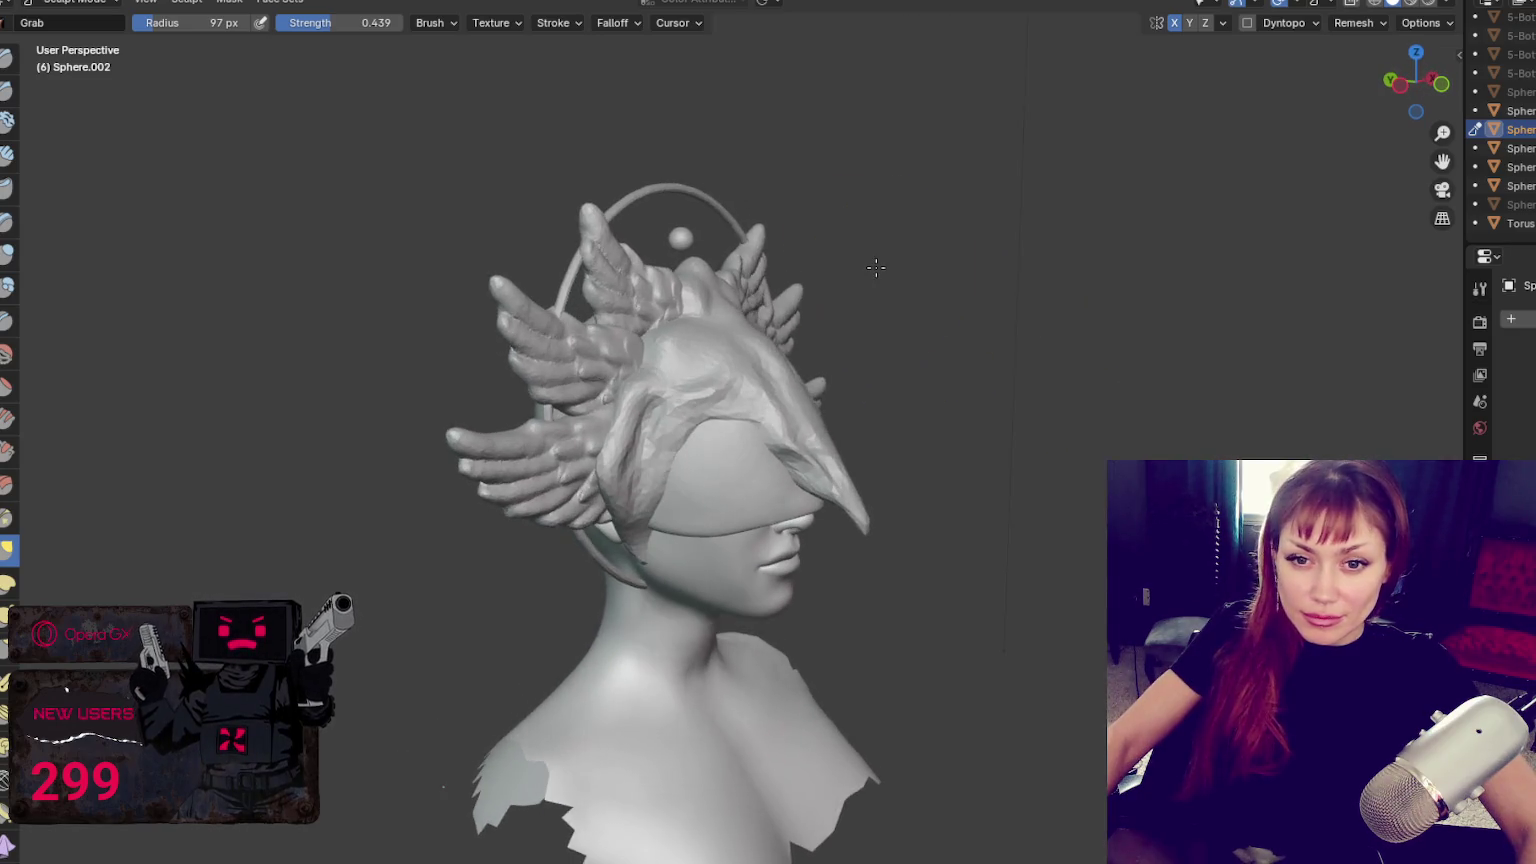
left_click_drag(806, 383, 772, 343)
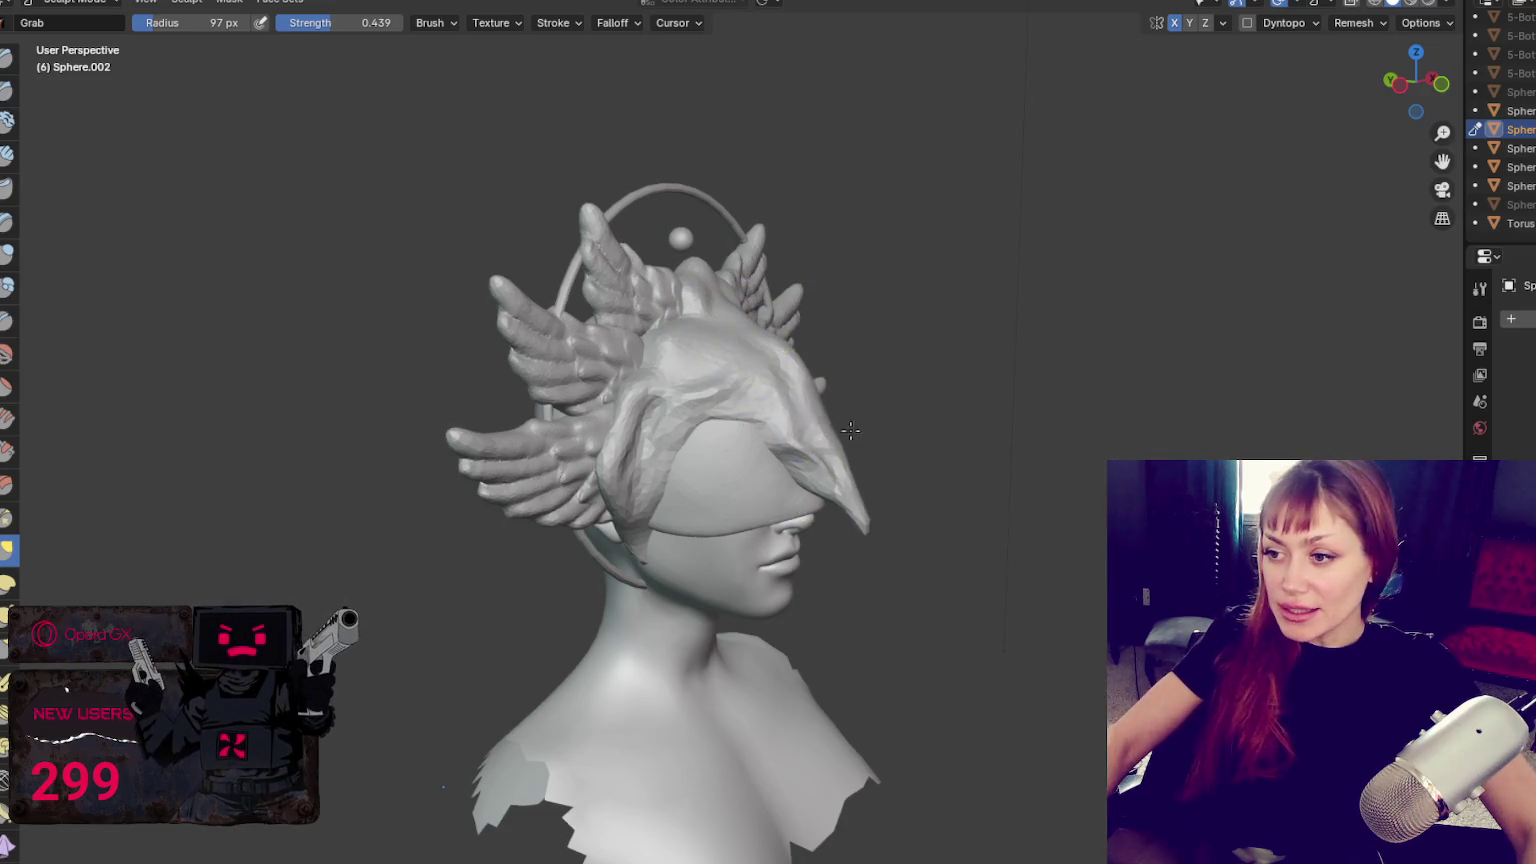
mouse_move(899, 497)
left_mouse_down()
mouse_move(966, 534)
mouse_move(918, 516)
left_mouse_up()
scroll(864, 476, "up", 5)
Switch to the Draw brush with dynamic topology on and a larger radius
key("x")
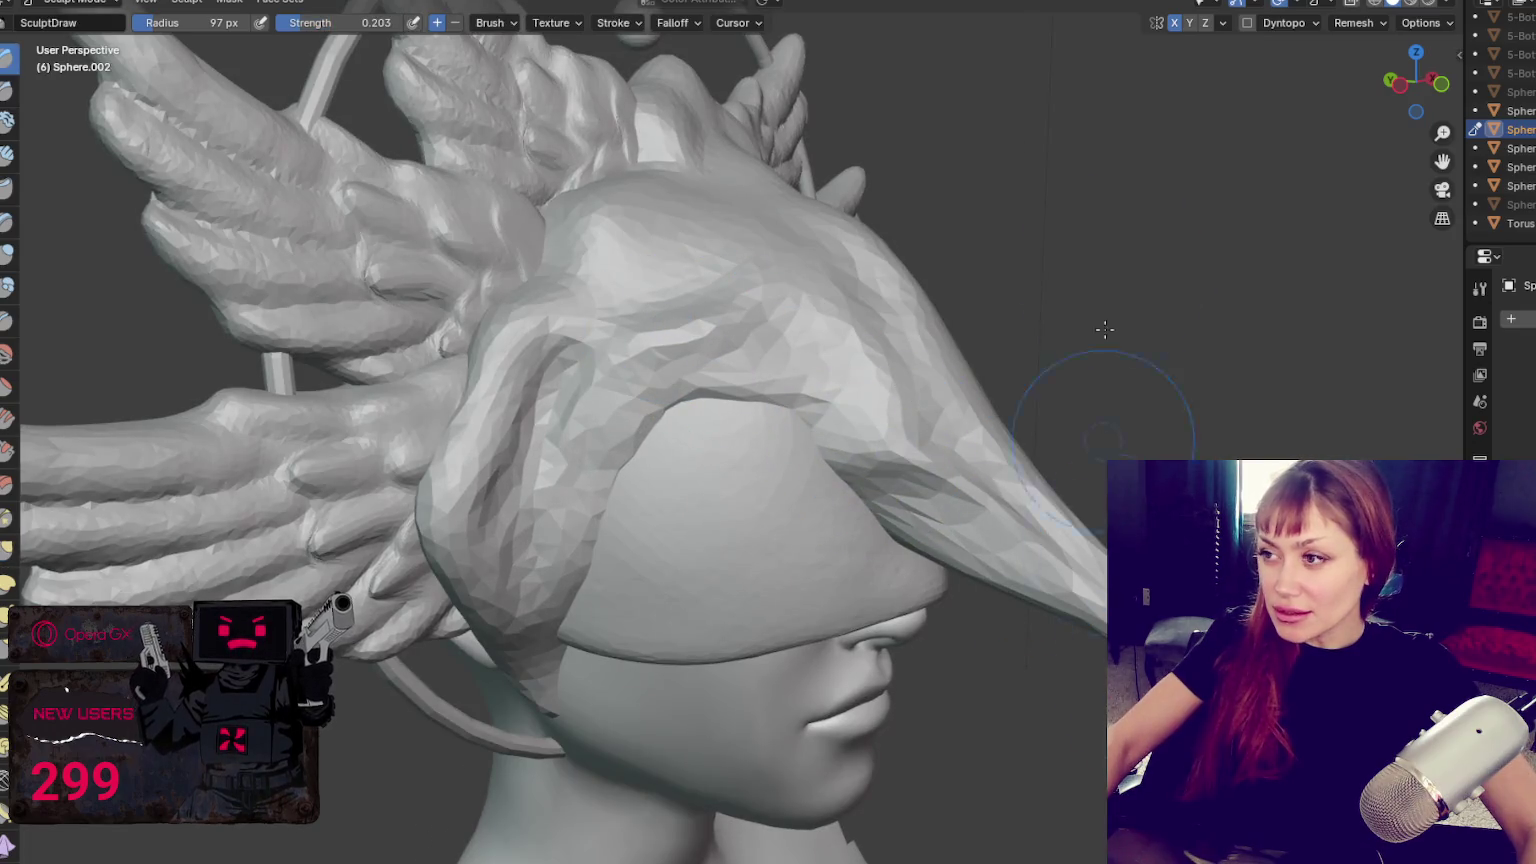
left_click(1249, 22)
key("f")
left_click(1015, 577)
With a 247 px Grab brush, stretch the beak tip lower, then undo the overlong stretch
mouse_move(840, 485)
middle_mouse_down()
mouse_move(855, 388)
mouse_move(1131, 333)
middle_mouse_up()
key("g")
key("f")
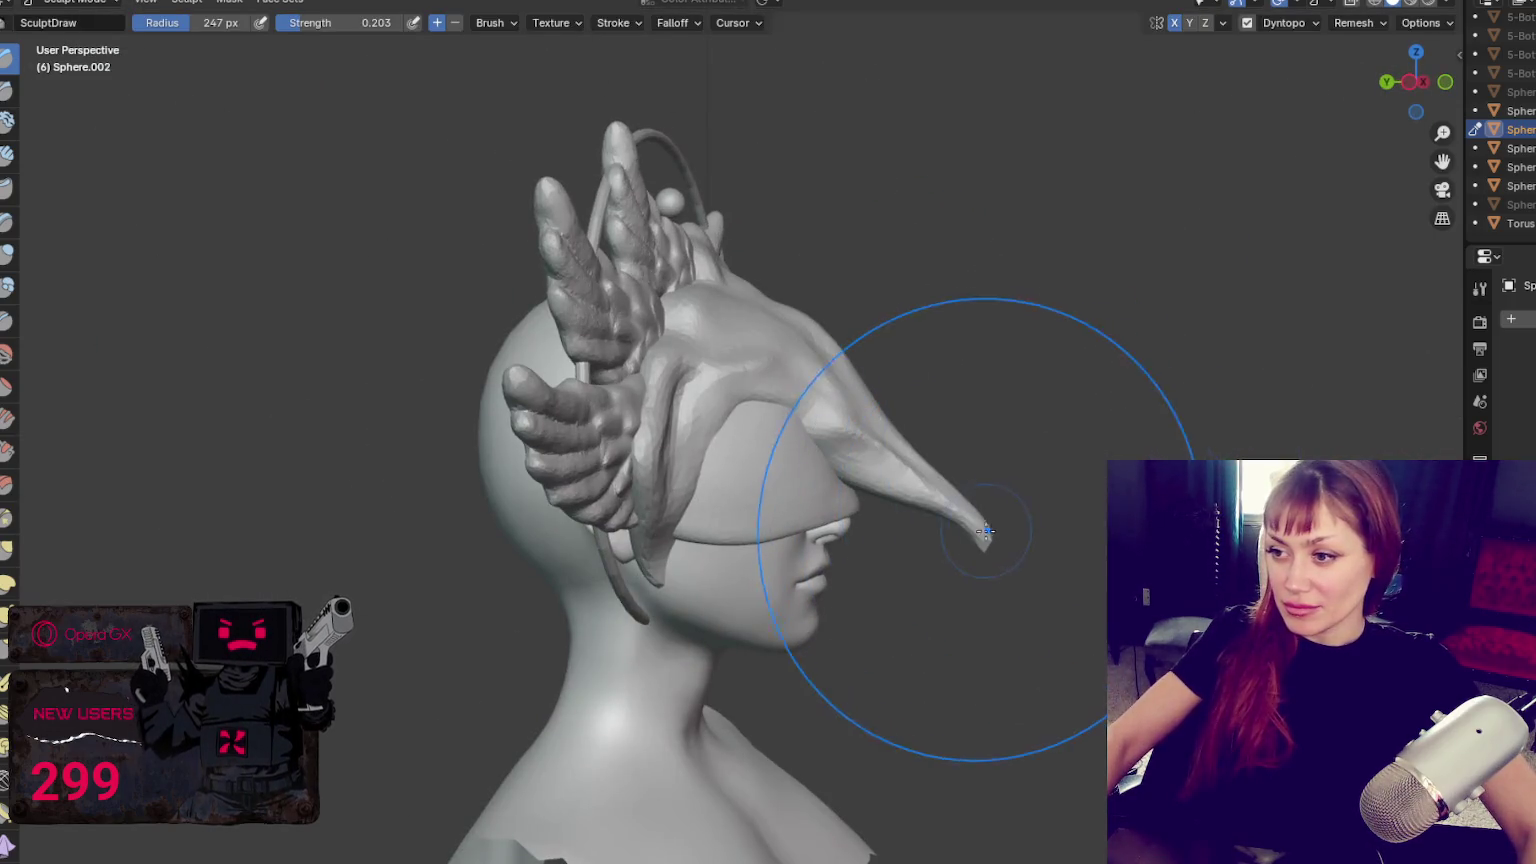
left_click(1043, 541)
left_click_drag(1043, 541, 1269, 583)
left_click_drag(1077, 580, 1015, 655)
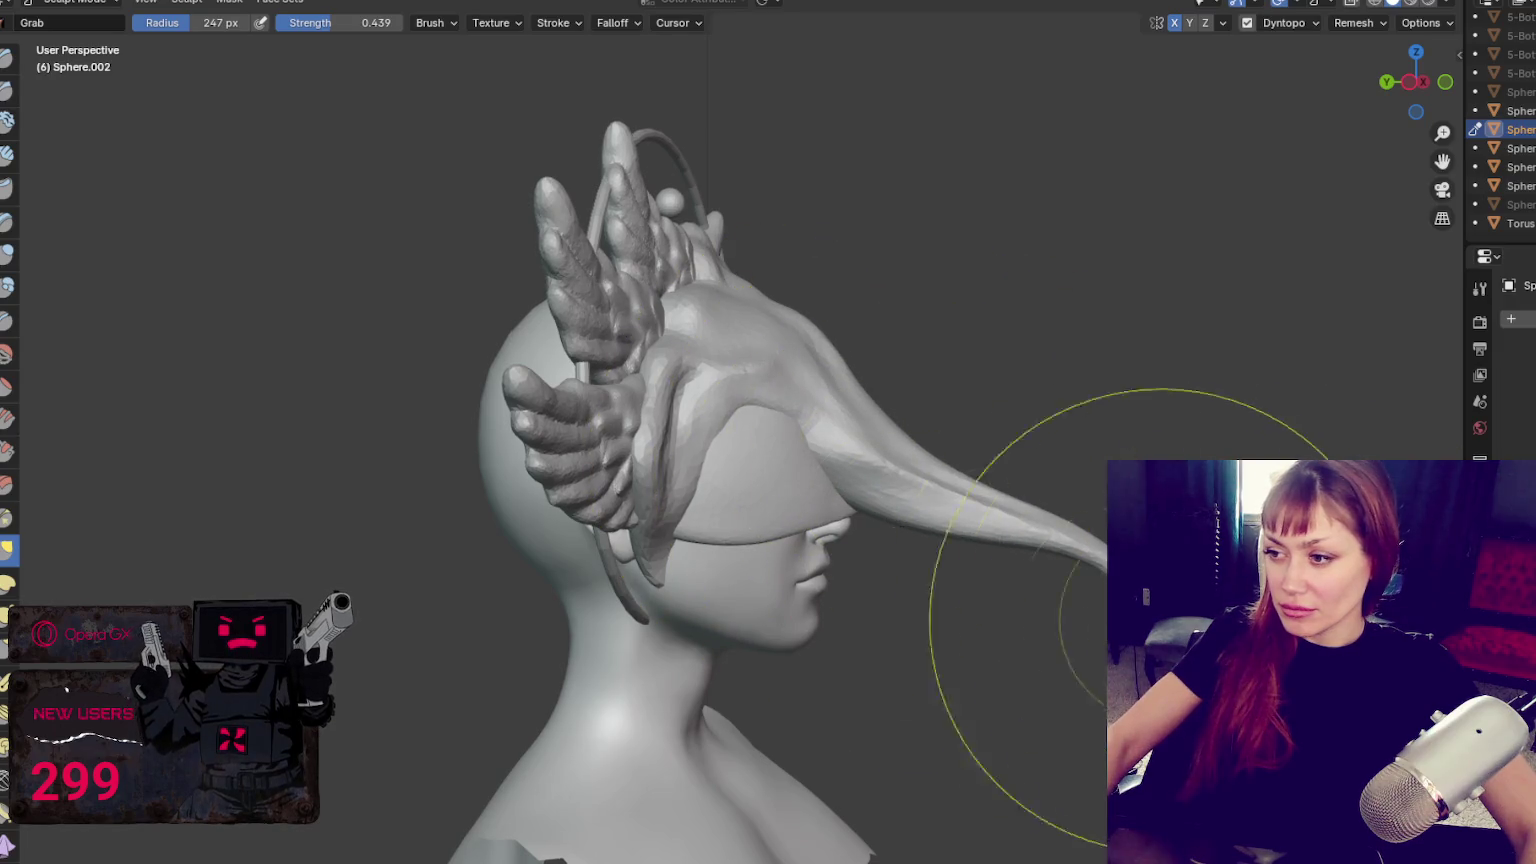
key("ctrl+z")
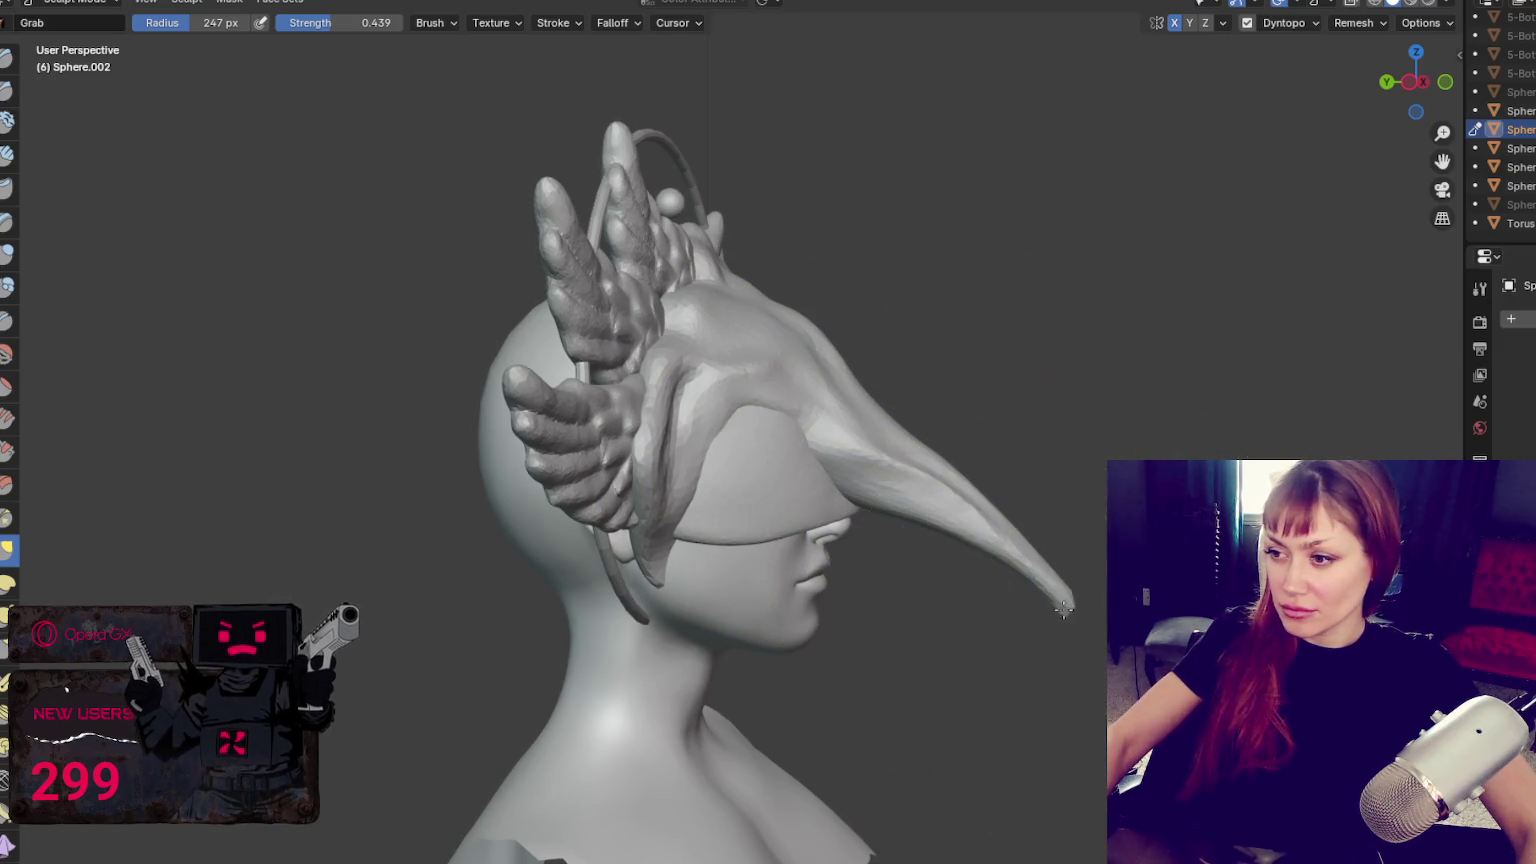
Resize the Grab brush from 225 px to 156 px and reshape the beak's base and top
scroll(976, 509, "down", 3)
middle_click_drag(960, 480, 819, 437)
key("f")
left_click(1065, 446)
key("ctrl+z")
key("f")
left_click(760, 470)
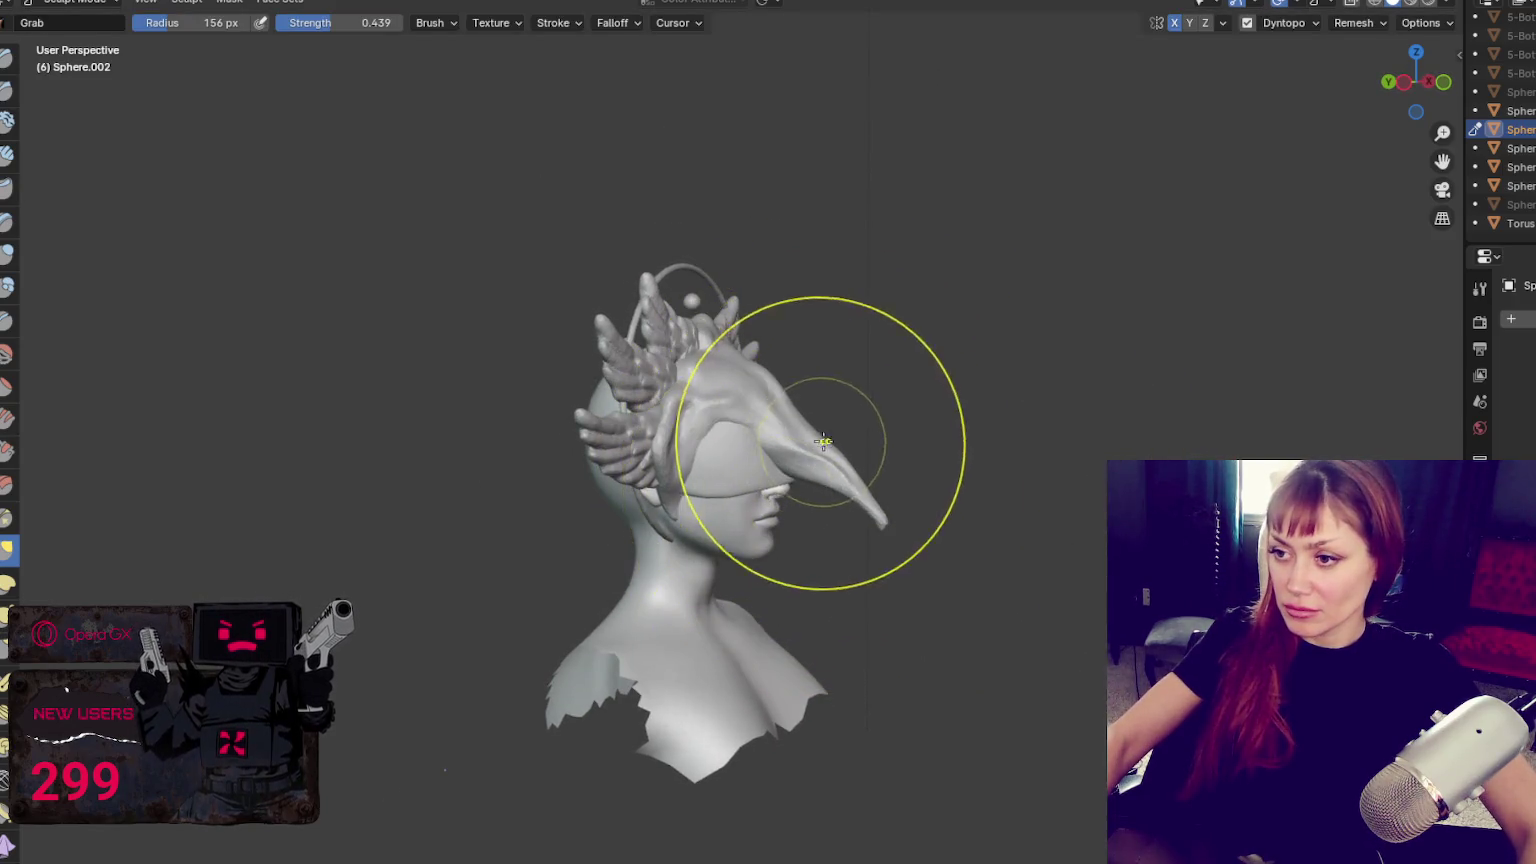
mouse_move(808, 519)
left_mouse_down()
mouse_move(816, 504)
mouse_move(926, 488)
mouse_move(760, 410)
left_mouse_up()
Undo the last beak pull, shrink the brush to 86 px, and turn off dynamic topology
key("f")
left_click(816, 504)
key("ctrl+z")
key("f")
left_click(880, 490)
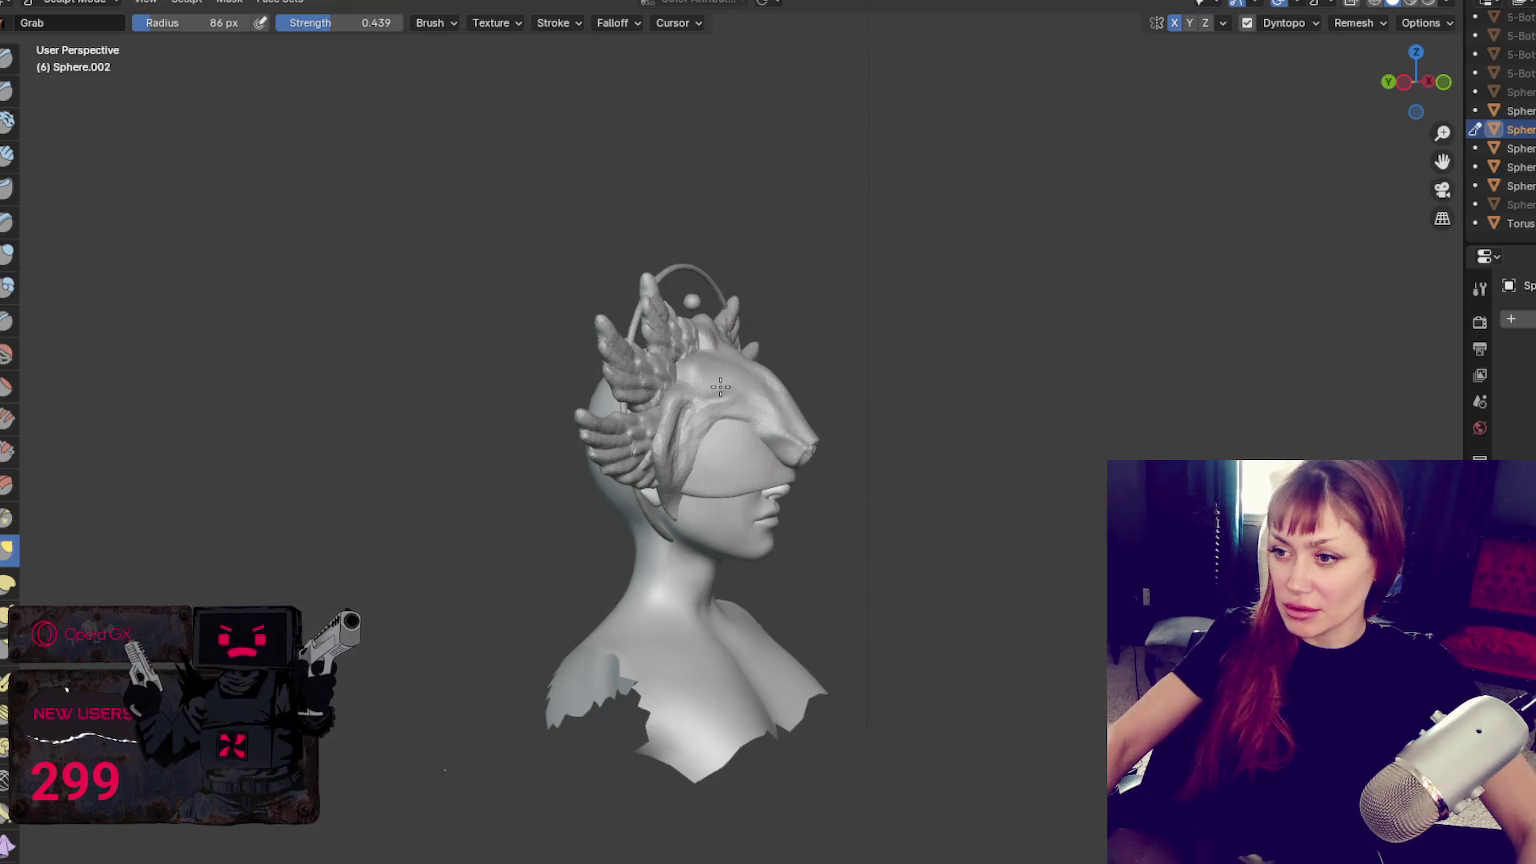
middle_click_drag(815, 418, 730, 395)
key("ctrl+d")
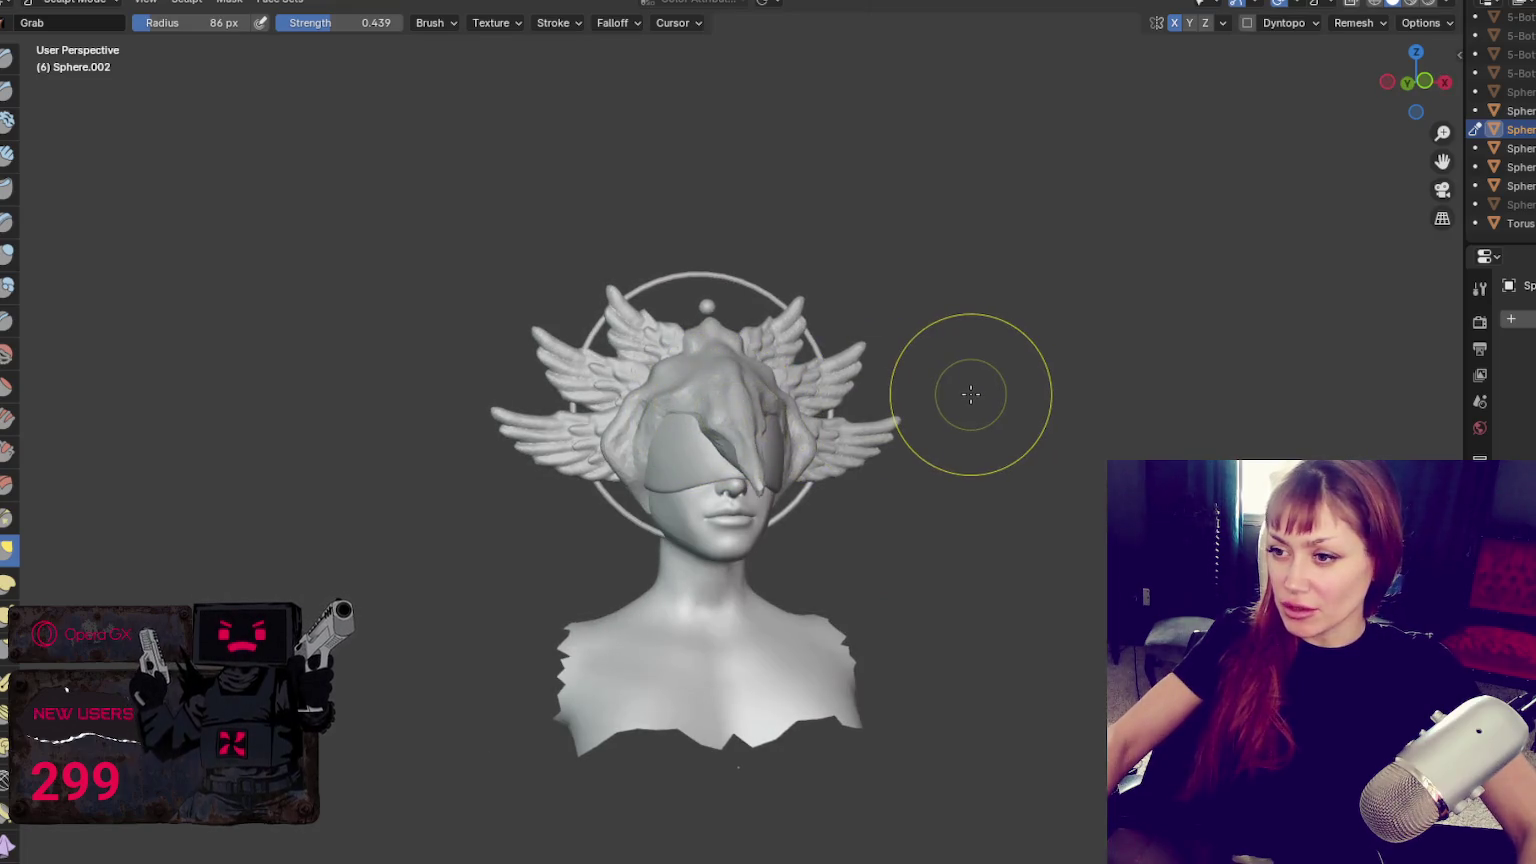
With a 153 px Grab brush, pull the cap's tip back toward the face, then shrink it to 76 px
key("ctrl+Tab")
middle_click_drag(950, 411, 1069, 457)
scroll(884, 422, "up", 3)
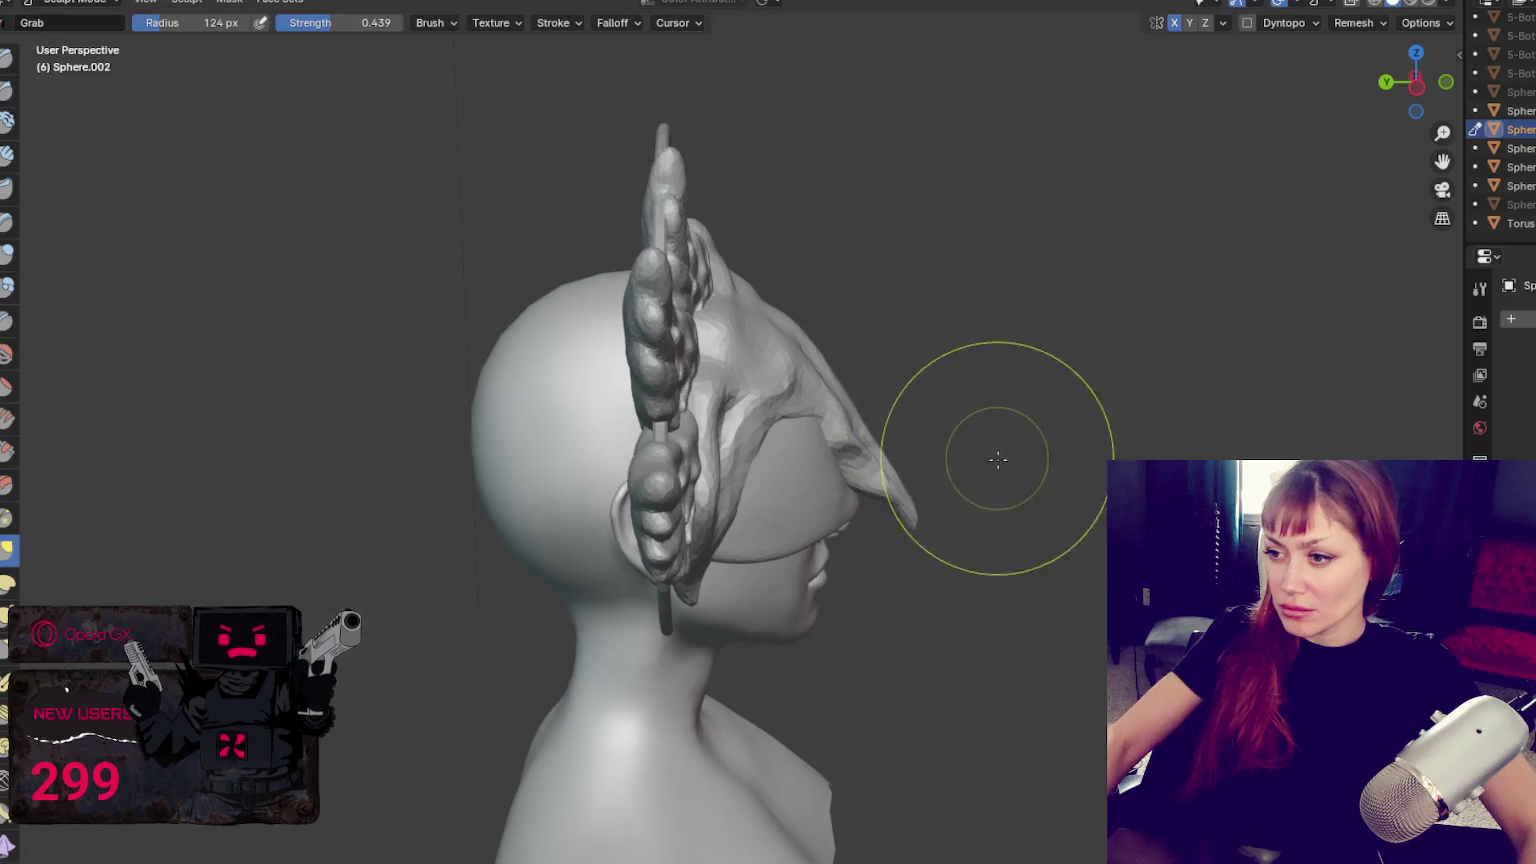
left_click(1049, 467)
left_click_drag(909, 514, 802, 515)
key("f")
left_click(853, 558)
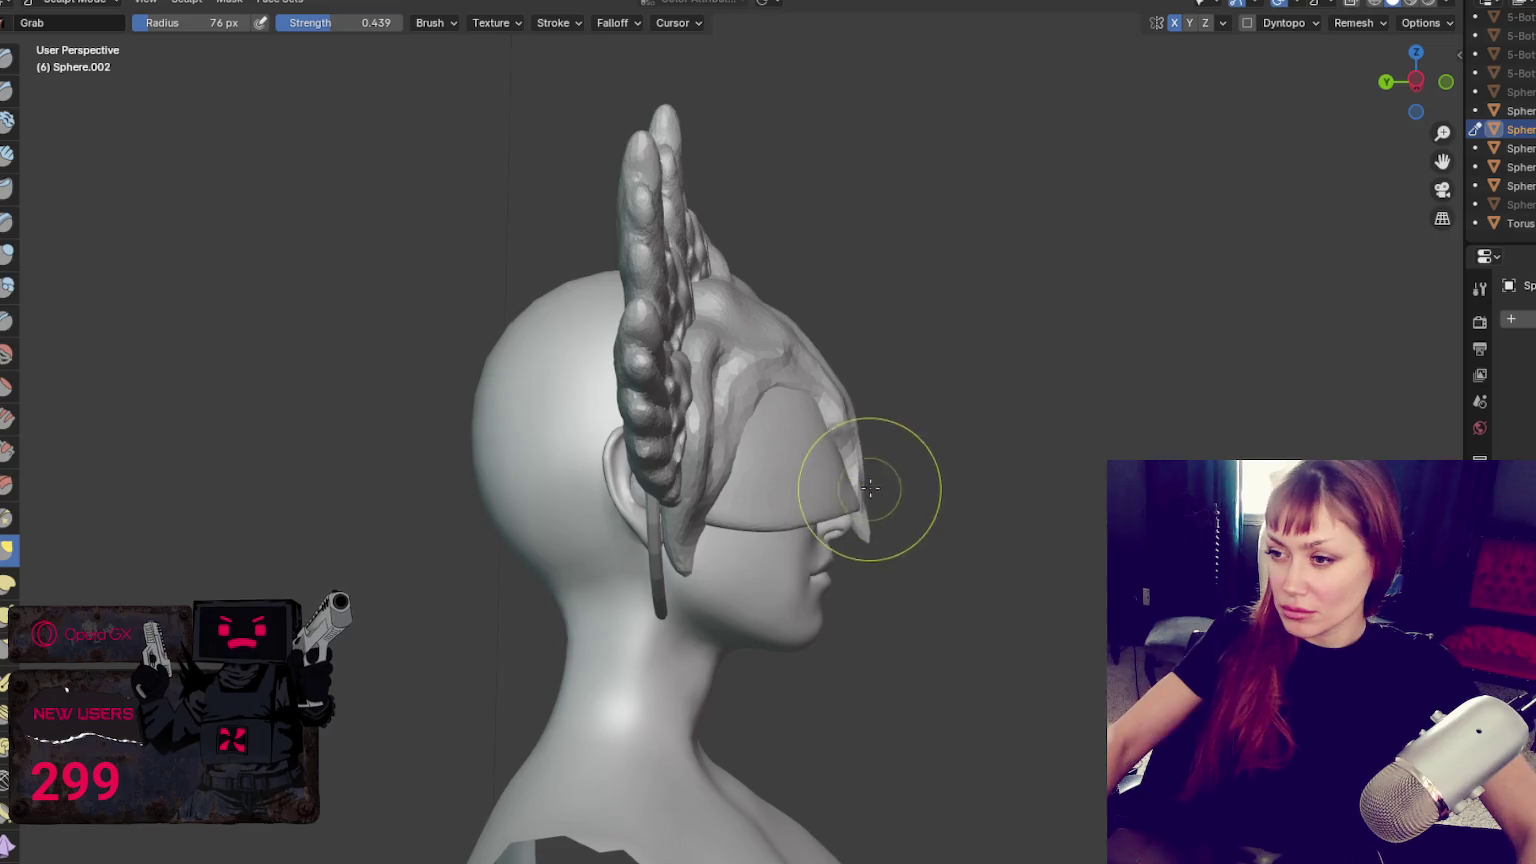
Resize the brush to 111 px, then 48 px, and check the cap from the front
key("f")
left_click(990, 420)
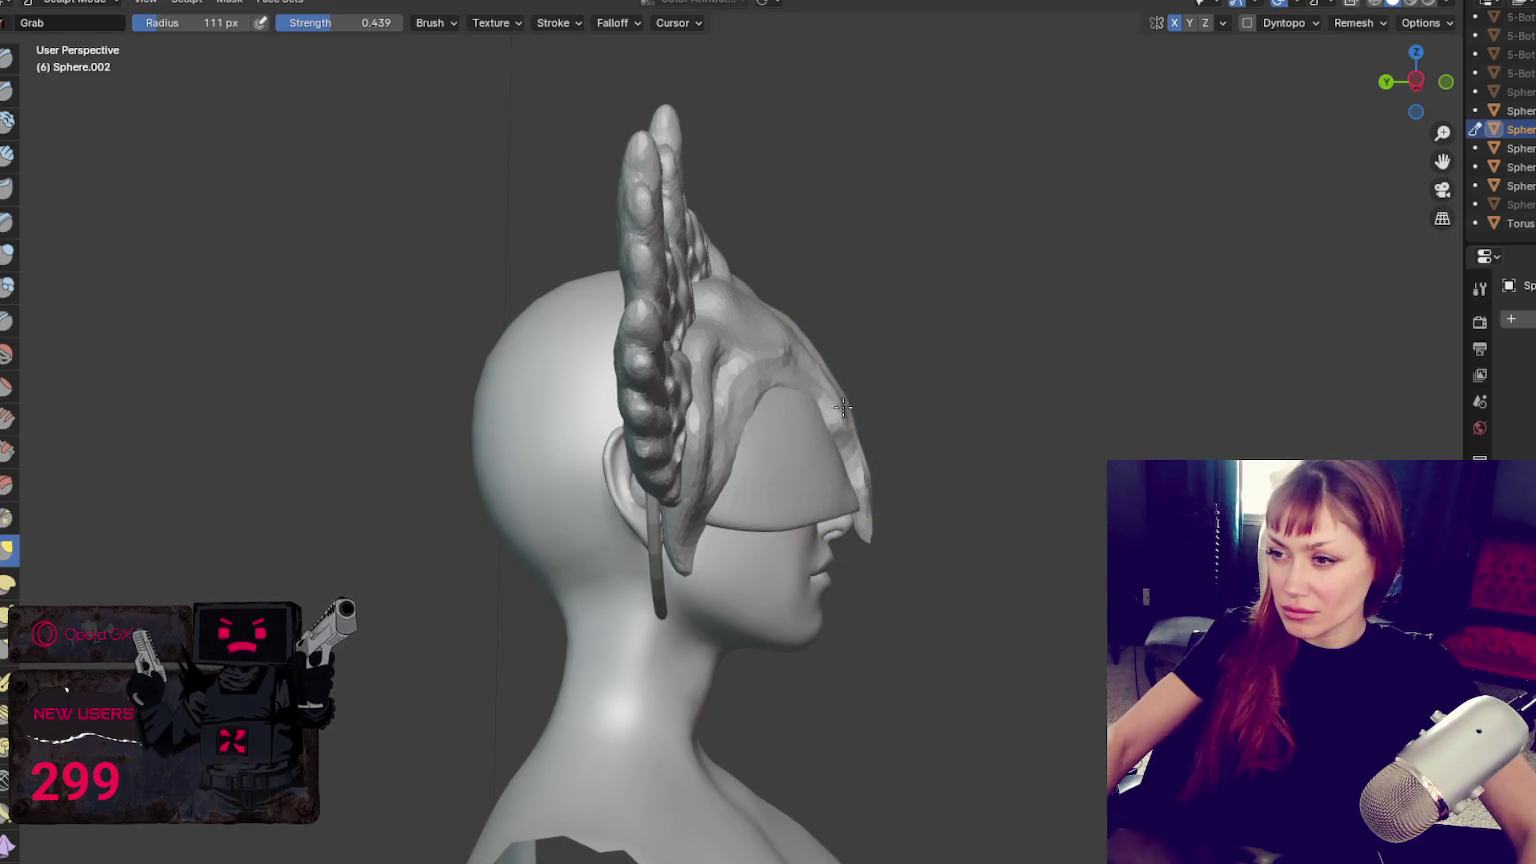
mouse_move(784, 335)
middle_mouse_down()
mouse_move(737, 377)
mouse_move(952, 321)
middle_mouse_up()
key("f")
left_click(747, 336)
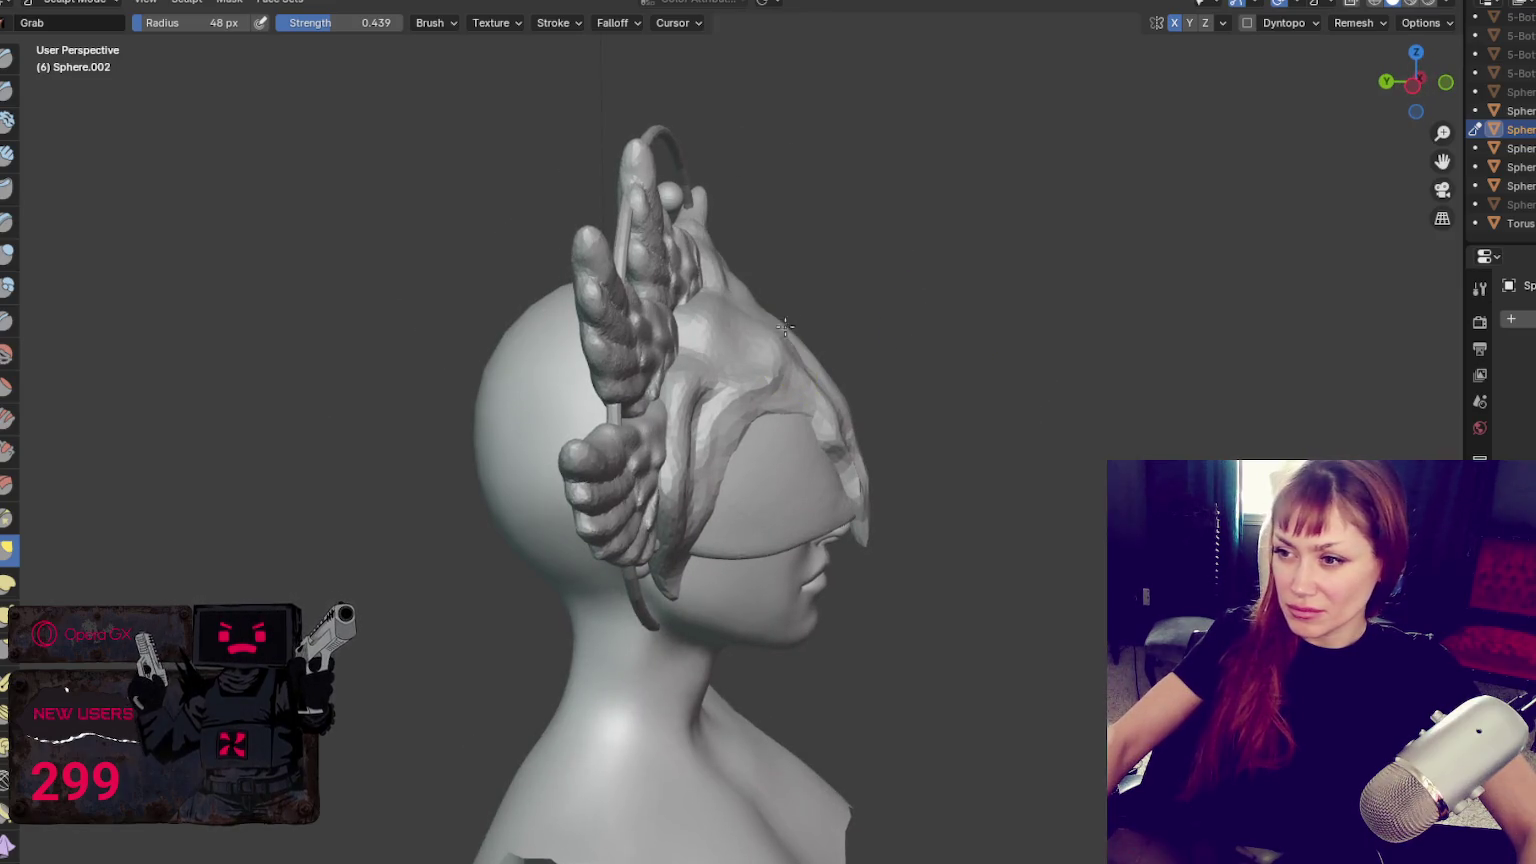
middle_click_drag(750, 338, 808, 370)
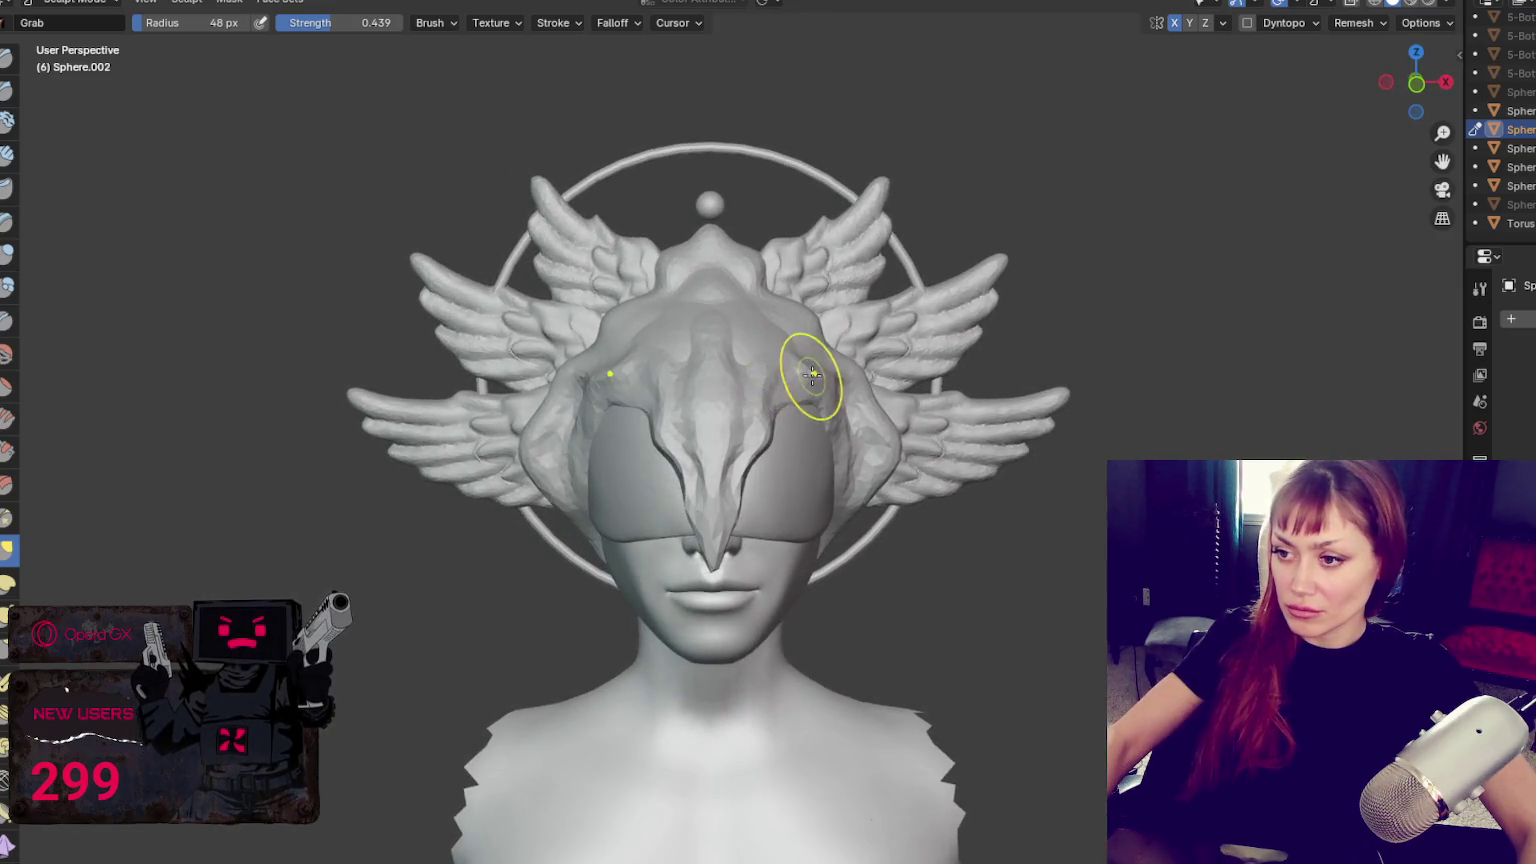
scroll(947, 356, "up", 2)
scroll(812, 374, "down", 2)
scroll(947, 356, "up", 2)
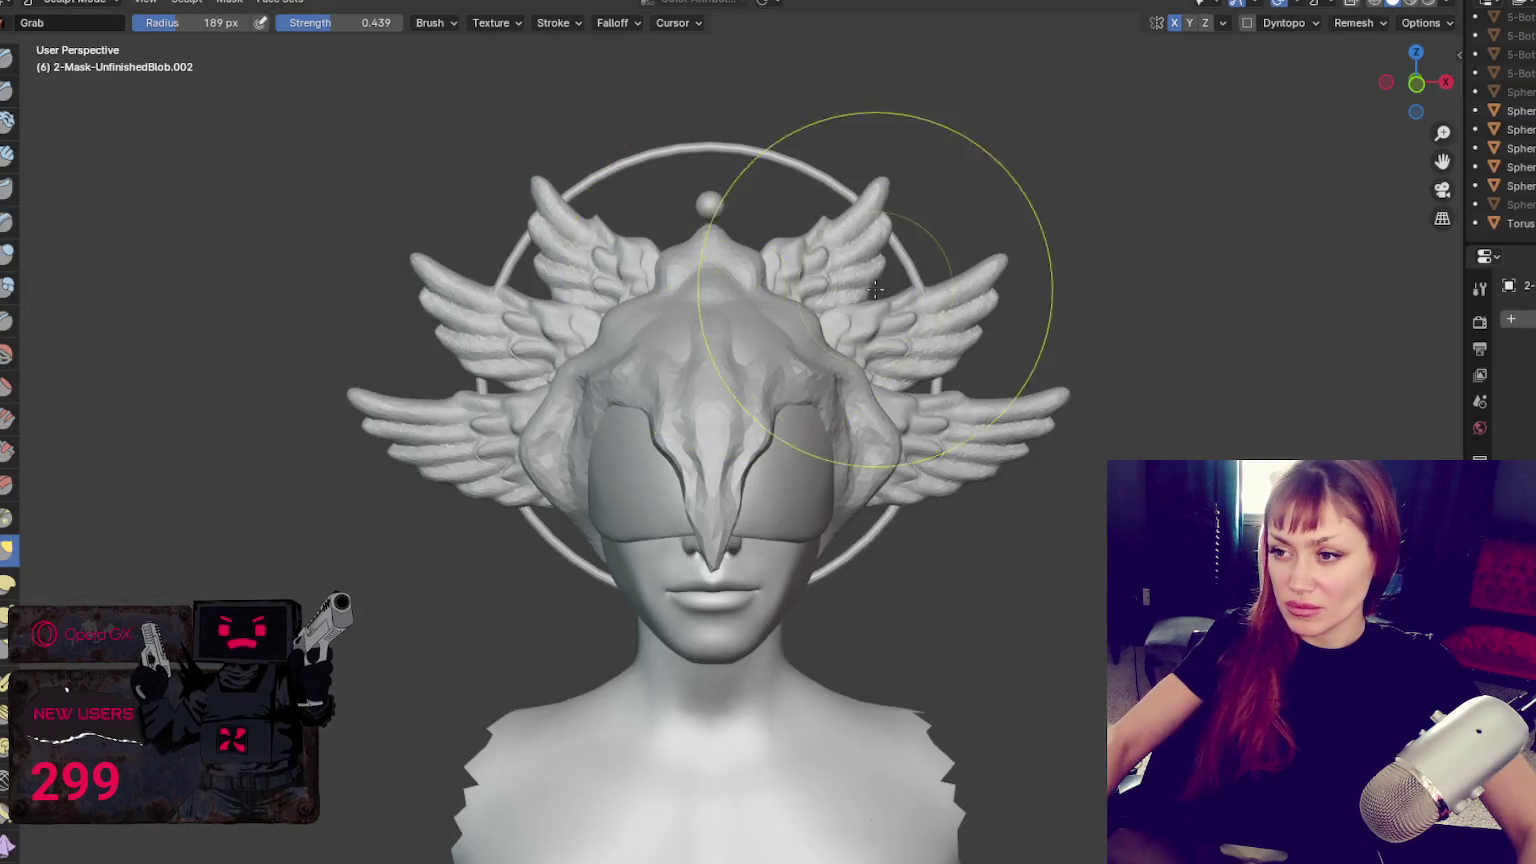
From a three-quarter view, grab the mask's upper surface and drag it down over the head top
middle_click_drag(864, 291, 745, 291)
left_click_drag(745, 291, 720, 388)
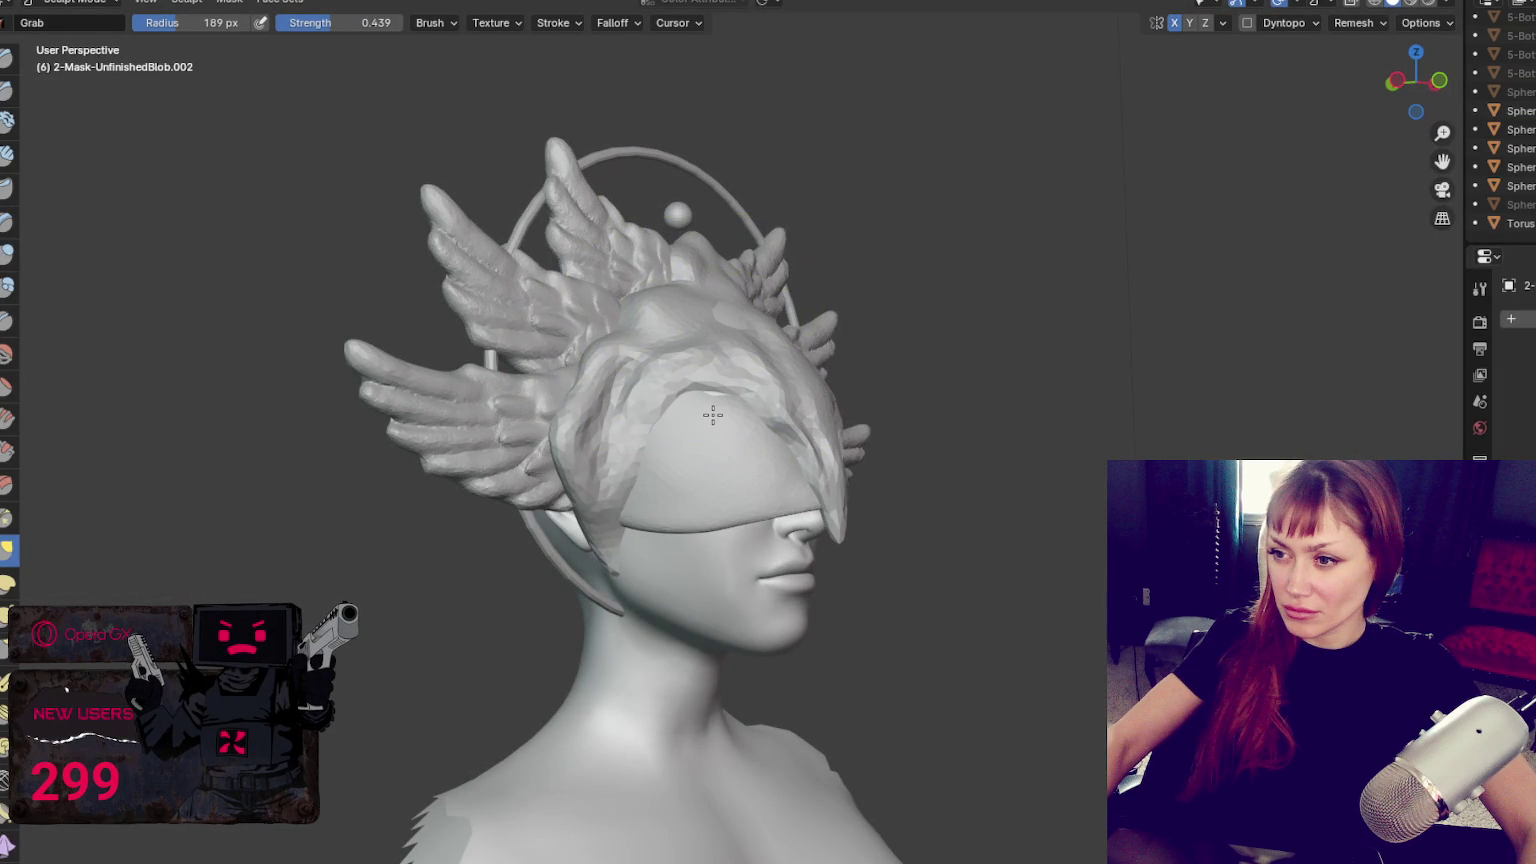